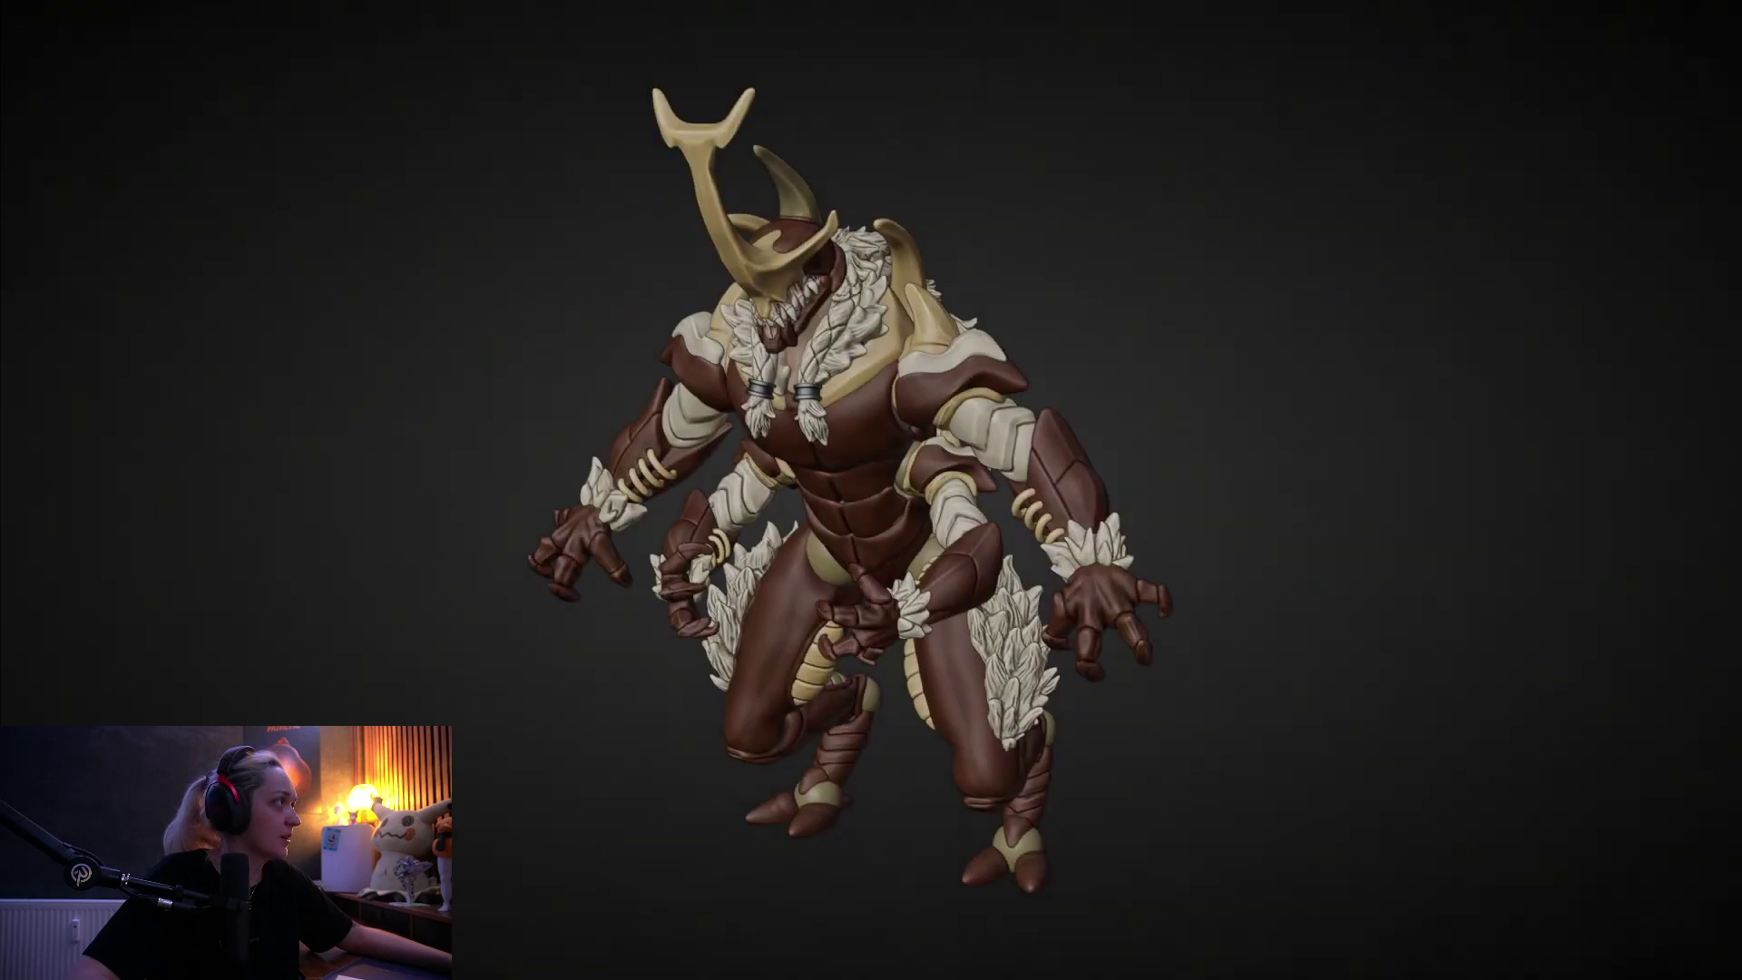
- Pause the reference timelapse on the horn being modelled
left_click(1470, 529)
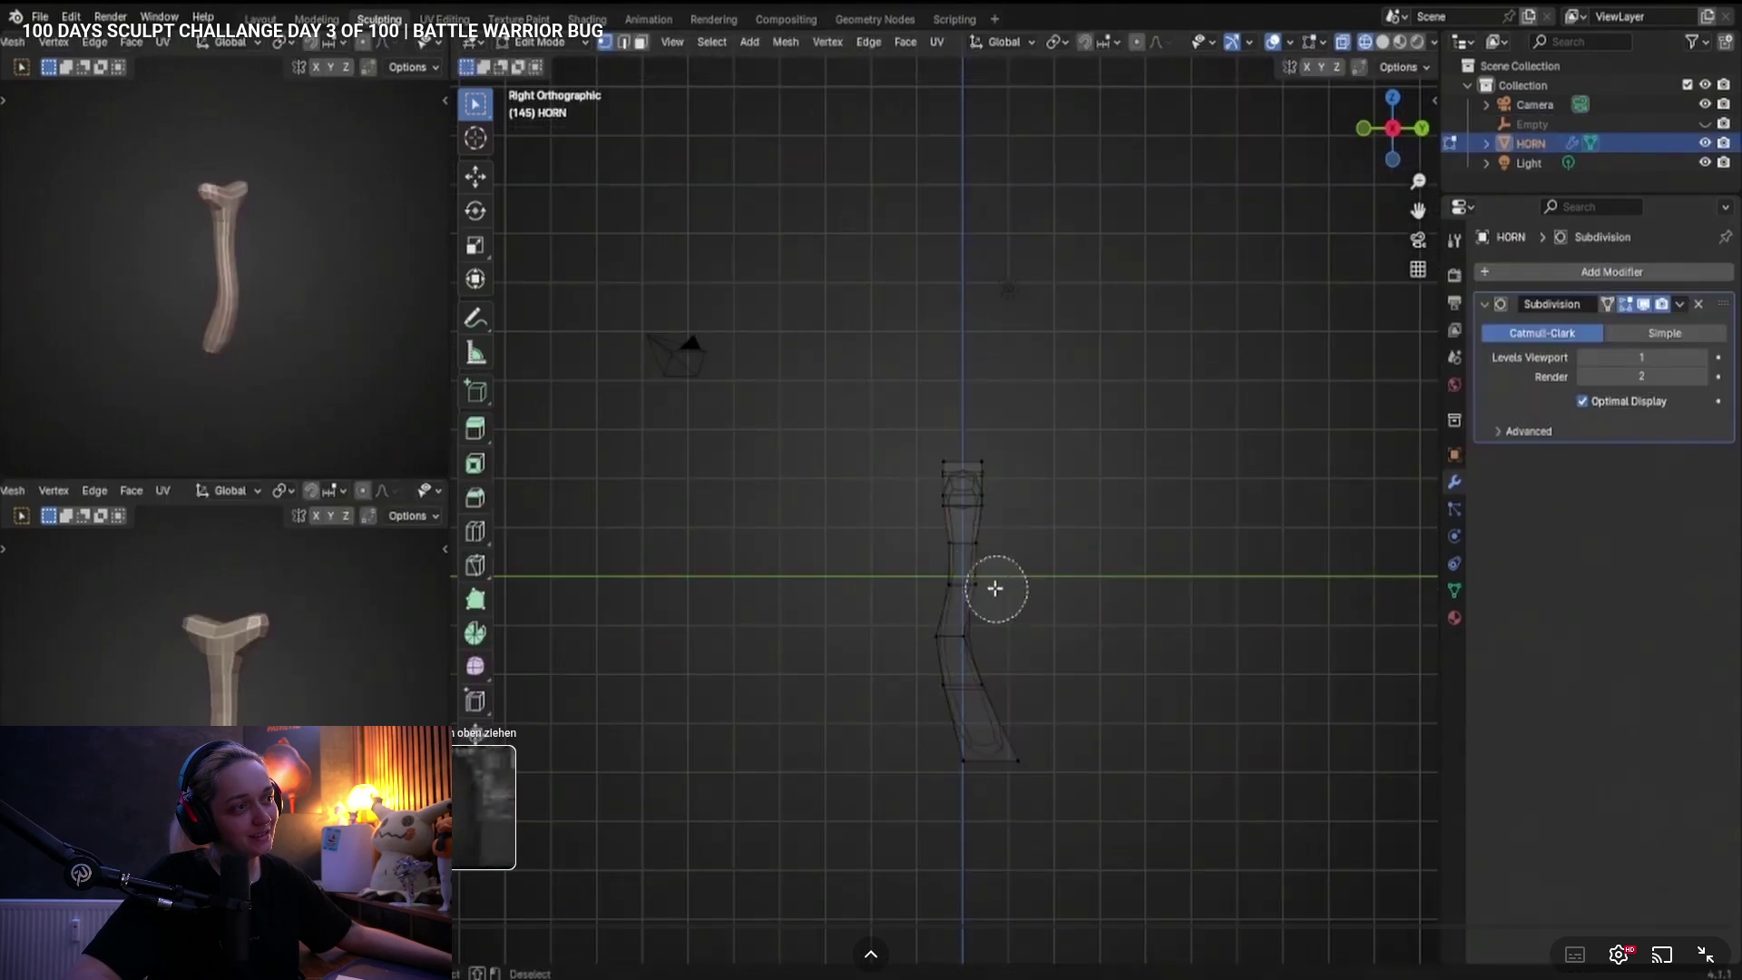
- Skip ahead in the reference timelapse to the cone setup
left_click_drag(1144, 932, 1274, 929)
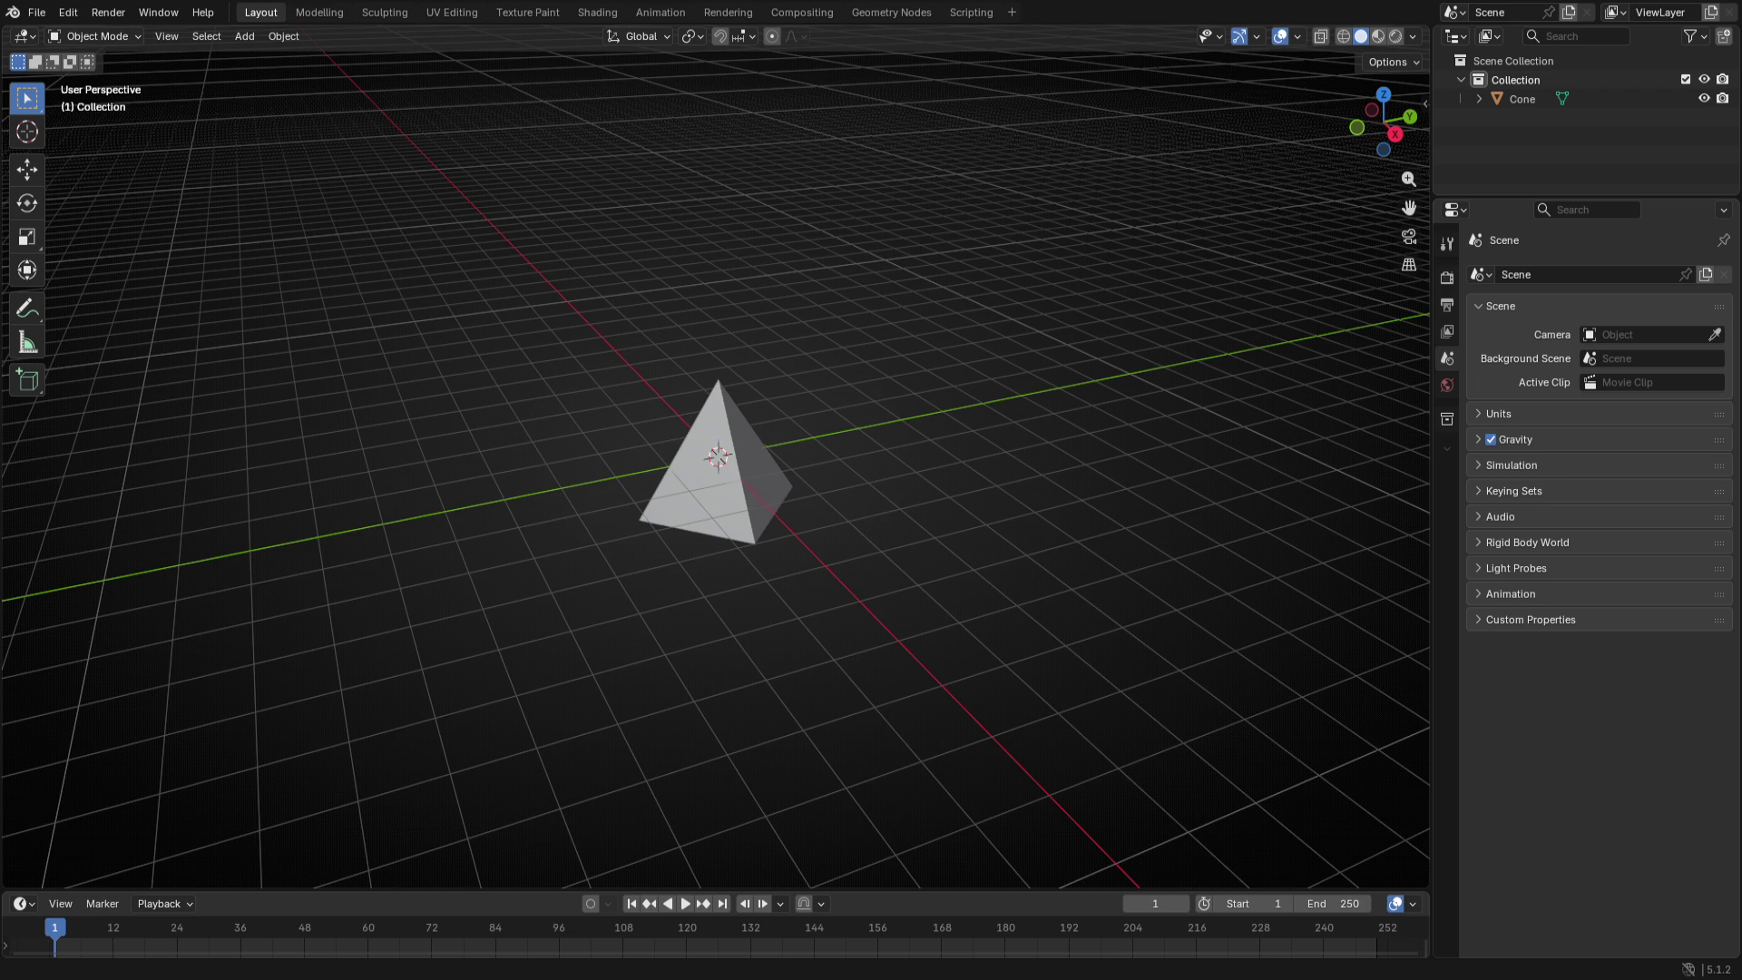
- Save the file, then smooth the cone into a rounded subdivided ball viewed from the front
key("ctrl+s")
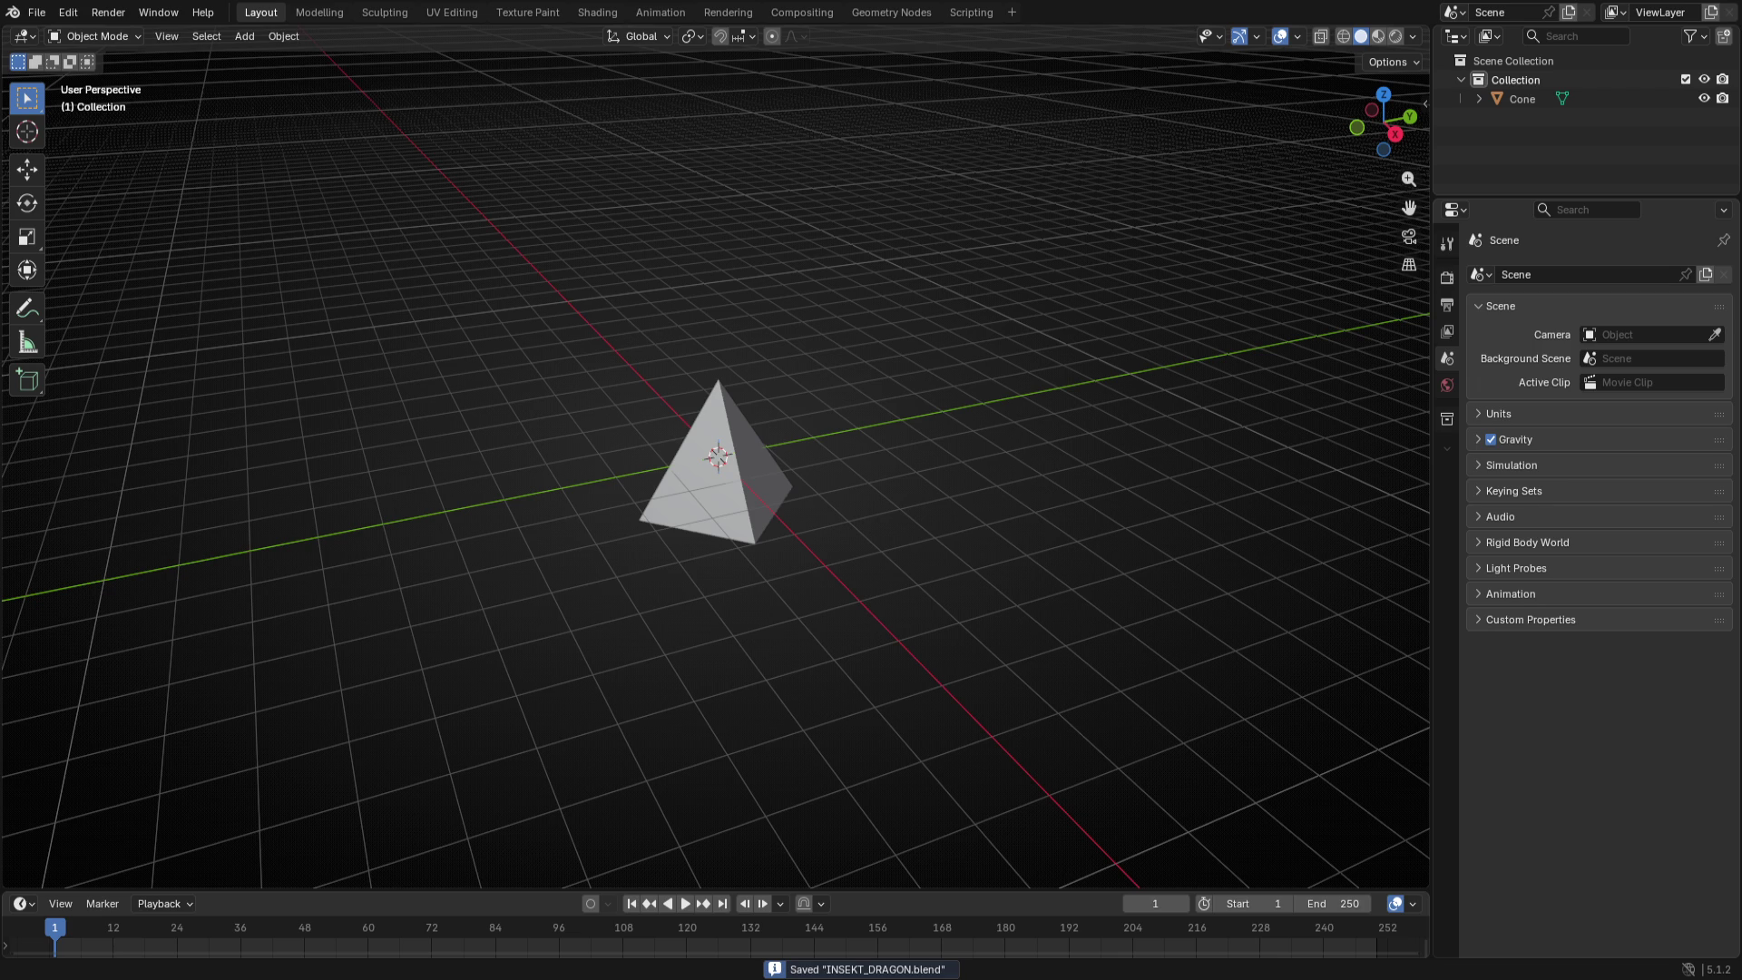
left_click(728, 462)
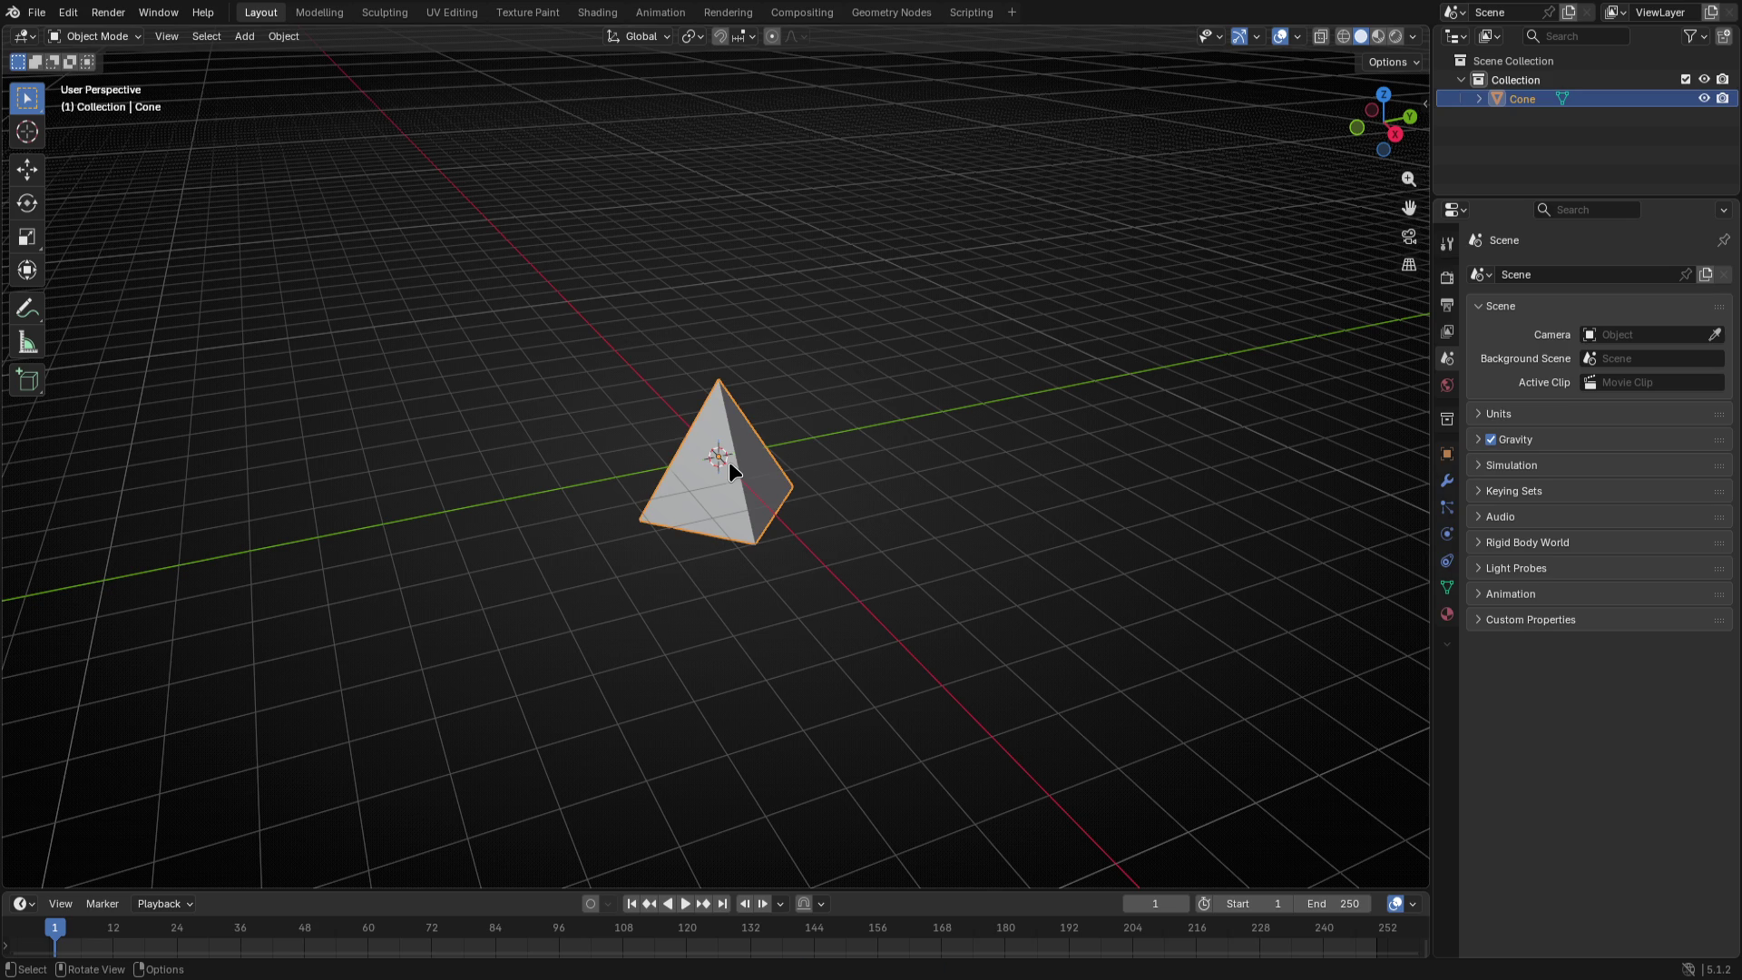
key("KP_1")
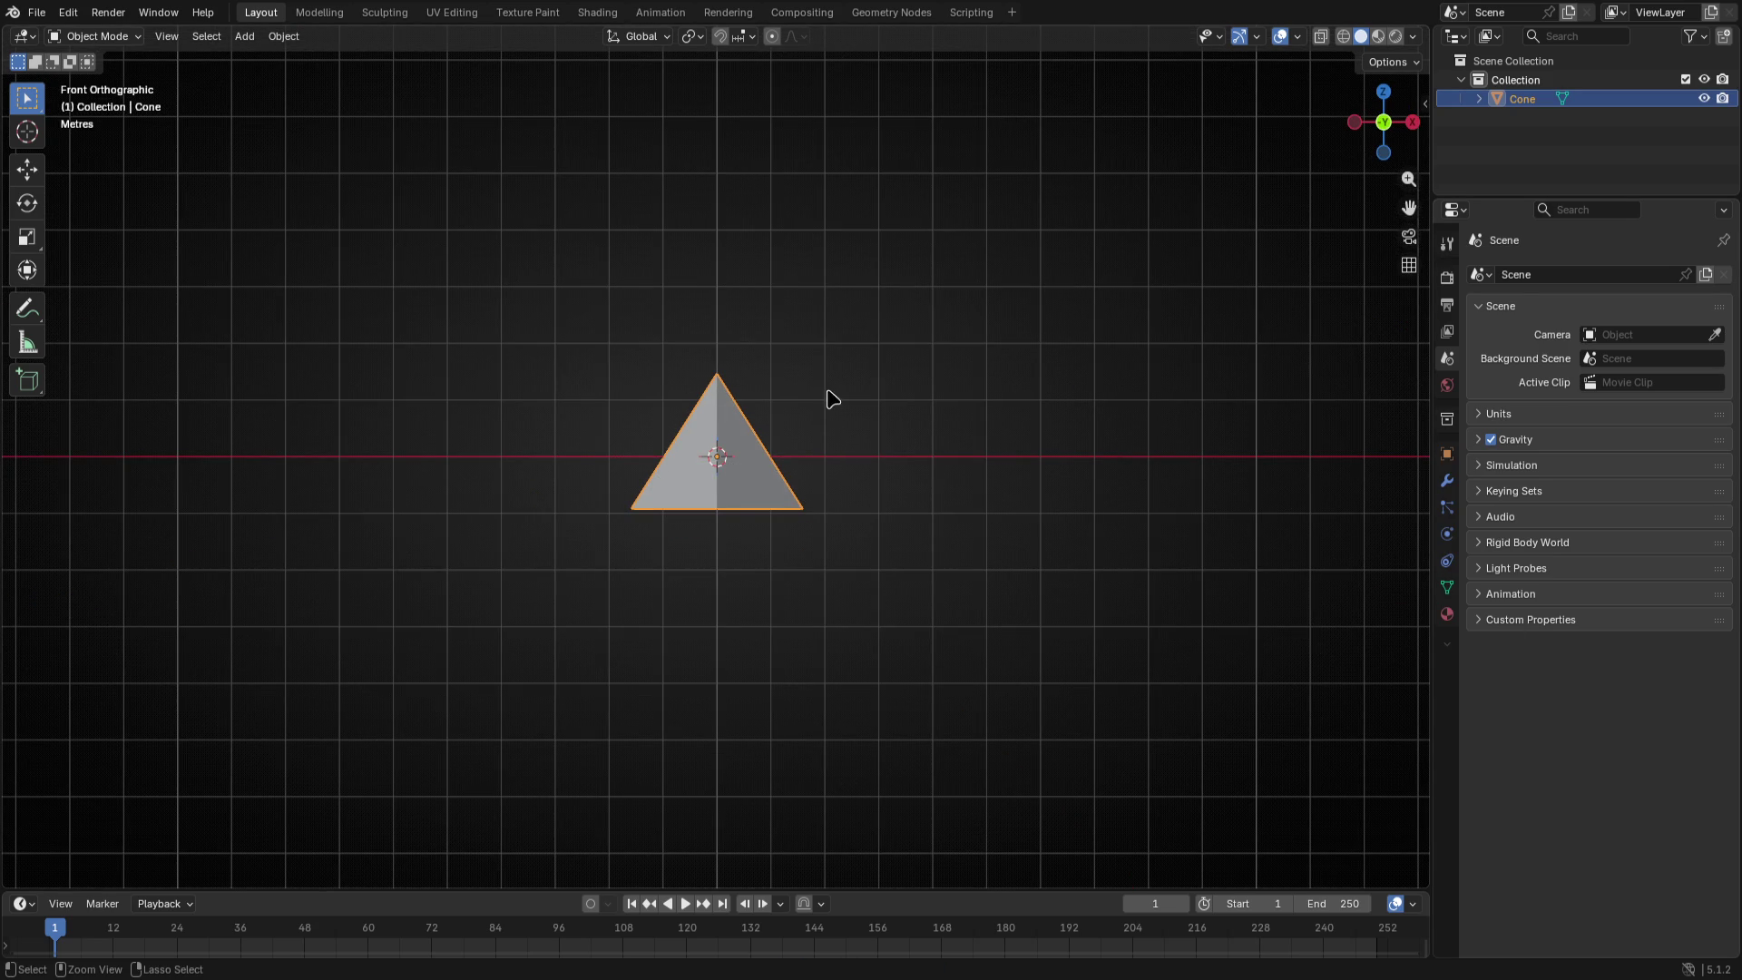
key("ctrl+Tab")
left_click(828, 499)
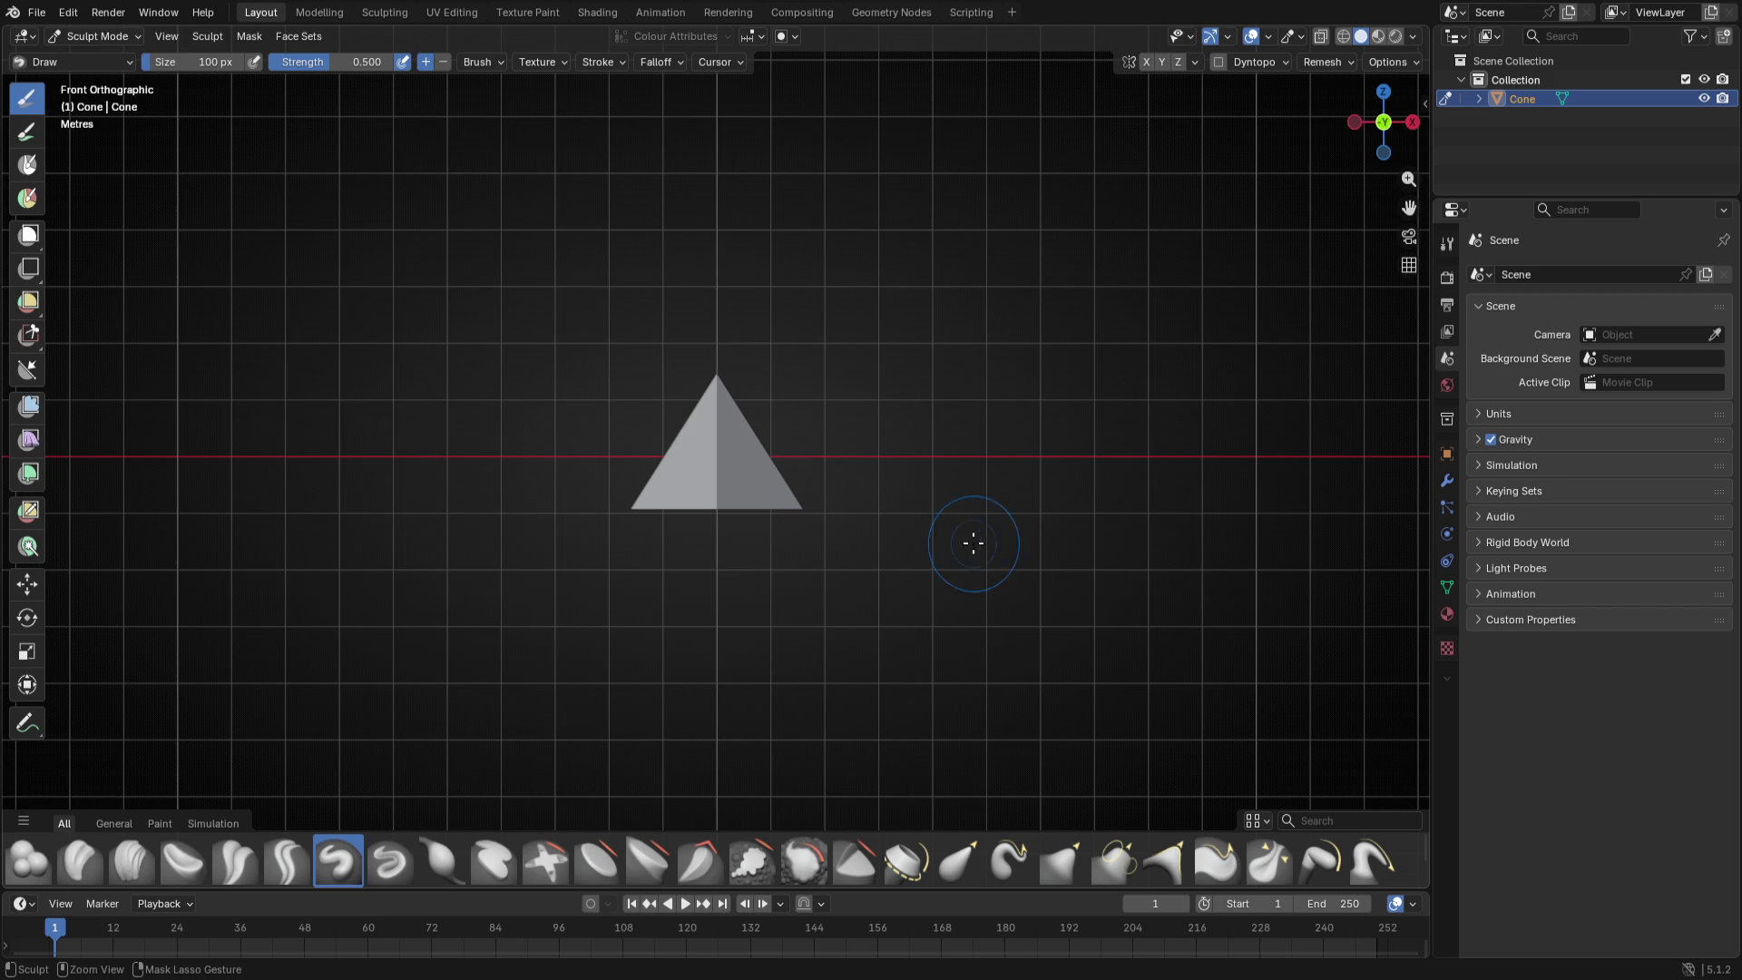
key("ctrl+Tab")
key("shift+a")
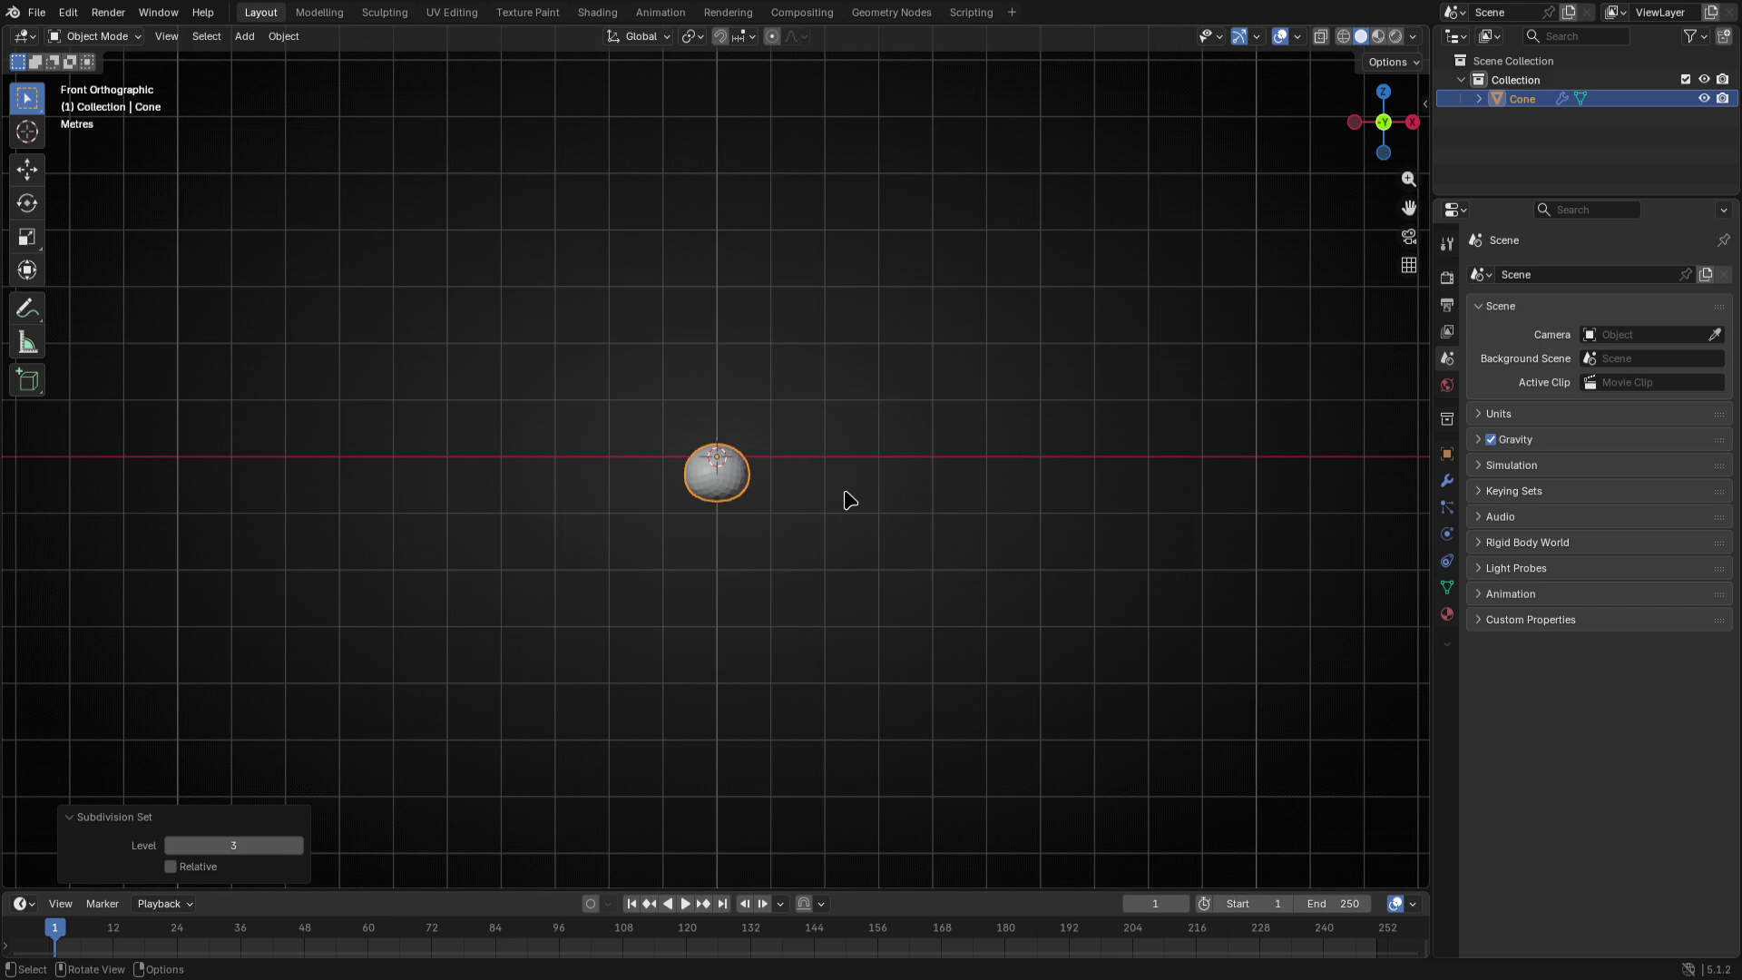
- Enlarge the ball to about 8 m wide and raise it high above the origin
key("ctrl+j")
key("Tab")
key("s")
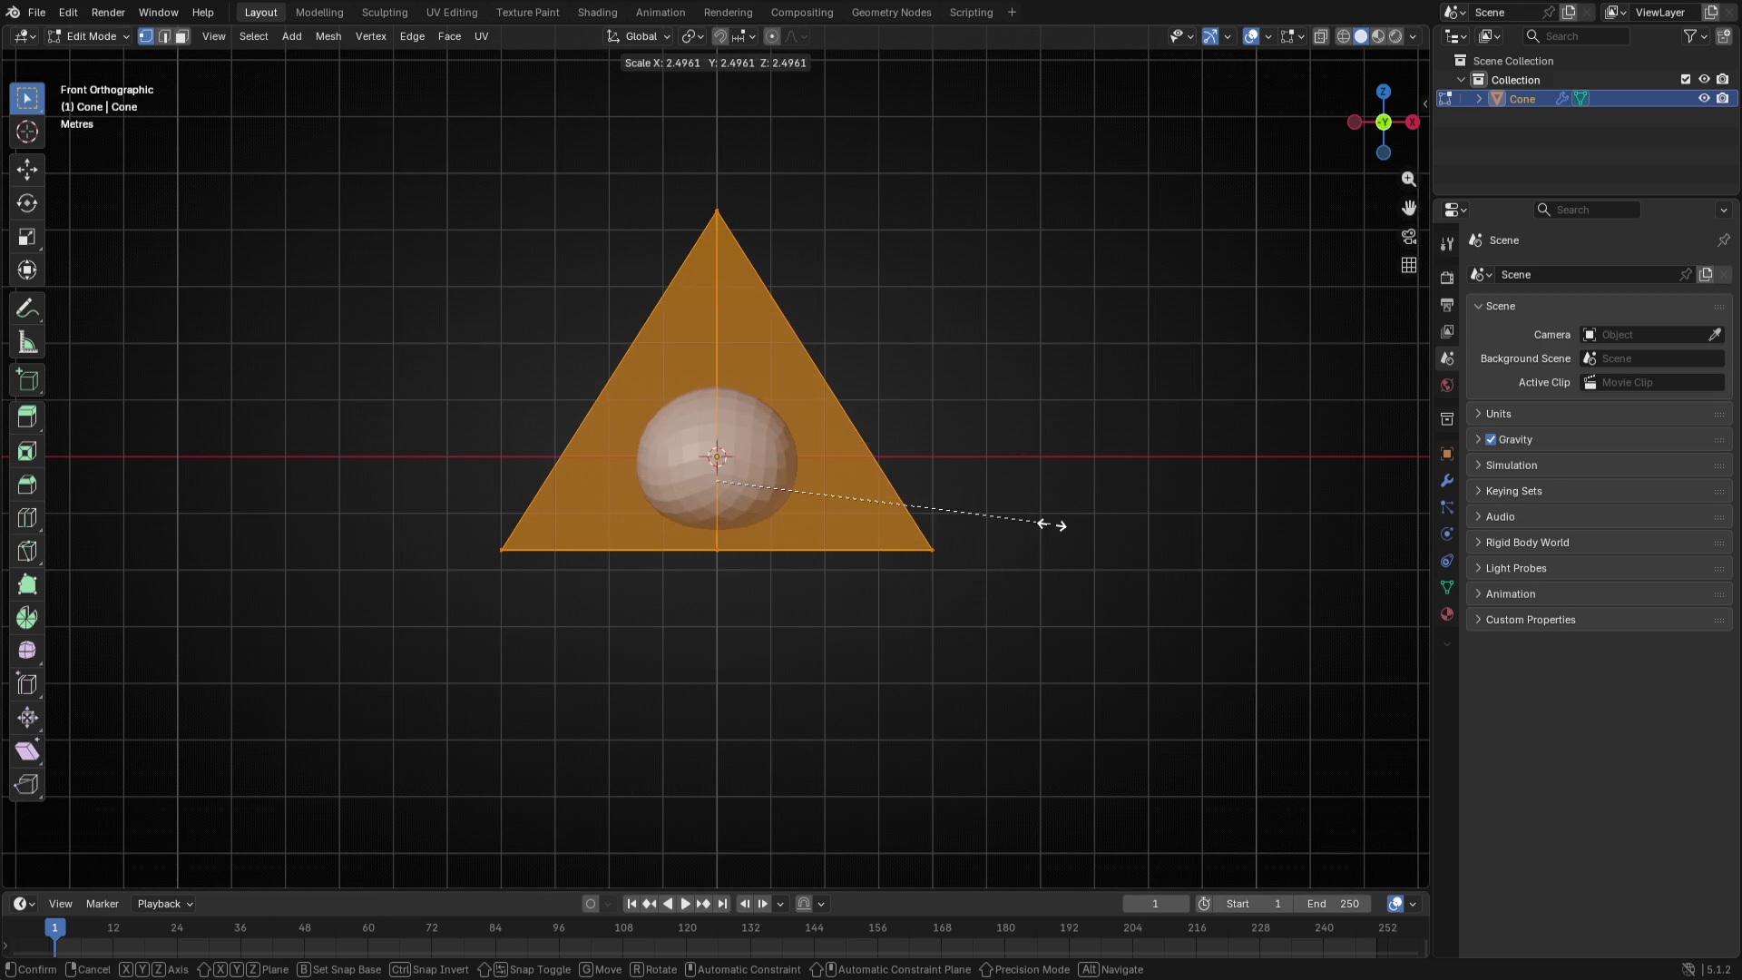
left_click(1049, 524)
key("ctrl+z")
key("ctrl+shift+z")
key("g")
key("z")
left_click(937, 164)
middle_click_drag(907, 461, 906, 515, "shift")
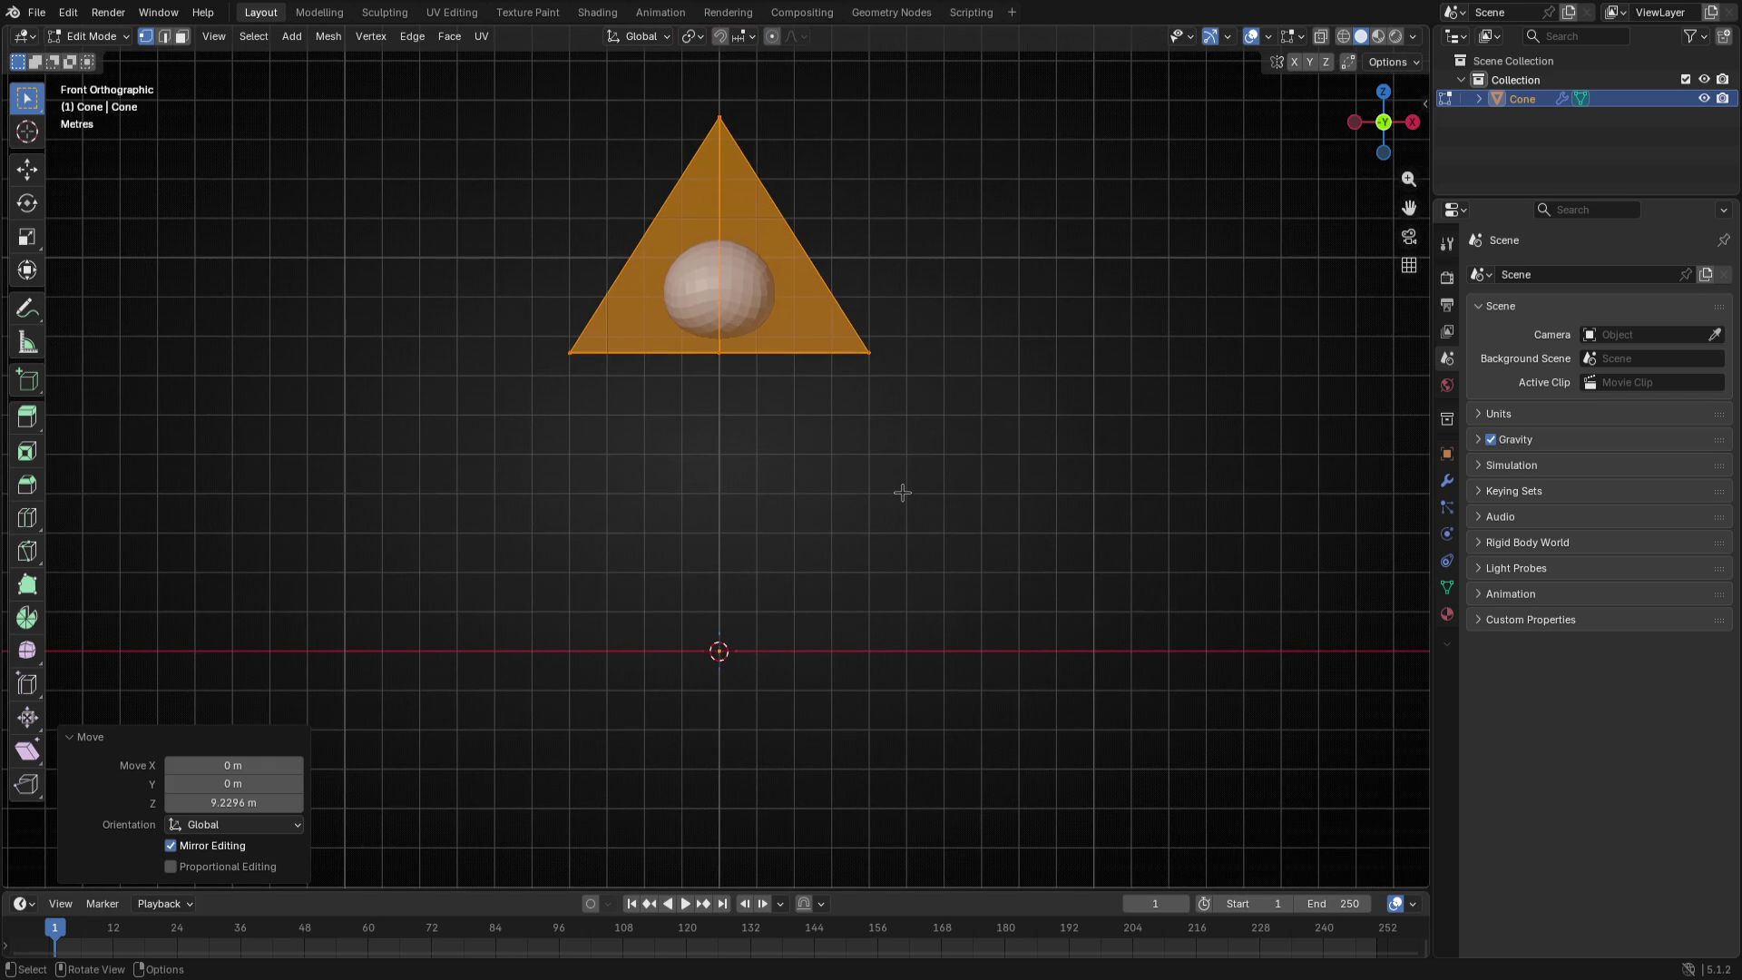
key("n")
key("ctrl+z")
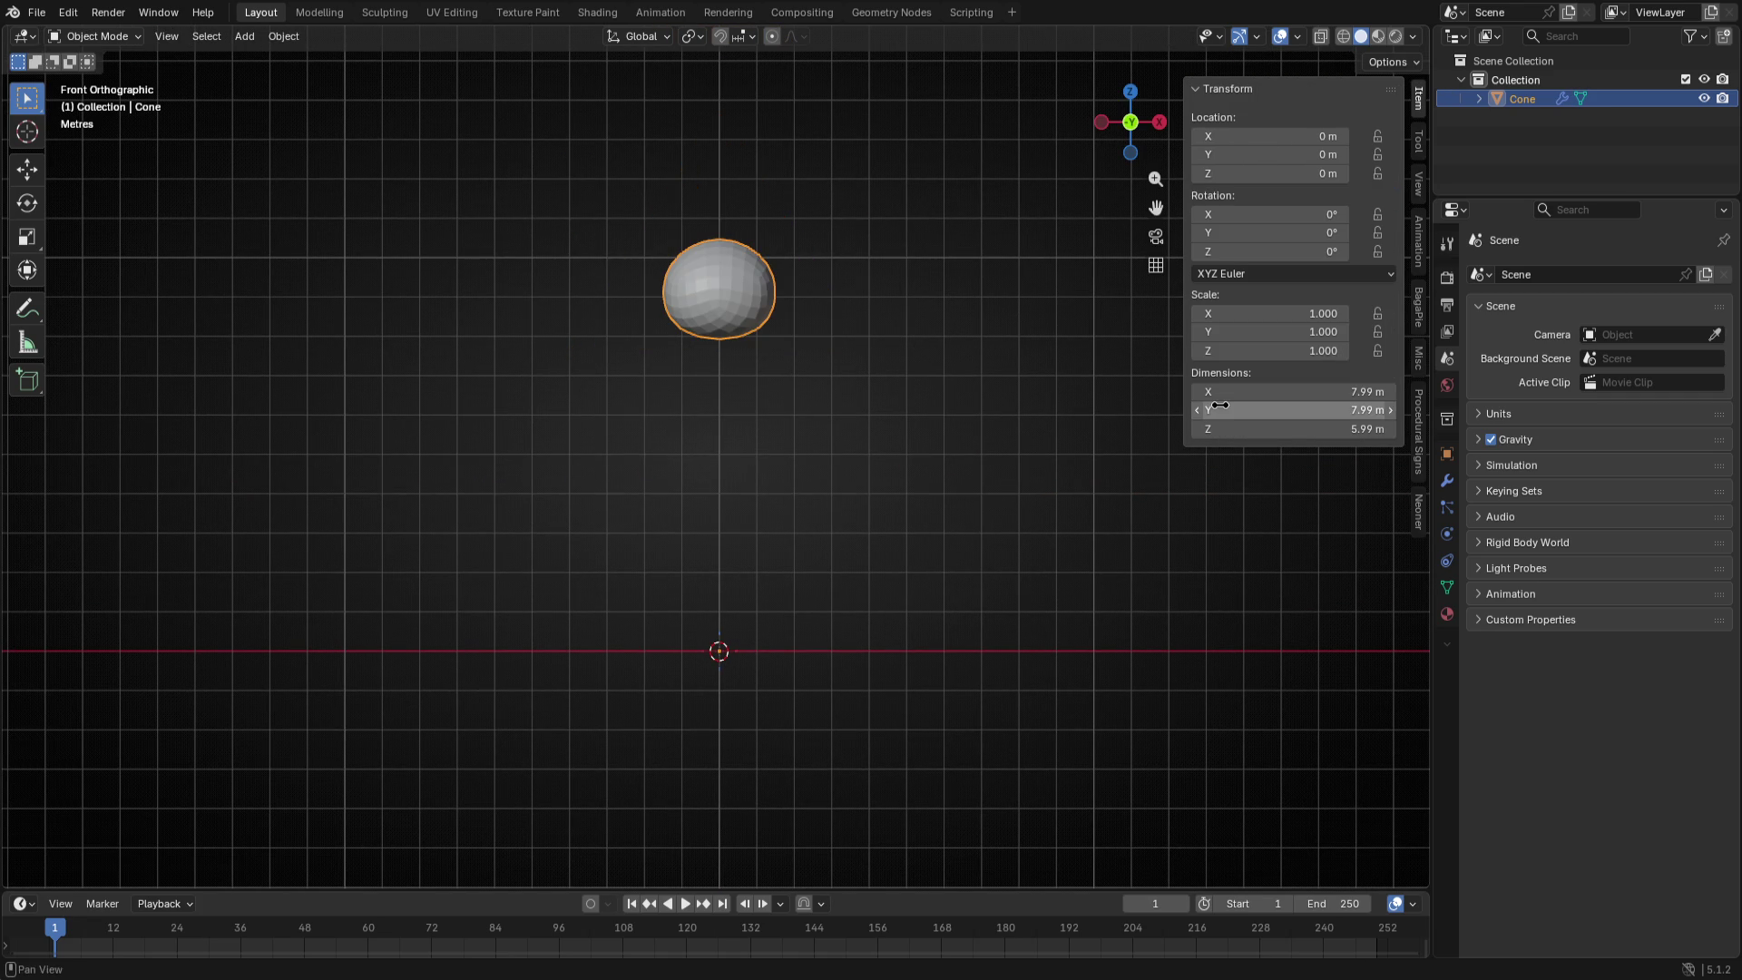
scroll(1019, 383, "down", 1)
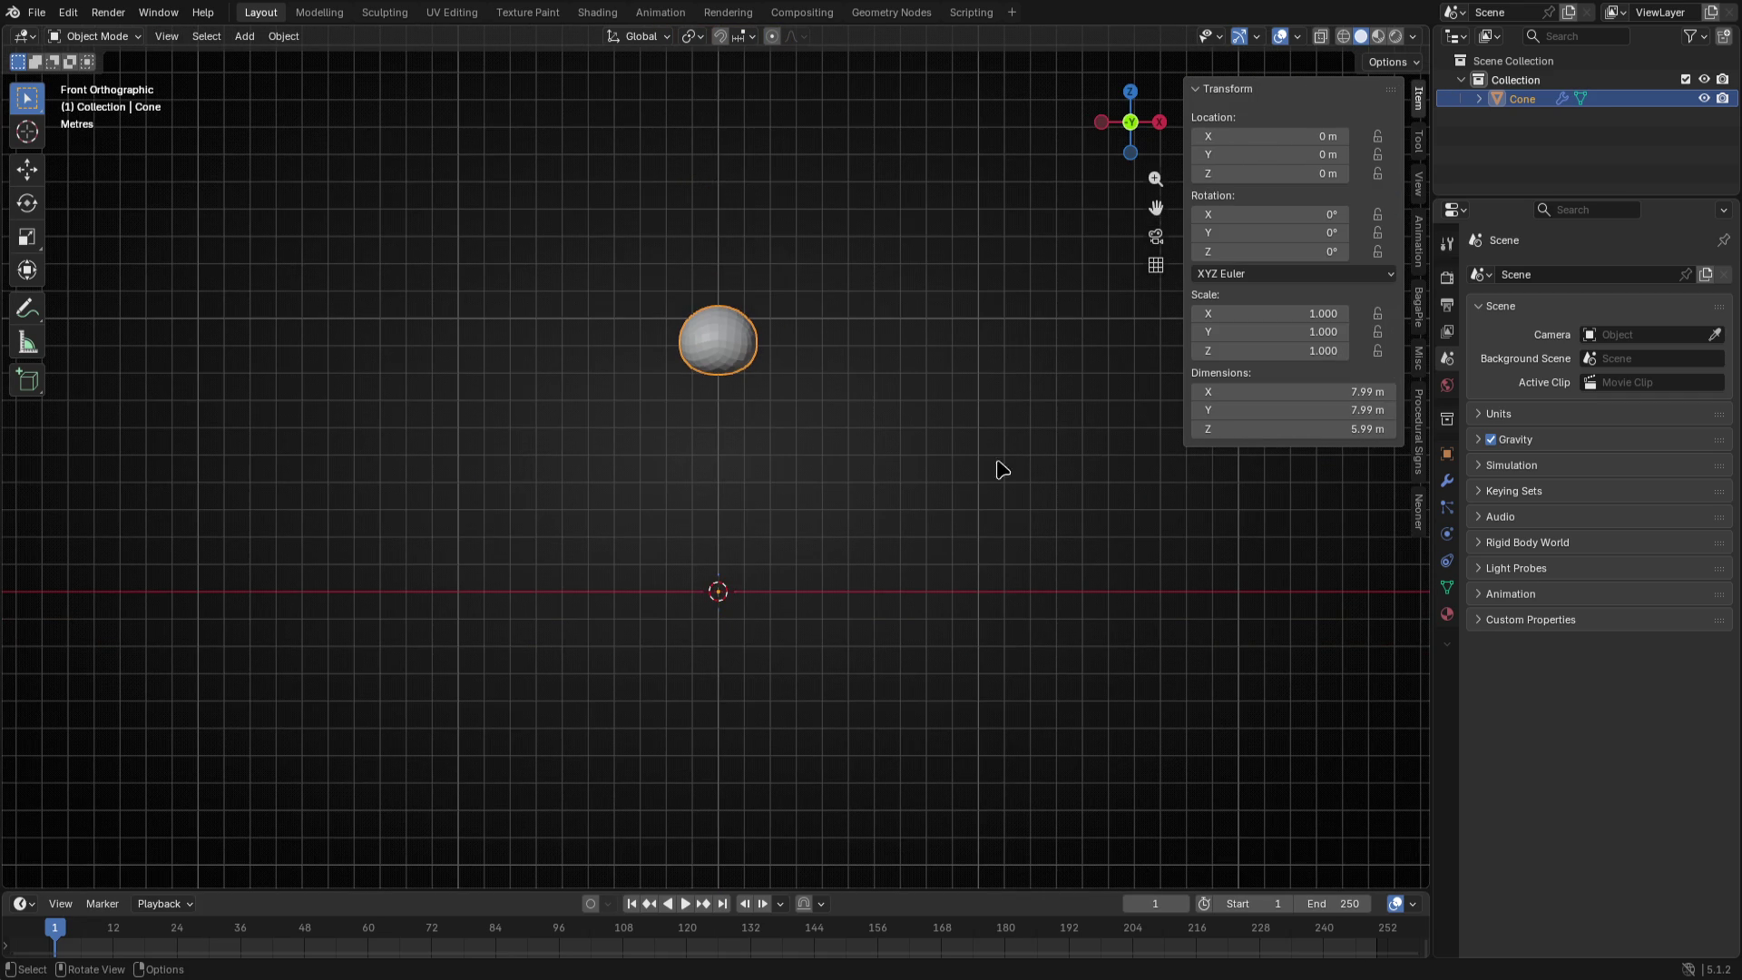
left_click(858, 475)
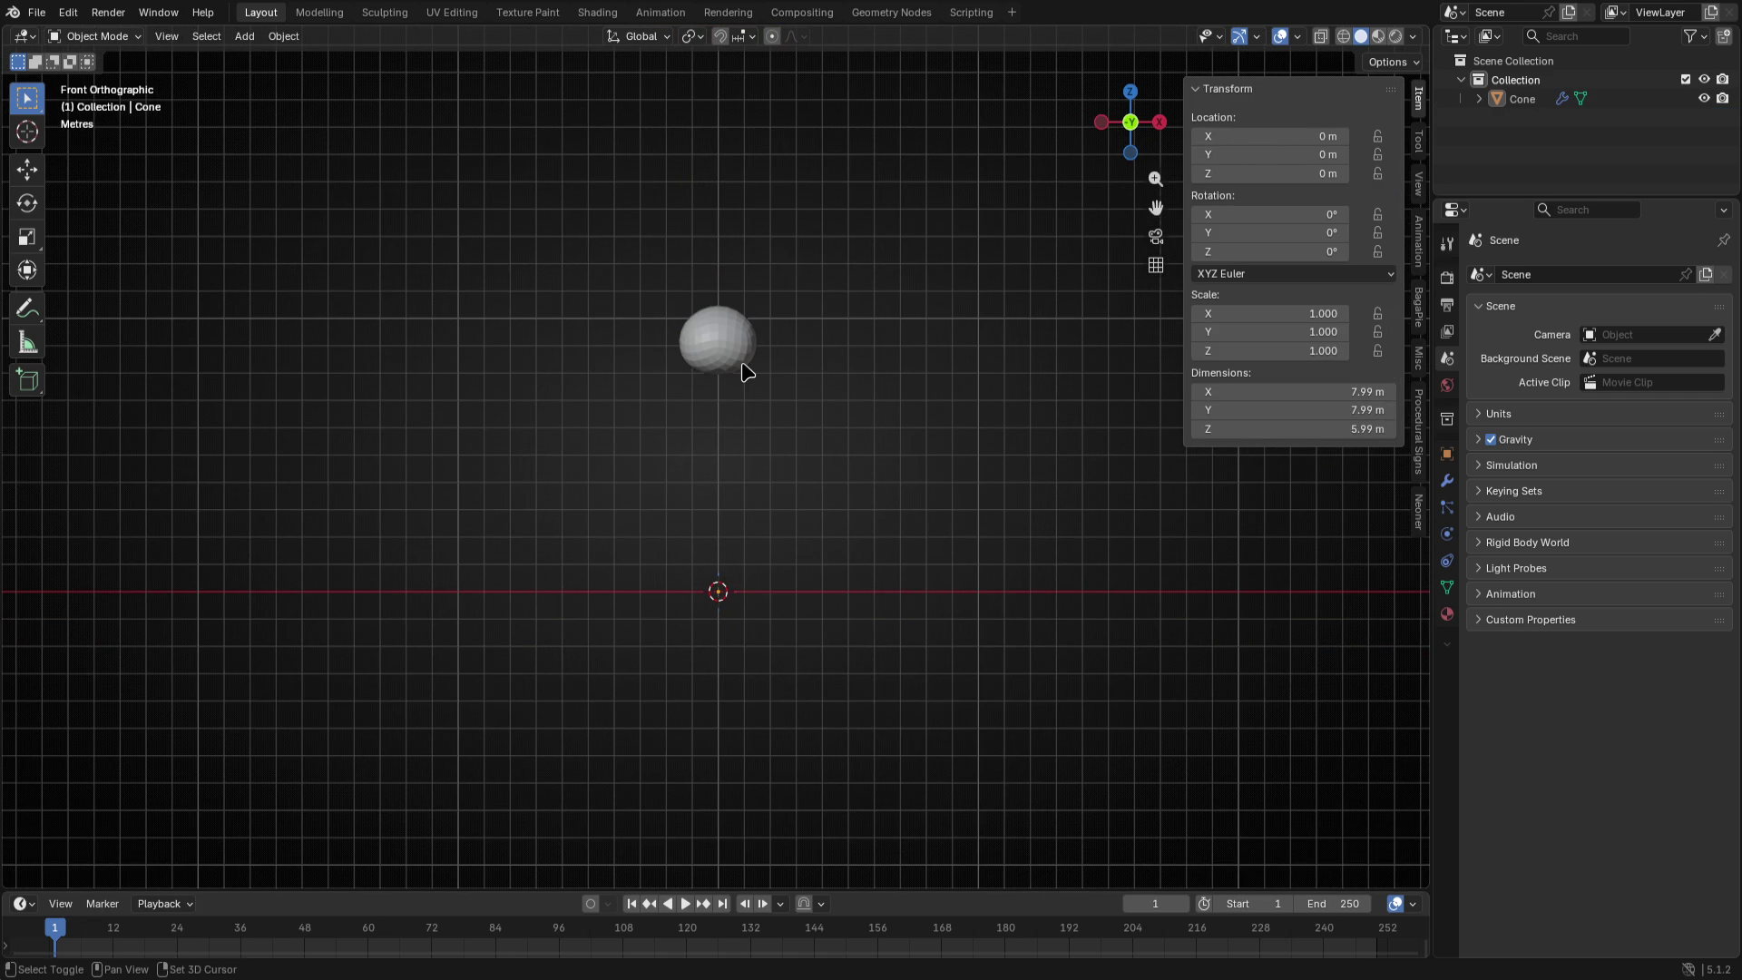
key("shift+a")
mouse_move(653, 387)
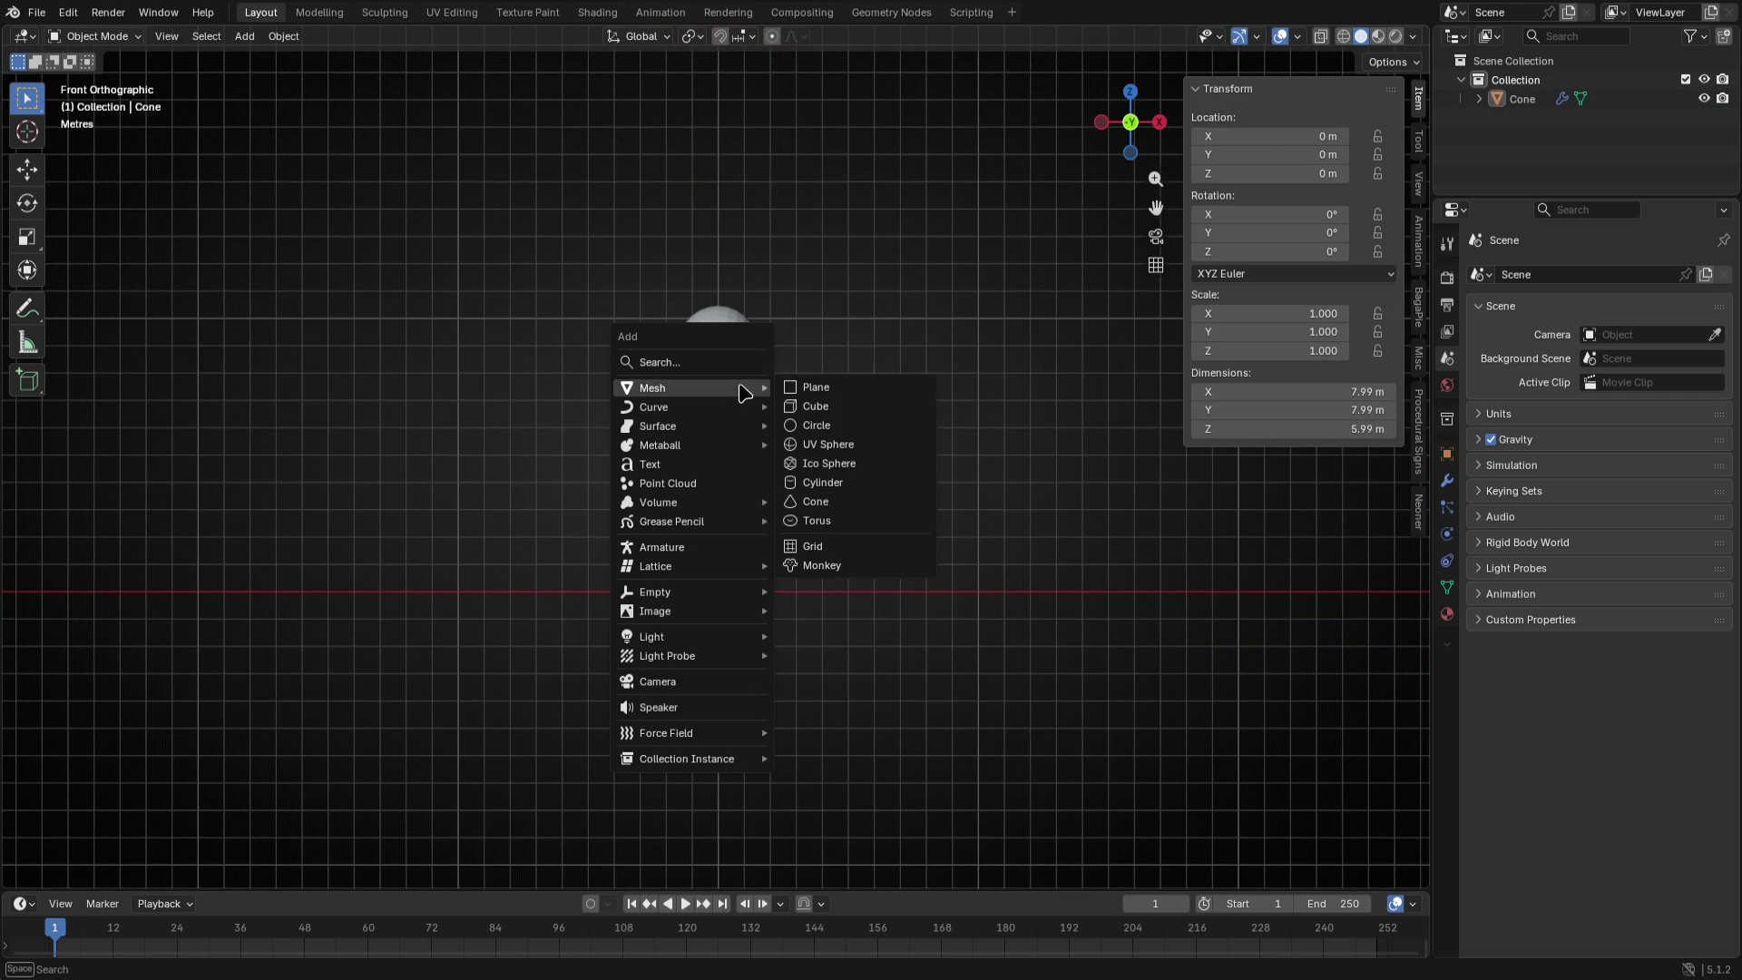
- Add a cube at the origin and round it with subdivision level 2
left_click(810, 419)
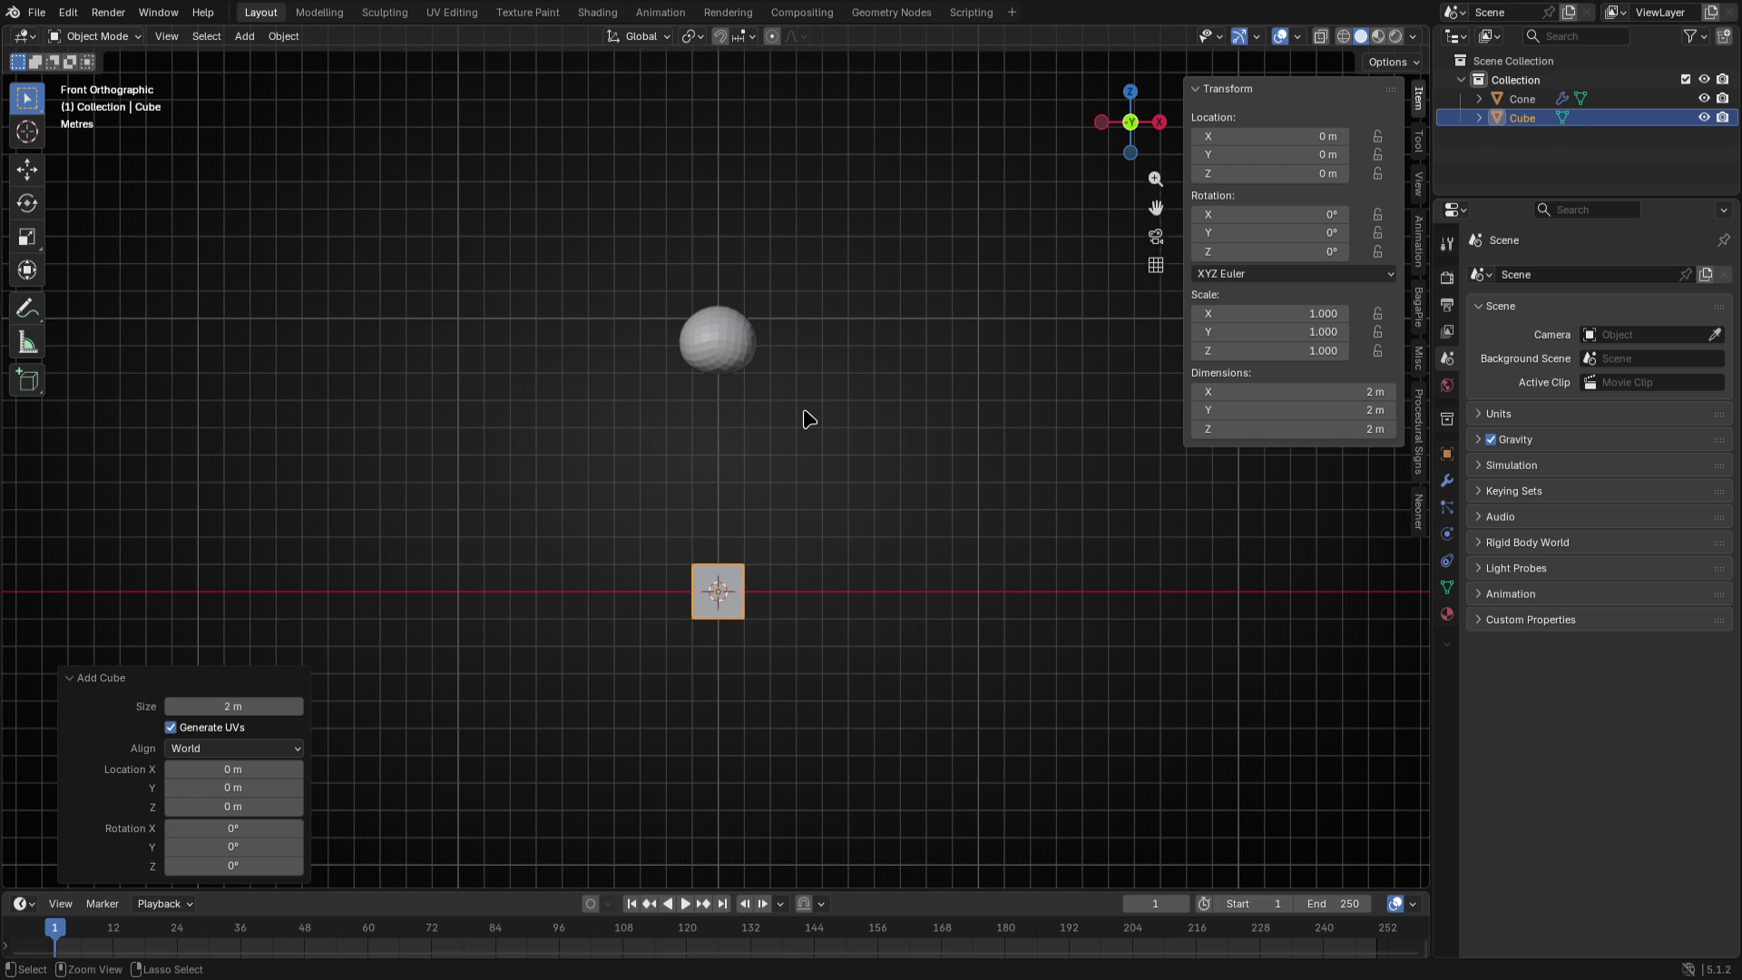
key("ctrl+2")
key("Tab")
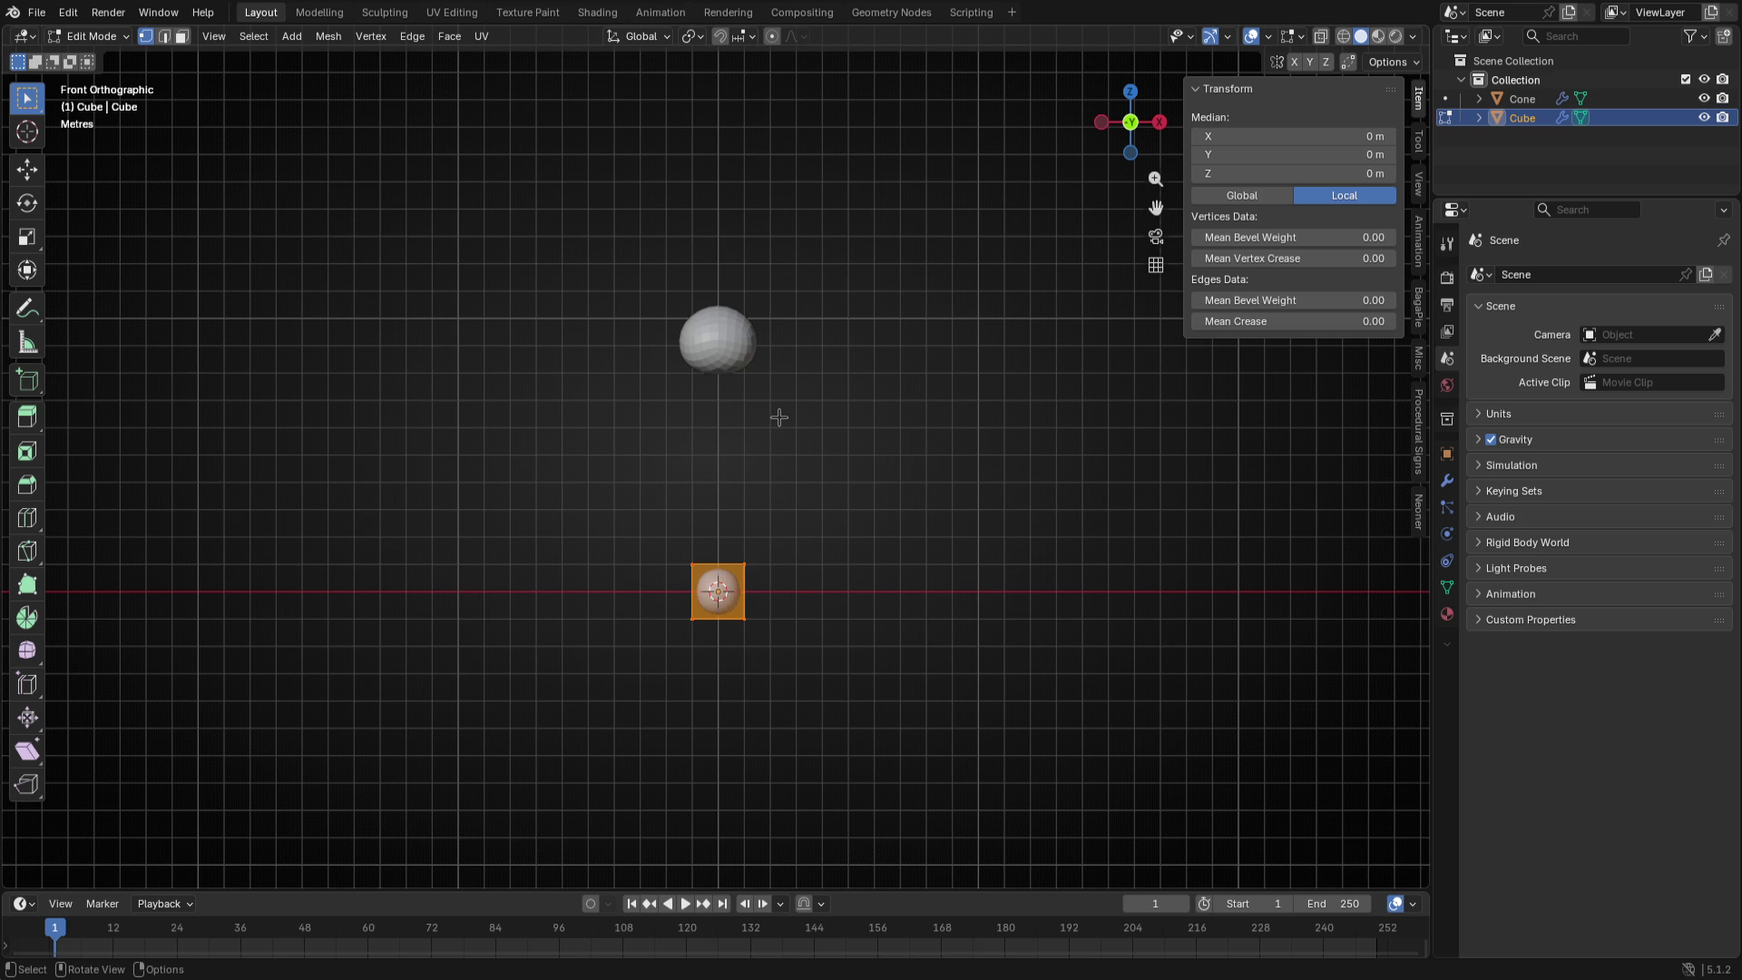
key("Tab")
key("Tab")
key("s")
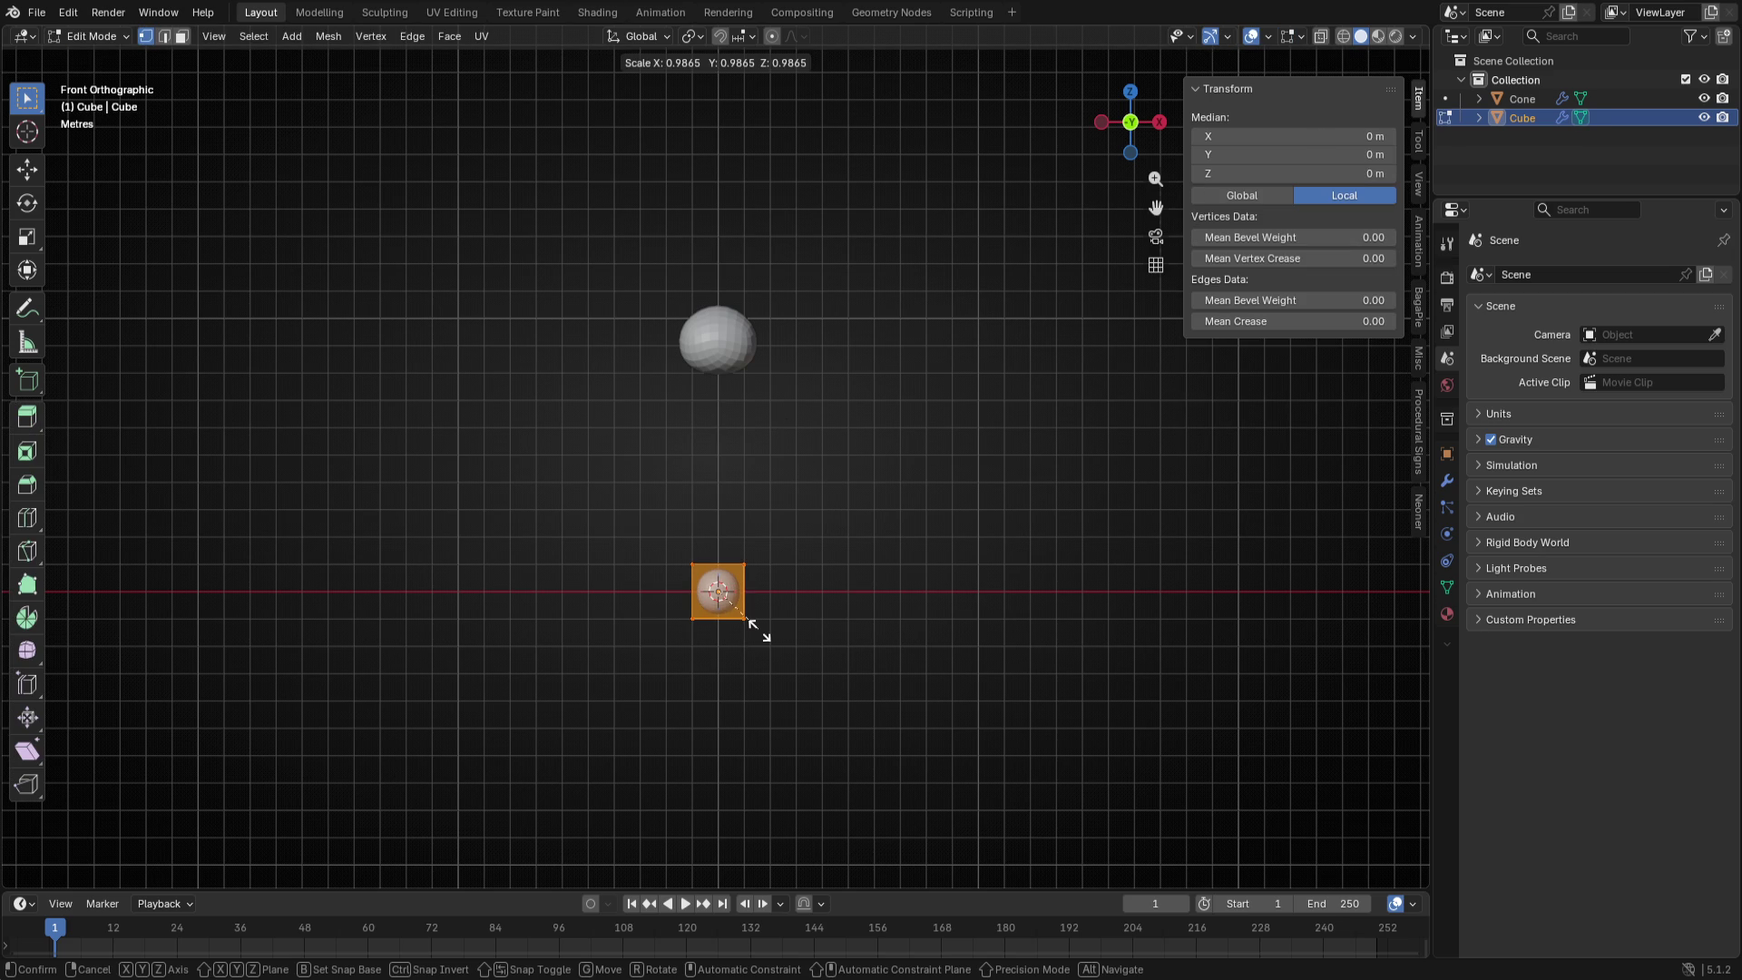
left_click(749, 623)
- Stretch the cube about 1.61 times taller into an egg-shaped torso
key("s")
key("shift+z")
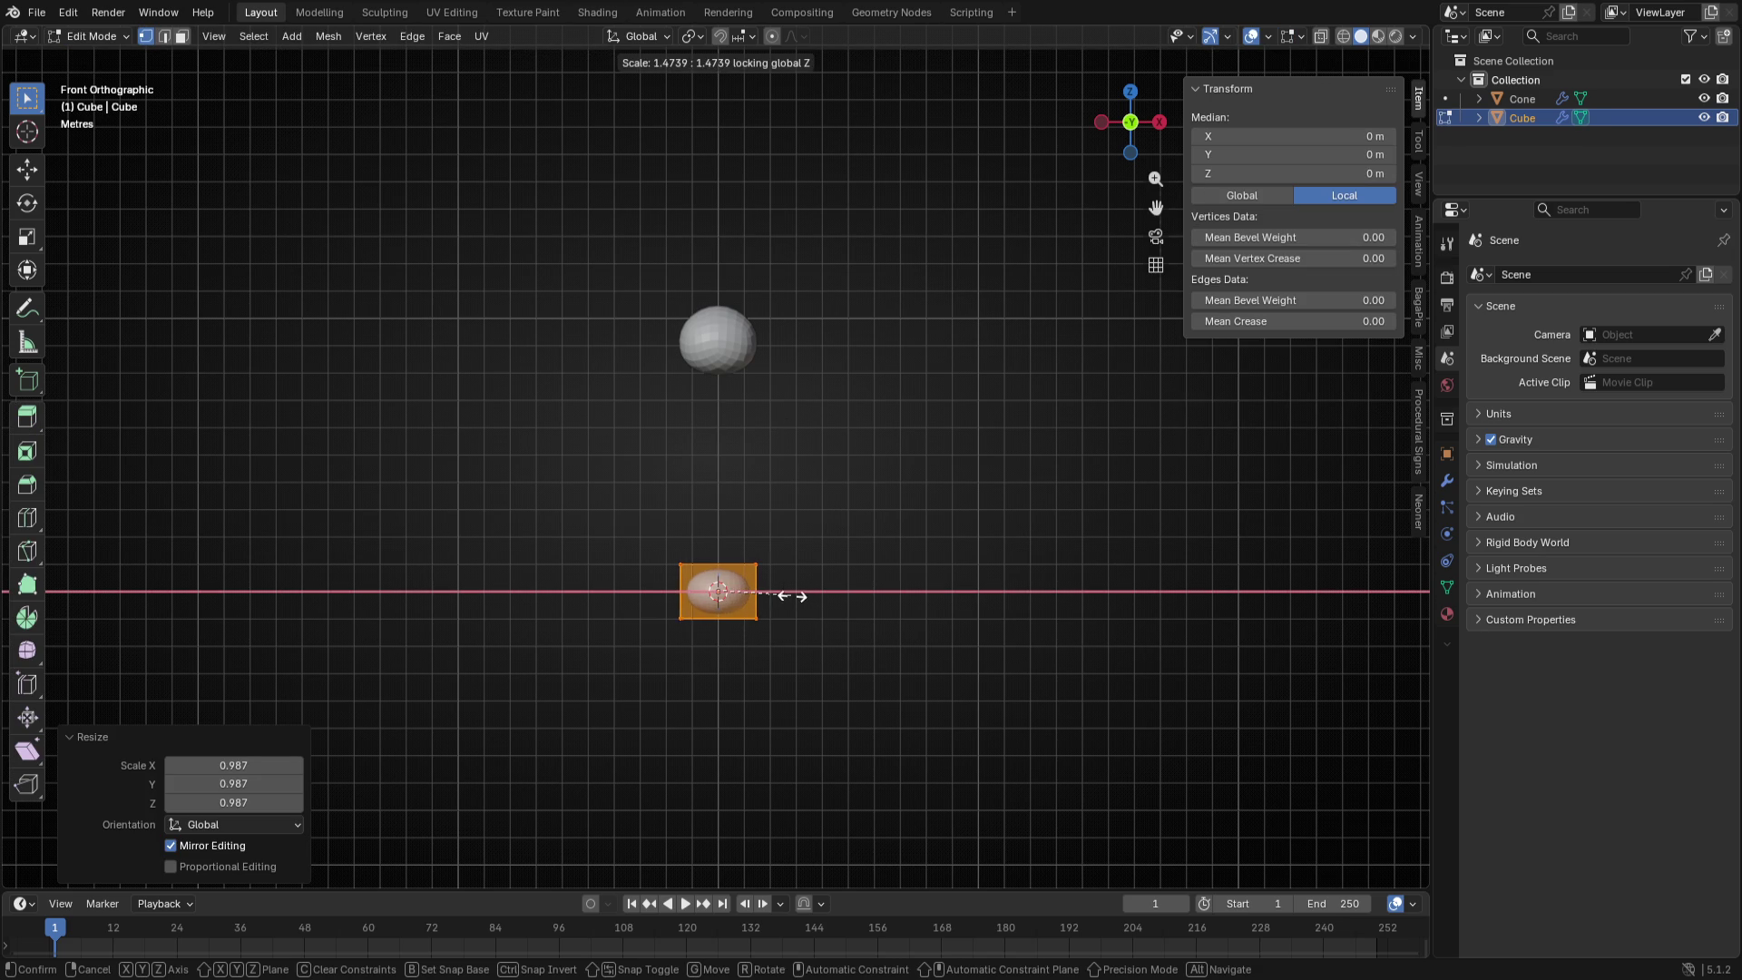
right_click(792, 597)
key("s")
key("z")
left_click(805, 629)
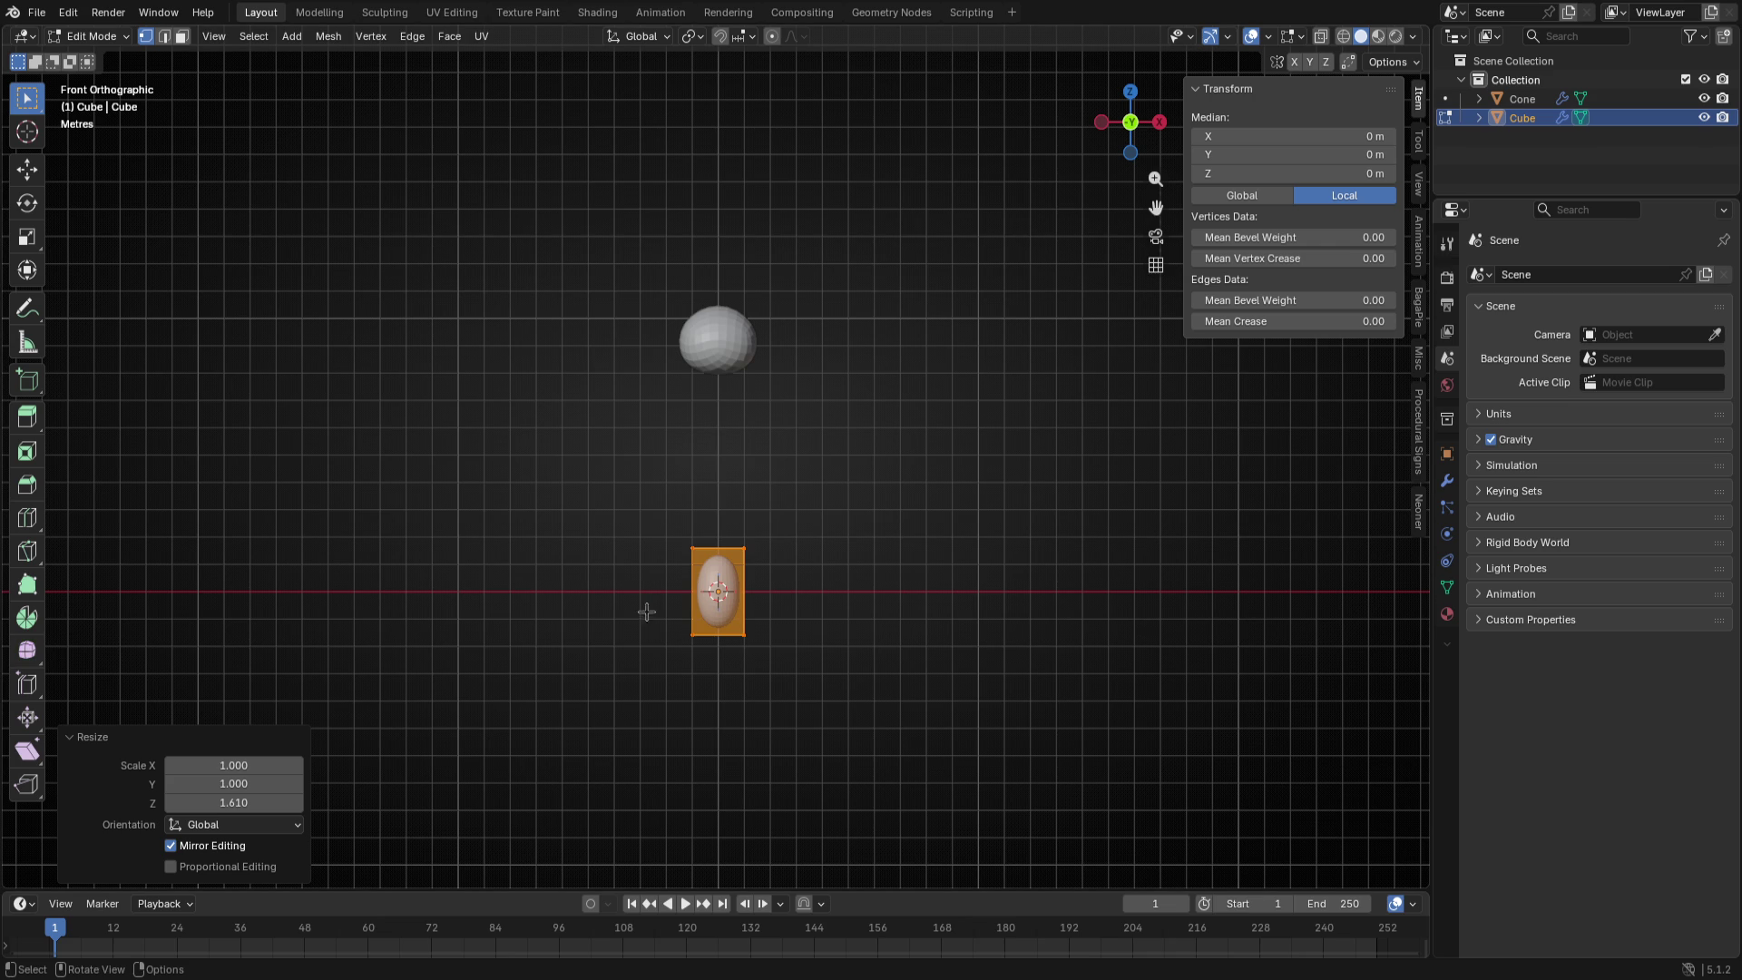
scroll(803, 714, "up", 1)
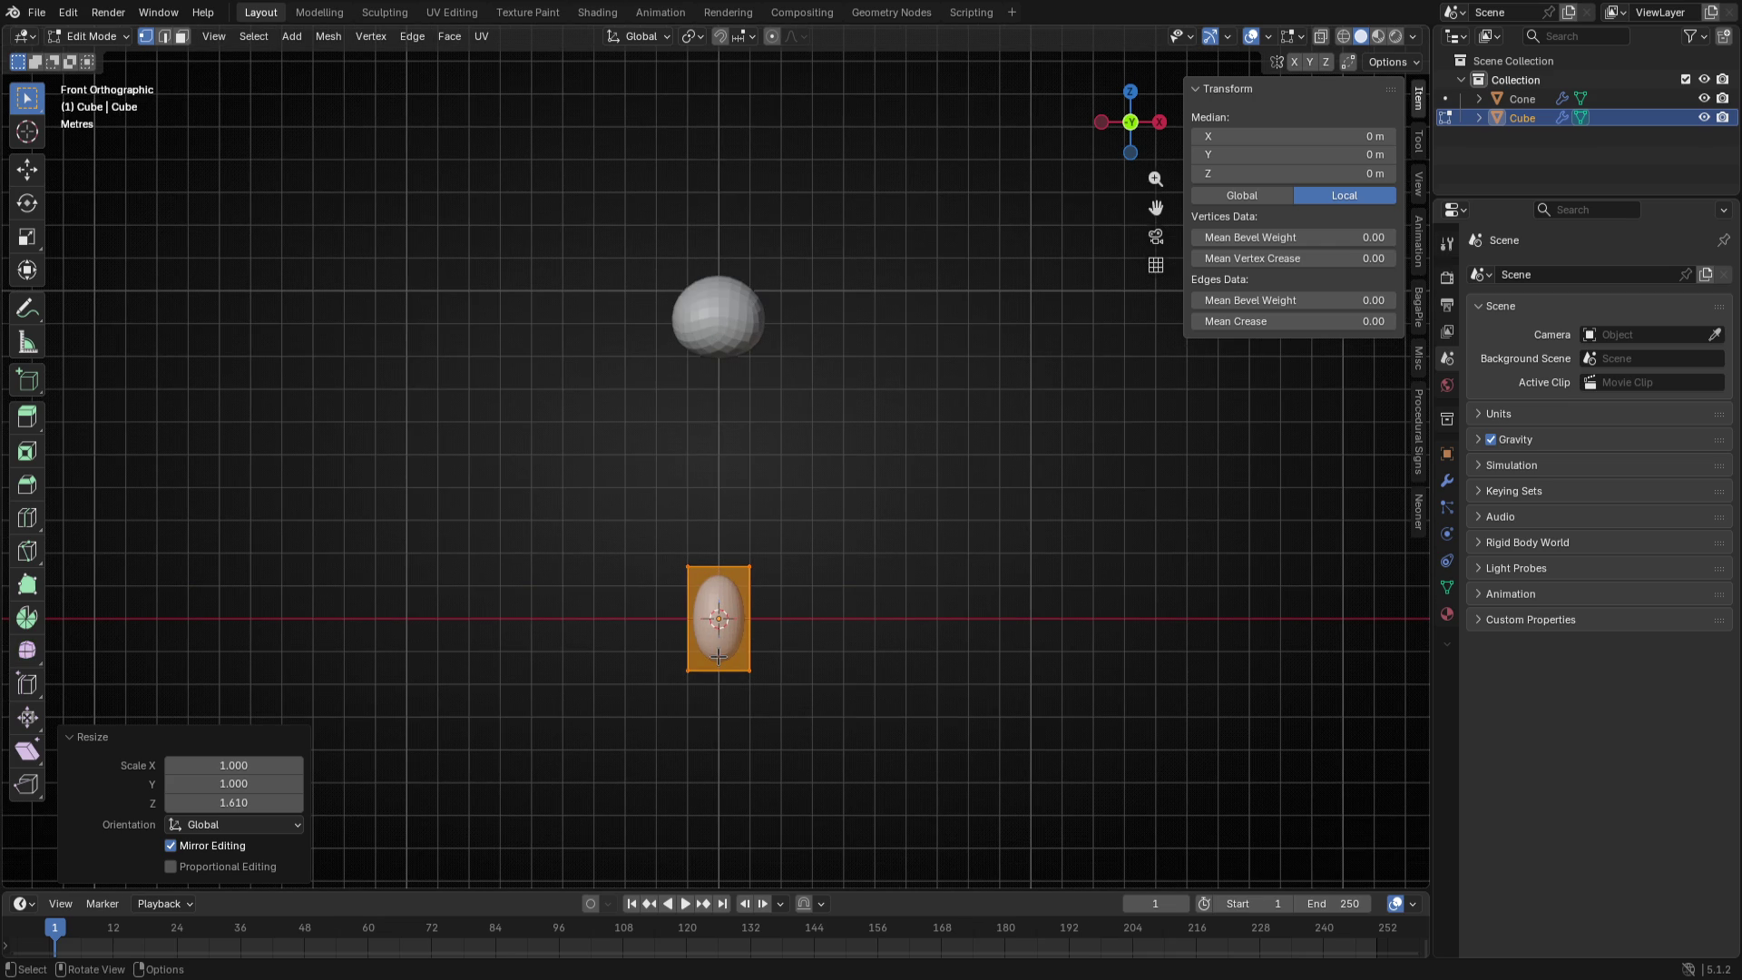
left_click(687, 664)
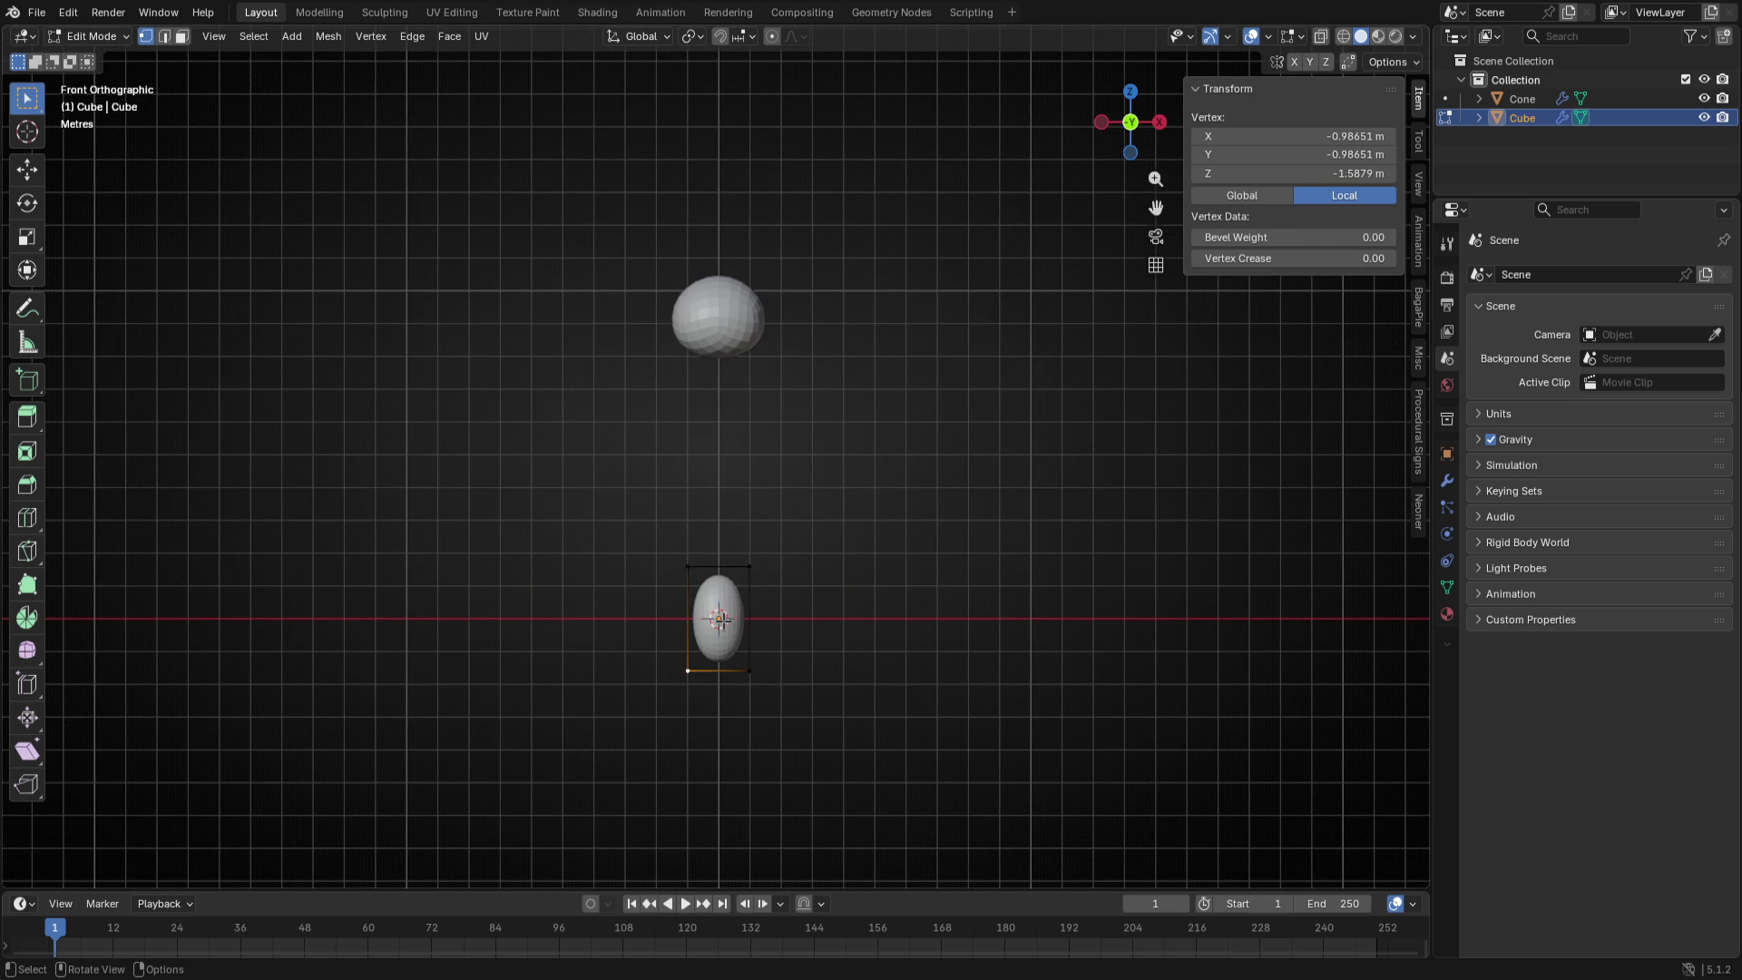
- Raise the whole cube mesh up to sit just under the sphere head, with X-ray on
key("a")
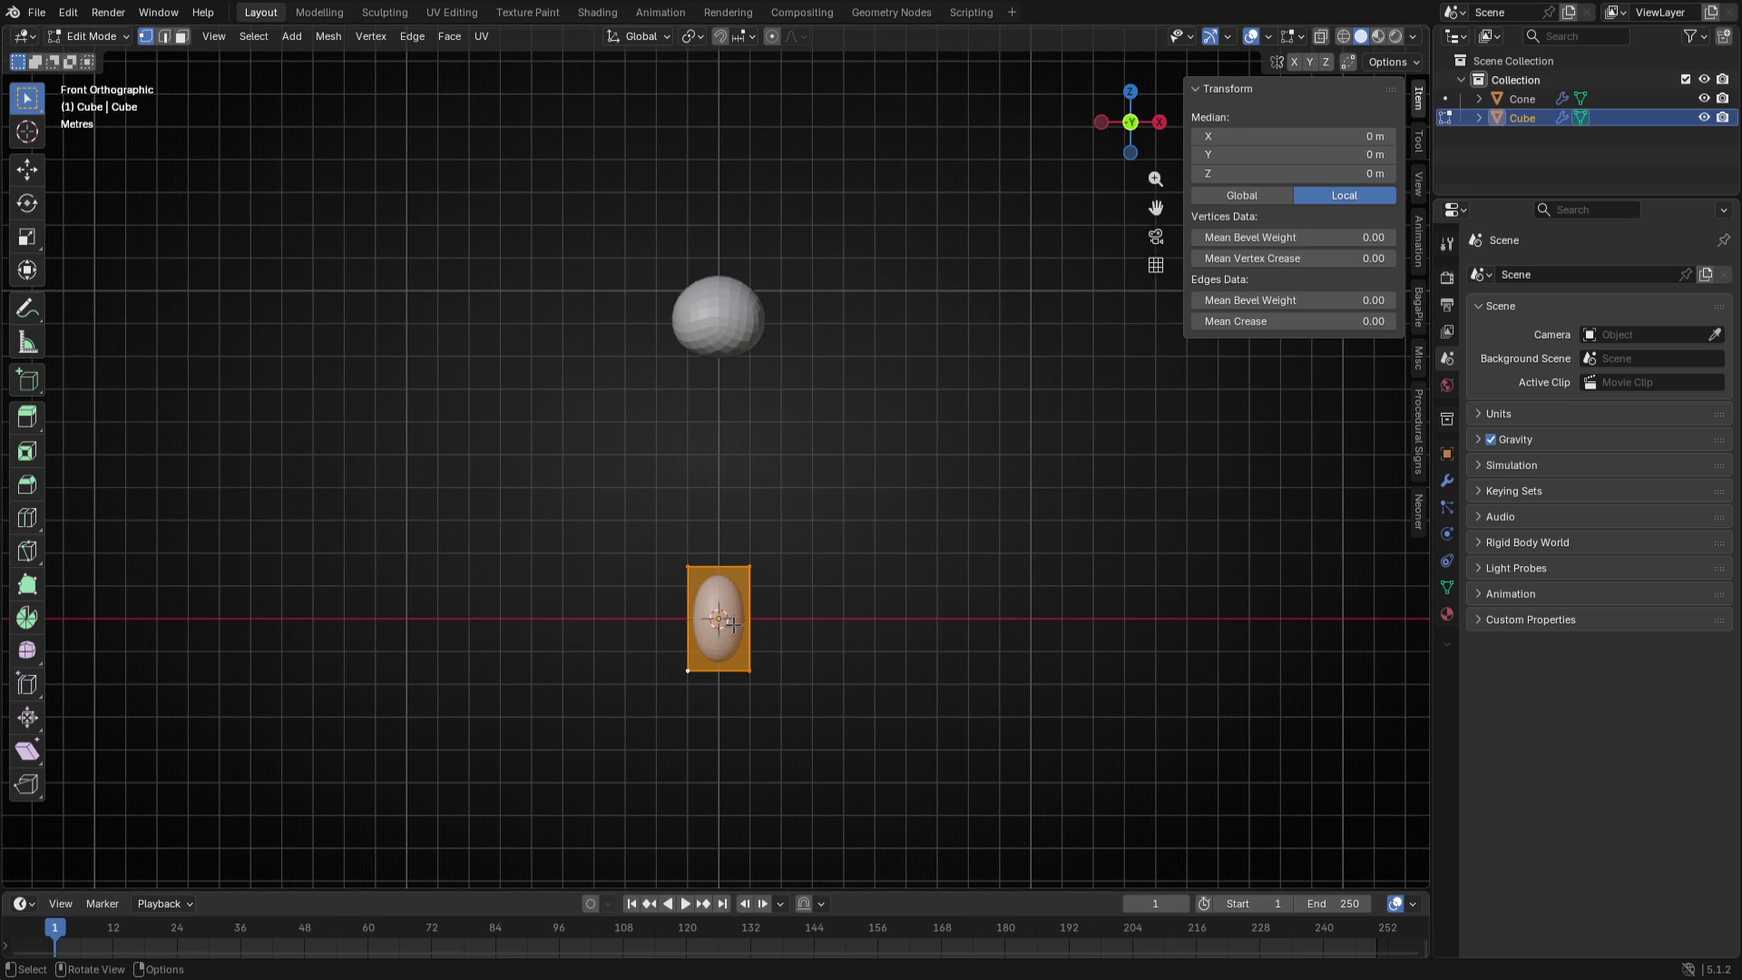
key("g")
key("z")
left_click(725, 410)
key("z")
left_click(843, 435)
- Widen the bottom vertices of the torso by about half across width and depth
key("c")
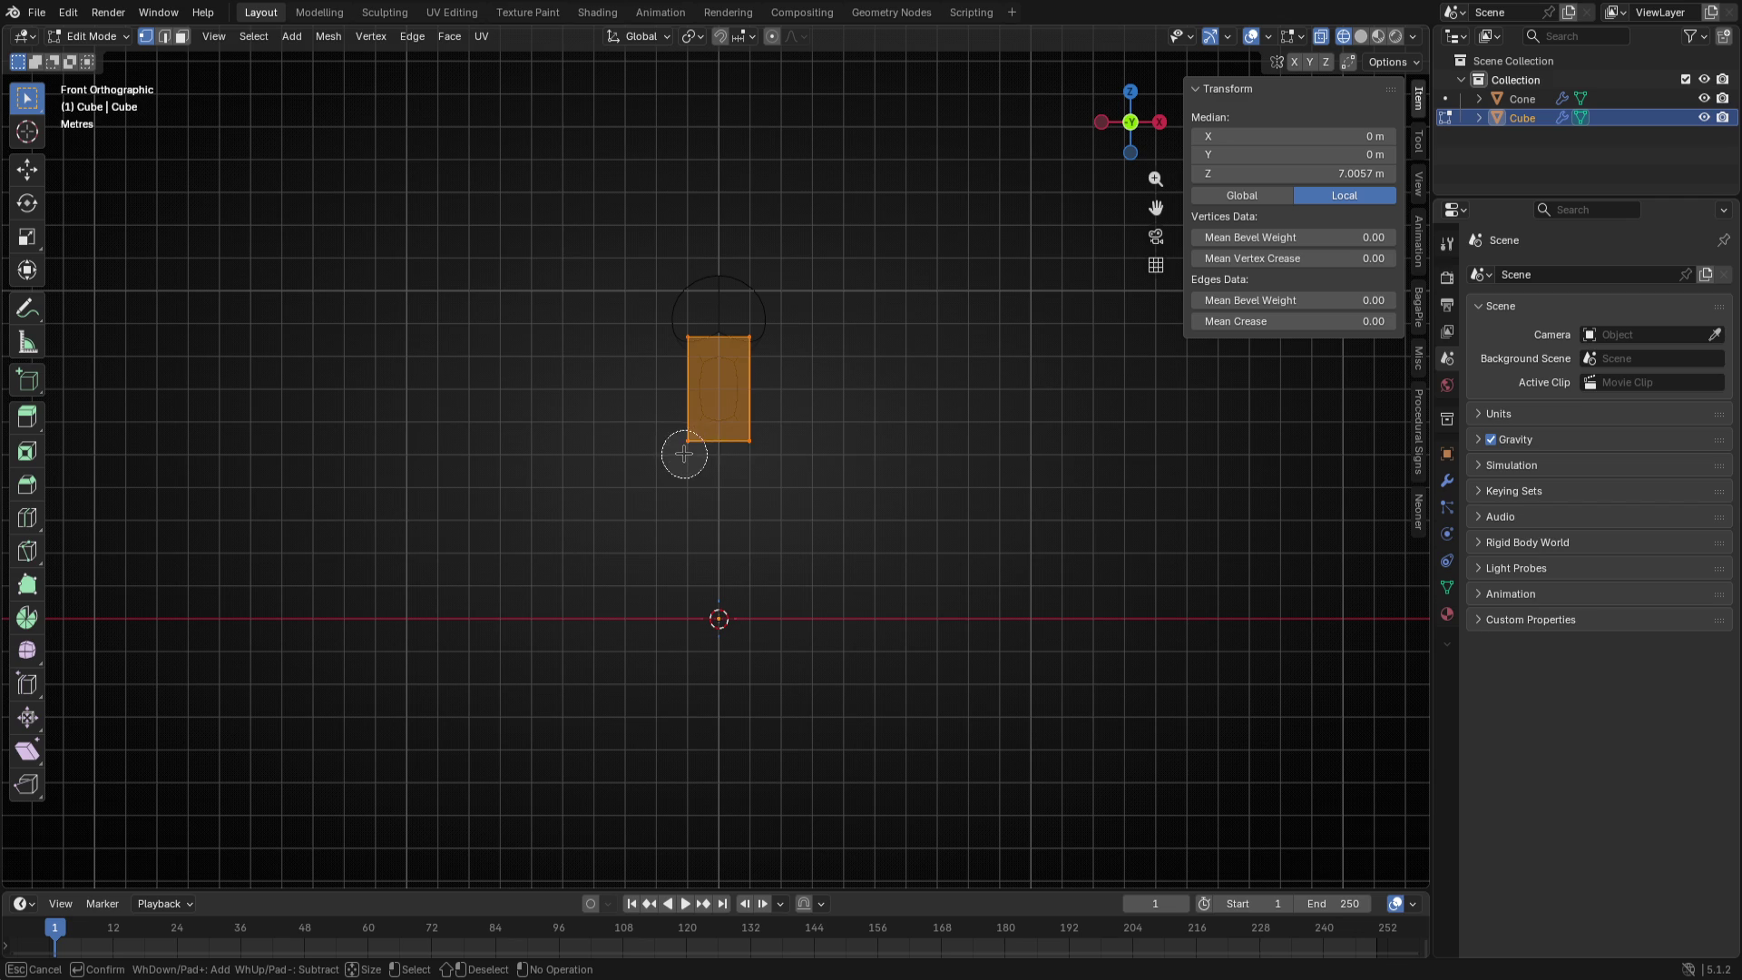
key("Escape")
left_click(677, 433)
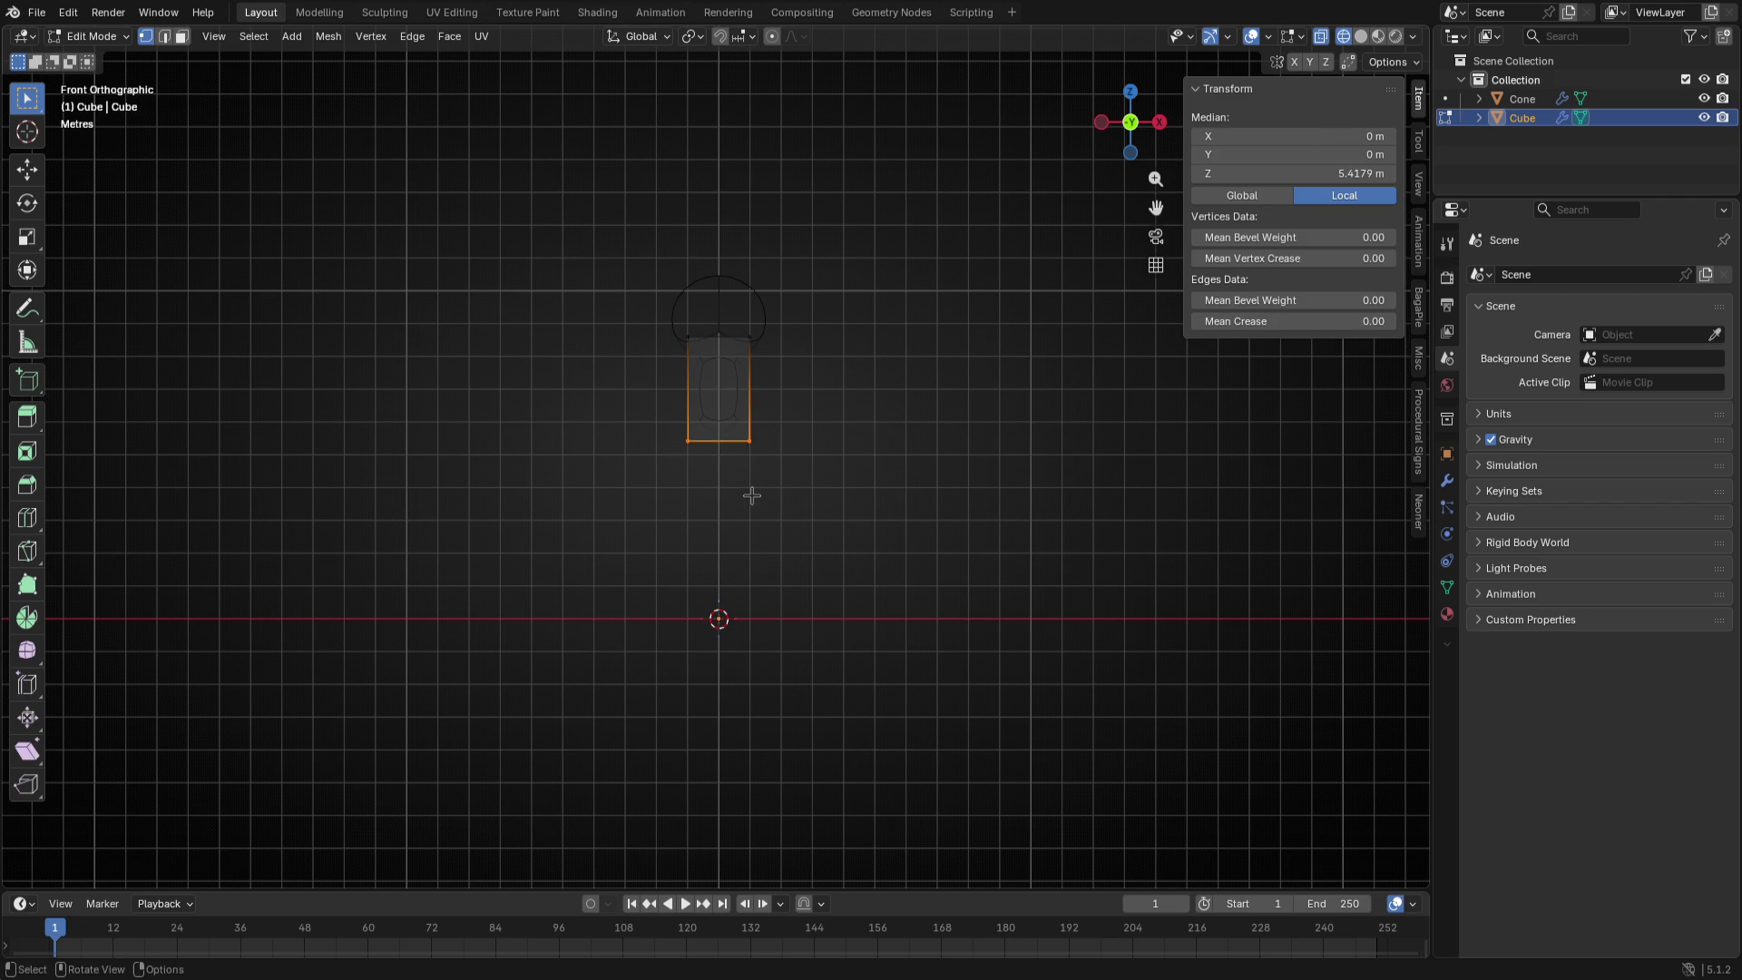
key("s")
key("shift+z")
left_click(796, 496)
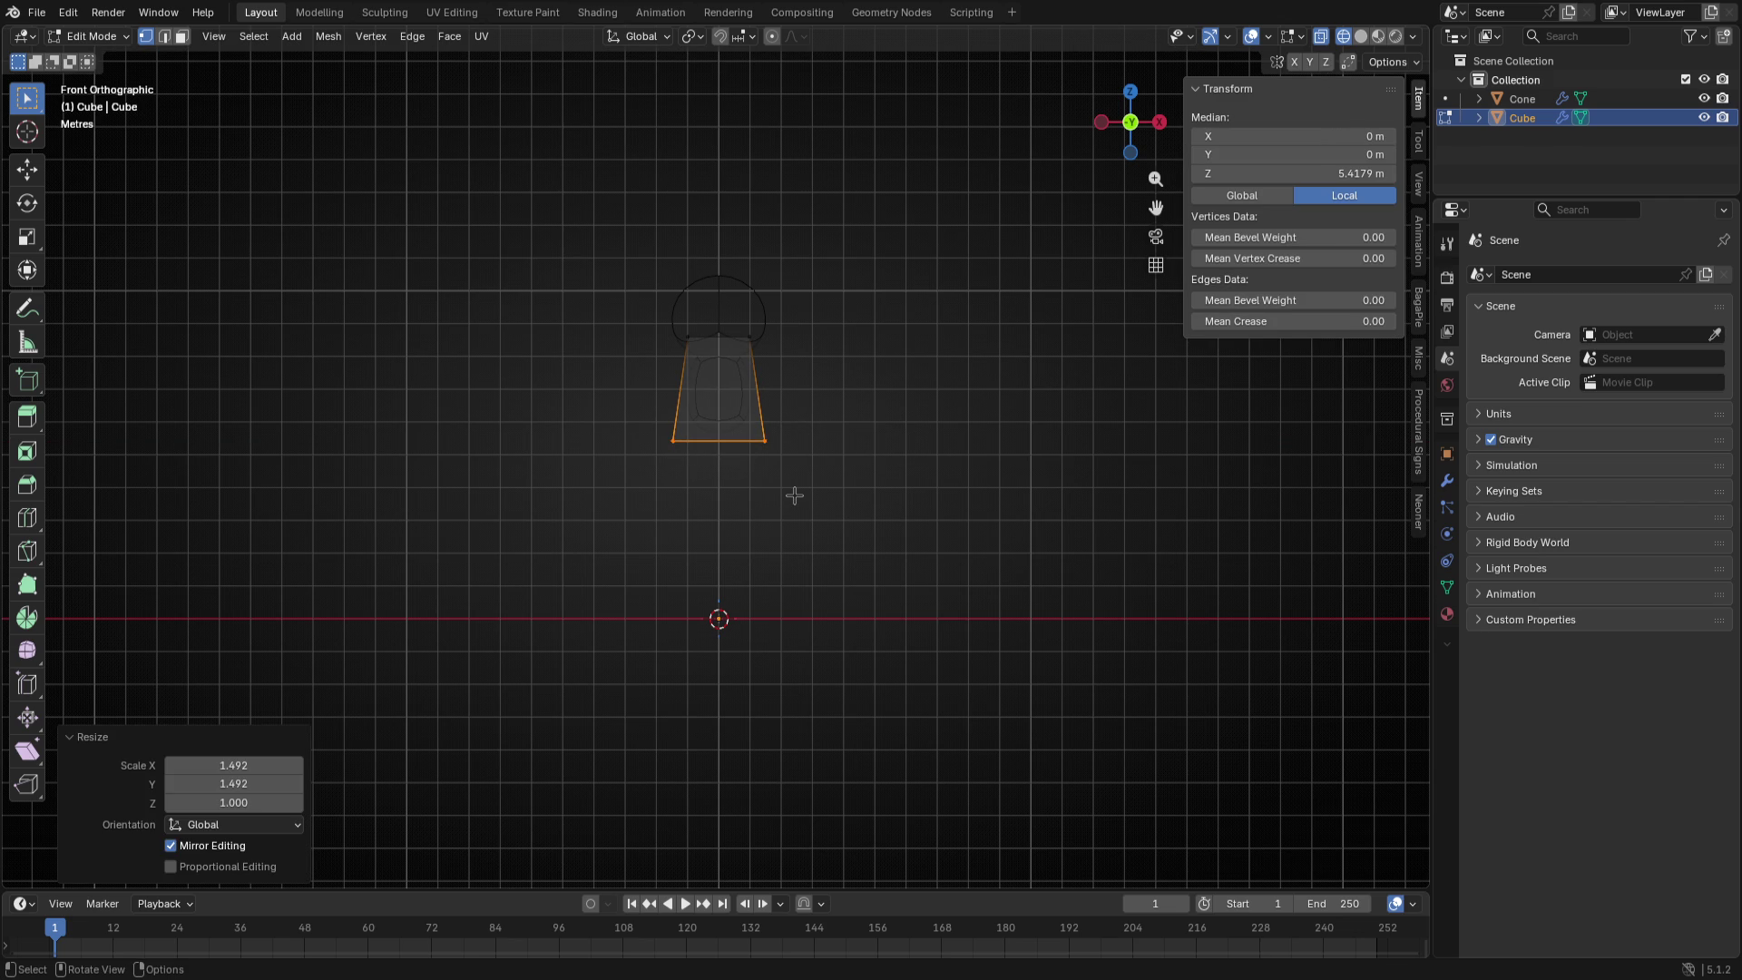
key("Tab")
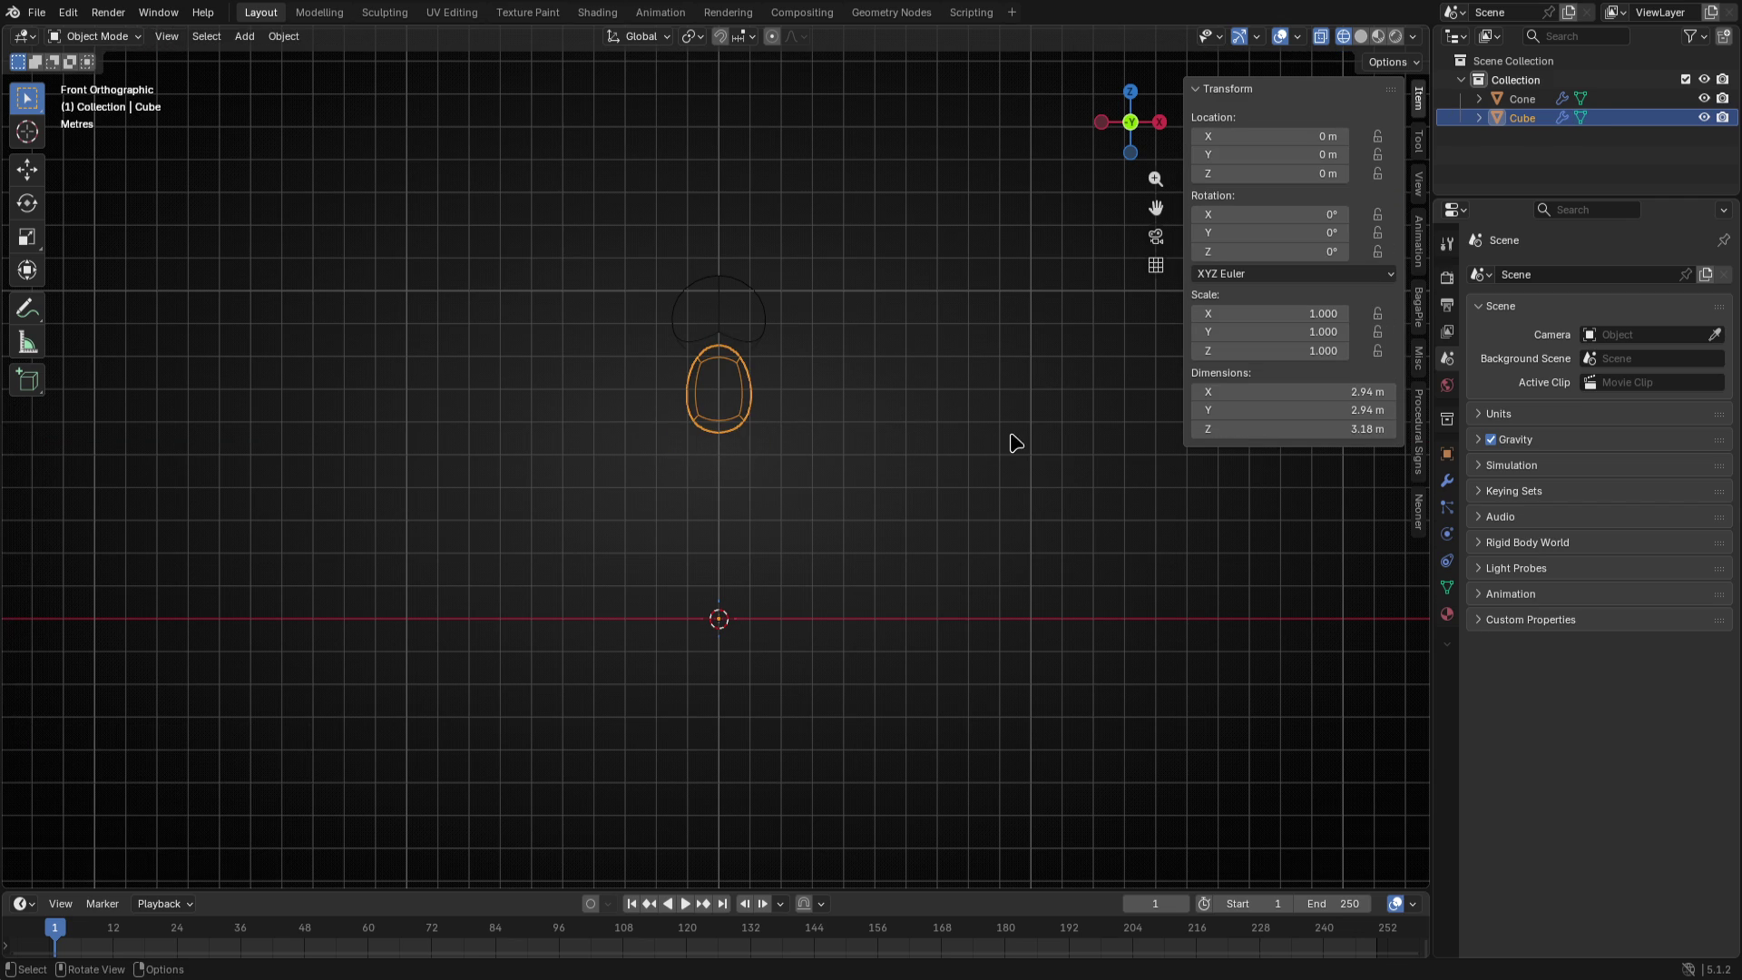
key("Tab")
- Pull the top vertices up so the torso reaches toward the head, about 4.57 m tall
key("alt+a")
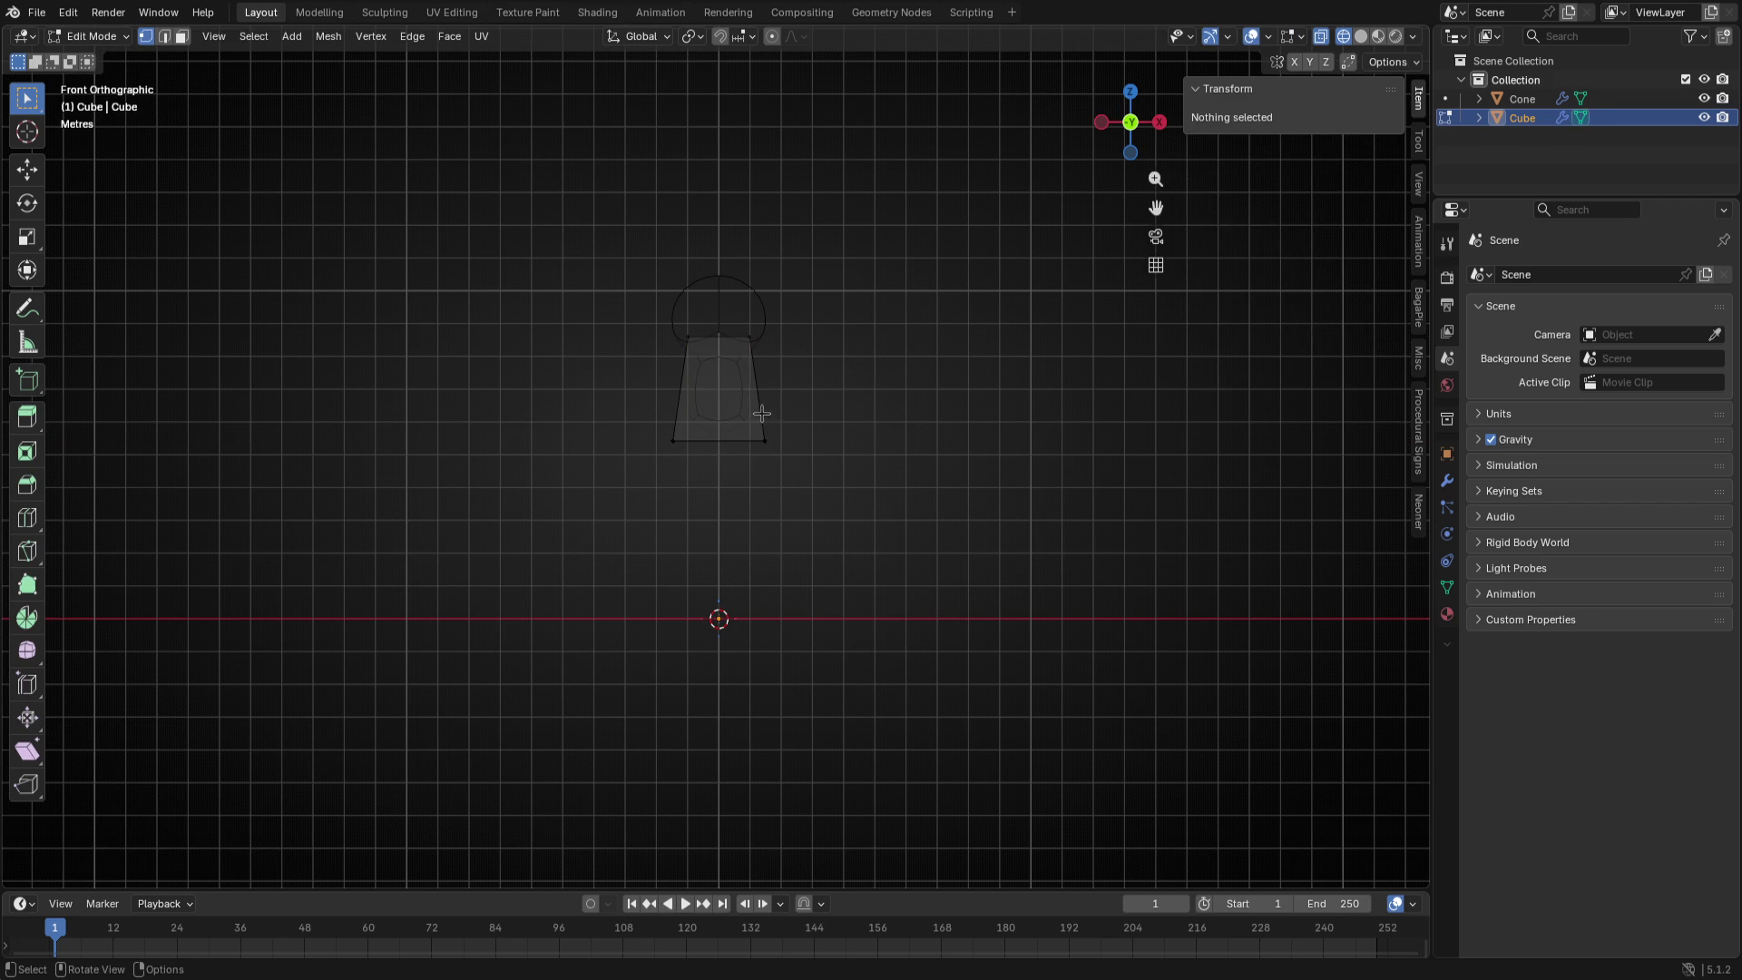
key("a")
key("alt+a")
key("c")
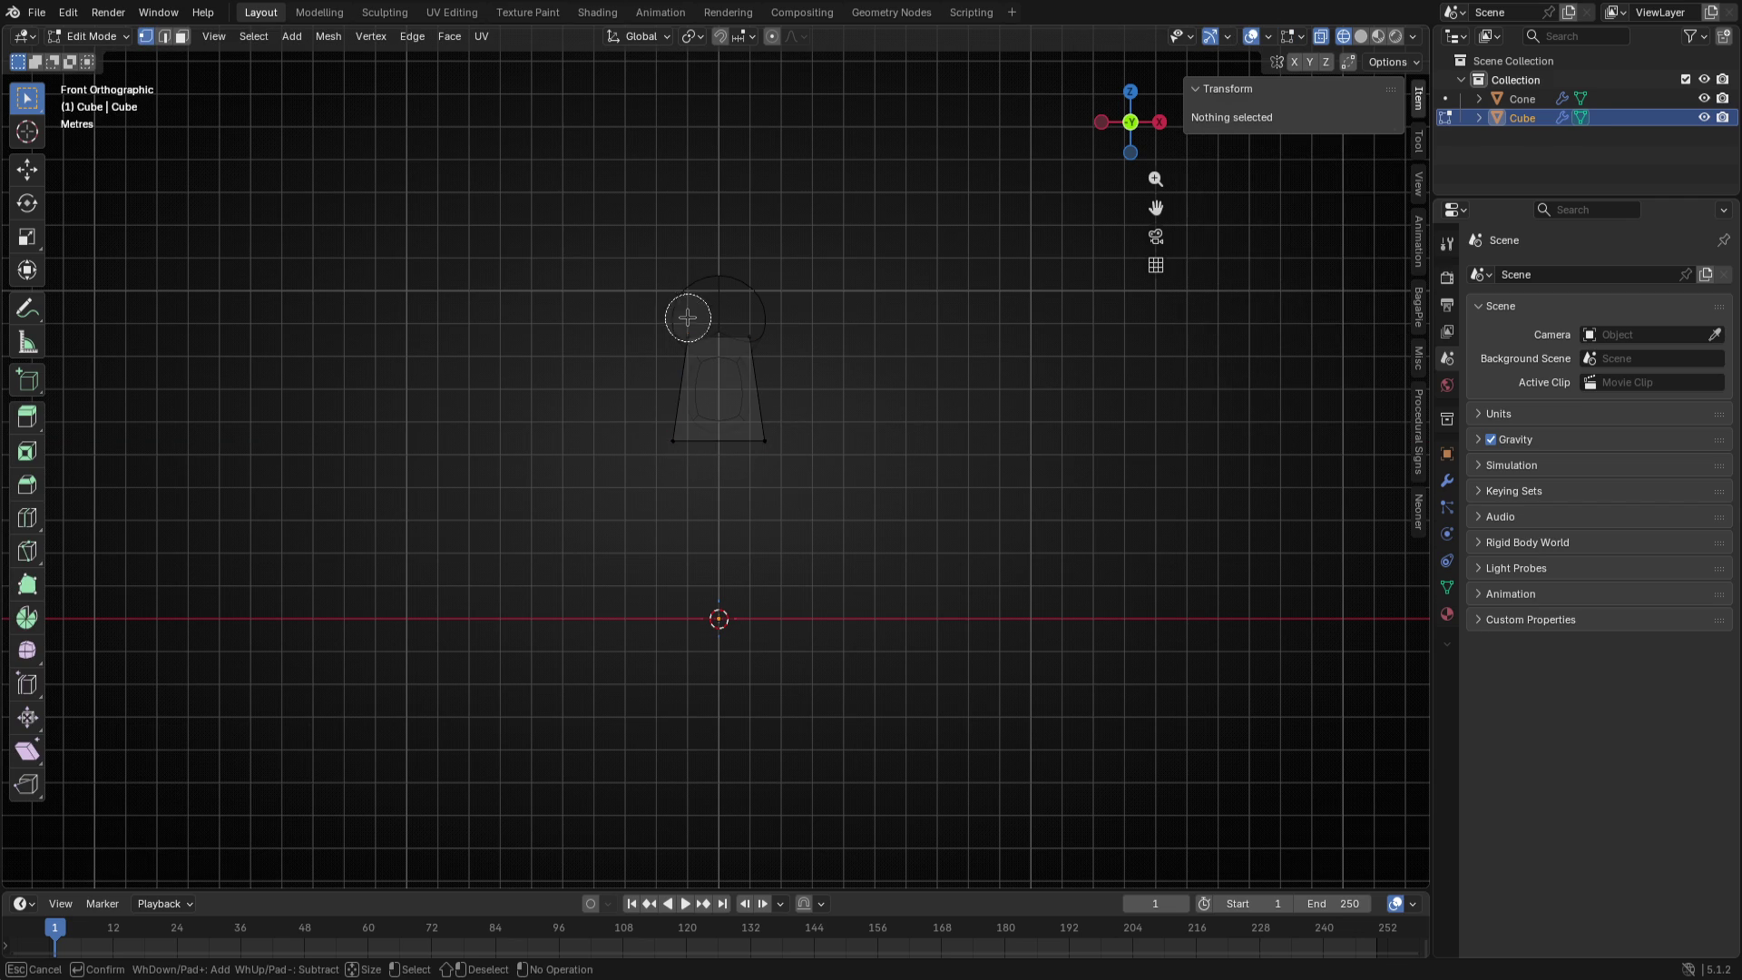
left_click_drag(687, 327, 762, 334)
right_click(811, 320)
key("g")
key("z")
left_click(808, 275)
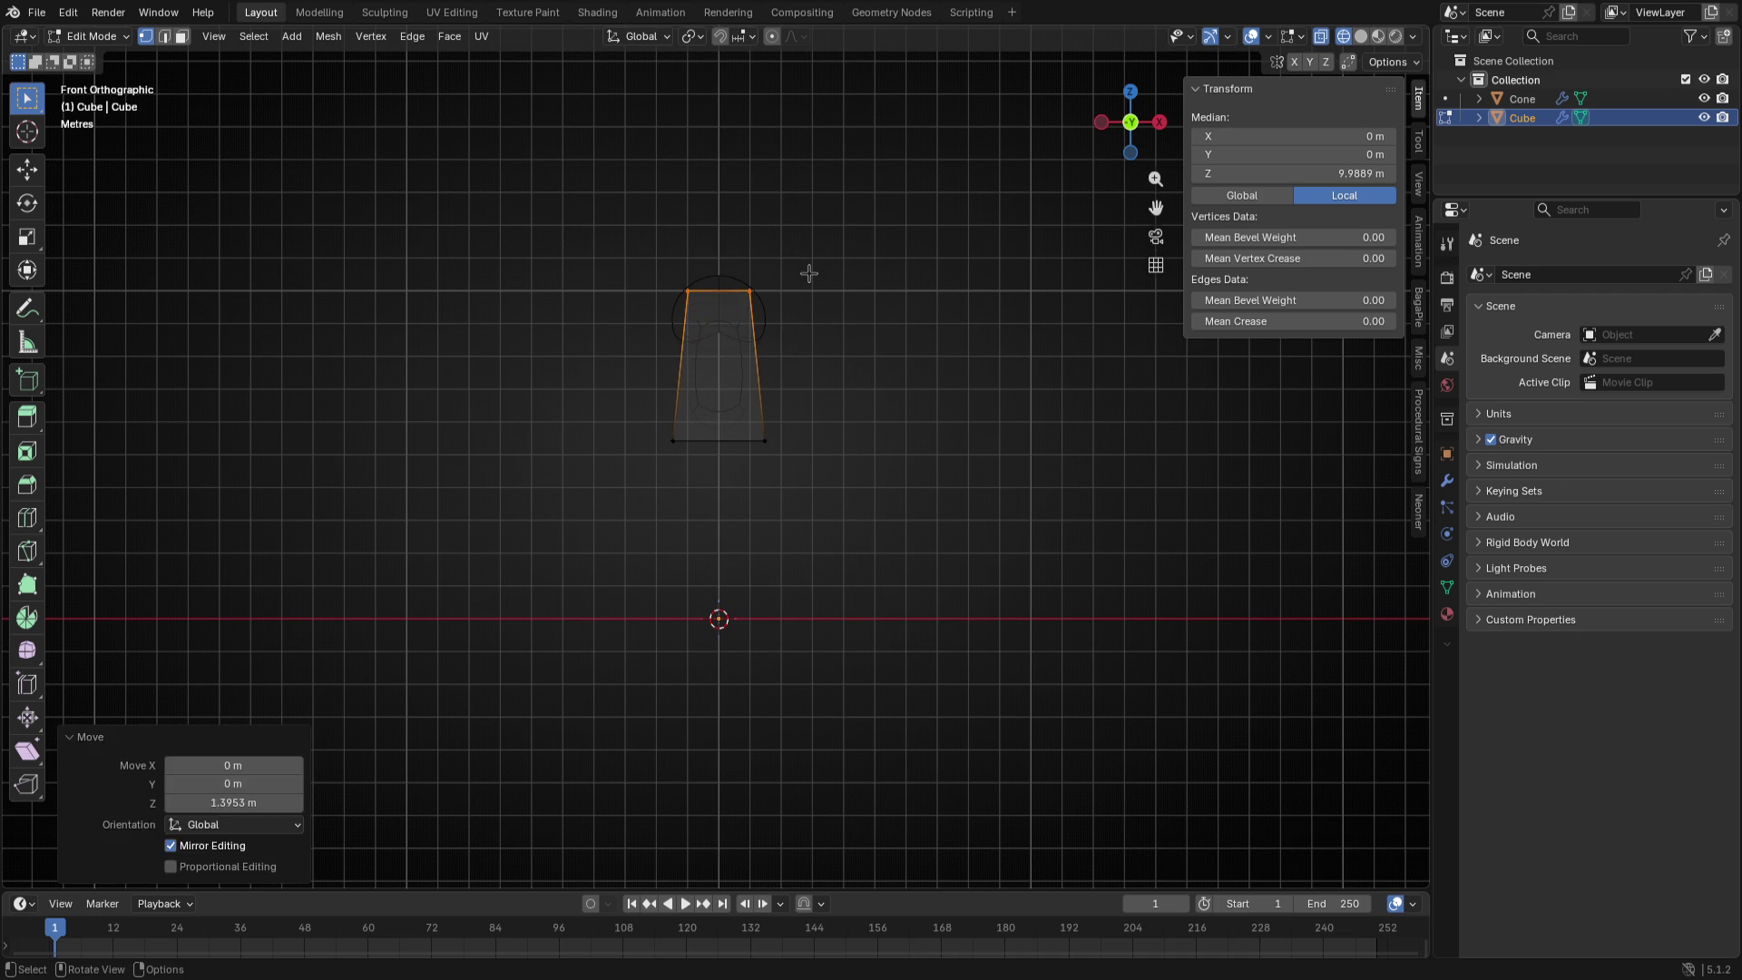
- Nudge the torso's height once more and check the shape in object mode
key("g")
key("z")
left_click(808, 313)
key("Tab")
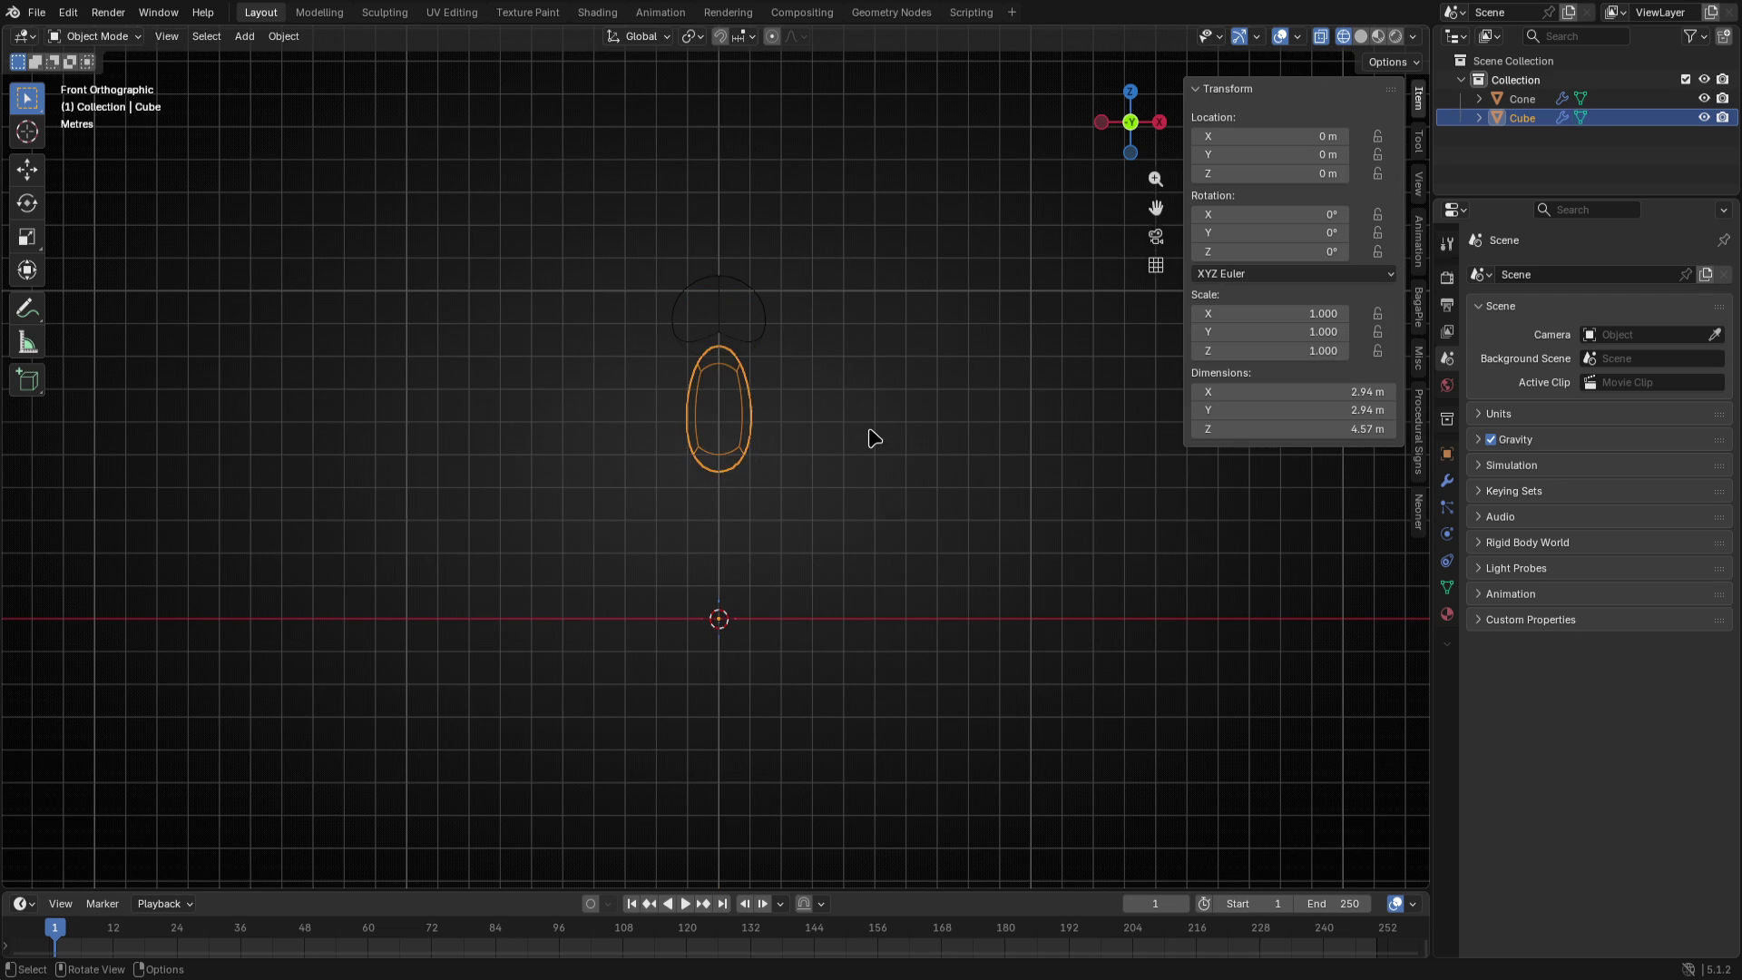
left_click(871, 435)
left_click(718, 408)
key("Tab")
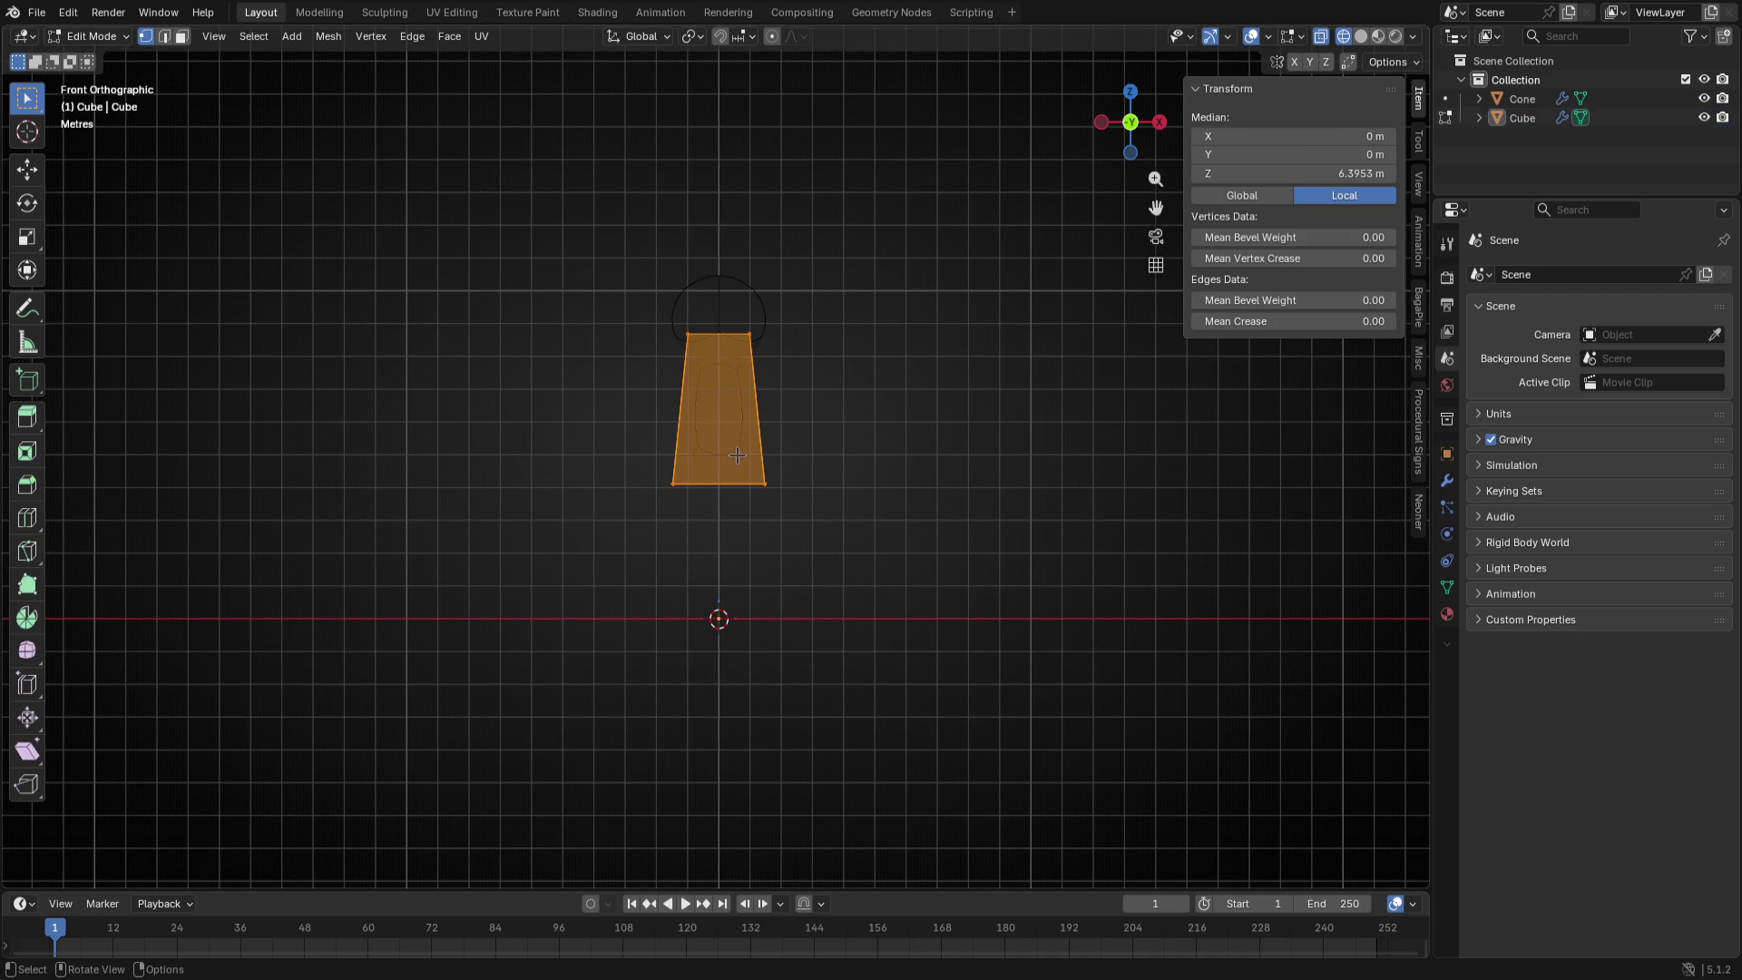
key("Tab")
key("shift+a")
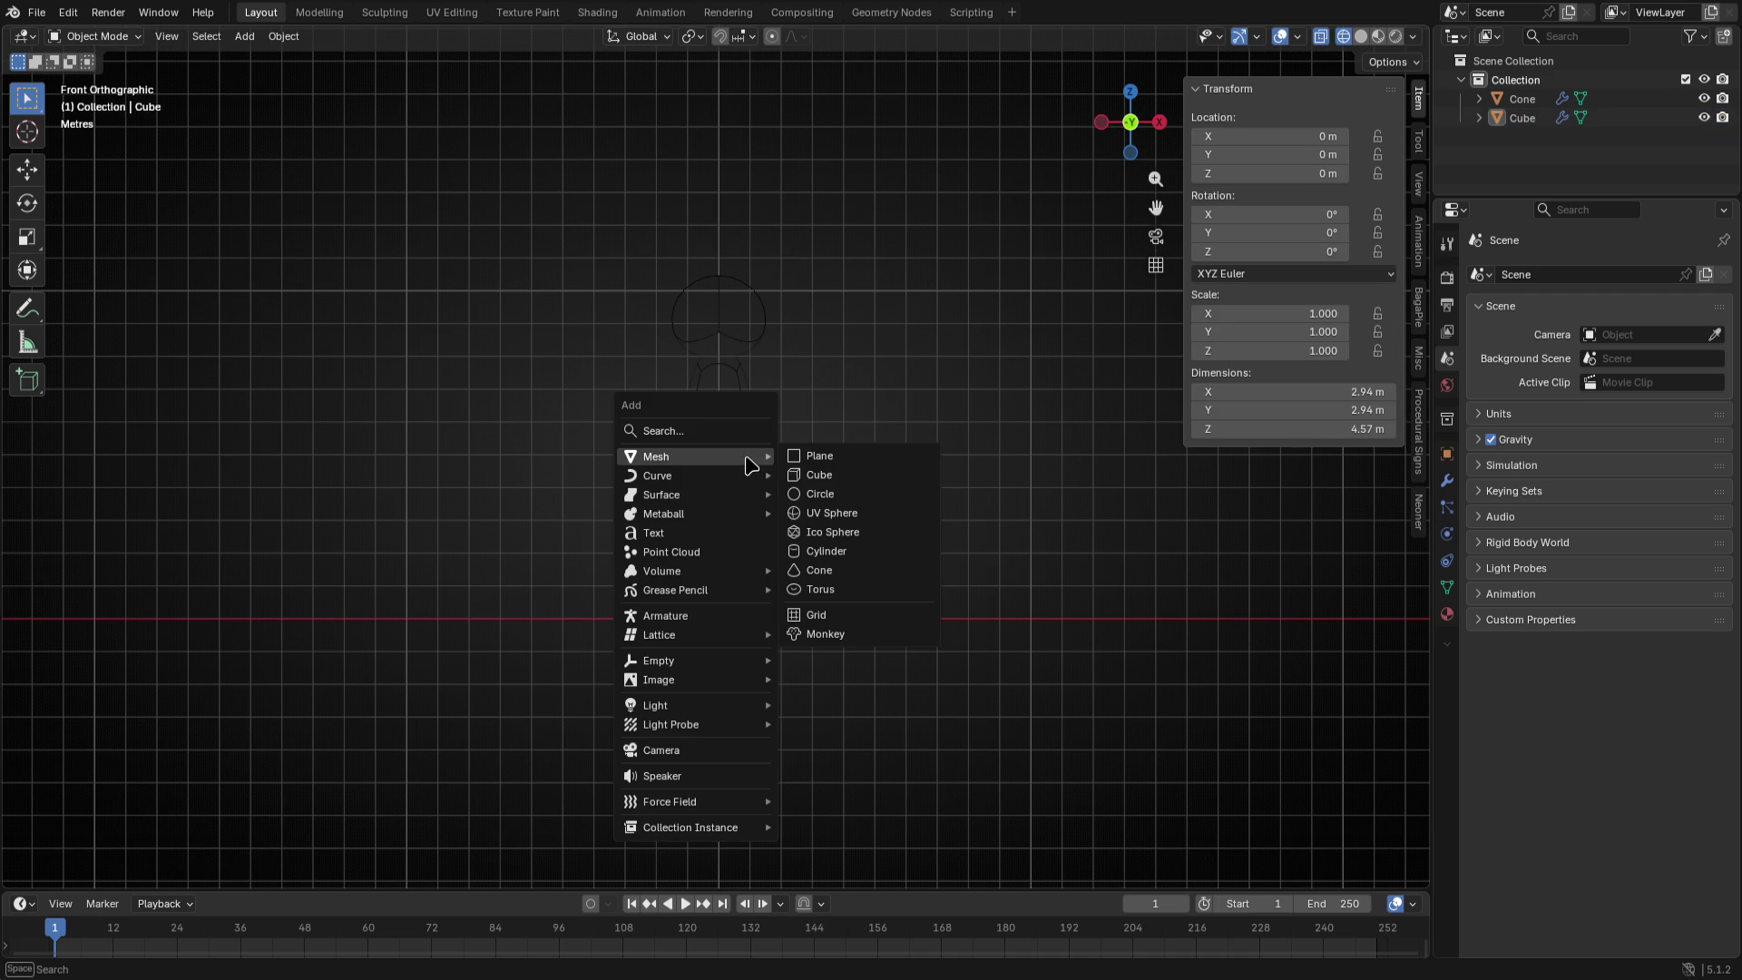
- Add a cube rounded with subdivision level 3 and enlarge it to about 4.3 m
left_click(822, 479)
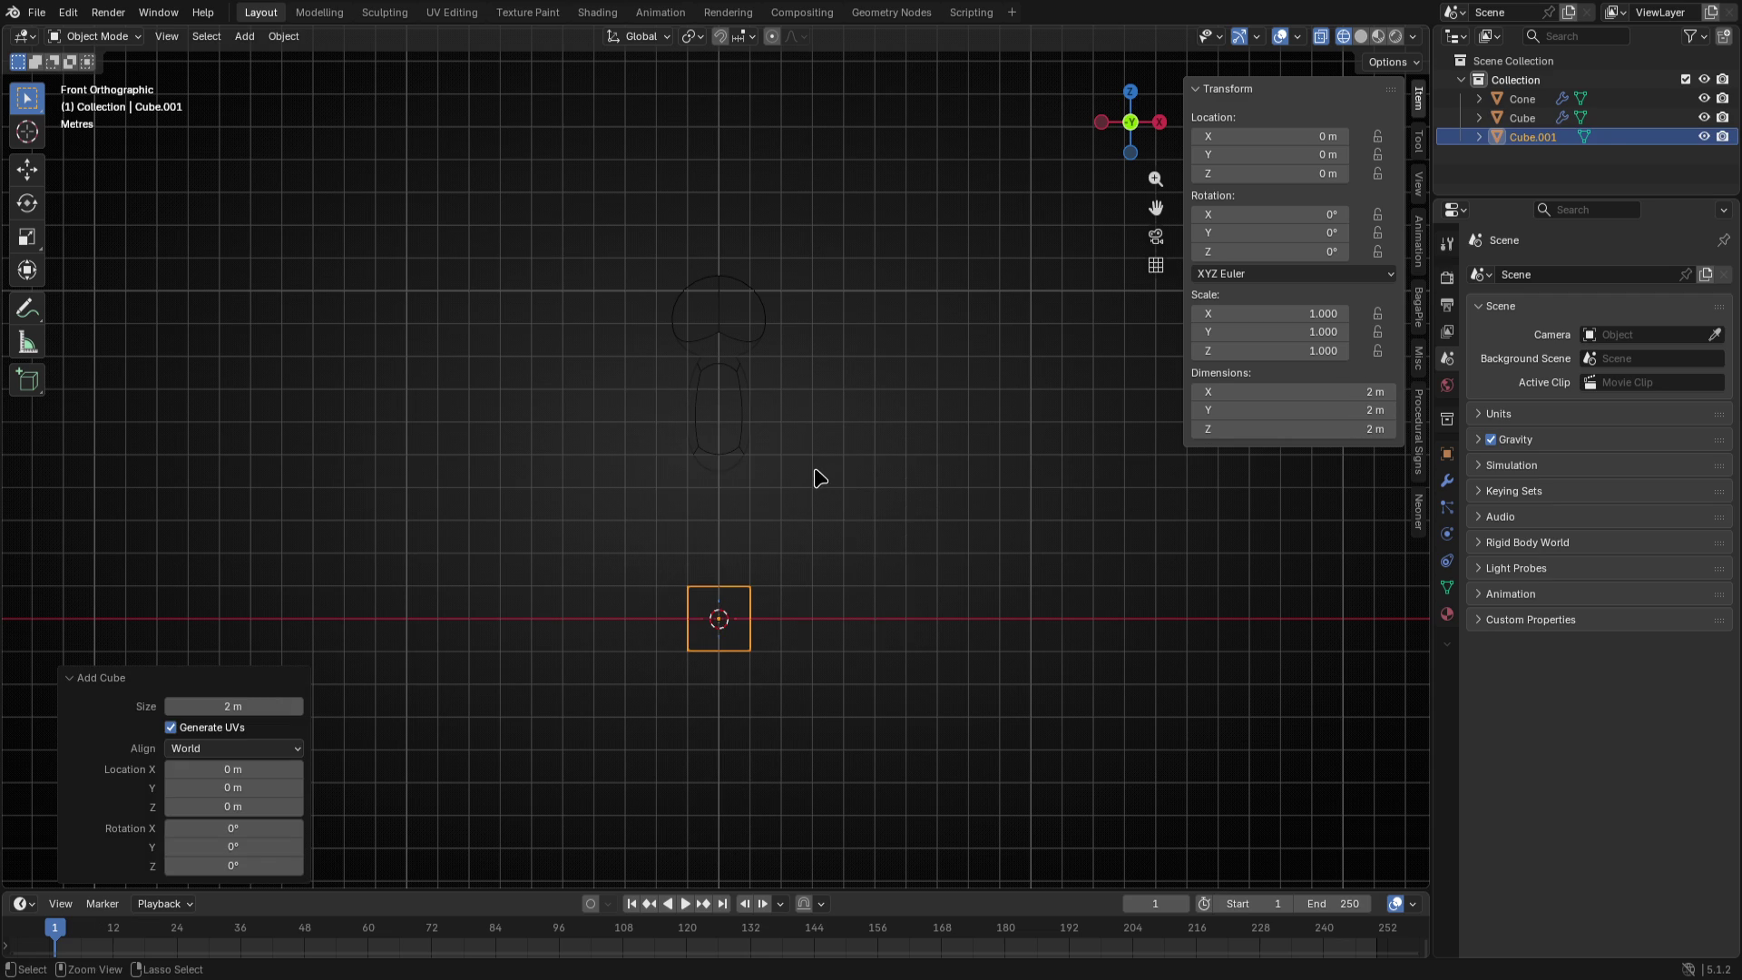
key("ctrl+3")
key("Tab")
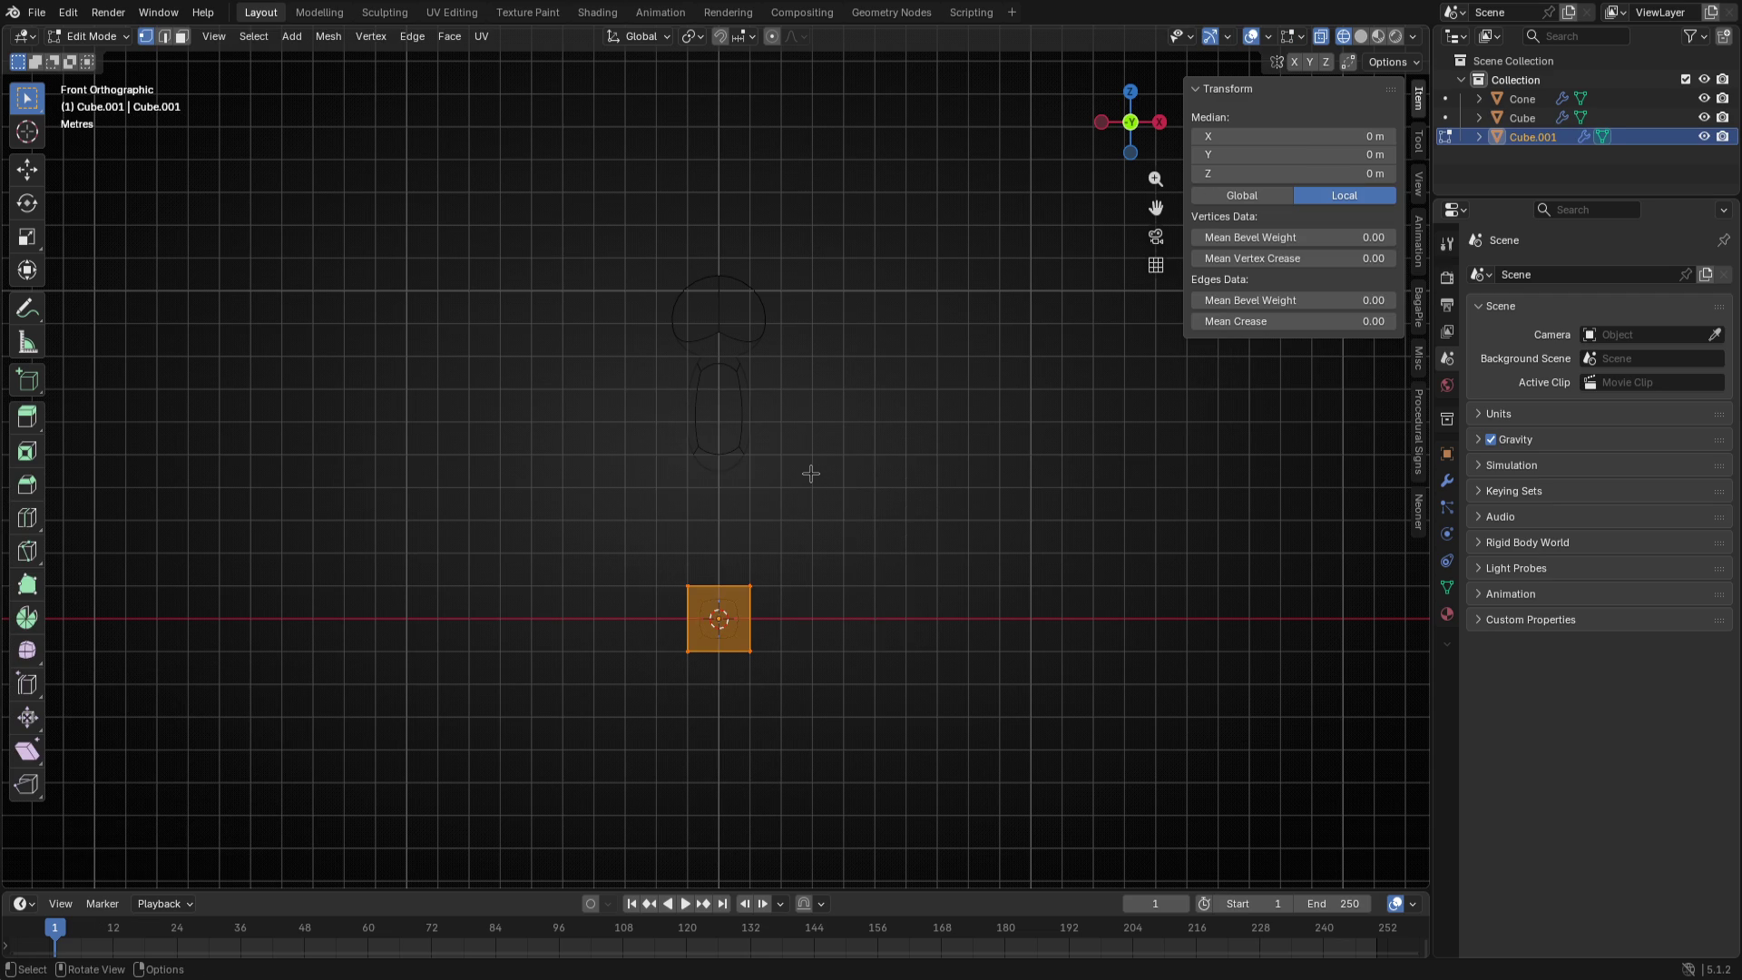
key("s")
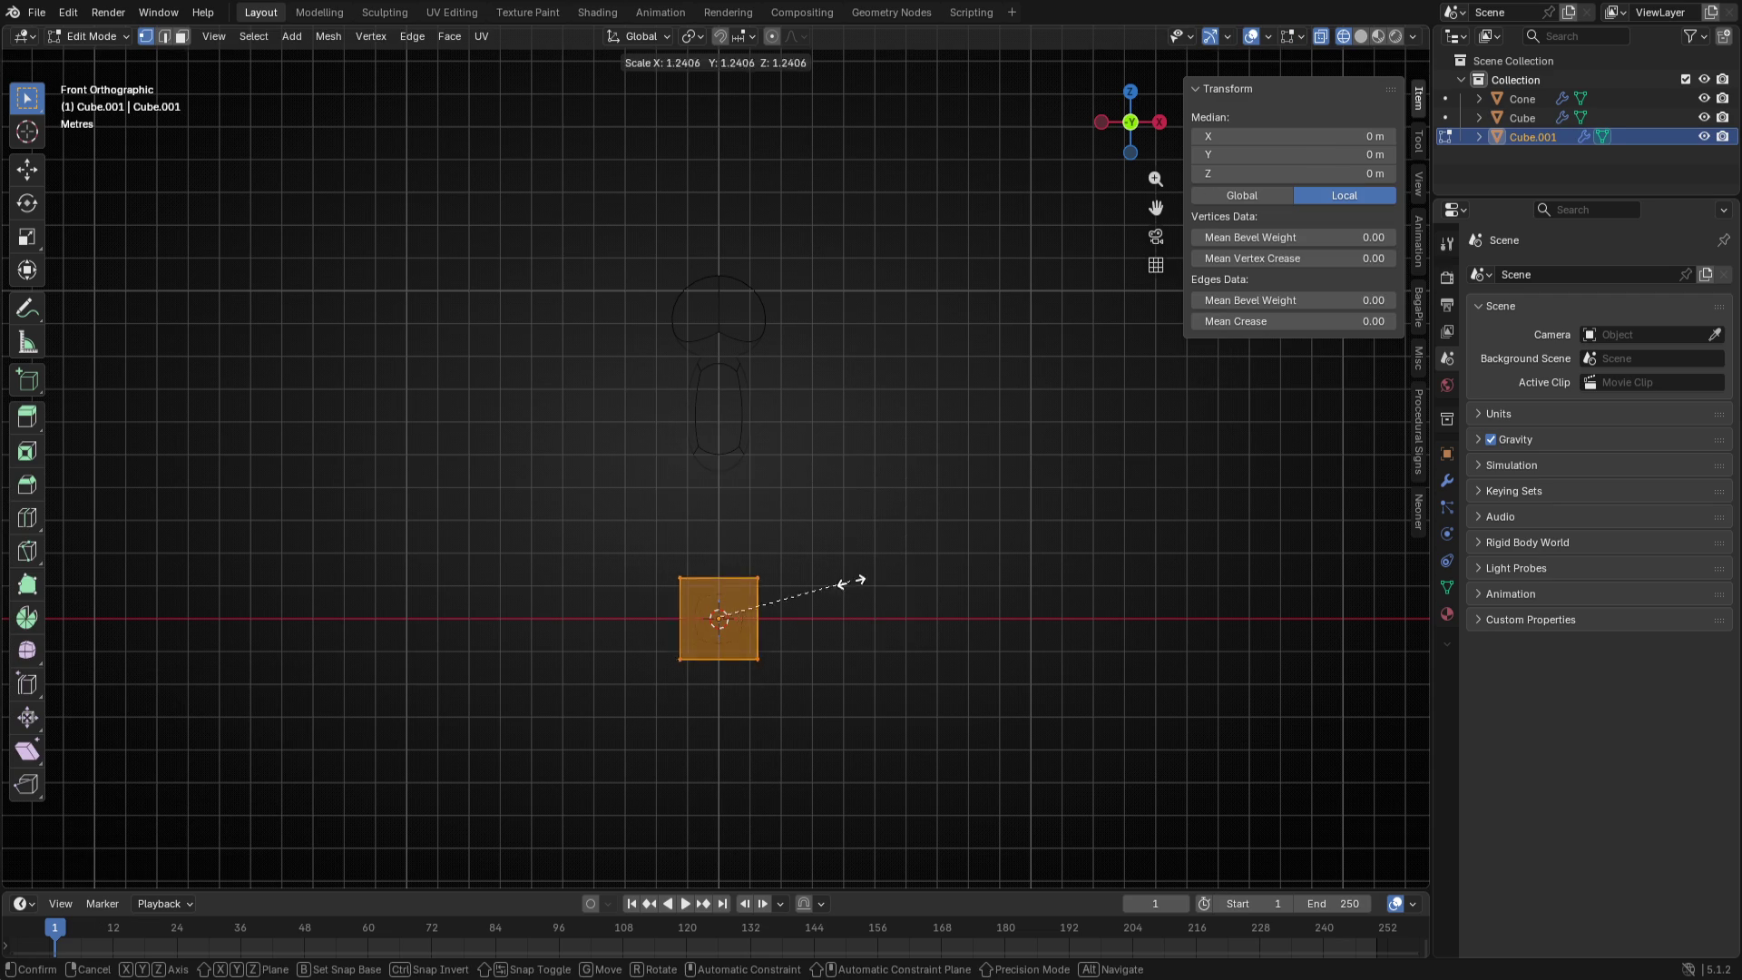
left_click(953, 594)
- Raise the rounded shape to sit just under the torso
key("g")
key("z")
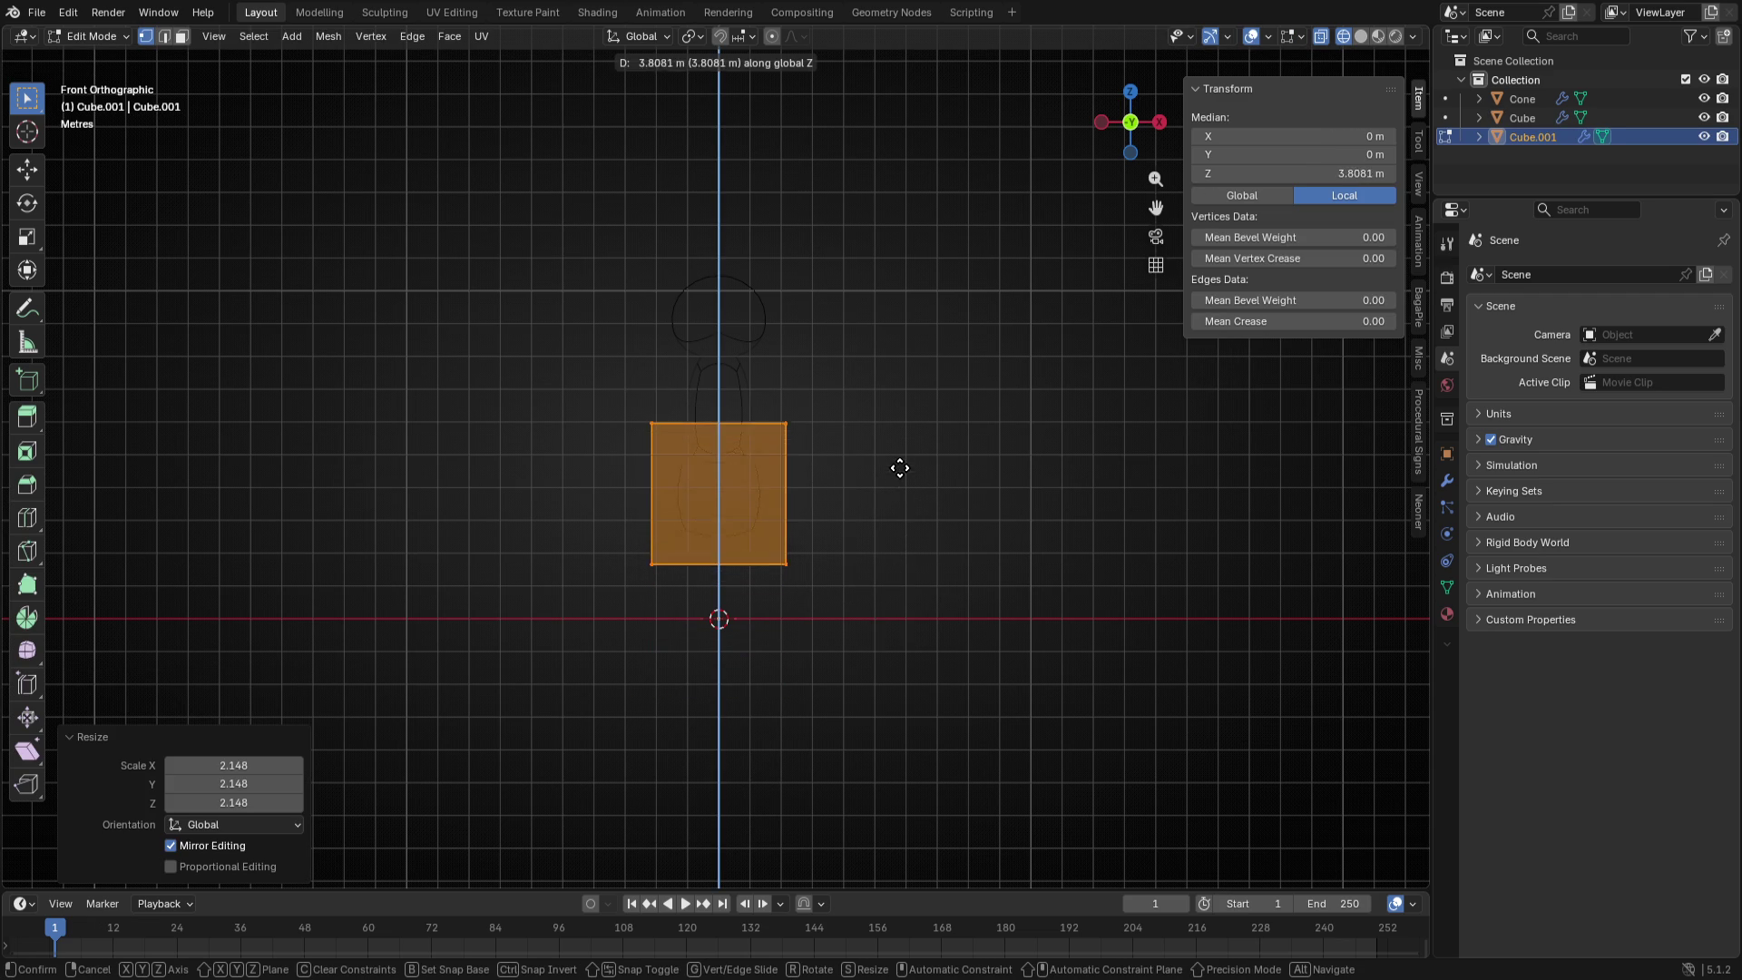
left_click(895, 454)
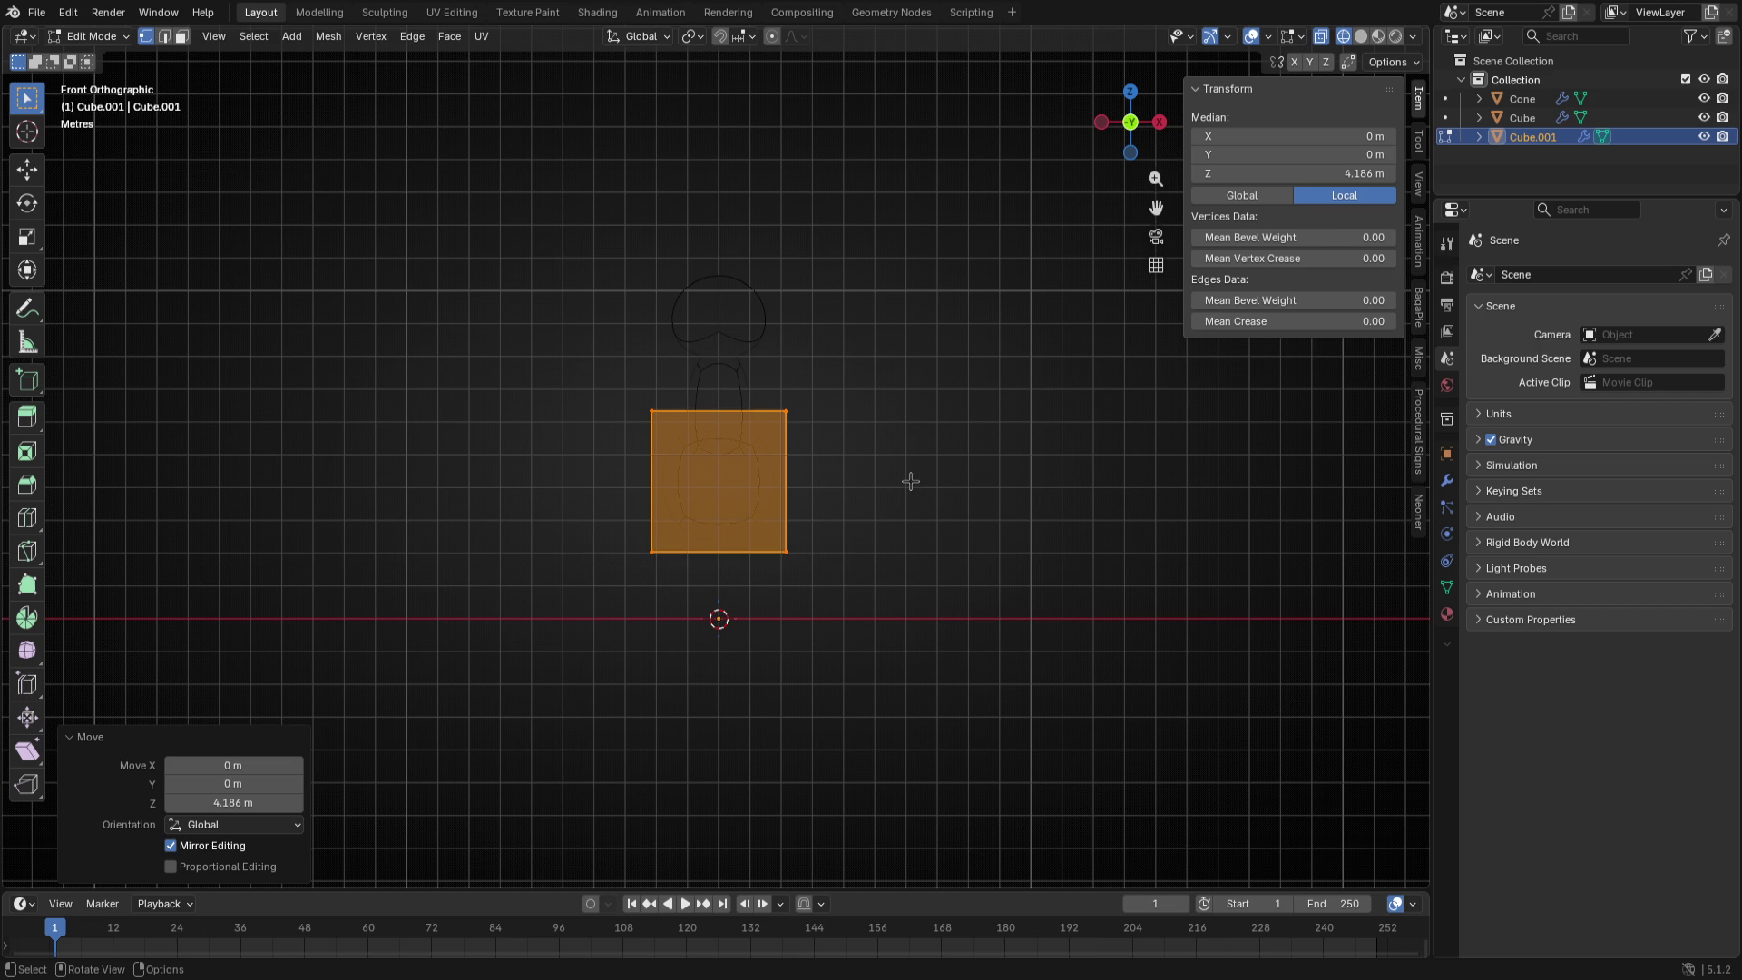
left_click(909, 482)
key("a")
scroll(874, 630, "down", 1)
key("Tab")
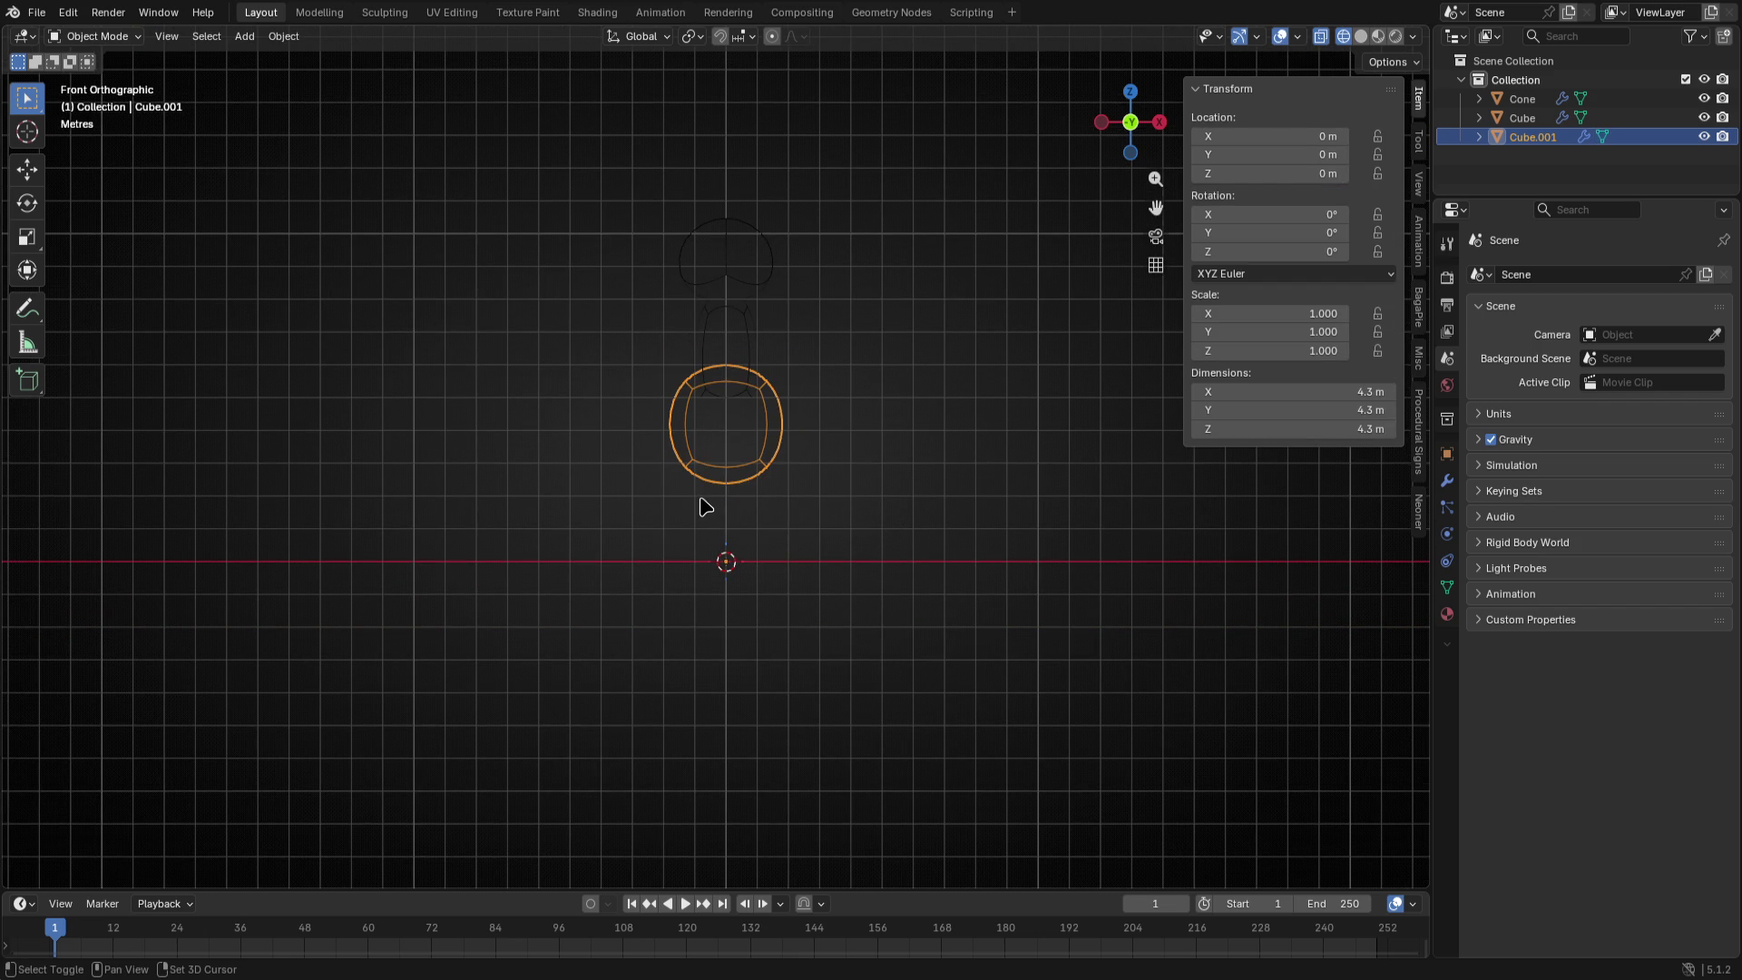
- Duplicate the round body shape, shrink the copy to about 0.68 and lower it beneath
key("shift+d")
right_click(1007, 449)
key("Tab")
key("s")
left_click(1000, 561)
key("g")
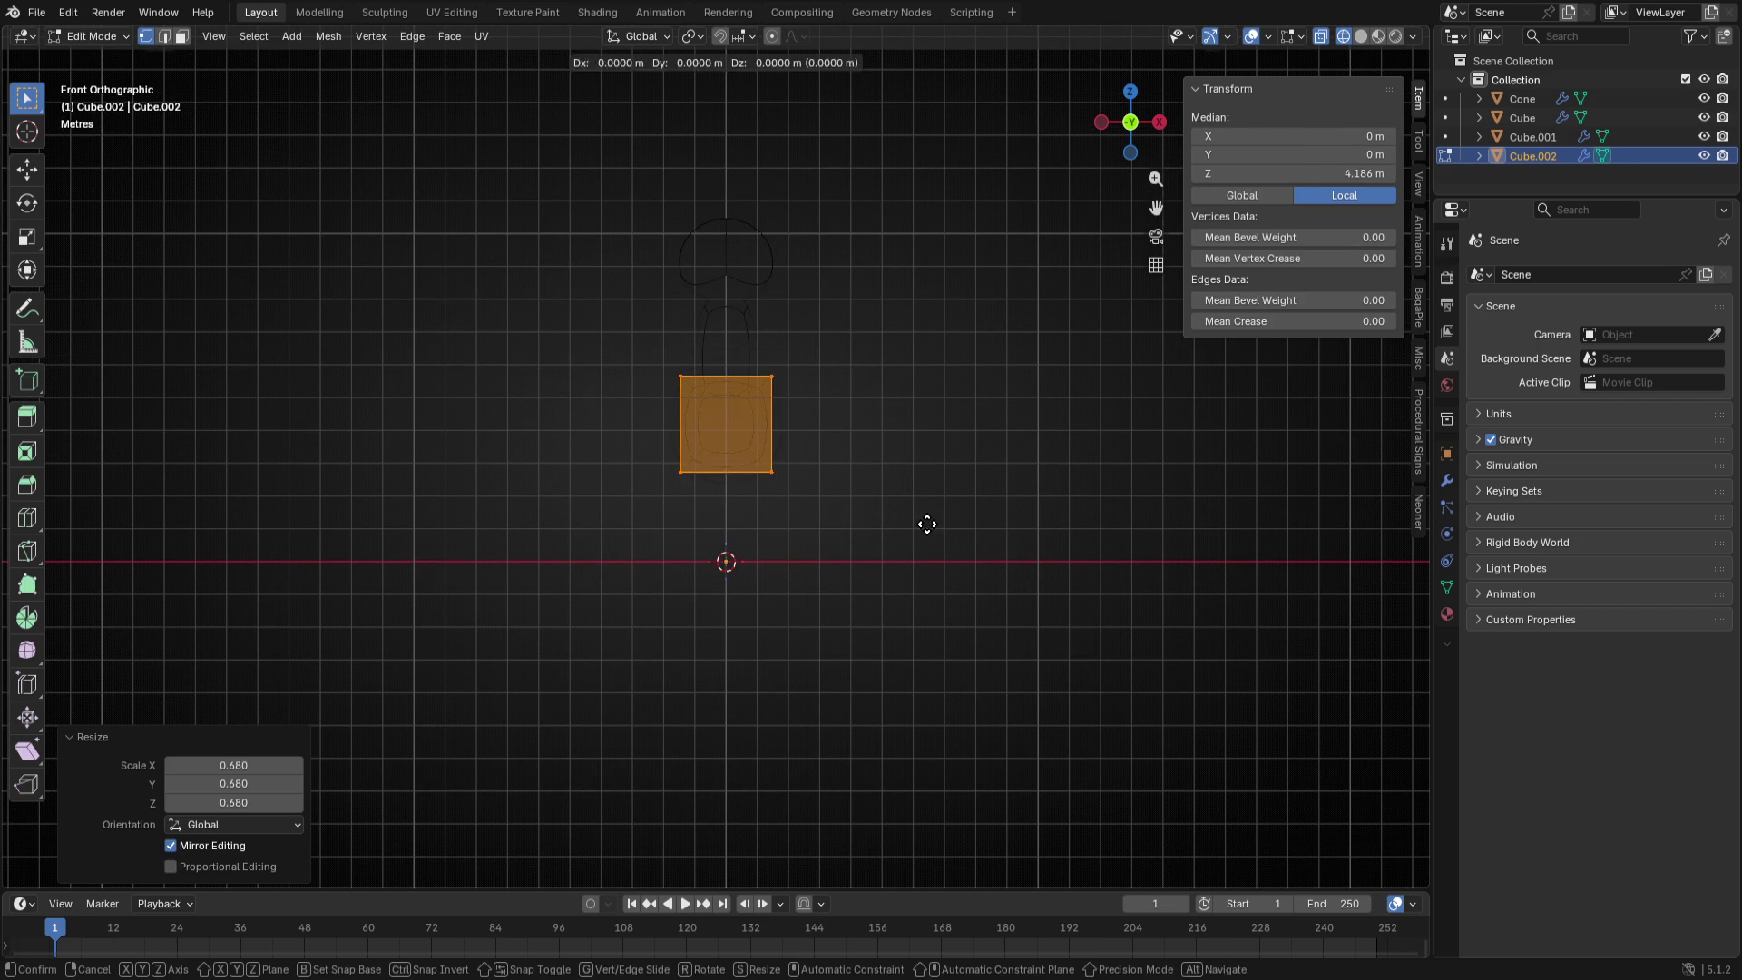
key("z")
left_click(940, 598)
key("Tab")
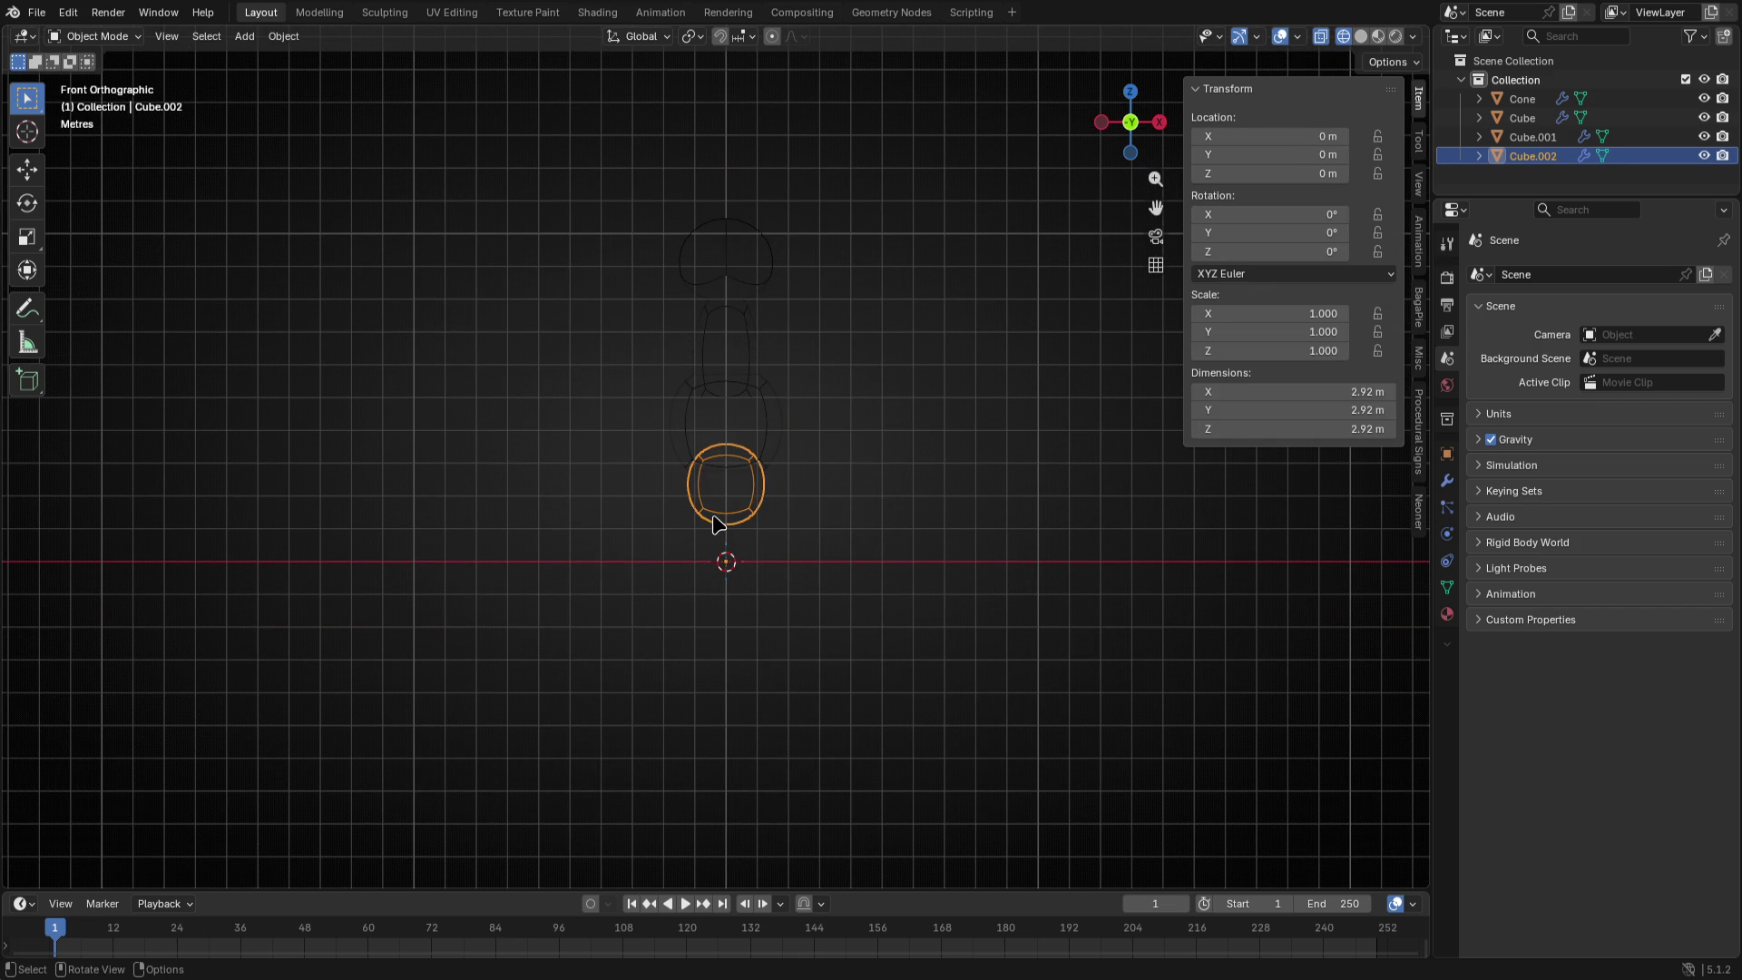
- Switch to solid shading and inspect the figure from side and back views
key("z")
mouse_move(776, 480)
middle_mouse_down()
mouse_move(532, 440)
mouse_move(803, 436)
middle_mouse_up()
key("KP_3")
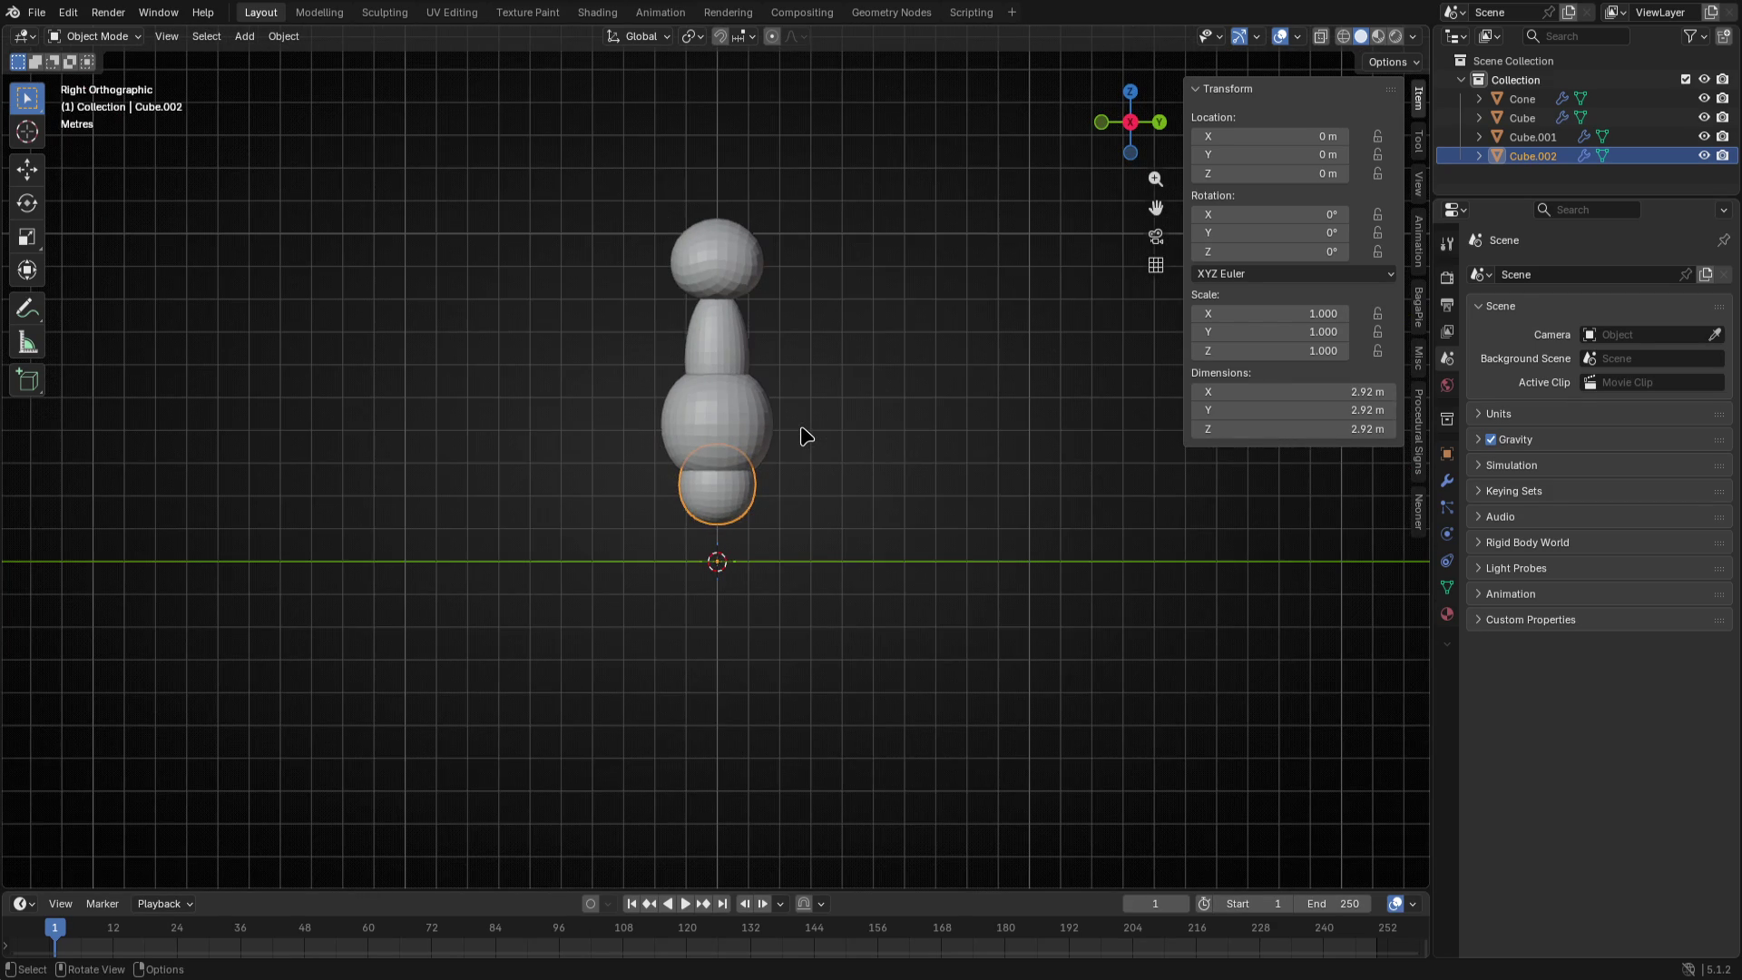
key("n")
middle_click_drag(804, 435, 721, 463)
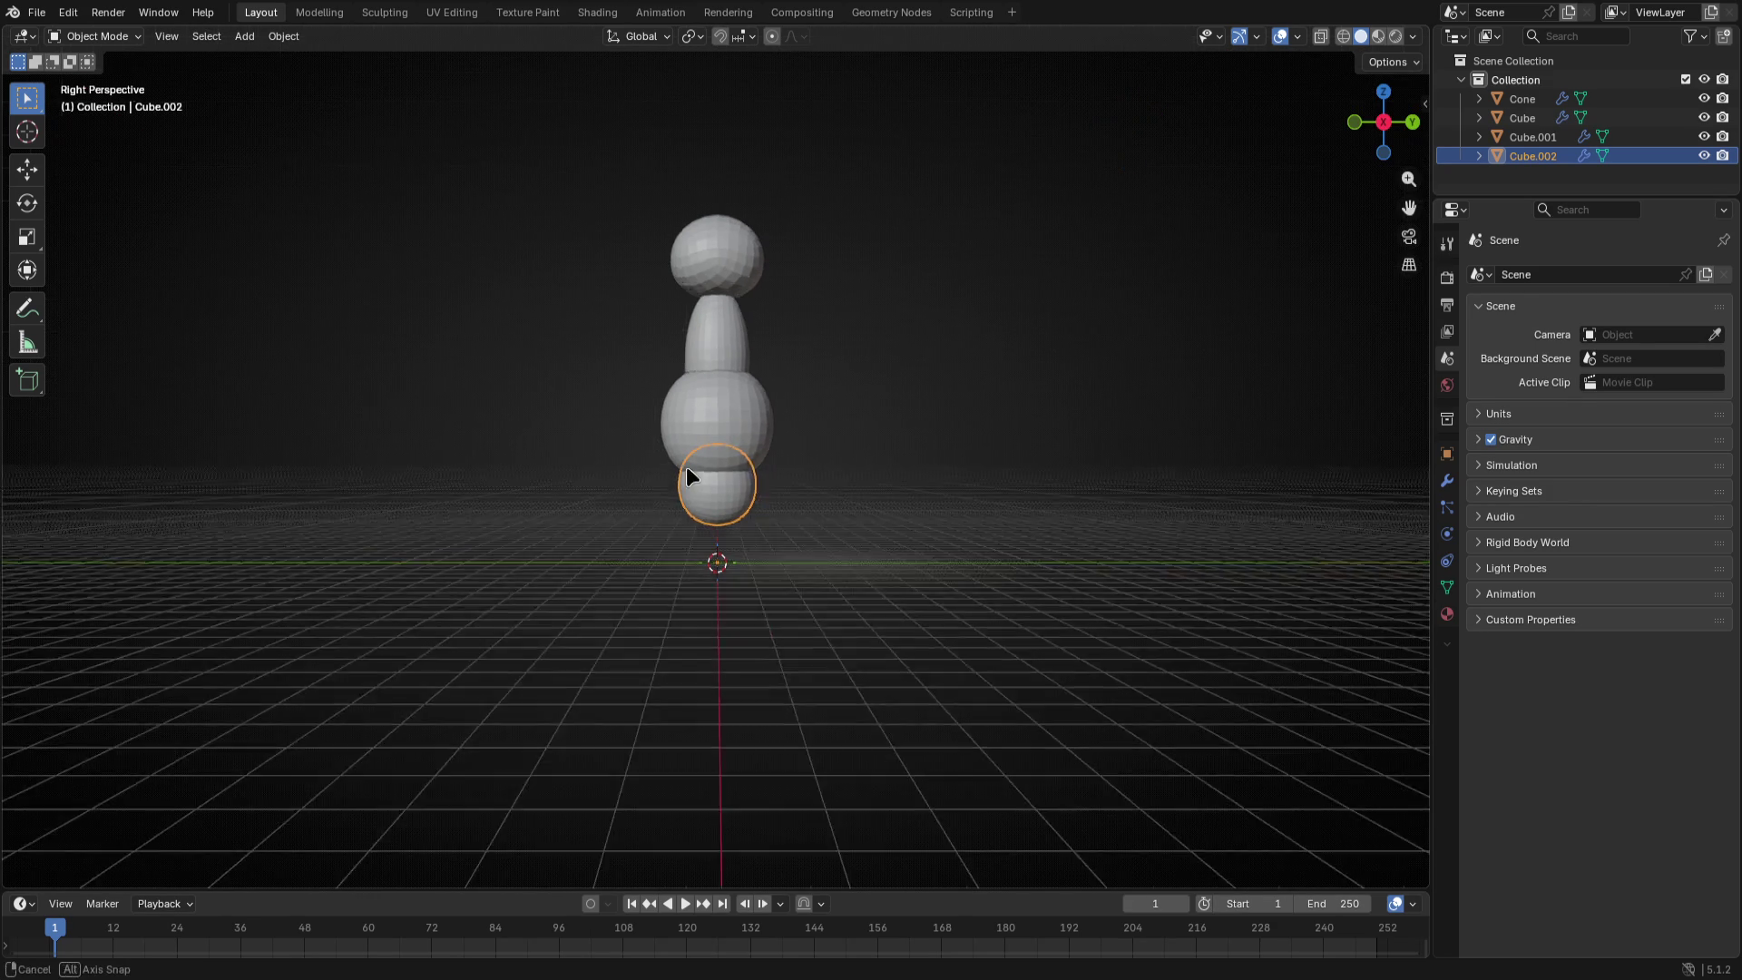
key("ctrl+KP_1")
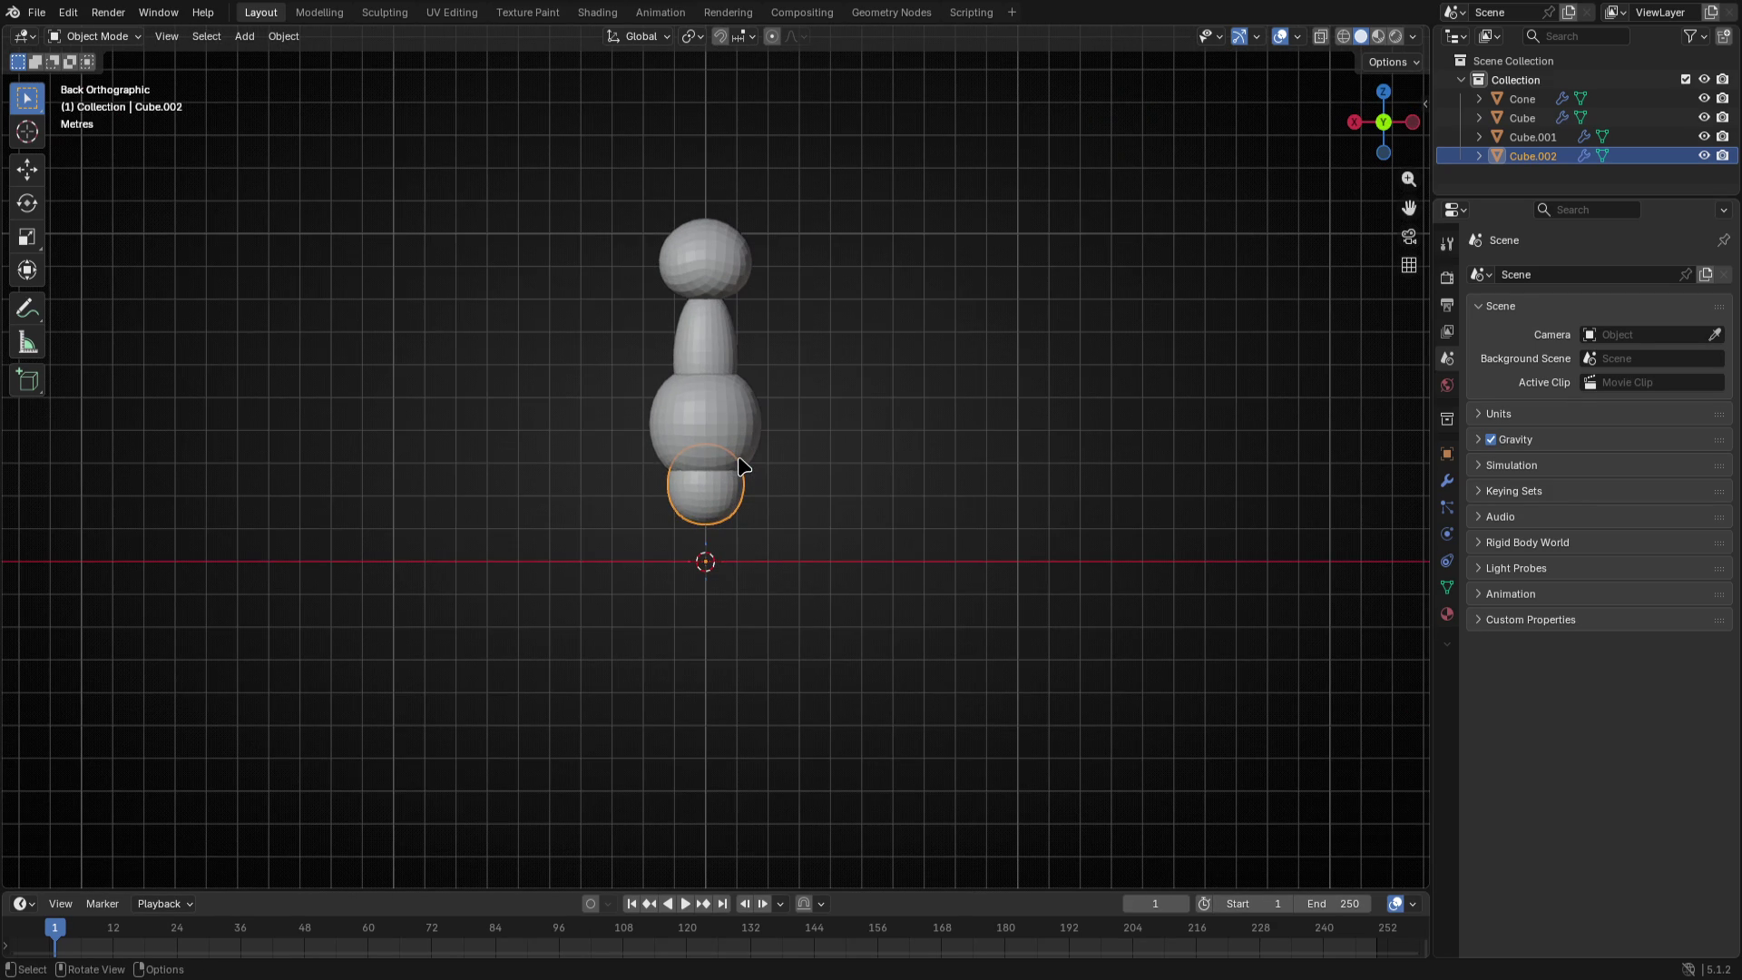
left_click(733, 430)
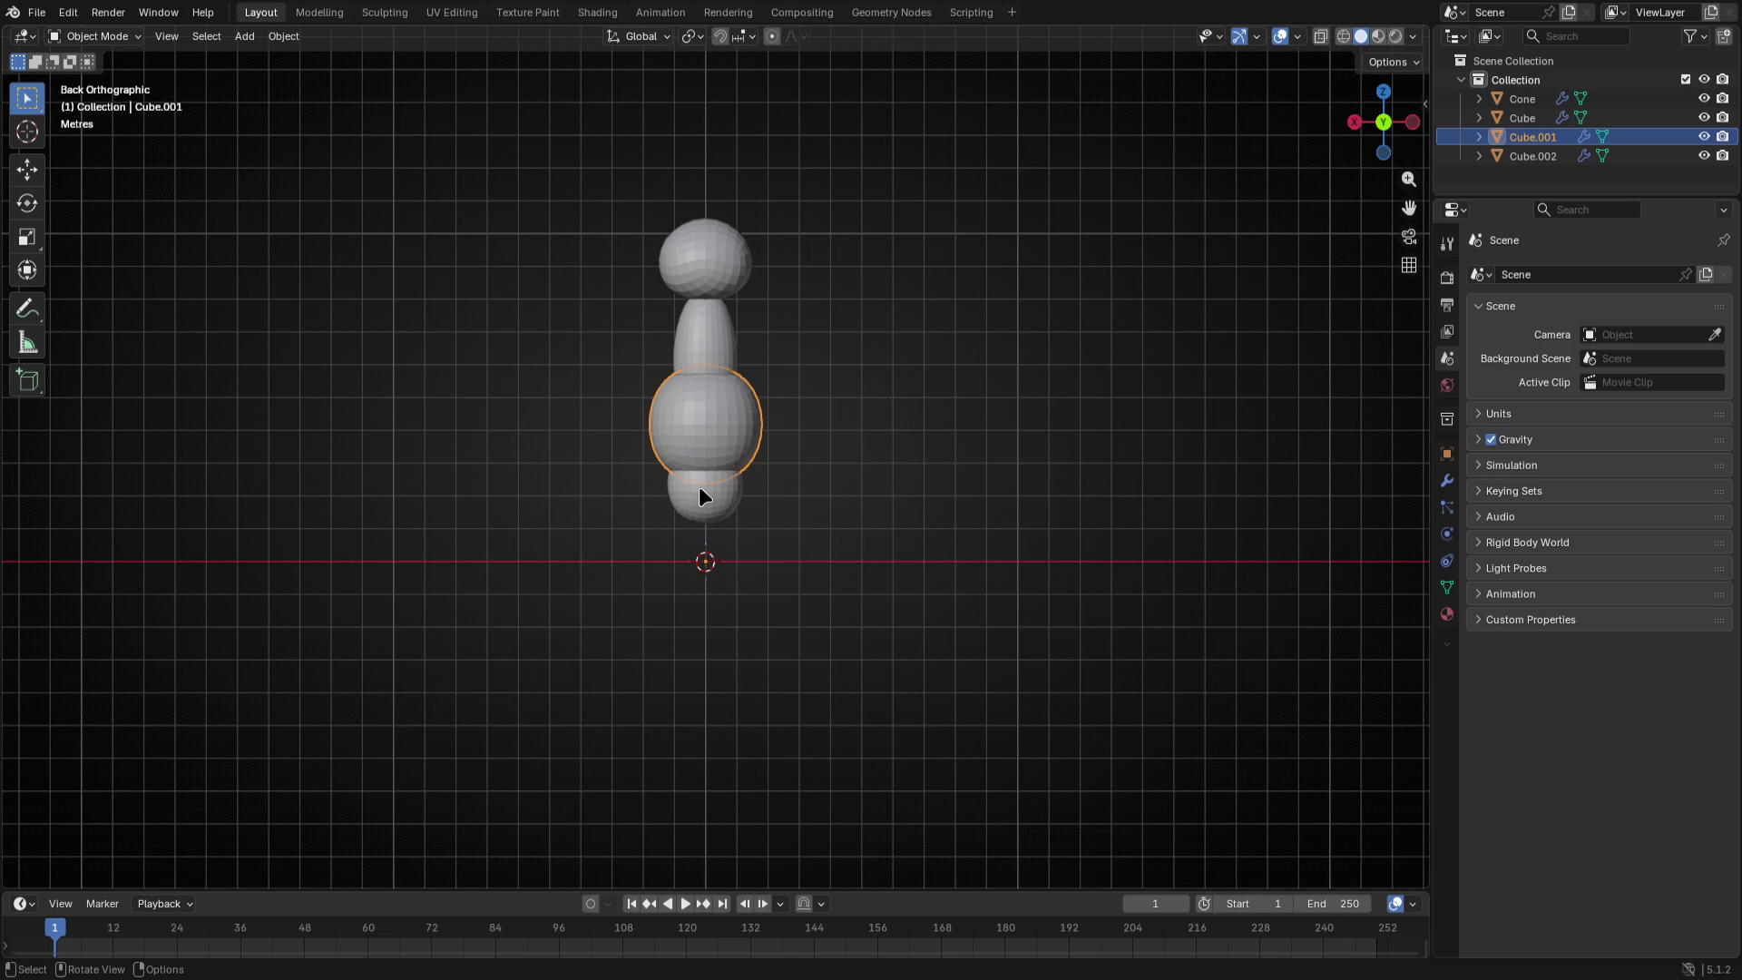
middle_click_drag(937, 645, 901, 555, "shift")
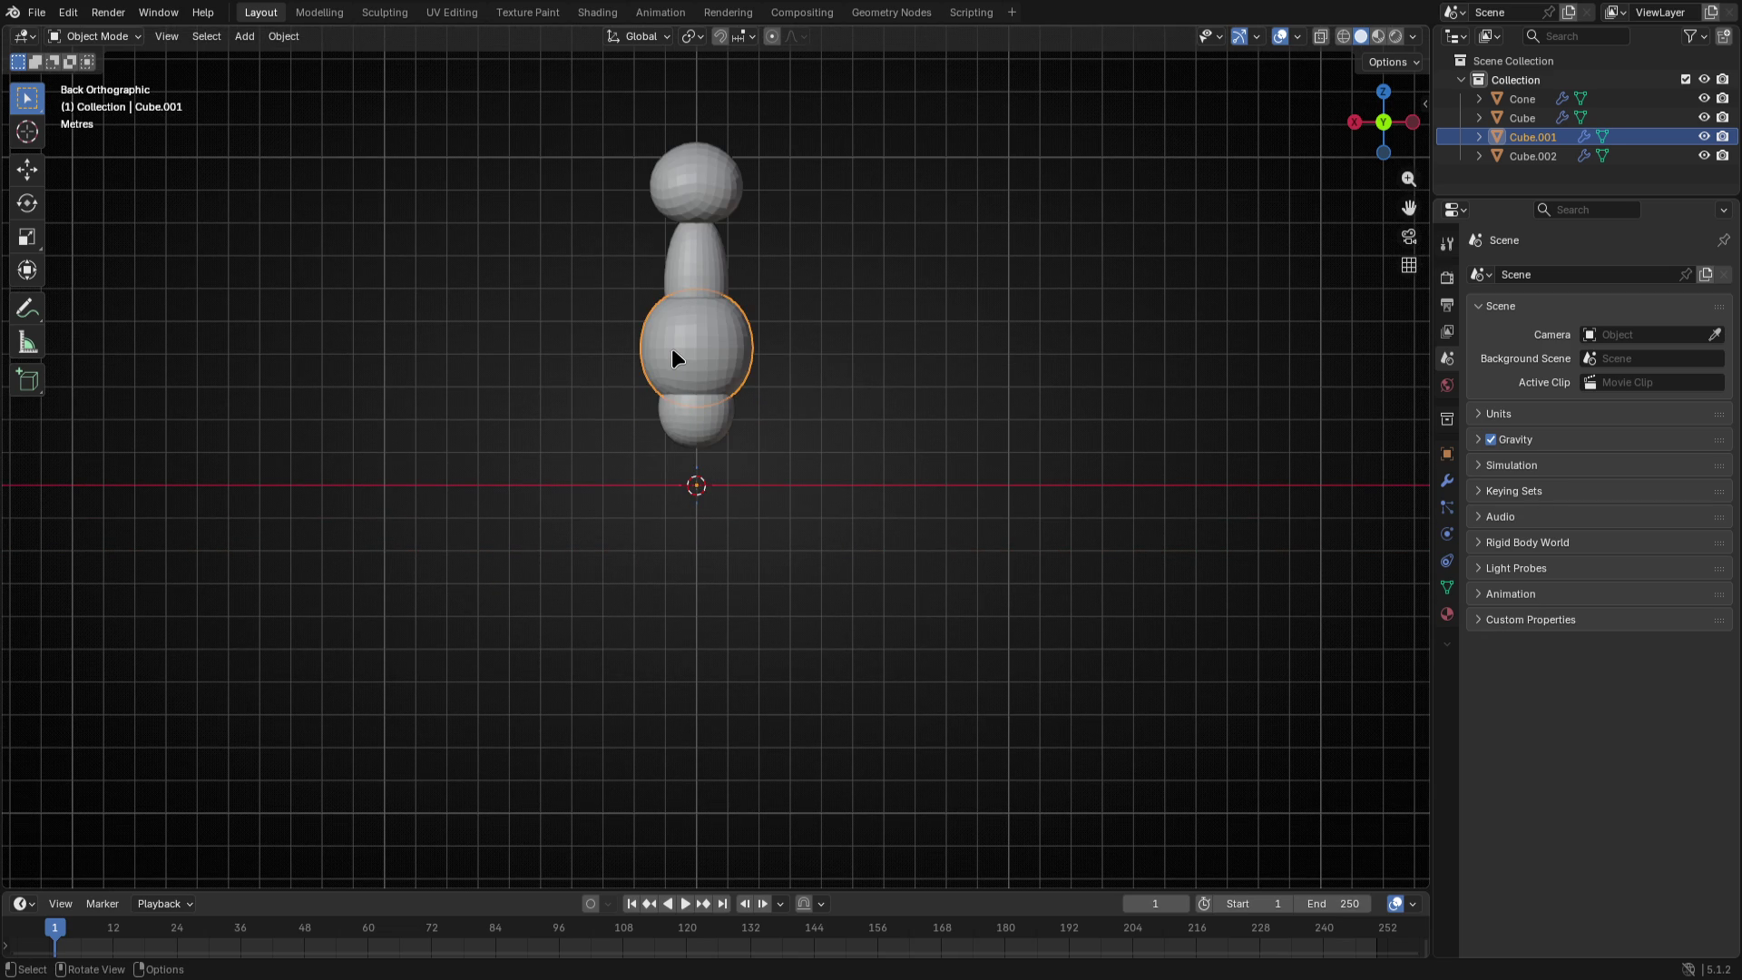
key("Tab")
- Widen the round chest across width and depth, keeping its height
key("s")
key("shift+z")
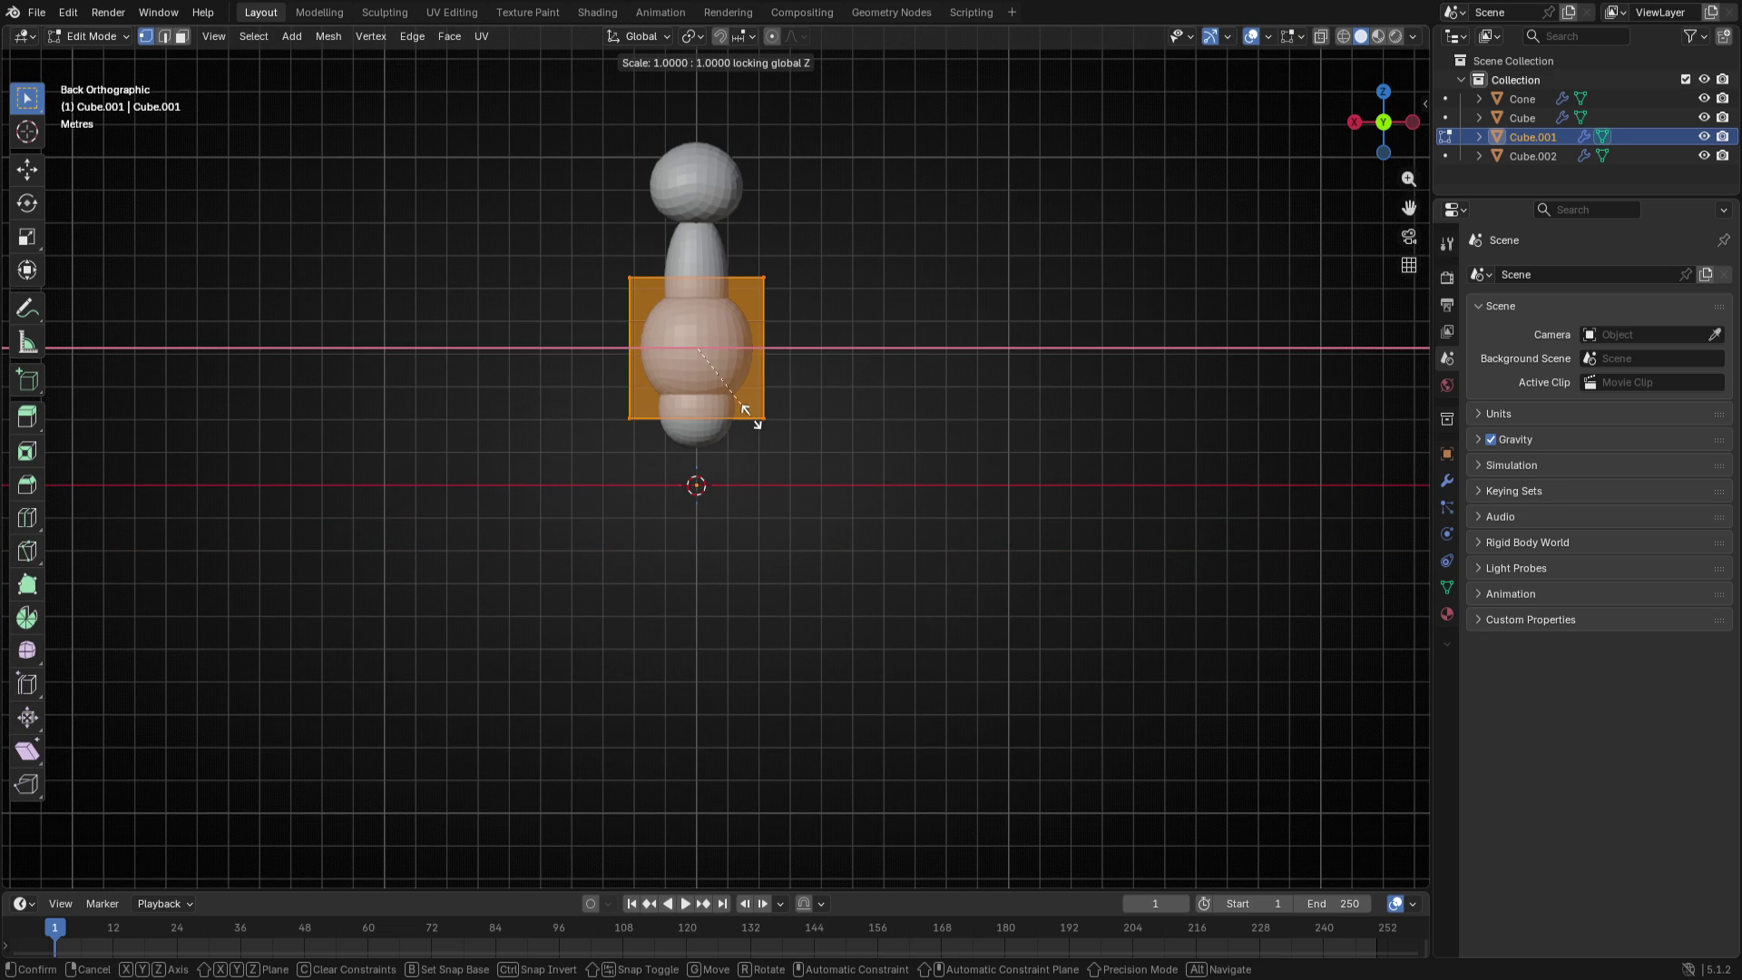
left_click(768, 420)
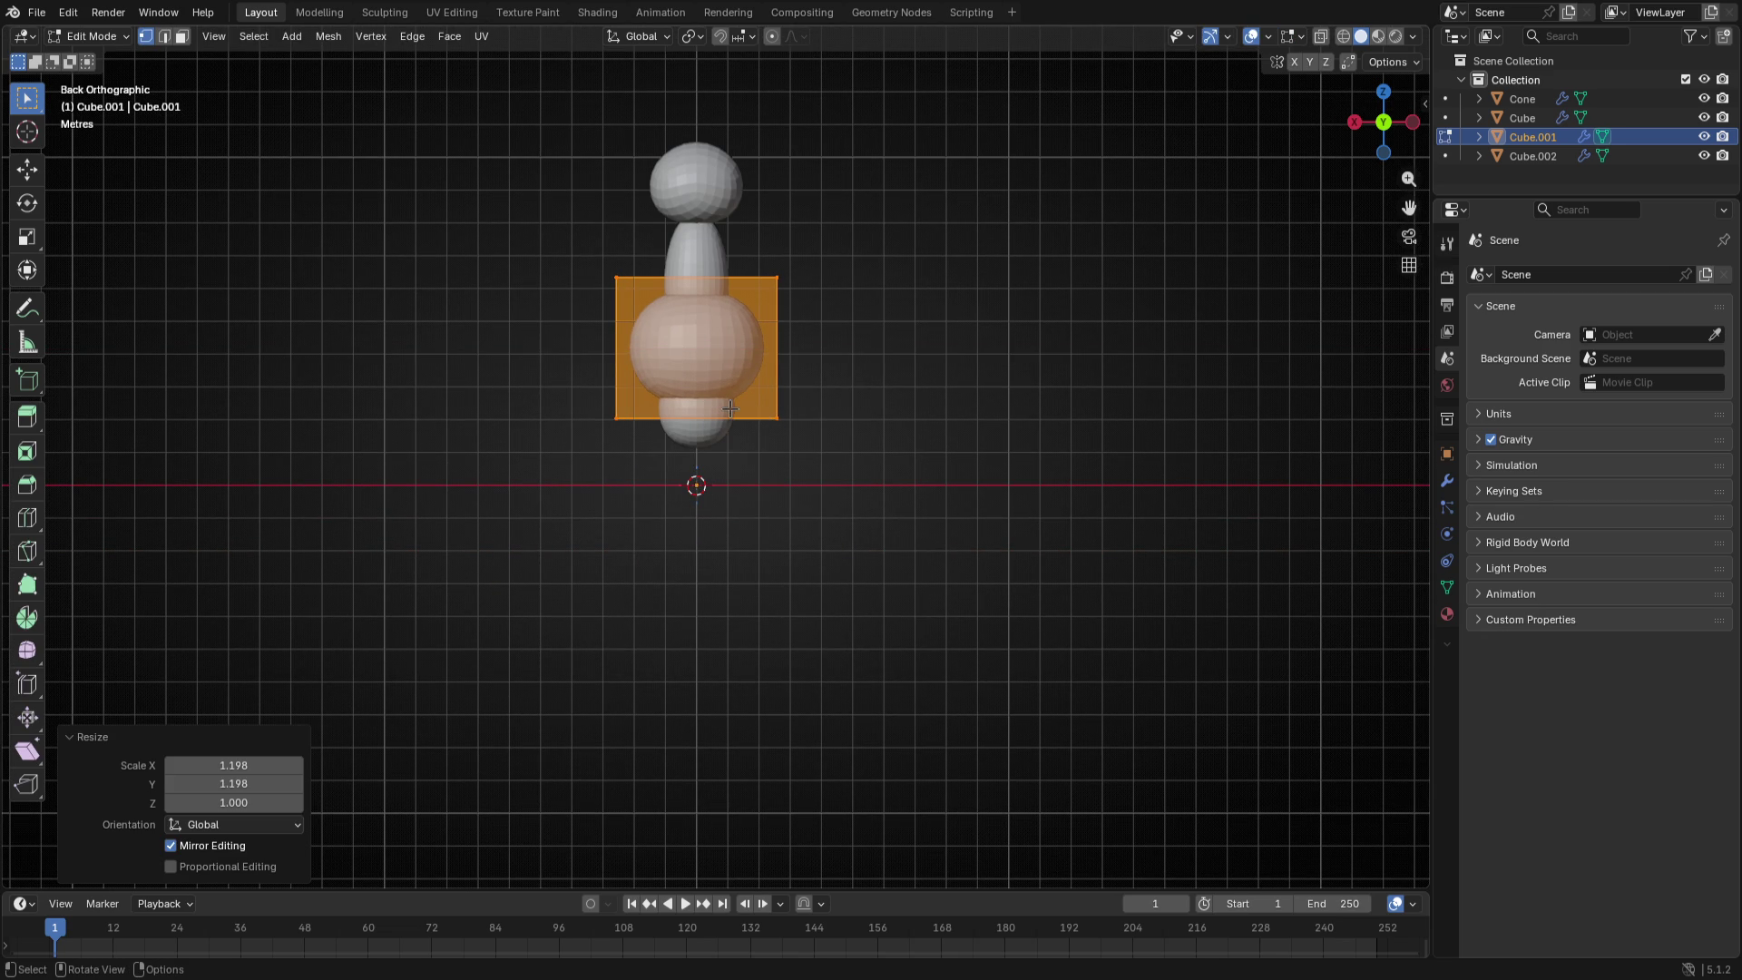
key("Tab")
left_click(707, 432)
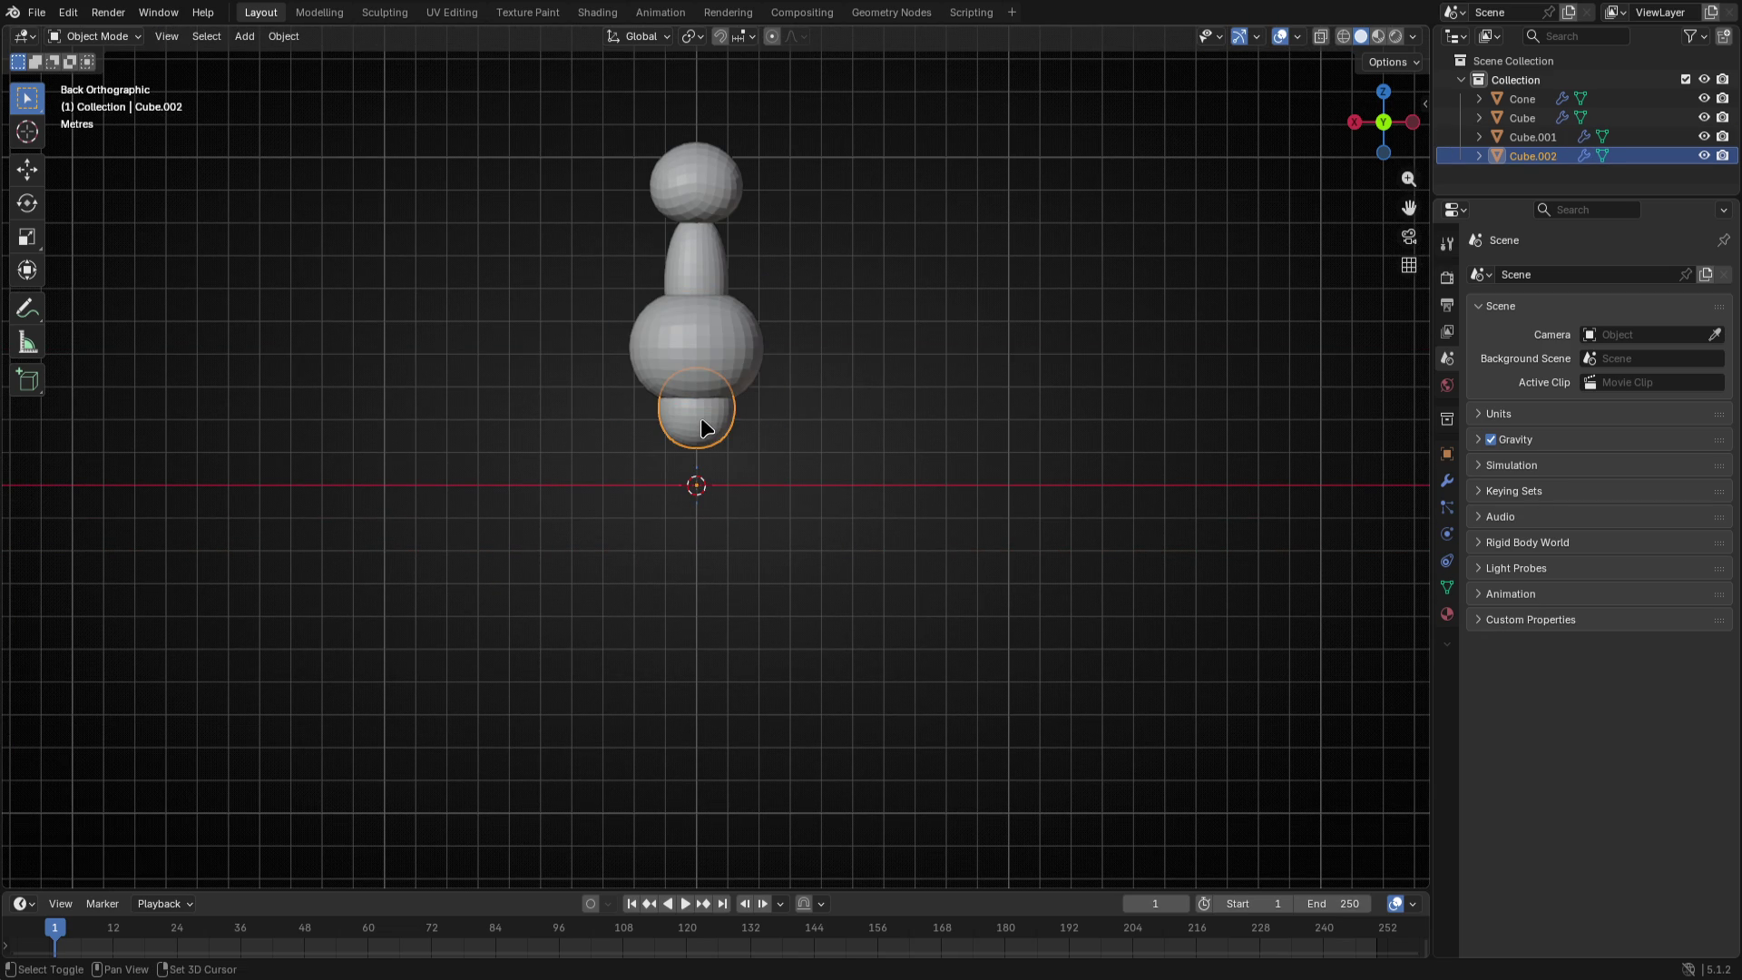
- Duplicate the small sphere into a broad flattened segment lowered to the bottom
key("shift+d")
key("Escape")
key("Tab")
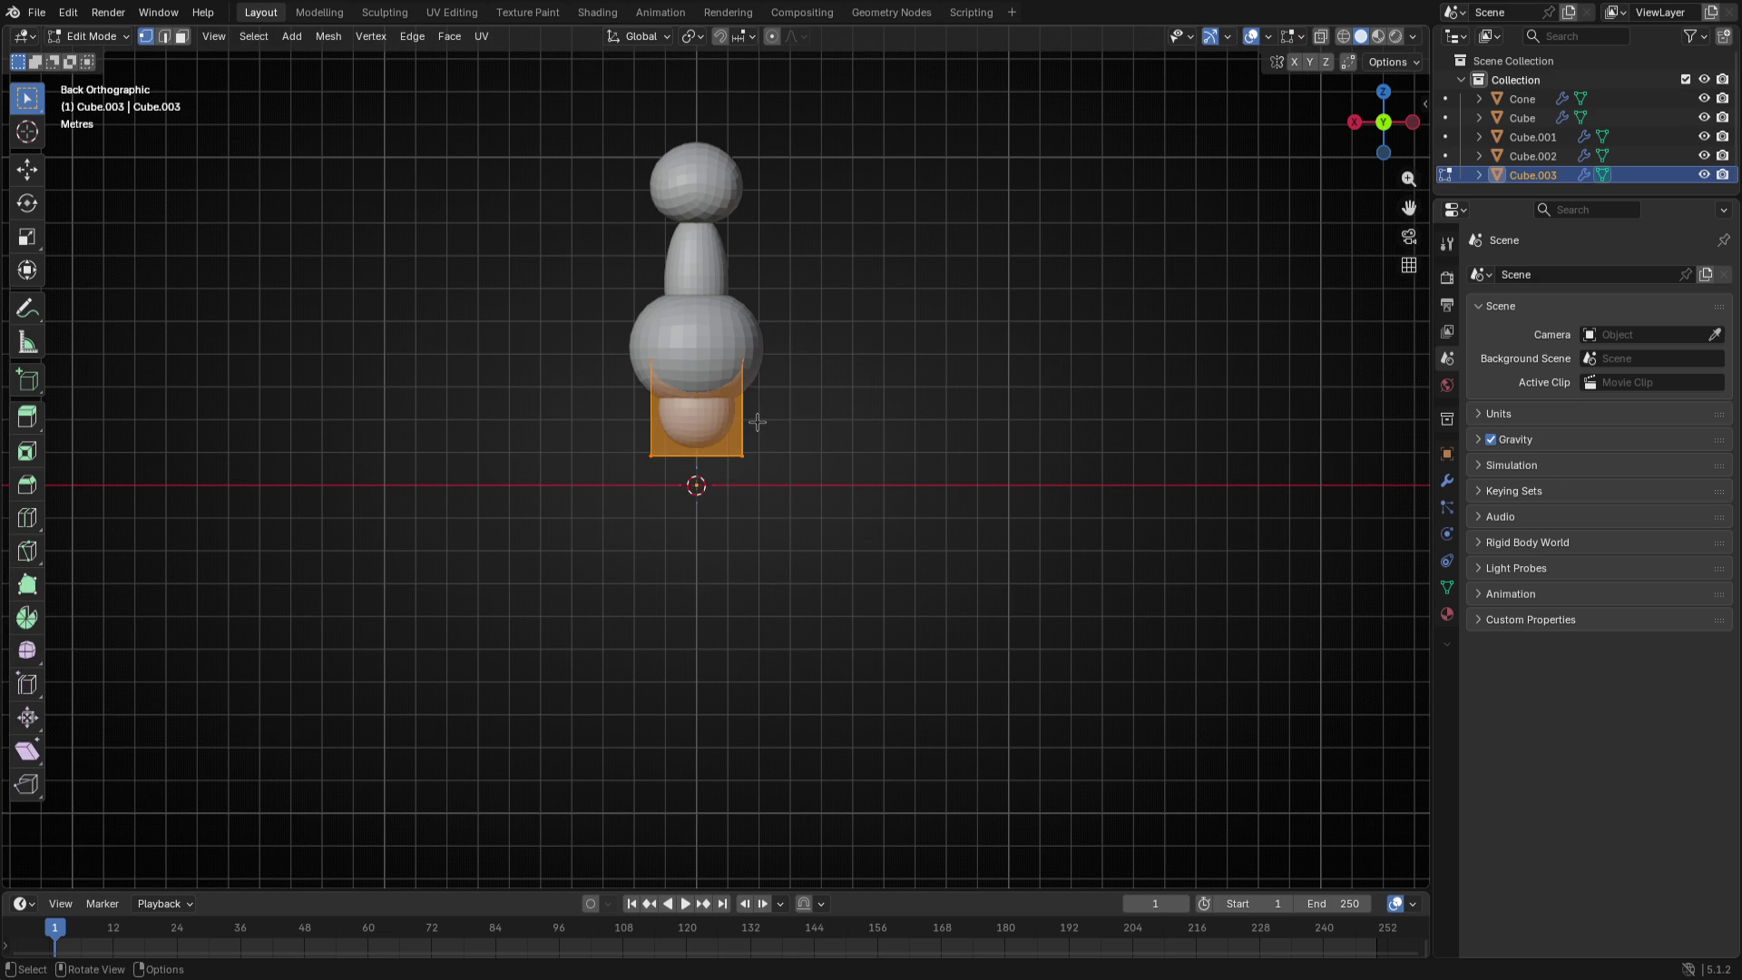
key("s")
left_click(783, 420)
key("s")
key("shift+z")
left_click(851, 418)
key("g")
key("z")
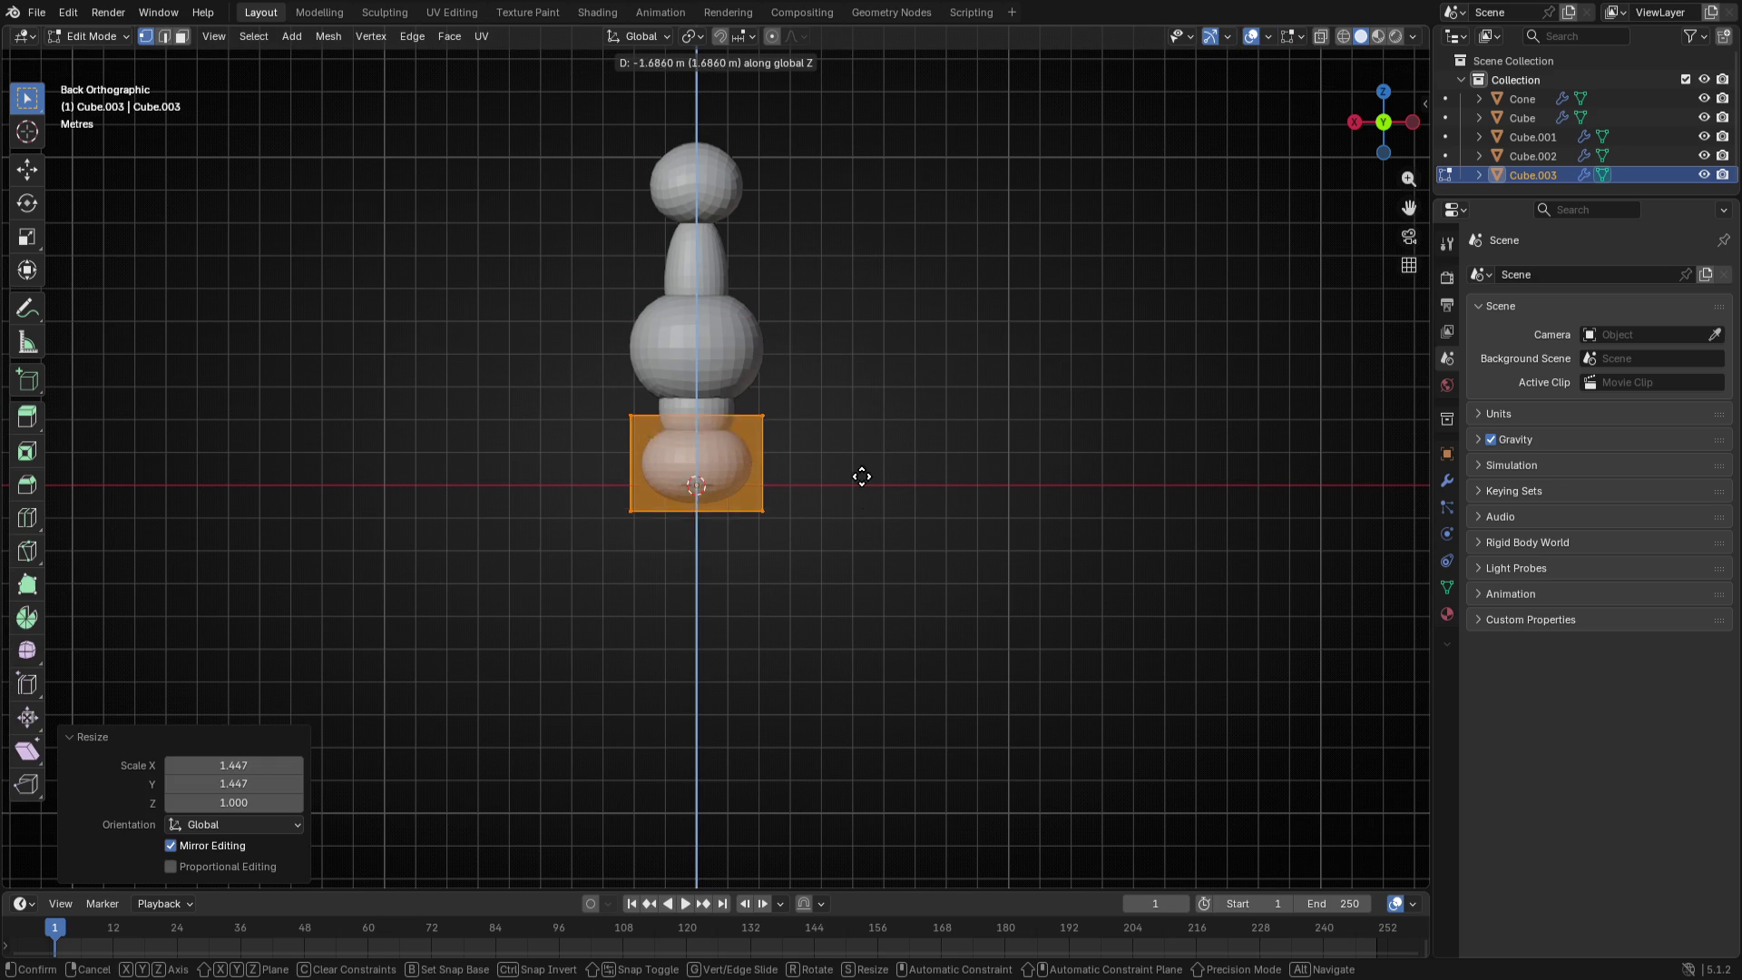
left_click(853, 471)
key("Tab")
- Resize the middle segment and enlarge and lower the bottom segment so they fit
left_click(694, 422)
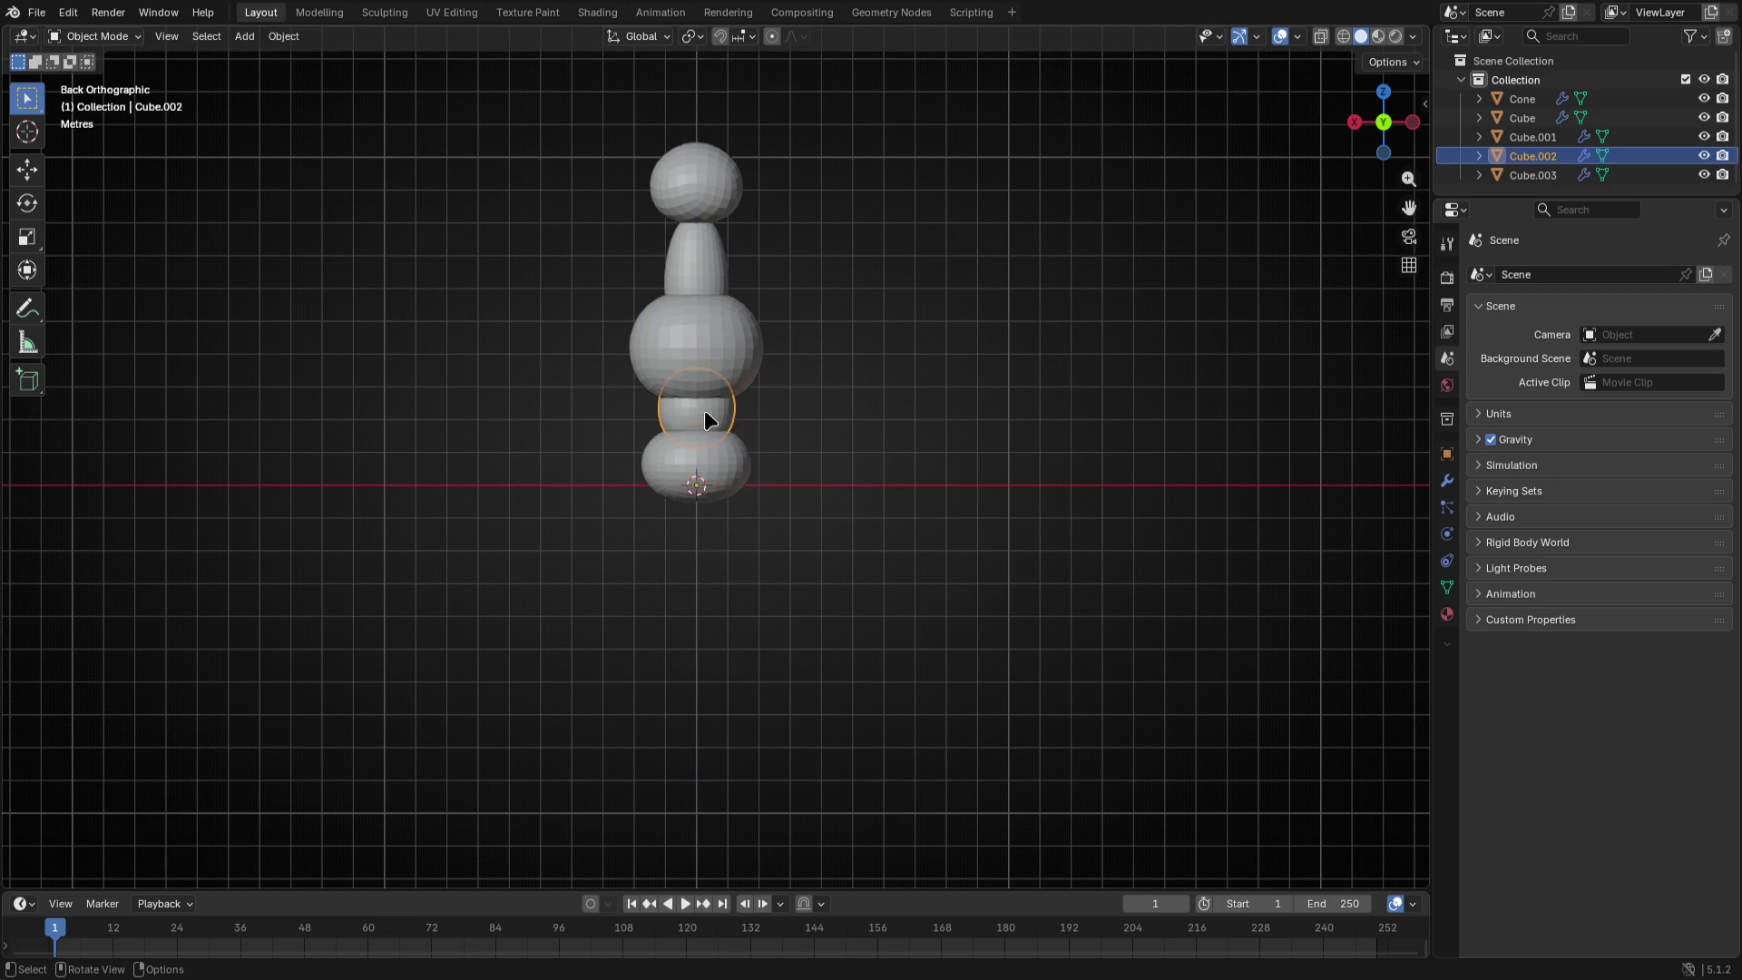
key("Tab")
key("s")
left_click(817, 439)
key("Tab")
left_click(701, 470)
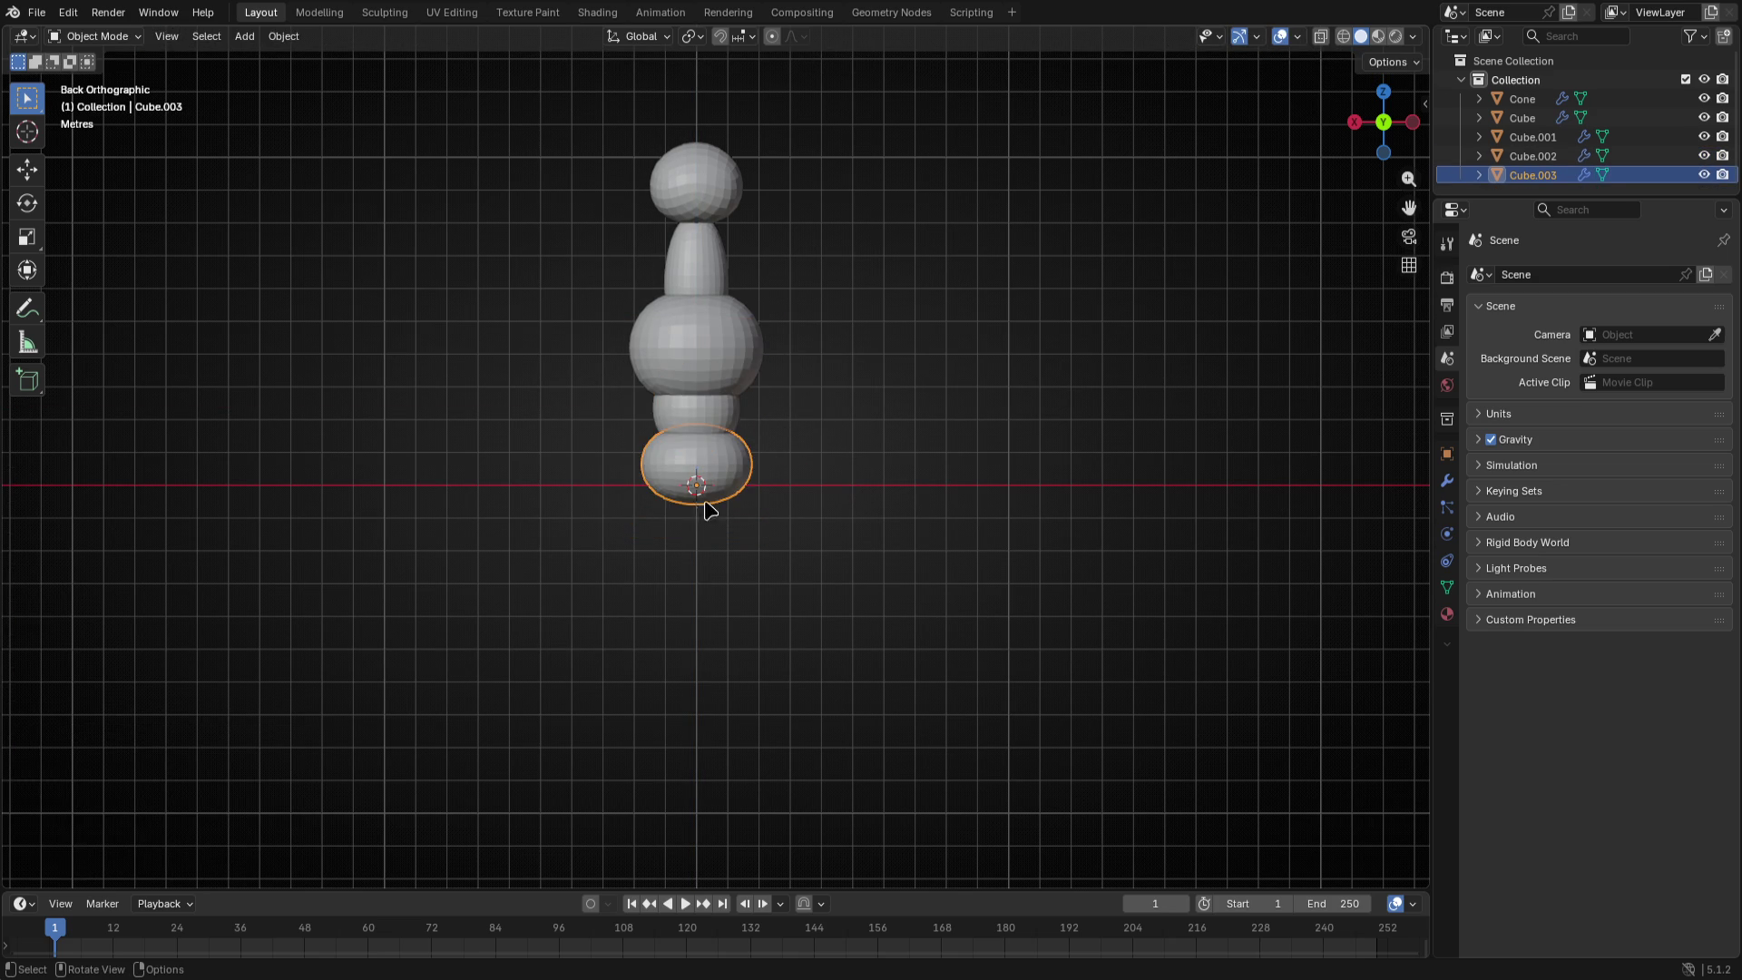
key("Tab")
key("s")
left_click(782, 504)
key("g")
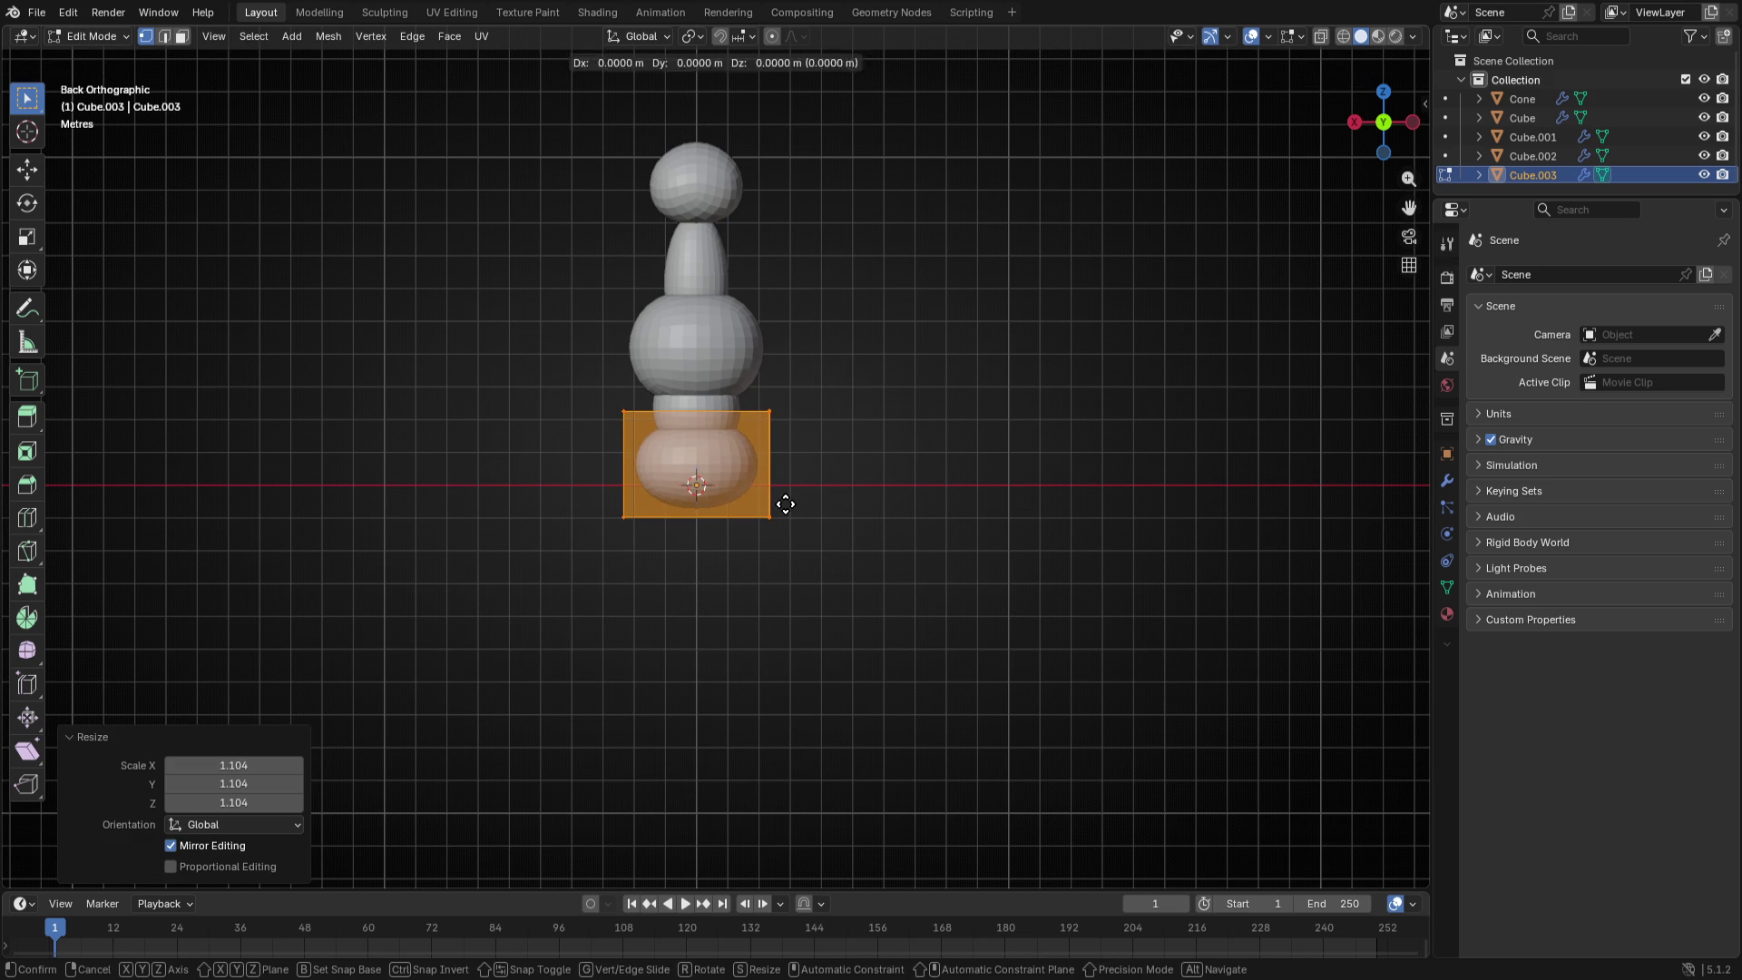
key("z")
left_click(789, 515)
key("Tab")
- Adjust the middle segment's height so the stack of segments sits together
left_click(681, 408)
key("Tab")
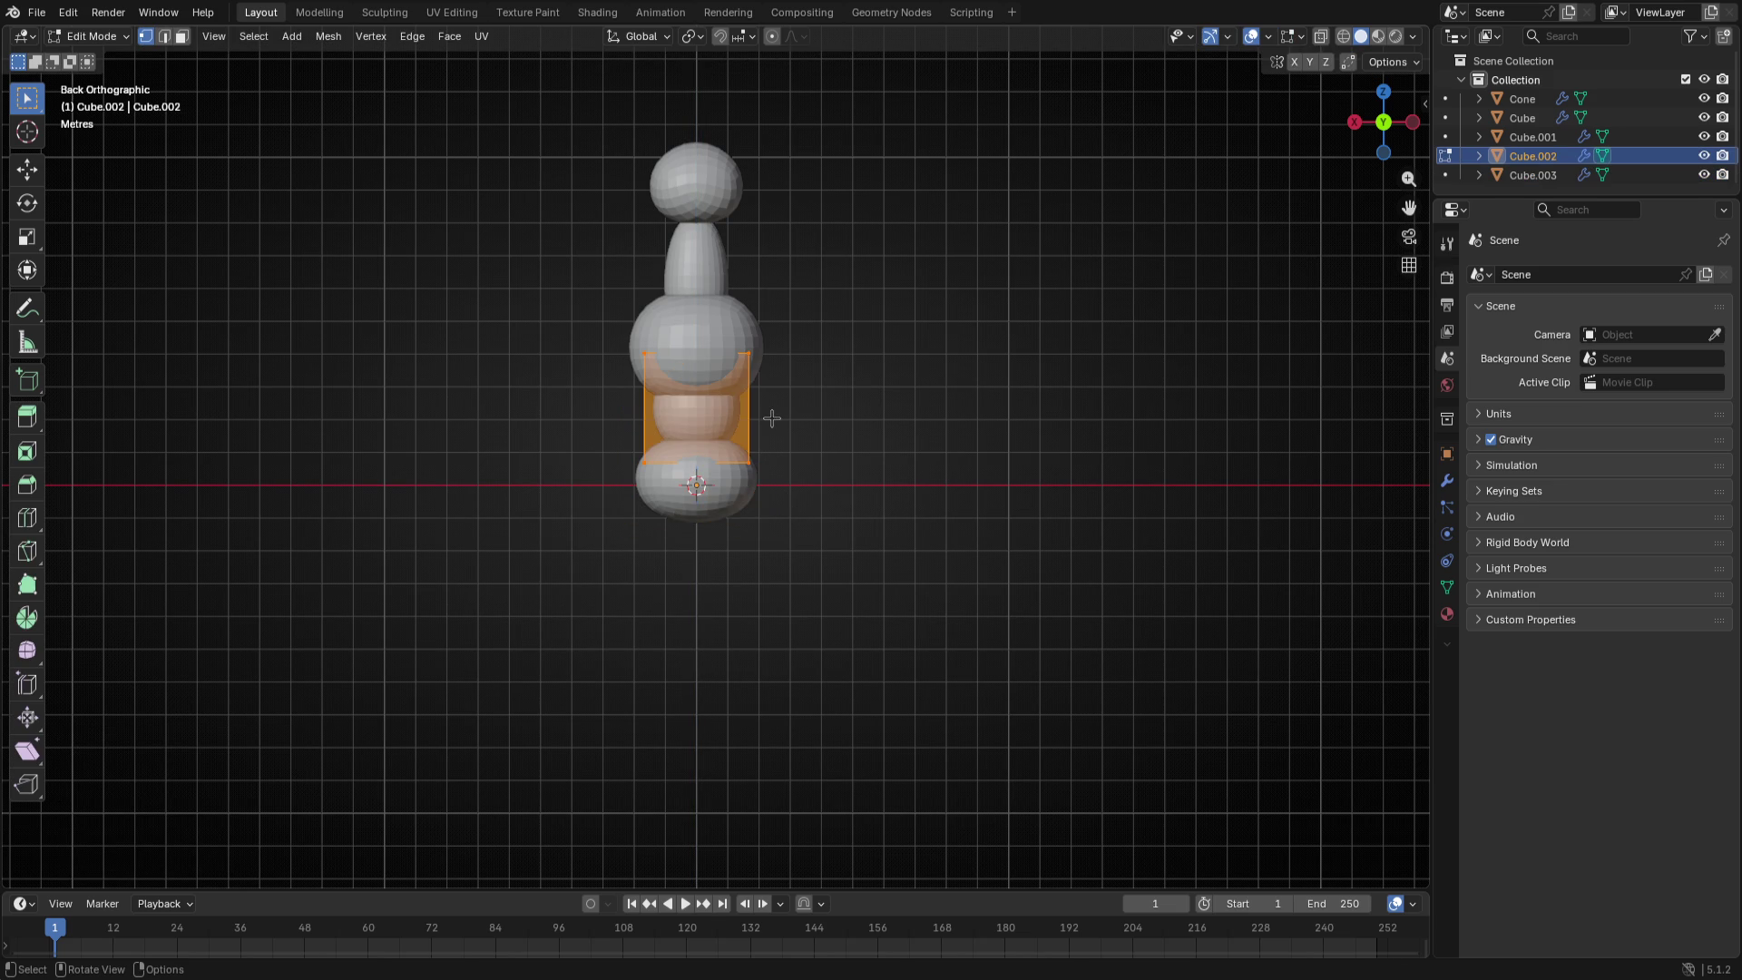
key("g")
key("z")
left_click(780, 419)
key("Tab")
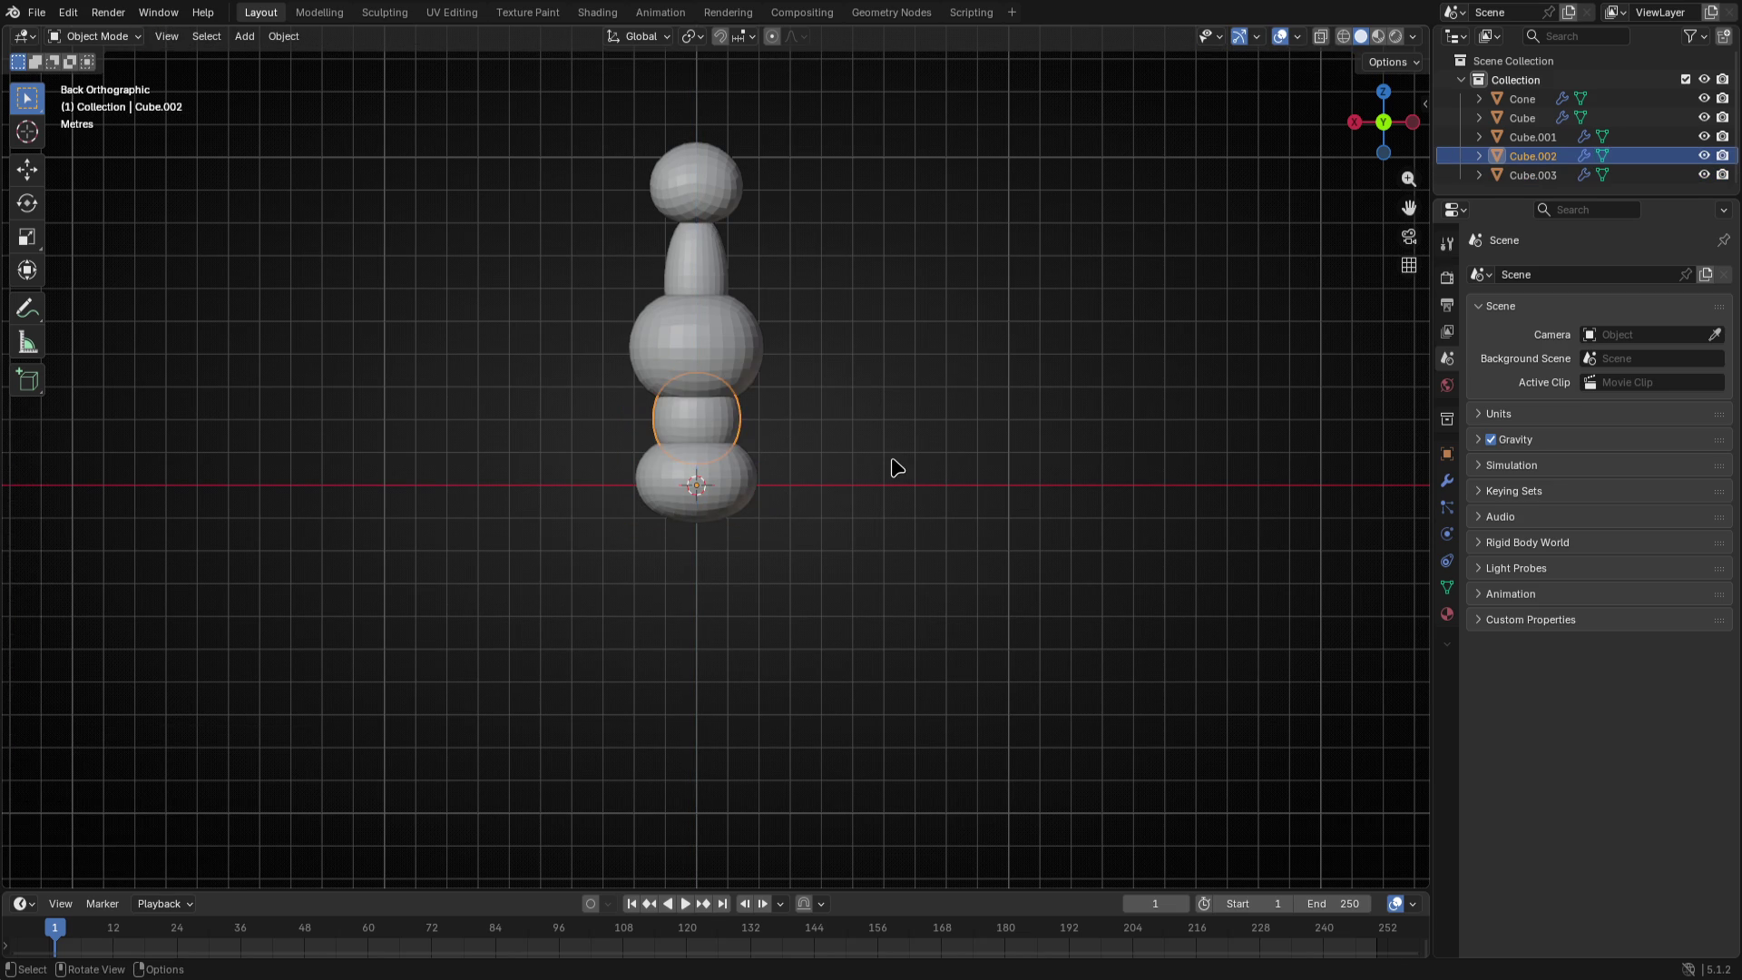
left_click(896, 468)
scroll(895, 469, "up", 1)
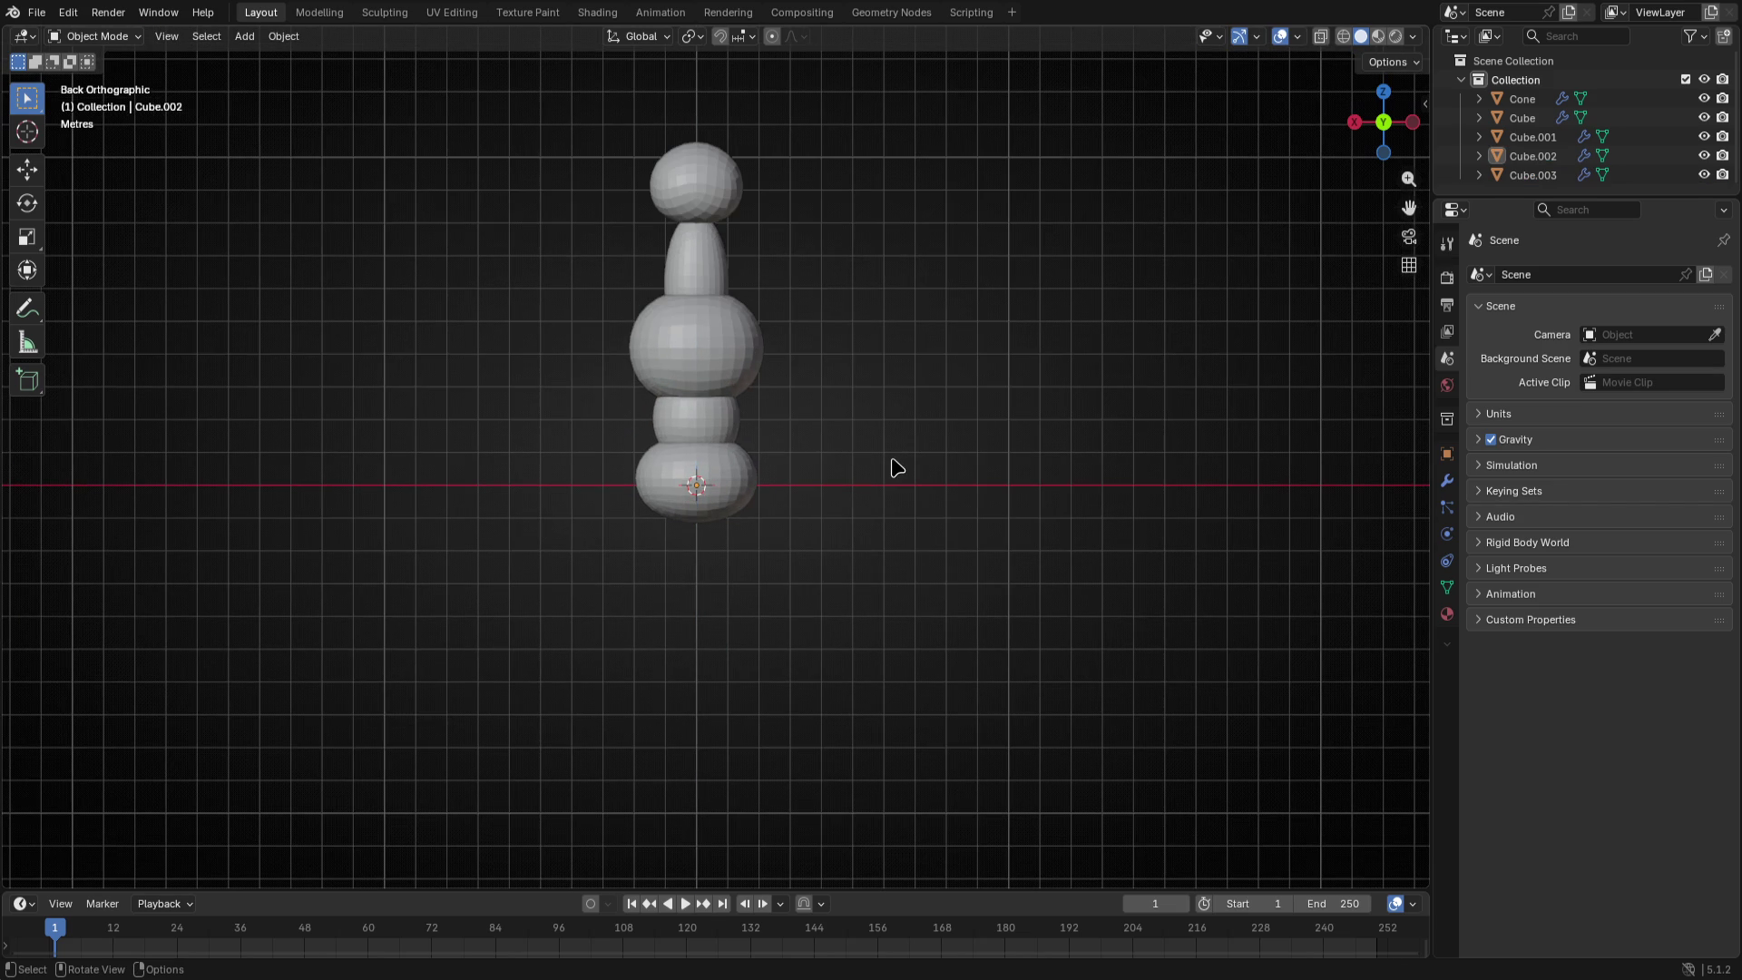
left_click(720, 487)
key("Tab")
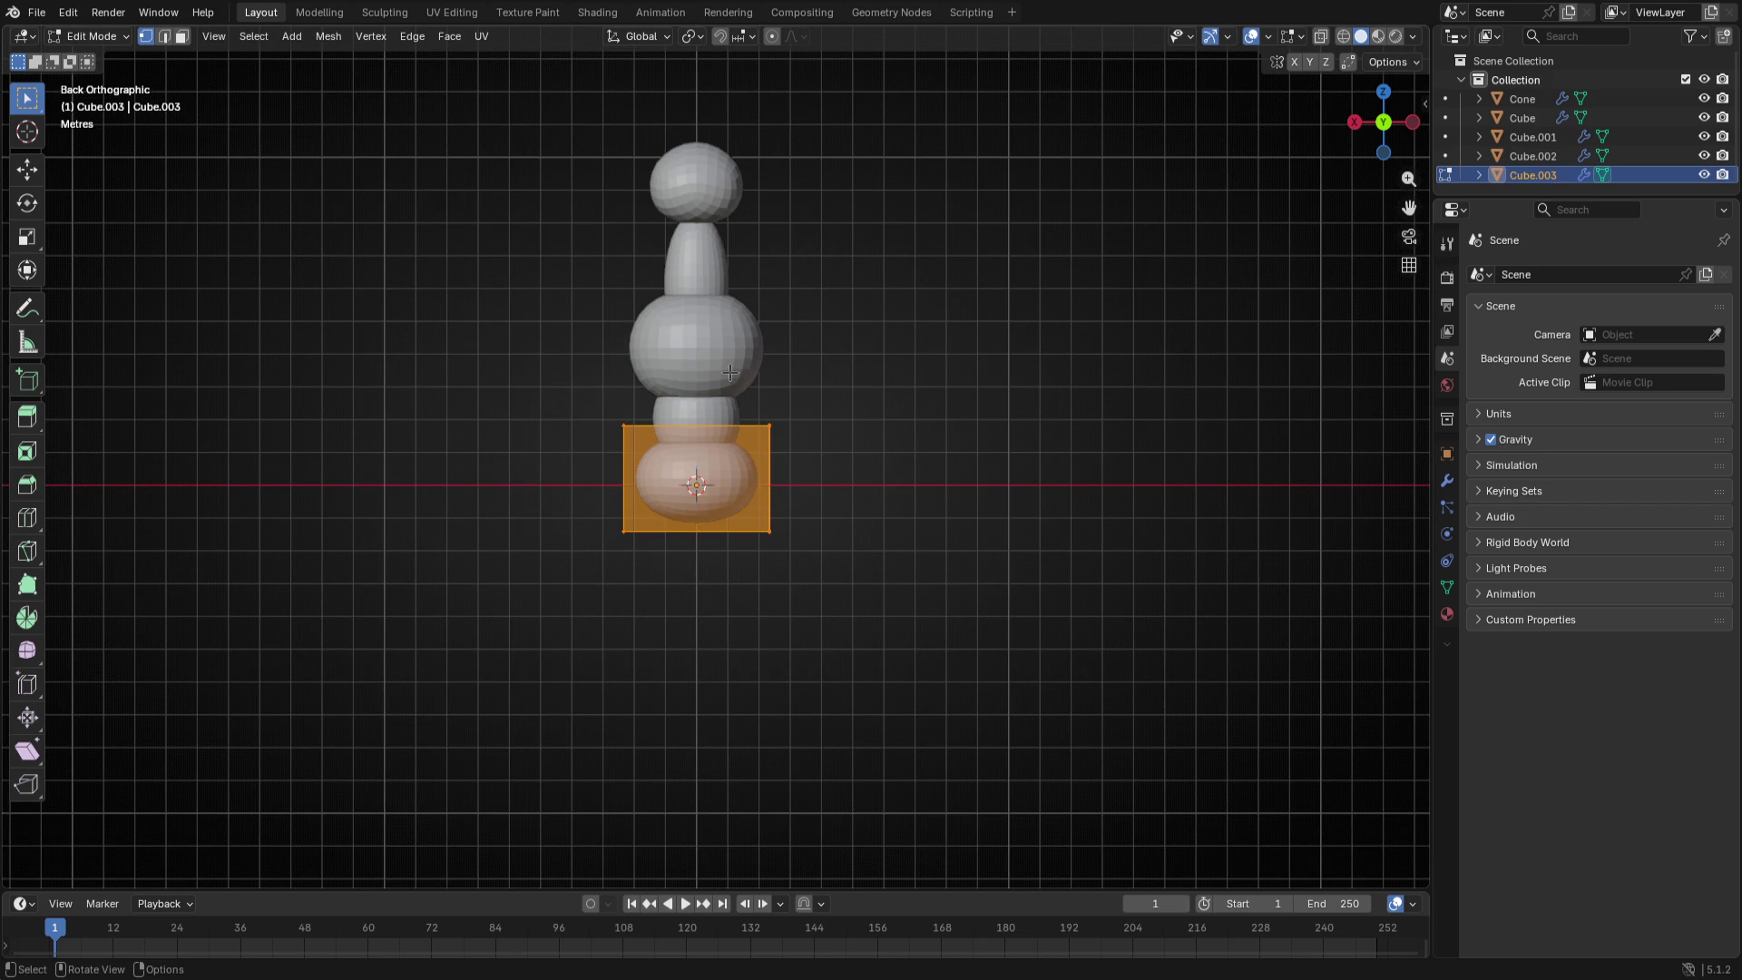
key("Tab")
left_click(735, 382)
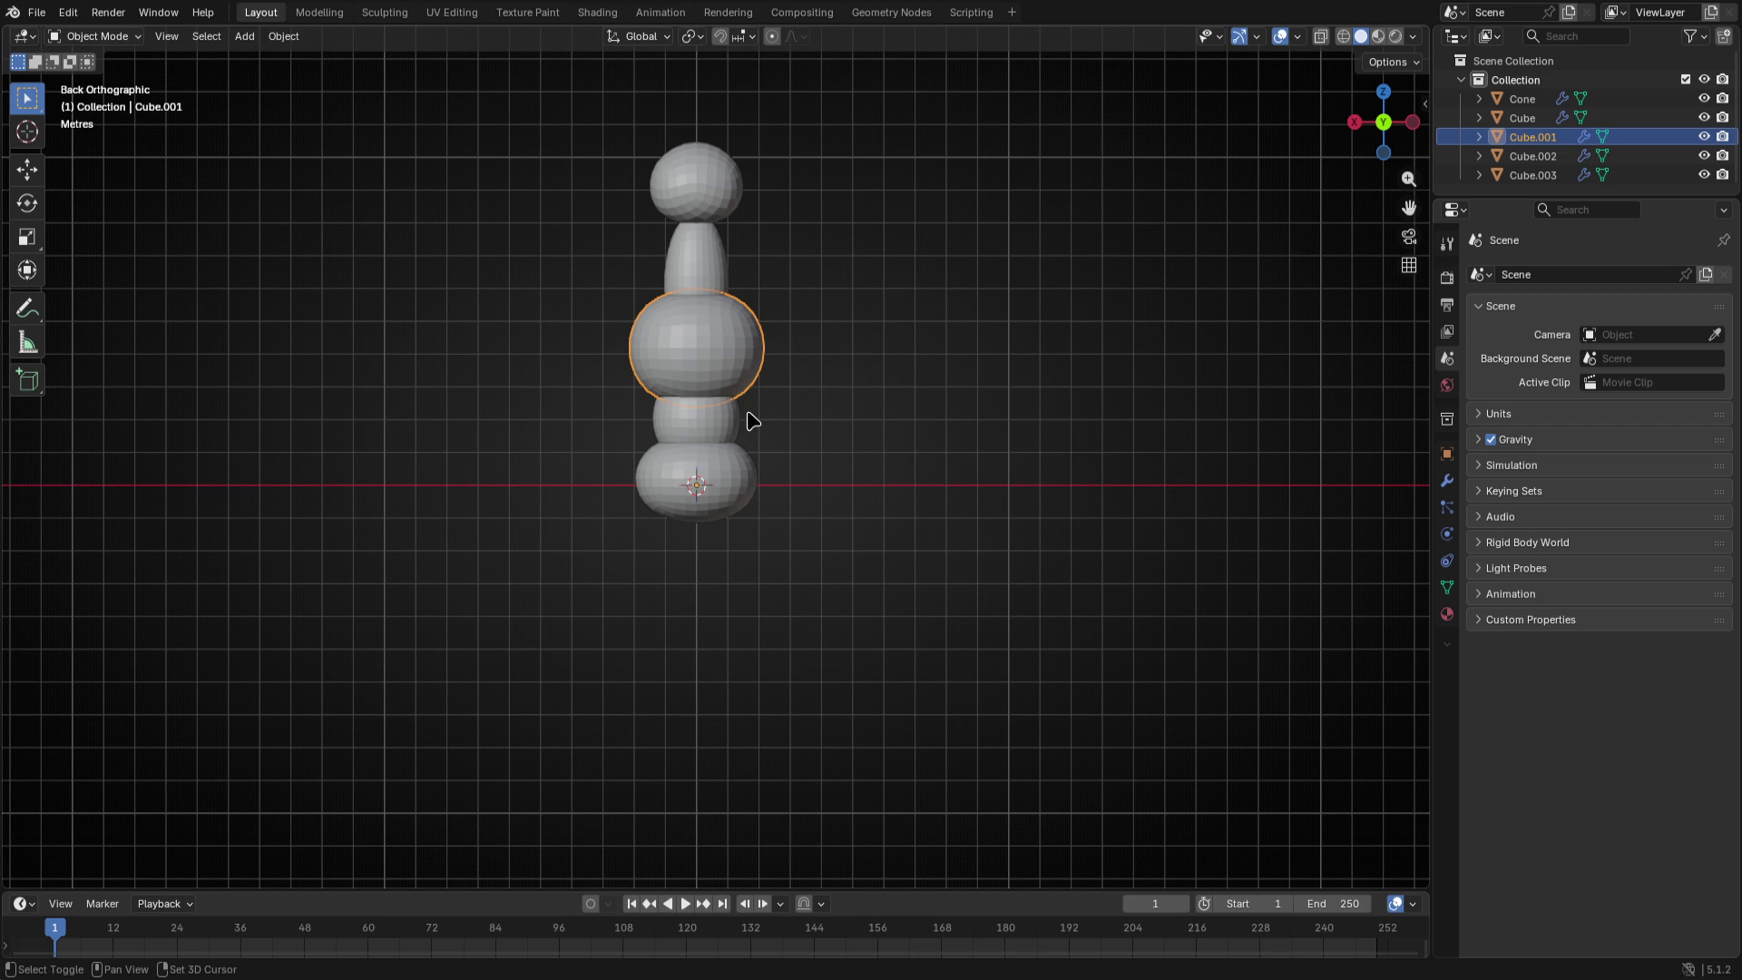
- Duplicate the chest sphere in place and give the copy a Mirror modifier
key("shift+d")
key("Return")
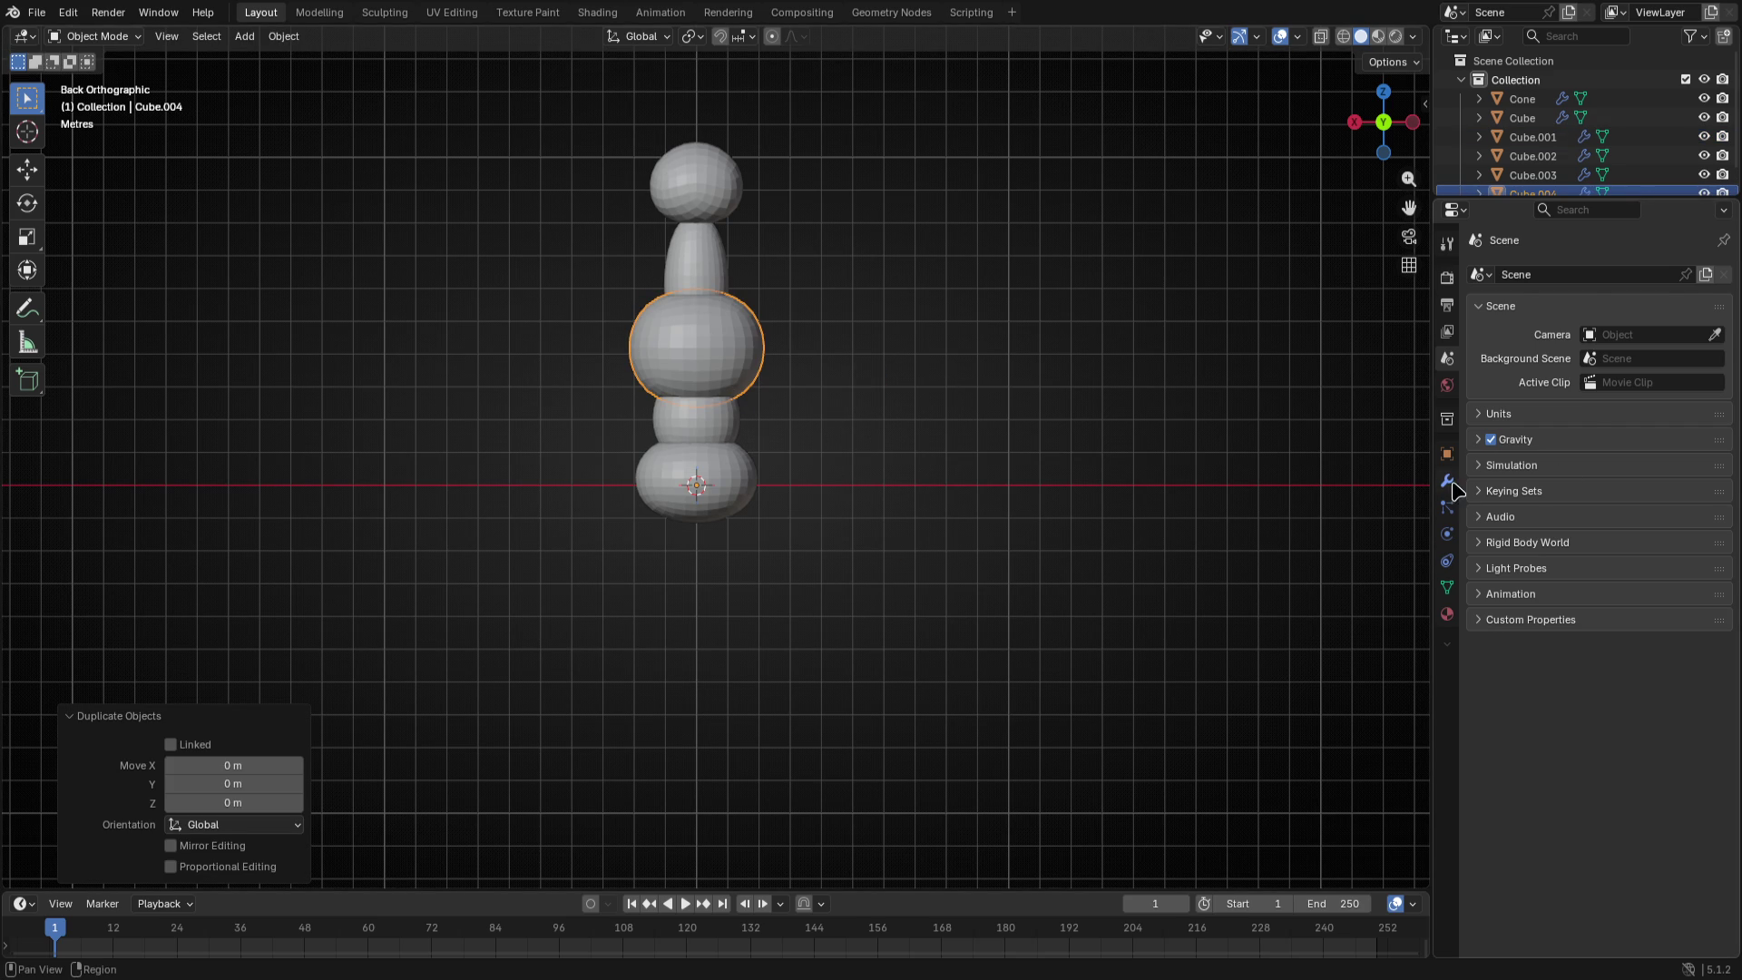
left_click(1447, 480)
left_click(1538, 281)
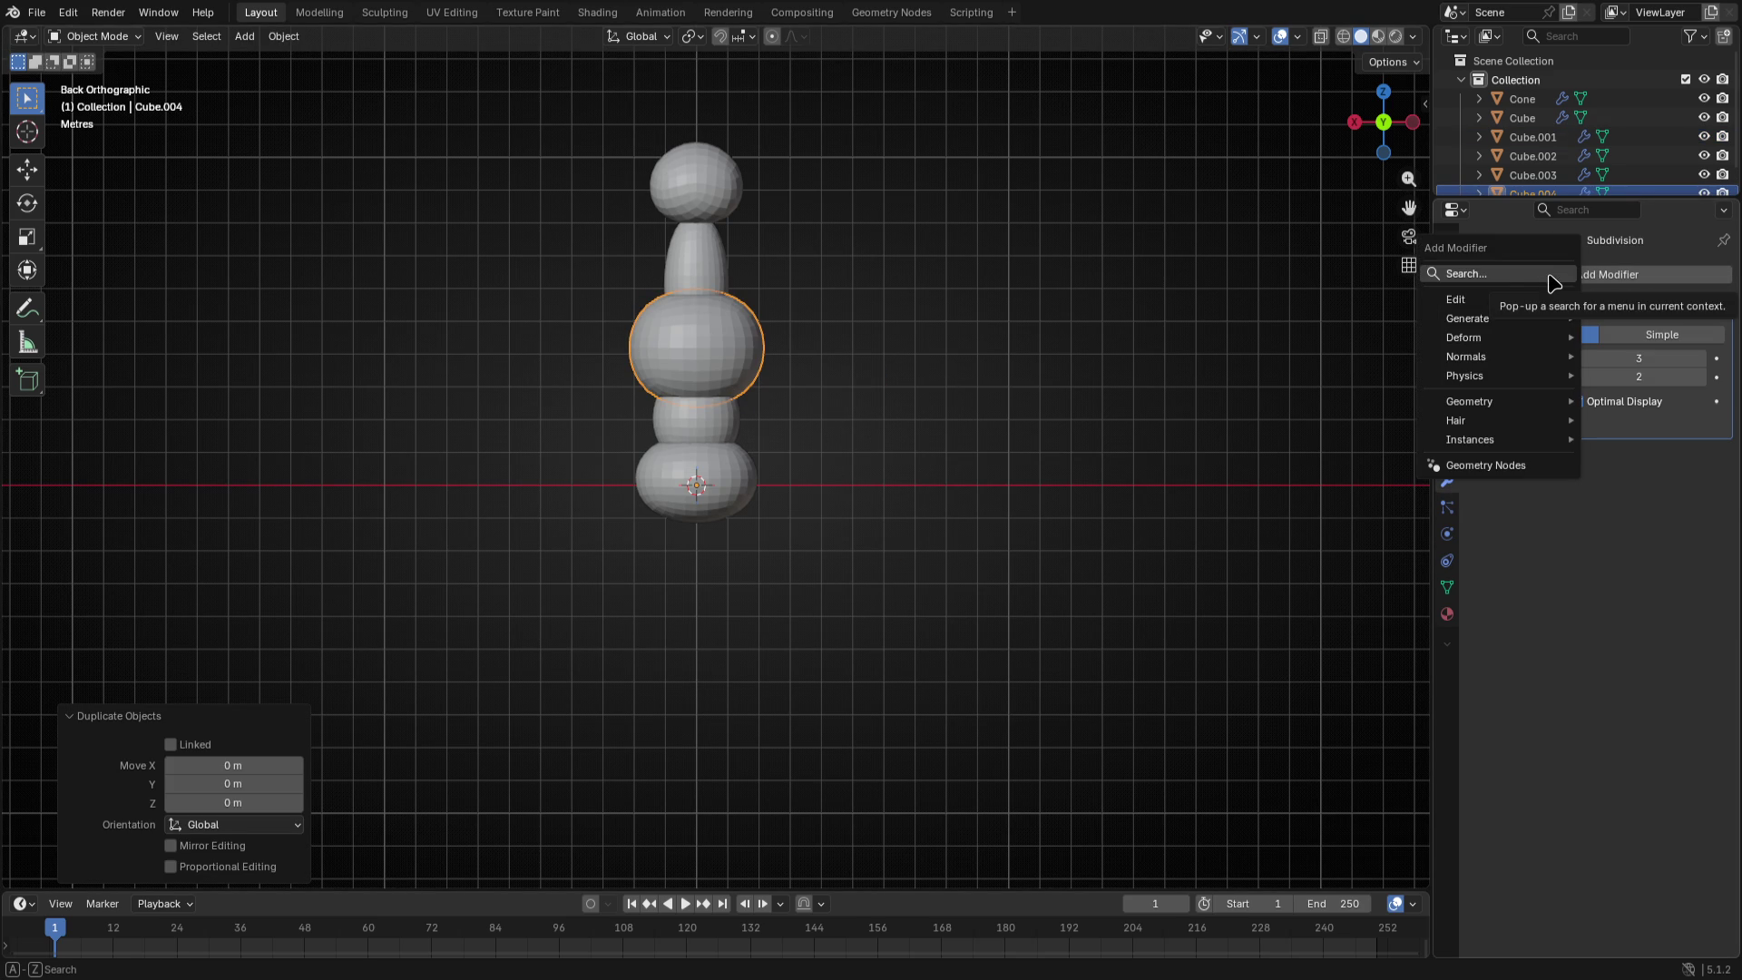
left_click(1552, 282)
type("mir")
key("Return")
- In Edit Mode move the sphere out along X, shrink it and seat it against the torso as a shoulder
key("Tab")
key("a")
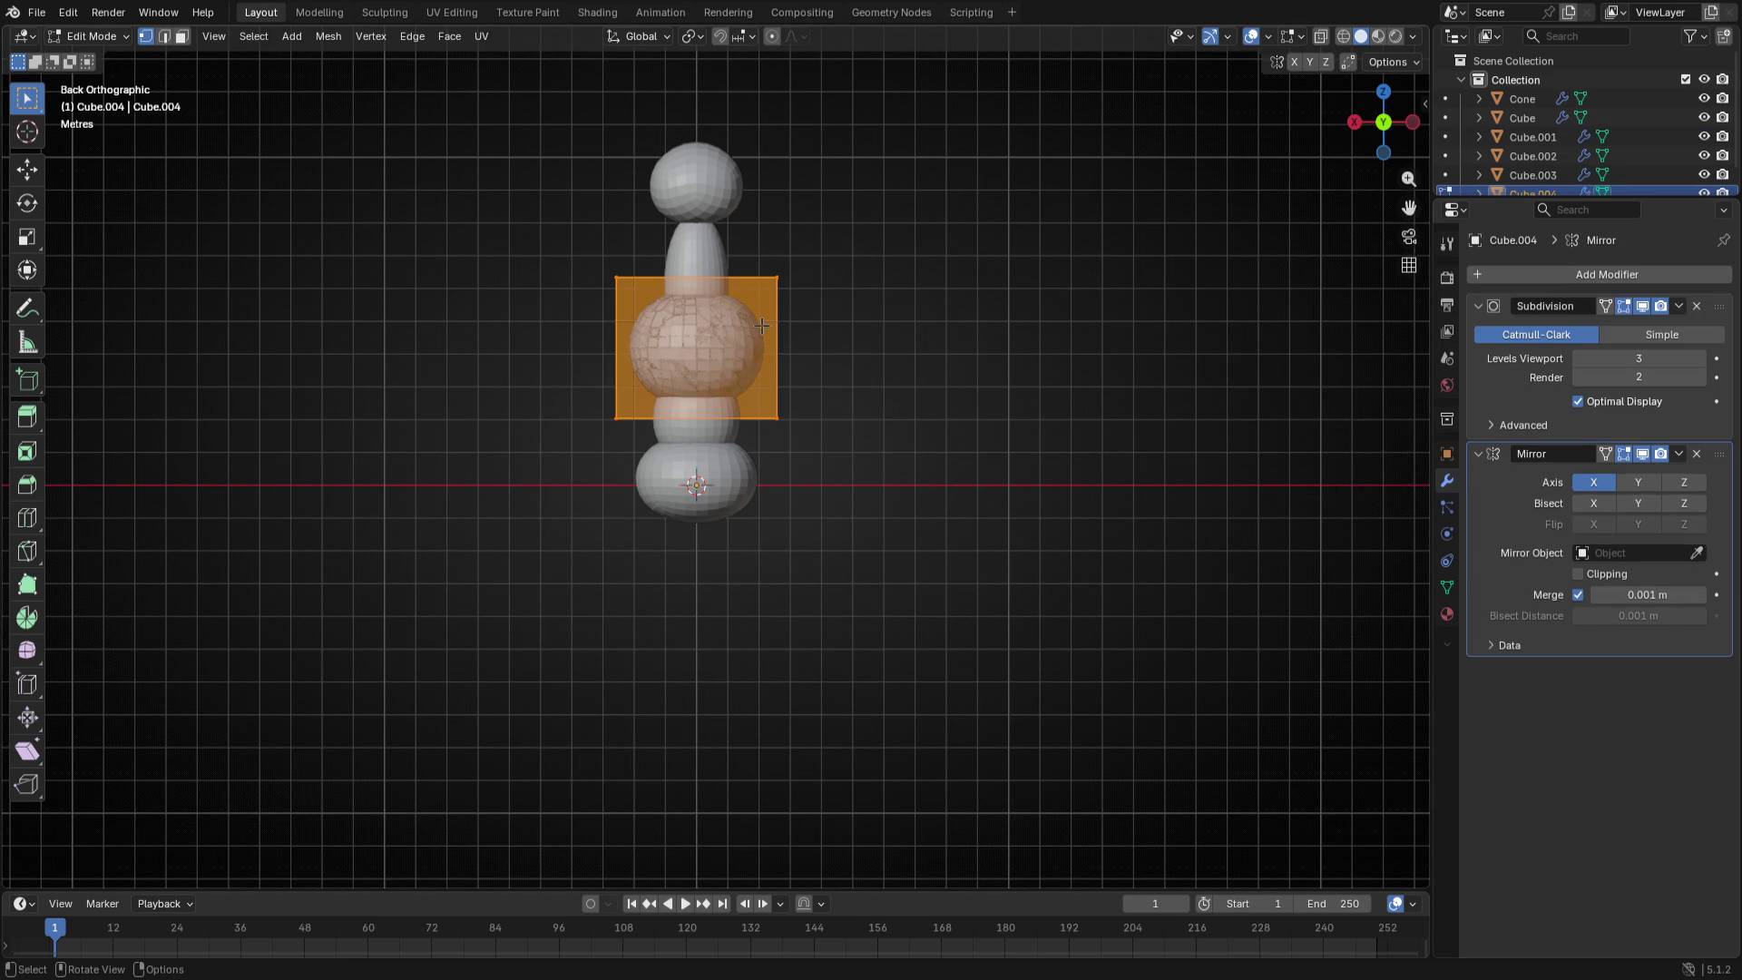
key("g")
key("x")
left_click(831, 347)
key("s")
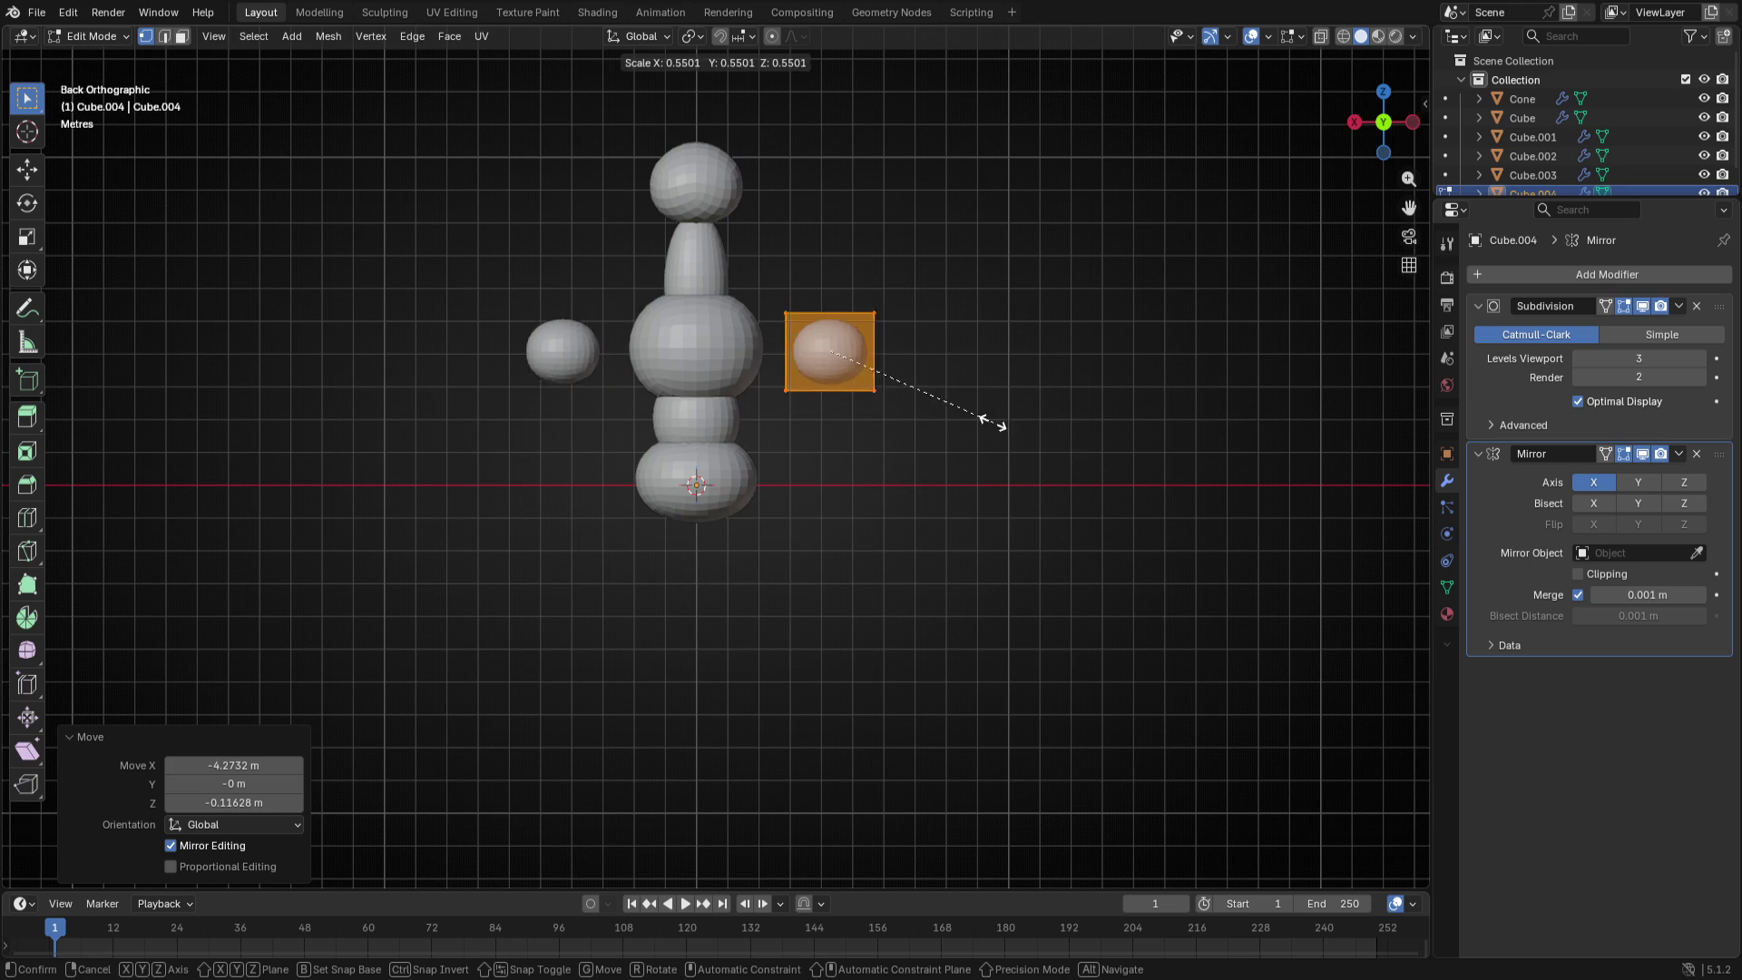
left_click(994, 410)
key("g")
left_click(915, 410)
key("s")
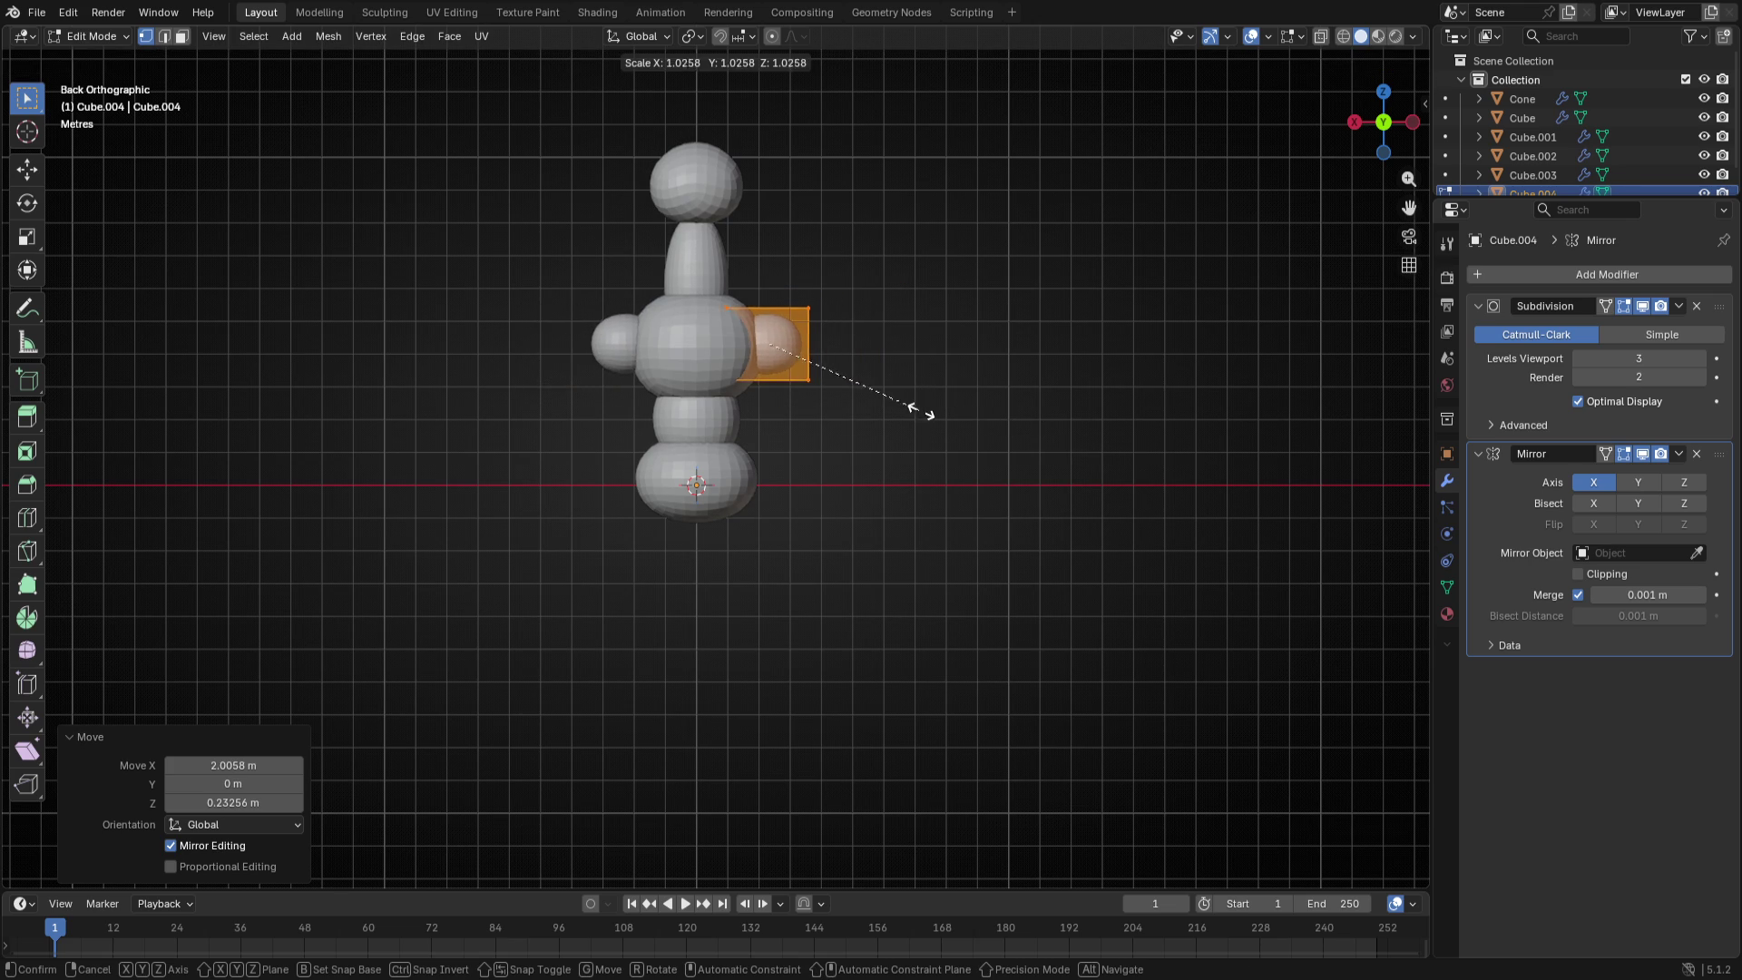
left_click(946, 429)
key("Tab")
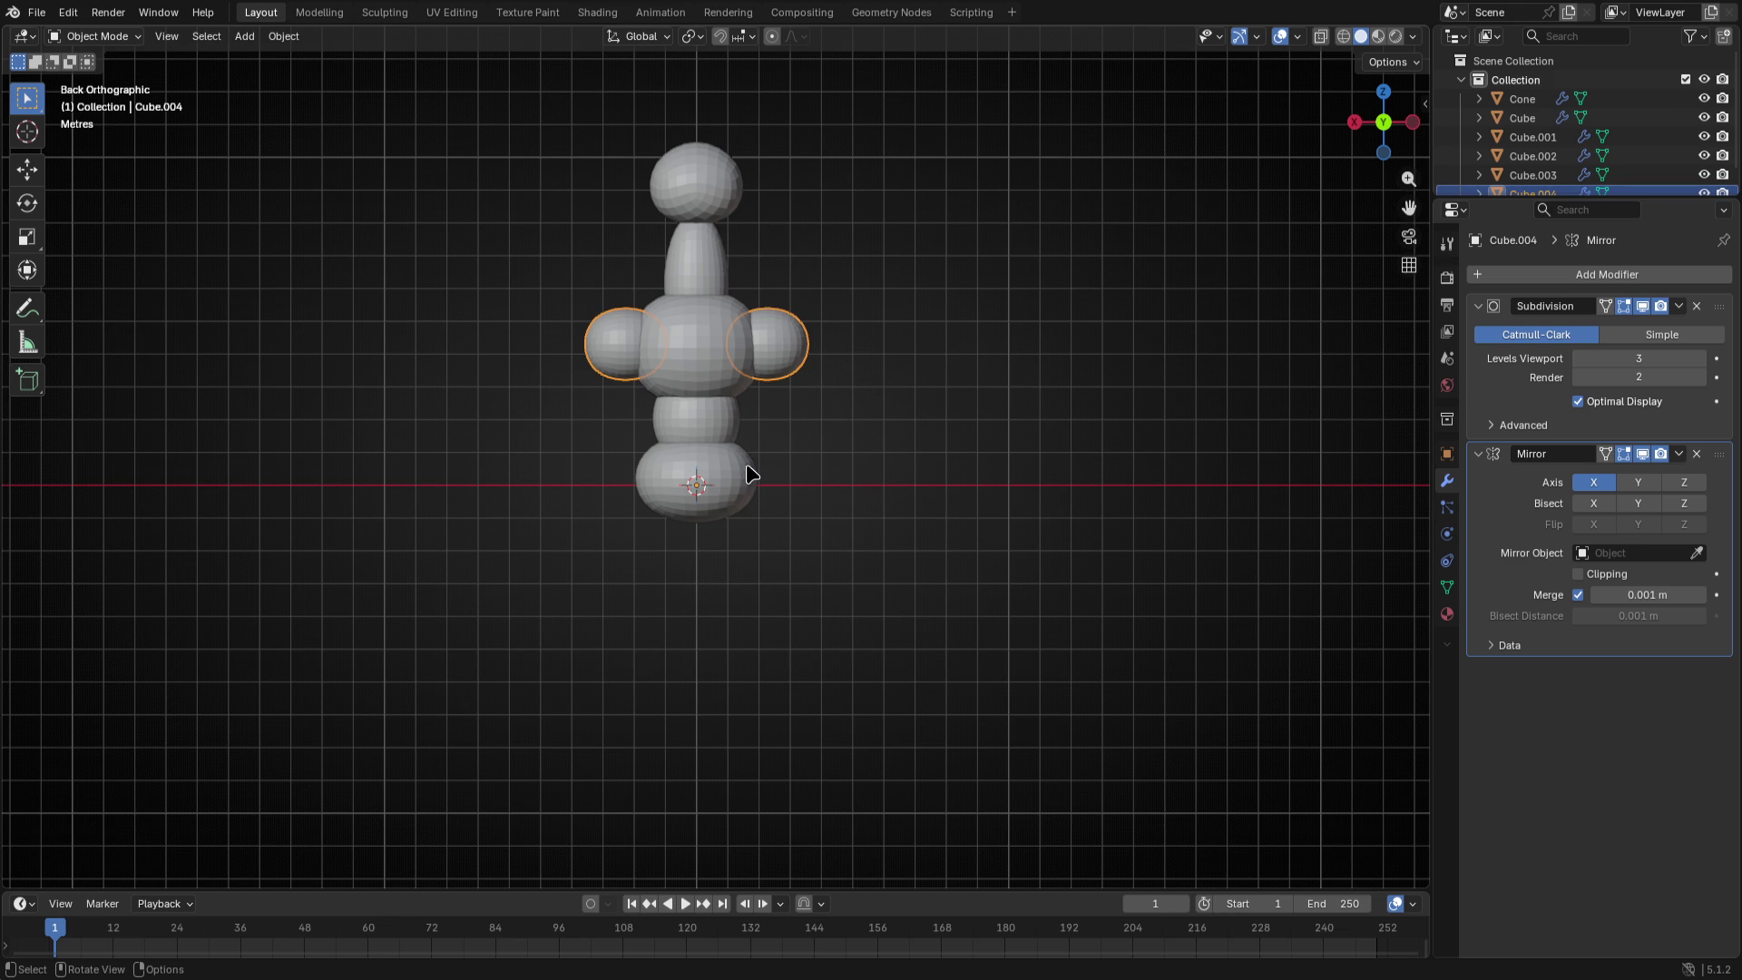
- Duplicate the shoulder sphere, move its mesh down and out, and rotate it 90 degrees
key("shift+d")
key("Escape")
key("Tab")
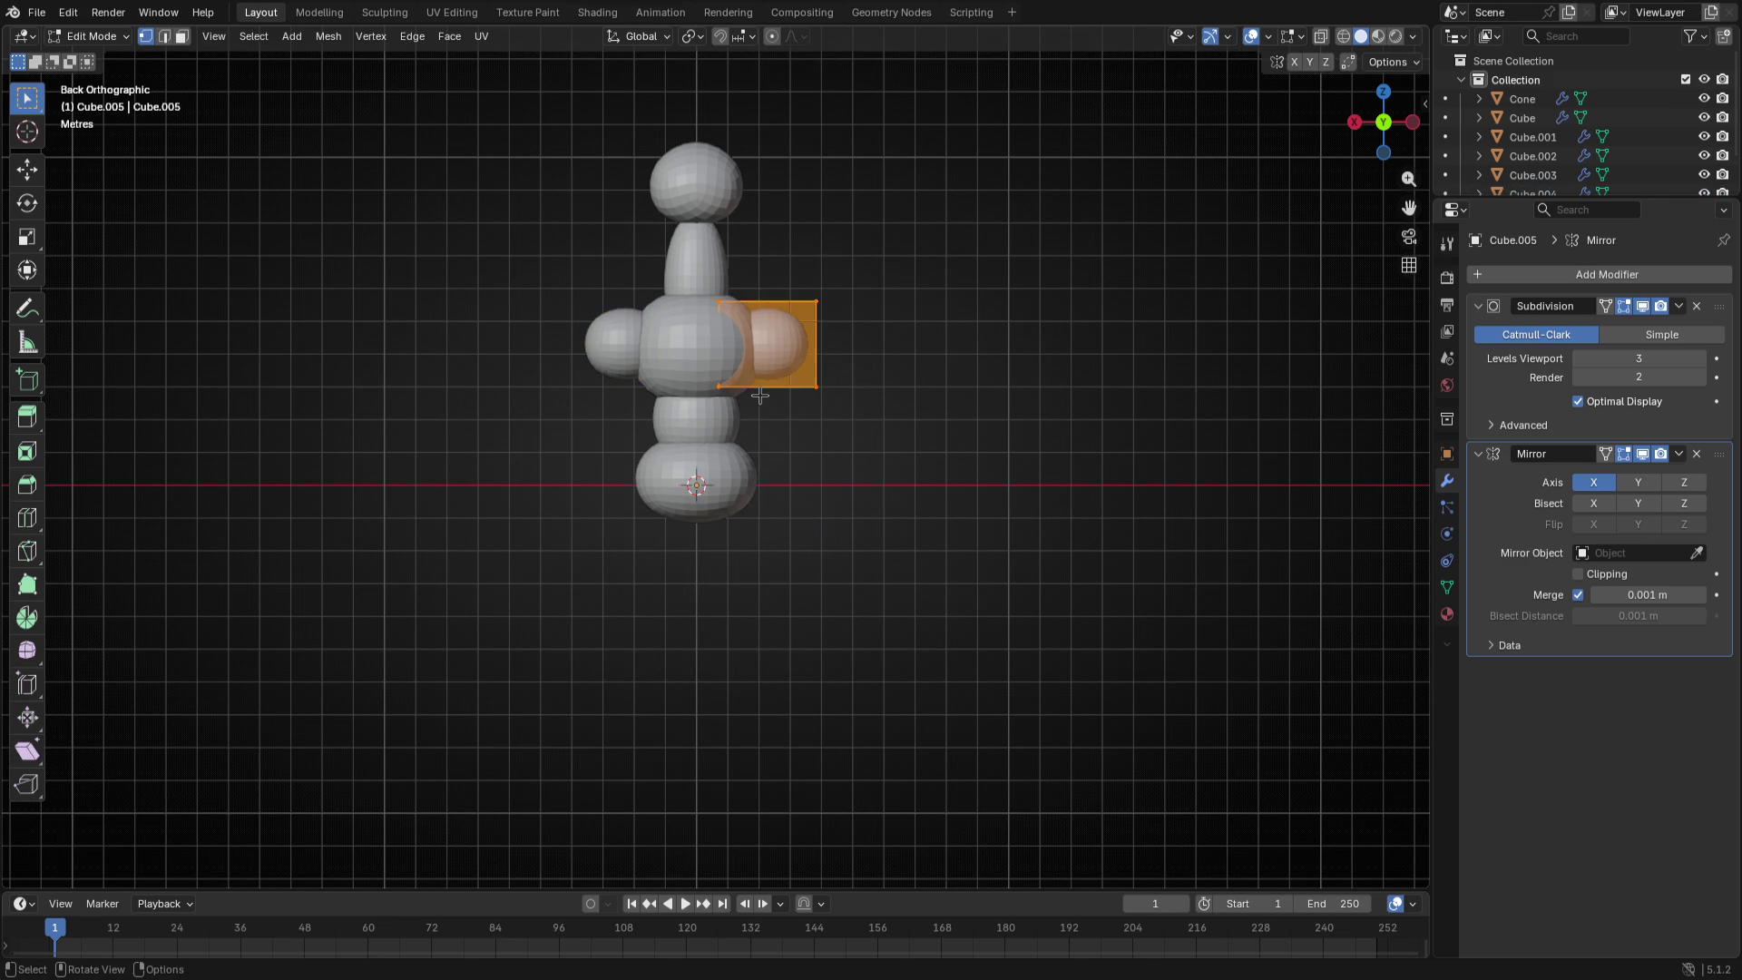
key("g")
left_click(885, 433)
key("r")
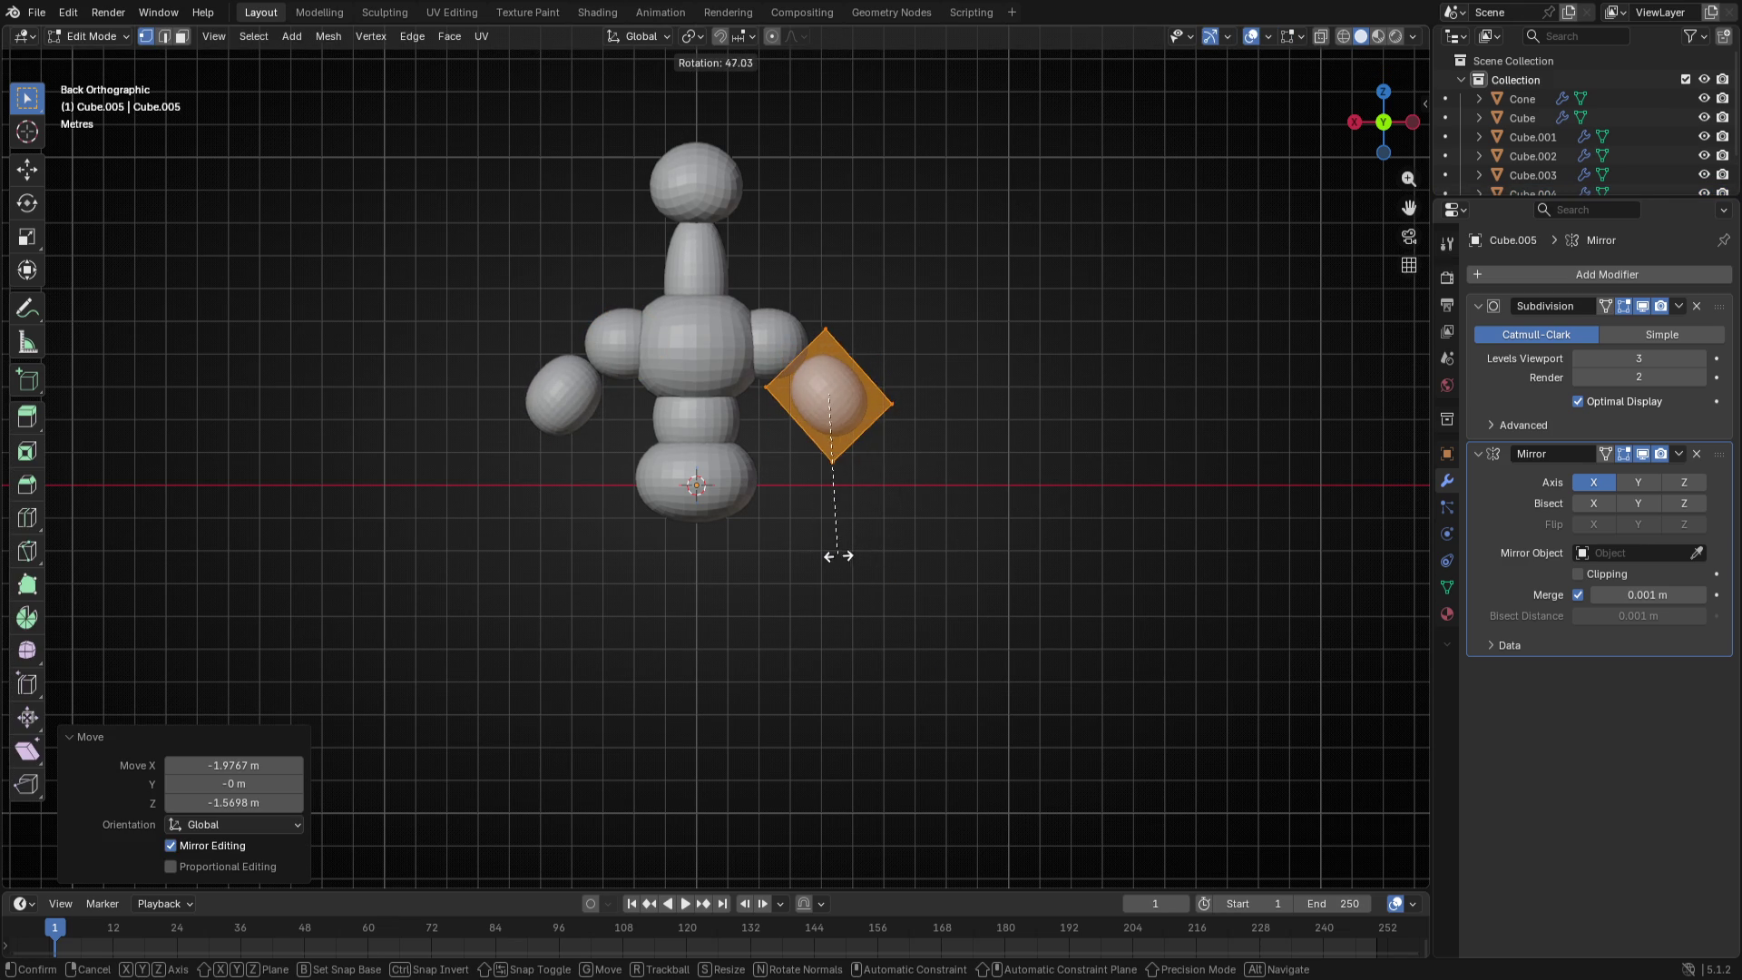
type("90")
key("Return")
- Stretch the piece along Z, tilt it and place it against the shoulder as an upper arm
key("g")
key("s")
key("z")
left_click(850, 593)
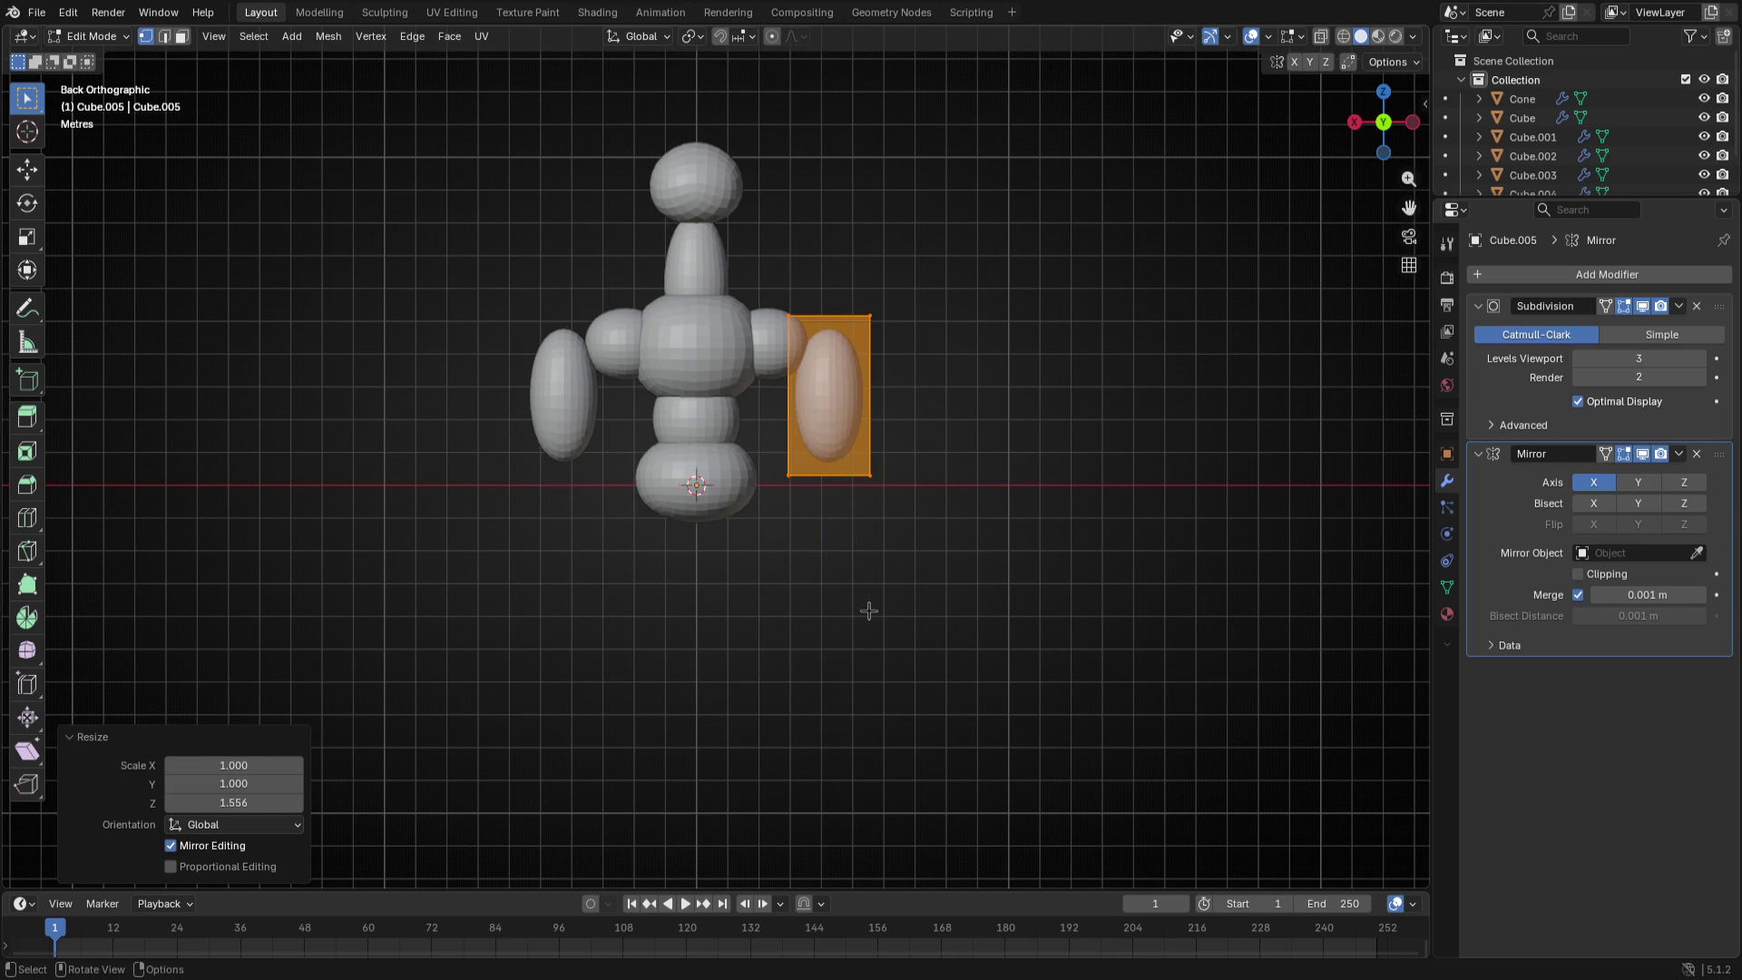
key("r")
left_click(1007, 497)
key("g")
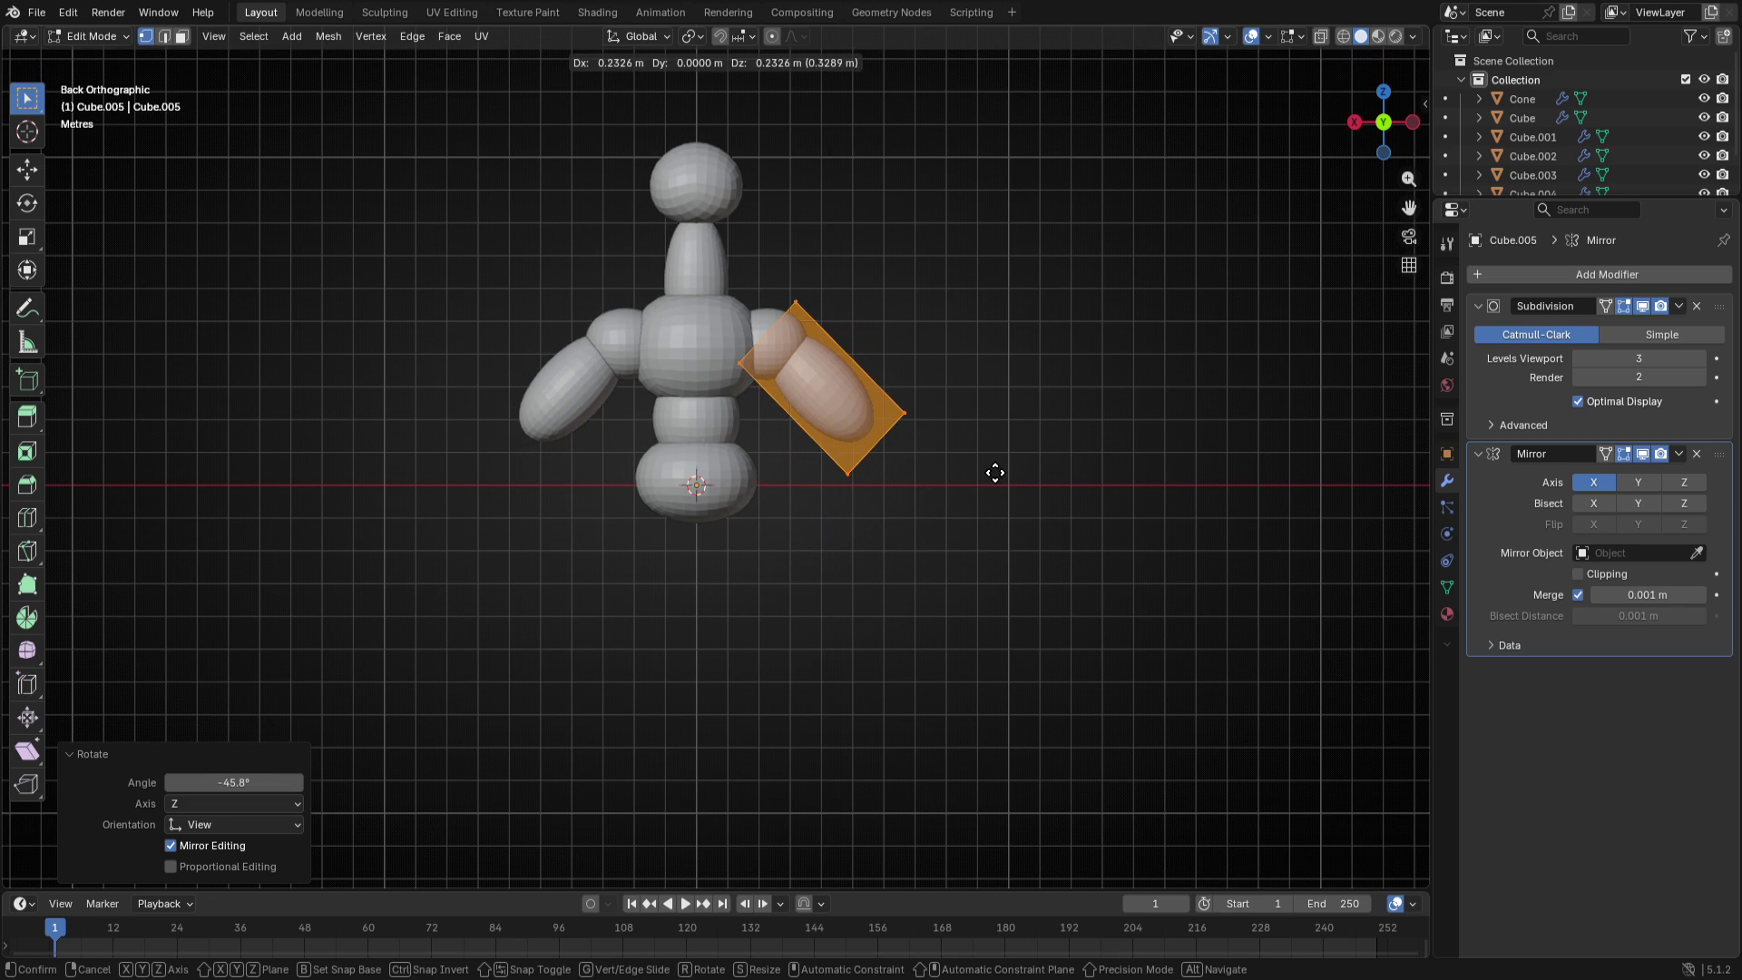
left_click(995, 472)
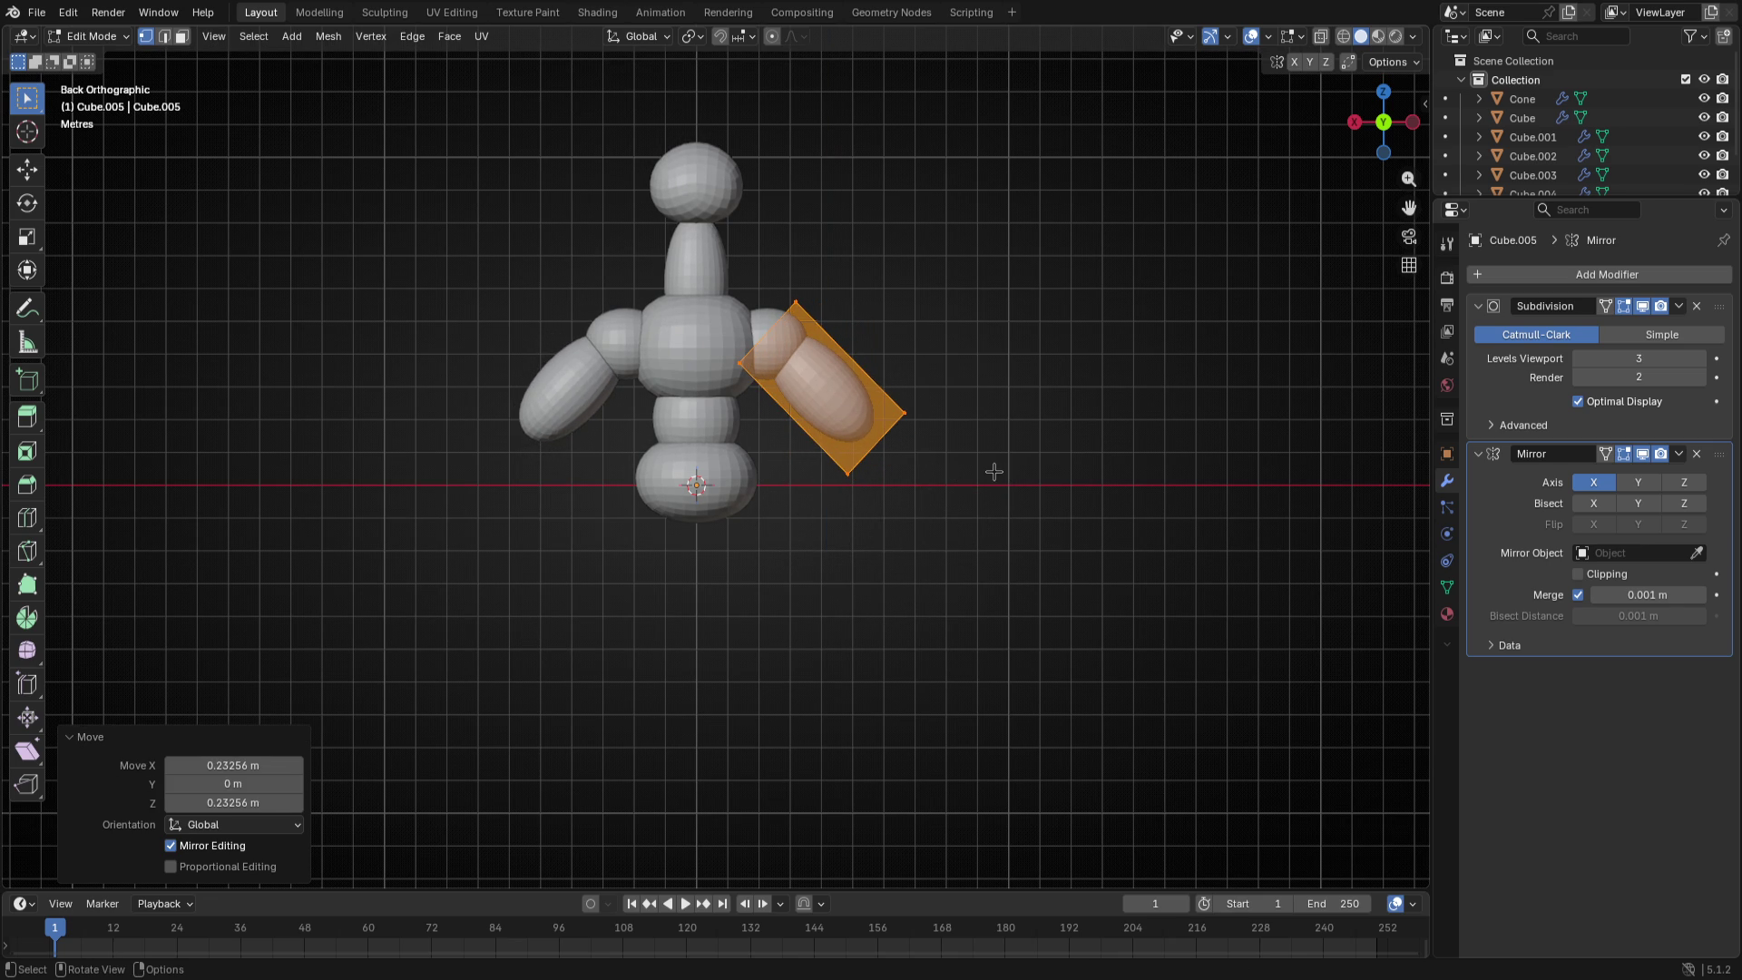
key("Tab")
- Duplicate the upper arm into a forearm, resize it and position it below the upper arm
key("shift+d")
left_click(850, 465)
key("Tab")
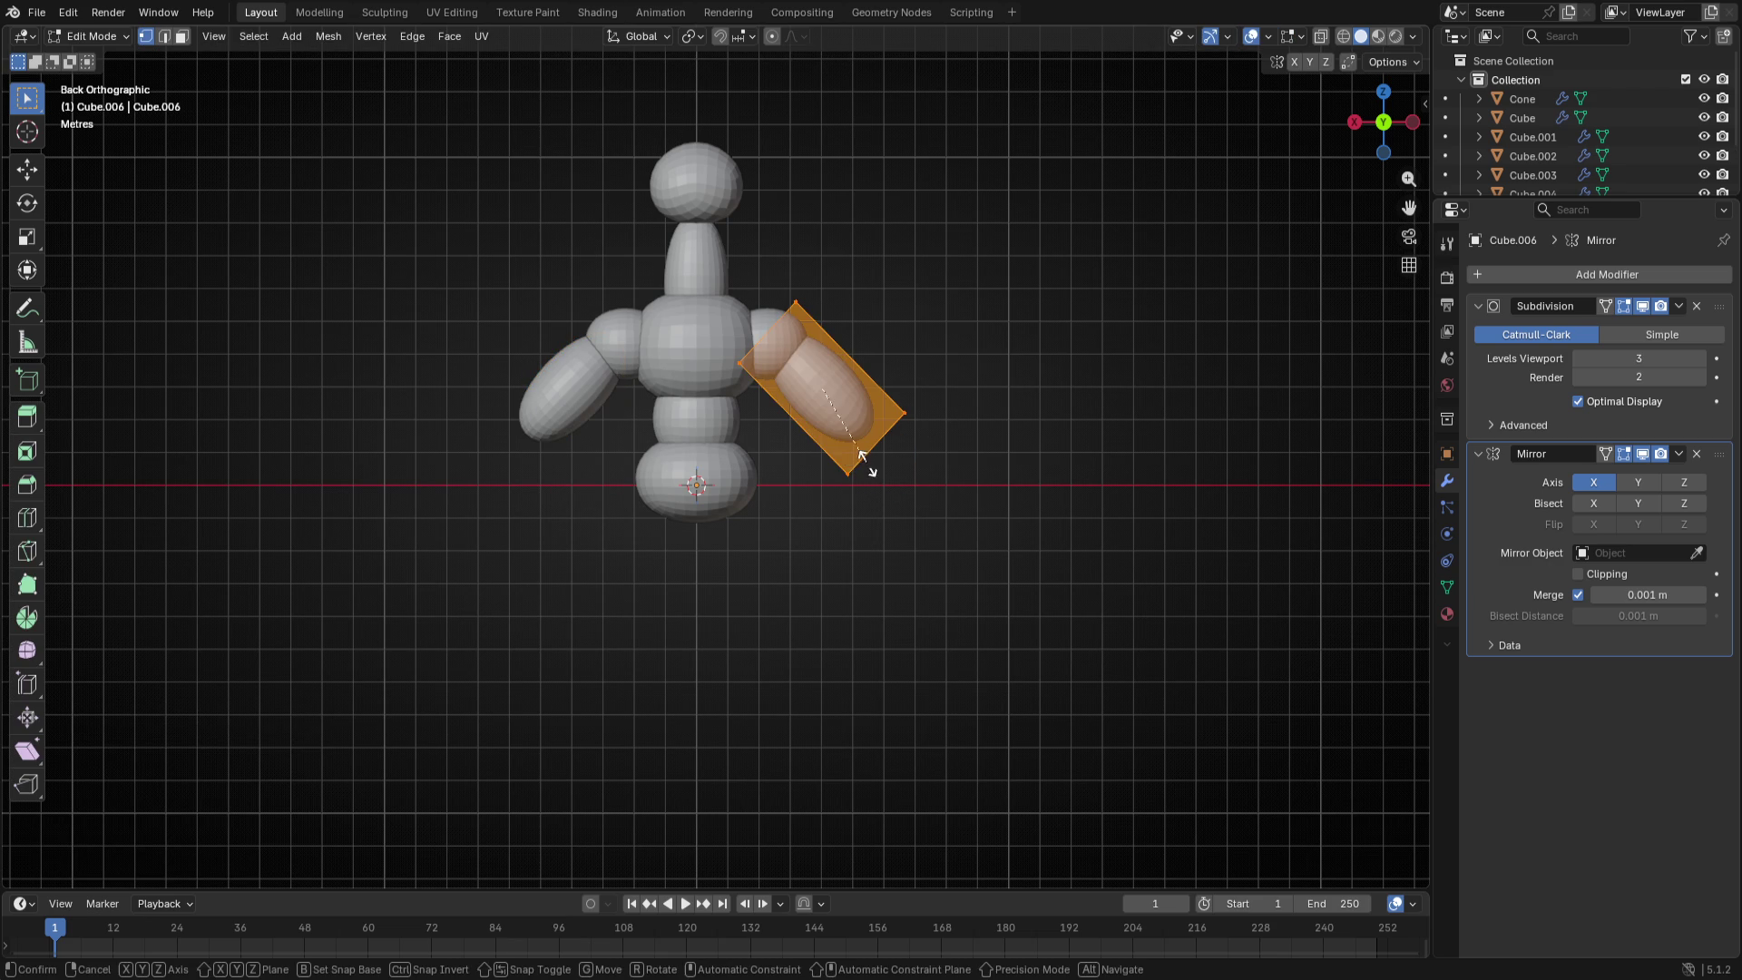
key("s")
left_click(898, 490)
key("g")
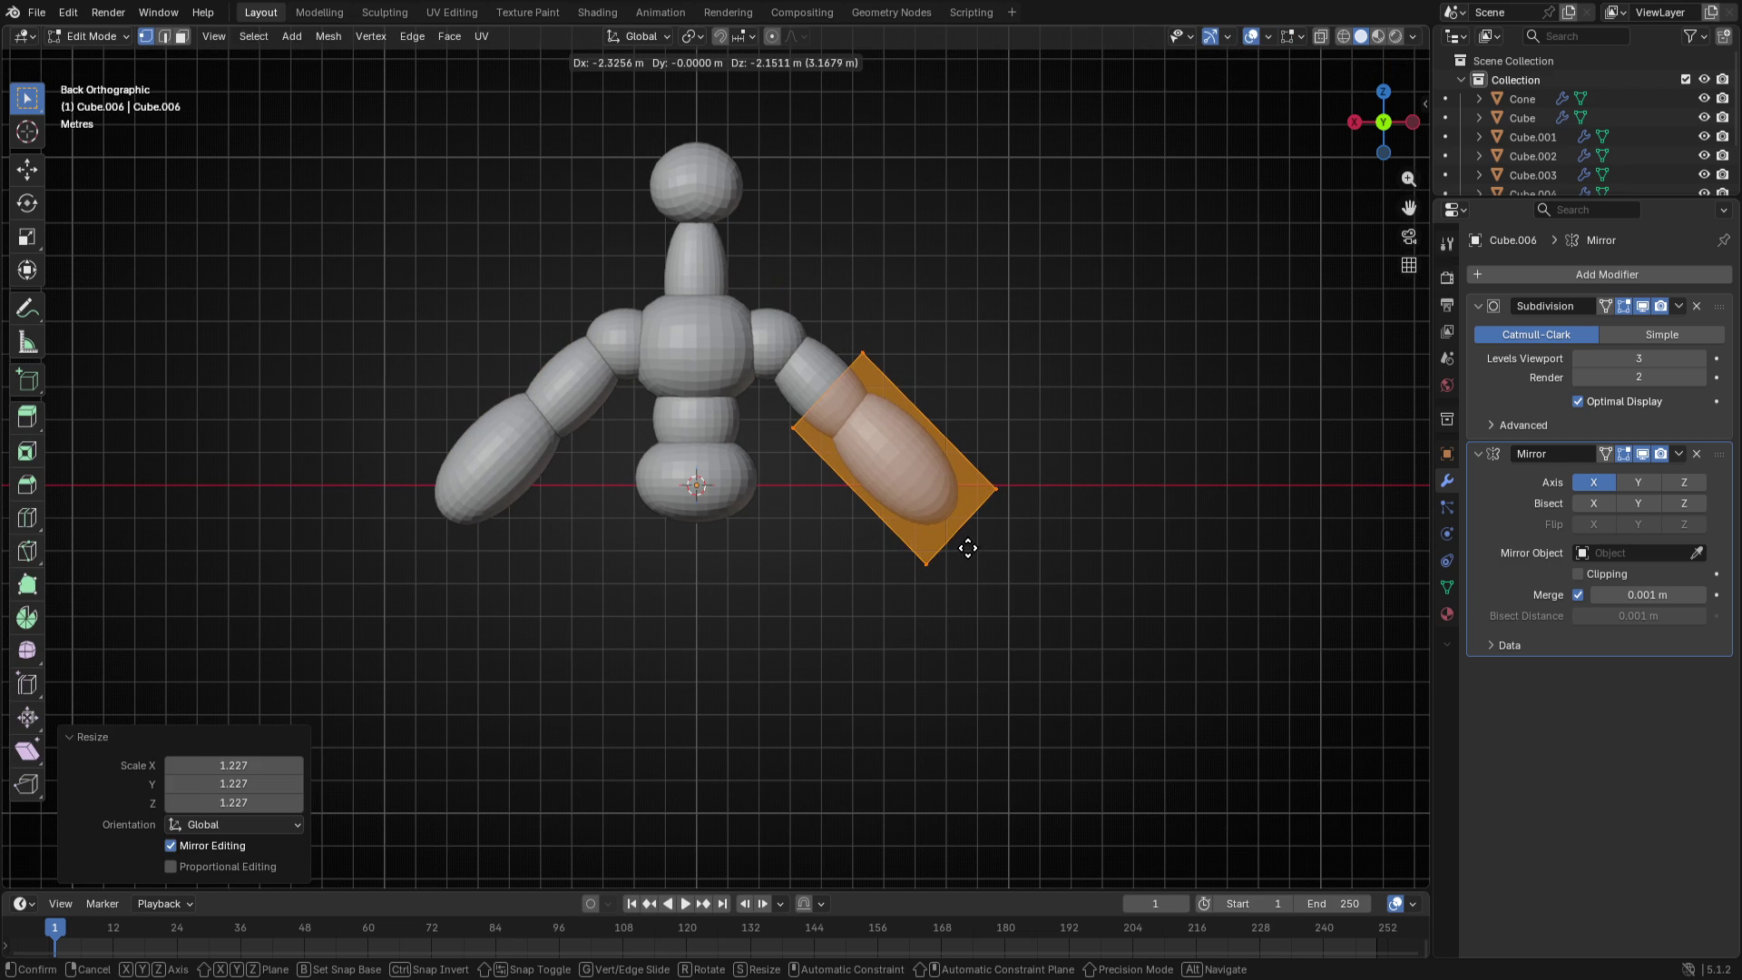
left_click(973, 549)
key("s")
left_click(999, 559)
key("Tab")
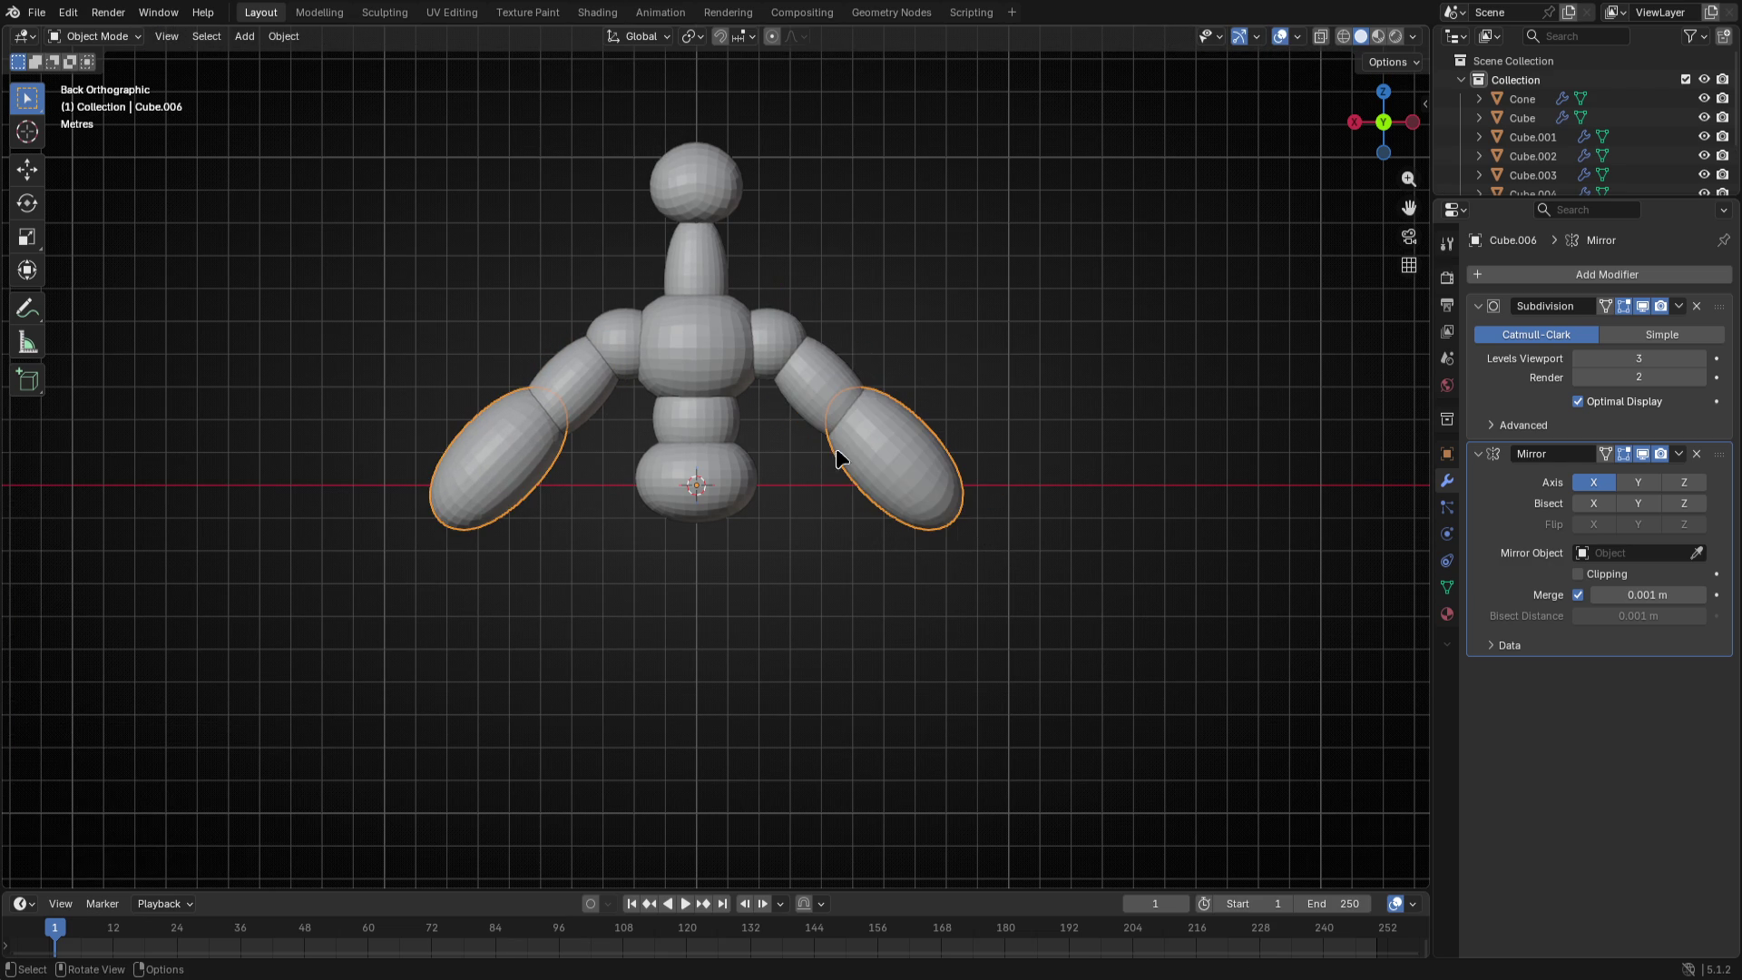
left_click(545, 378)
- Duplicate the shoulder sphere into a smaller elbow joint placed between the arm segments
left_click(629, 341)
key("shift+d")
left_click(814, 463)
key("Tab")
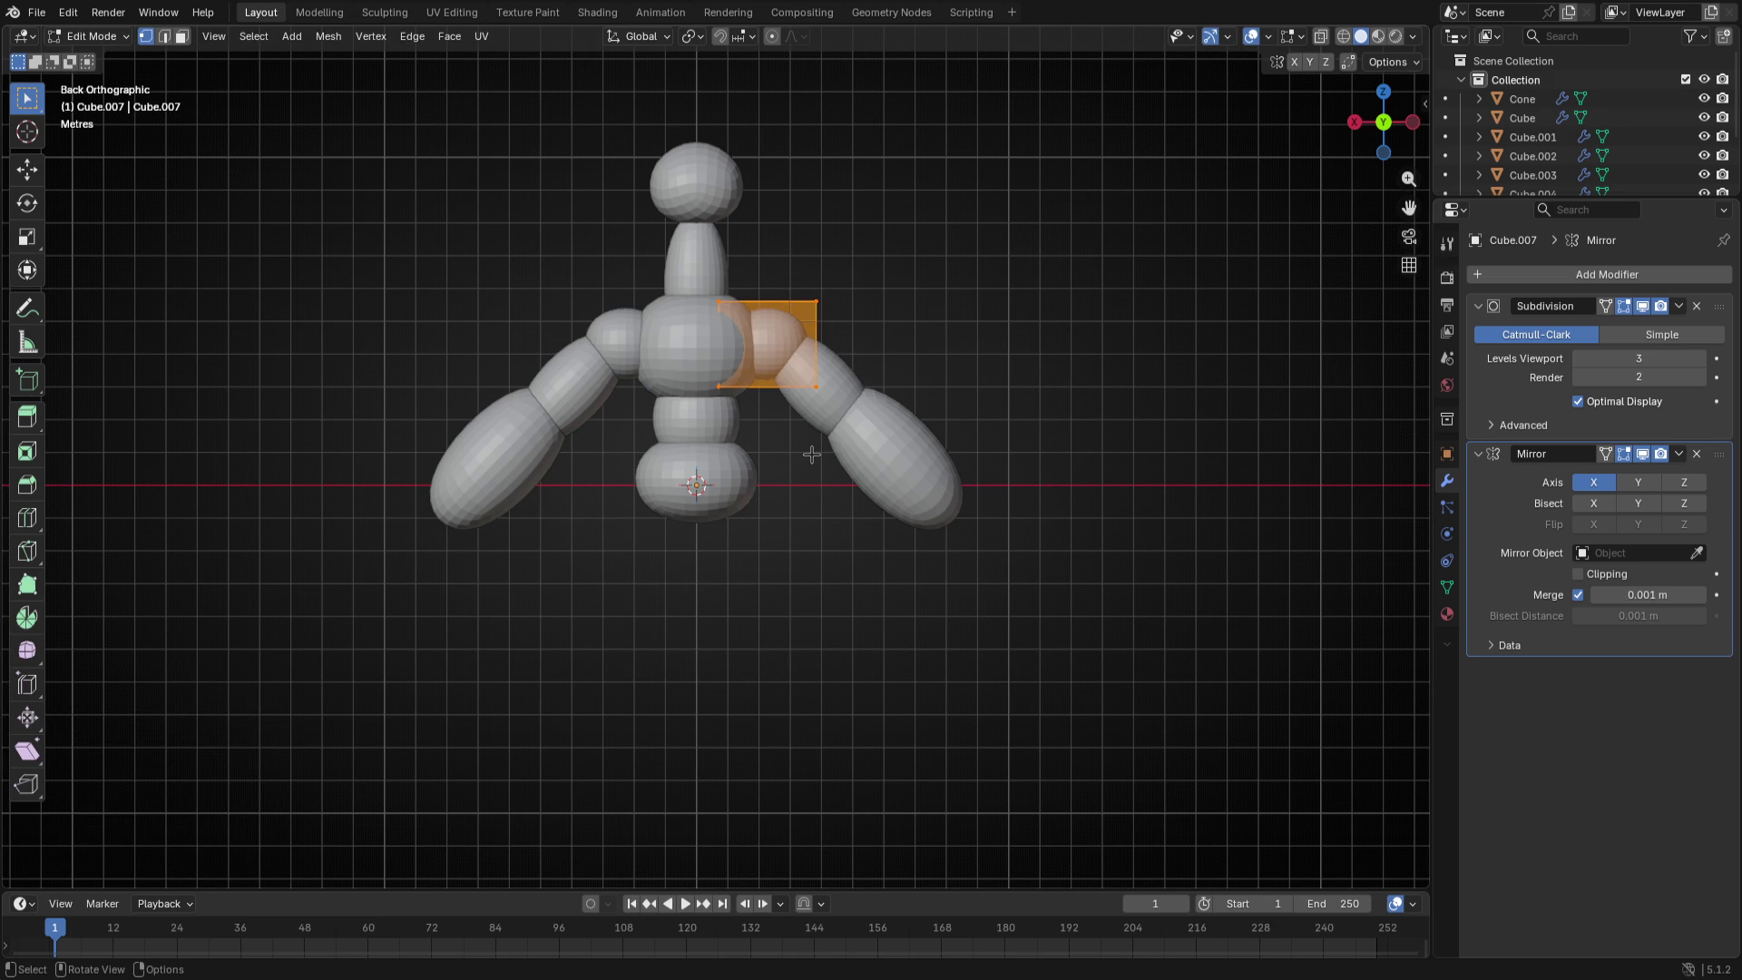
key("g")
left_click(891, 522)
key("s")
left_click(923, 484)
key("Tab")
- Move the forearm down below the elbow and nudge the elbow into place
left_click(930, 491)
key("g")
key("Escape")
key("Tab")
key("g")
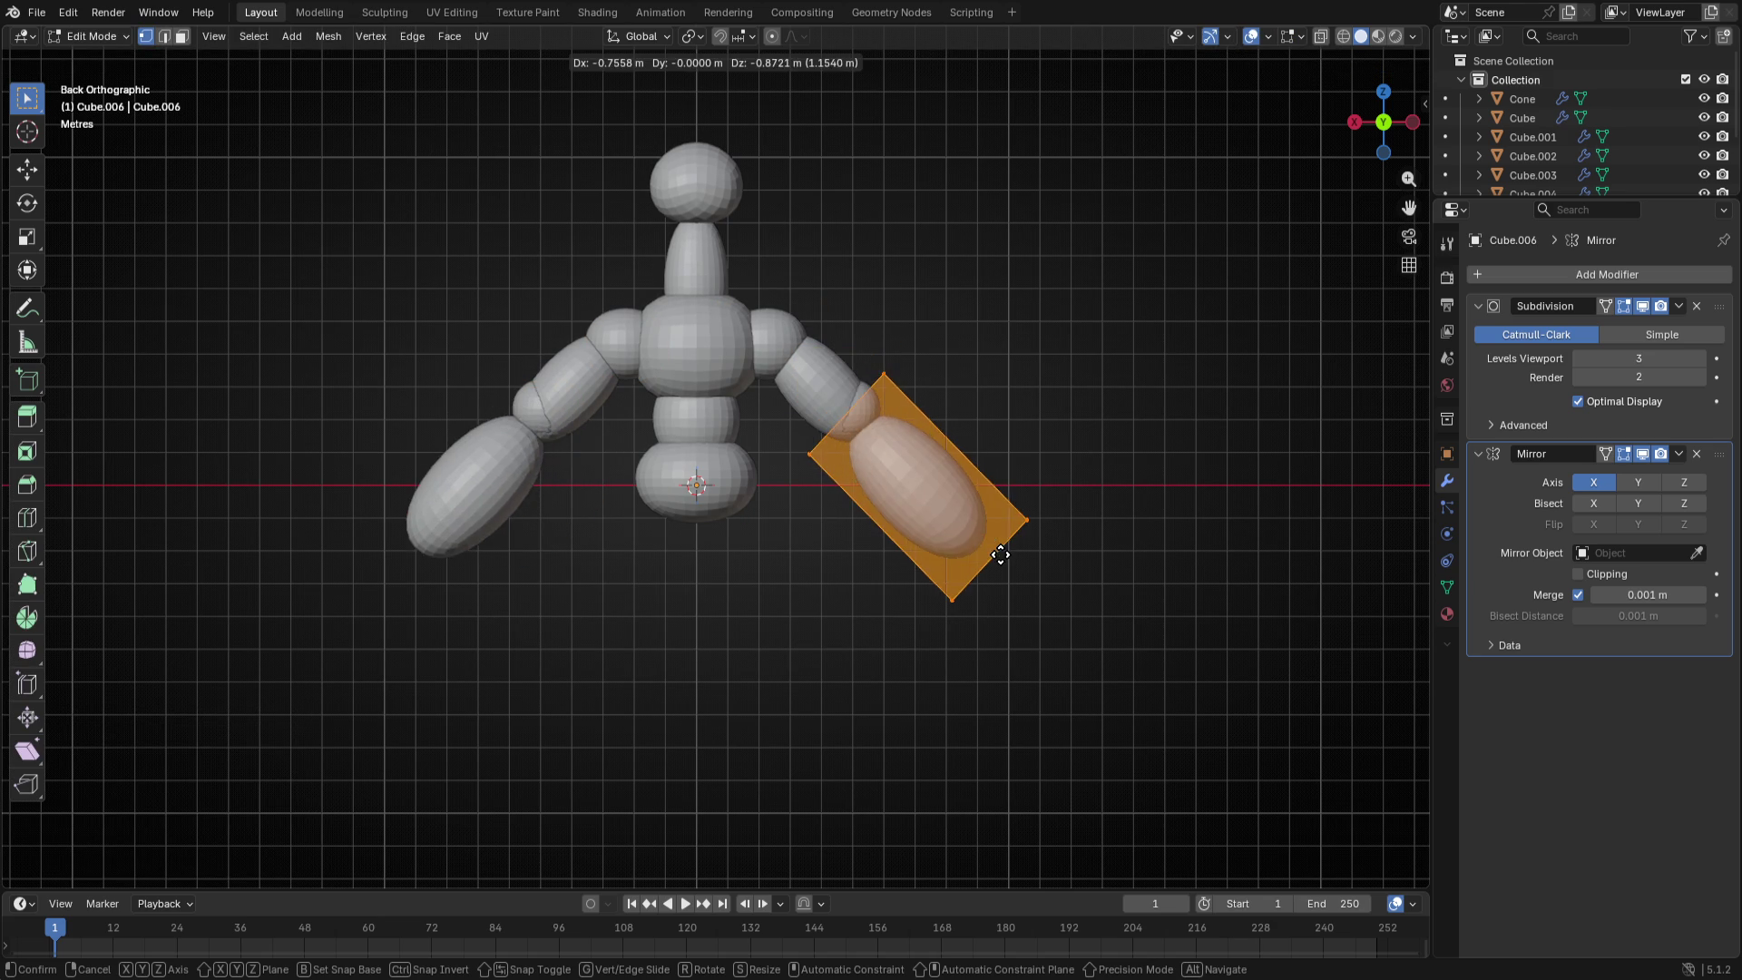
left_click(1001, 559)
key("Tab")
left_click(871, 408)
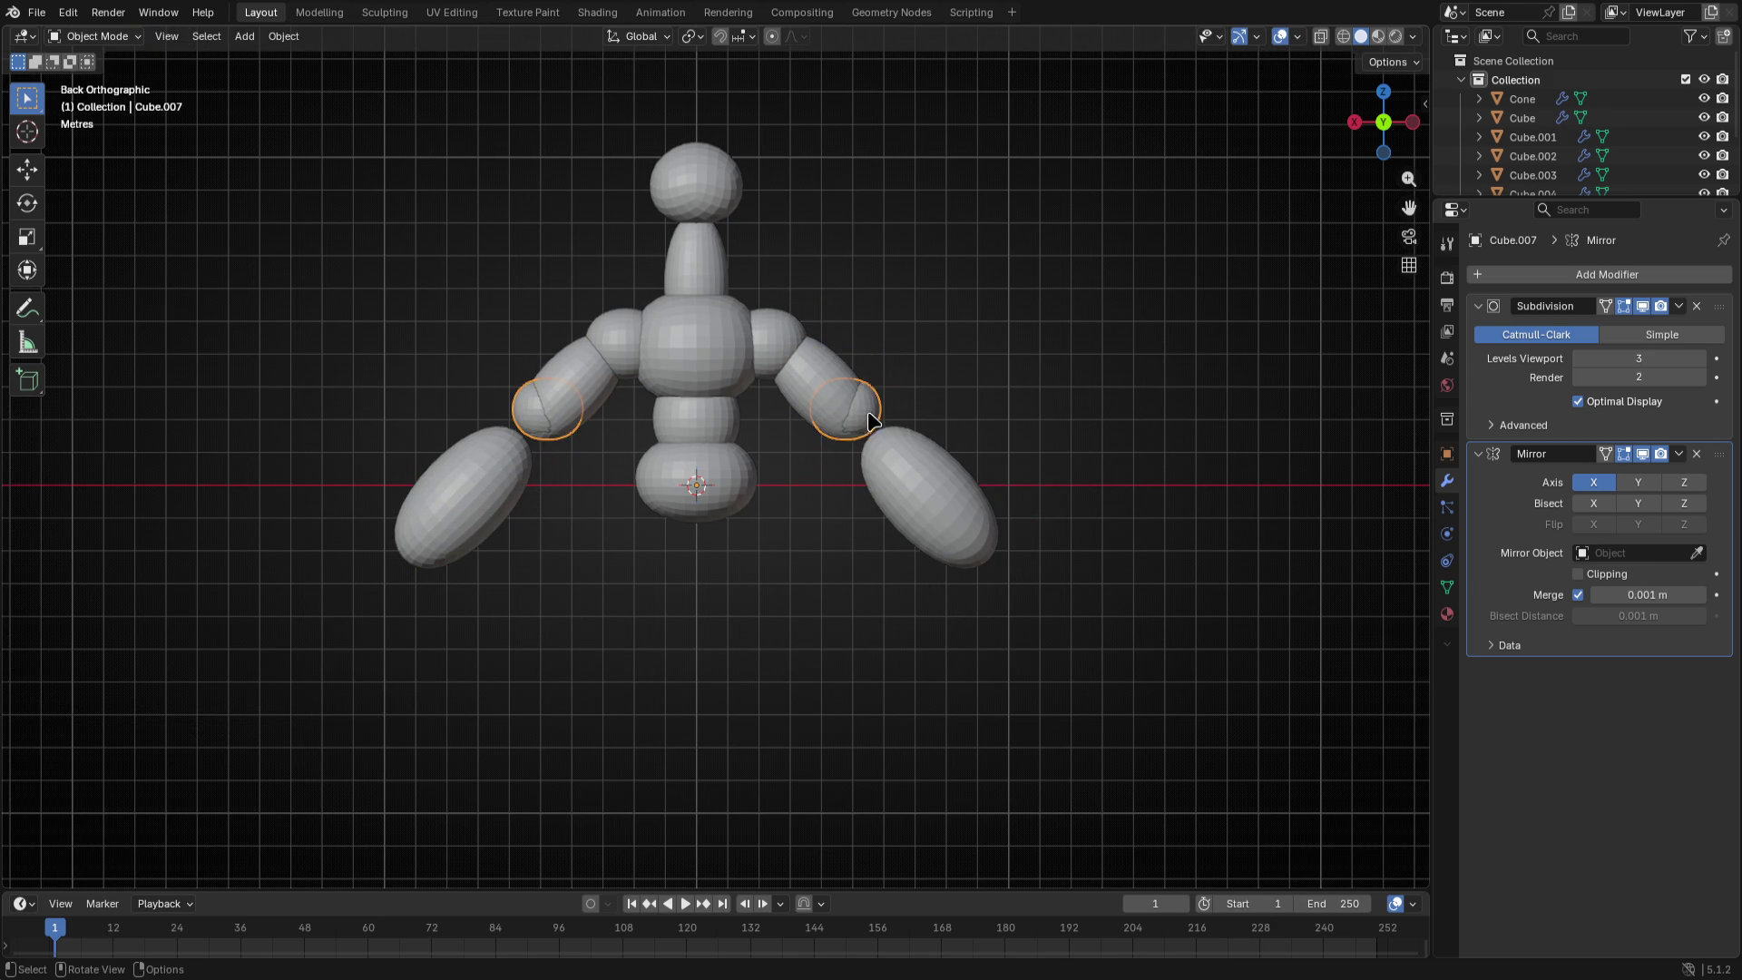
key("Tab")
key("g")
left_click(939, 467)
- Shift the forearm further down, then check the arms from front and side views
key("Tab")
left_click(927, 504)
key("Tab")
key("g")
left_click(1084, 615)
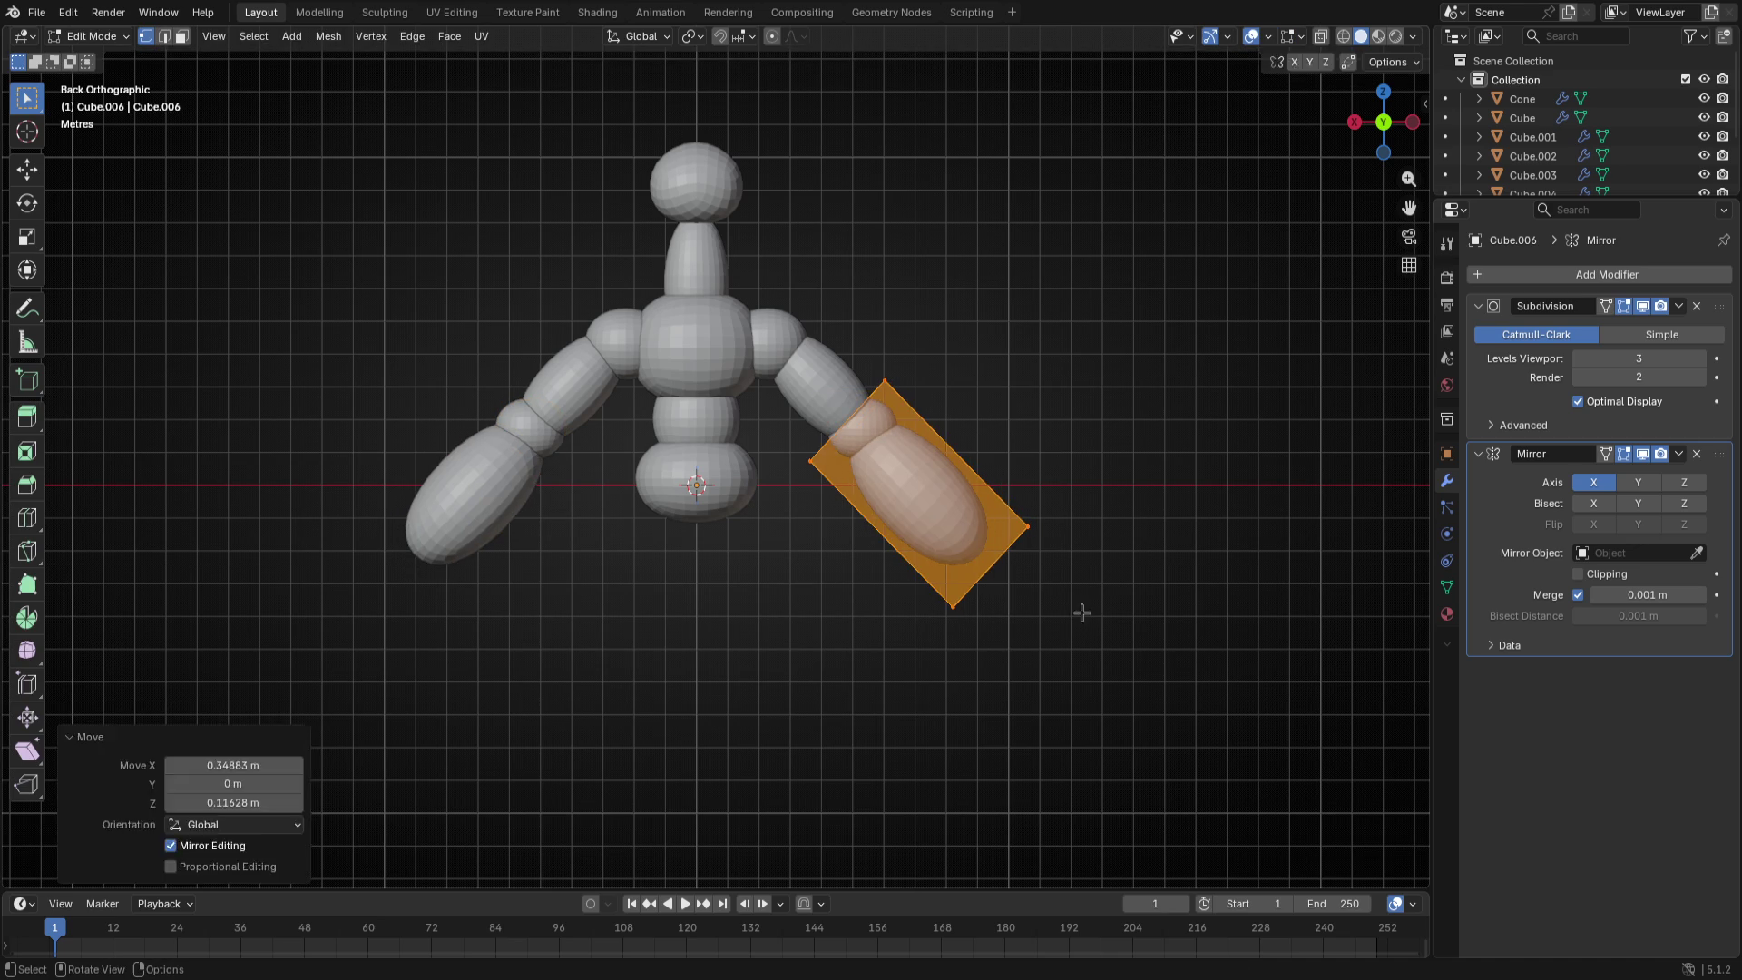
key("Tab")
mouse_move(1083, 614)
middle_mouse_down()
mouse_move(843, 642)
mouse_move(1032, 665)
middle_mouse_up()
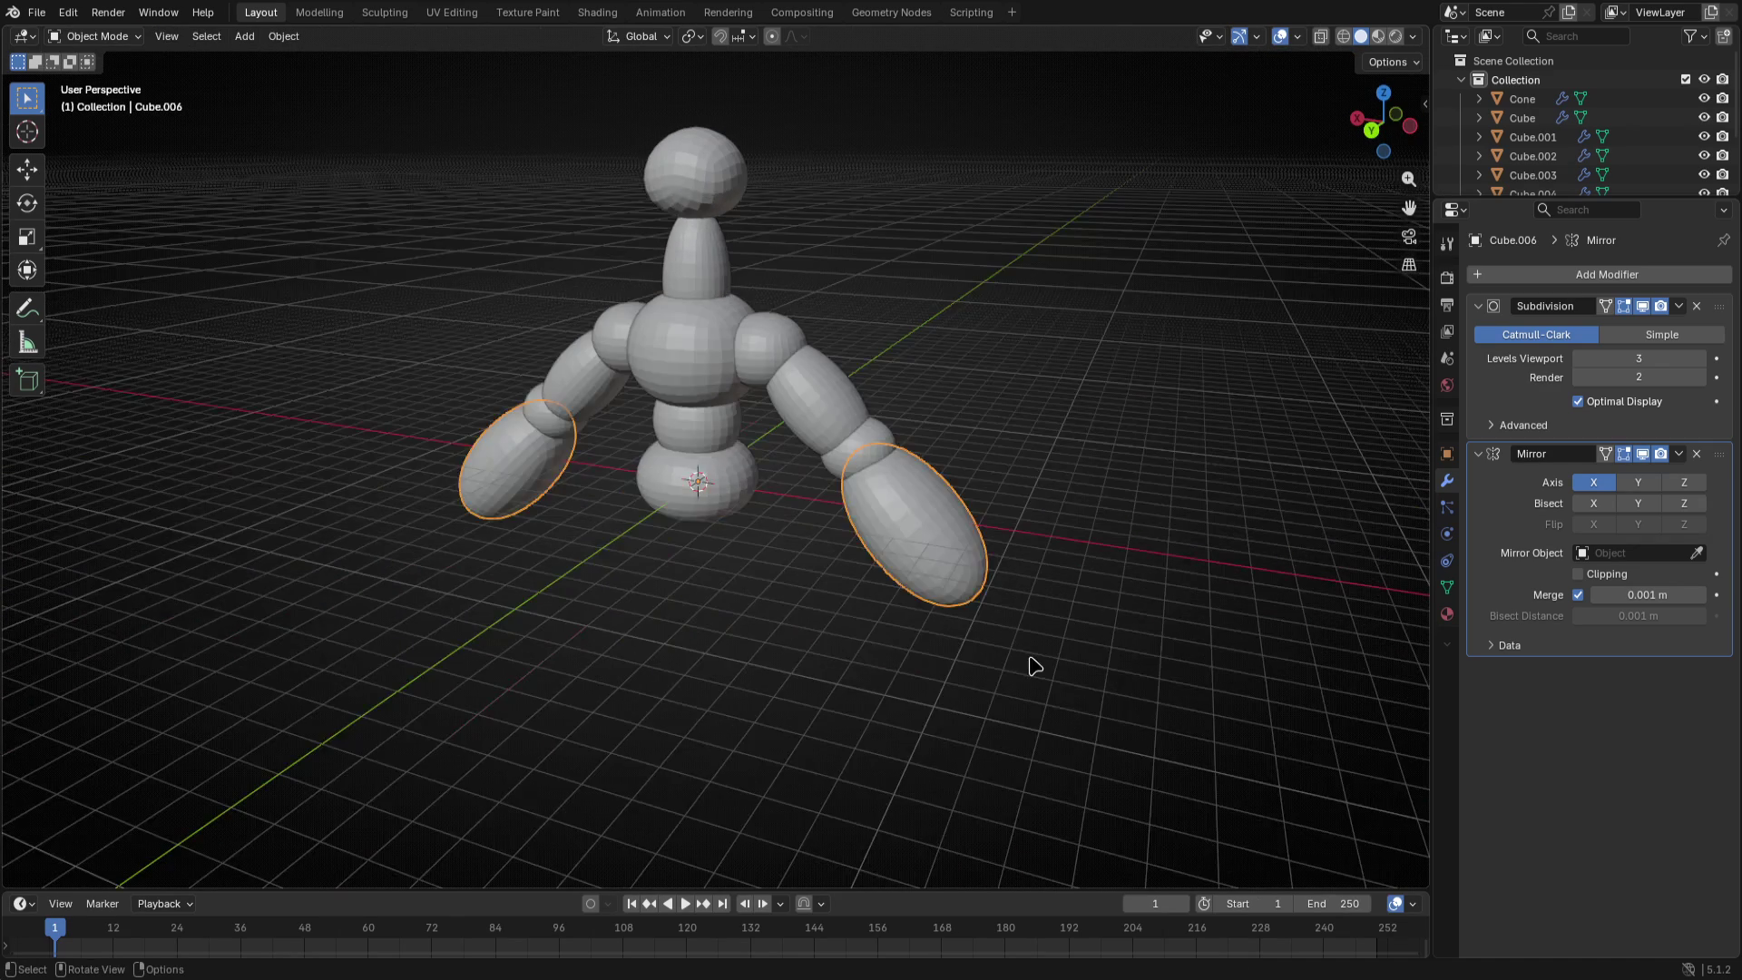
key("KP_1")
key("KP_3")
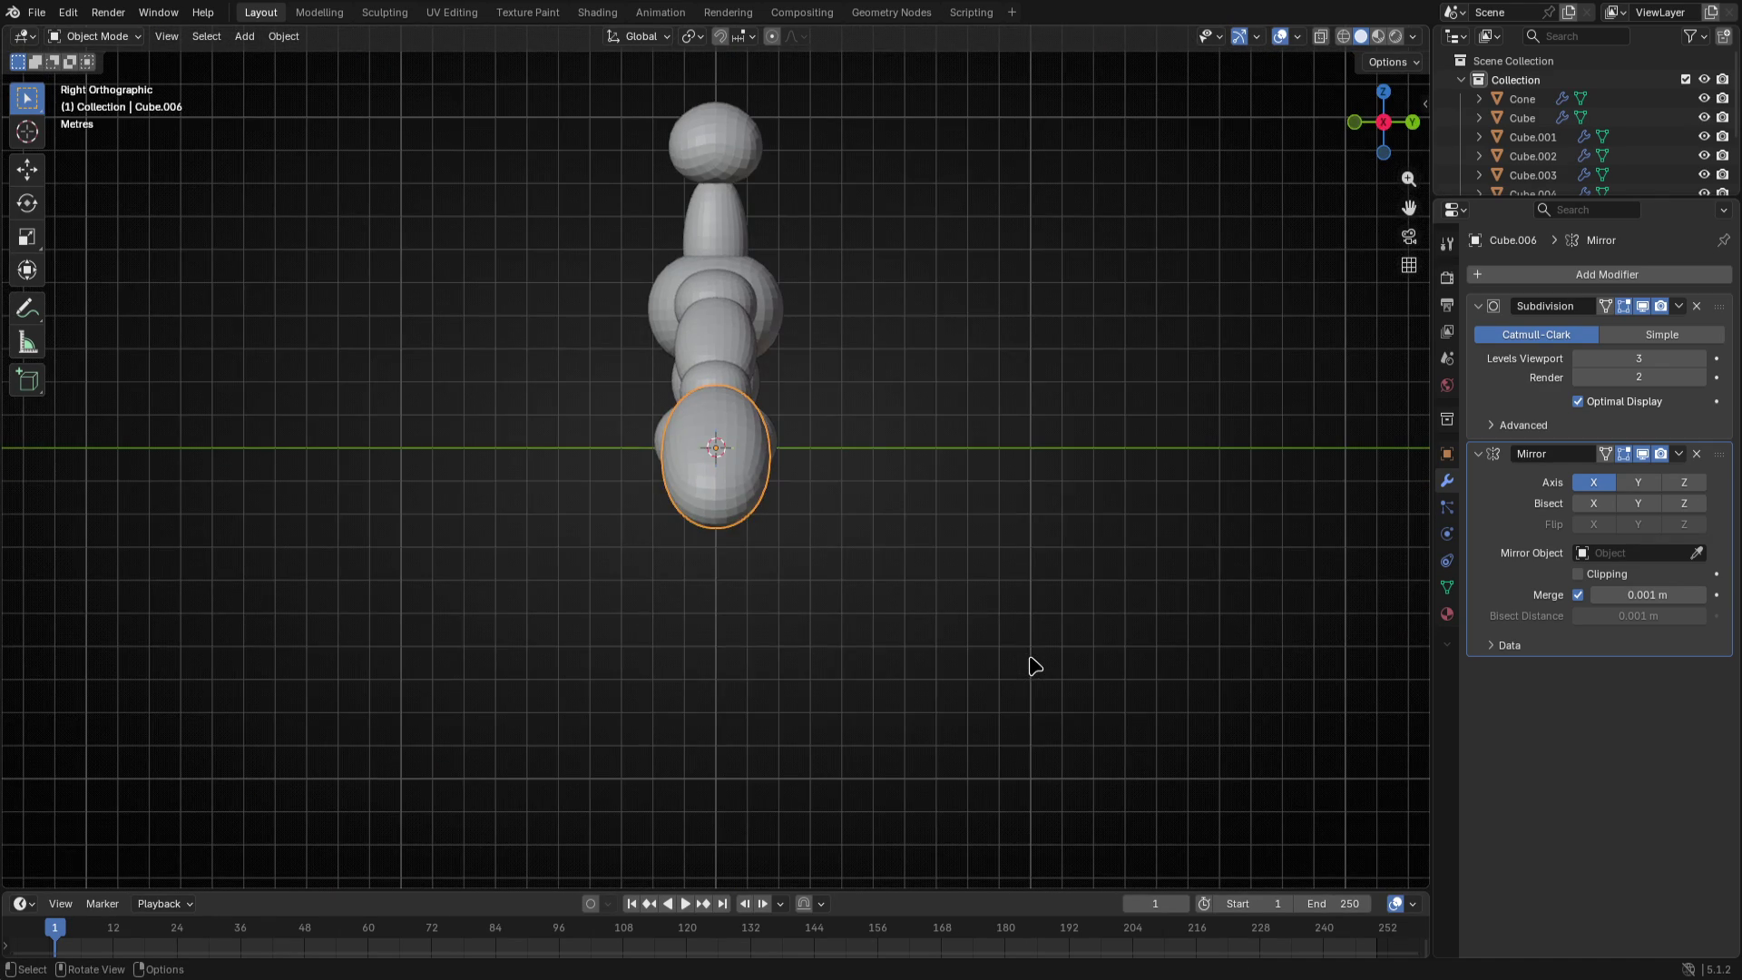
key("KP_1")
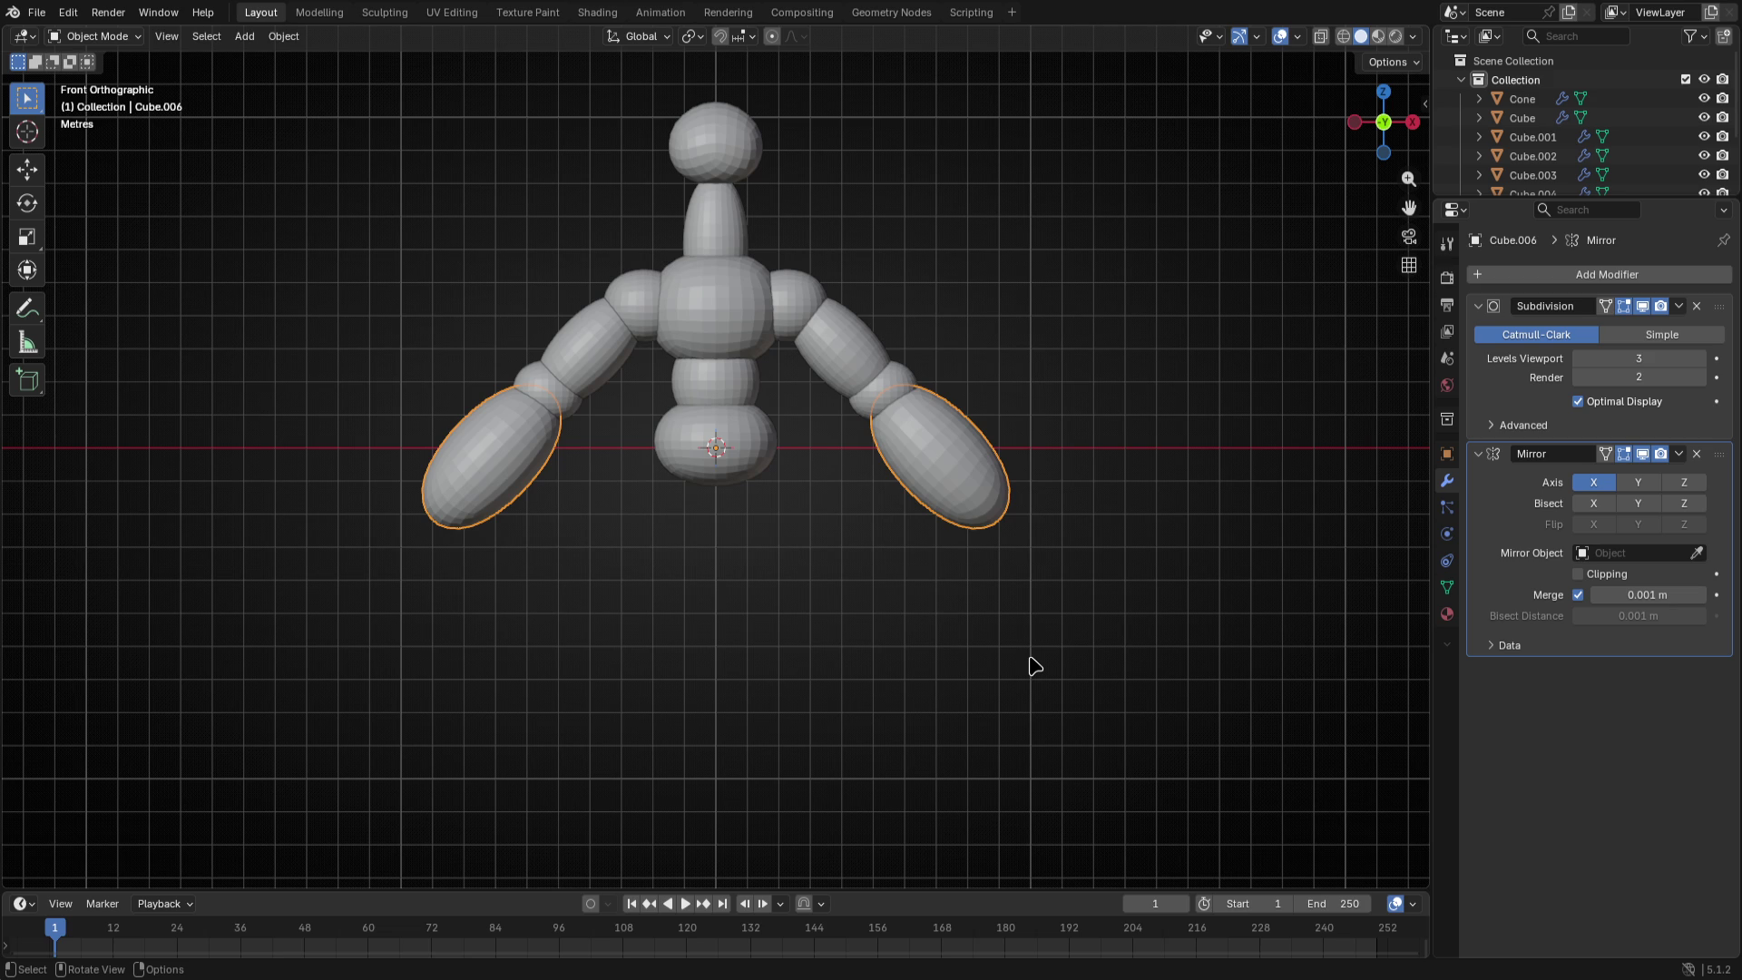
key("KP_3")
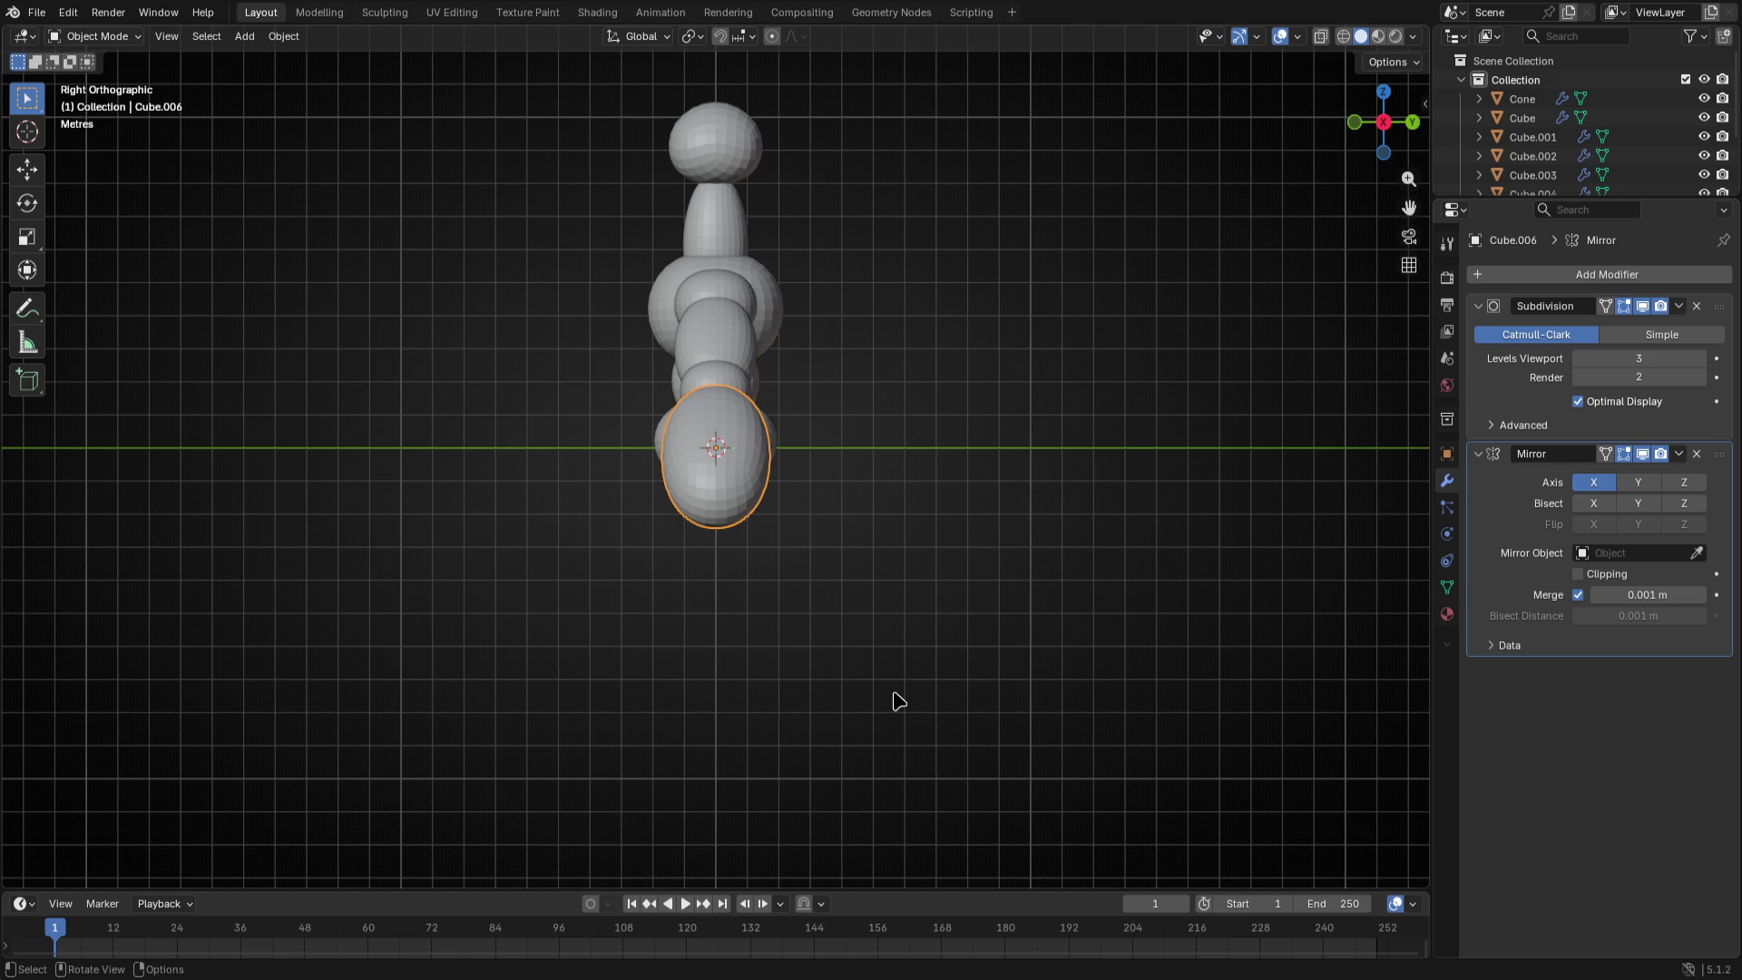
mouse_move(878, 664)
middle_mouse_down()
mouse_move(1066, 646)
mouse_move(1009, 712)
middle_mouse_up()
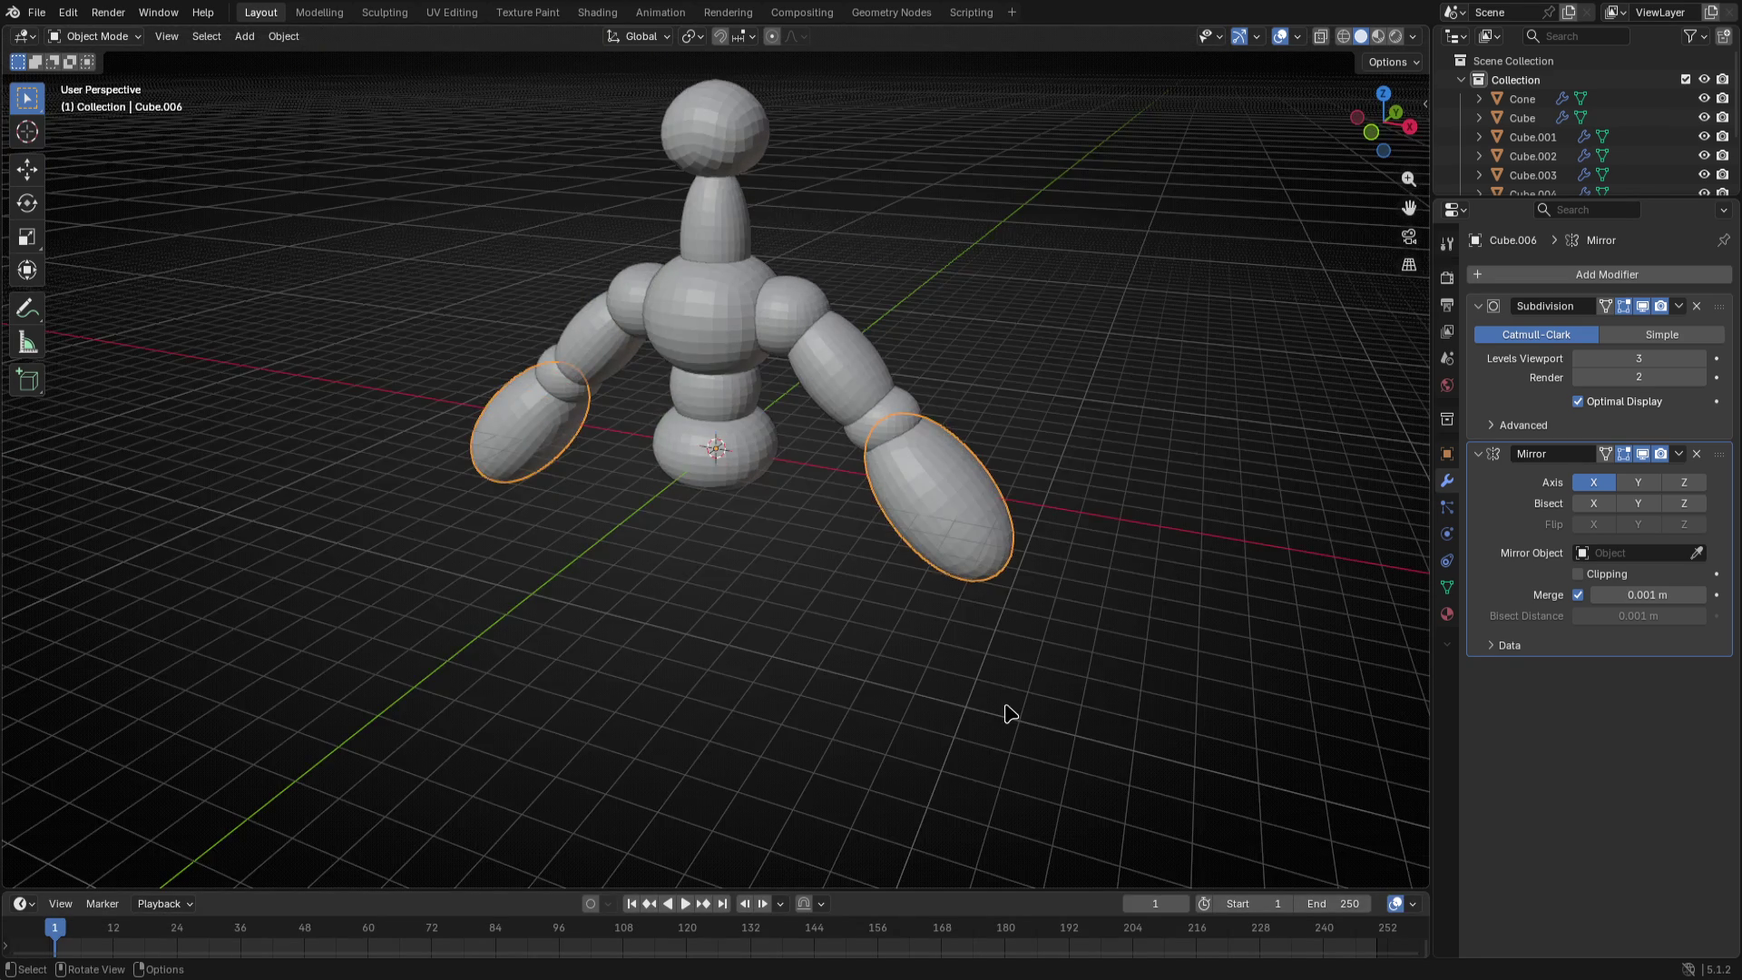
- From the top view, rotate and move the forearm so it angles forward of the torso
key("r")
left_click(916, 71)
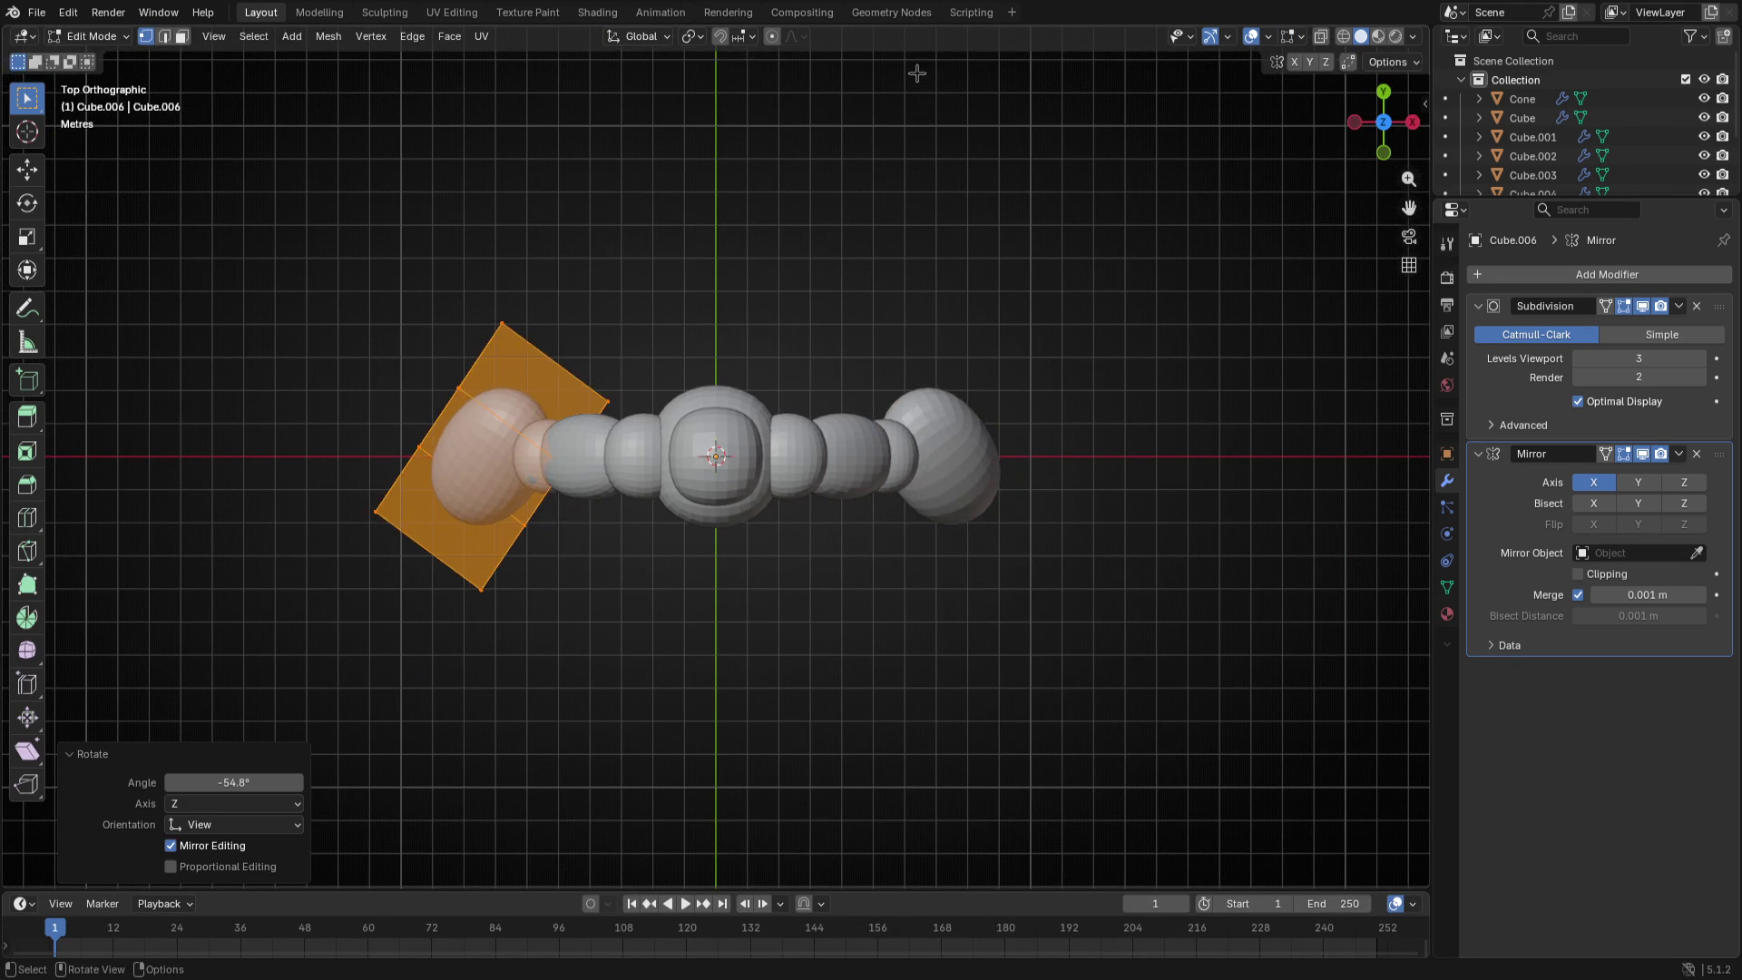
key("g")
left_click(922, 331)
key("g")
left_click(922, 327)
key("Tab")
- Rotate the upper arm forward and move the elbow joint to follow it
left_click(585, 528)
key("Tab")
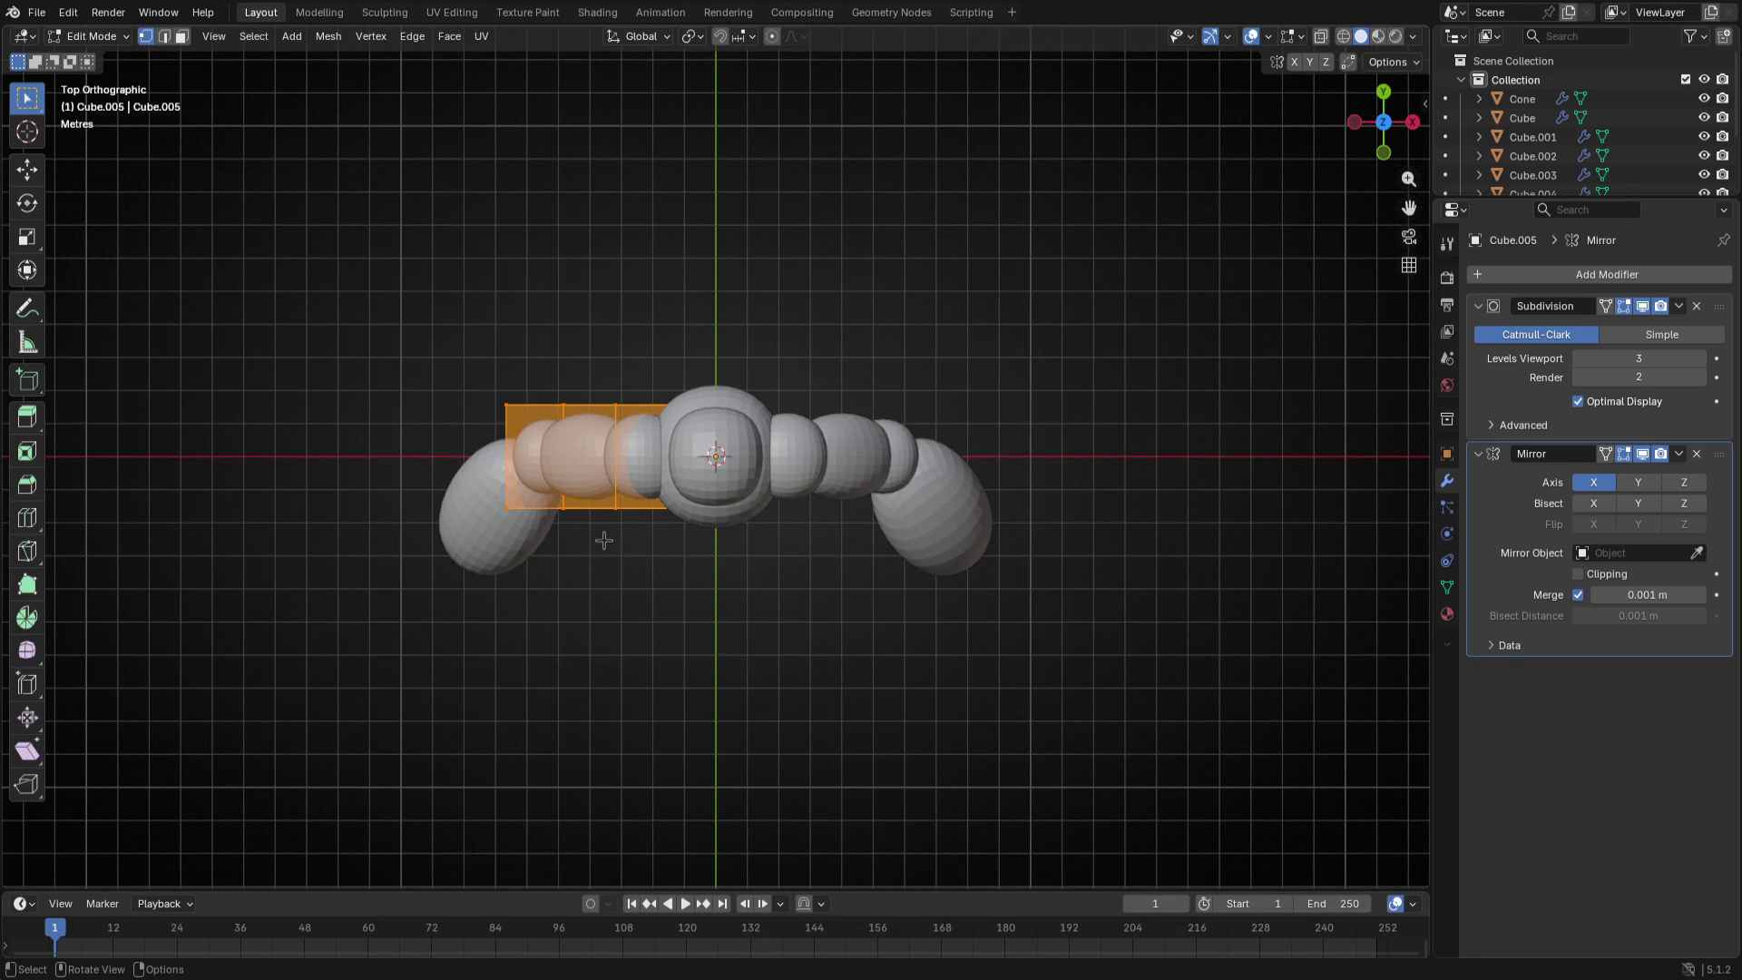
key("r")
left_click(676, 631)
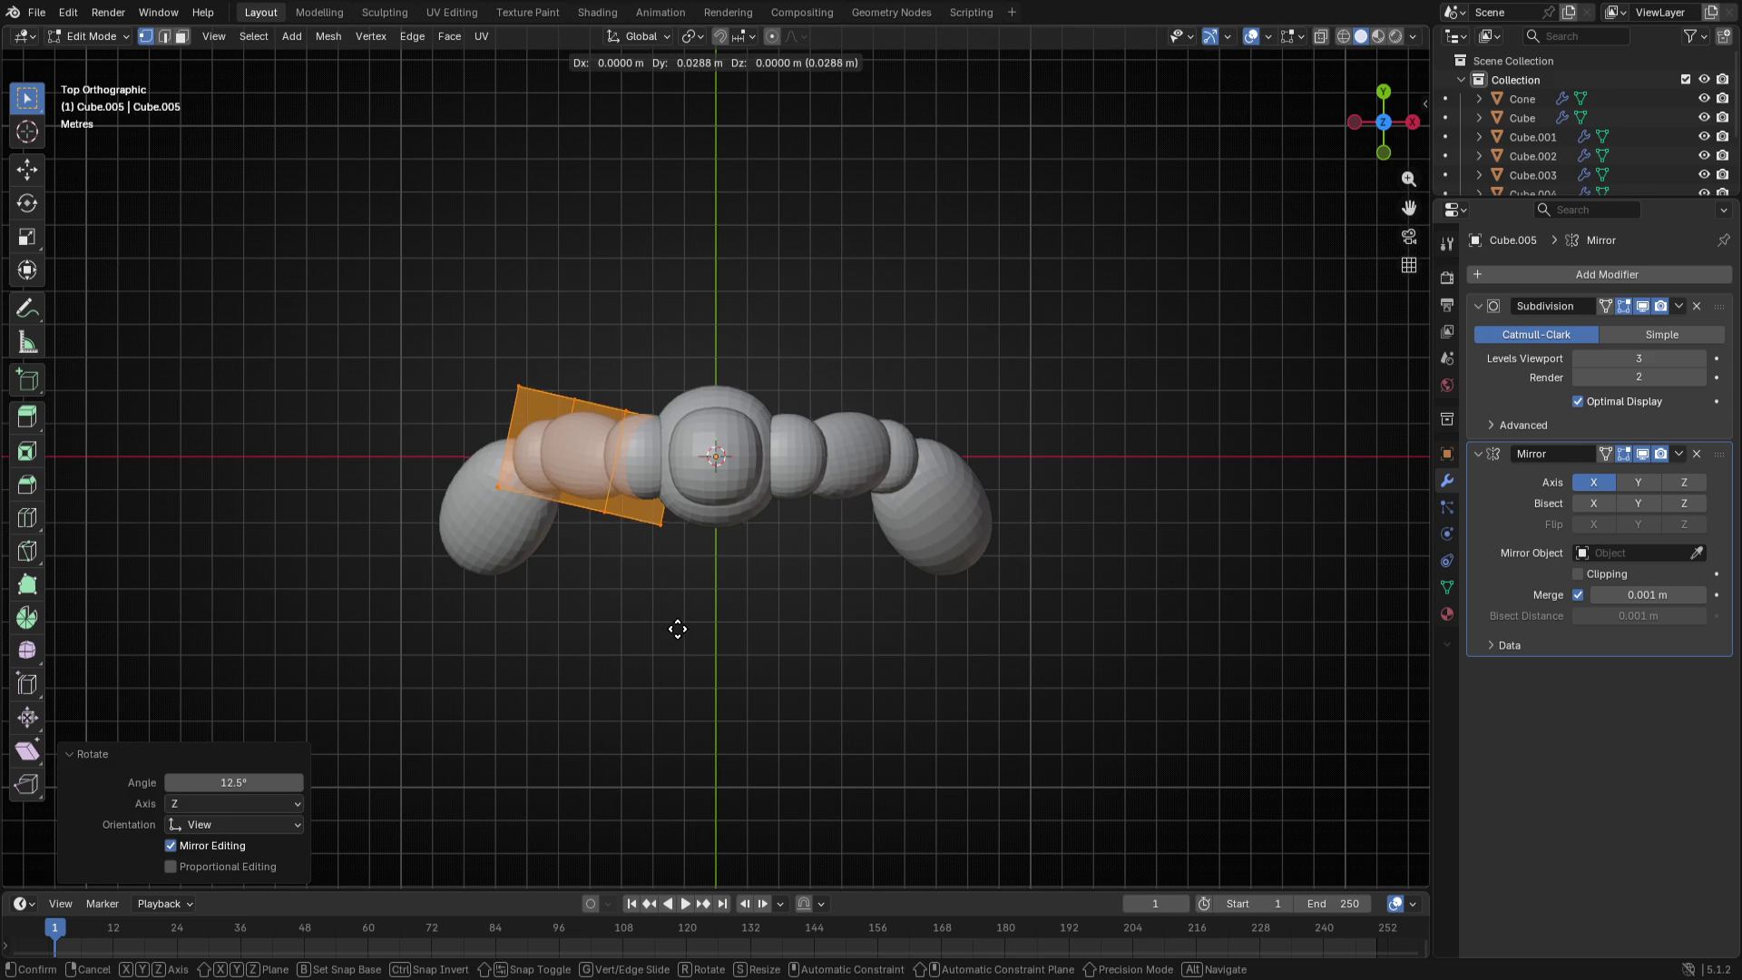
key("Tab")
left_click(546, 456)
key("Tab")
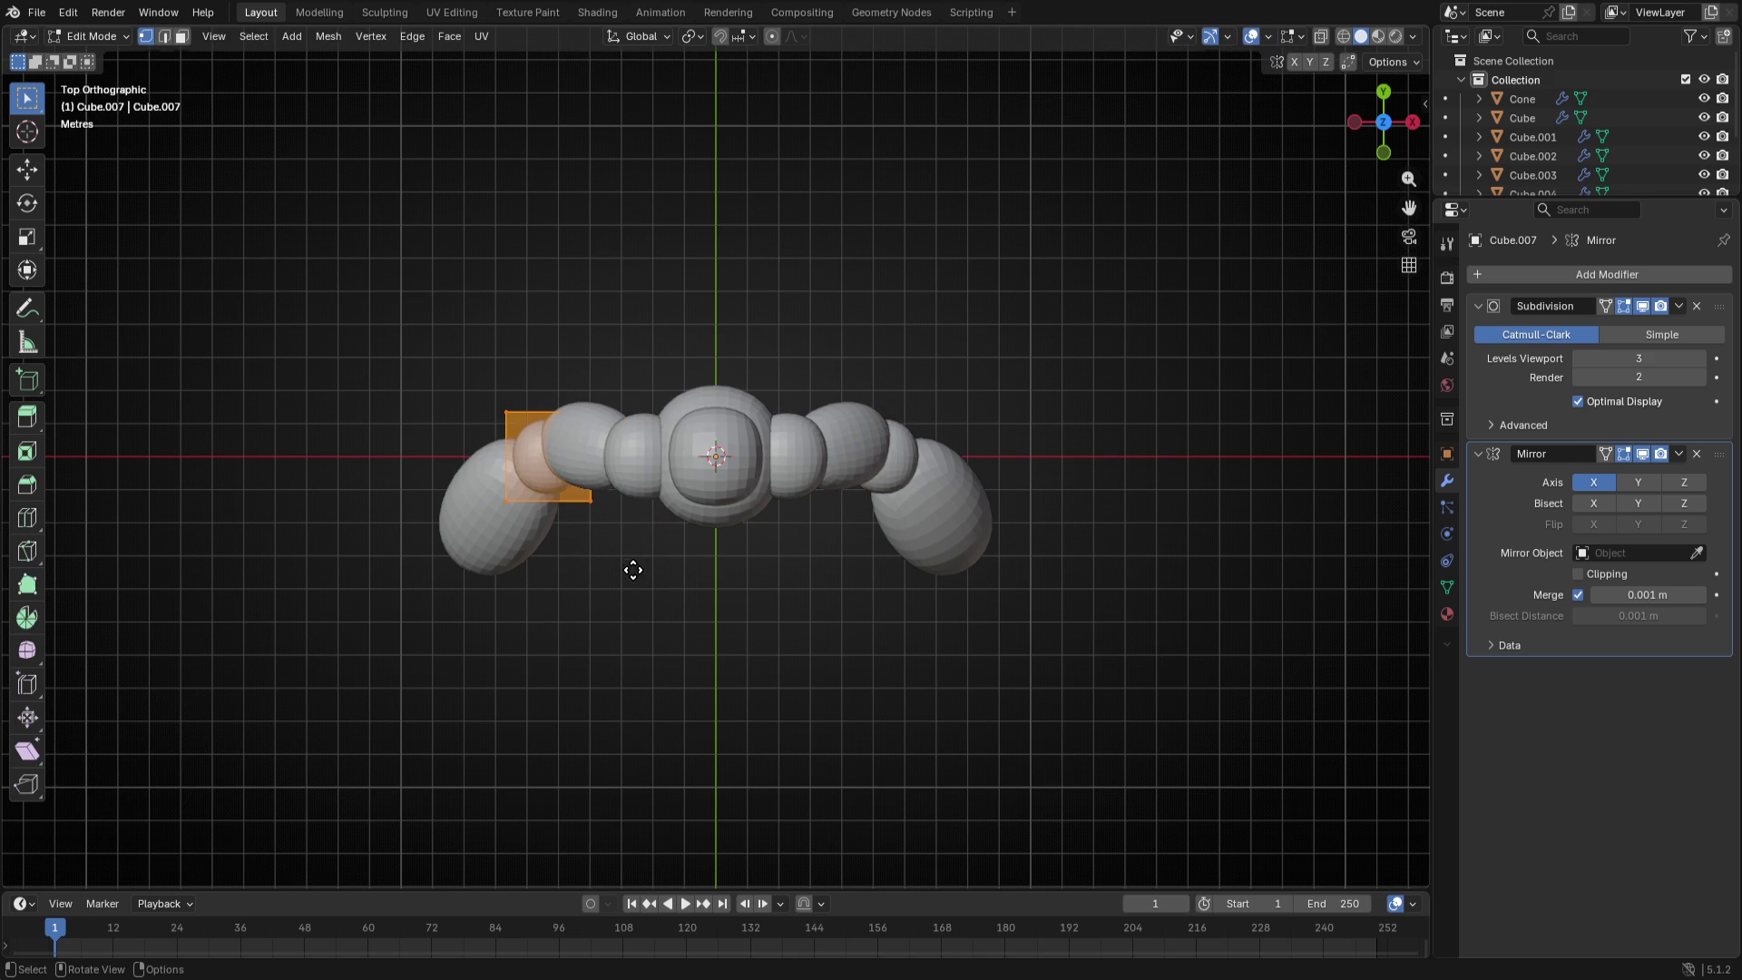
key("g")
left_click(630, 569)
key("Tab")
- Move the forearm to meet the elbow, then check the curved arms from the front
left_click(531, 558)
key("Tab")
key("g")
left_click(631, 578)
key("Tab")
mouse_move(902, 762)
middle_mouse_down()
mouse_move(908, 547)
mouse_move(953, 547)
middle_mouse_up()
key("KP_1")
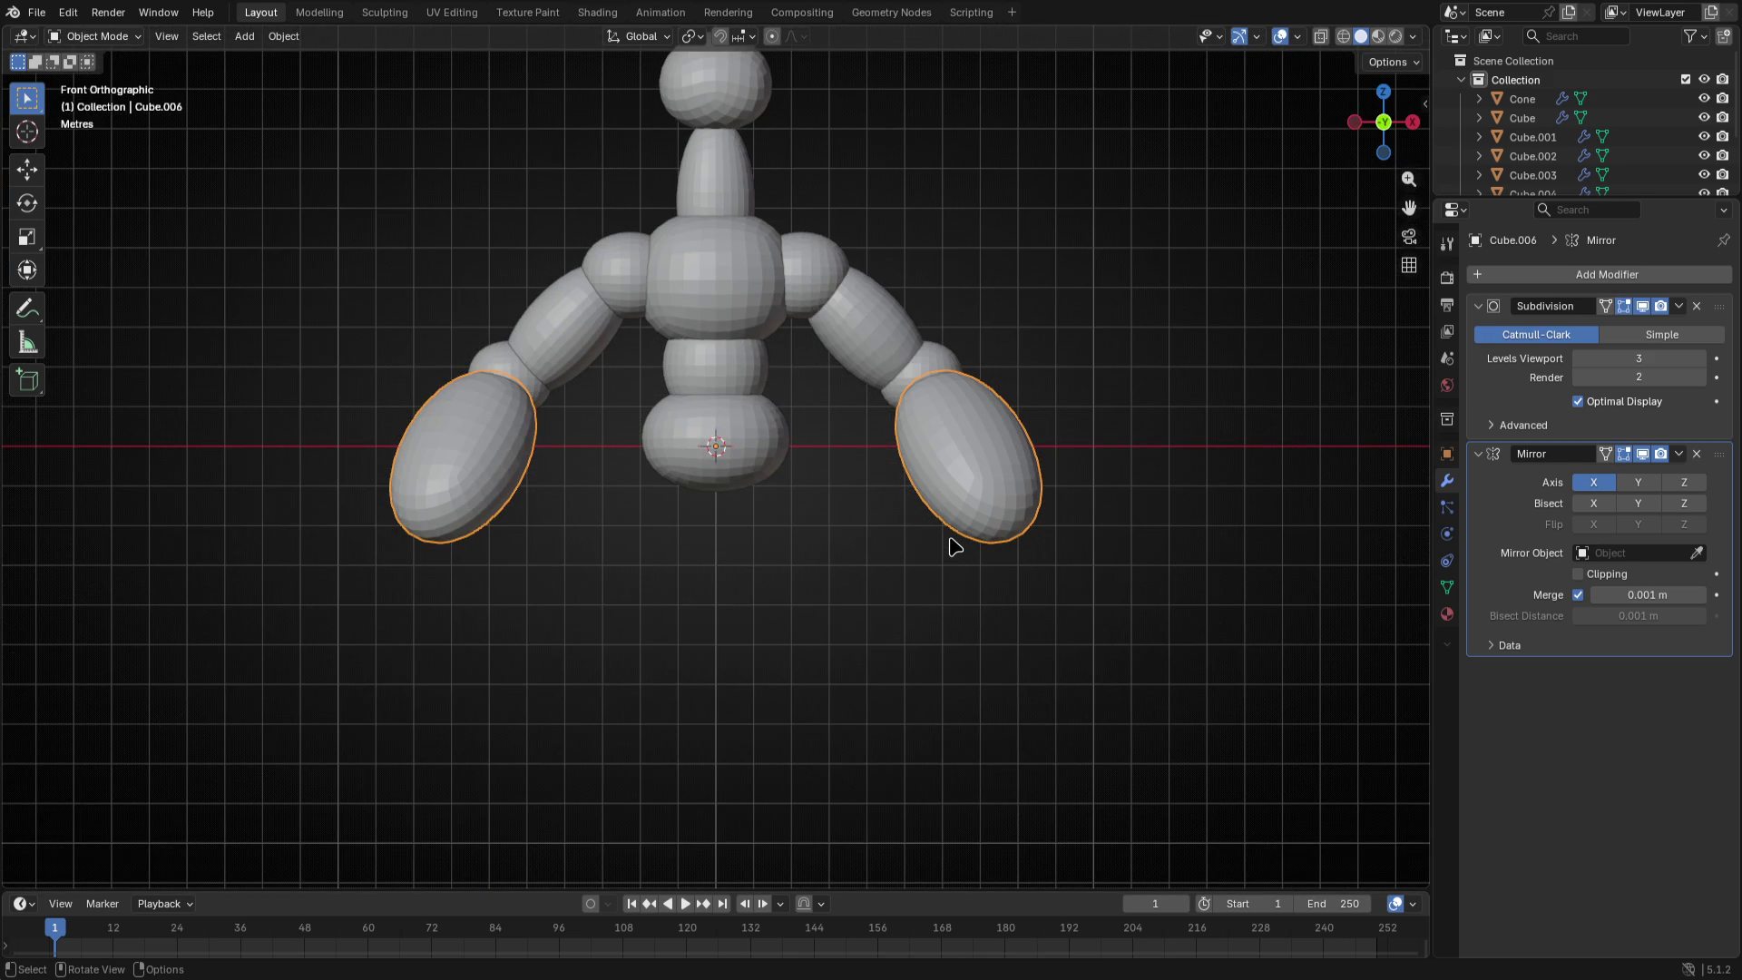
- Duplicate the shoulder sphere, scale it to 0.902 and place it under the pelvis as a hip
left_click(586, 327)
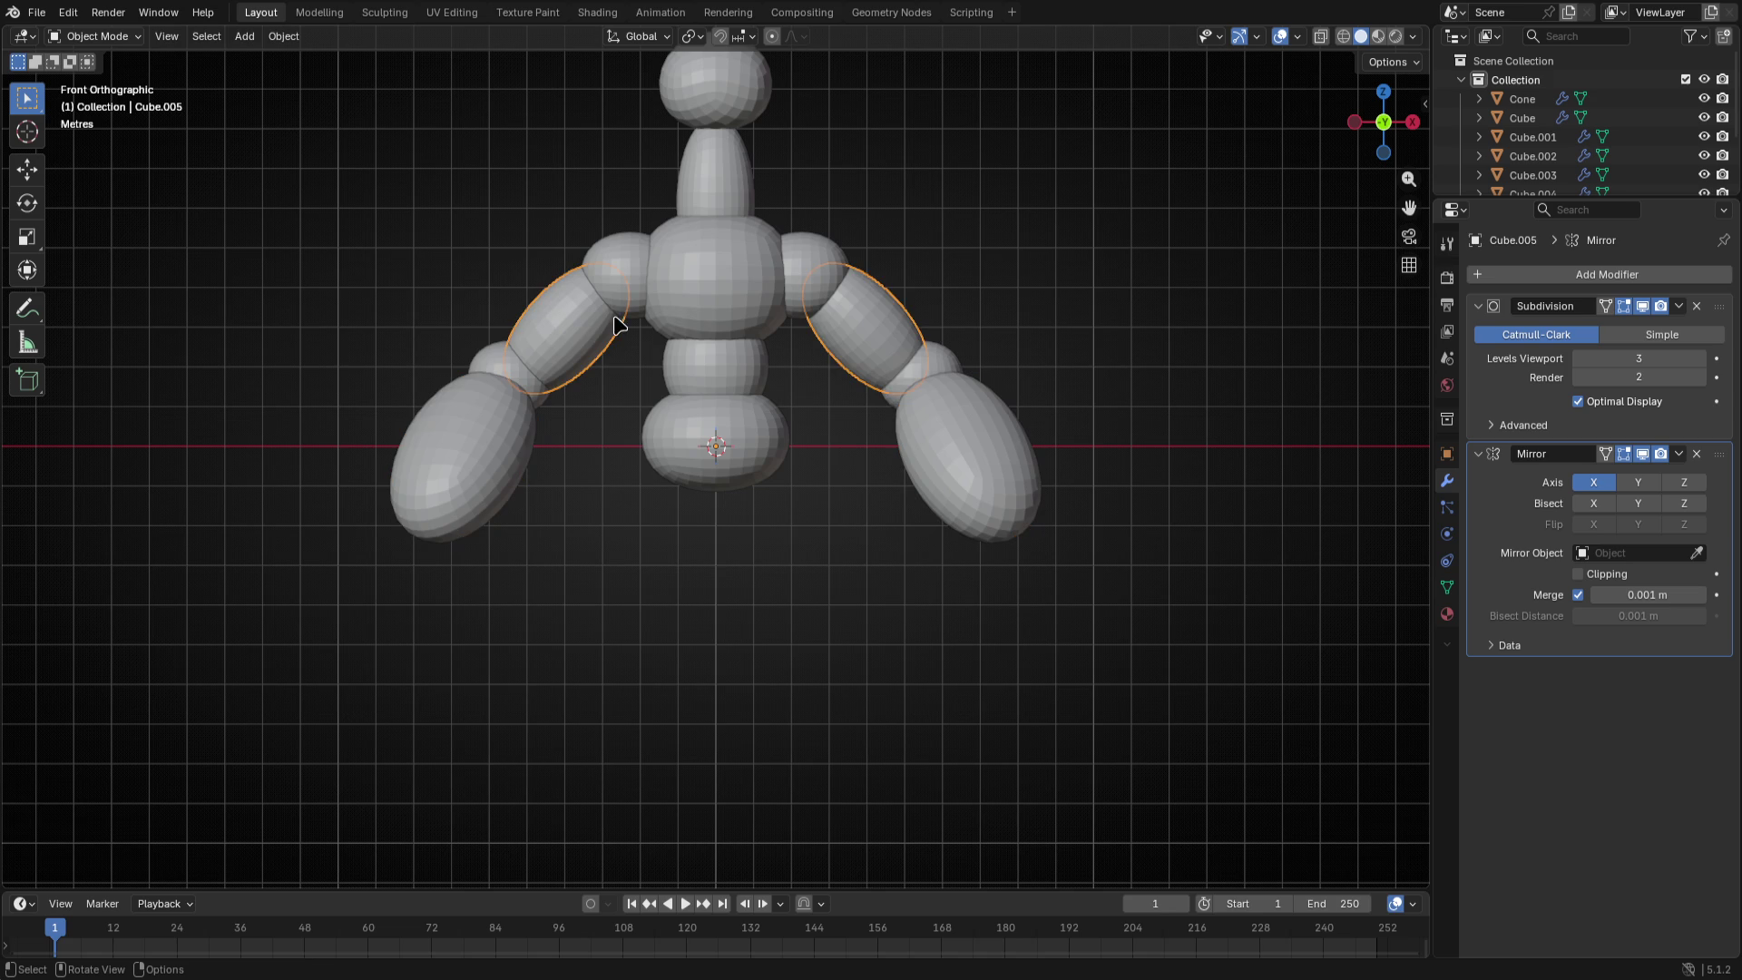
left_click(620, 258)
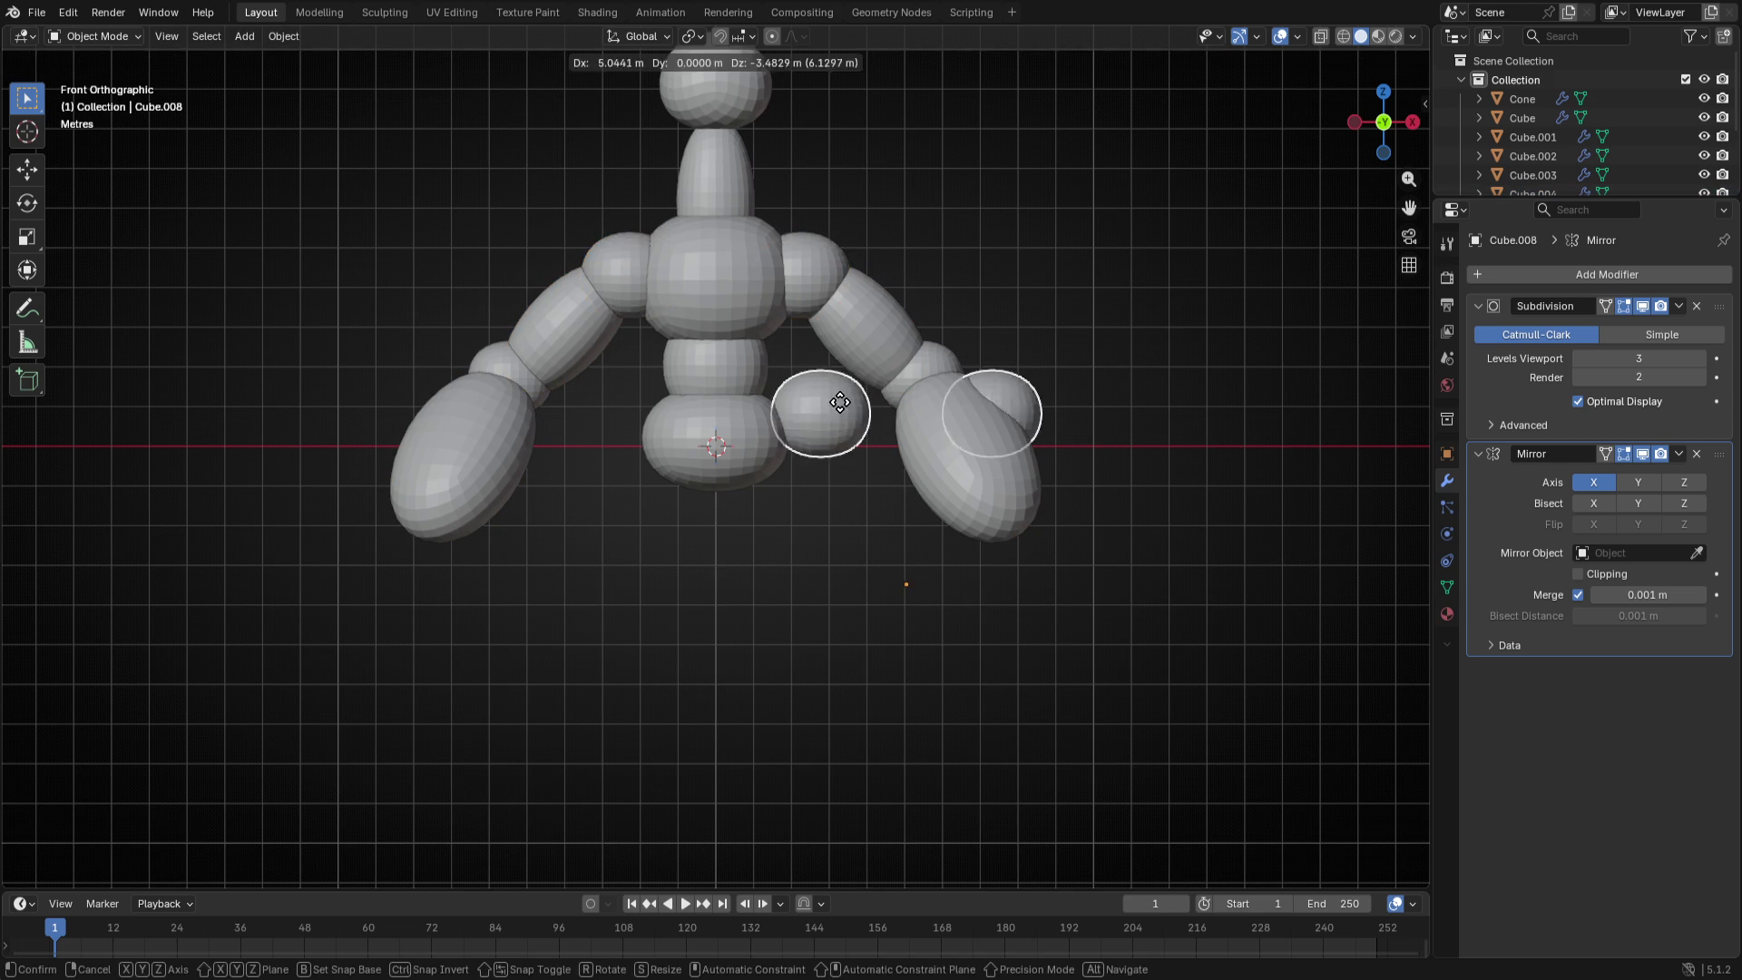
key("Tab")
key("g")
left_click(786, 640)
key("s")
left_click(790, 655)
key("g")
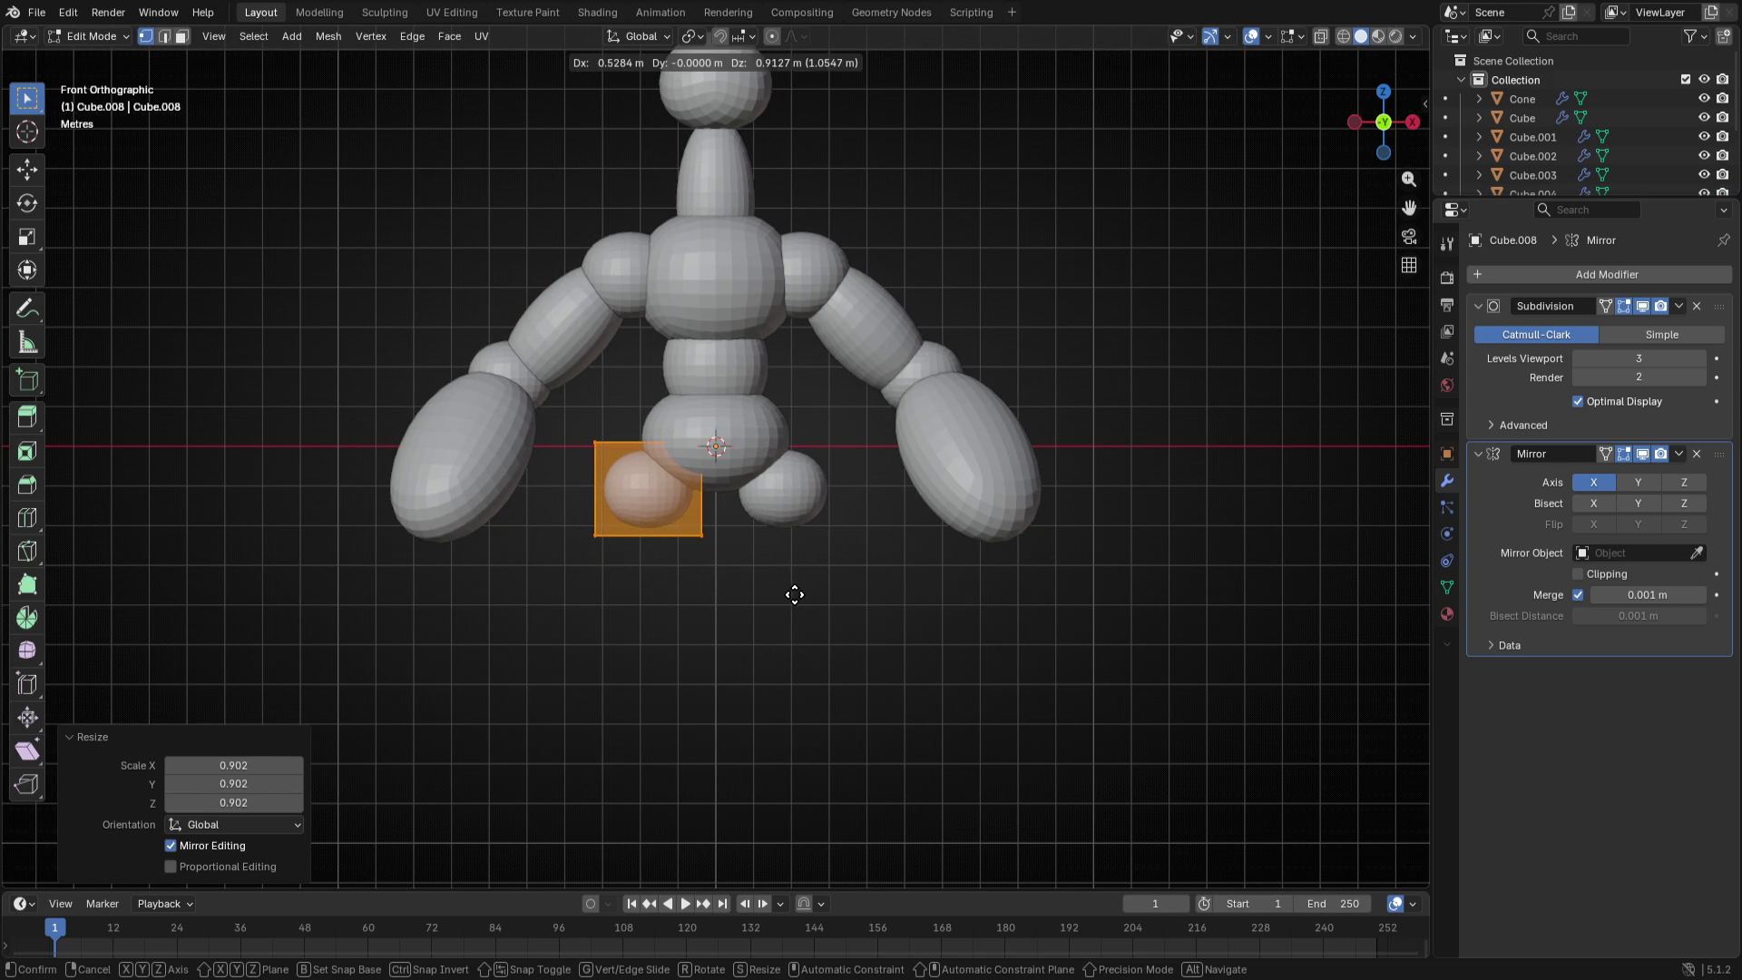
left_click(793, 593)
key("Tab")
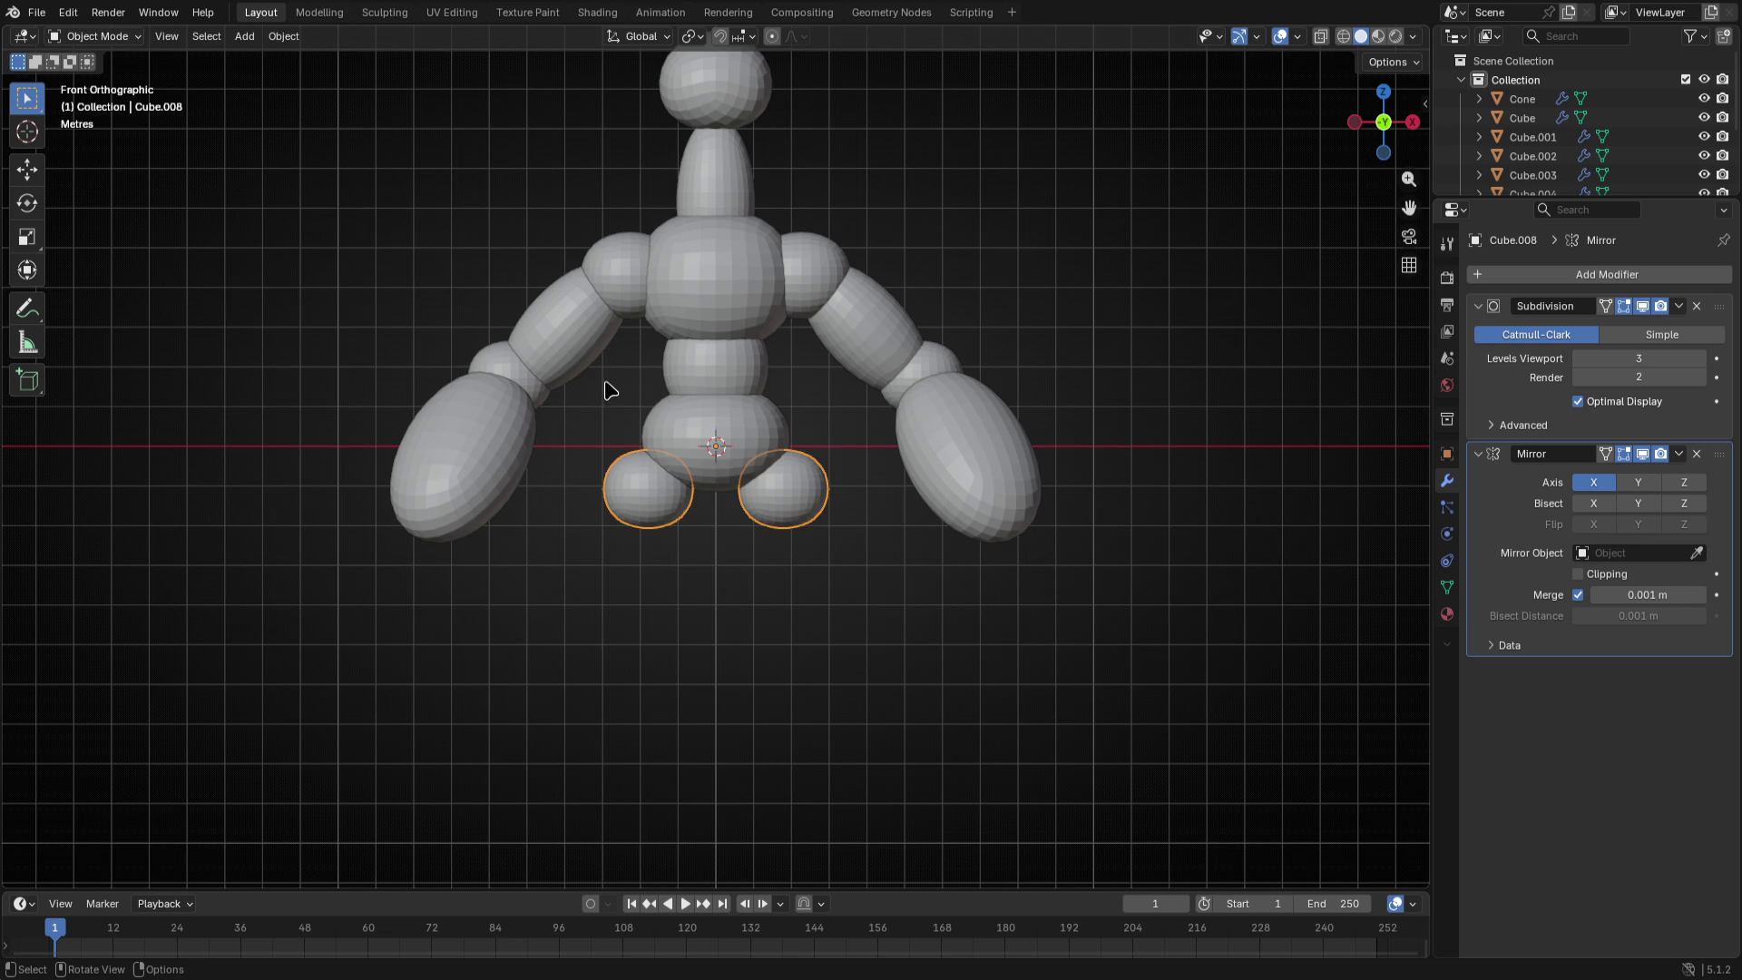
key("Tab")
- Duplicate the hip sphere's mesh and stretch it vertically into a taller thigh below the hip
key("Tab")
key("shift+d")
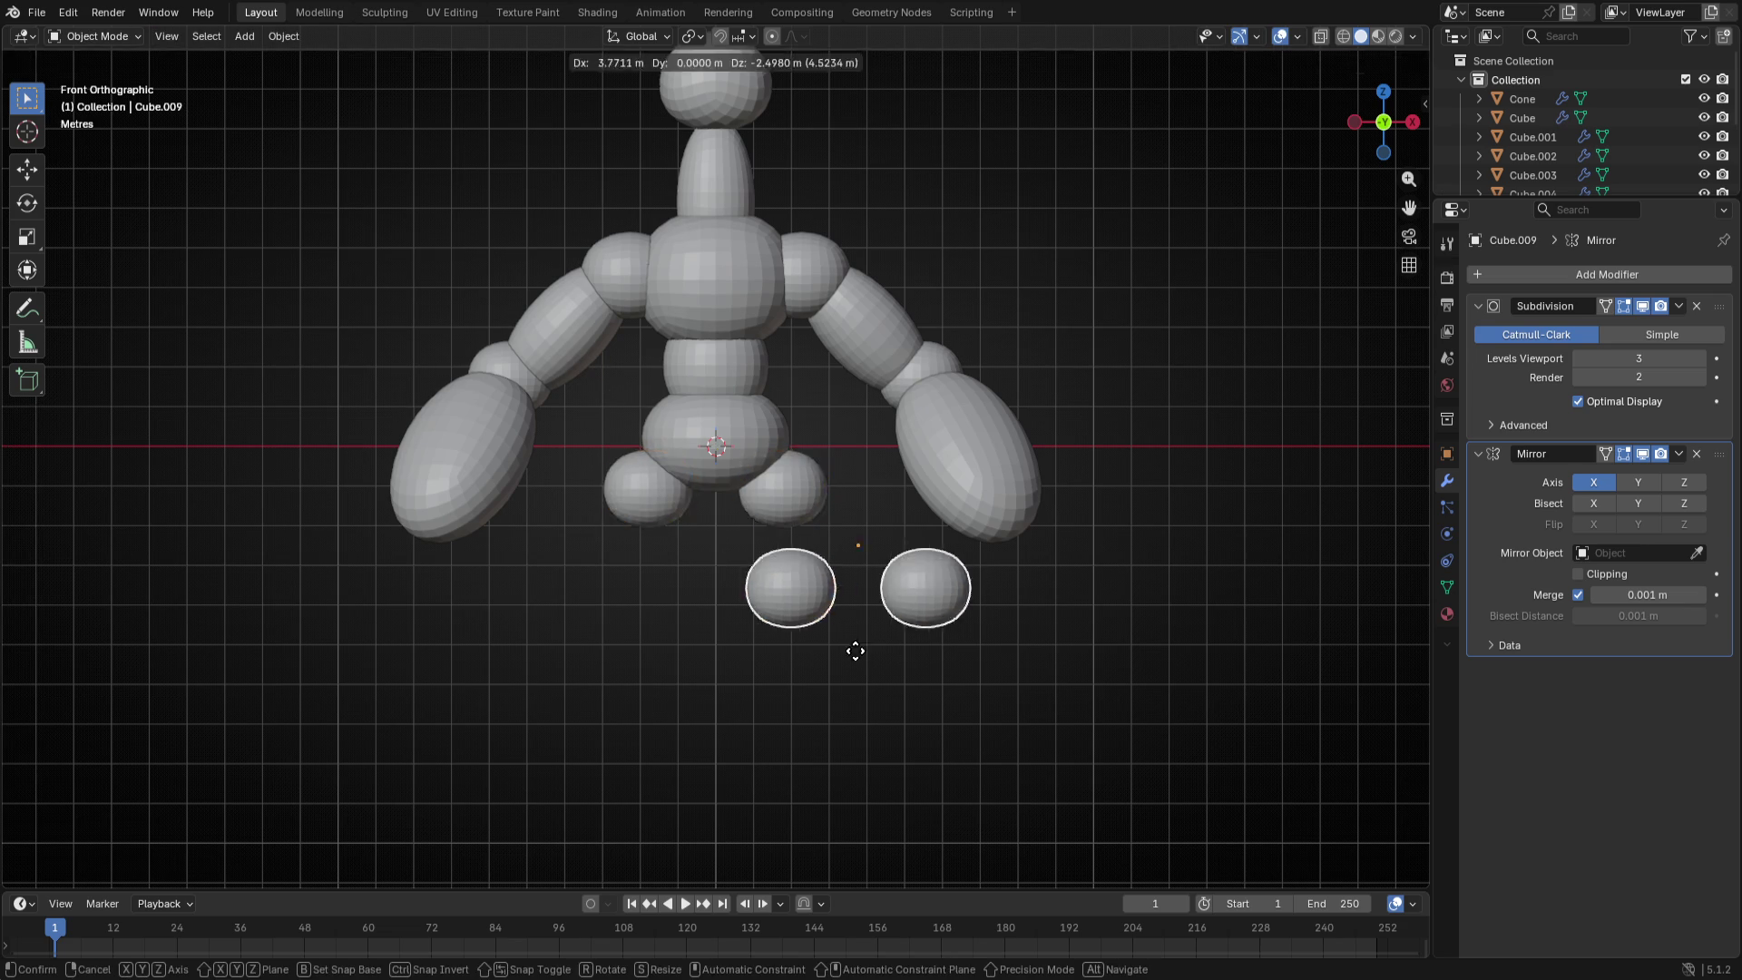
key("Escape")
key("Tab")
key("s")
key("z")
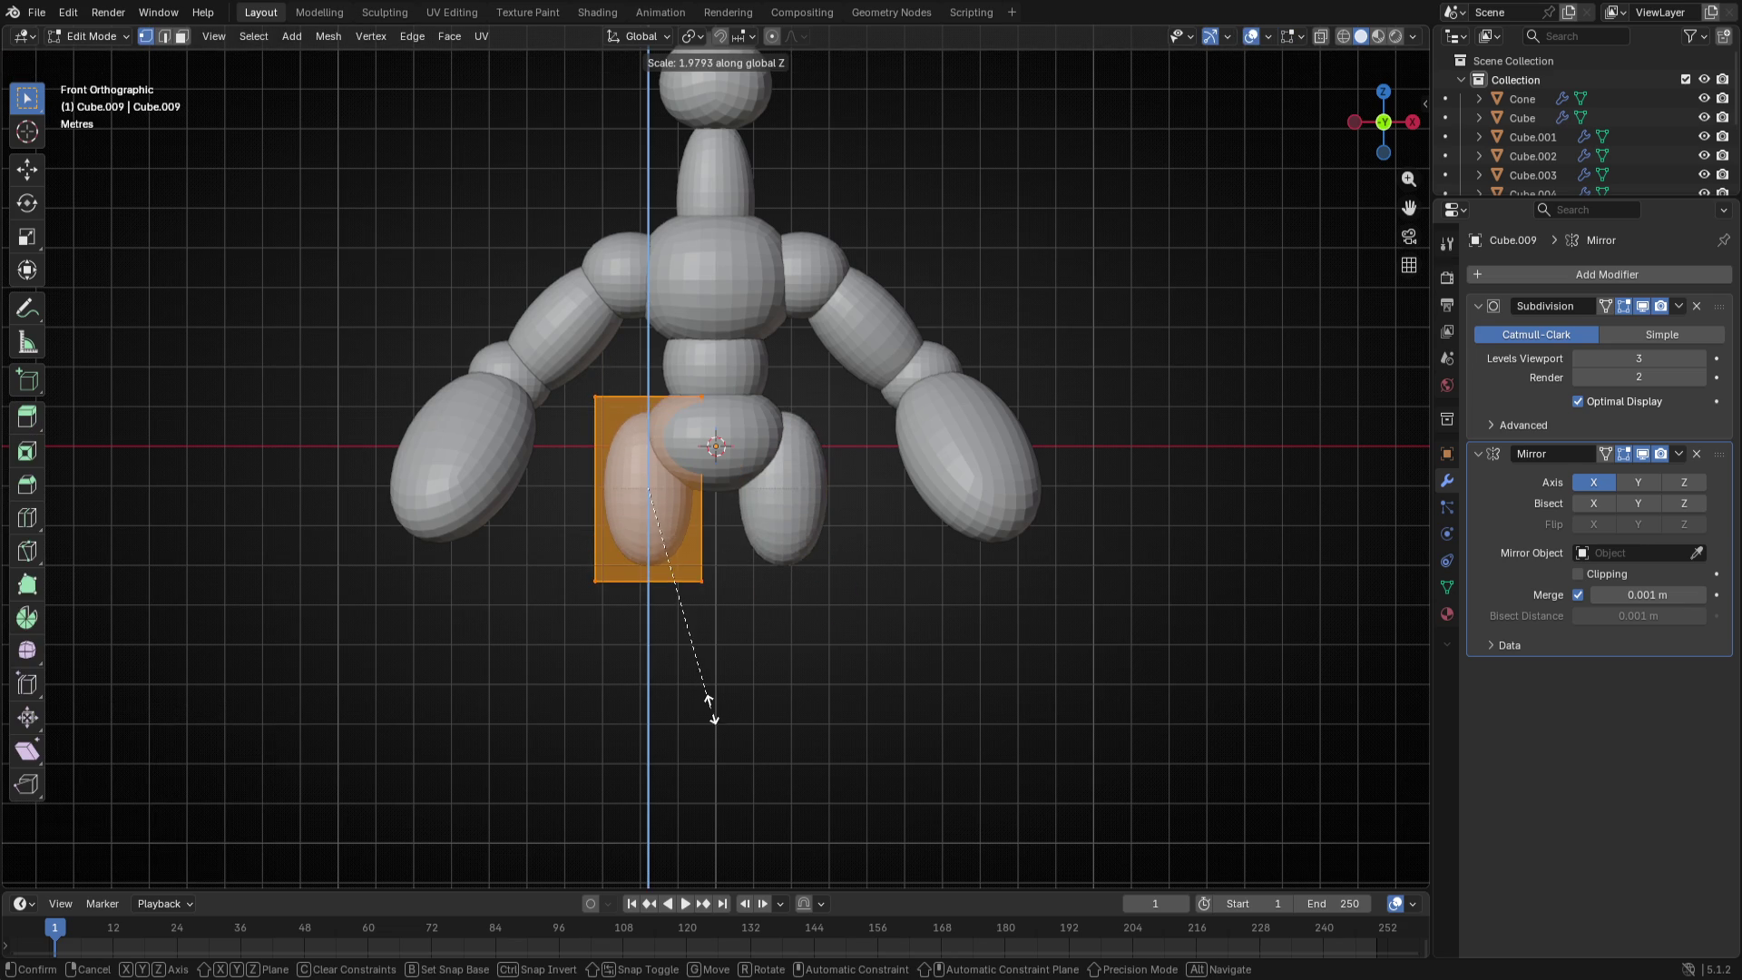
left_click(715, 707)
key("g")
left_click(721, 809)
key("s")
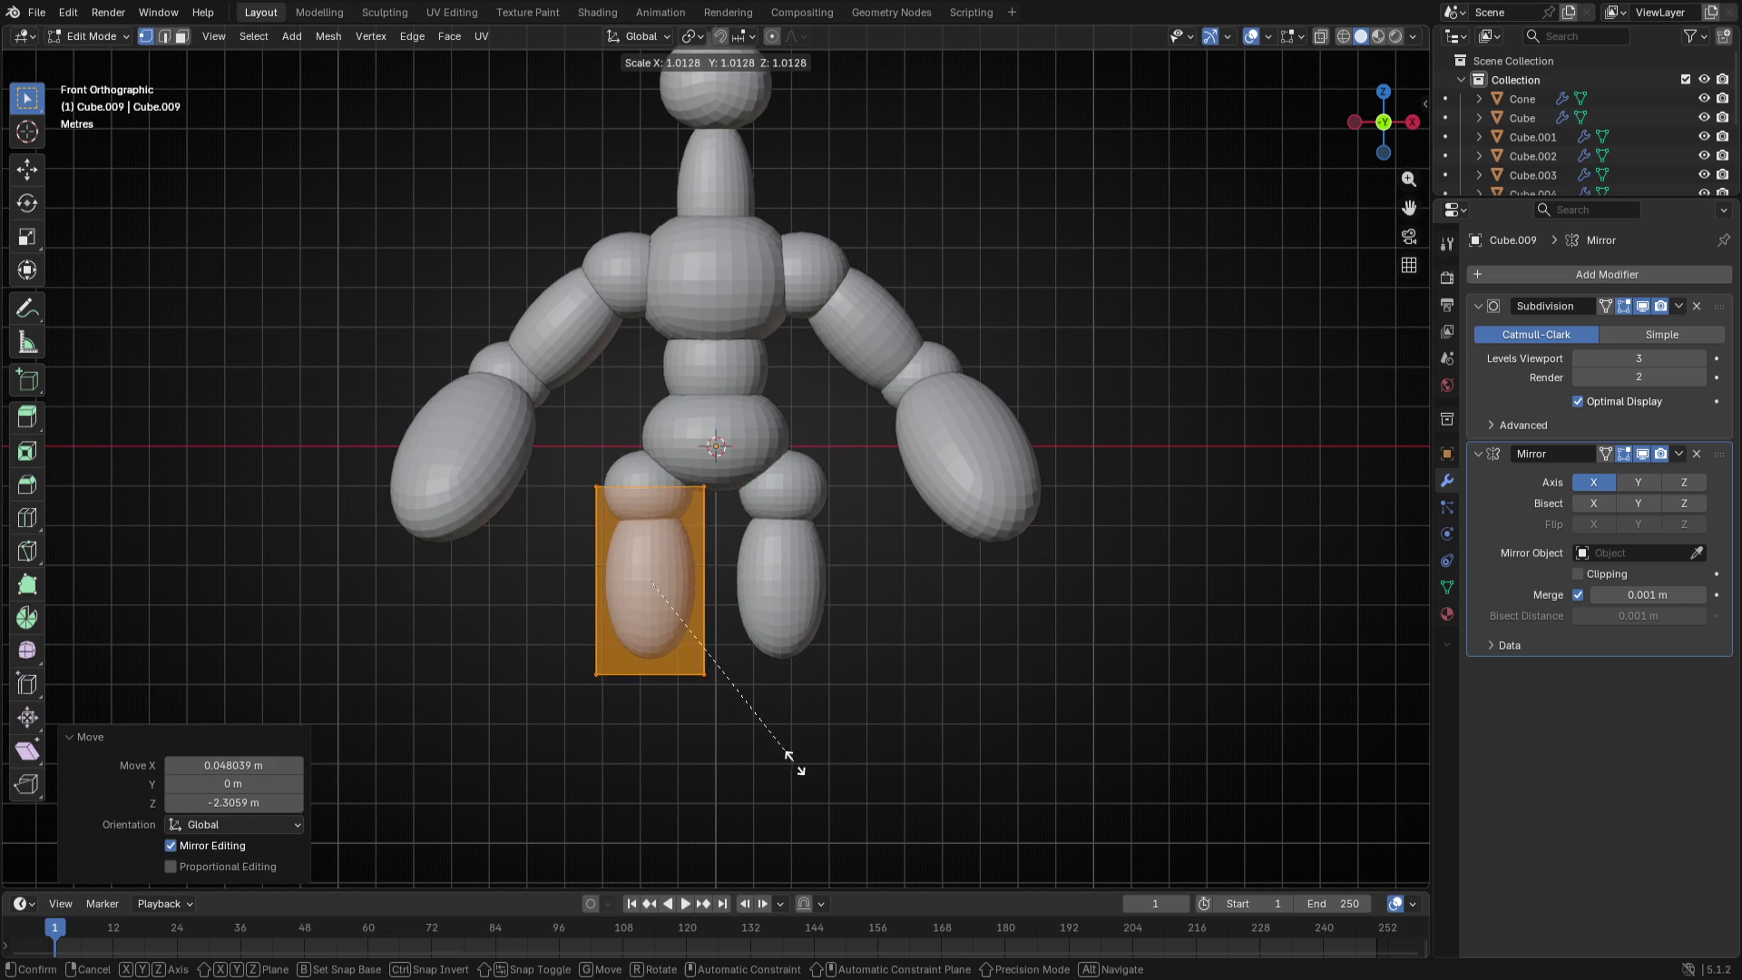
left_click(826, 778)
- Resize the thigh and shift it along X so it sits directly under the hip joint
key("s")
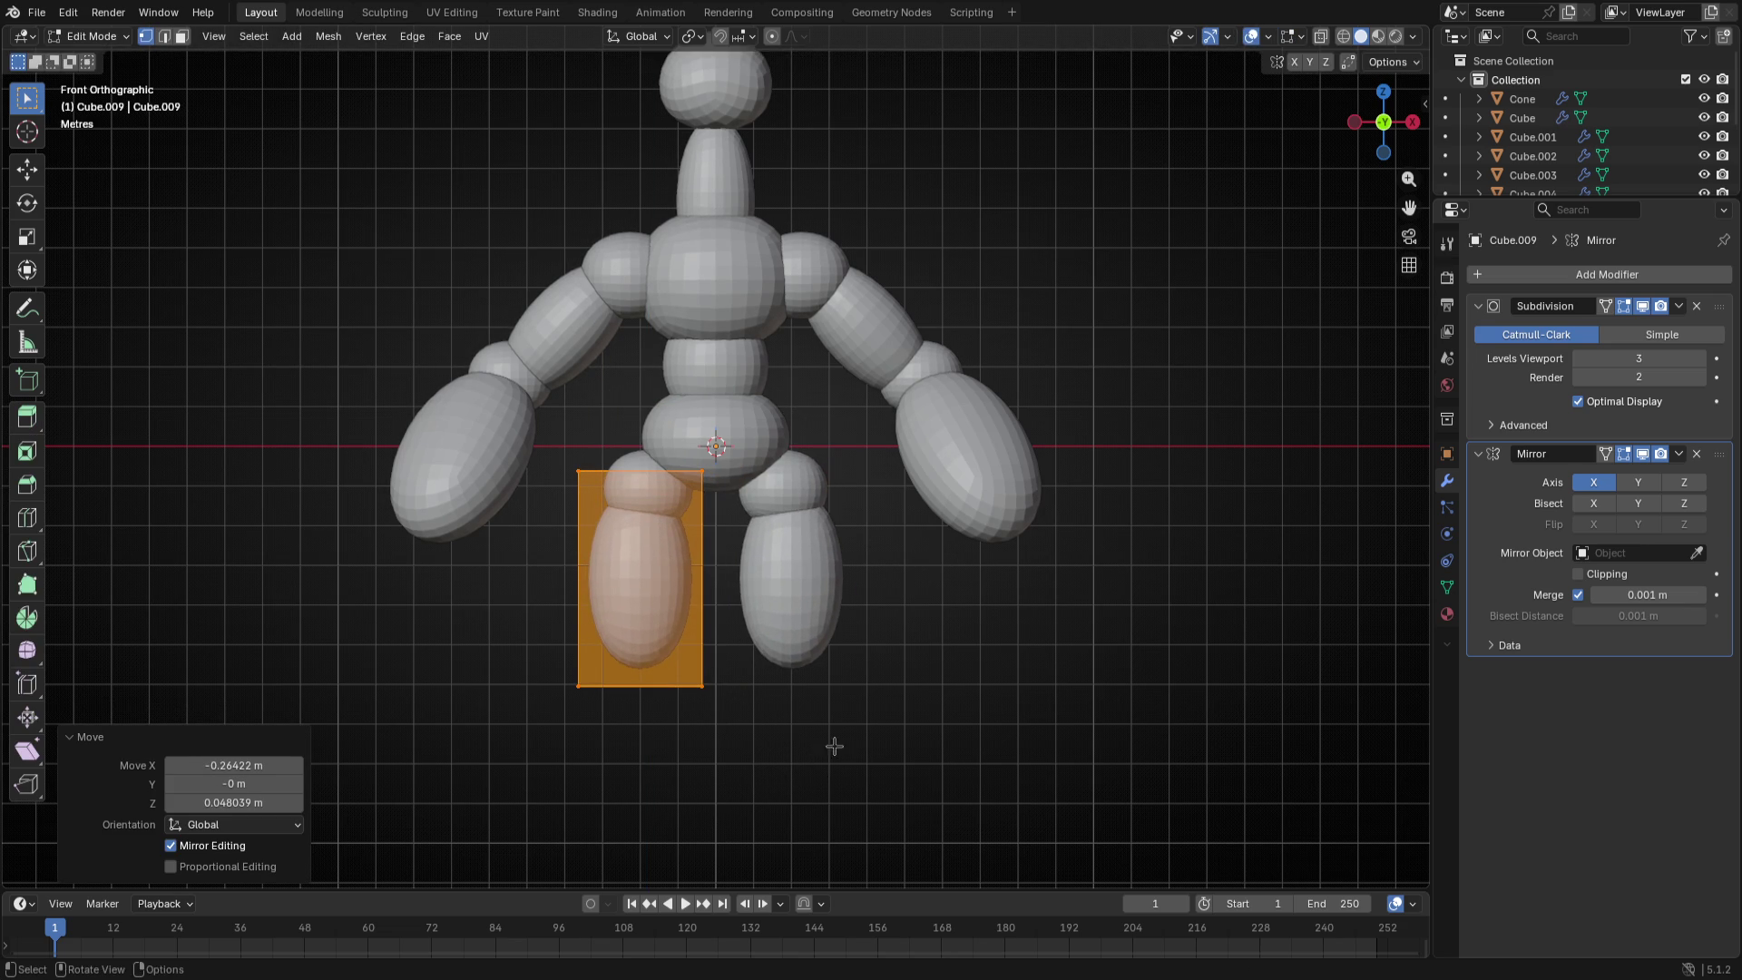
left_click(898, 726)
key("g")
left_click(910, 732)
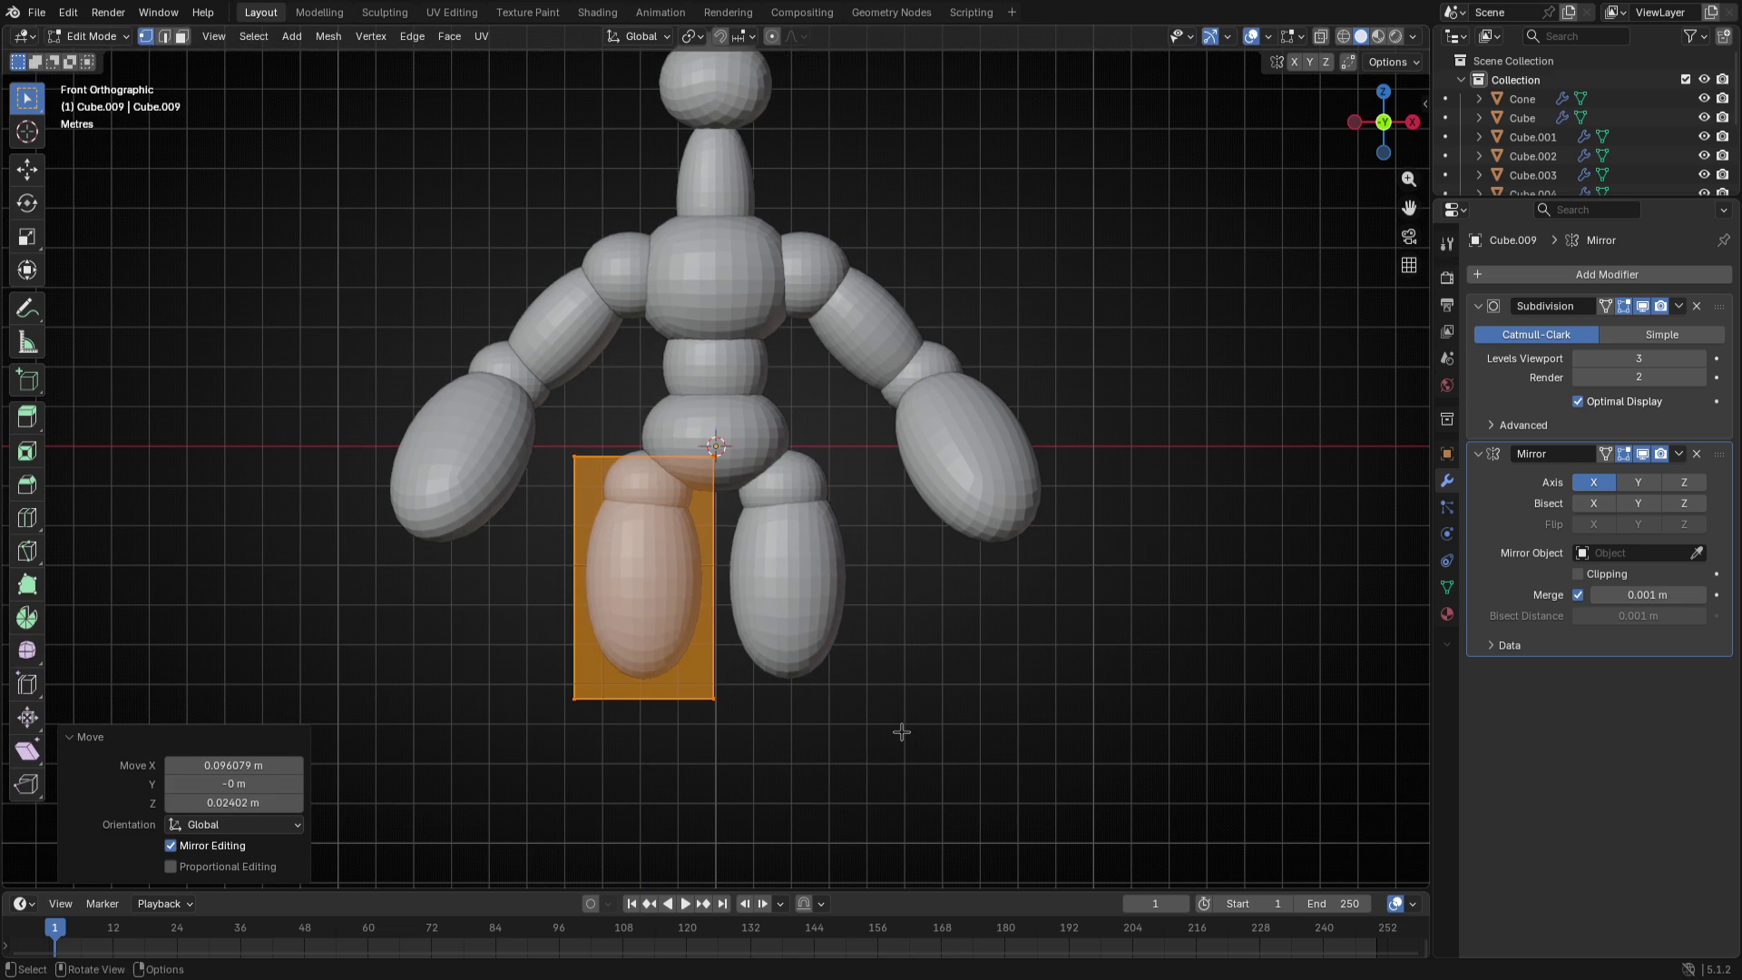
middle_click_drag(909, 733, 881, 644, "shift")
key("g")
key("x")
left_click(880, 644)
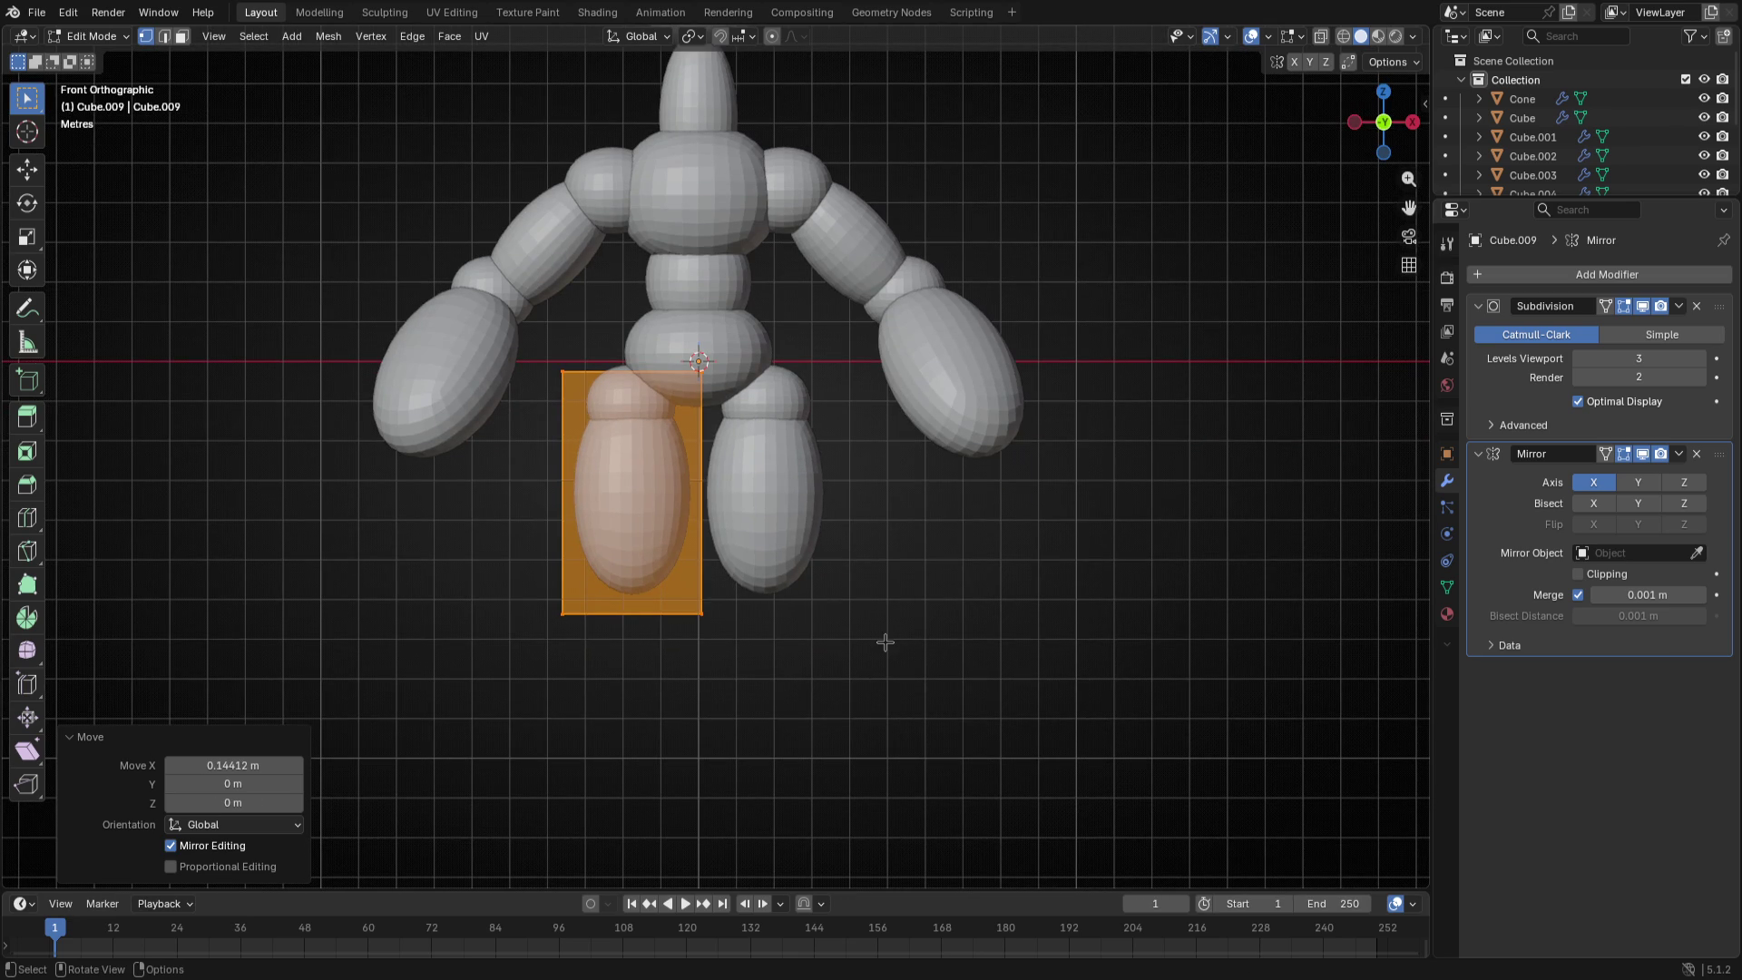
- Duplicate the thigh object in place and delete the stray copy's vertices
key("Tab")
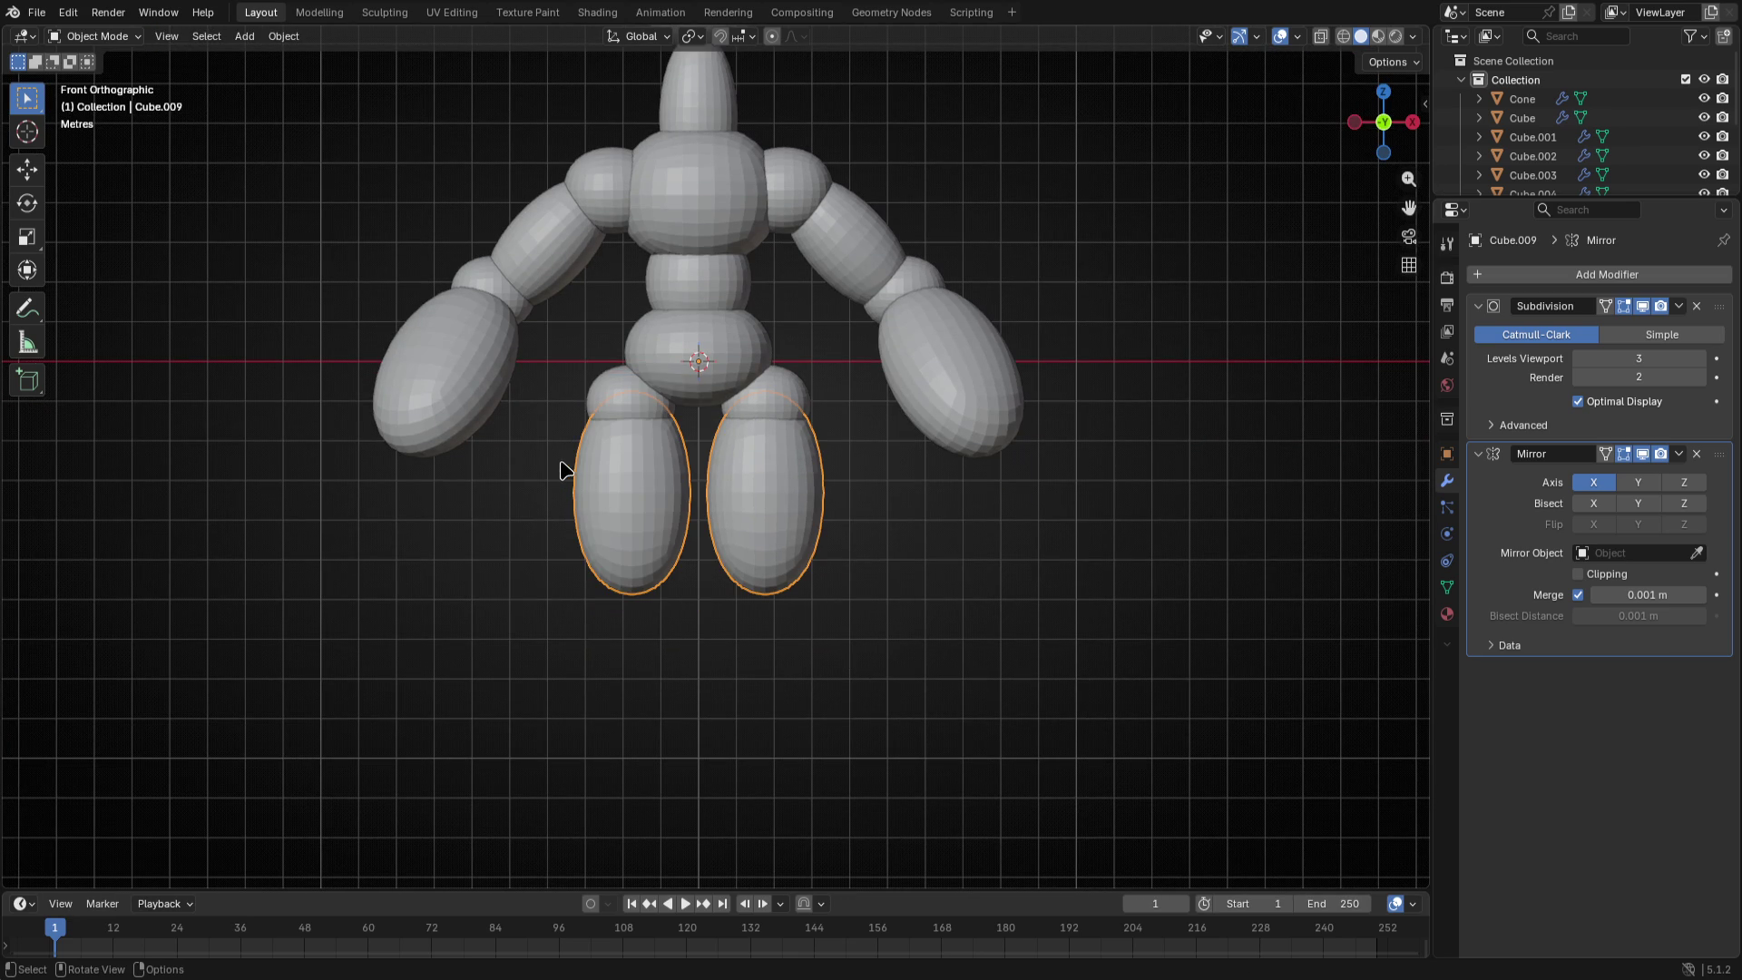
key("shift+d")
key("Escape")
key("Tab")
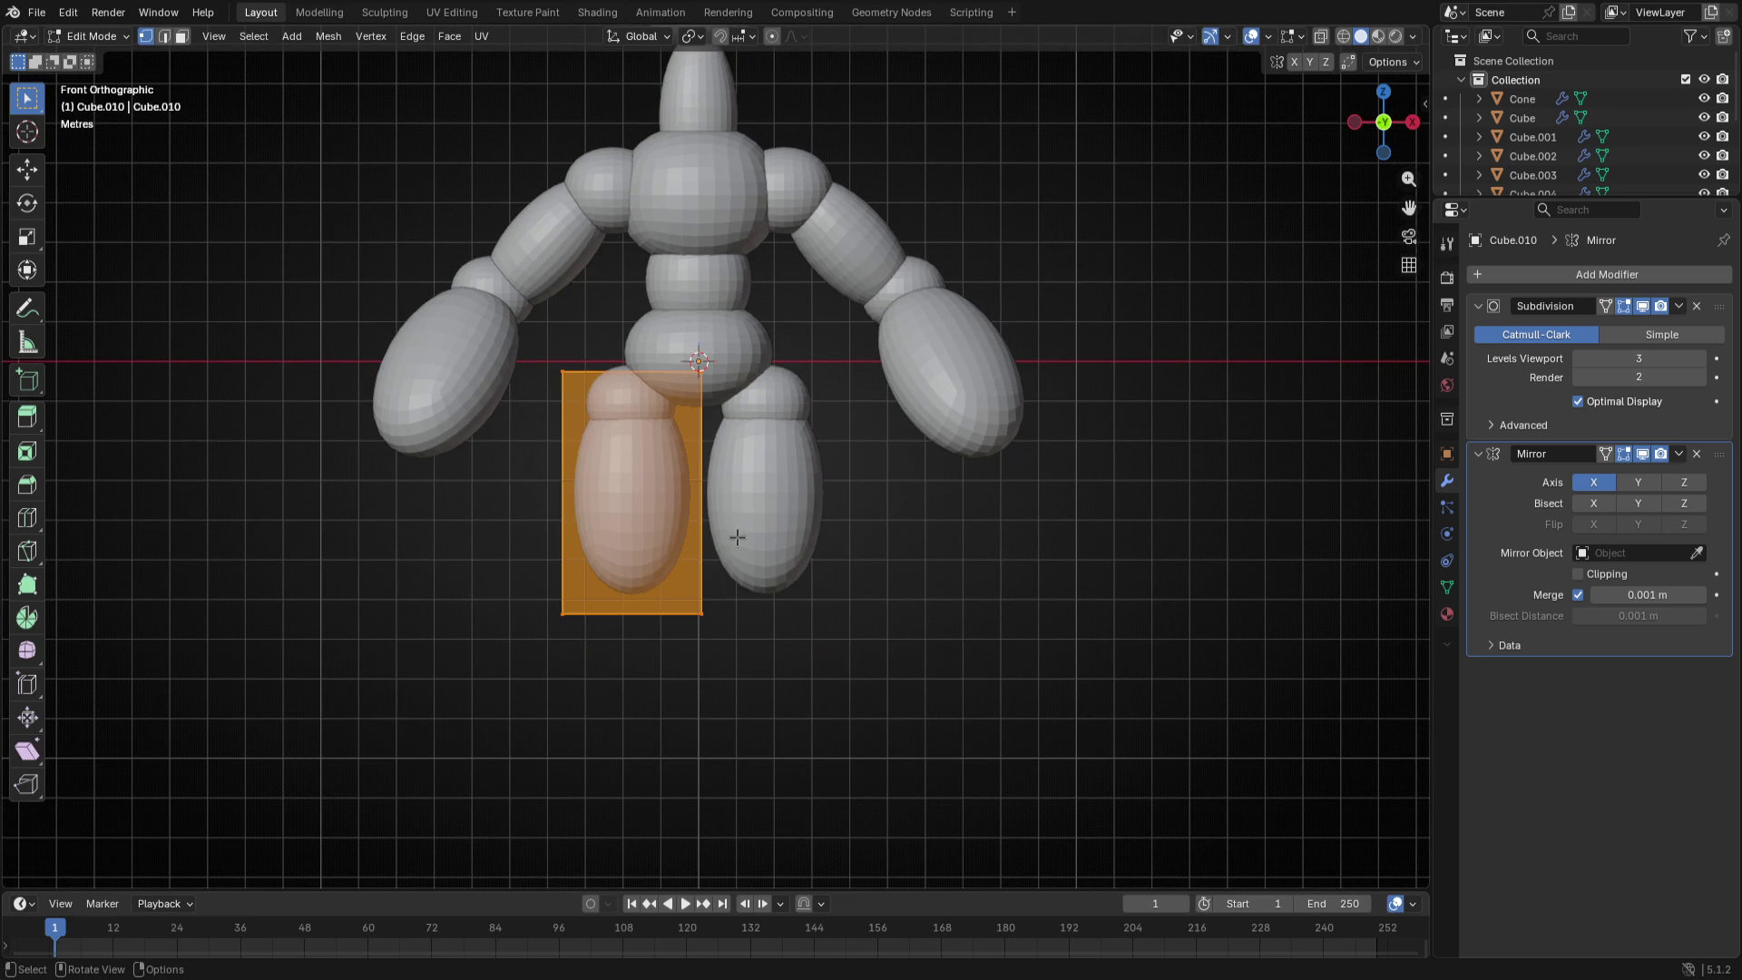
key("s")
right_click(703, 494)
key("x")
left_click(714, 499)
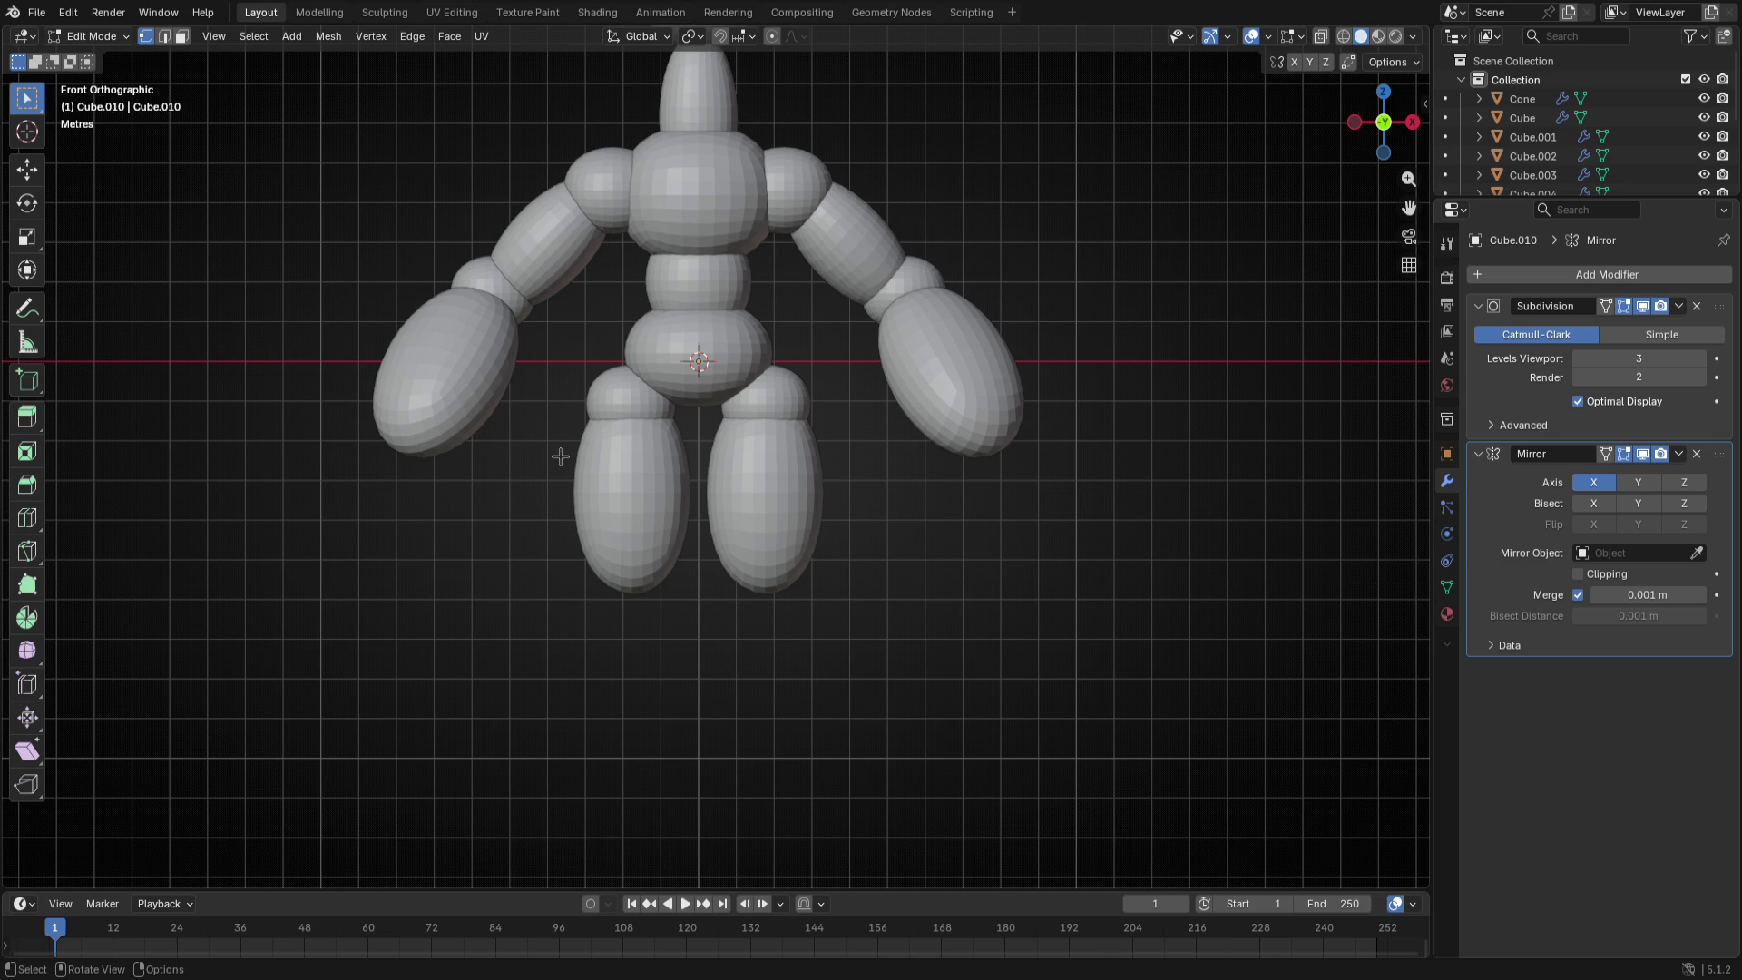
key("Tab")
left_click(647, 385)
left_click(635, 404)
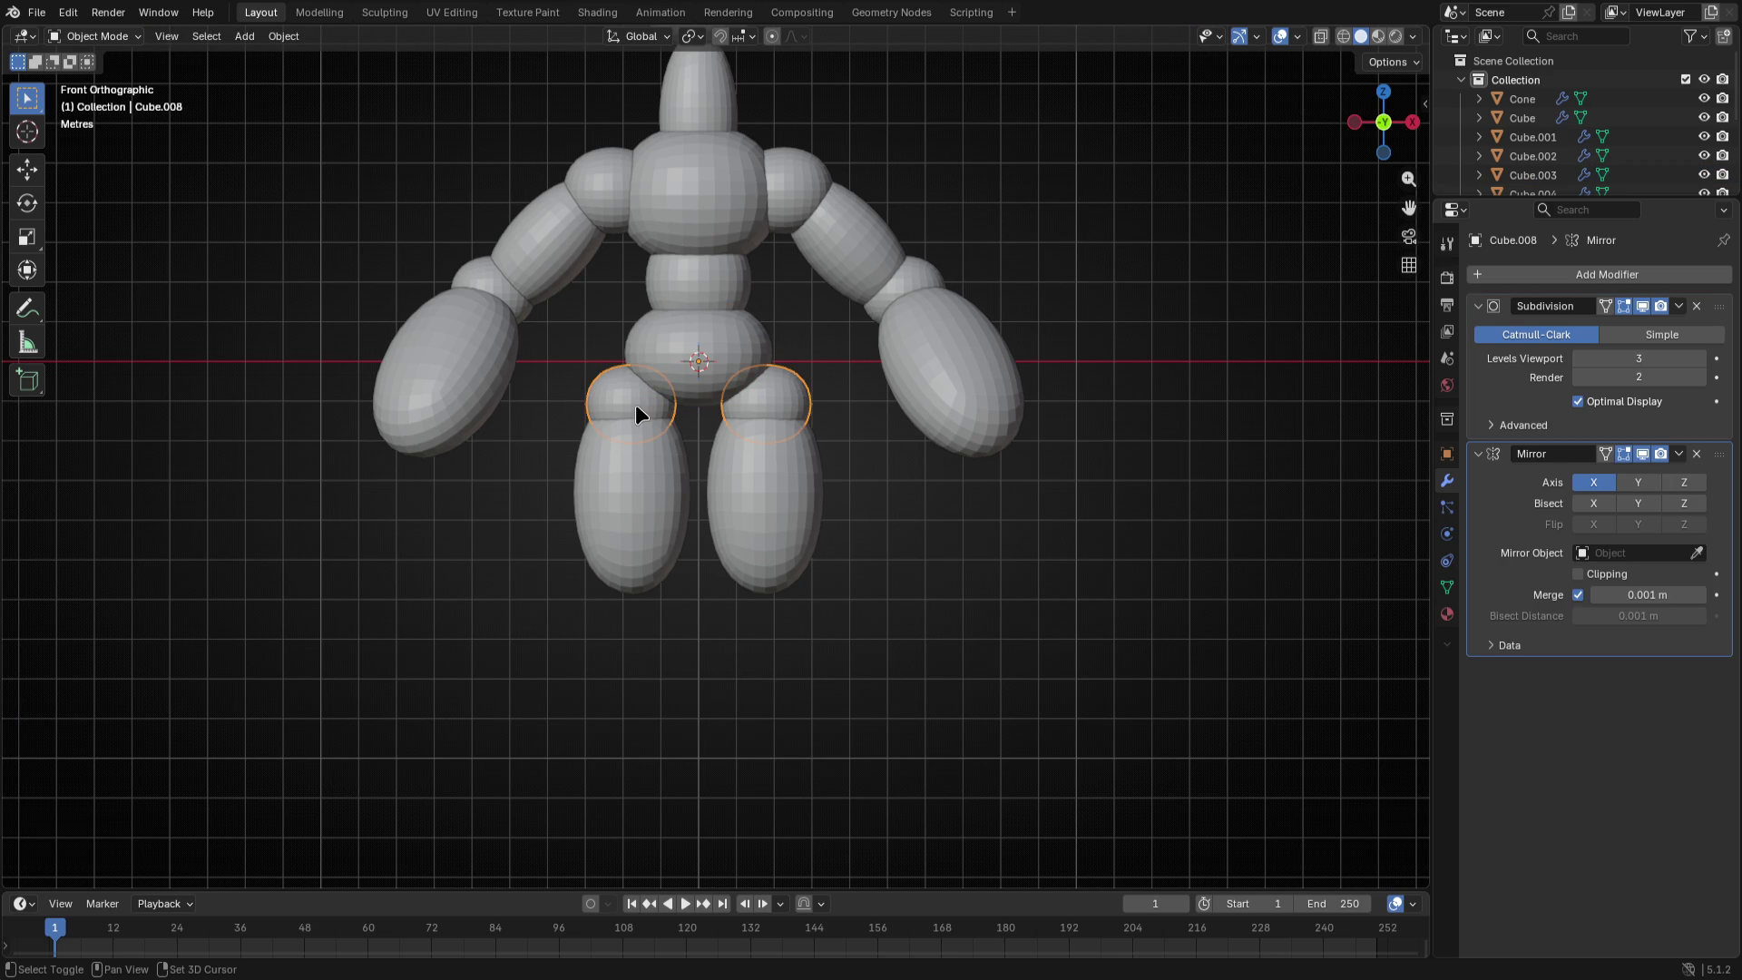
- Move the hip joint's mesh straight down to serve as a knee sphere
key("Tab")
key("g")
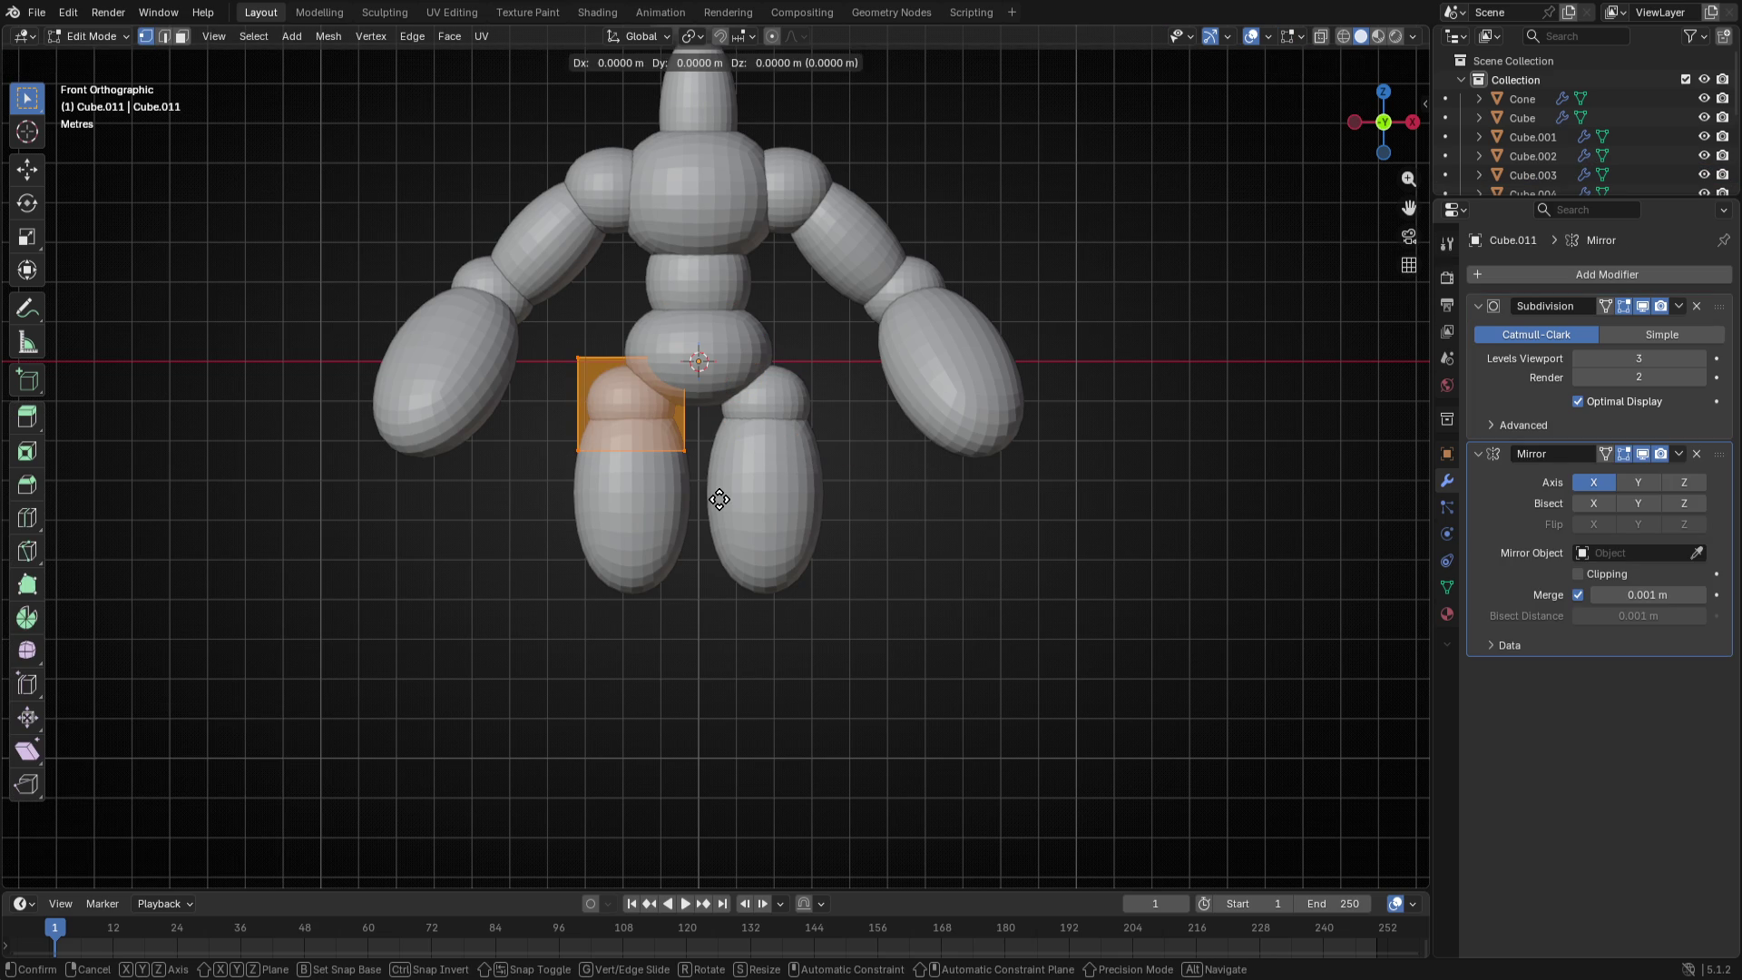
key("z")
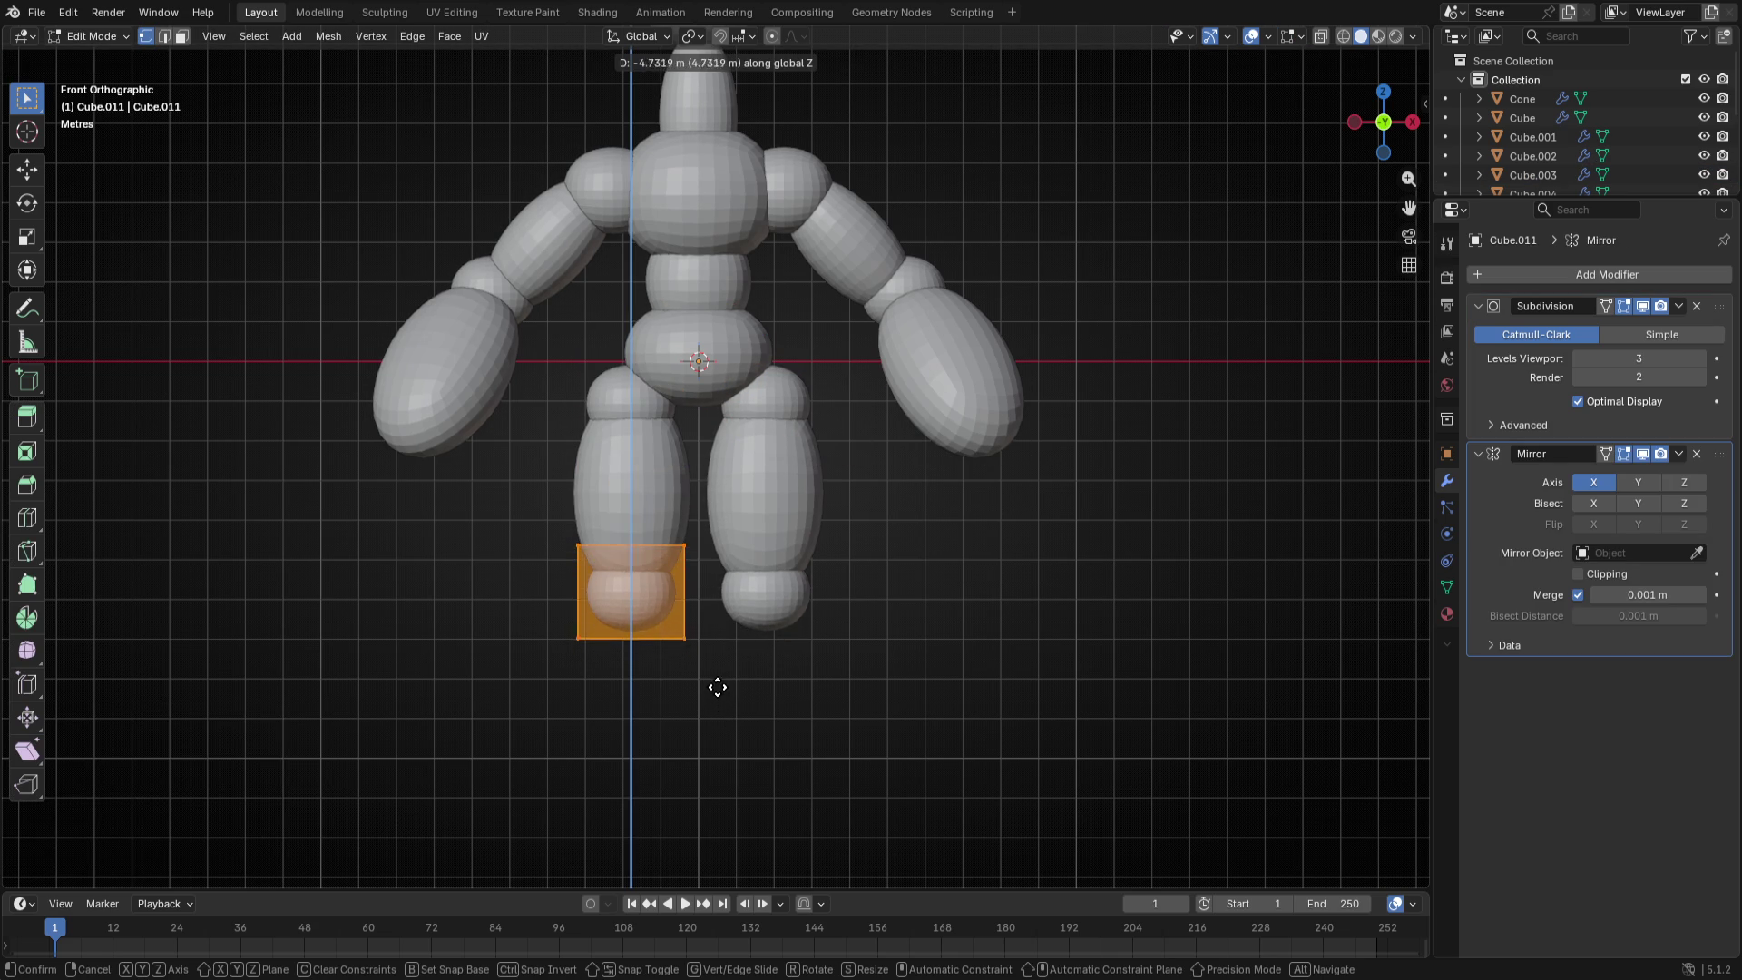
left_click(721, 705)
key("Tab")
- Shrink the leg piece to about 0.843 and lower it beneath the knee as a slimmer shin
left_click(674, 568)
left_click(560, 551)
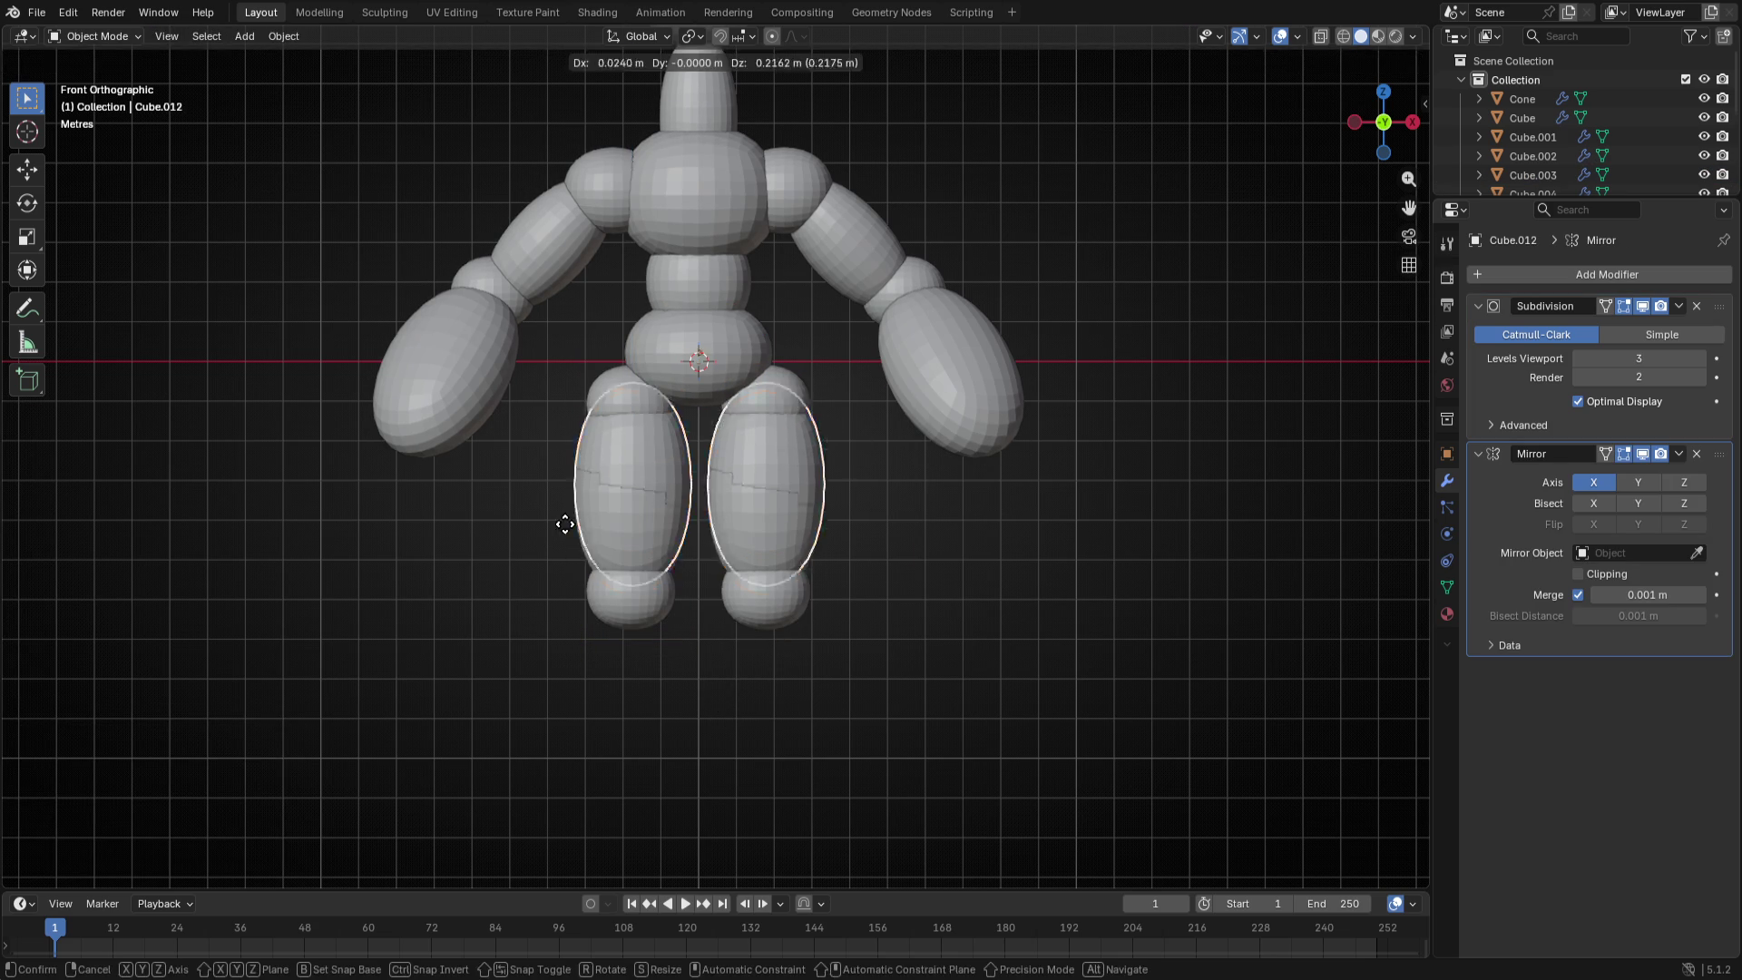
key("Tab")
key("s")
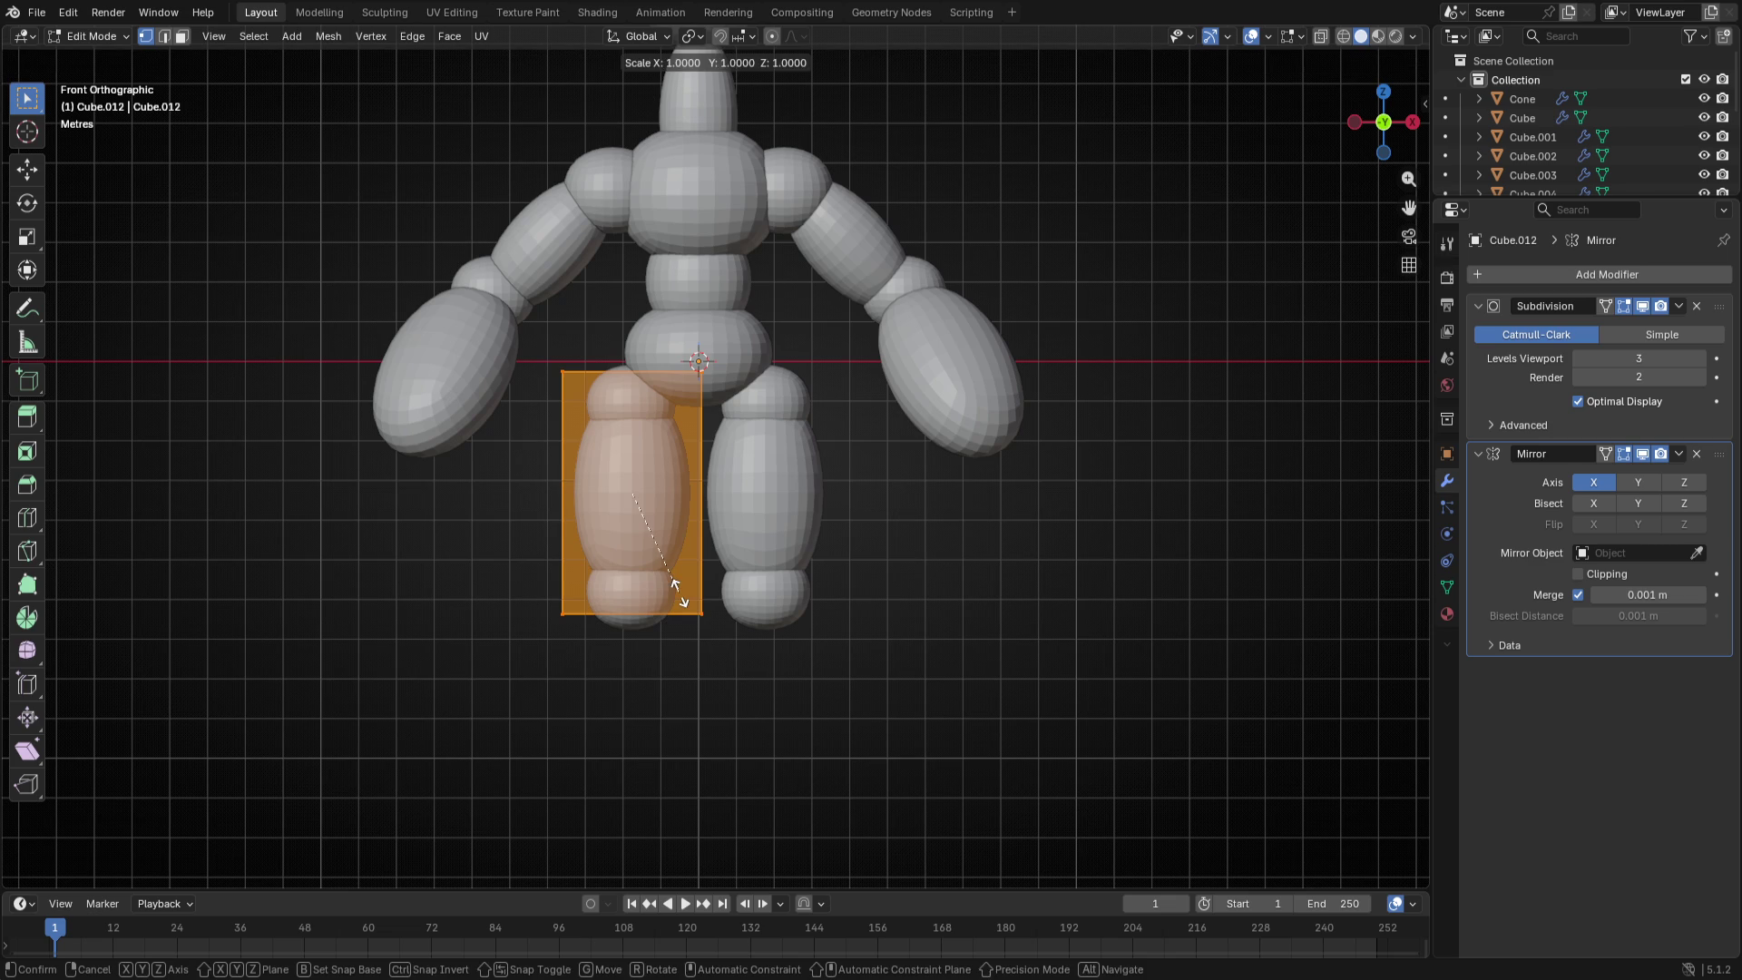
left_click(678, 590)
key("g")
key("z")
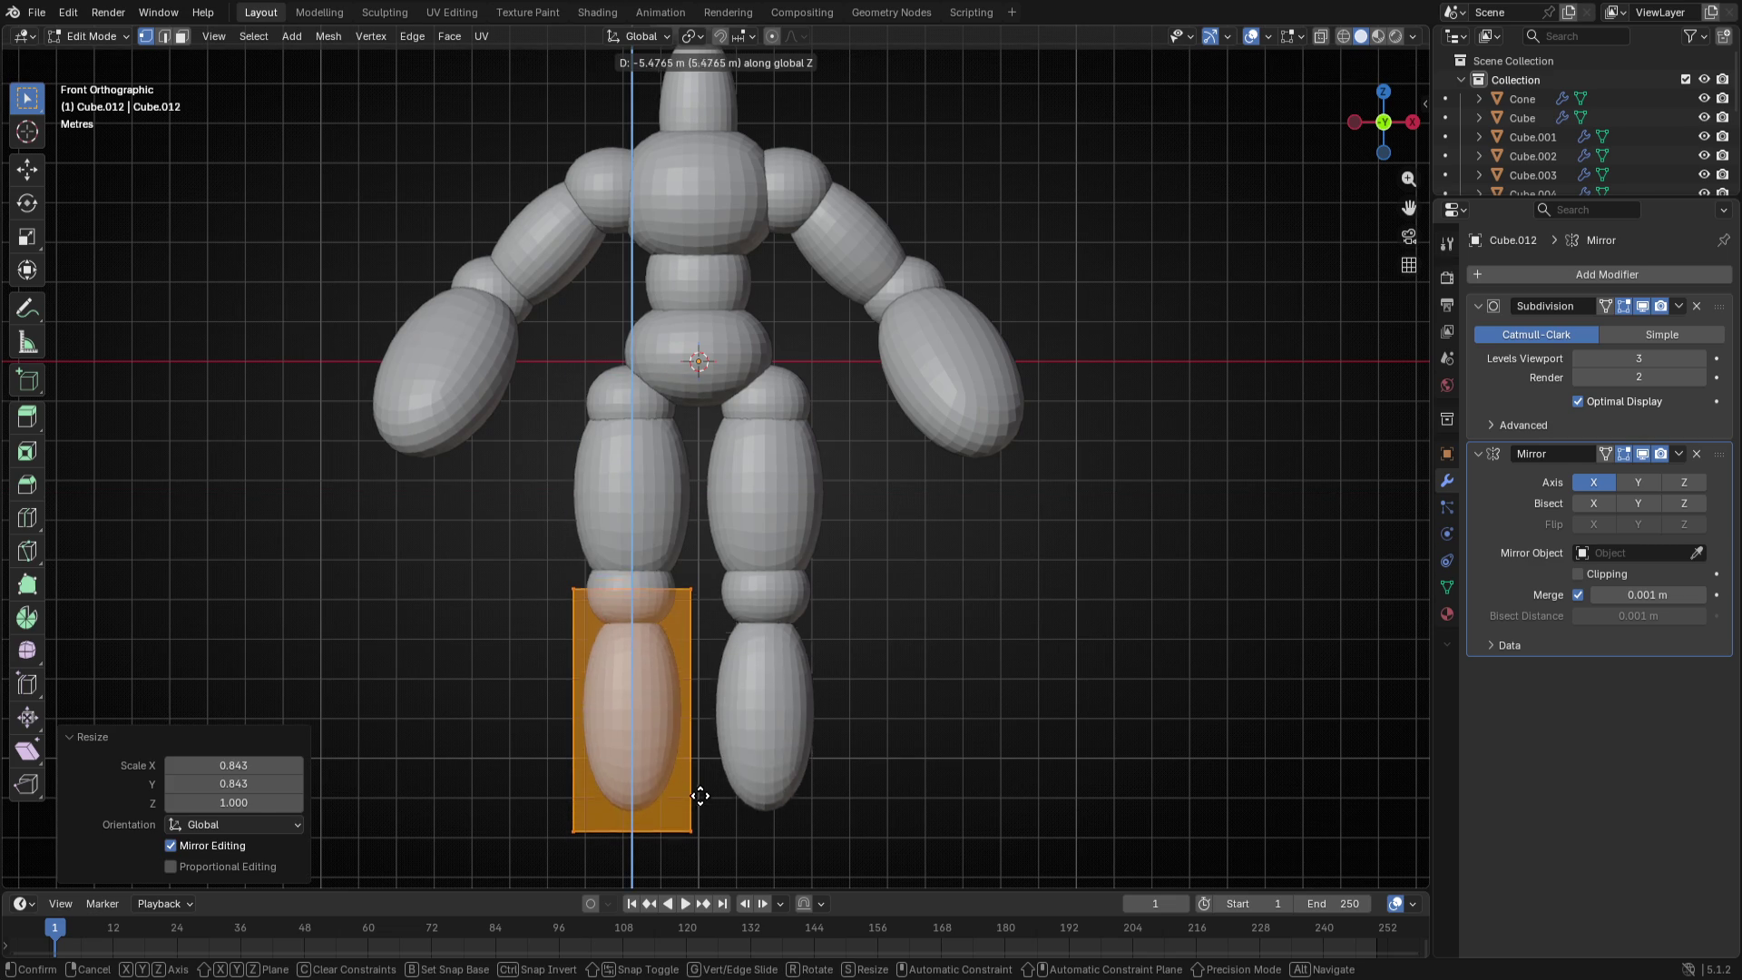
left_click(704, 766)
key("Tab")
mouse_move(844, 722)
middle_mouse_down()
mouse_move(814, 653)
mouse_move(758, 689)
middle_mouse_up()
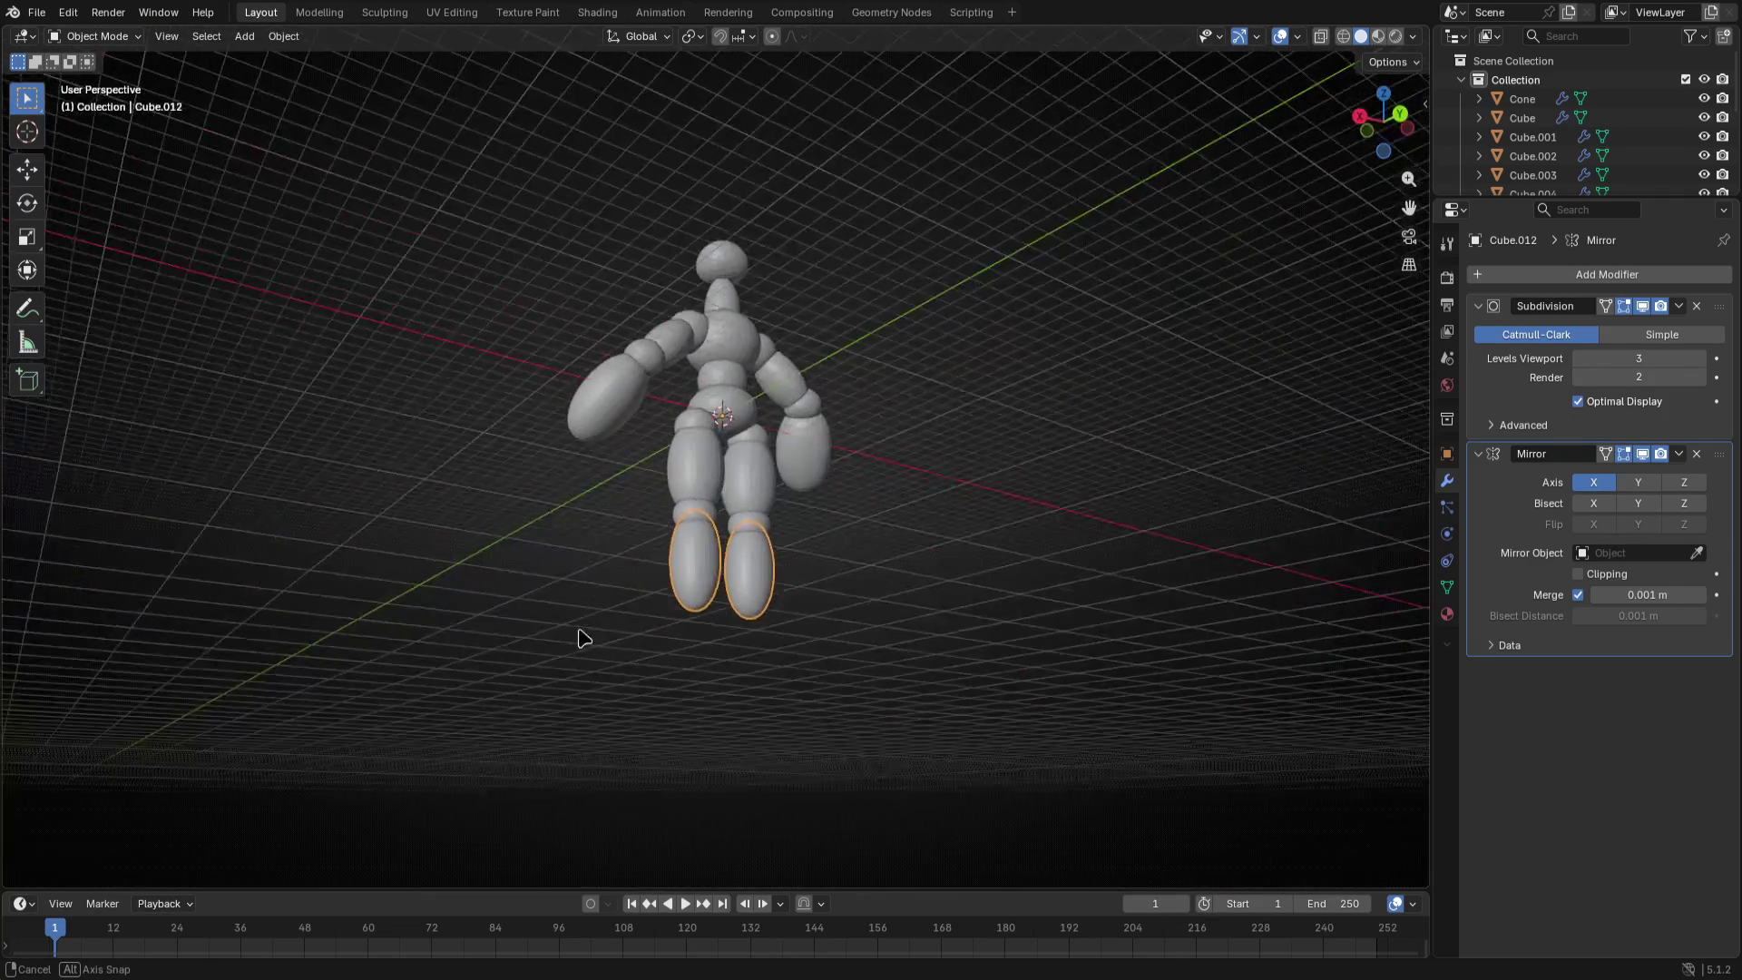
key("KP_1")
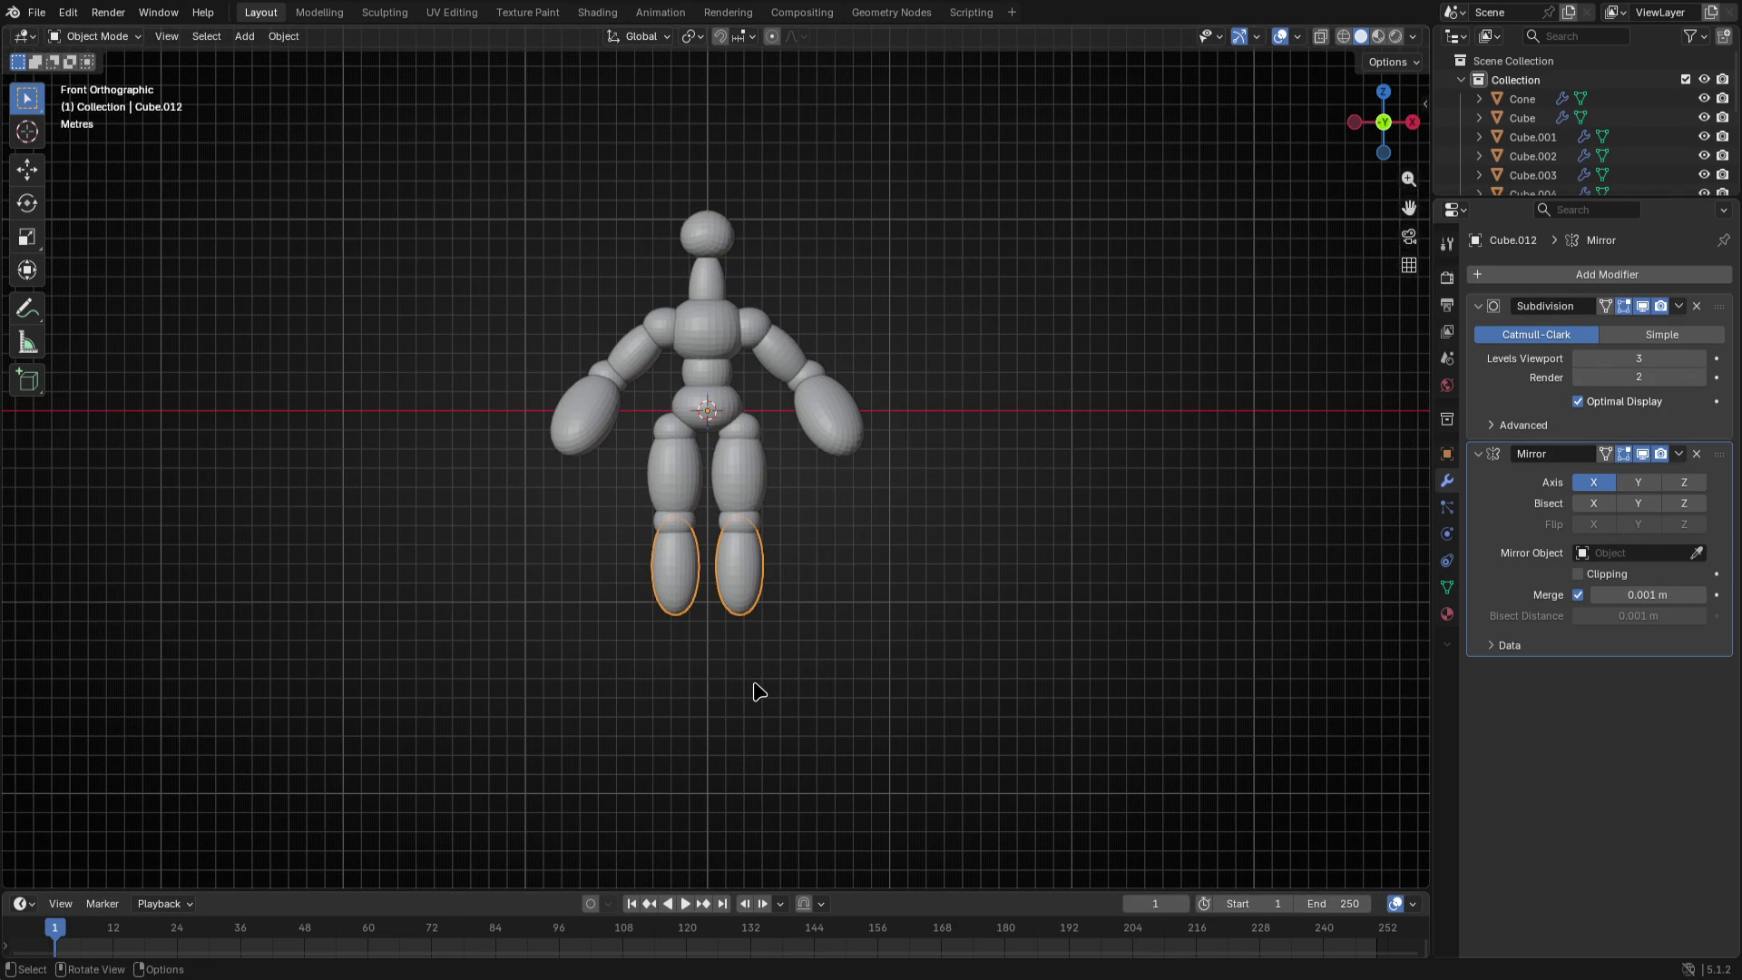
scroll(762, 544, "up", 2)
- Select the shoulder, upper arm, forearm and hand and slide them outward along X
left_click(711, 324)
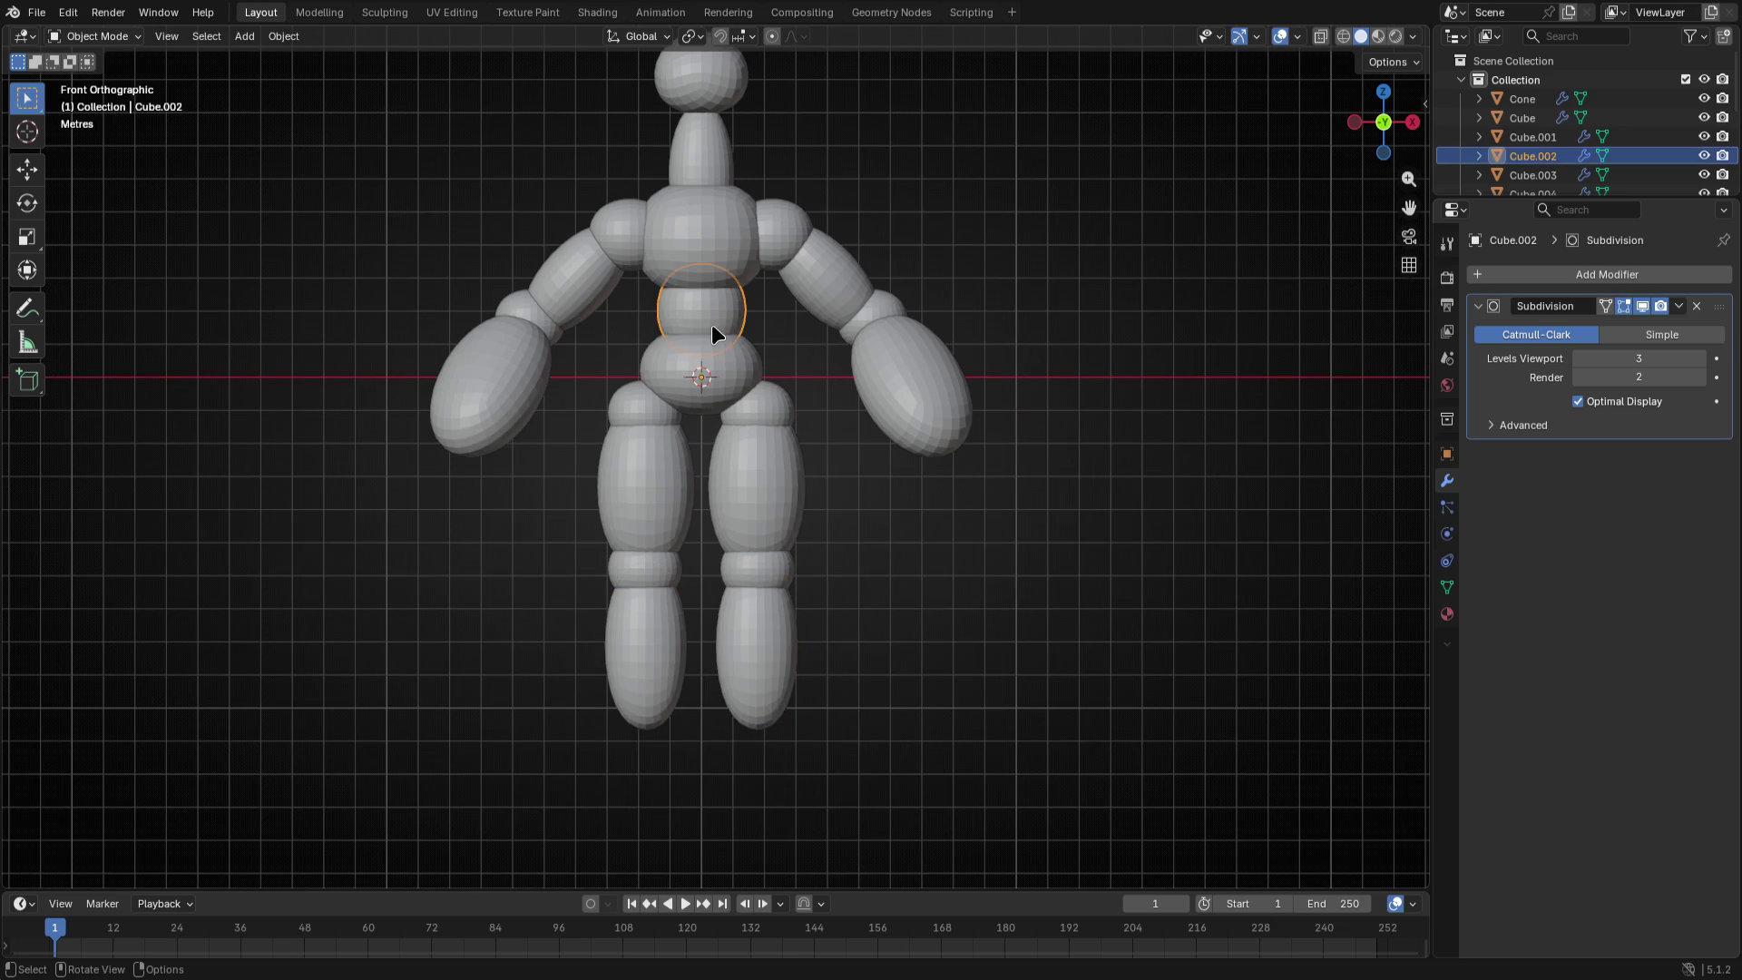
left_click(792, 255)
key("Tab")
key("Tab")
key("Tab")
key("Tab")
left_click(576, 277, "shift")
left_click(539, 306, "shift")
left_click(503, 356, "shift")
key("Tab")
key("g")
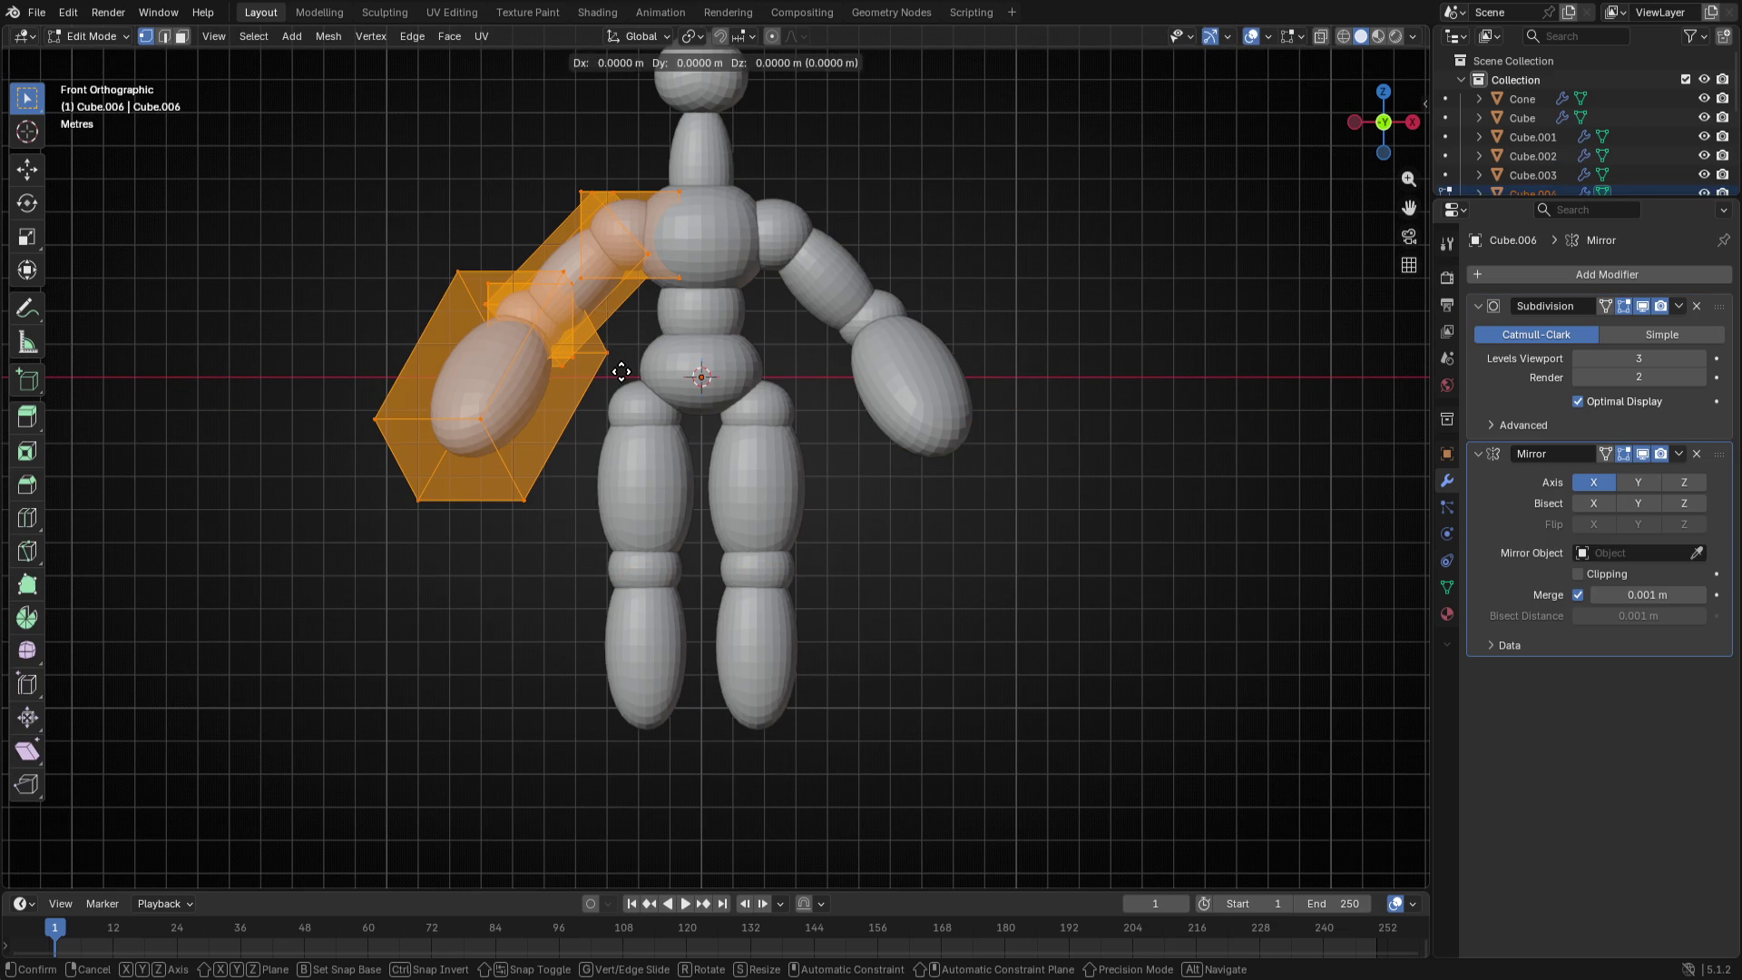
key("x")
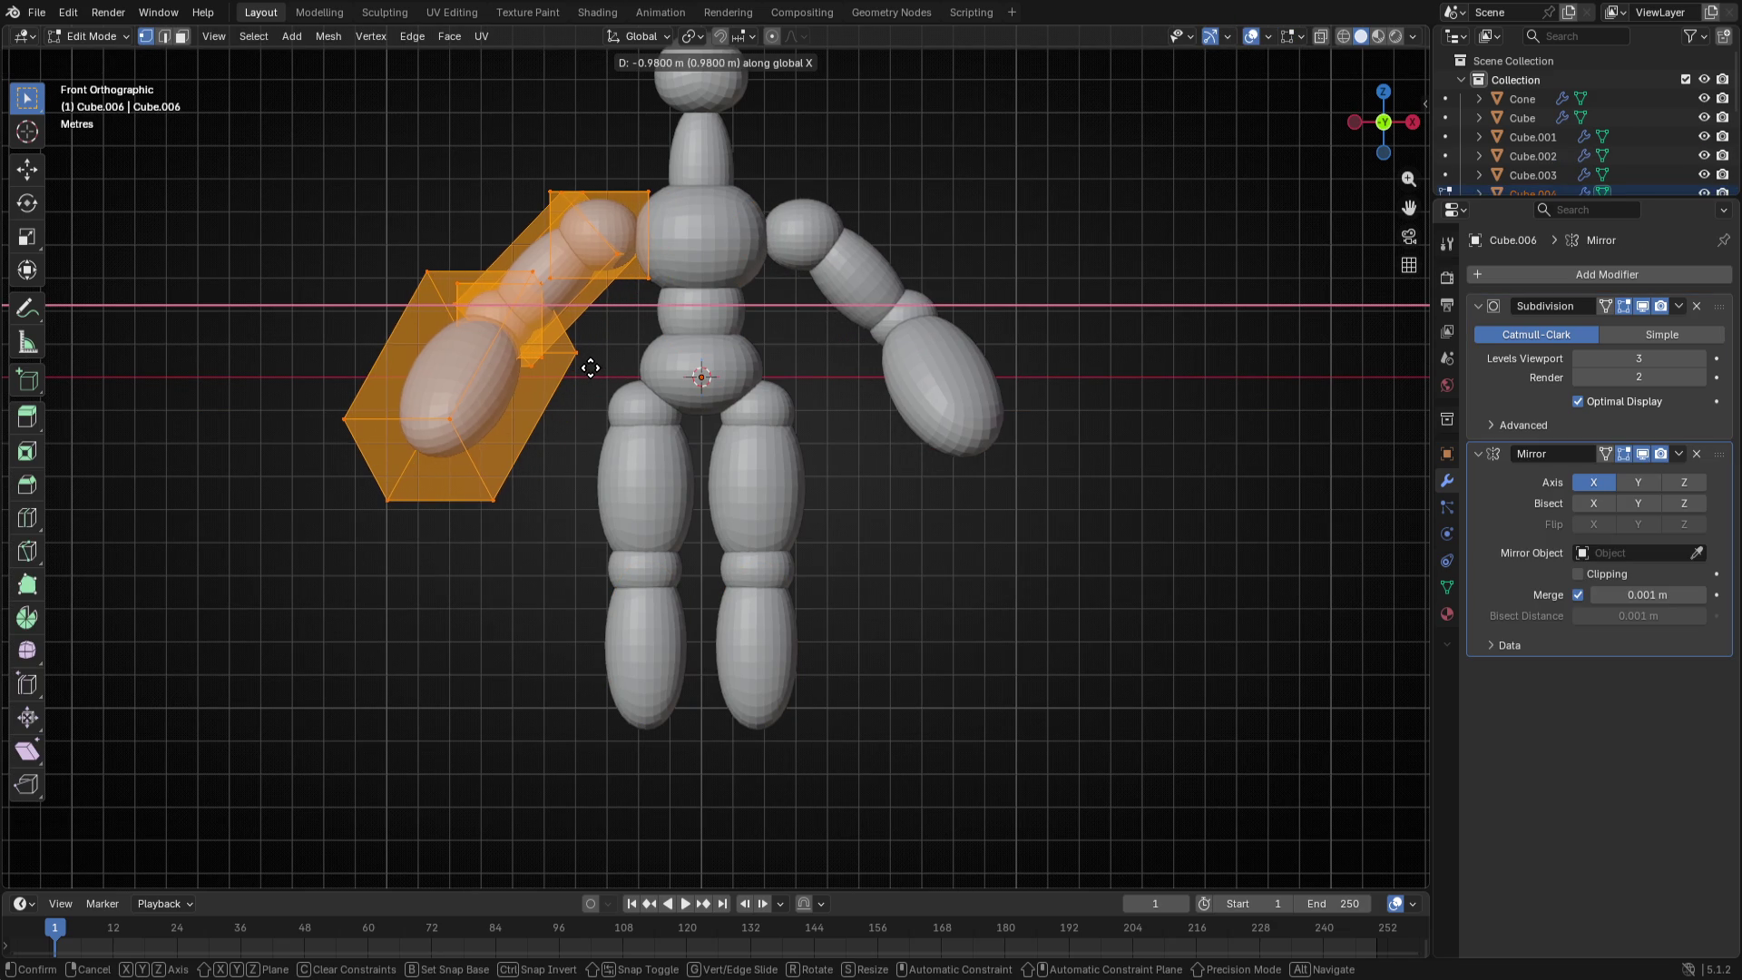
left_click(591, 368)
key("Tab")
scroll(693, 357, "down", 3)
- Select the thigh, knee and shin together and move them lower beneath the hips
left_click(677, 441)
left_click(674, 501, "shift")
left_click(672, 554, "shift")
key("Tab")
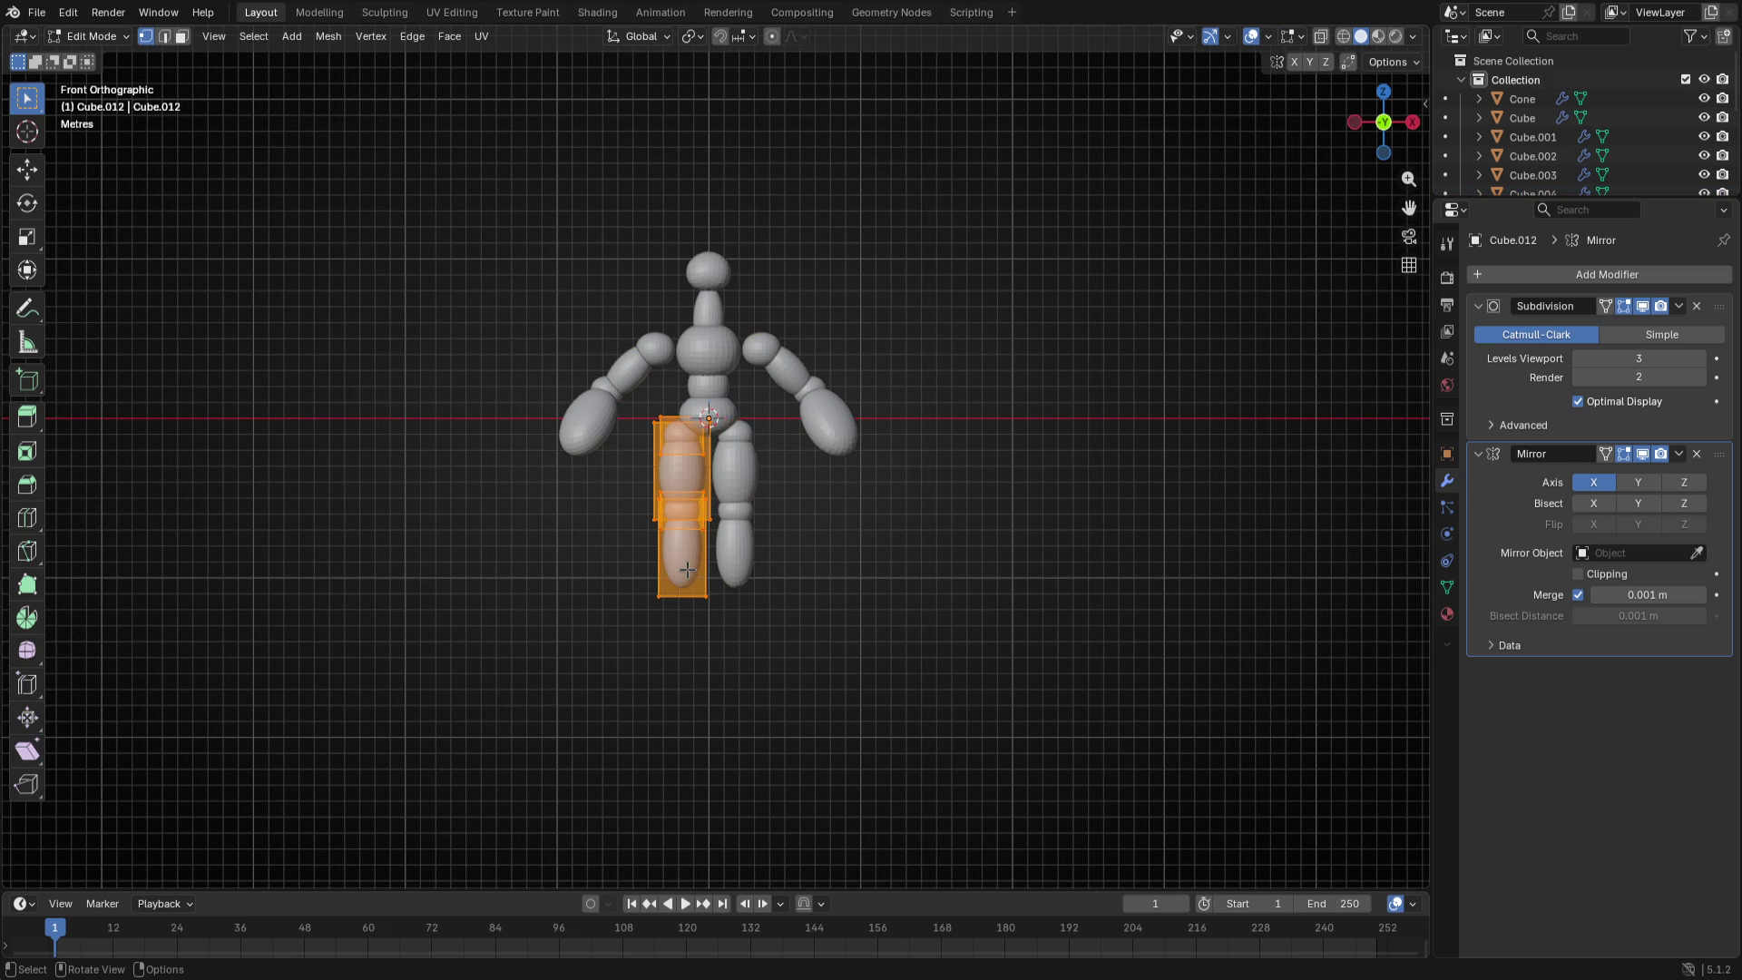
key("g")
key("x")
left_click(694, 409)
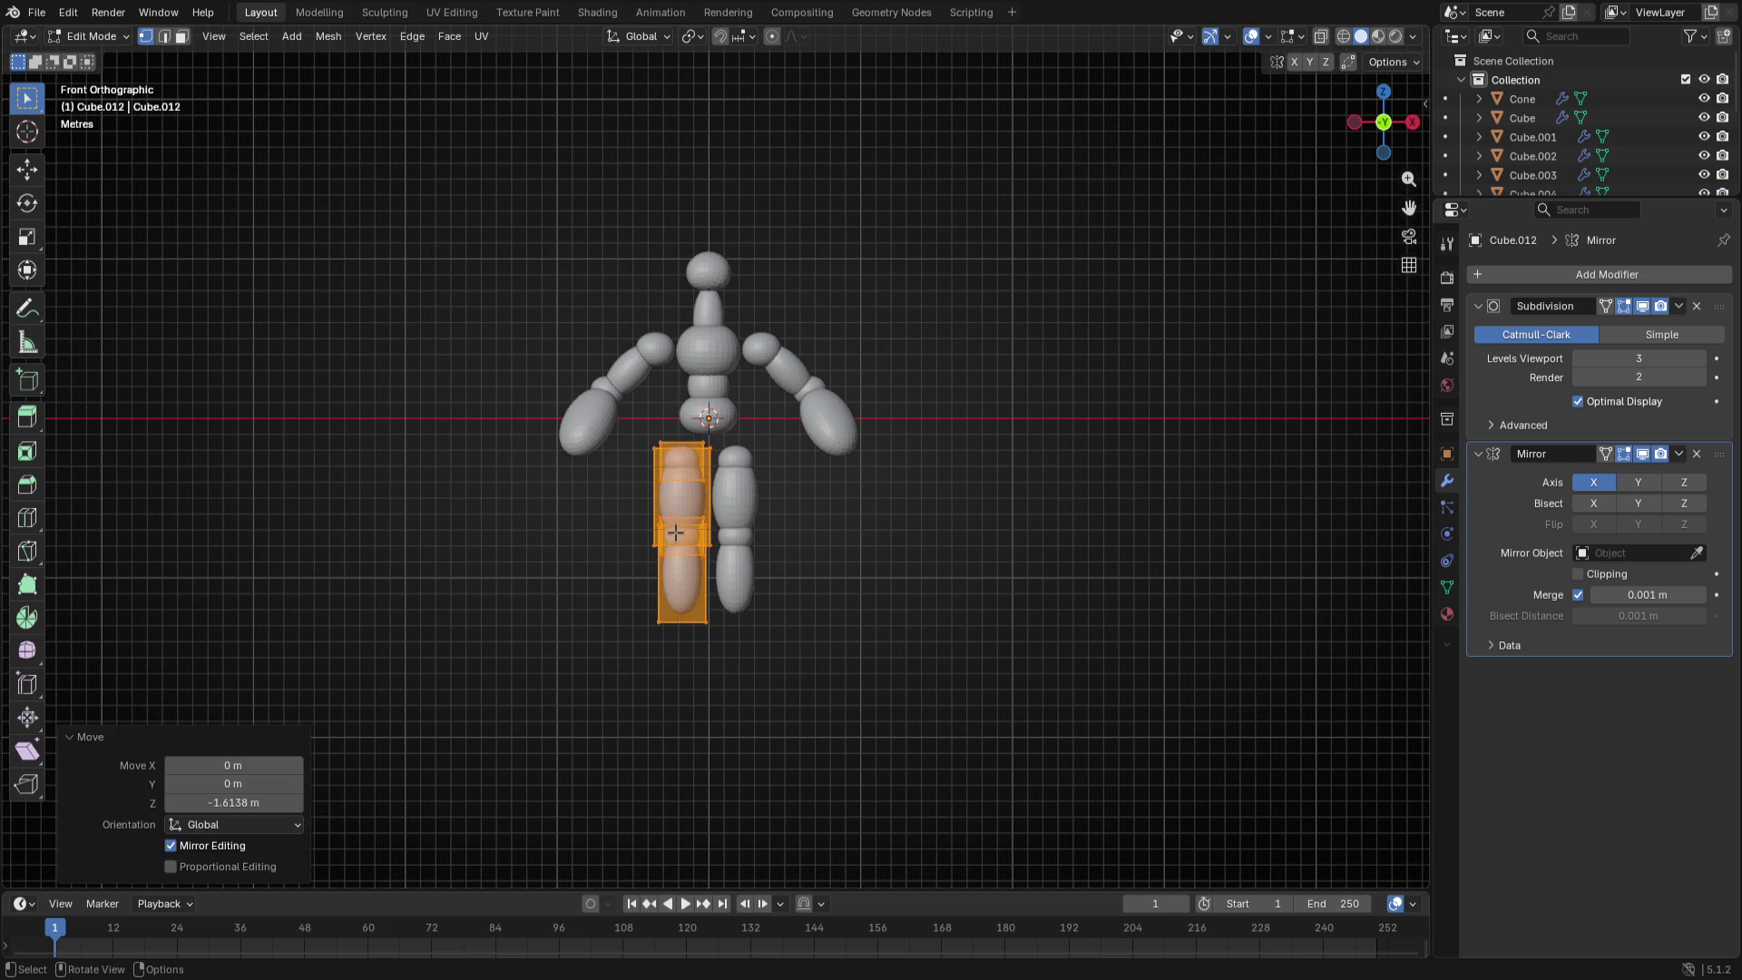
key("Tab")
left_click(706, 395)
left_click(707, 340, "shift")
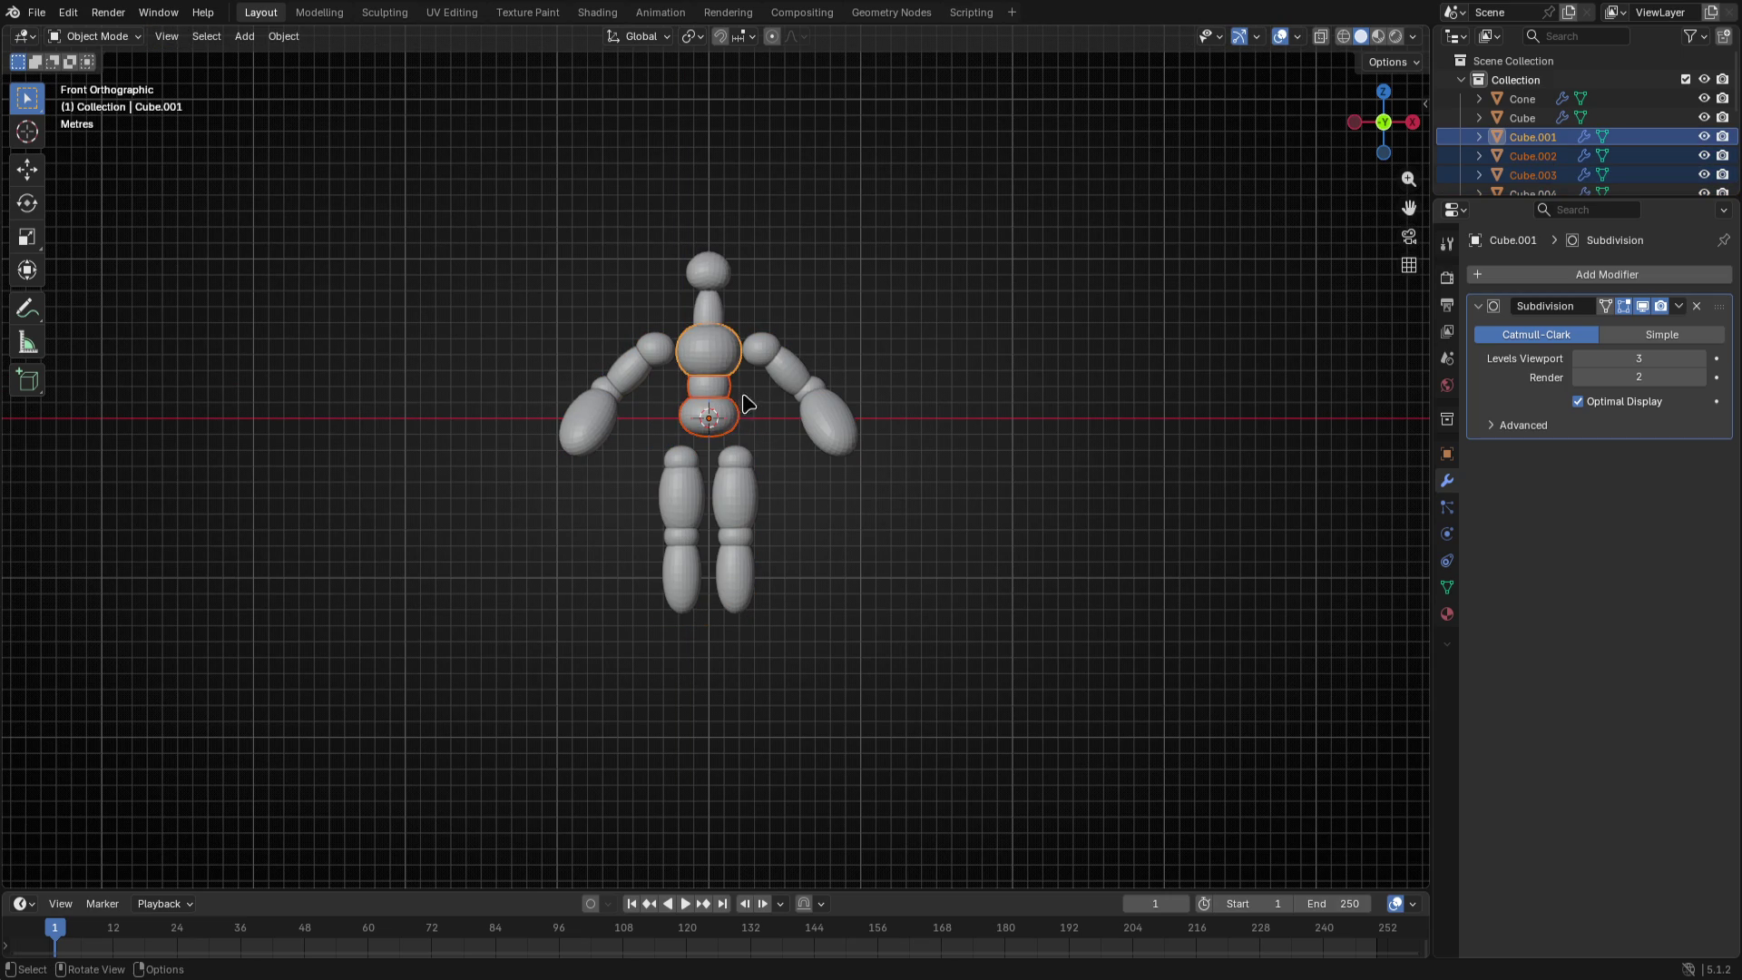
- Enlarge the whole torso by about 1.305 and move it down along Z
key("Tab")
key("s")
left_click(775, 416)
key("a")
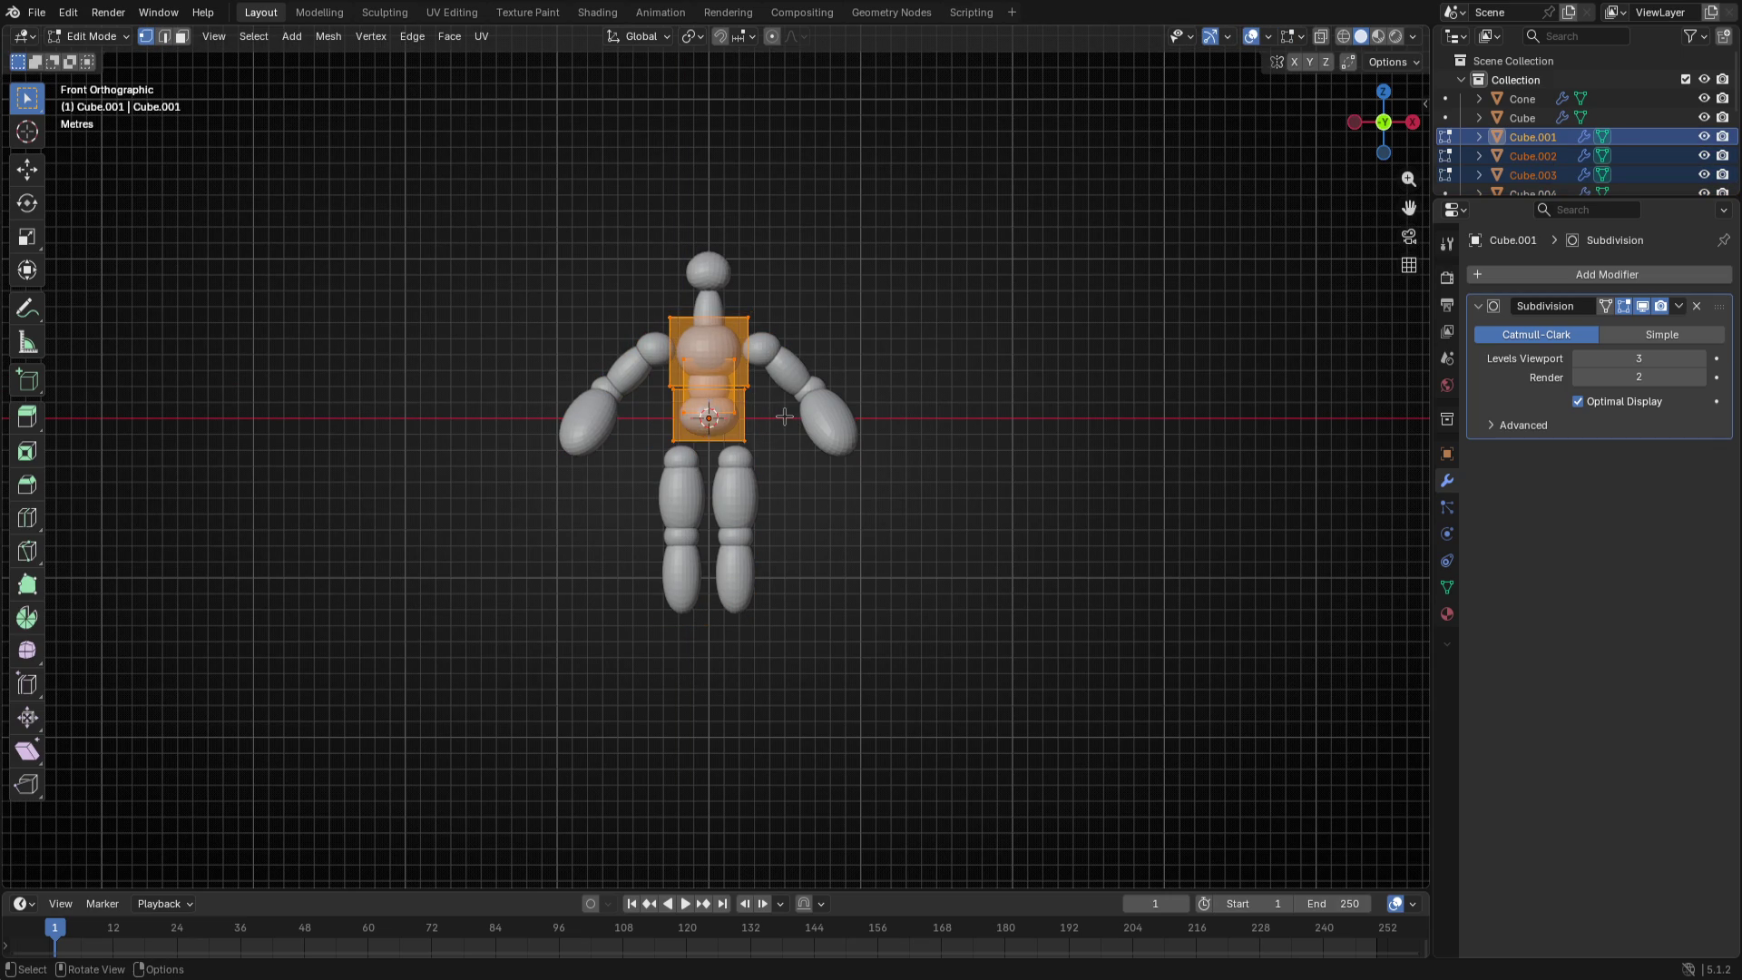
key("s")
left_click(810, 426)
key("g")
key("z")
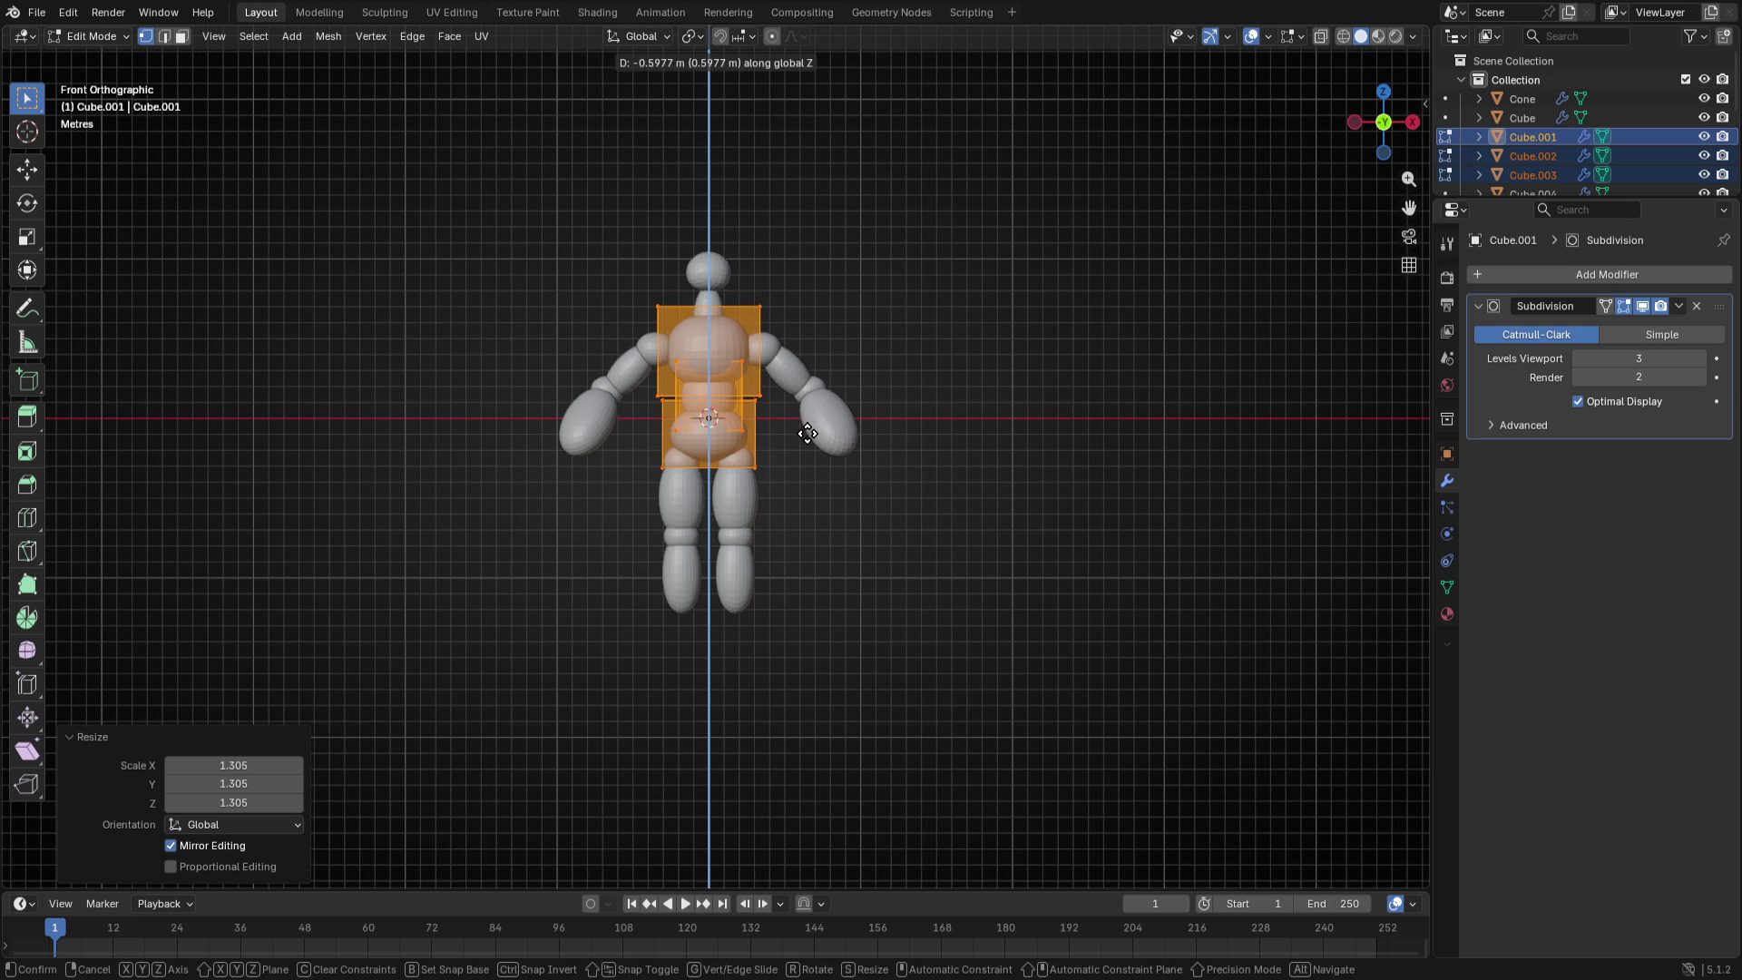
left_click(806, 432)
key("Tab")
left_click(898, 524)
scroll(878, 515, "up", 3)
scroll(878, 514, "down", 2)
mouse_move(871, 510)
middle_mouse_down()
mouse_move(665, 496)
mouse_move(538, 522)
middle_mouse_up()
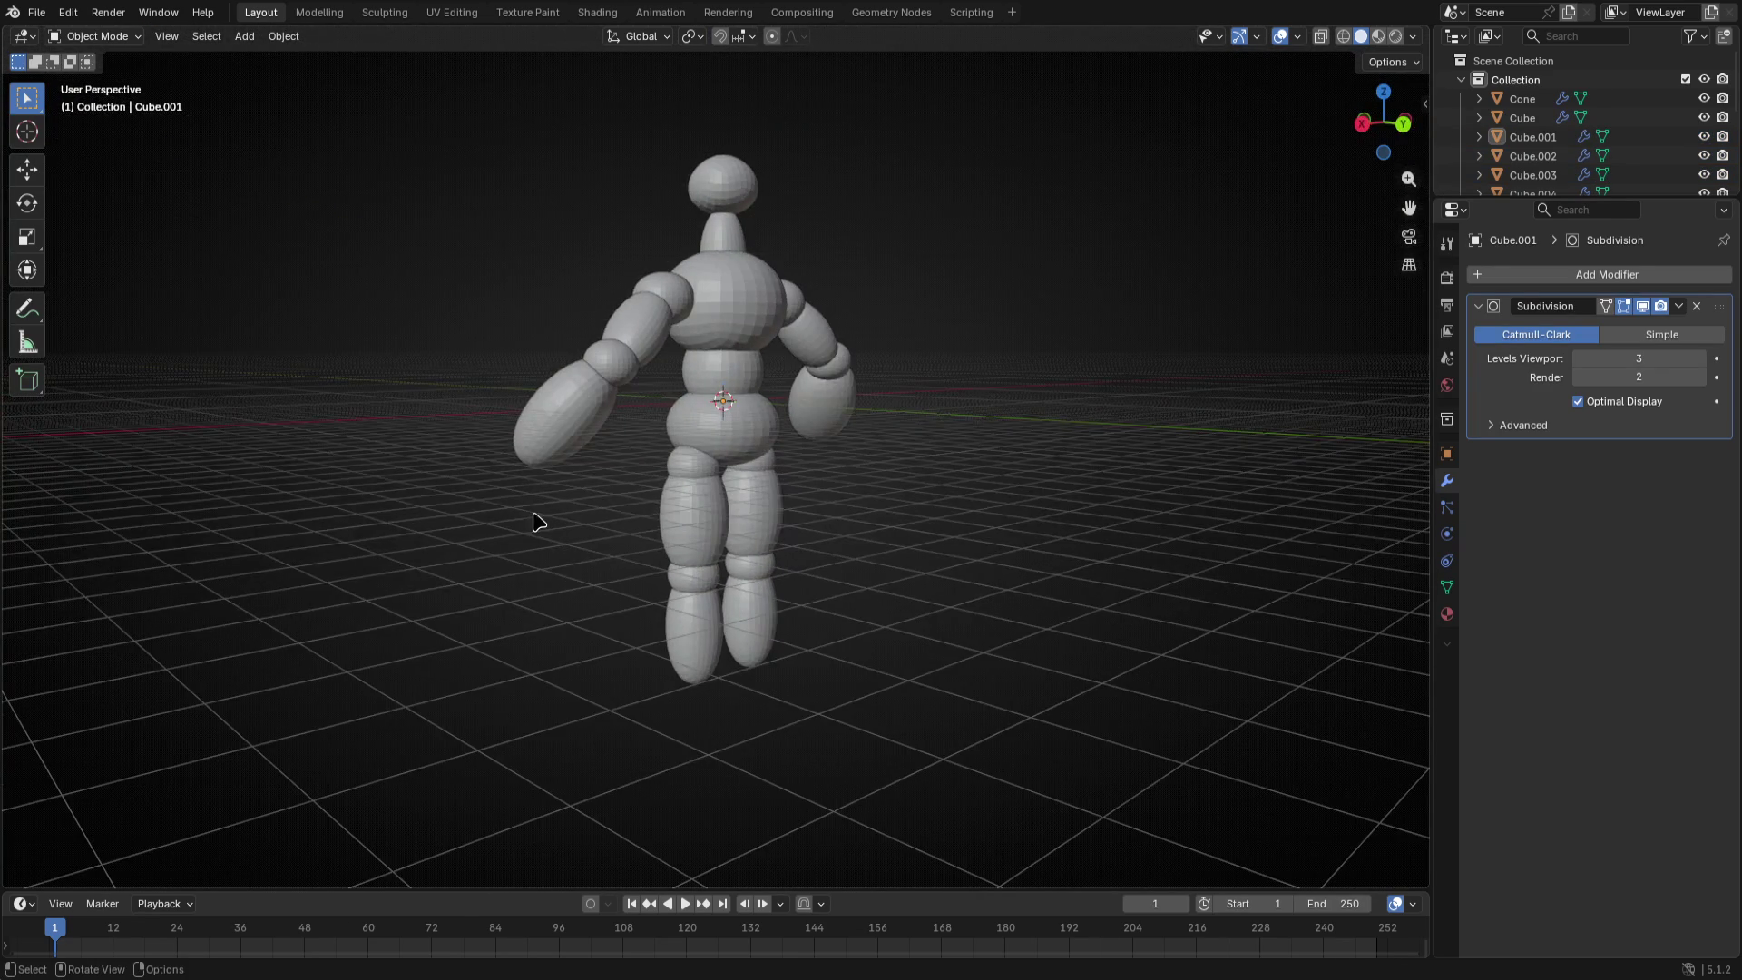
key("KP_1")
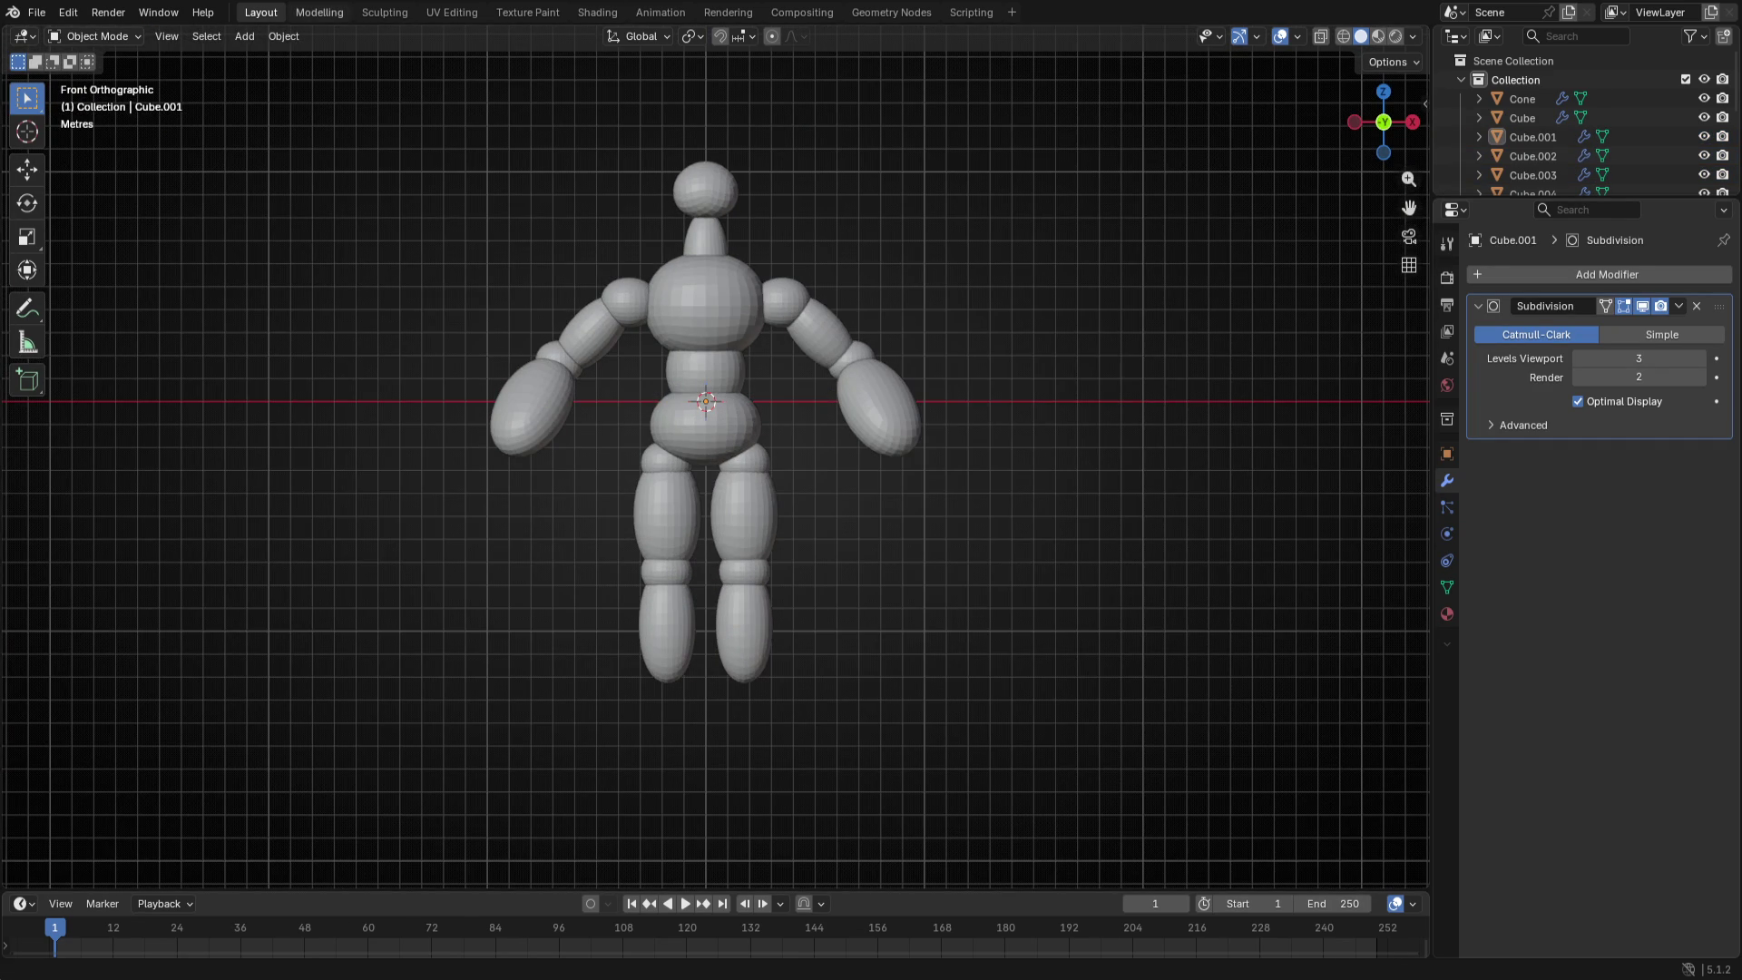
scroll(622, 172, "up", 4)
middle_click_drag(623, 173, 644, 418, "shift")
- Extrude the top of the neck upward about 1 m along Z
left_click(661, 395)
key("Tab")
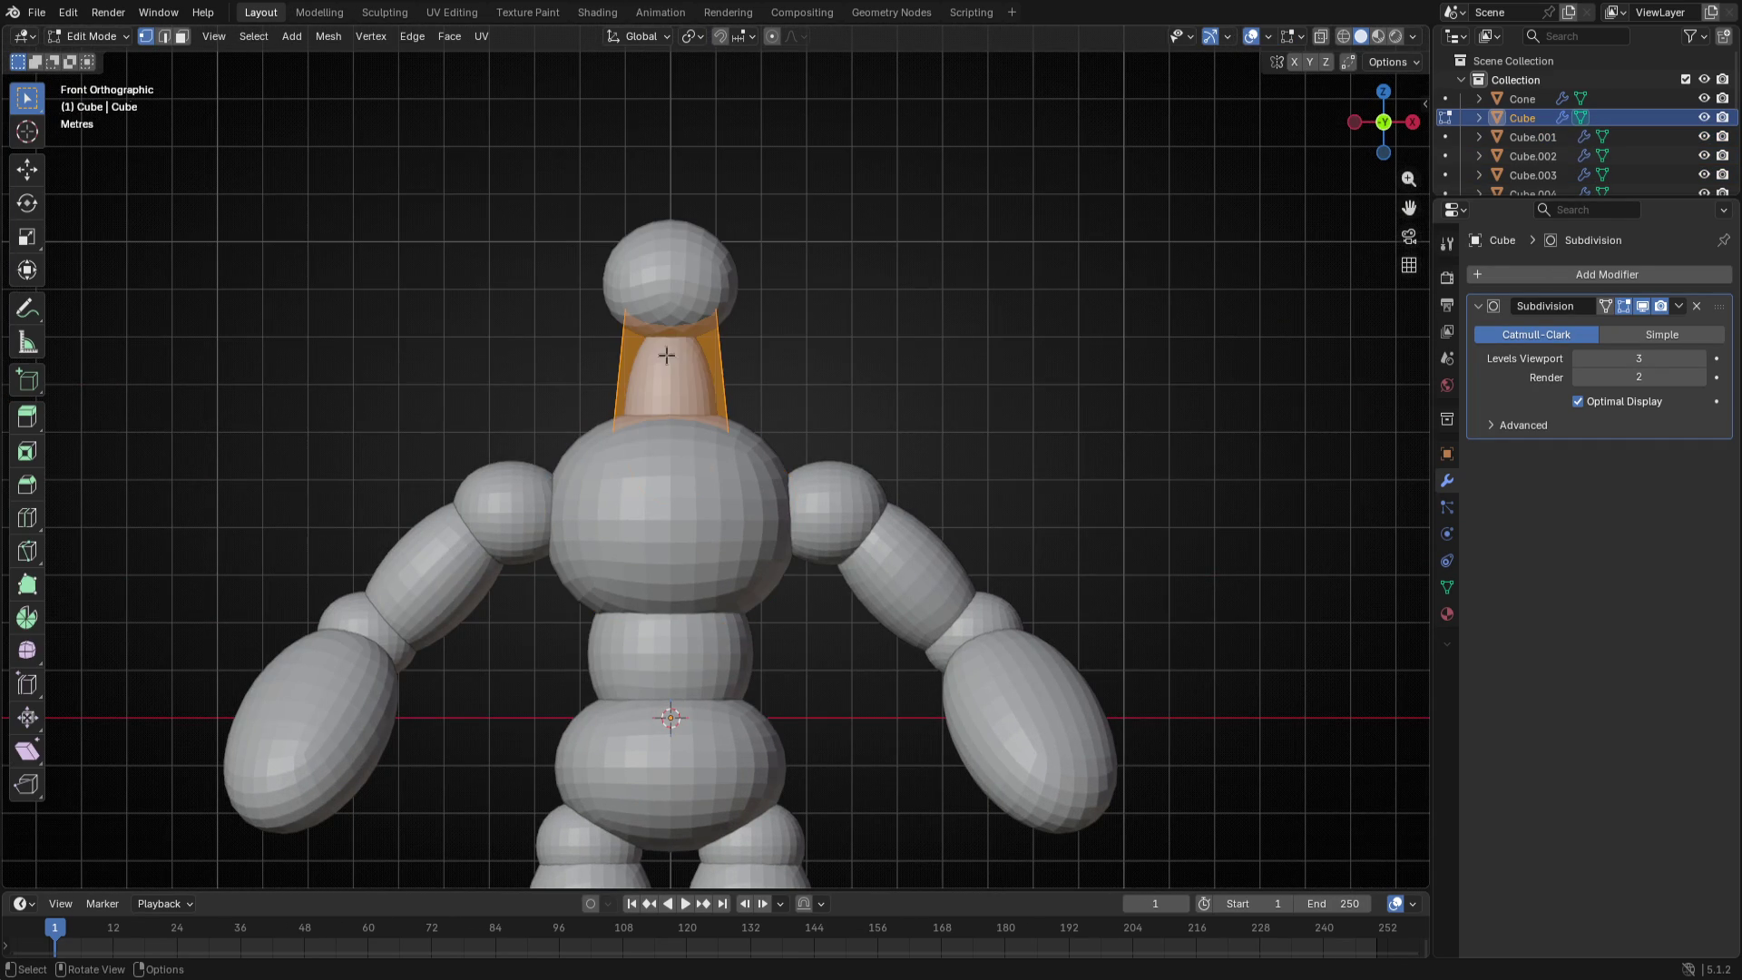
key("e")
key("z")
left_click(721, 310)
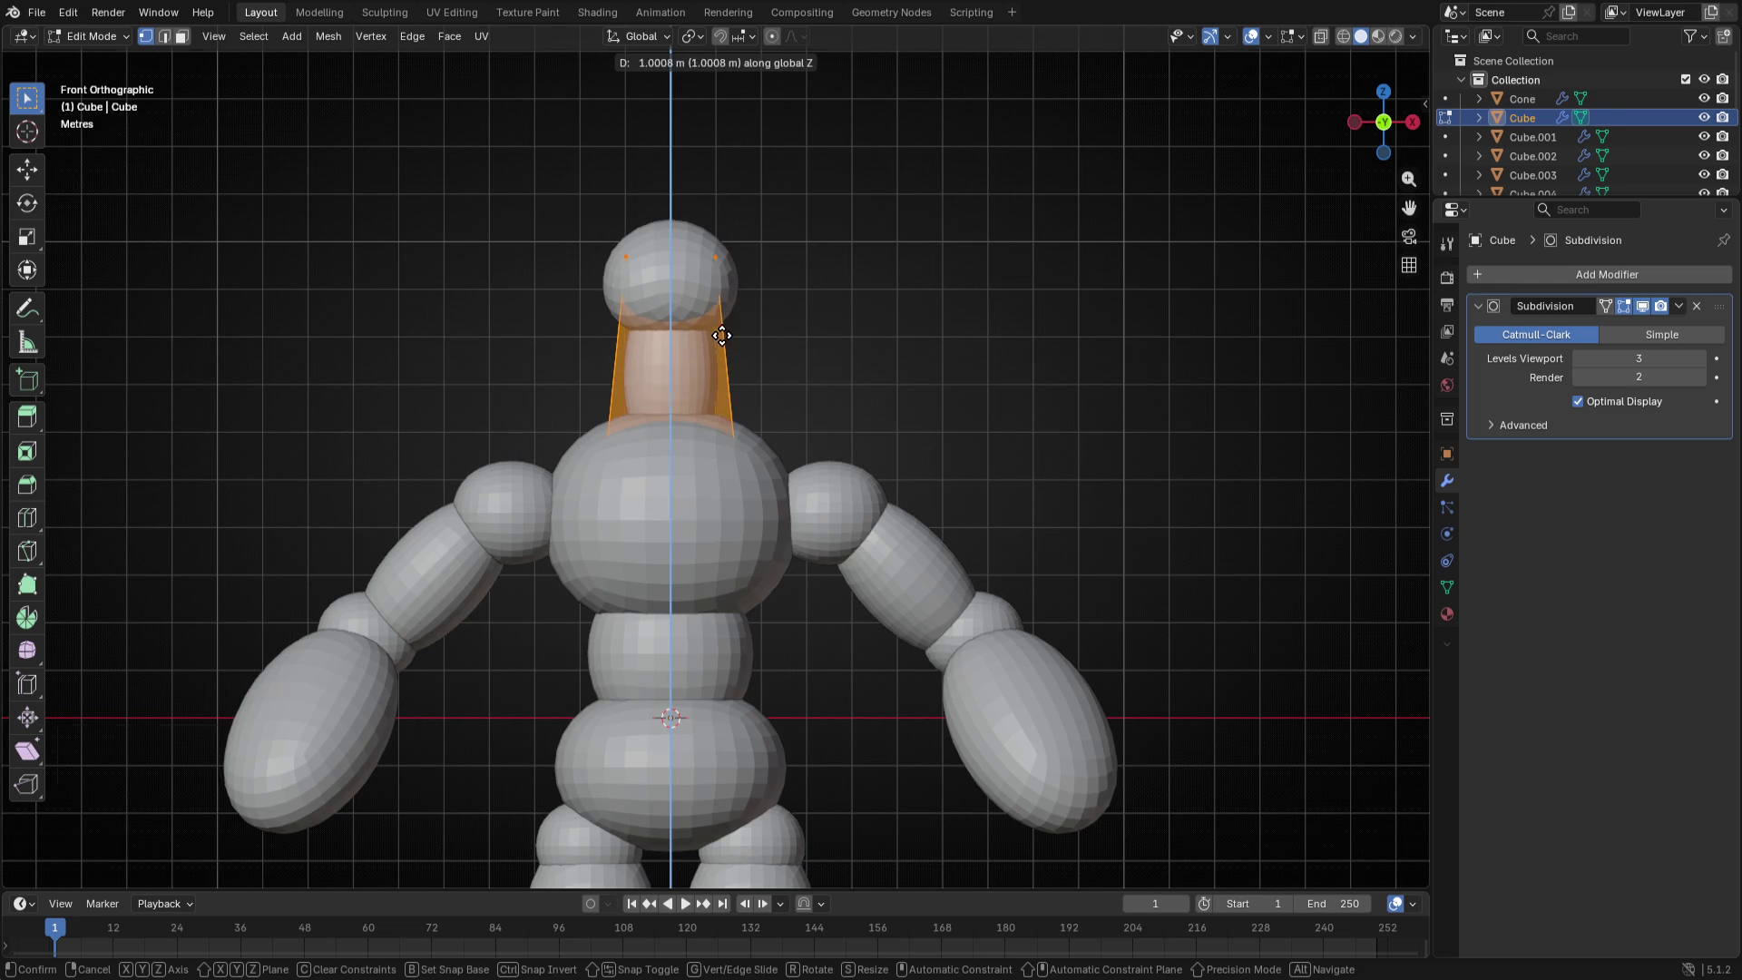
key("Tab")
- Raise the Cone head about 1.36 m so it perches on the lengthened neck
left_click(690, 292)
key("Tab")
key("g")
key("z")
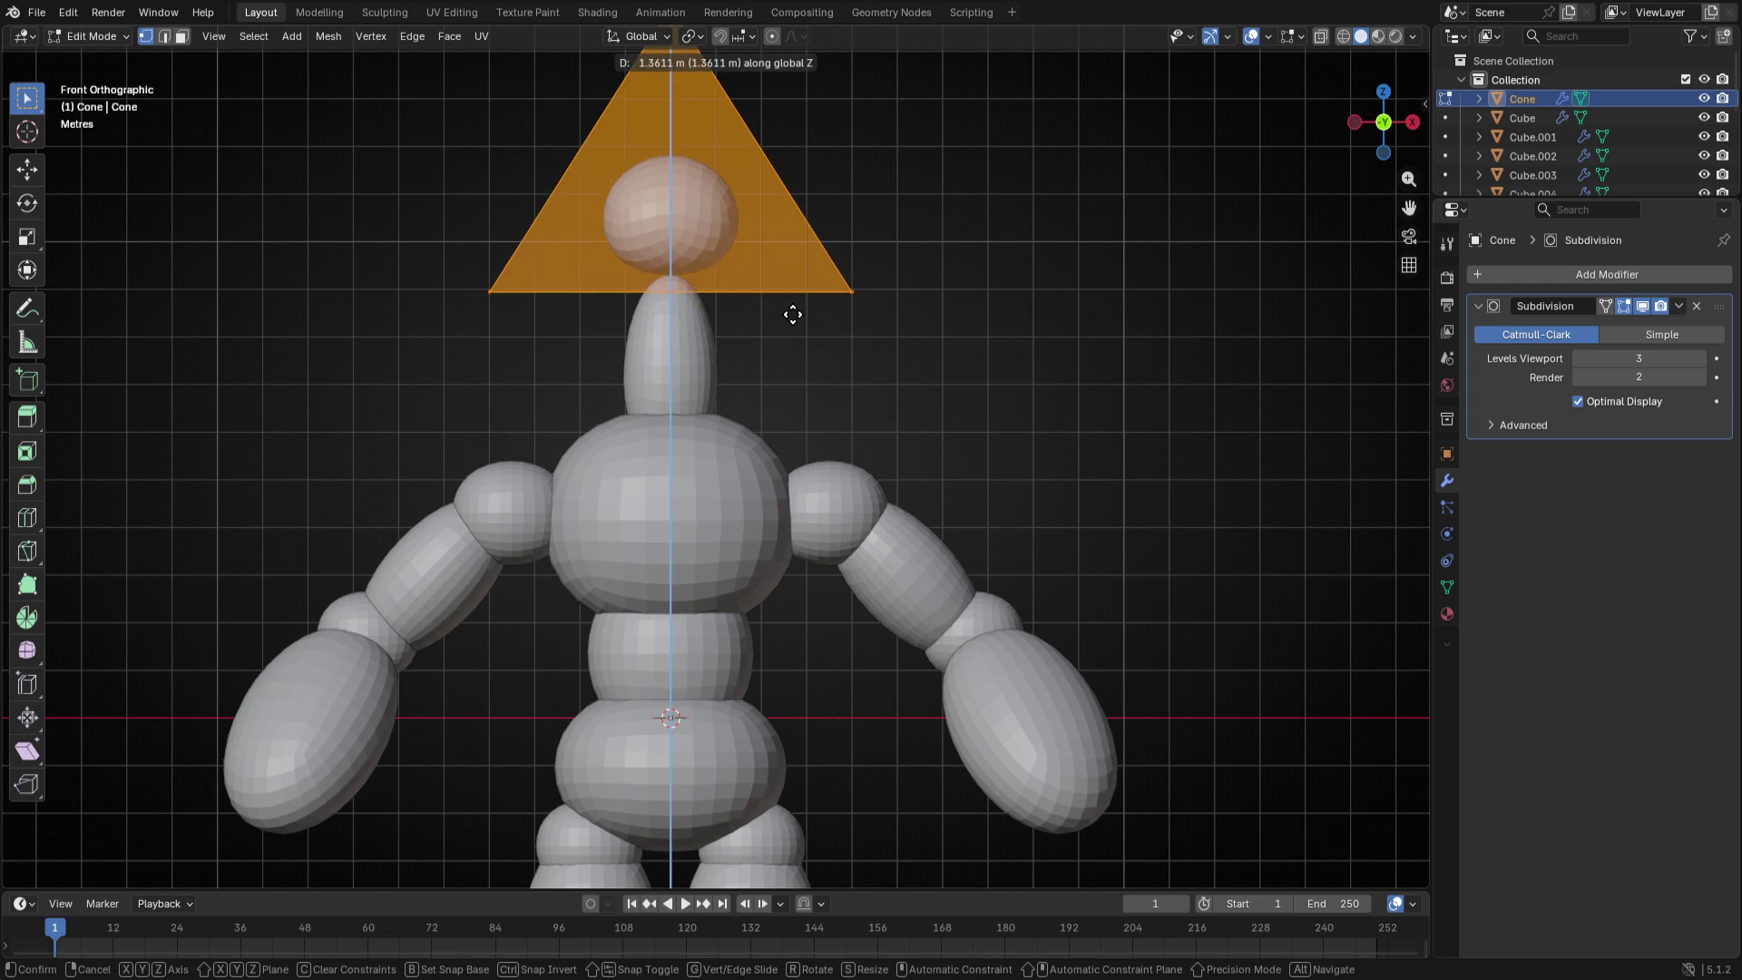
left_click(795, 380)
key("Tab")
key("ctrl+z")
scroll(859, 519, "down", 3)
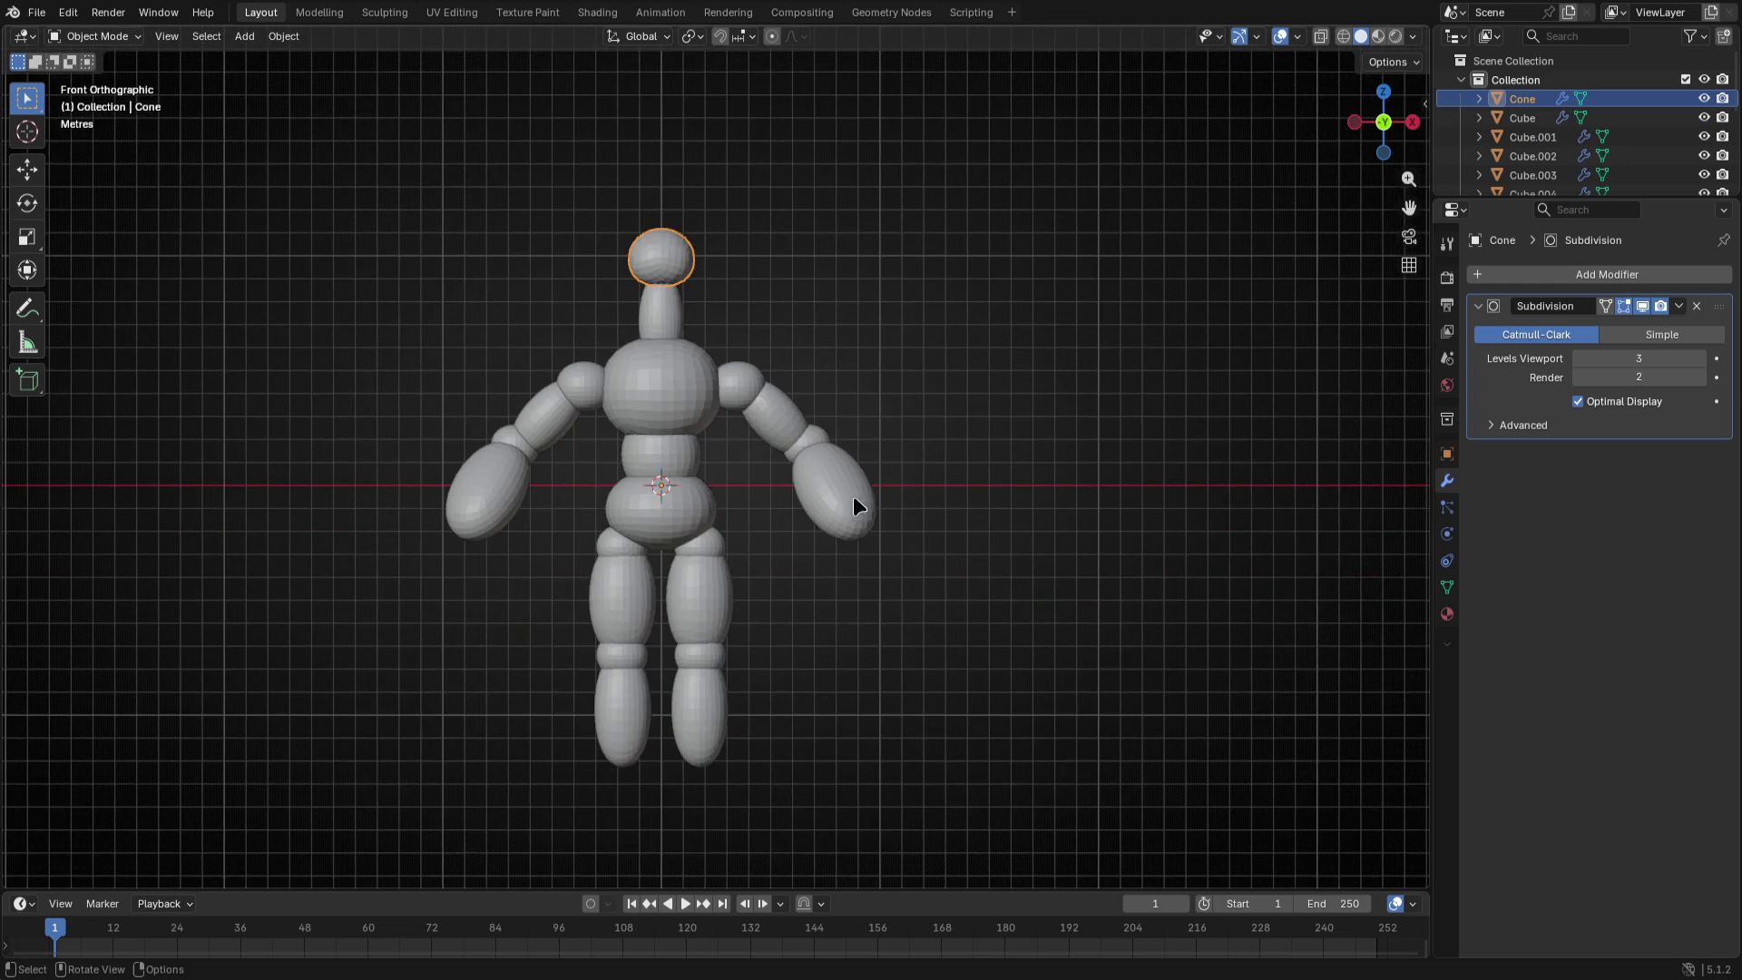
left_click(916, 626)
mouse_move(916, 626)
middle_mouse_down()
mouse_move(731, 706)
mouse_move(804, 698)
middle_mouse_up()
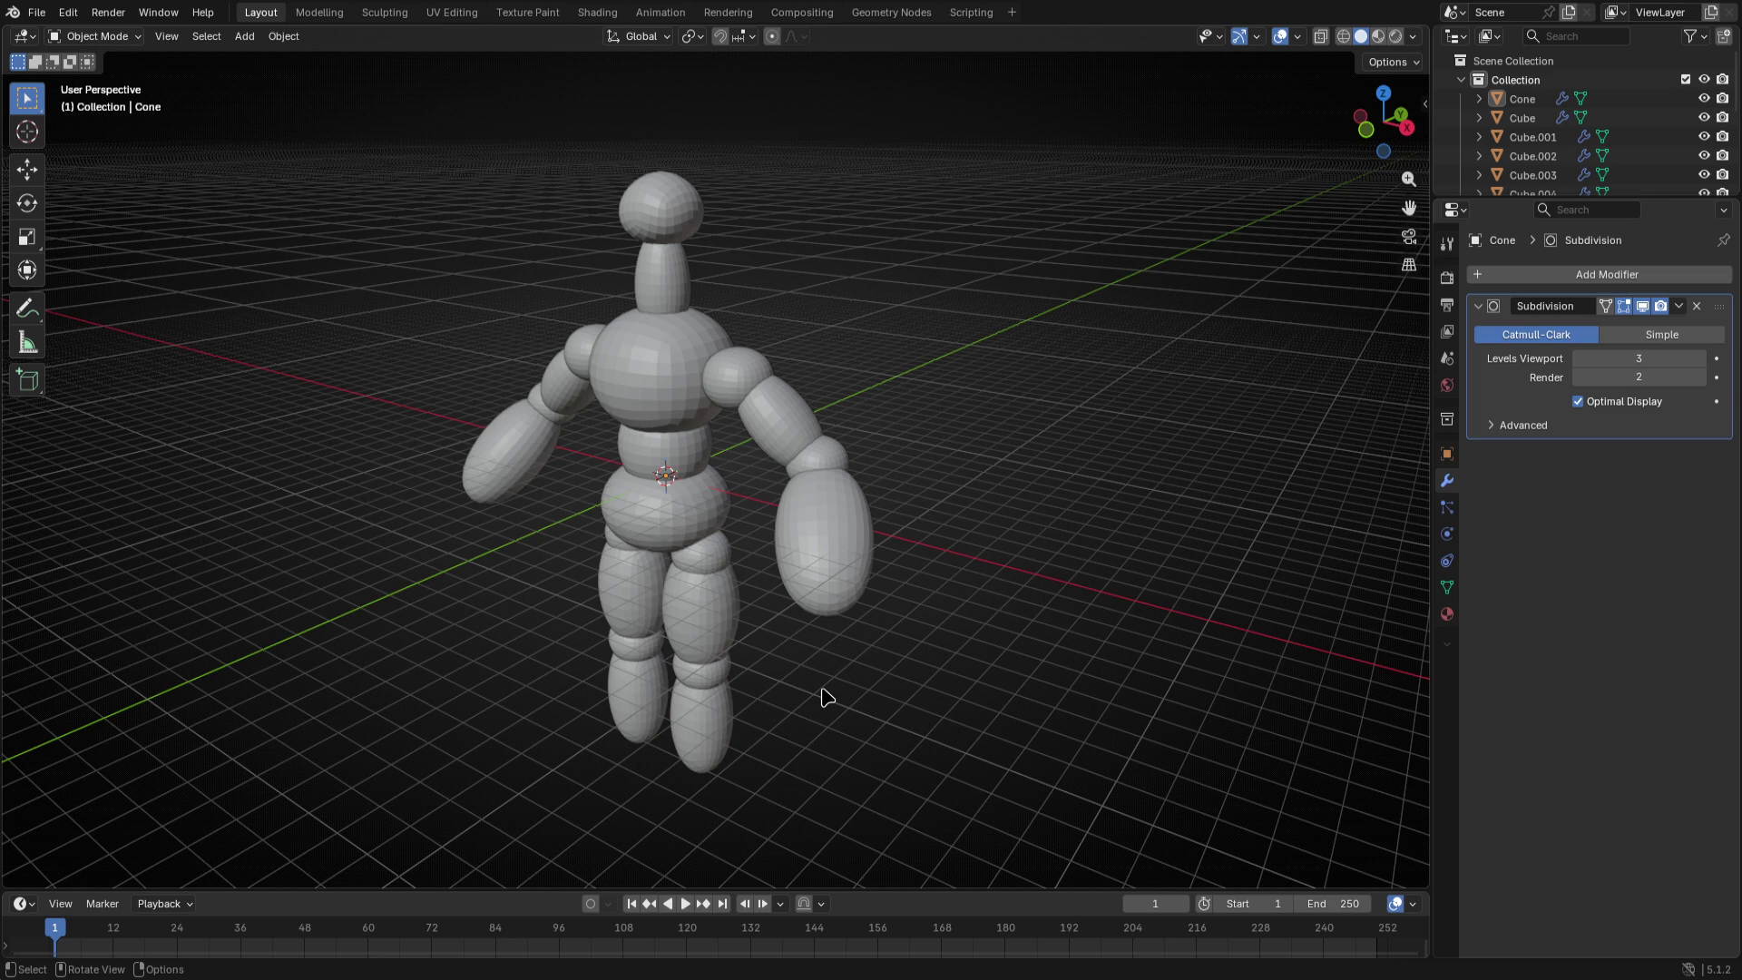
key("KP_3")
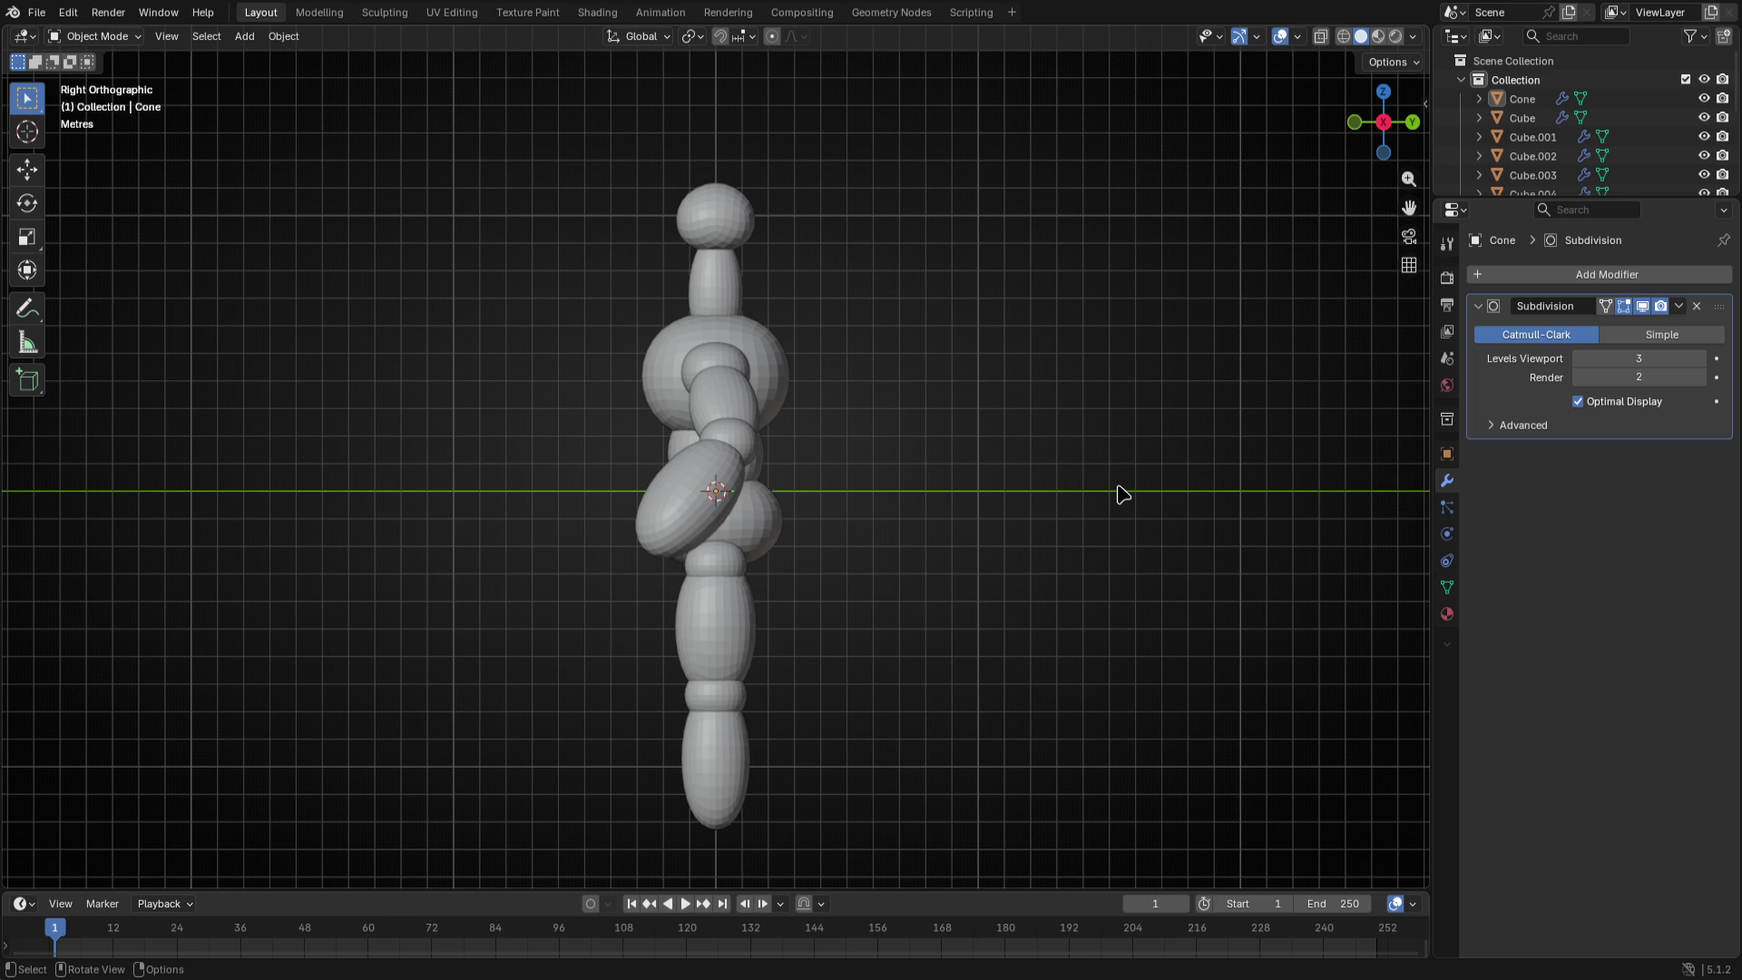
middle_click_drag(817, 521, 952, 515)
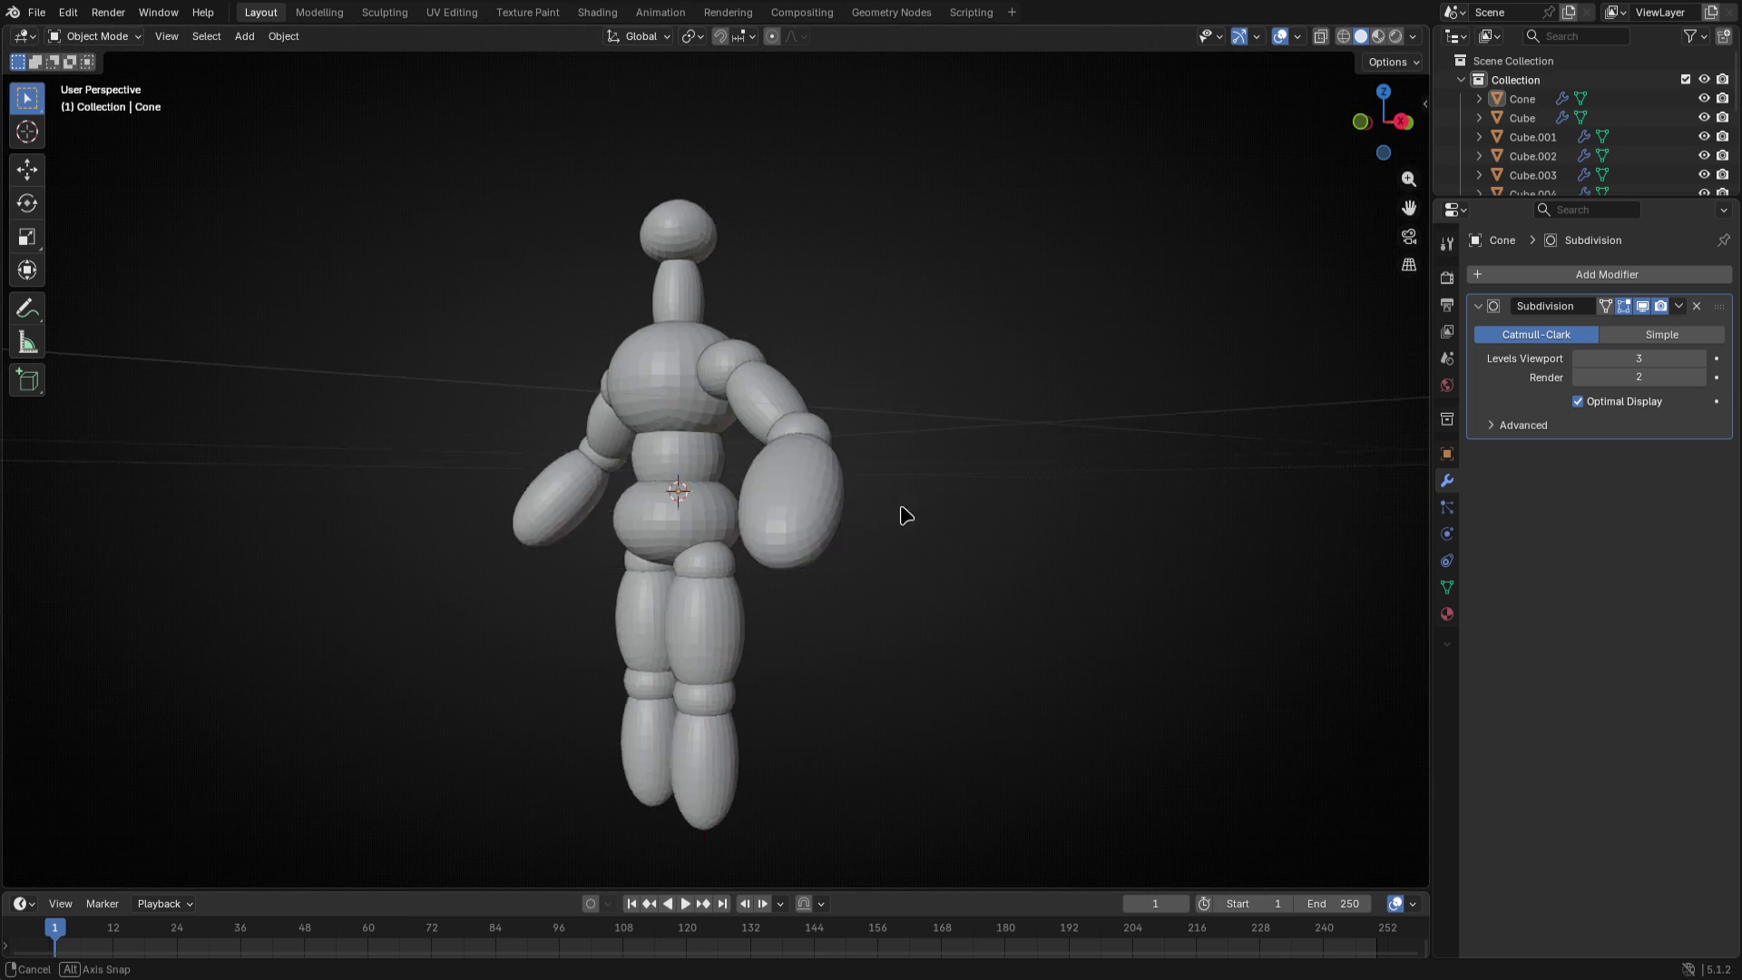
- Select the head sphere and zoom into a close front view of the head and neck
key("KP_1")
key("KP_3")
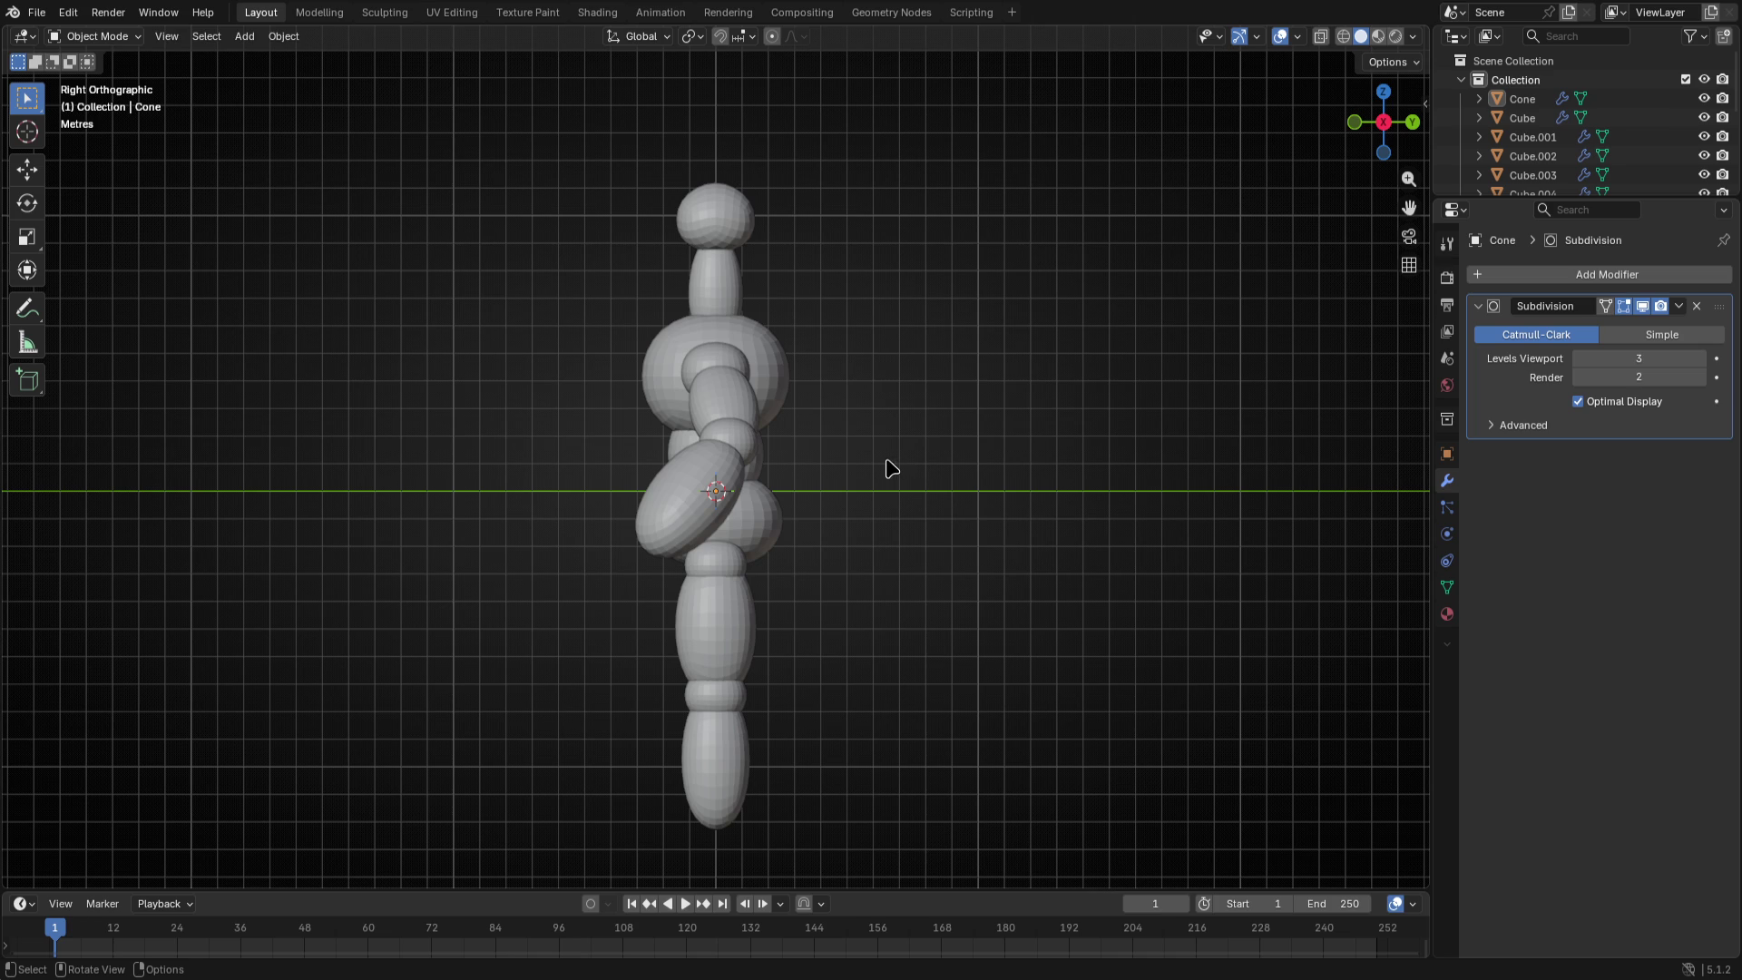
left_click(723, 195)
key("KP_1")
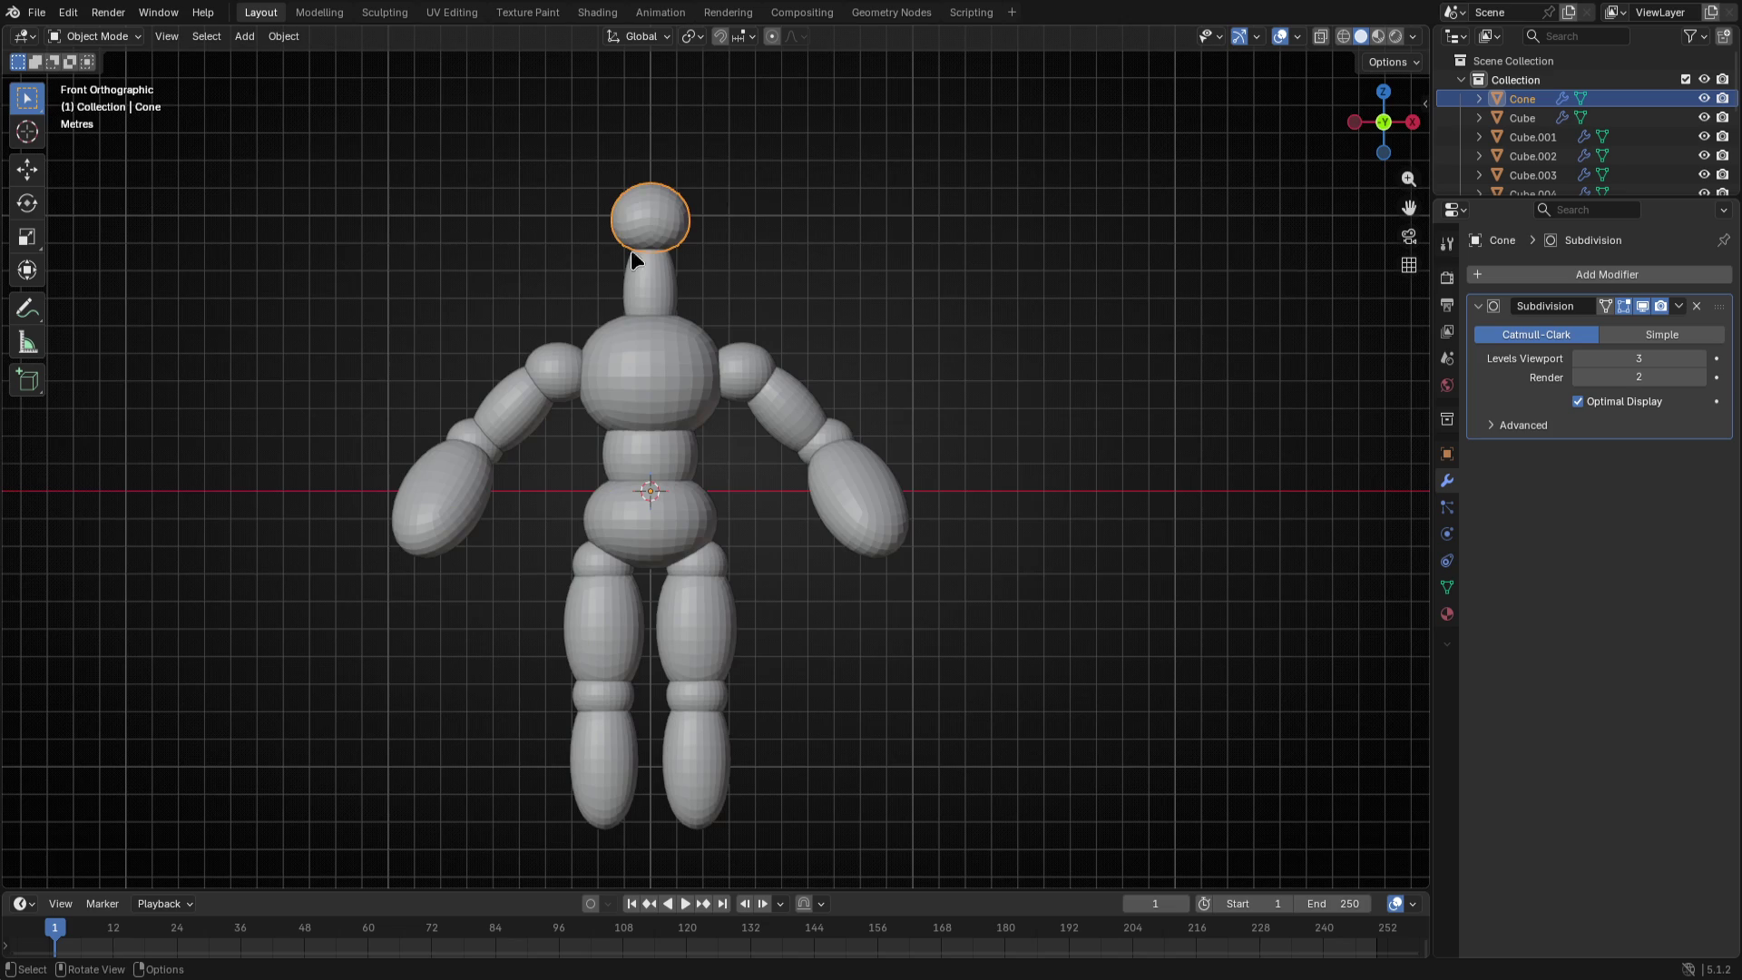
scroll(630, 249, "up", 4)
middle_click_drag(630, 250, 844, 762, "shift")
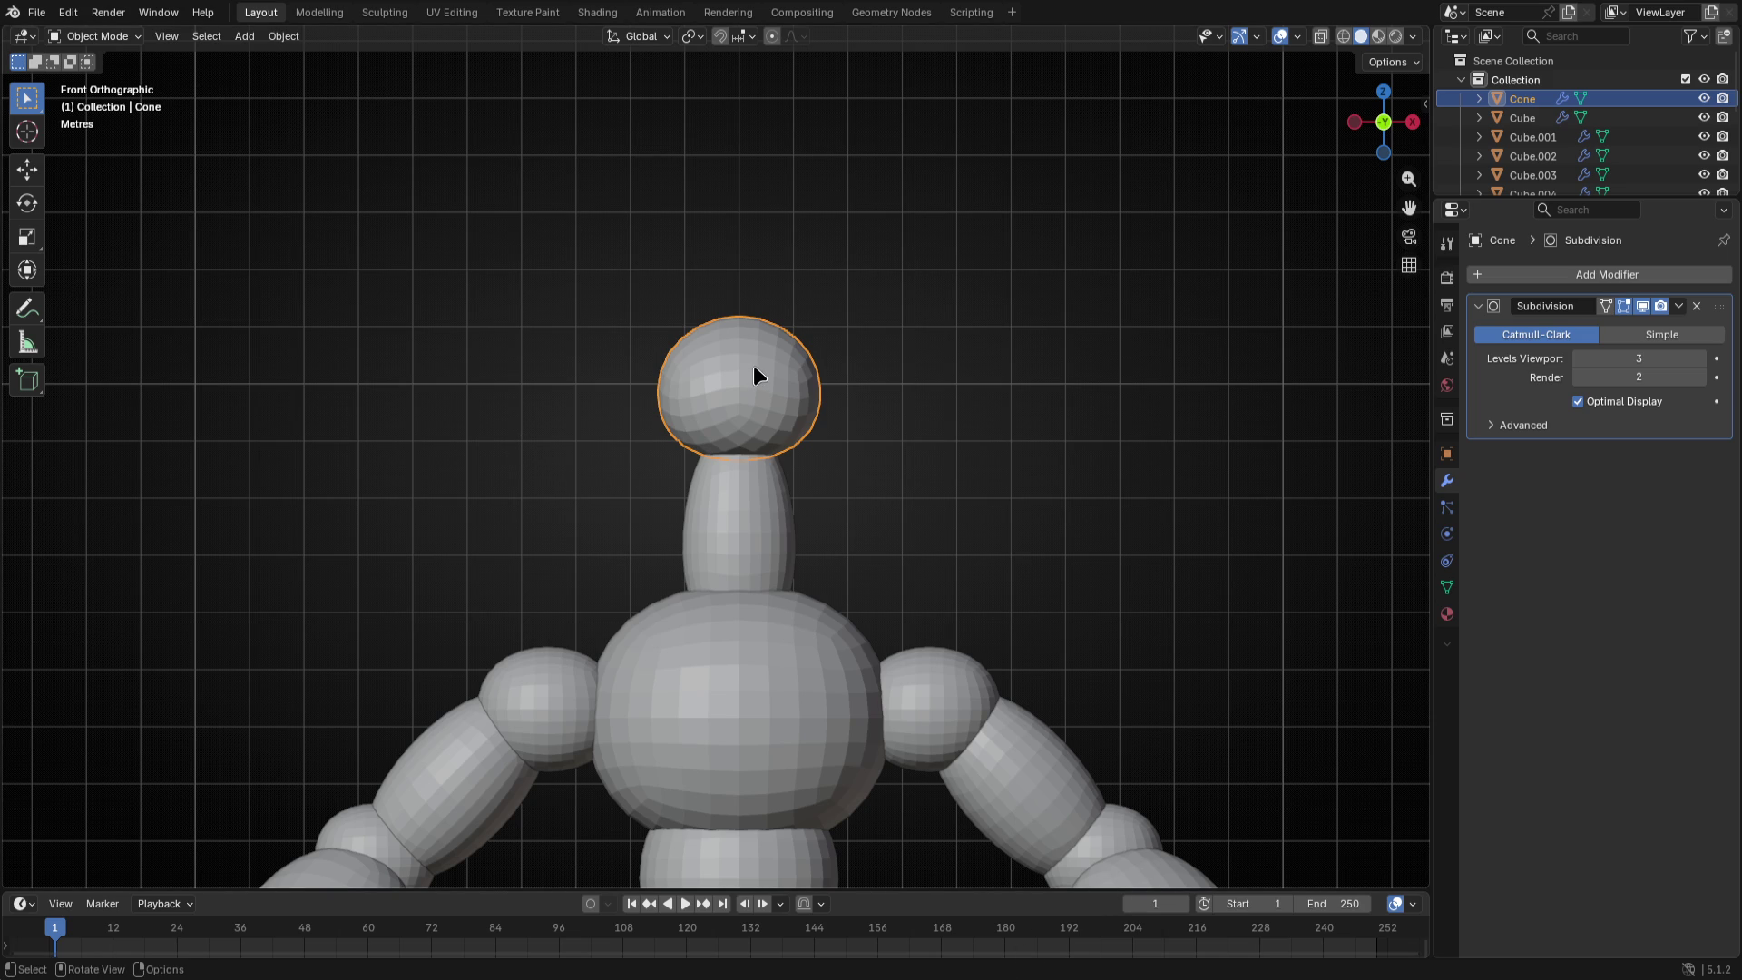
key("ctrl+Tab")
- Switch the head into Sculpt Mode and resize the brush over it
left_click(762, 511)
scroll(709, 289, "up", 3)
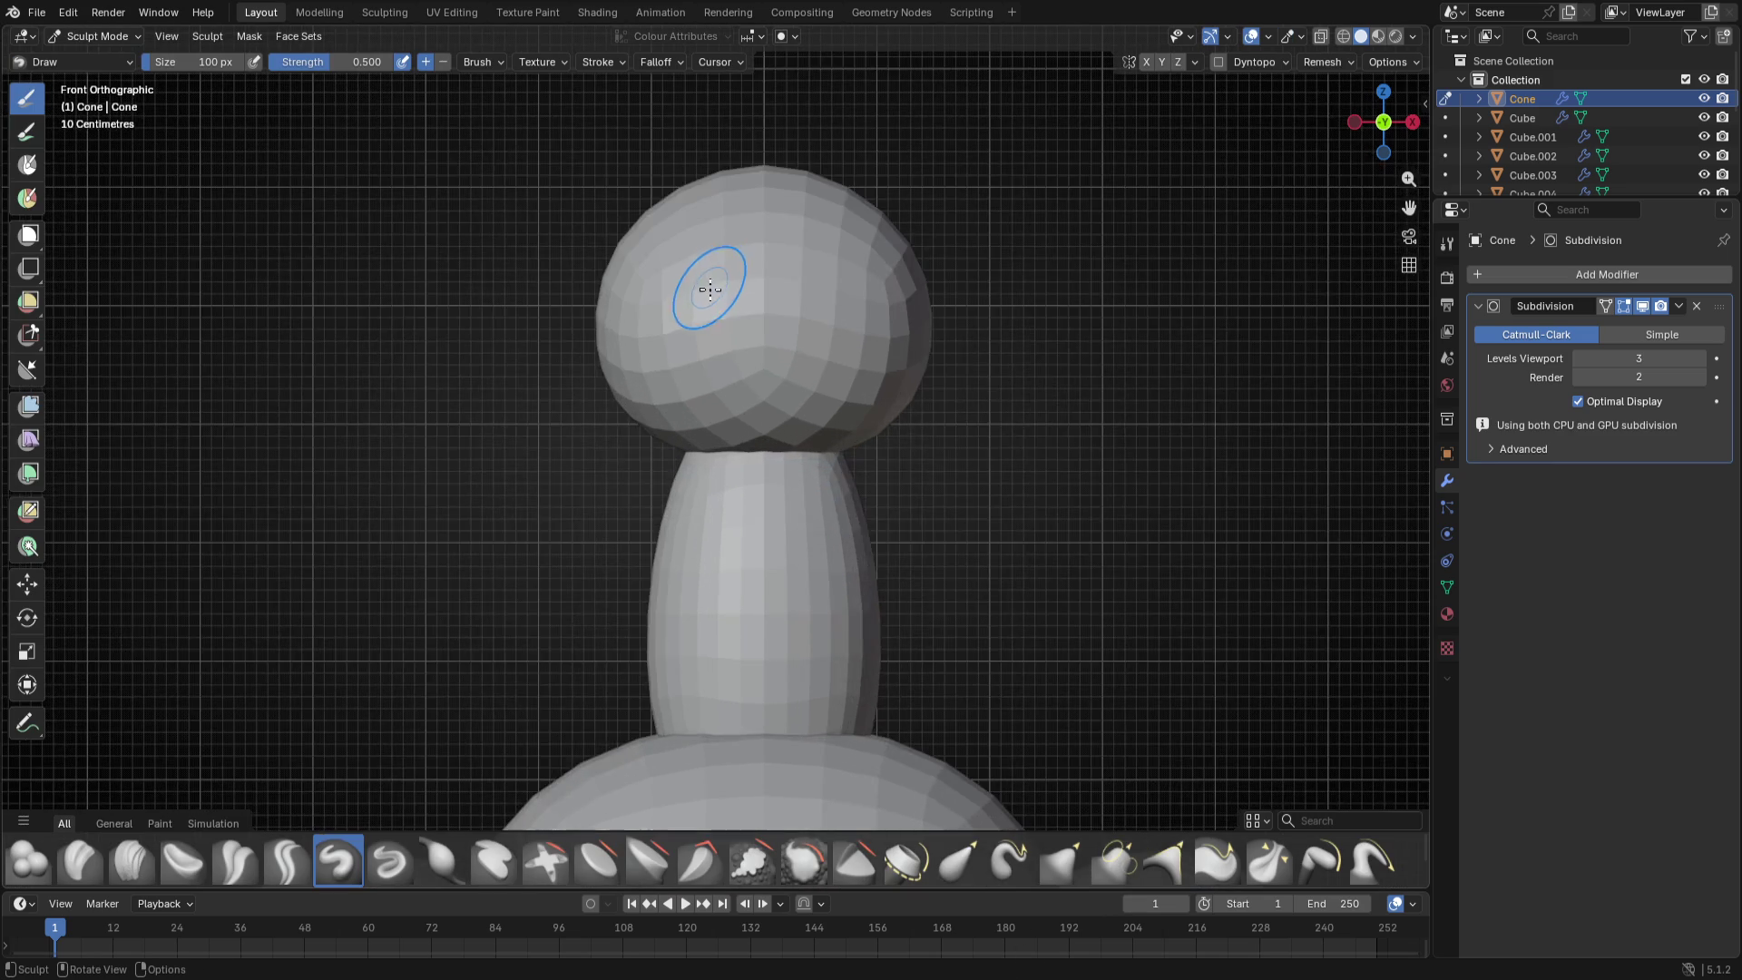
middle_click_drag(708, 290, 687, 462, "shift")
key("f")
left_click(688, 463)
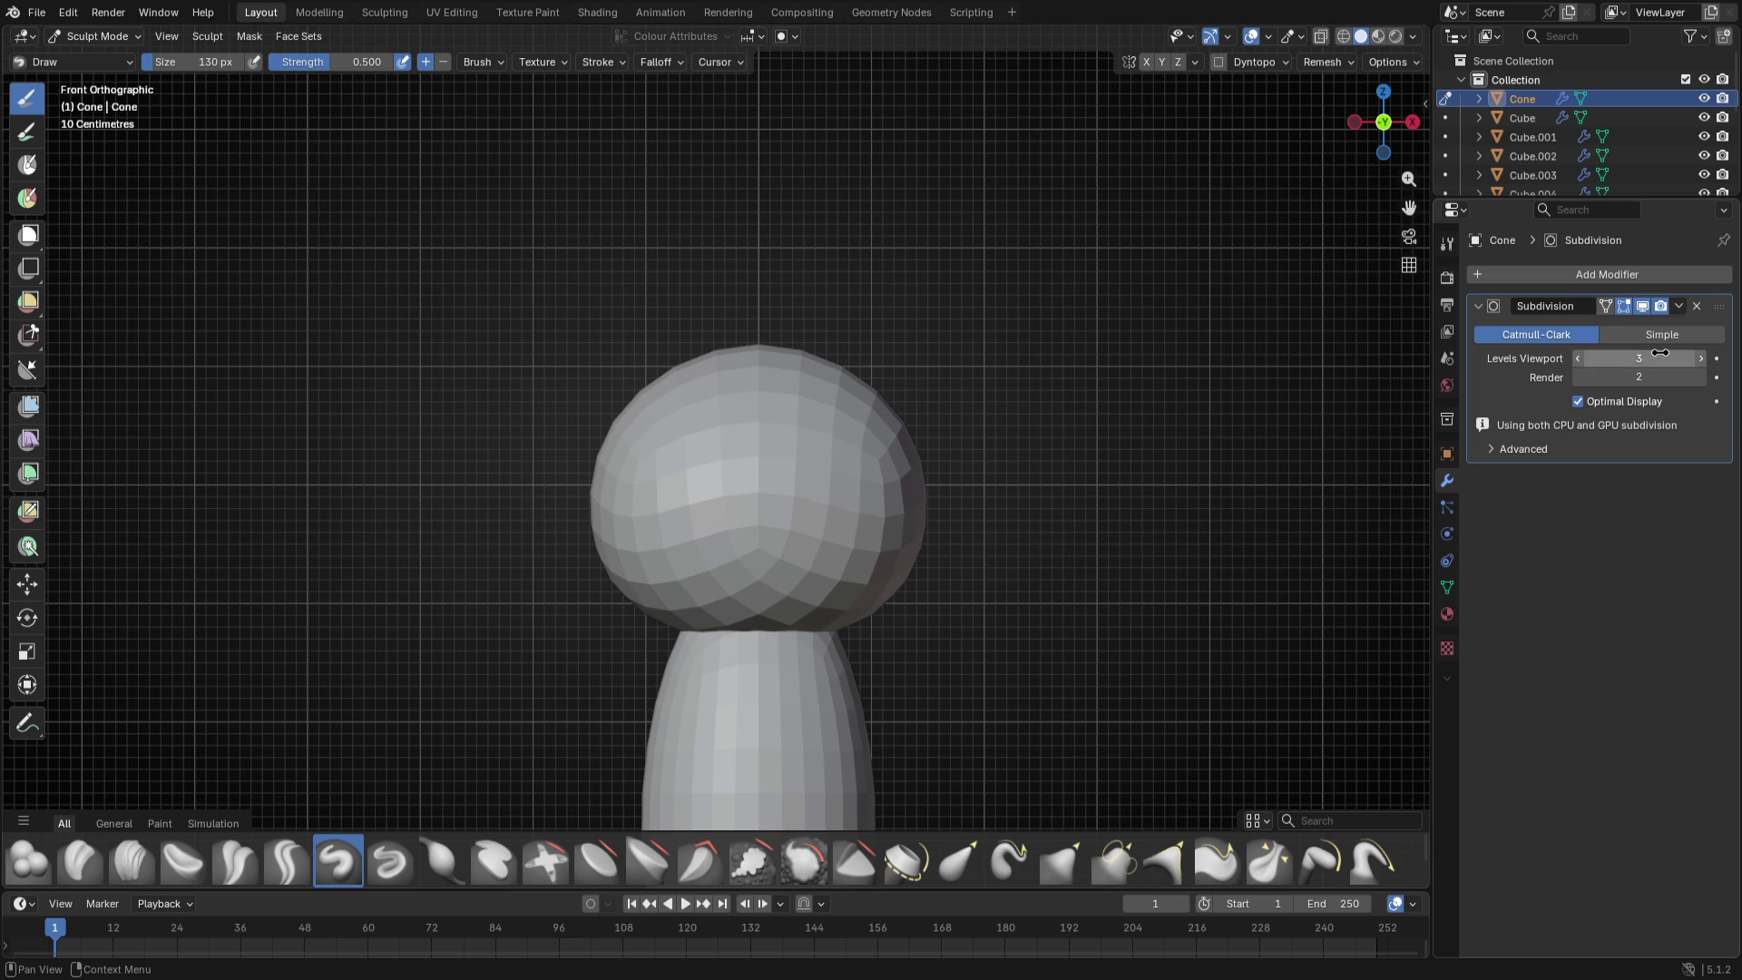
- Apply the head's Subdivision modifier and show the brush Tool settings
left_click(1678, 306)
left_click(1606, 330)
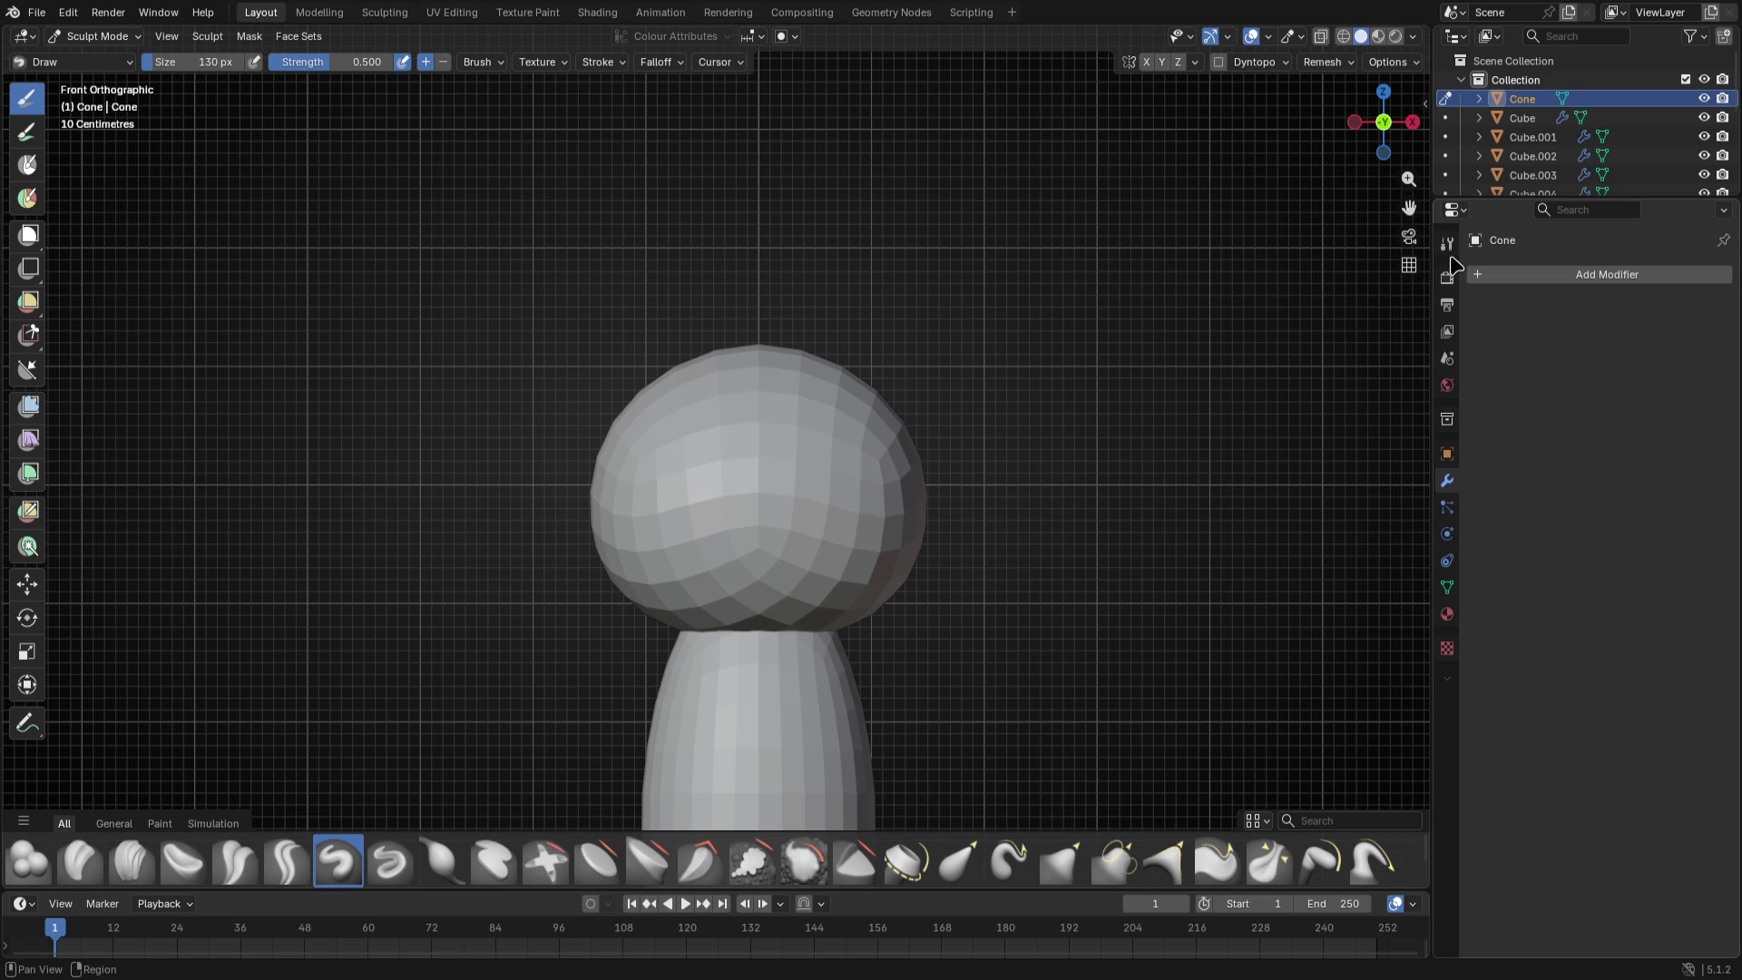
left_click(1447, 245)
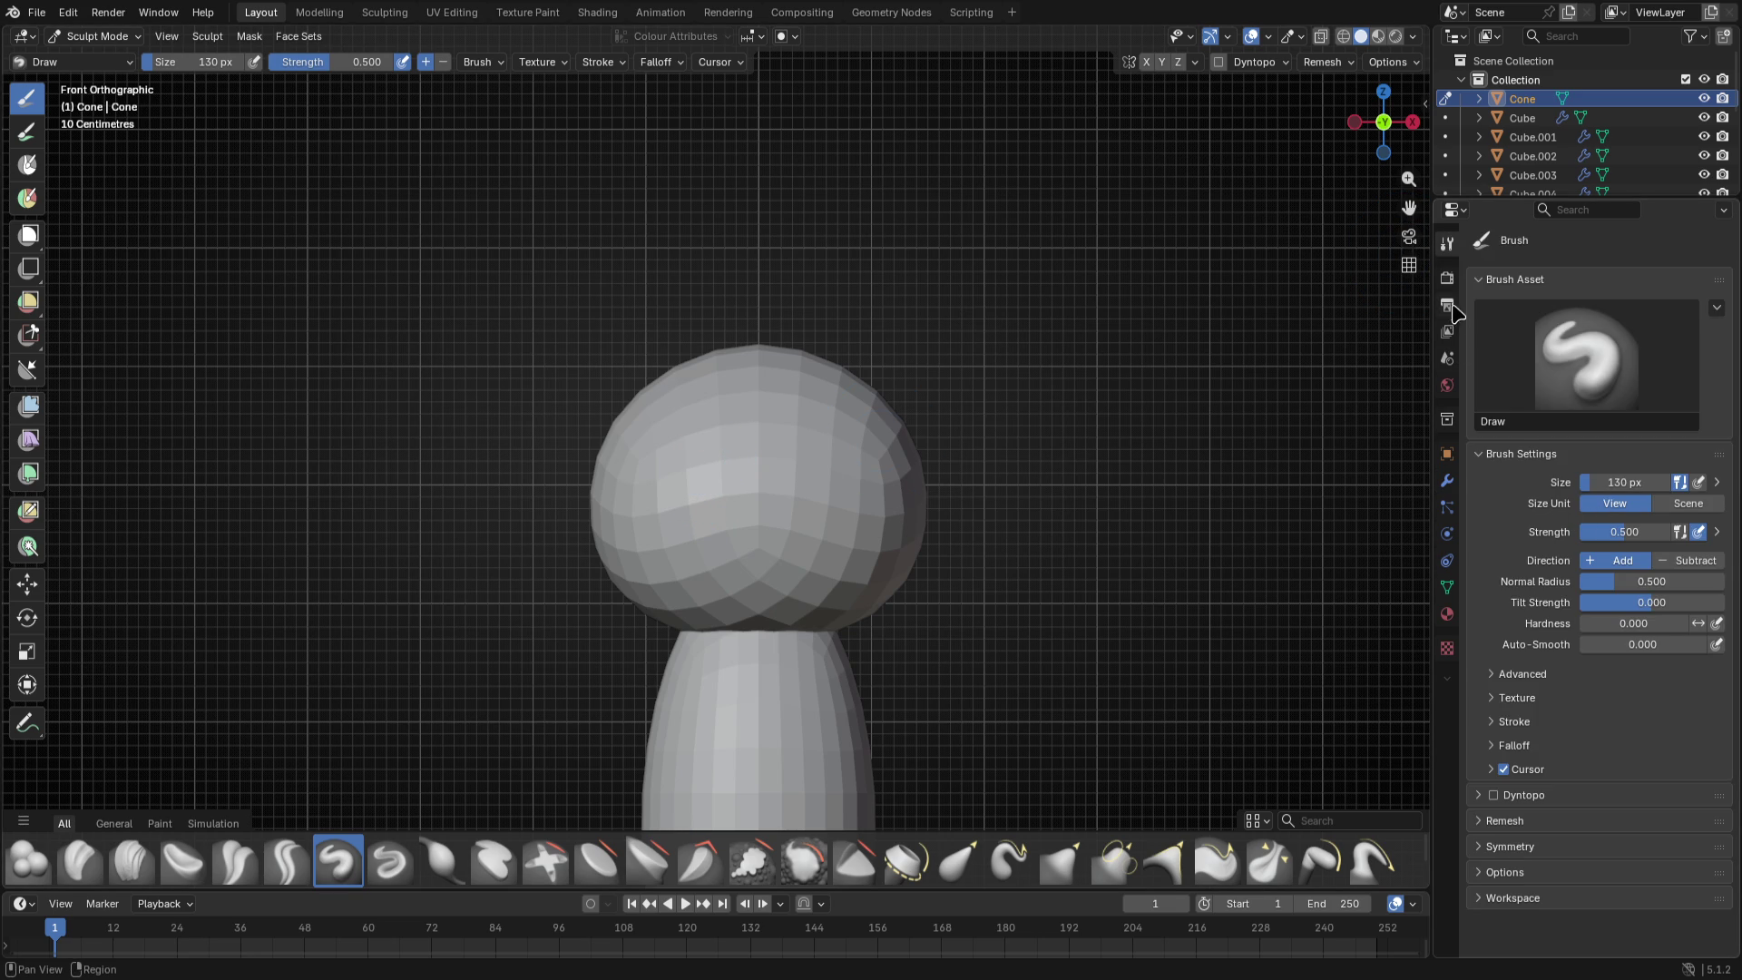
left_click(1447, 277)
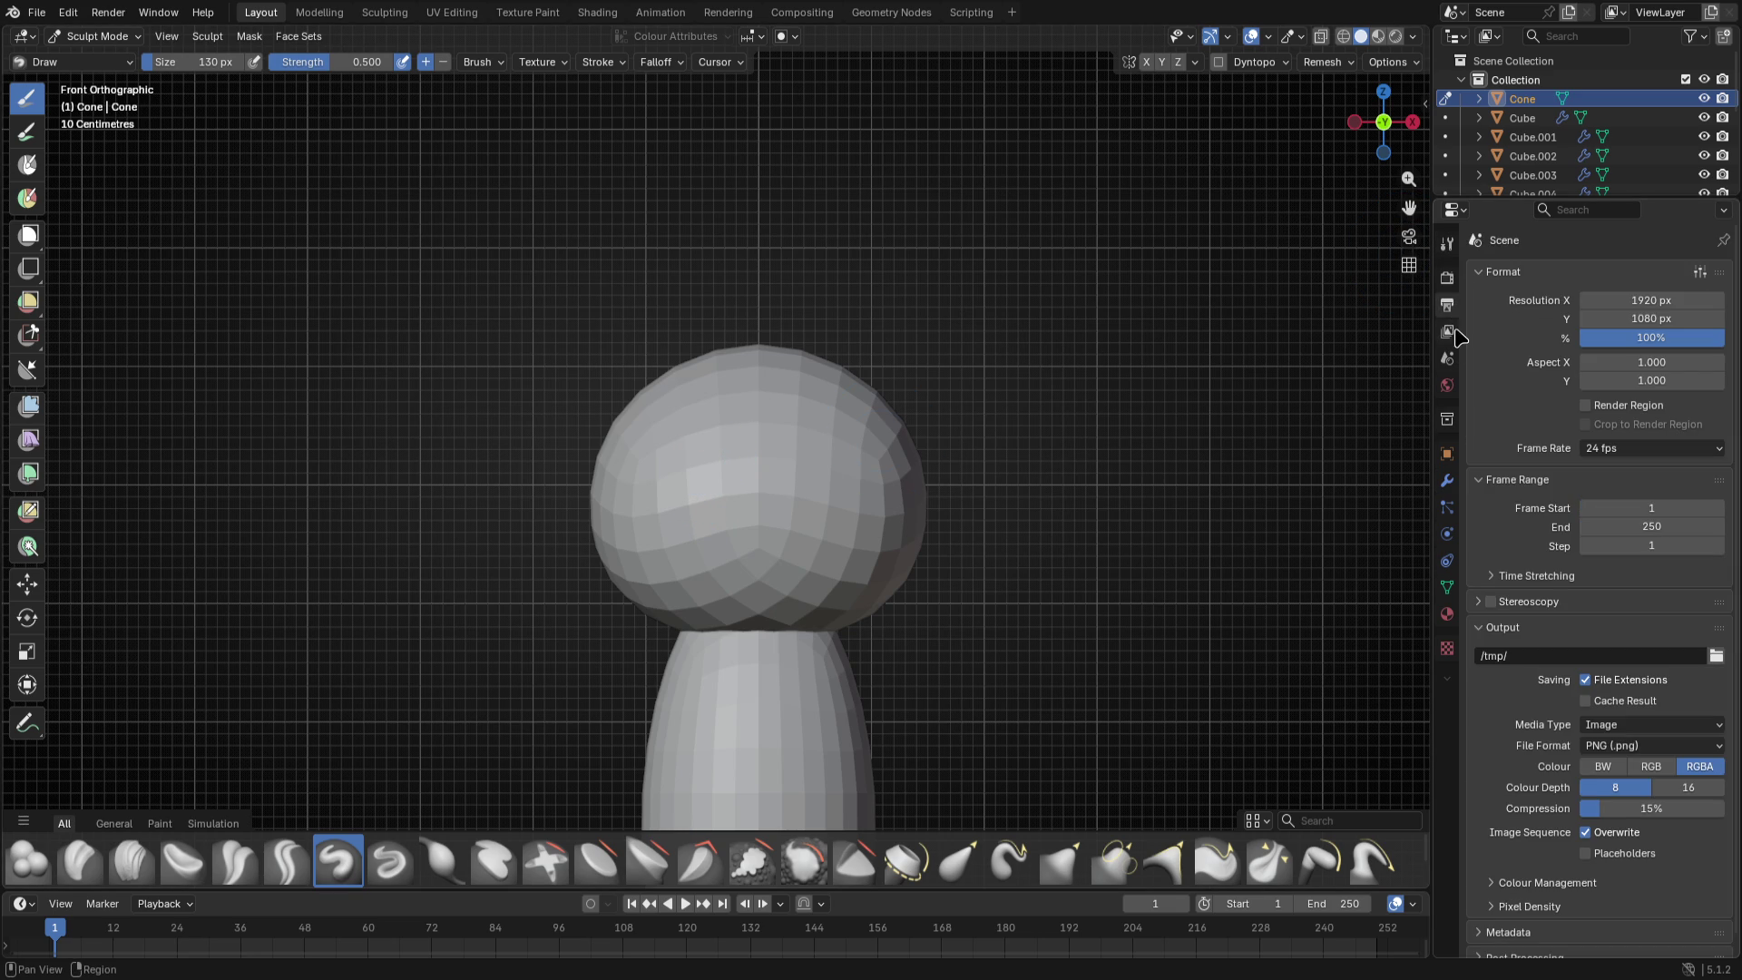
left_click(1447, 245)
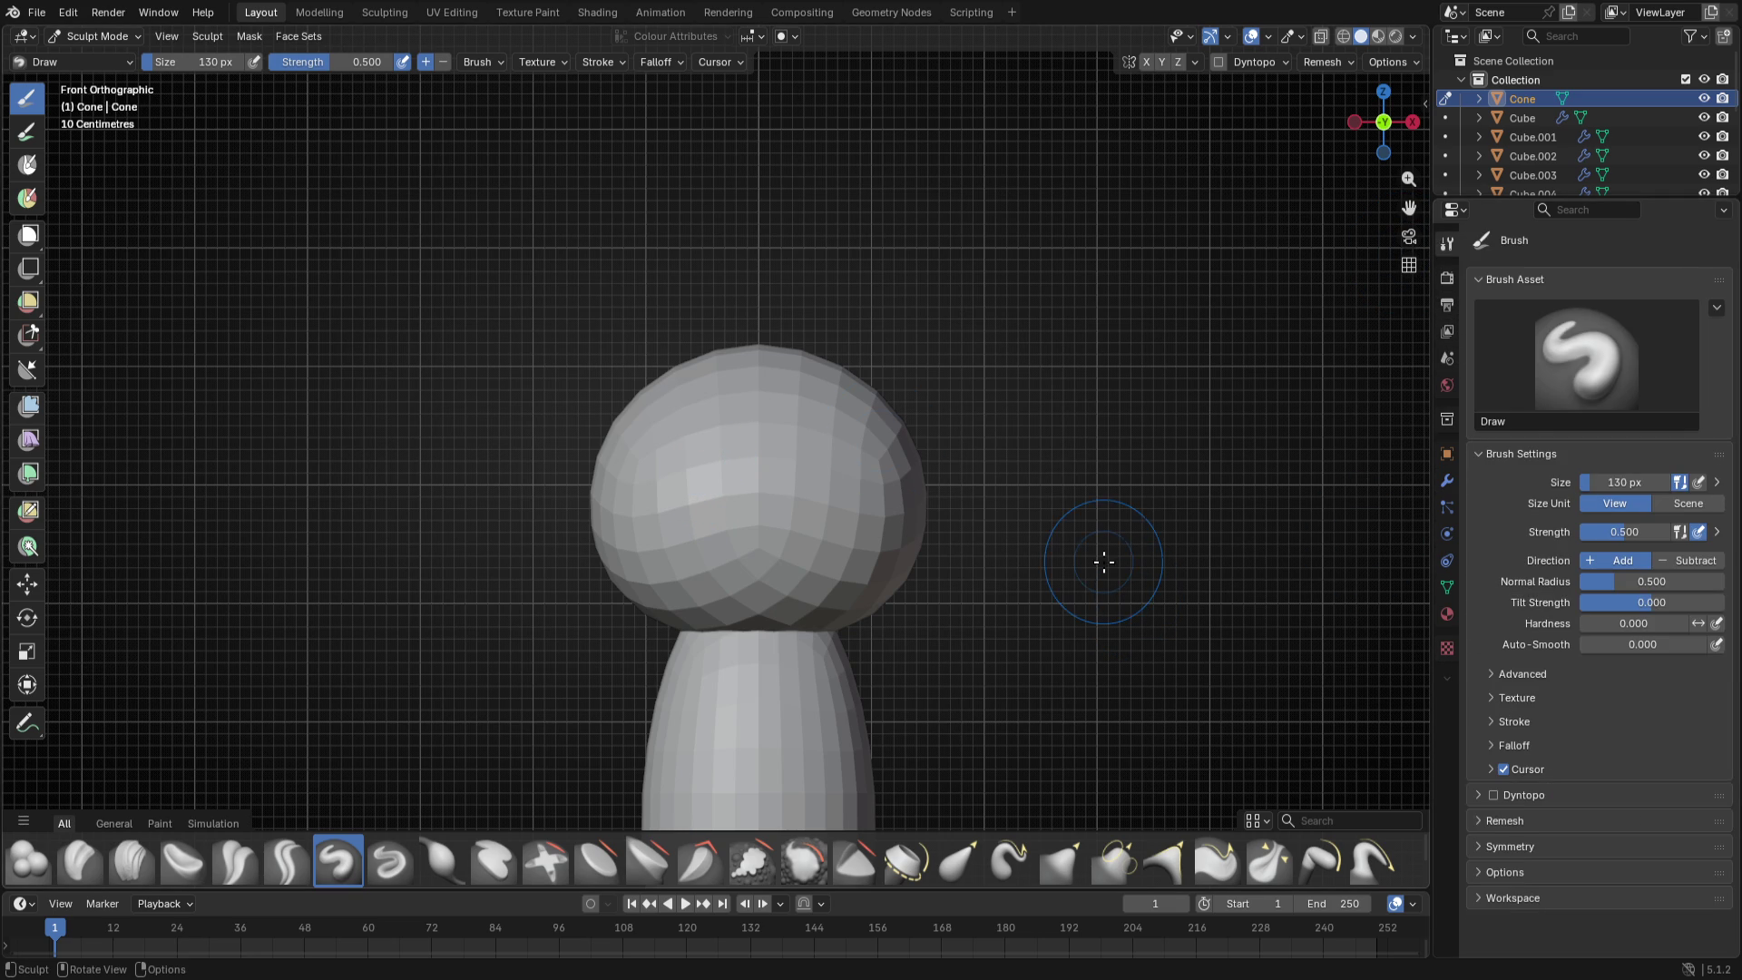
- Enlarge the Snake Hook brush and undo a trial pull on the head's bottom
key("f")
left_click(709, 490)
key("f")
left_click(782, 524)
left_click_drag(778, 637, 777, 571)
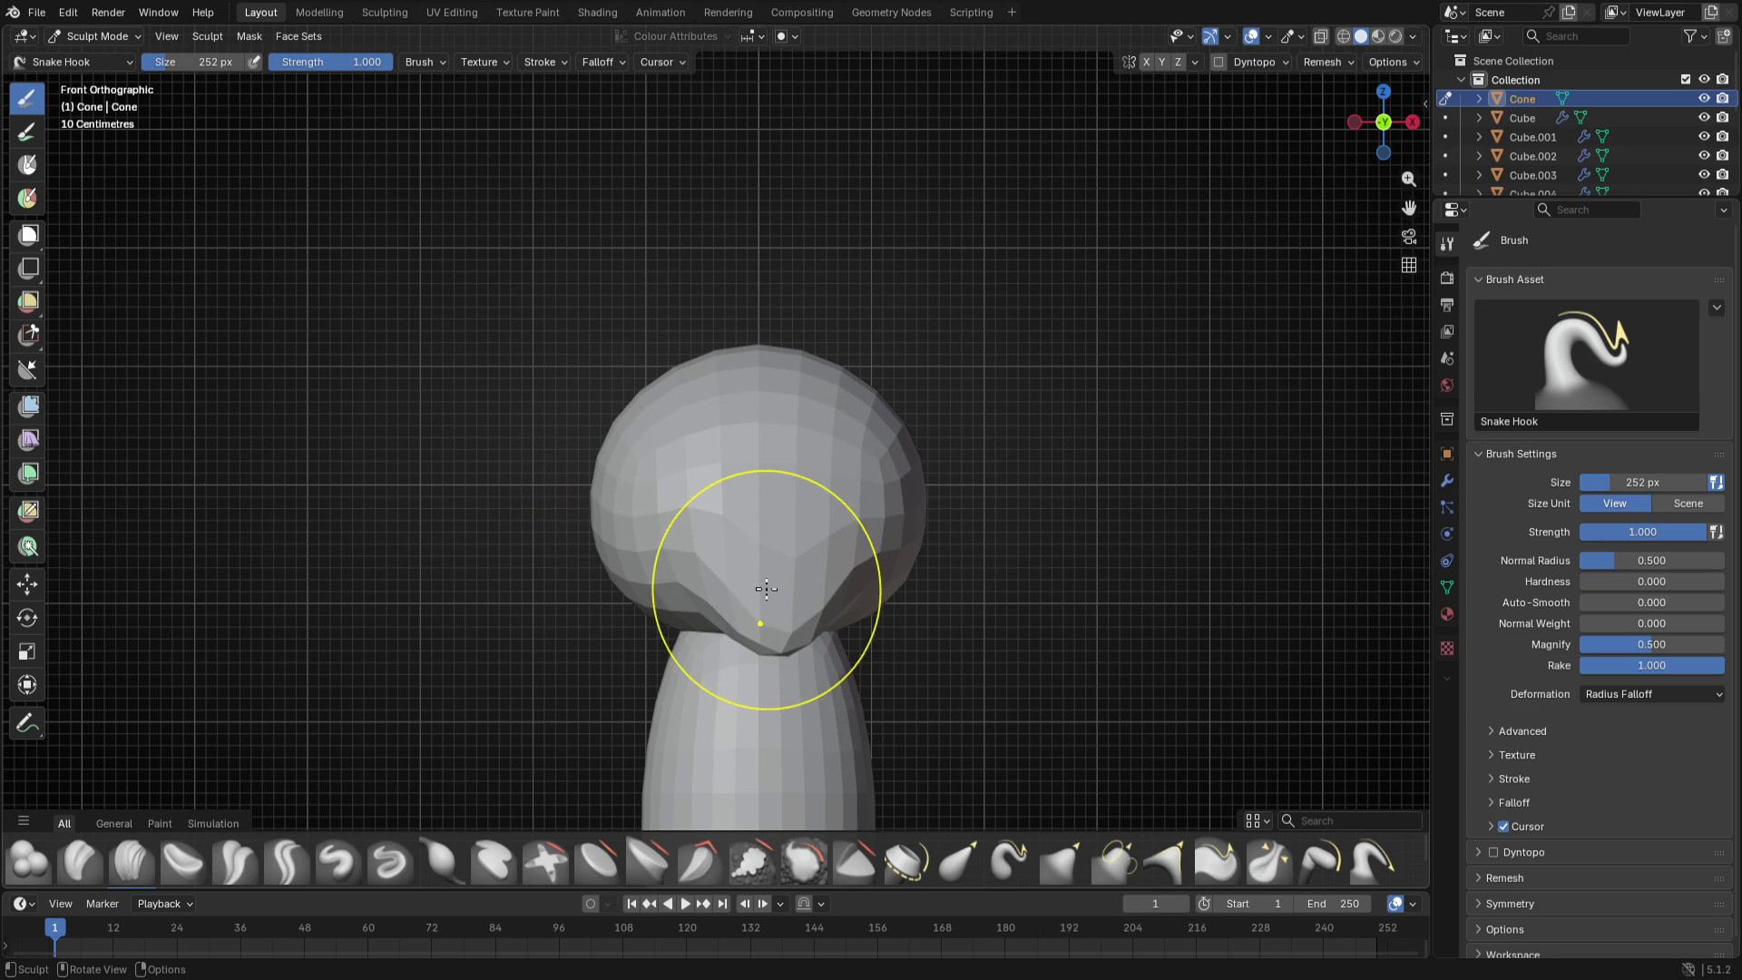
key("ctrl+z")
scroll(1565, 613, "down", 3)
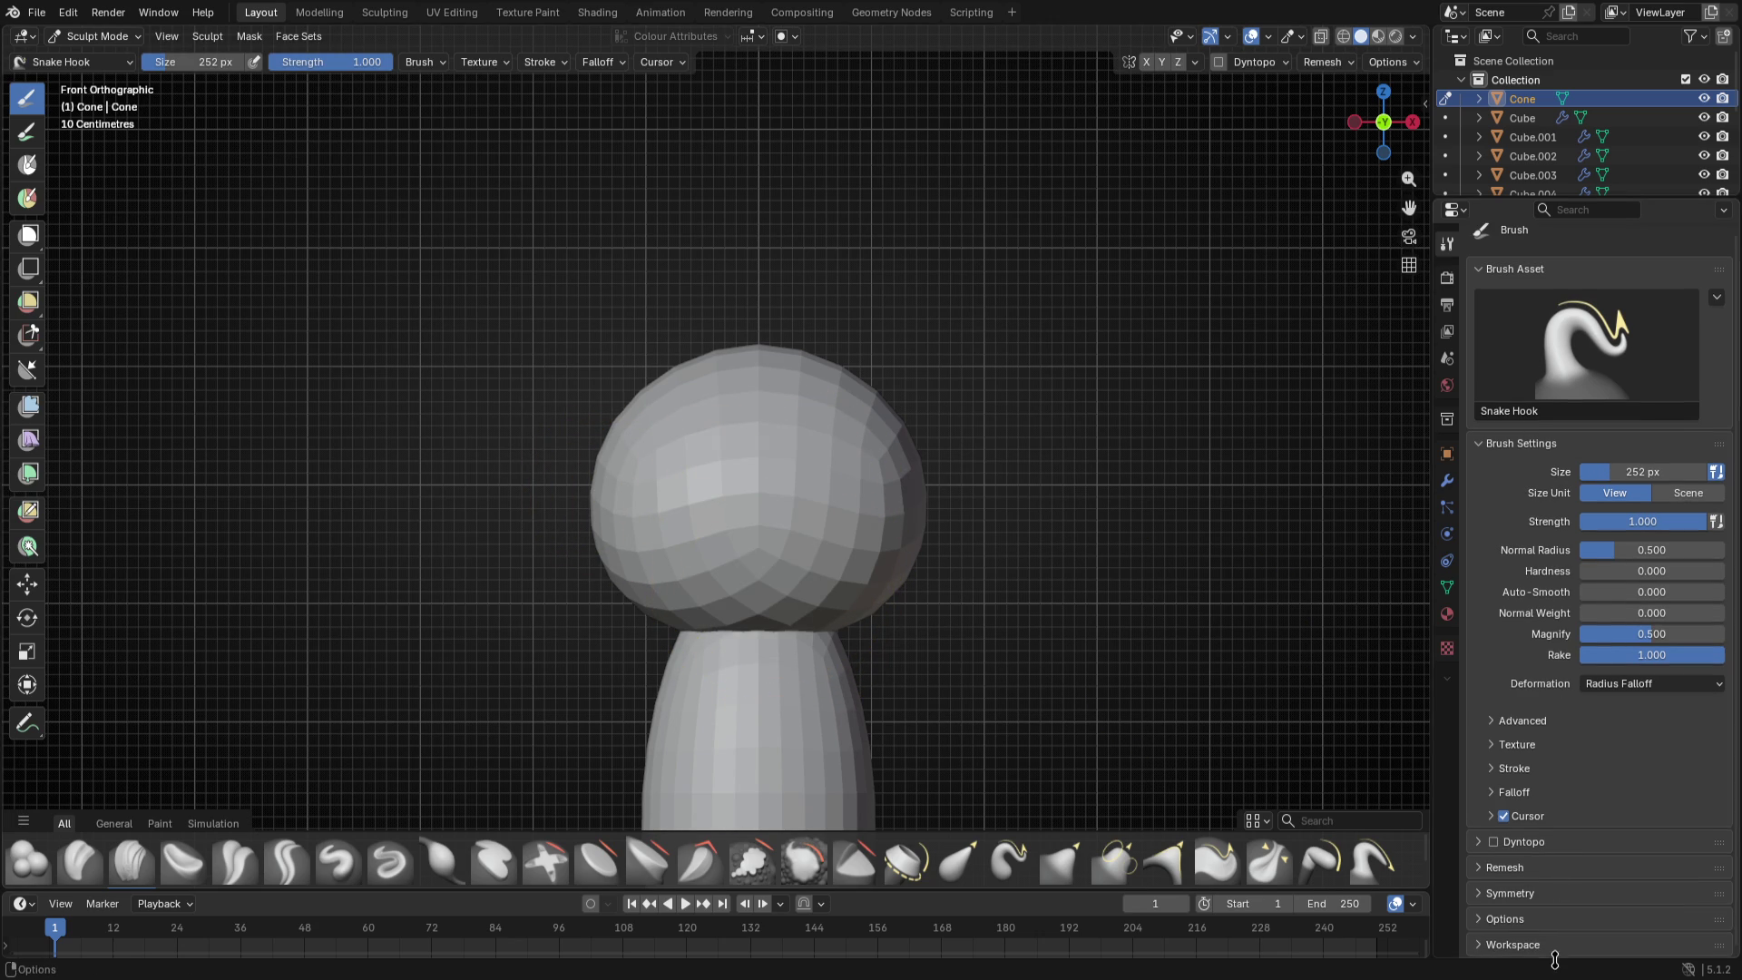
- Enable Mirror X symmetry and pull the head's sides outward symmetrically
left_click(1557, 901)
left_click(1602, 793)
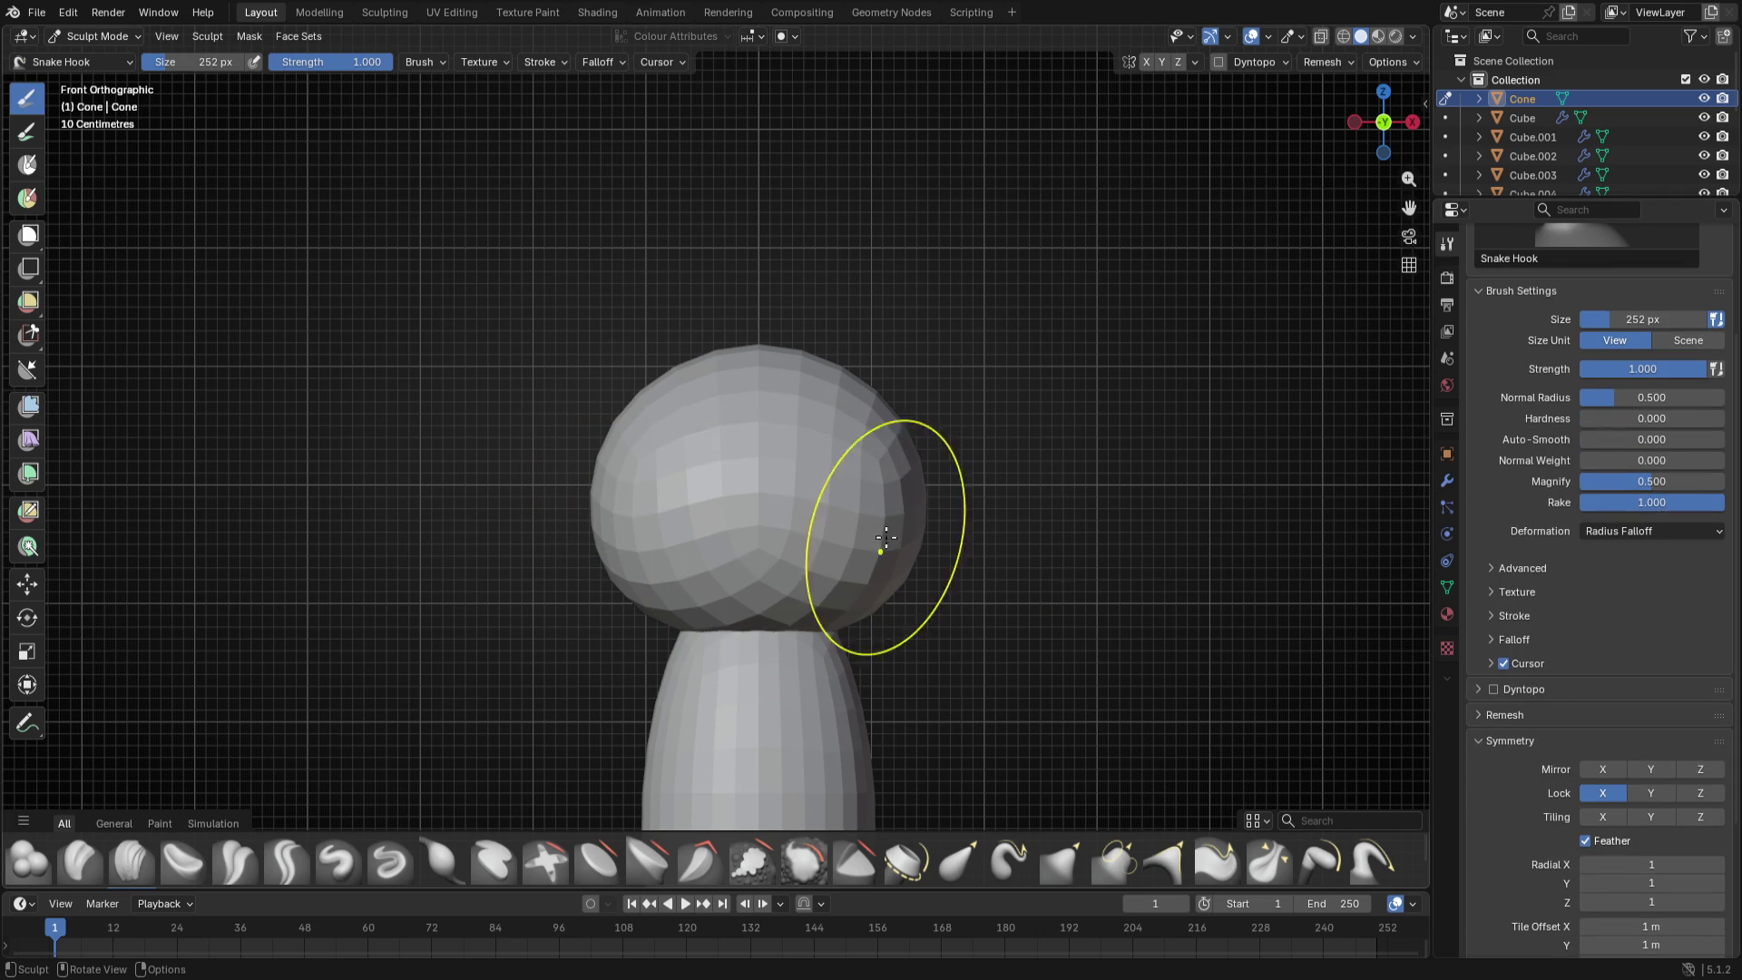
left_click_drag(721, 484, 741, 537)
key("ctrl+z")
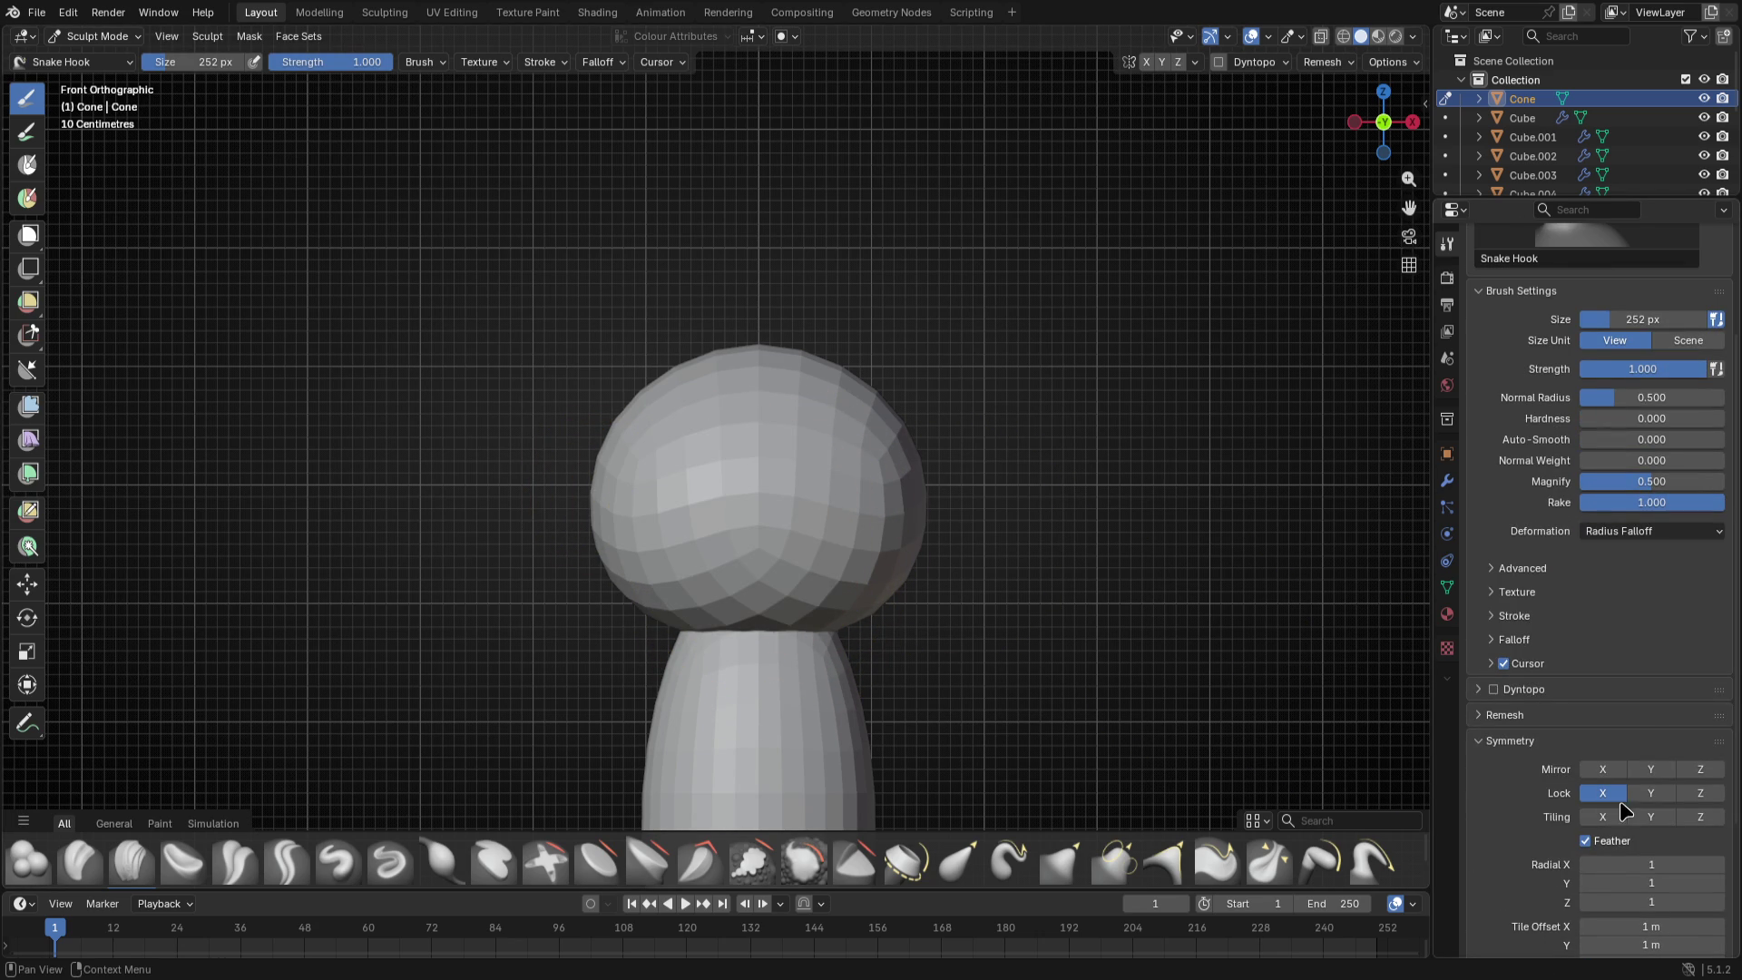
scroll(1604, 760, "up", 3)
left_click(1604, 921)
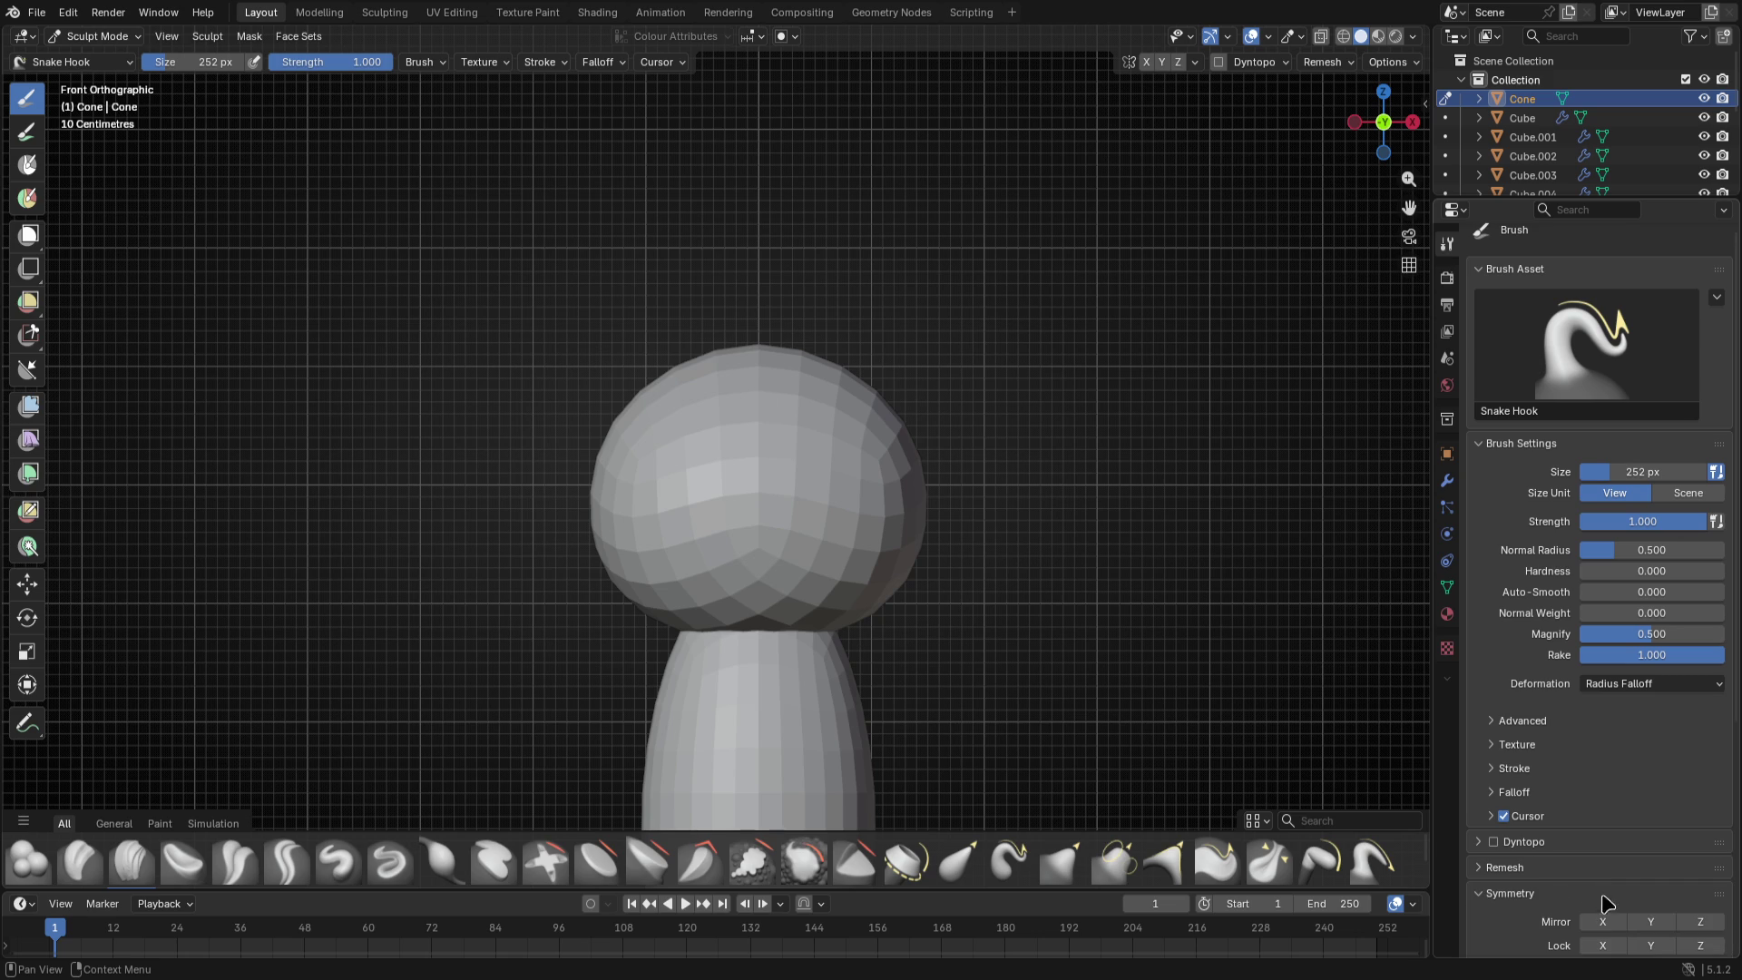
left_click_drag(708, 449, 650, 517)
- From the right view, drag the head's lower front edge out into an overhanging cap
middle_click_drag(680, 531, 777, 572)
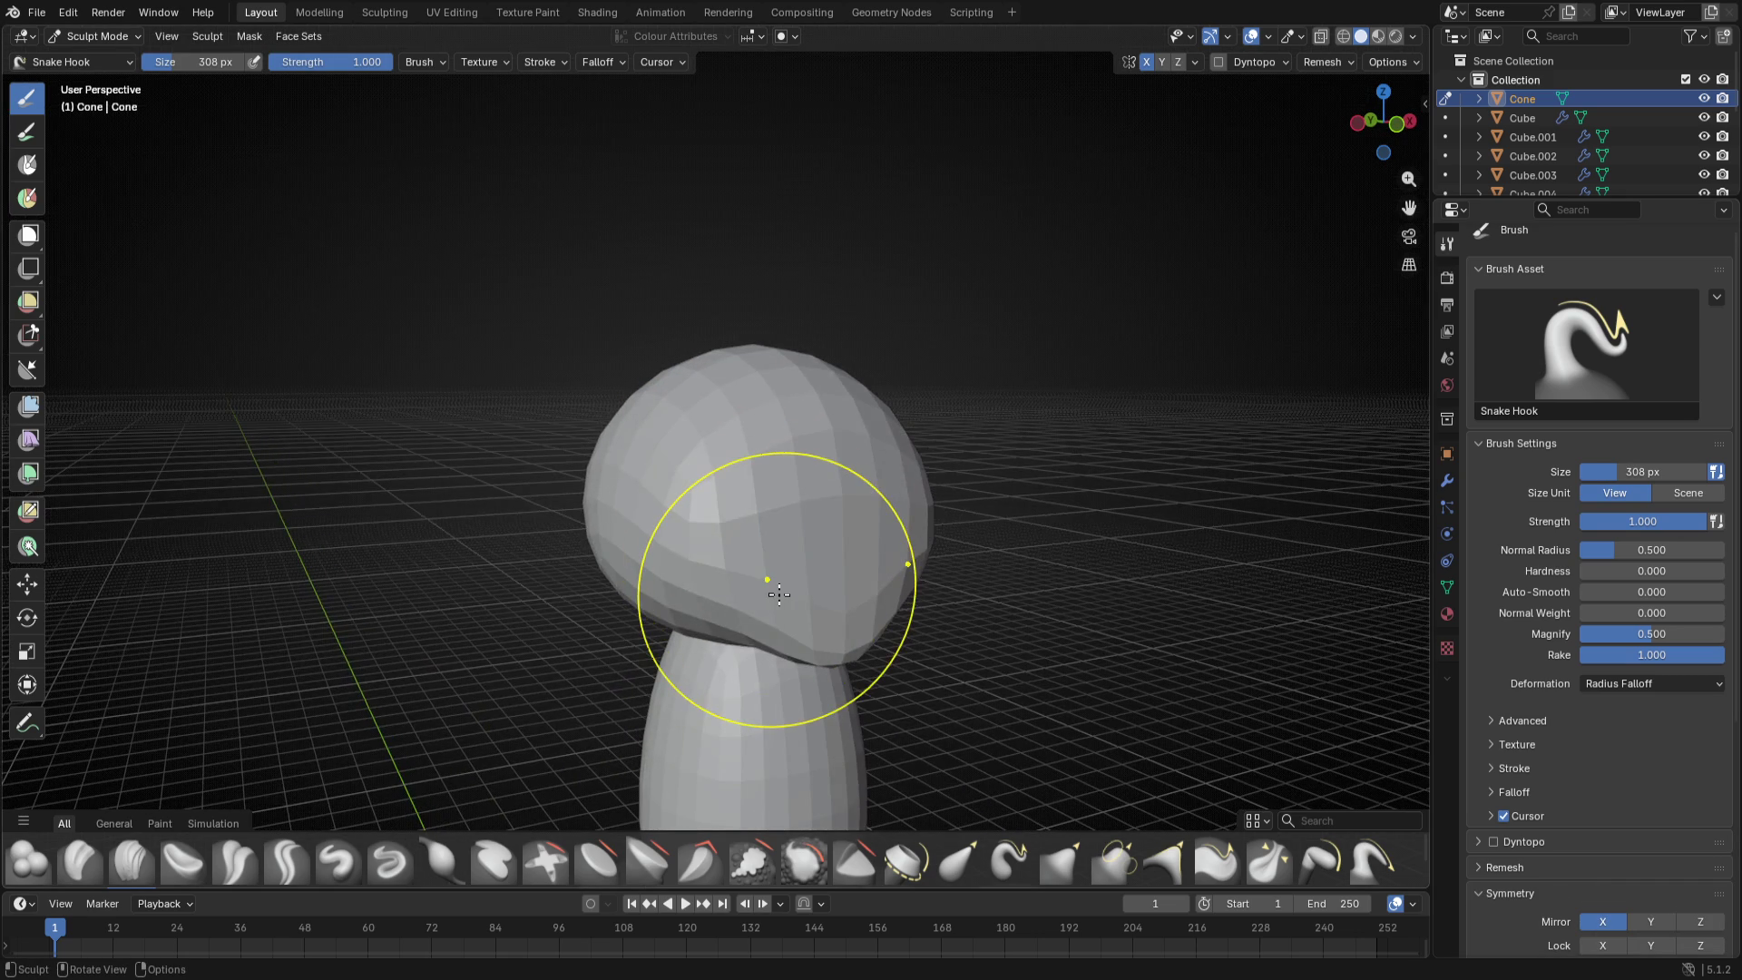
key("KP_3")
key("f")
left_click(558, 525)
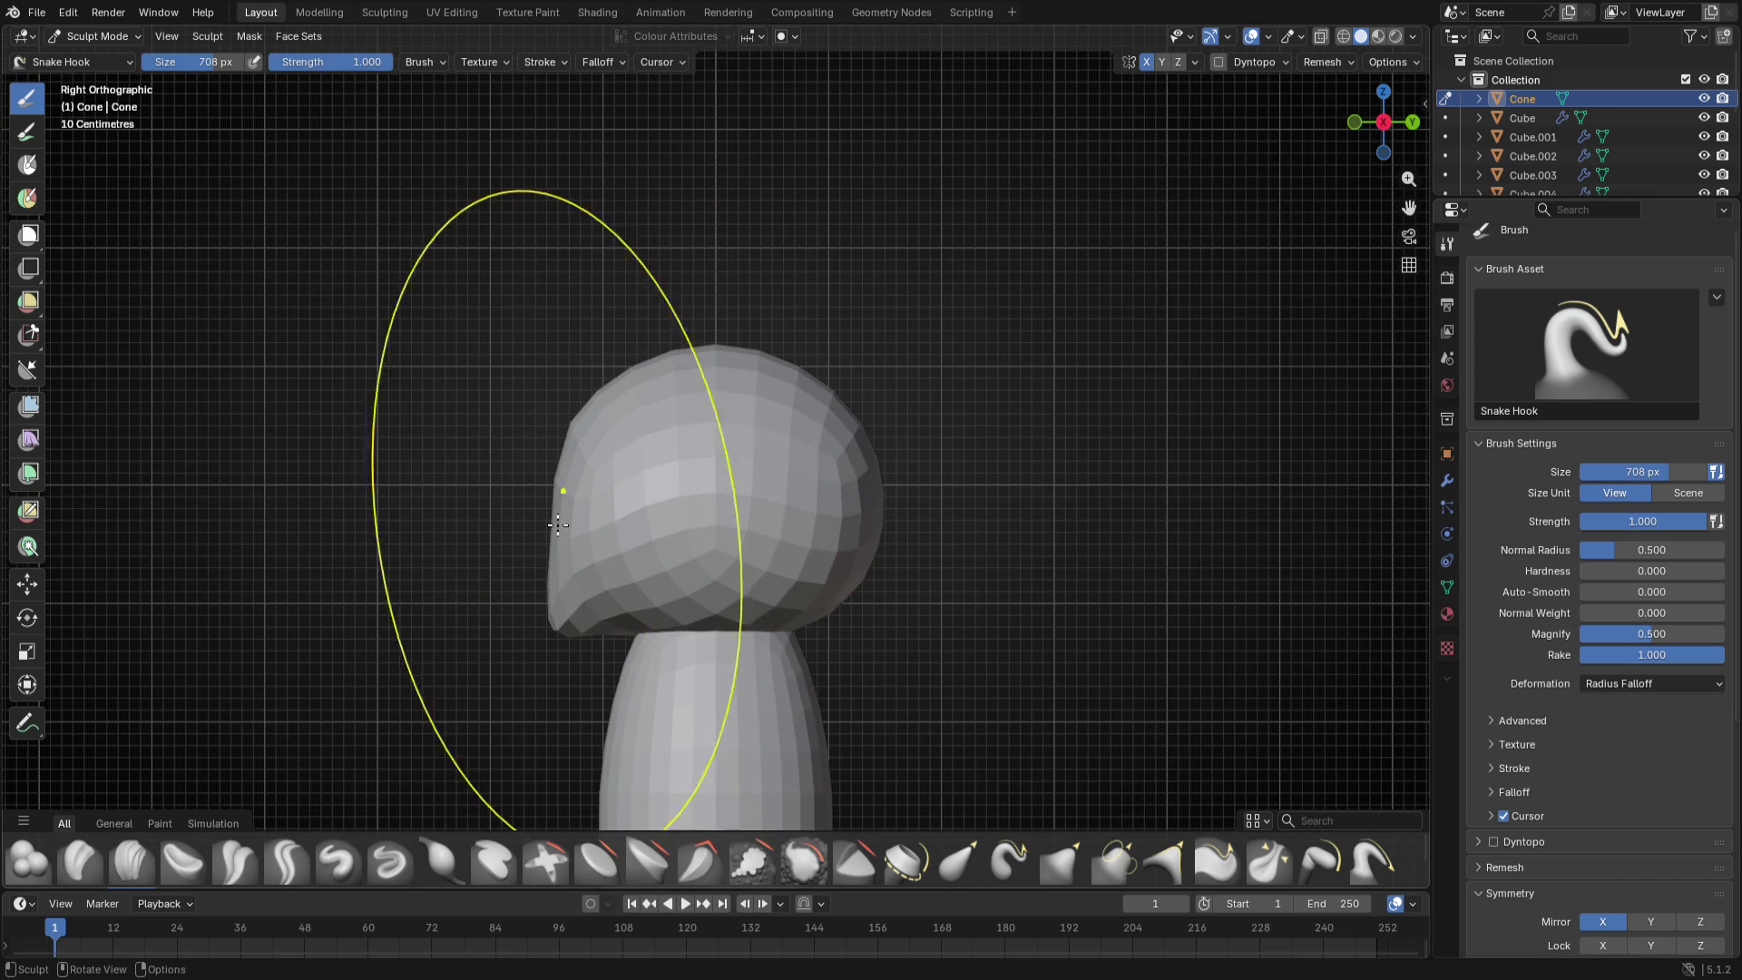
left_click_drag(558, 525, 553, 423)
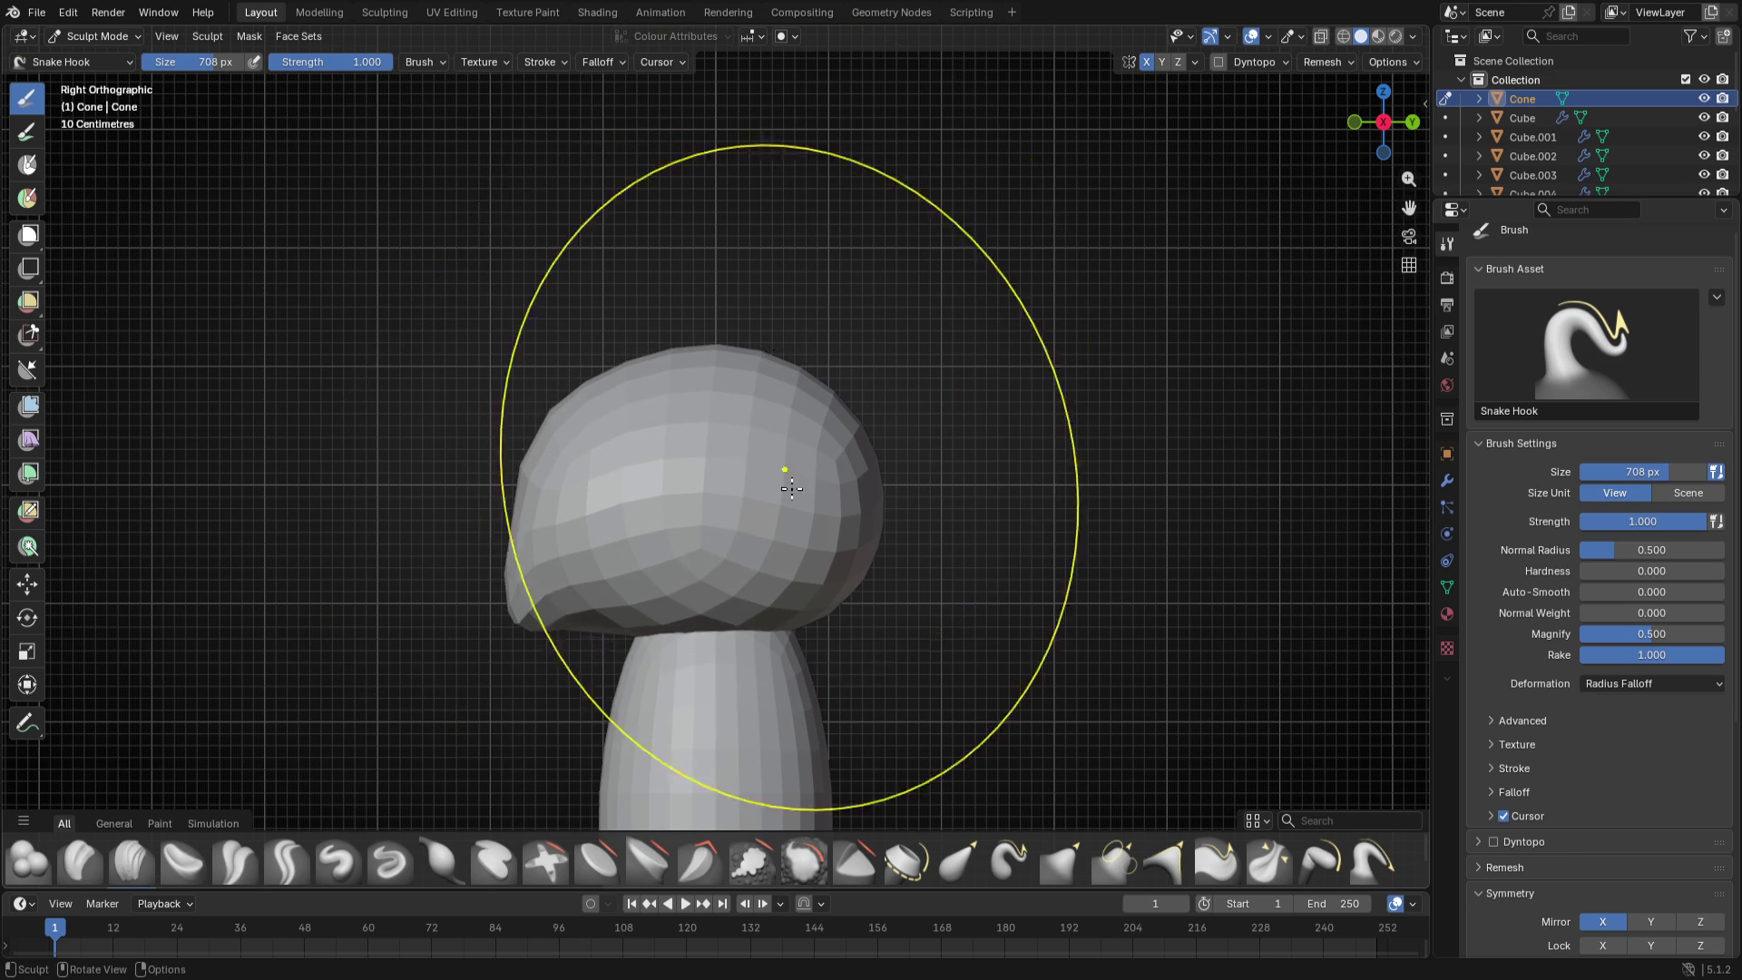
middle_click_drag(791, 486, 735, 409)
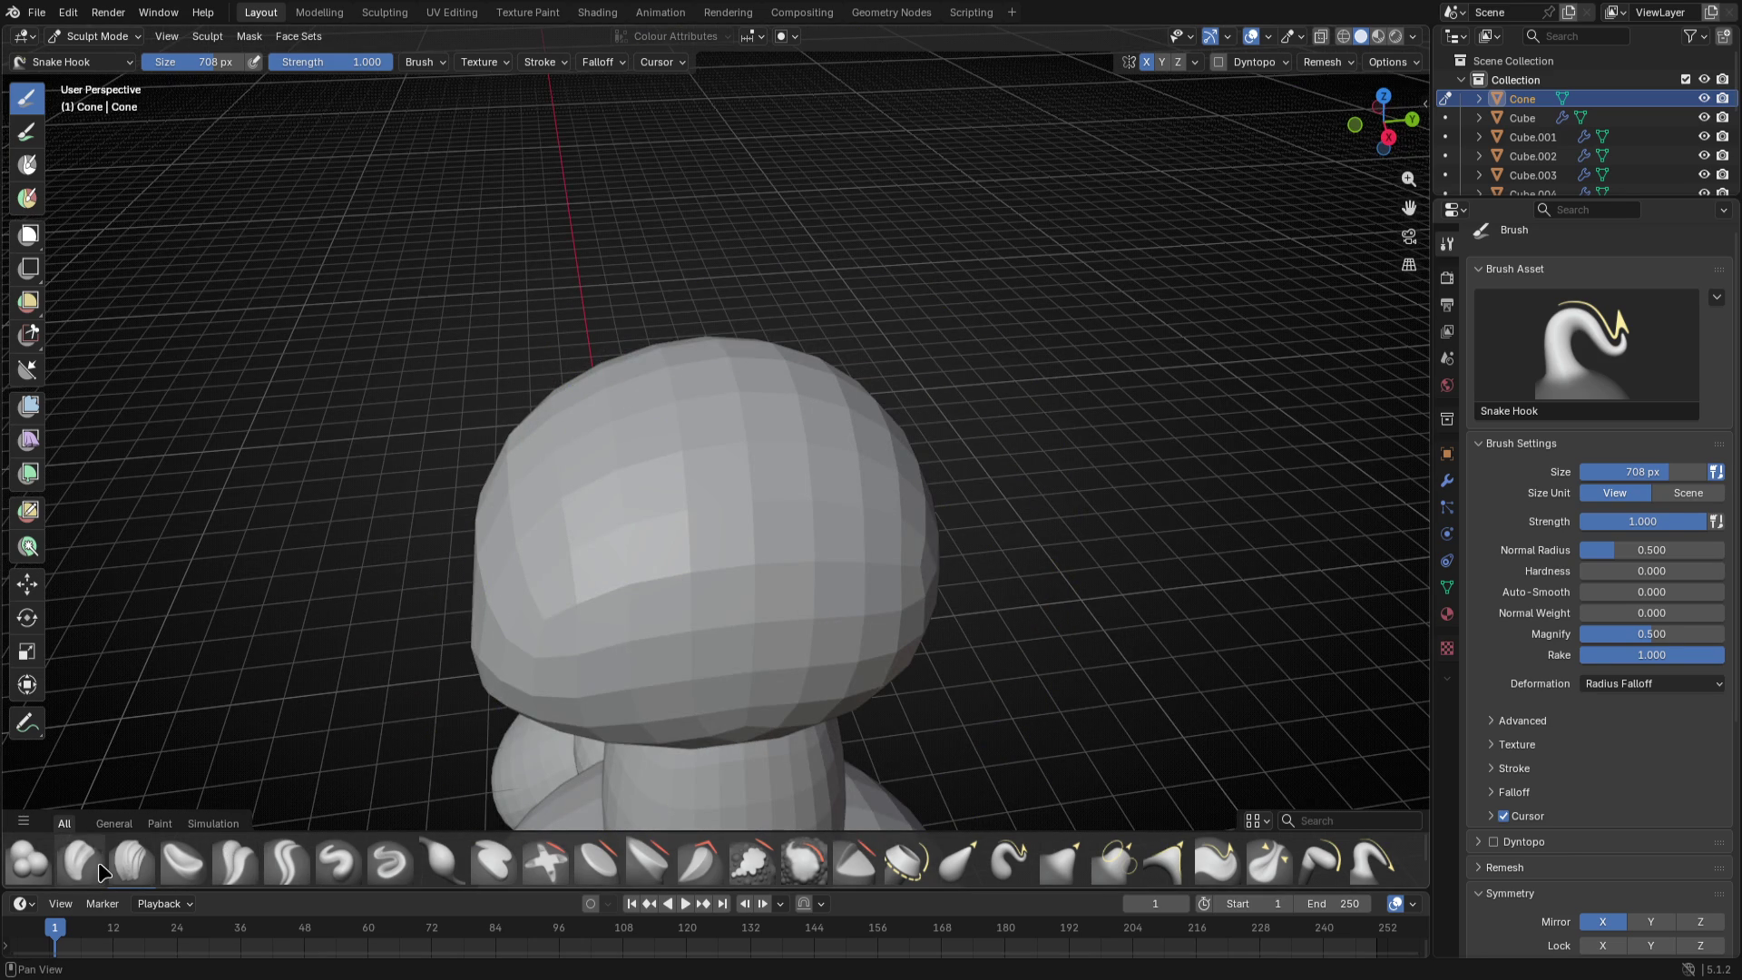
- Switch to the Clay Strips brush and shrink its radius in stages, undoing a stray stroke
left_click(125, 859)
key("f")
left_click(560, 572)
key("f")
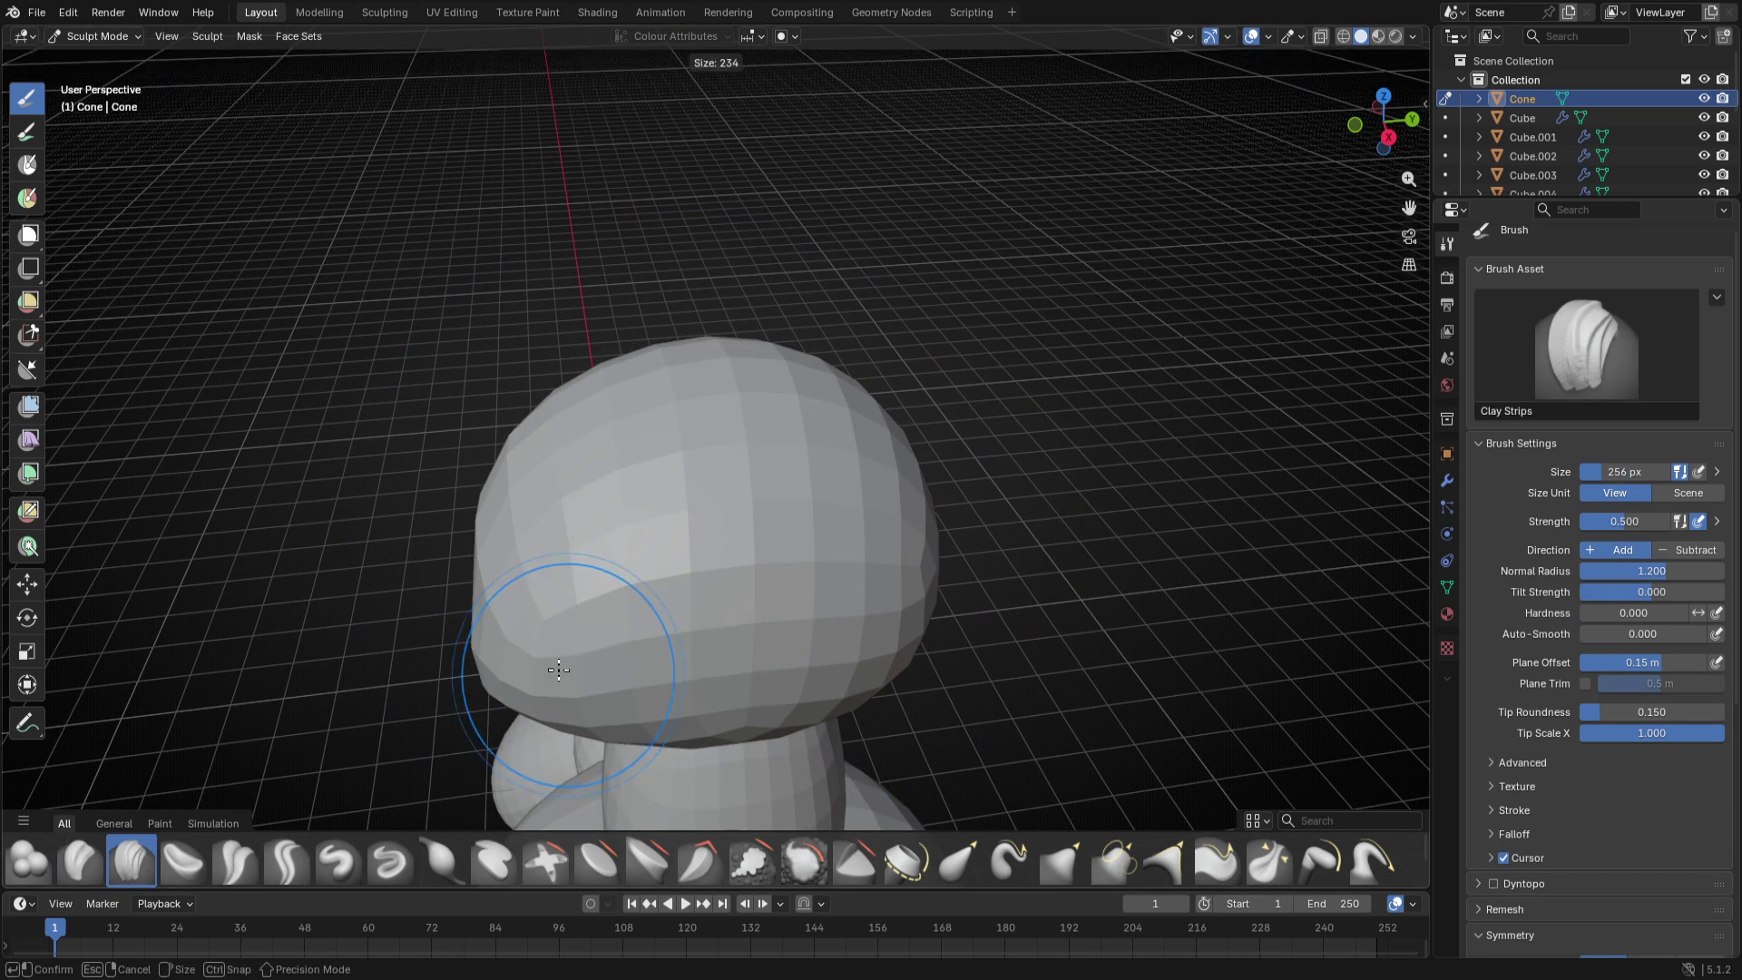
left_click(558, 670)
key("f")
left_click(586, 640)
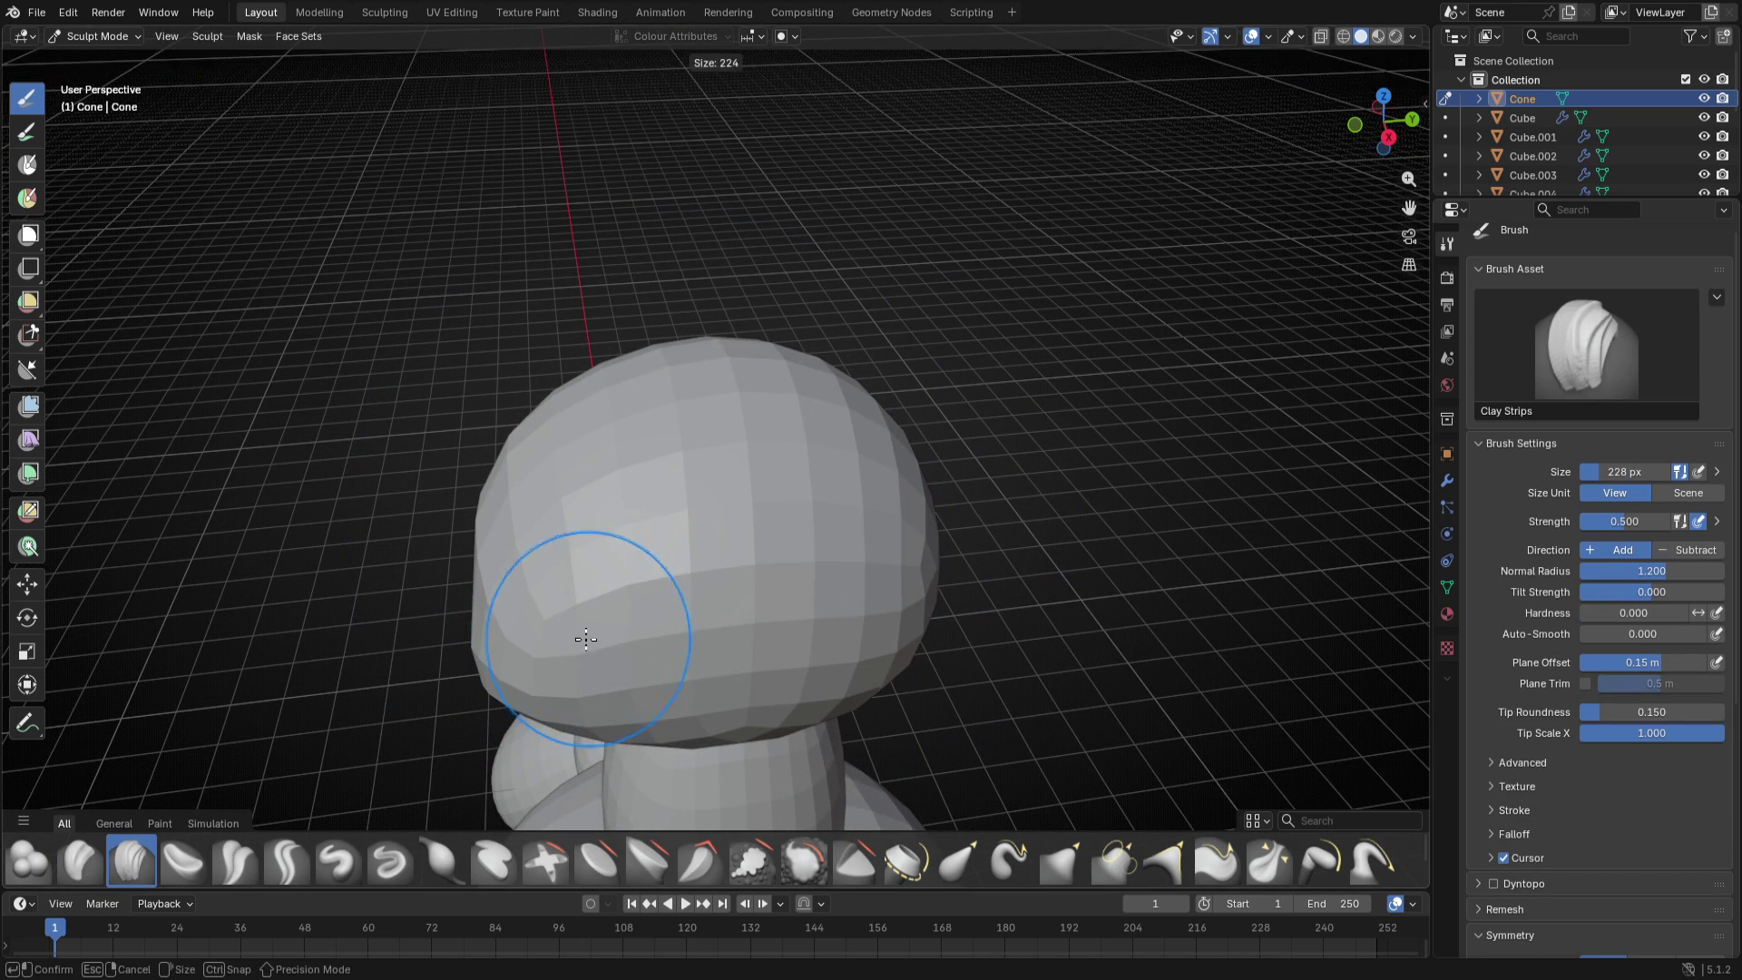
key("ctrl+z")
key("ctrl+z")
key("ctrl+z")
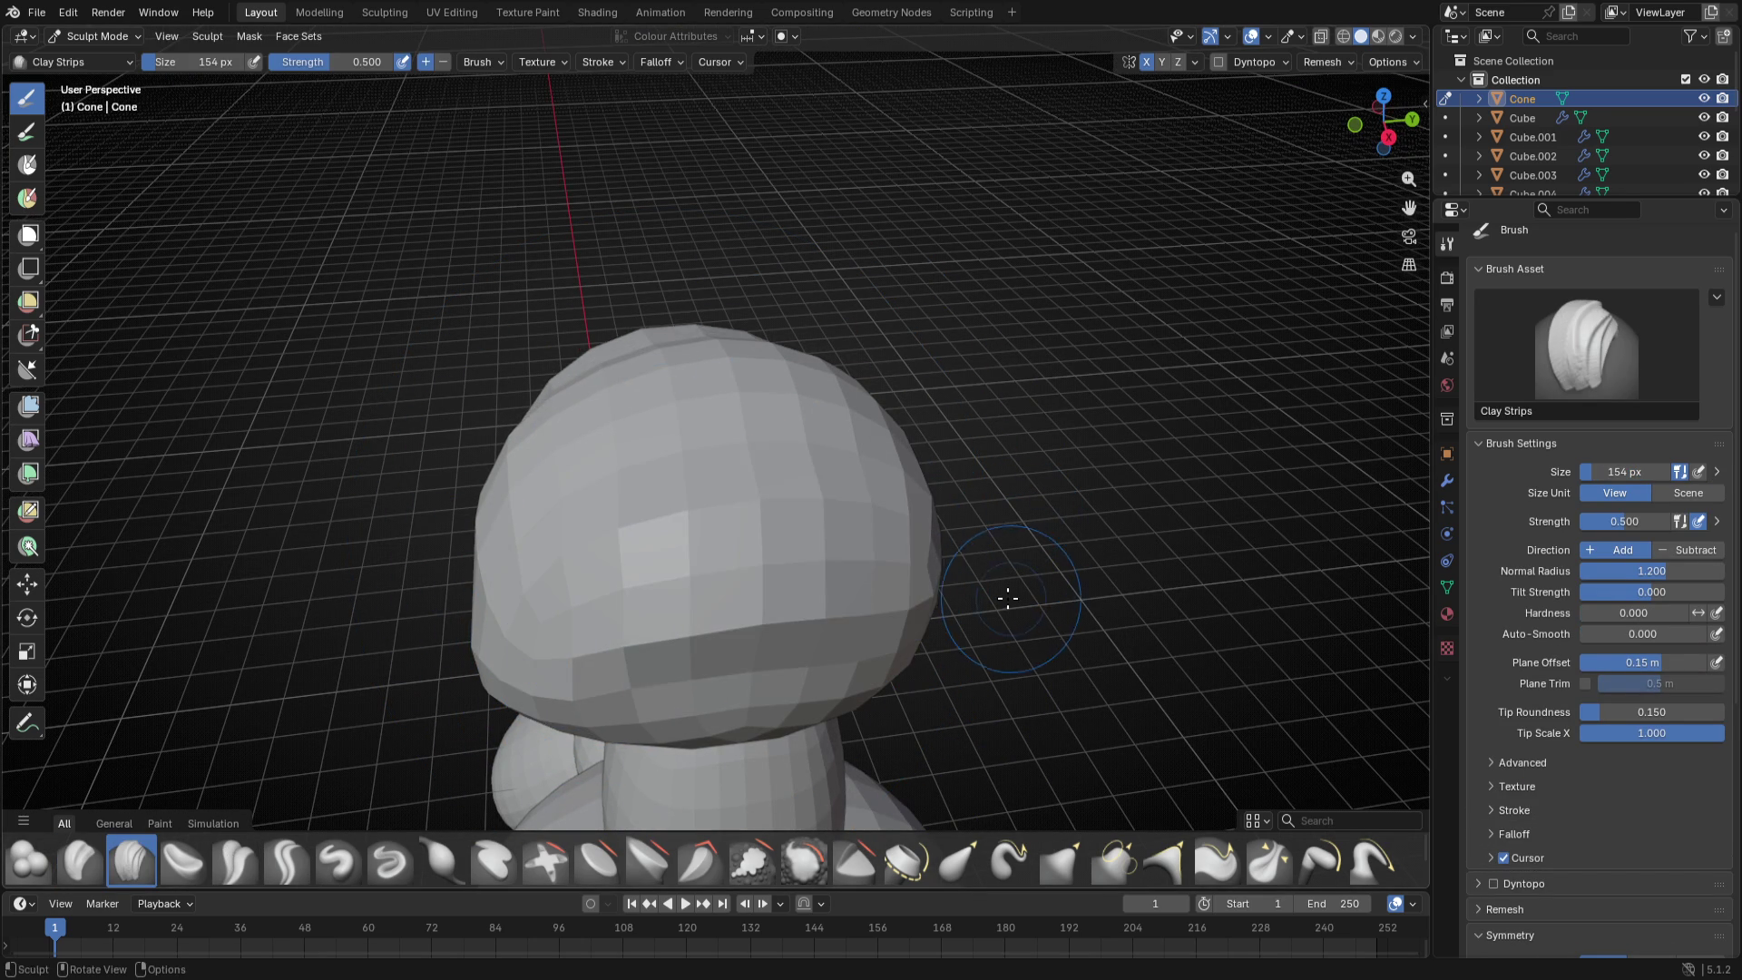
- Inspect the head from front and above, then shrink the brush further to about 126 px
middle_click_drag(1010, 599, 643, 477)
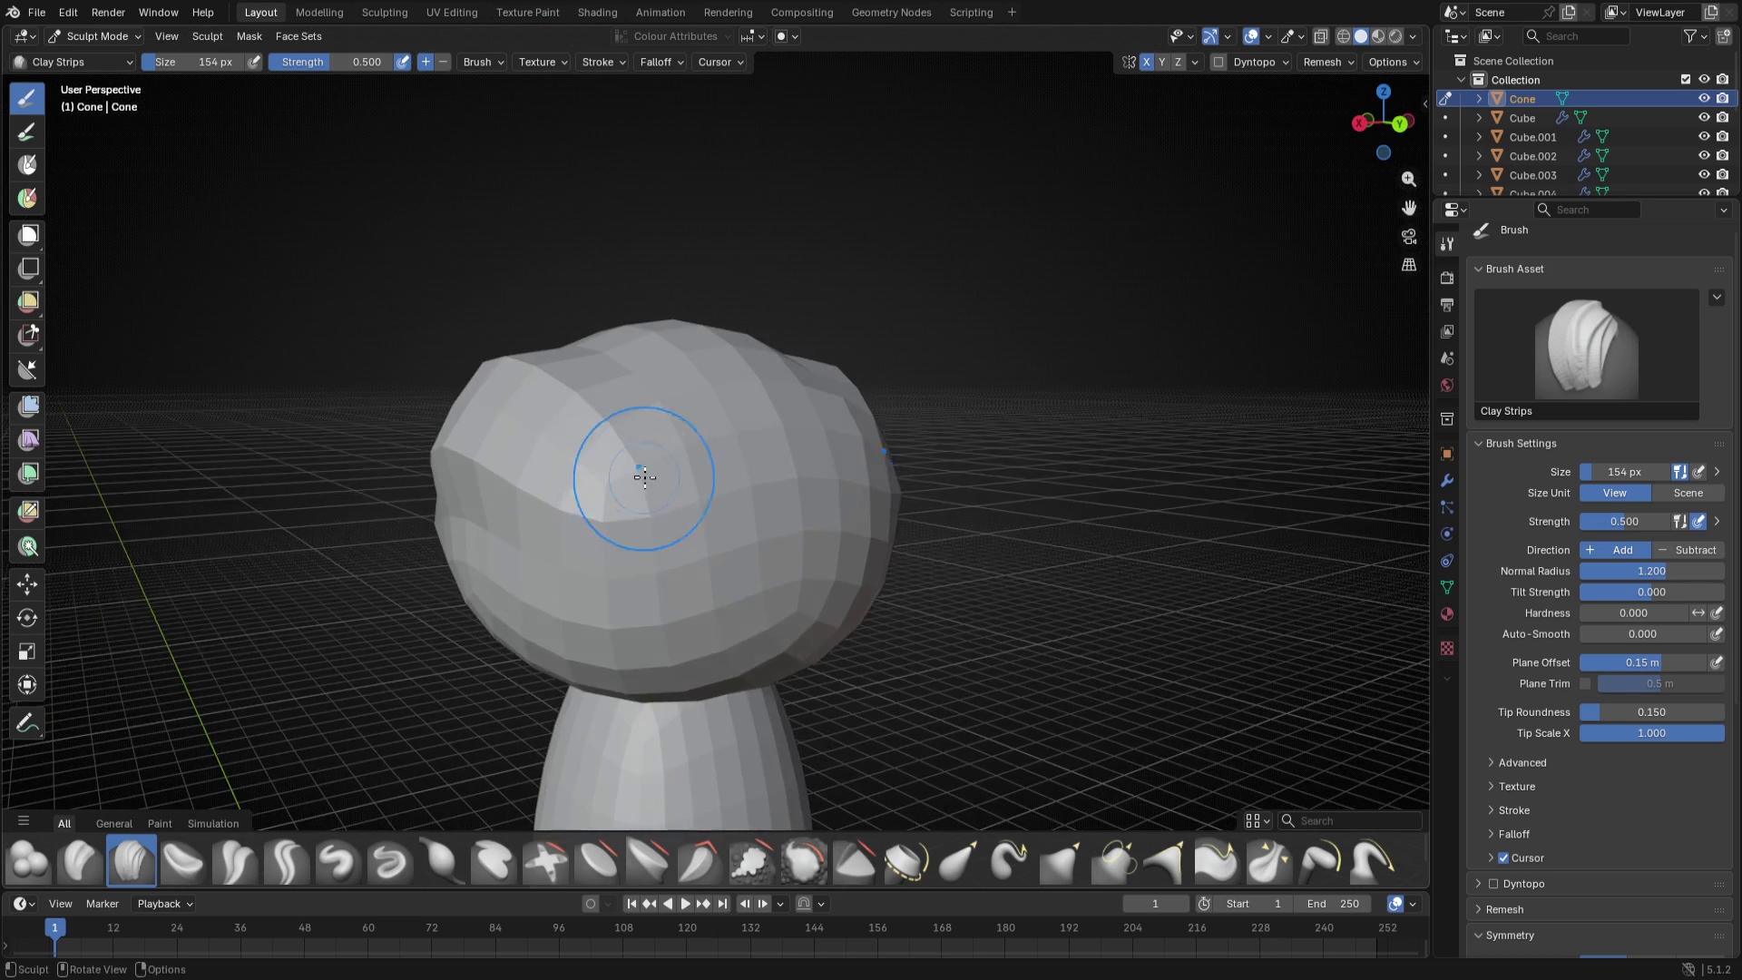
middle_click_drag(643, 477, 1011, 497)
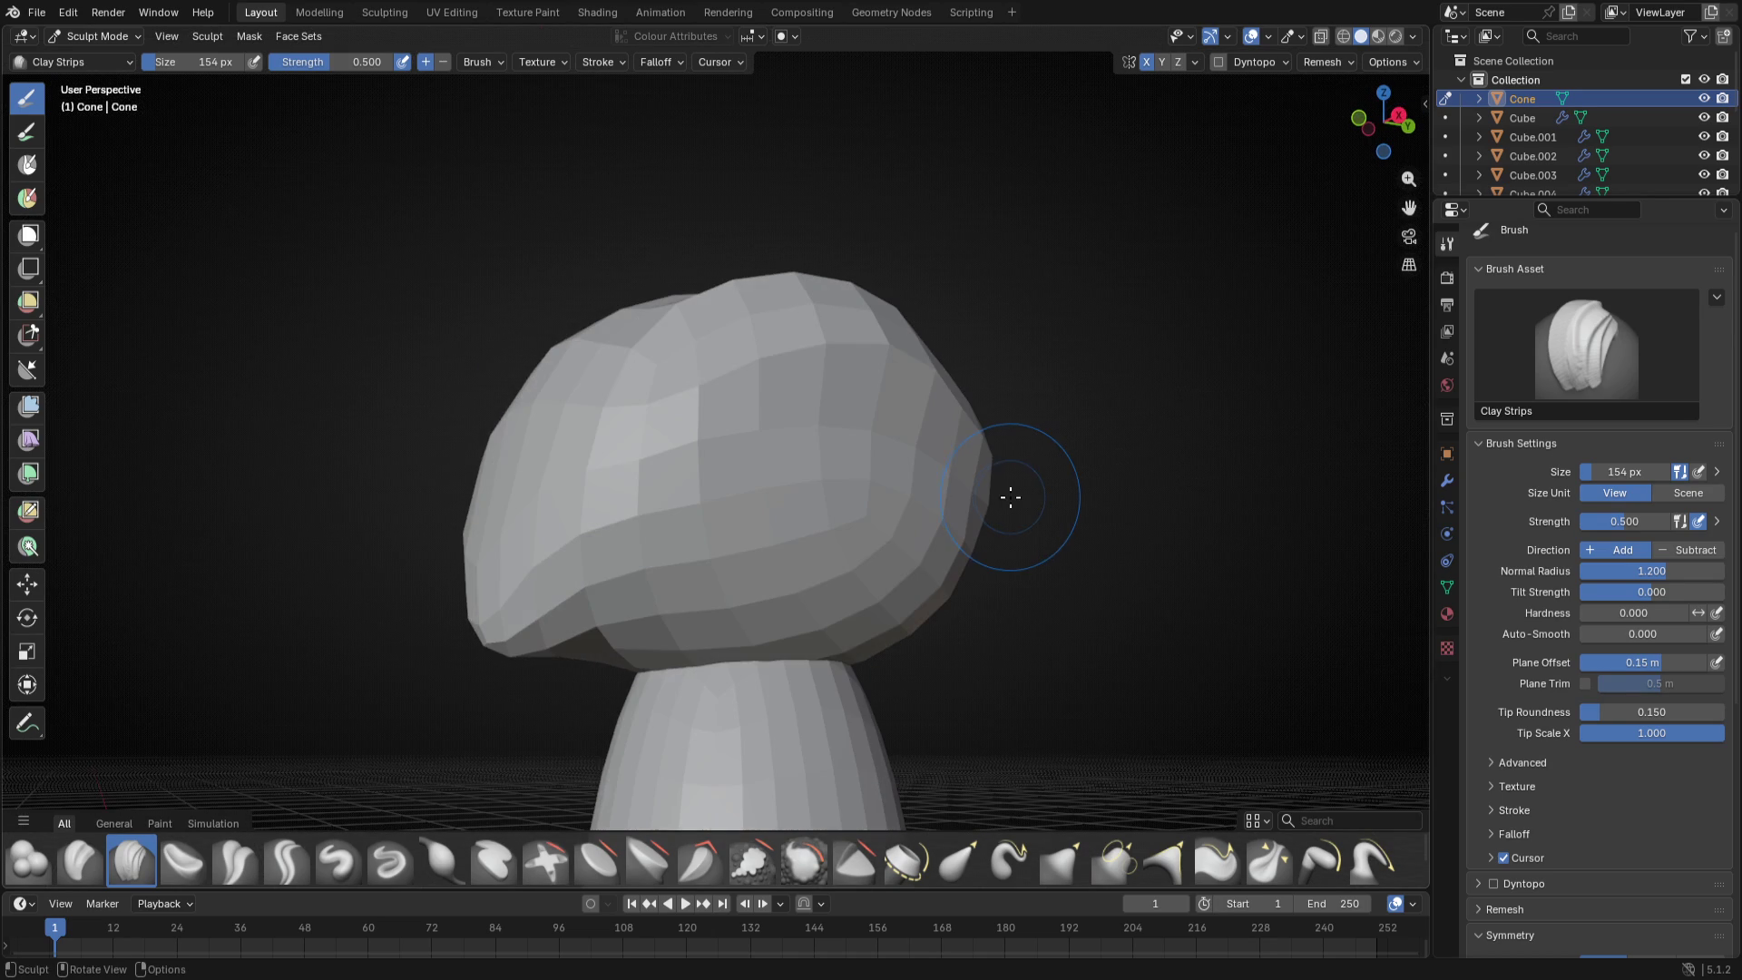
key("KP_1")
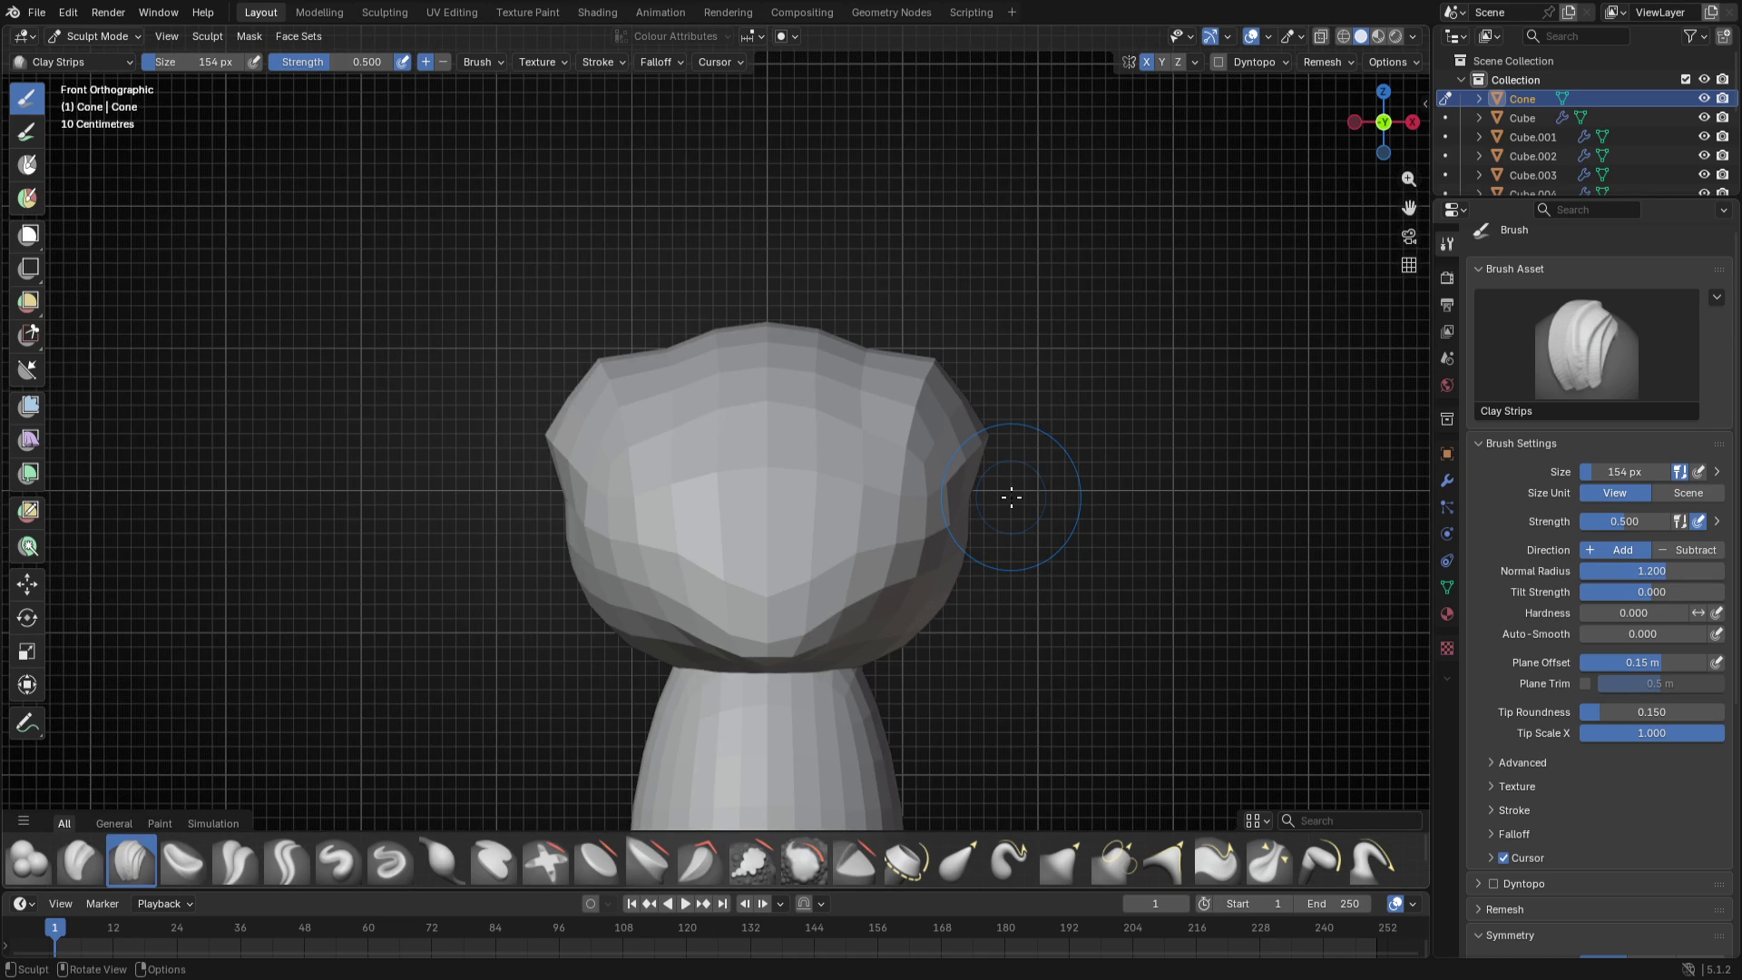
middle_click_drag(1010, 496, 741, 476)
key("f")
left_click(782, 650)
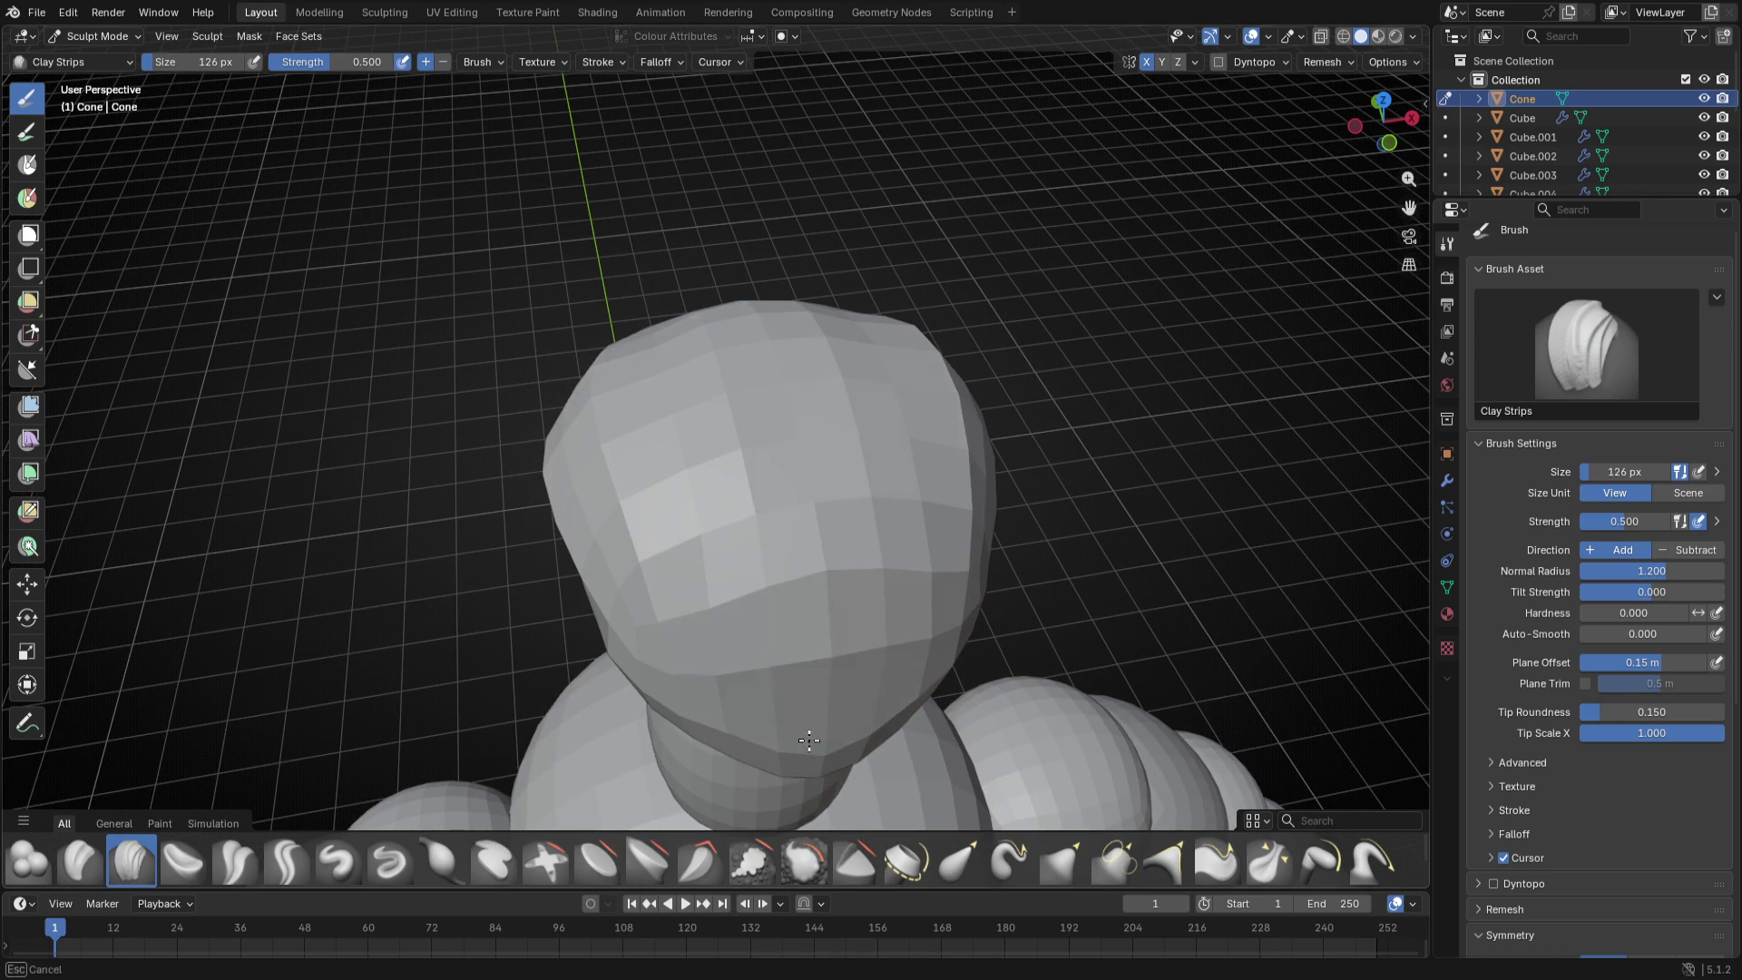
scroll(1566, 545, "down", 5)
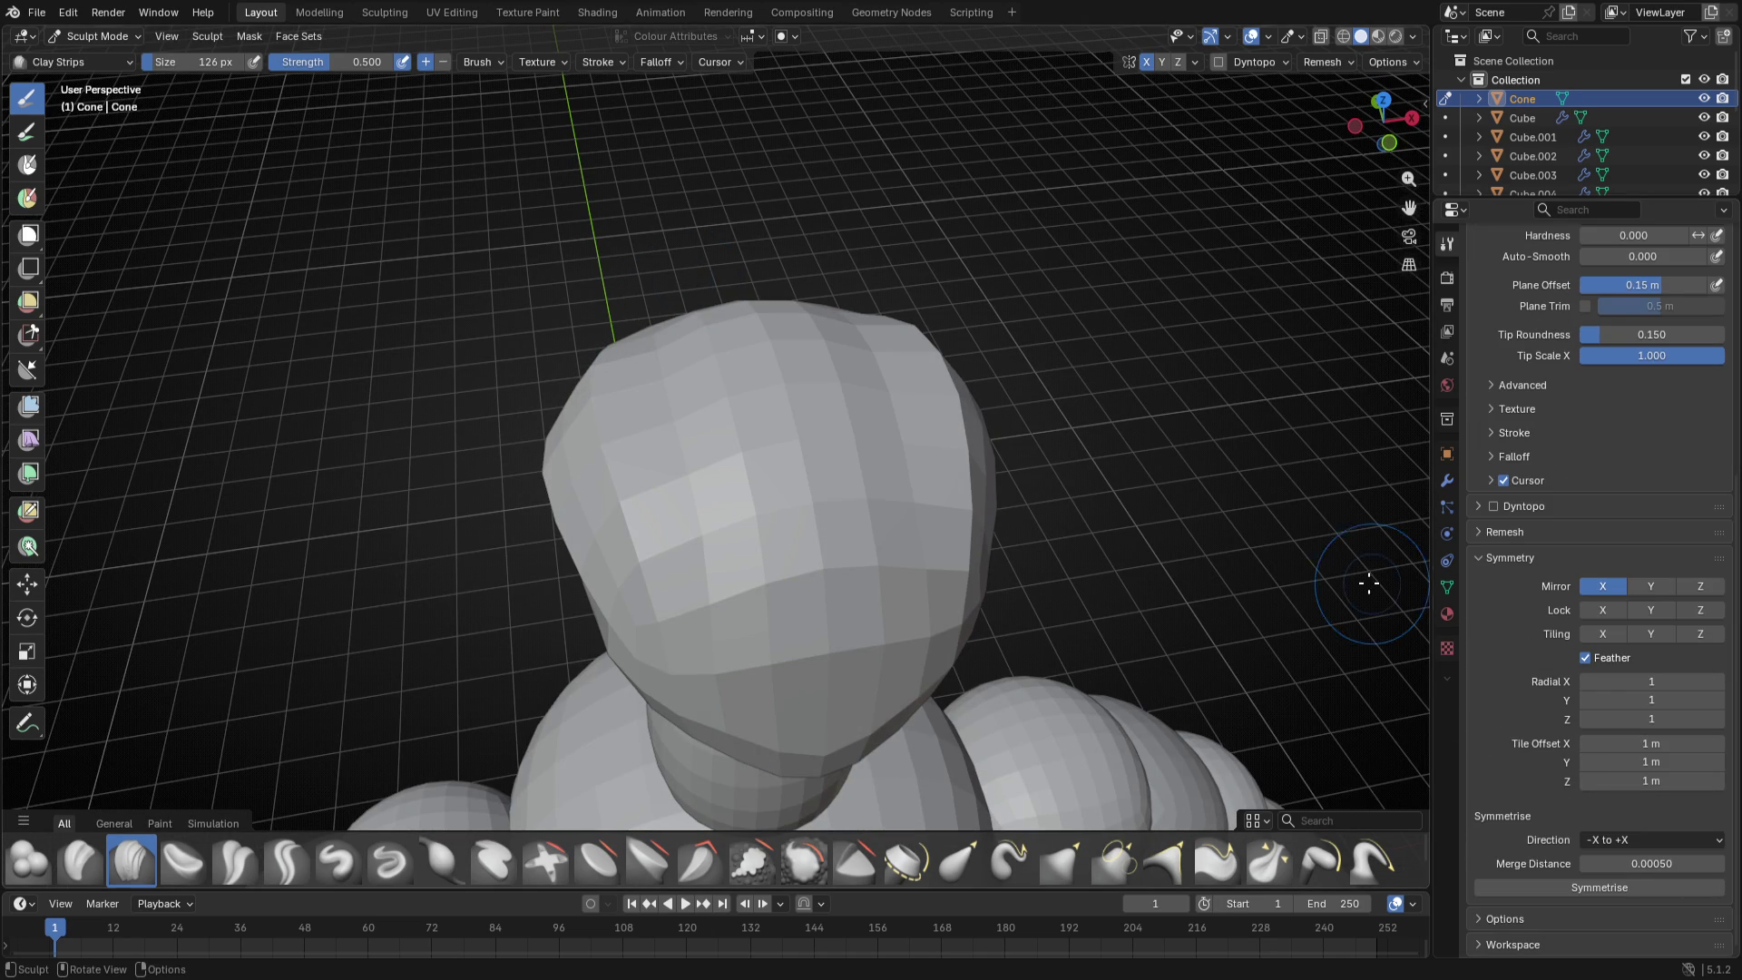
- Enable Dyntopo with brush detail in scene units and a detail resolution of 5.00
left_click(1524, 507)
left_click(1494, 508)
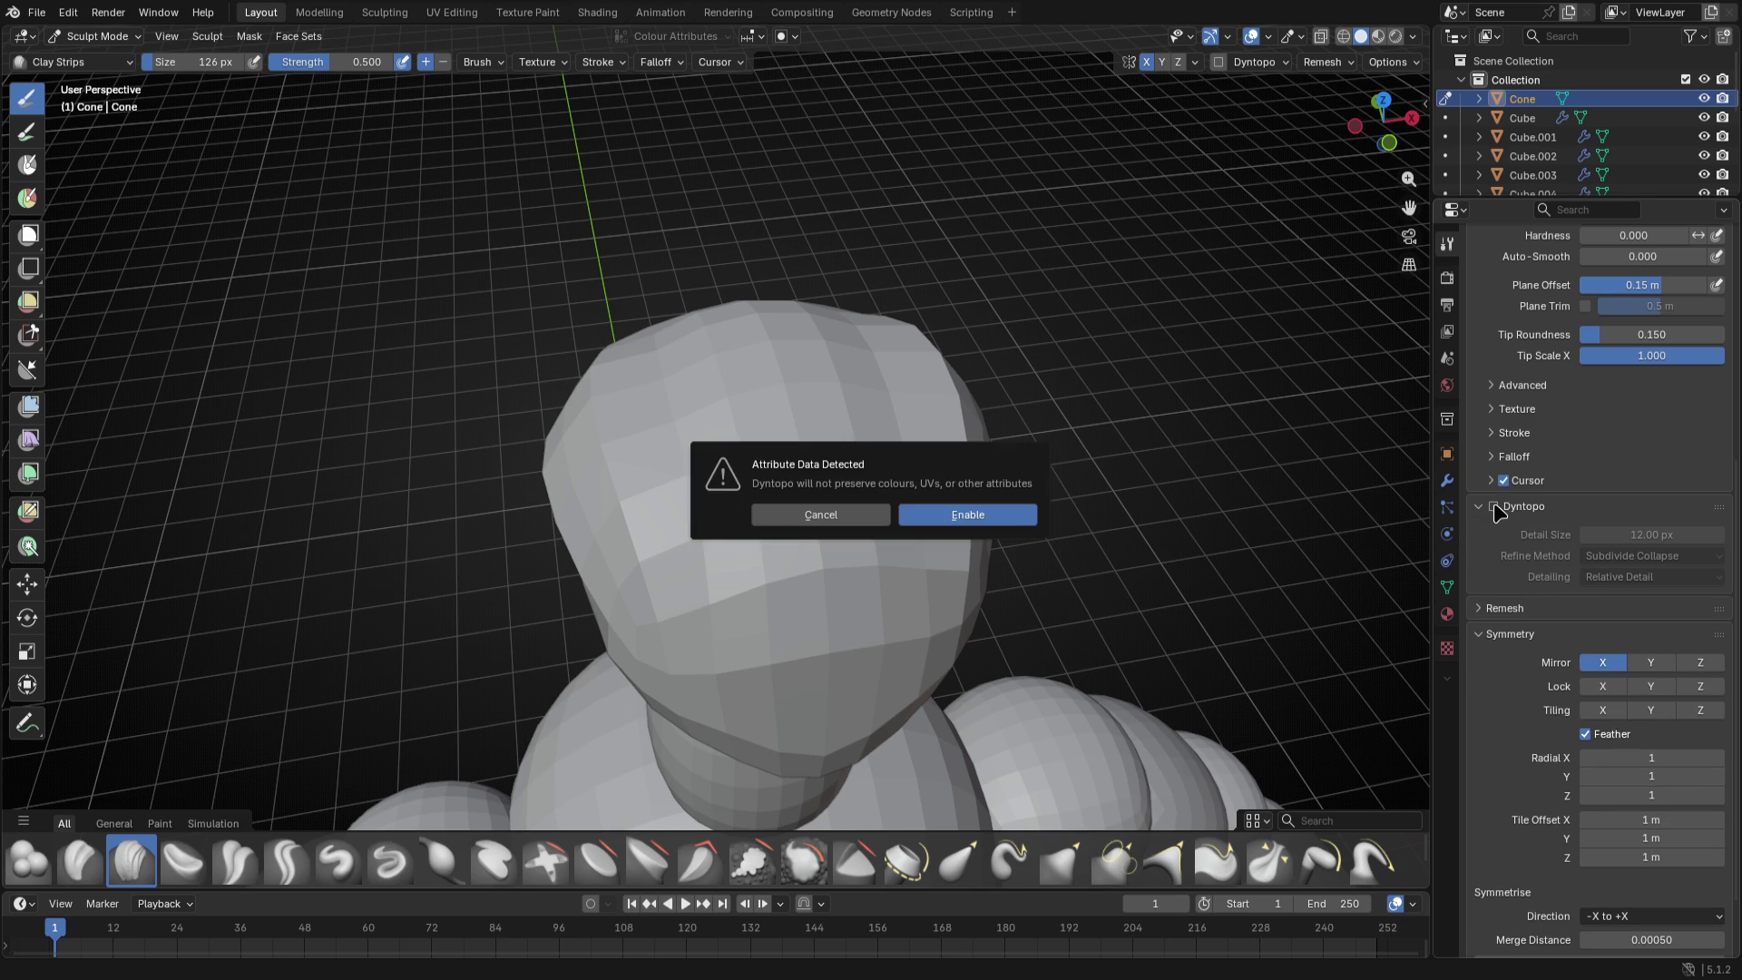
left_click(1037, 536)
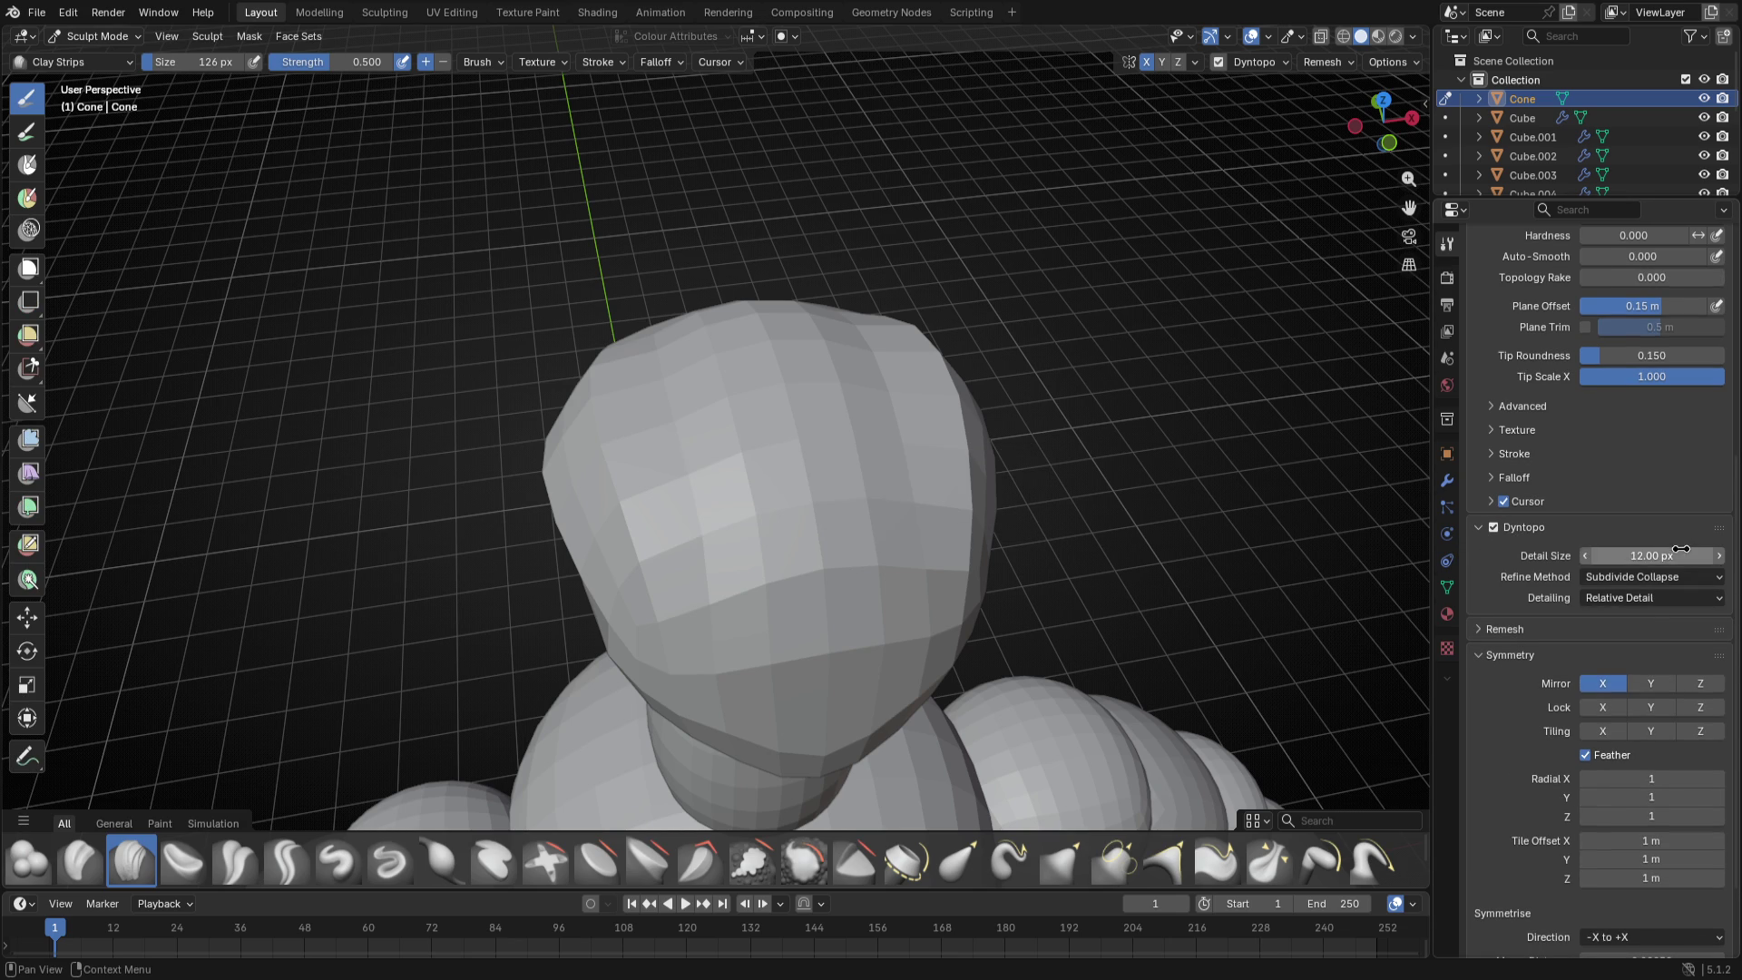
left_click(1637, 599)
scroll(1599, 409, "up", 5)
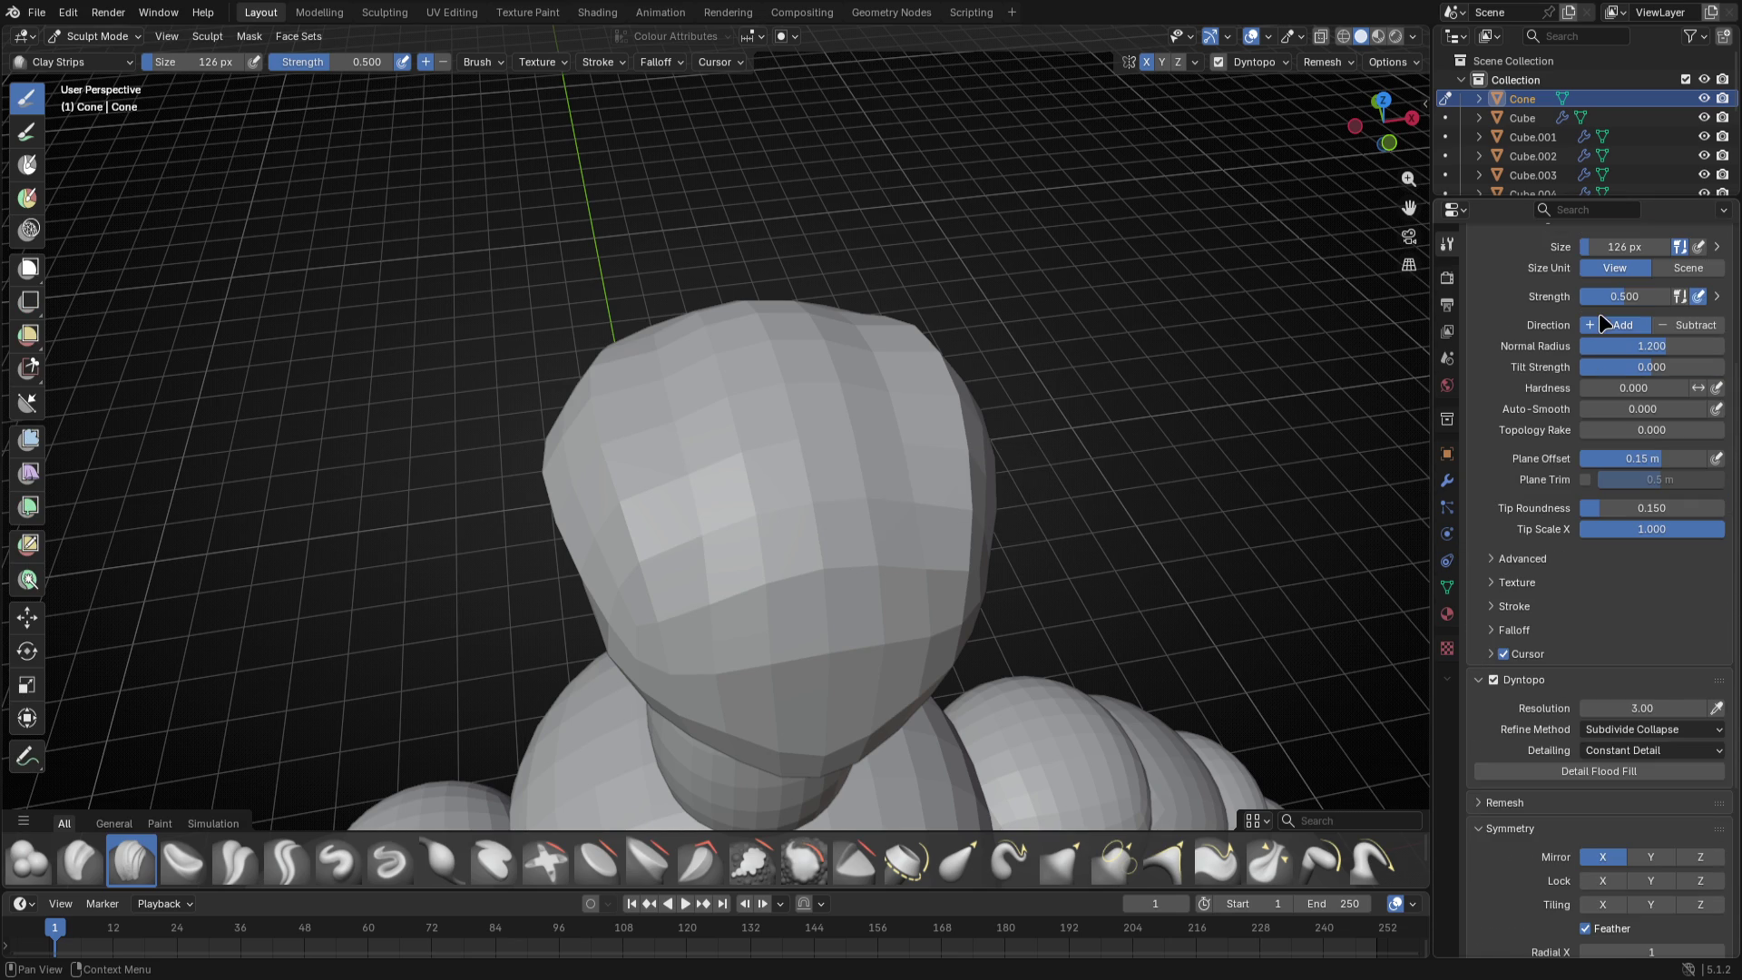
left_click(1688, 268)
left_click_drag(1642, 708, 1606, 707)
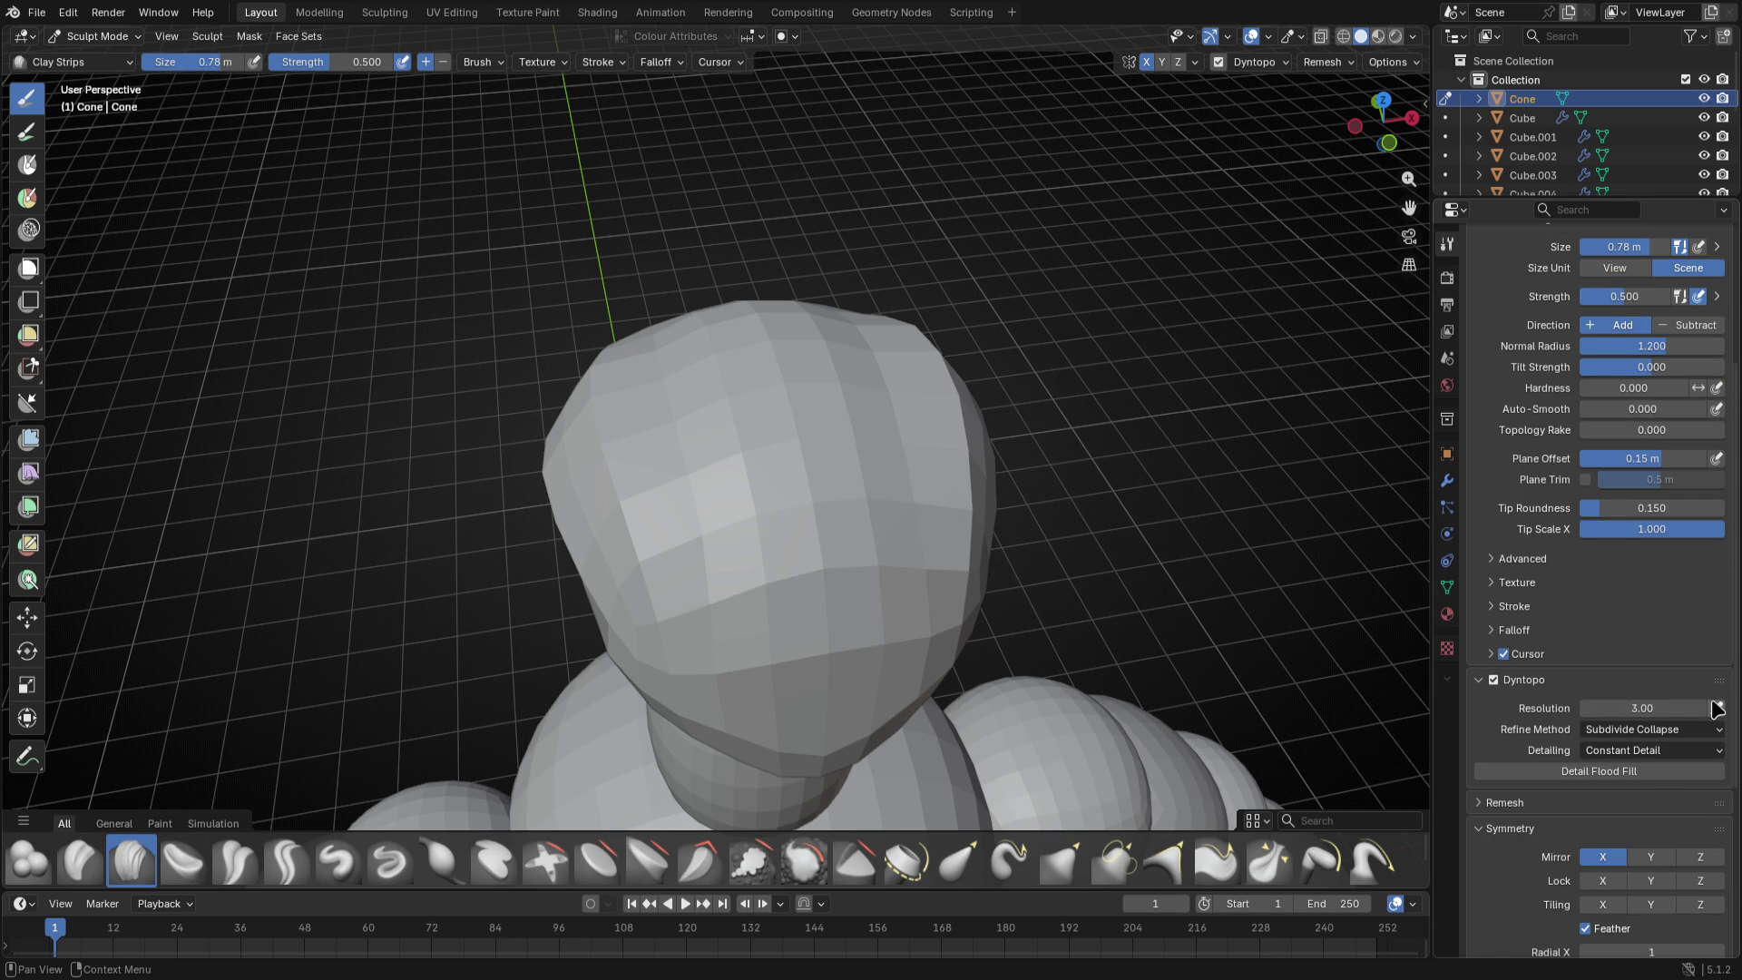
double_click(1639, 706)
type("5")
key("Return")
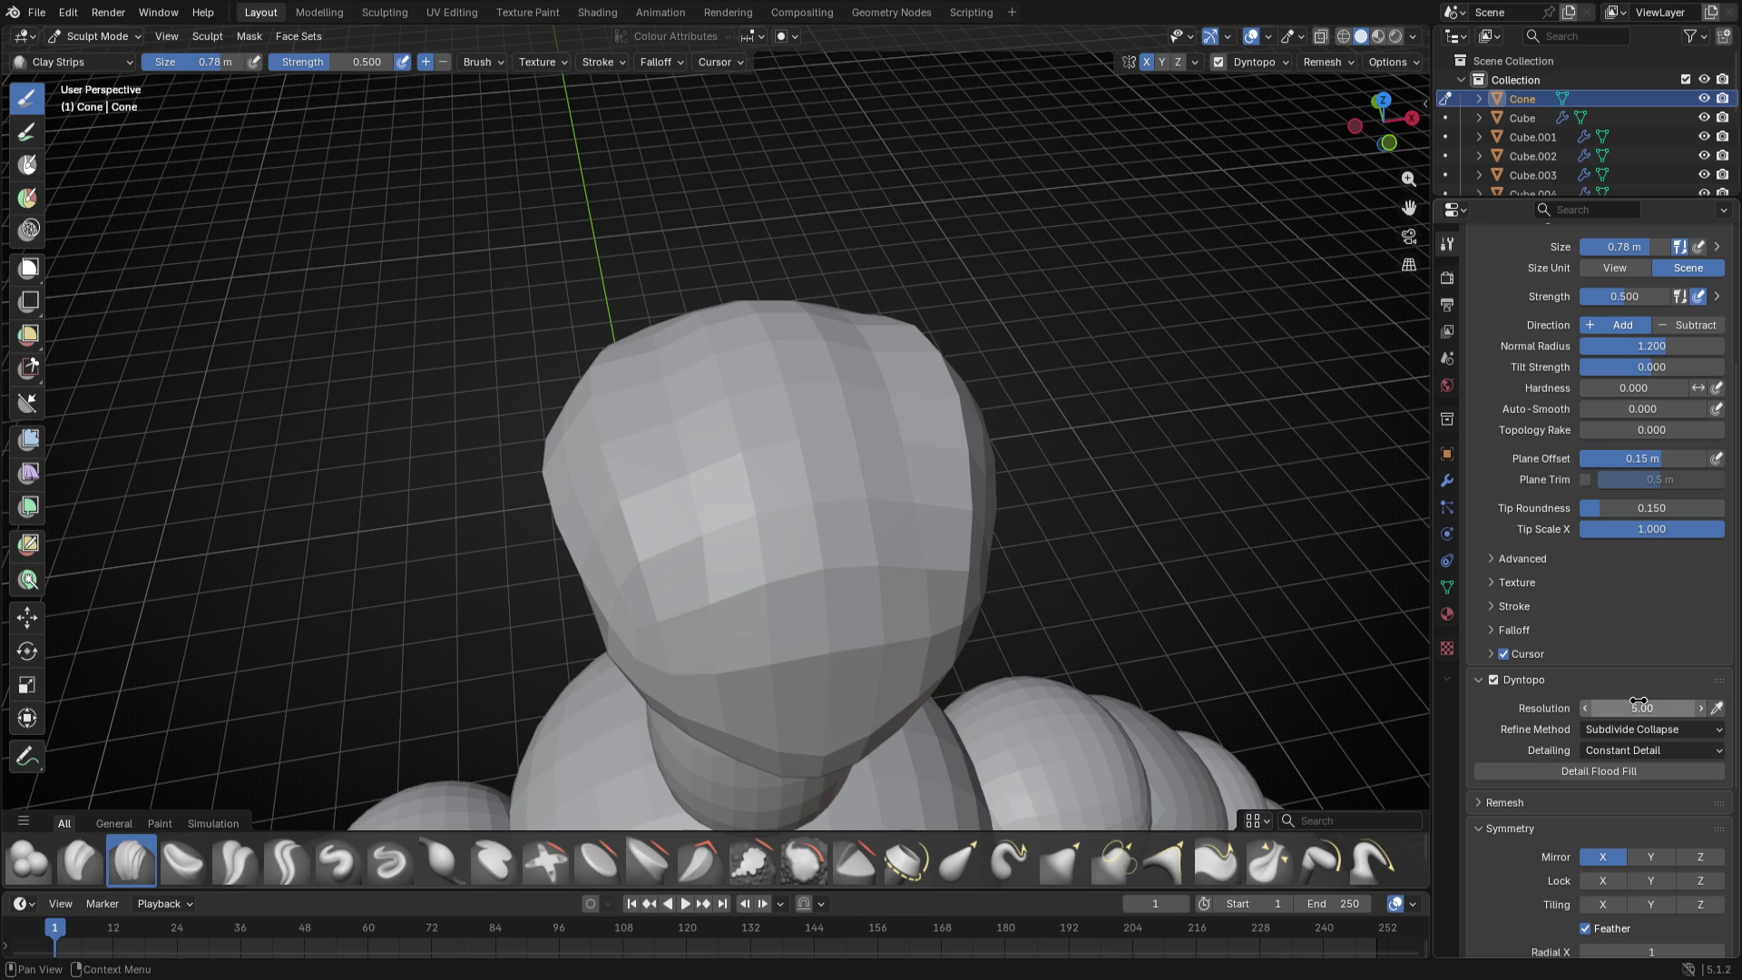
- Resize the brush smaller, undo an unwanted stroke, and turn dynamic topology back on
mouse_move(708, 505)
middle_mouse_down()
mouse_move(777, 474)
mouse_move(682, 408)
mouse_move(762, 396)
middle_mouse_up()
key("f")
left_click(782, 450)
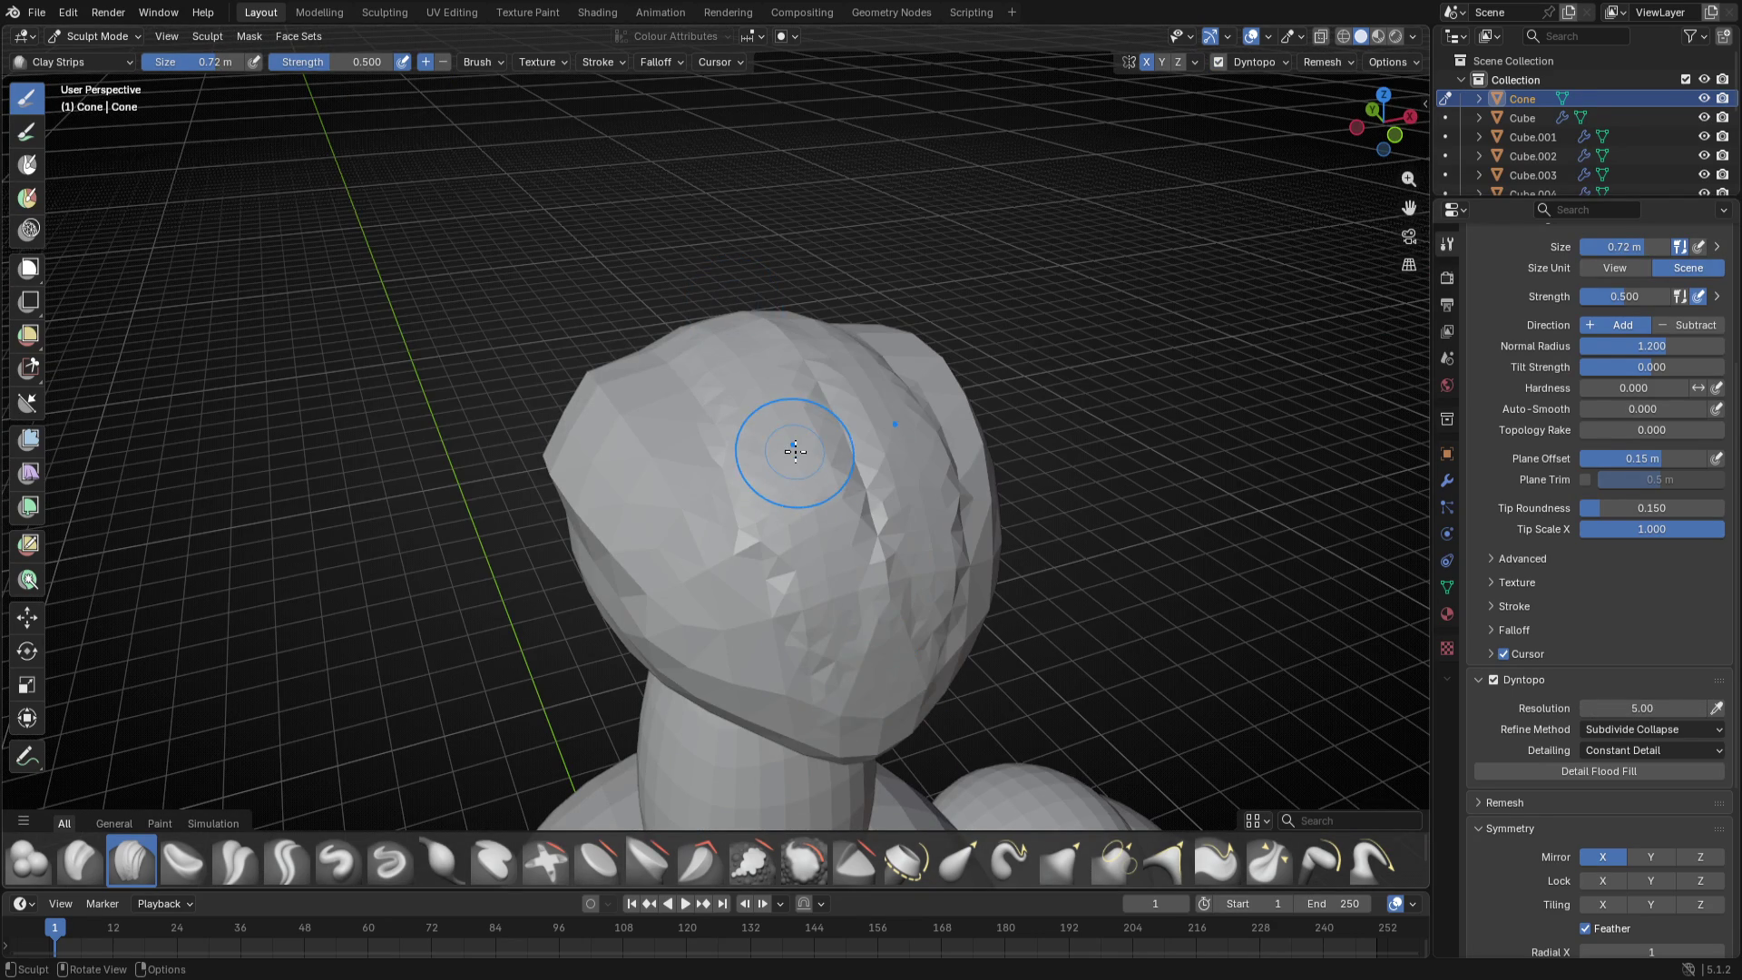
key("ctrl+z")
key("ctrl+z")
key("f")
left_click(739, 383)
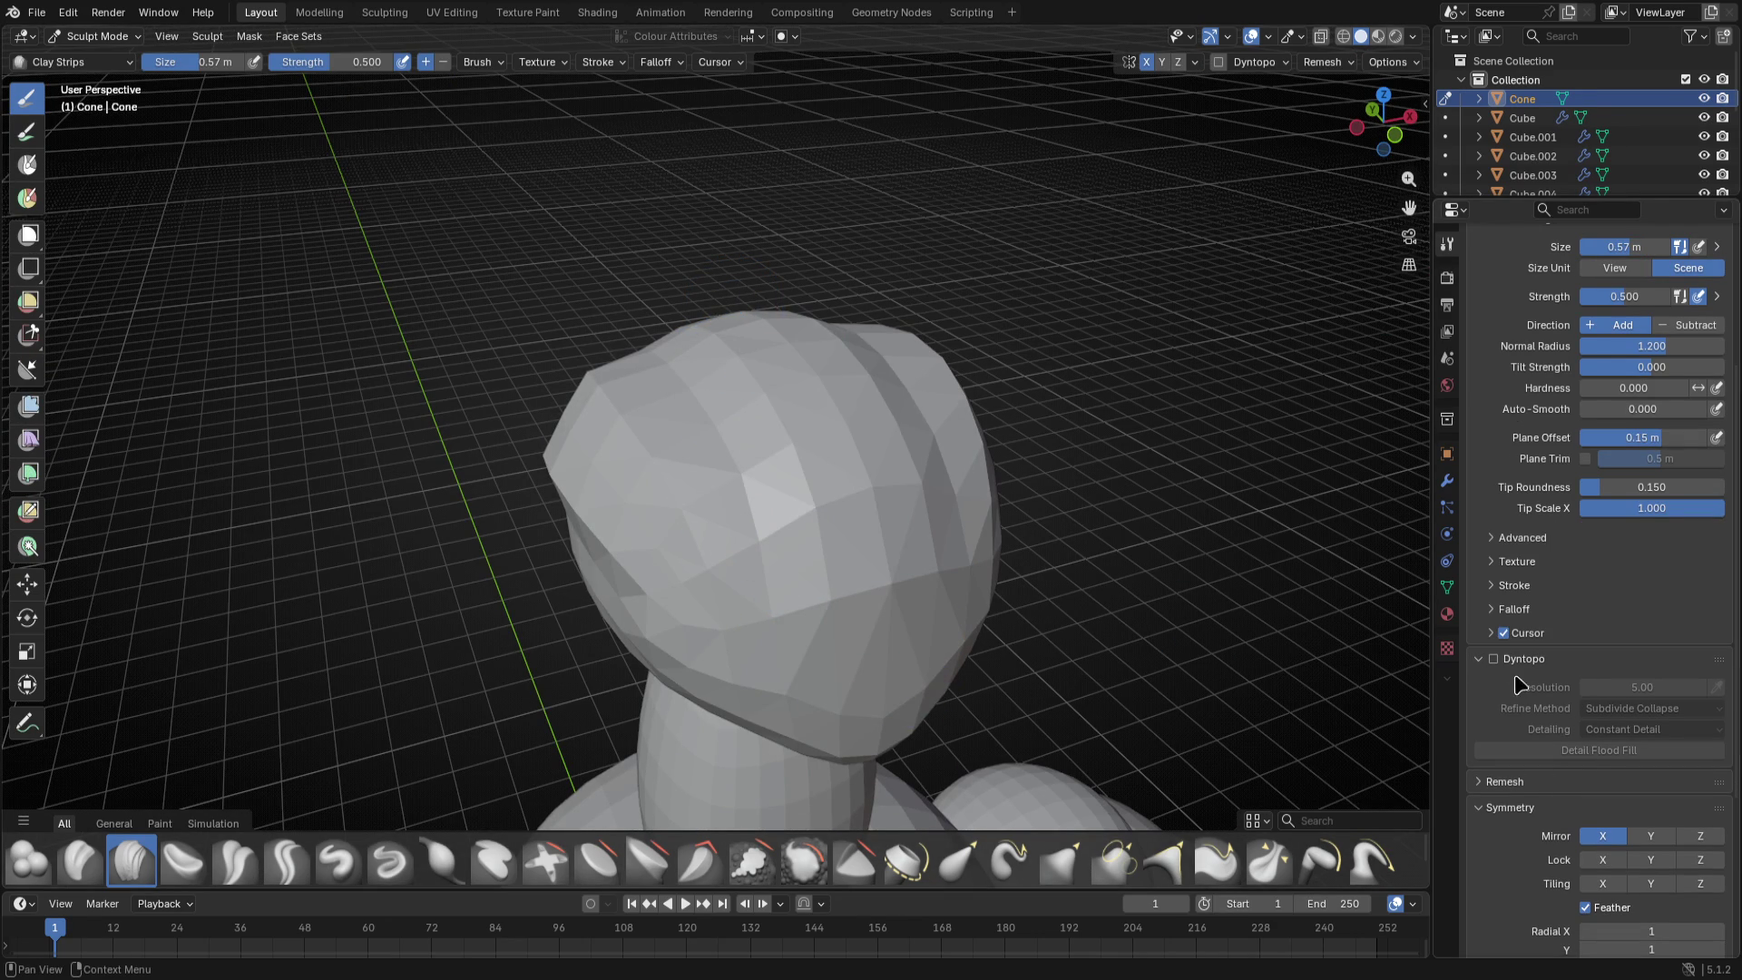
left_click(1494, 659)
left_click(968, 515)
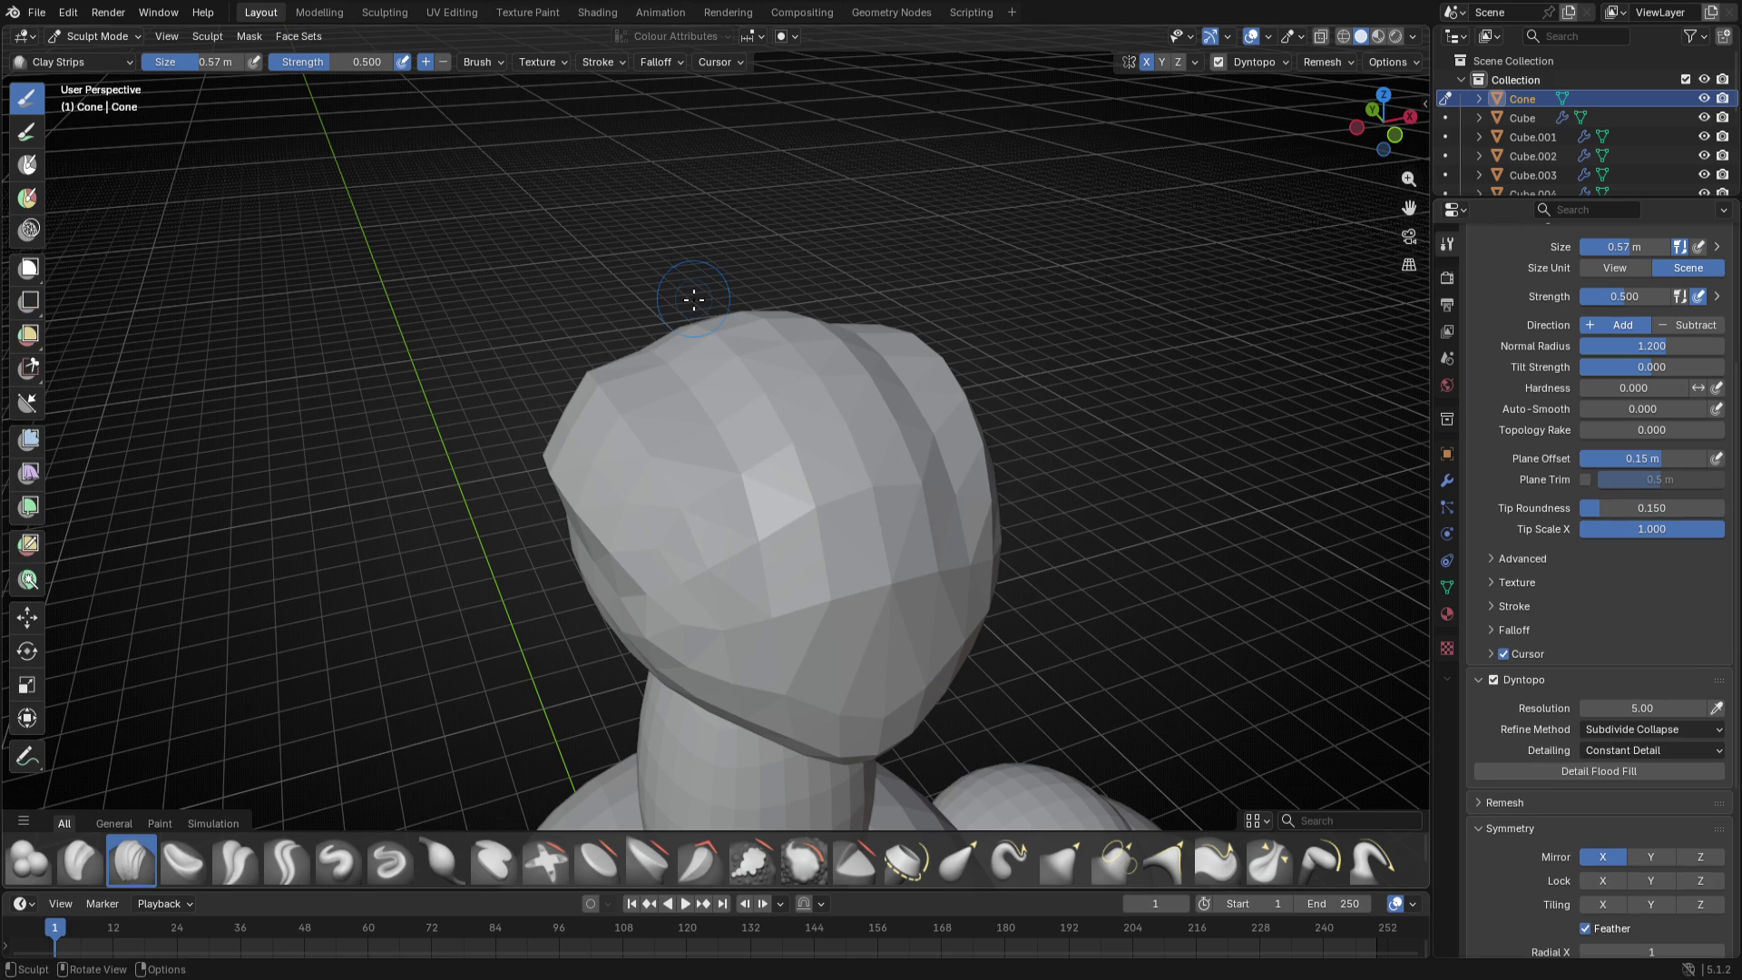
- Sculpt clay-strip ridges down the head's cap and side, adjusting brush size while inspecting from several angles
left_click_drag(707, 286, 887, 726)
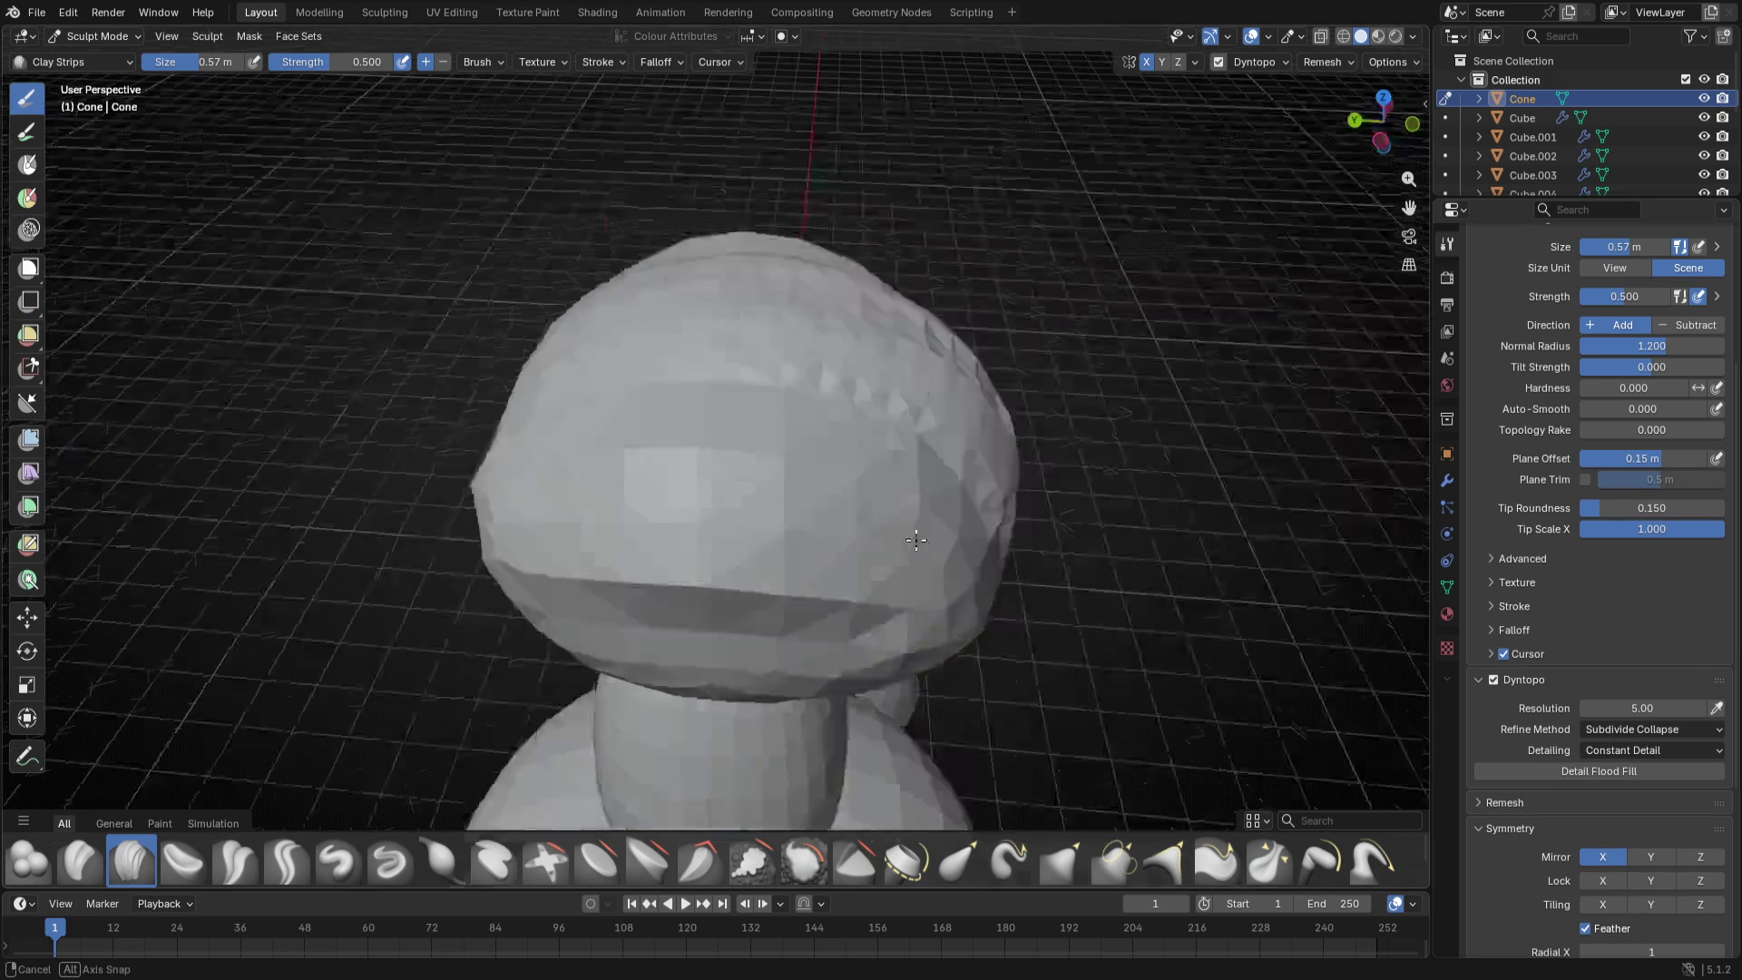
middle_click_drag(762, 272, 635, 459)
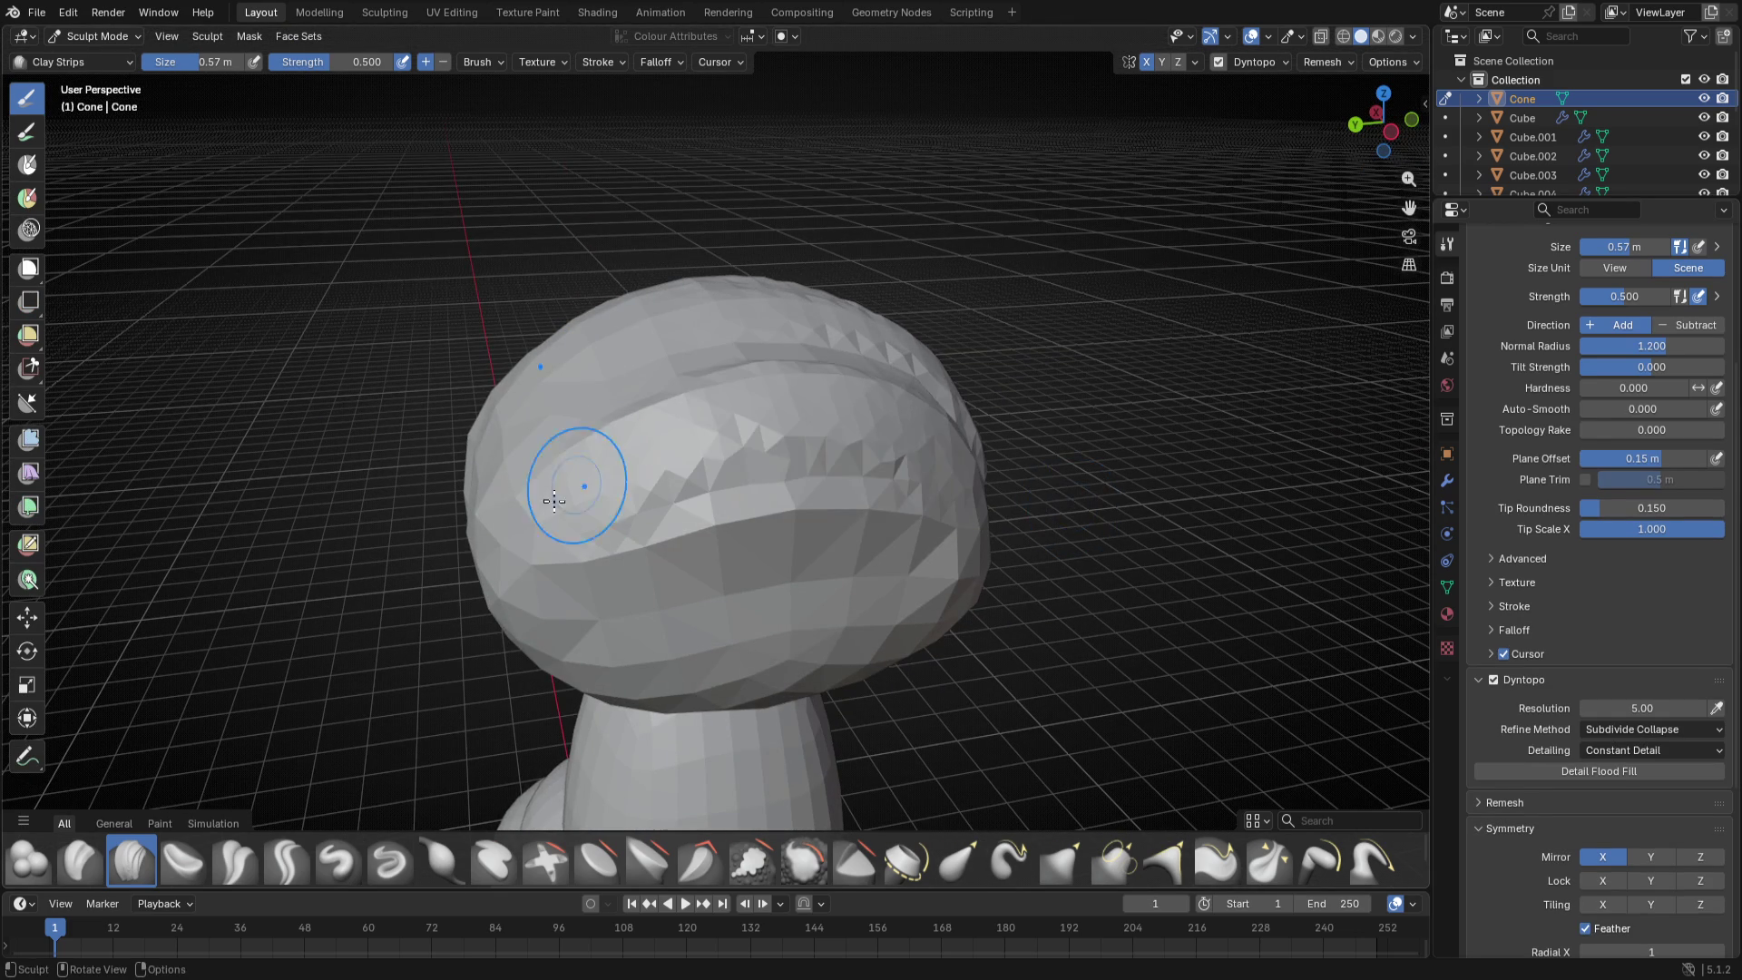
middle_click_drag(739, 466, 671, 323)
left_click_drag(671, 324, 771, 525)
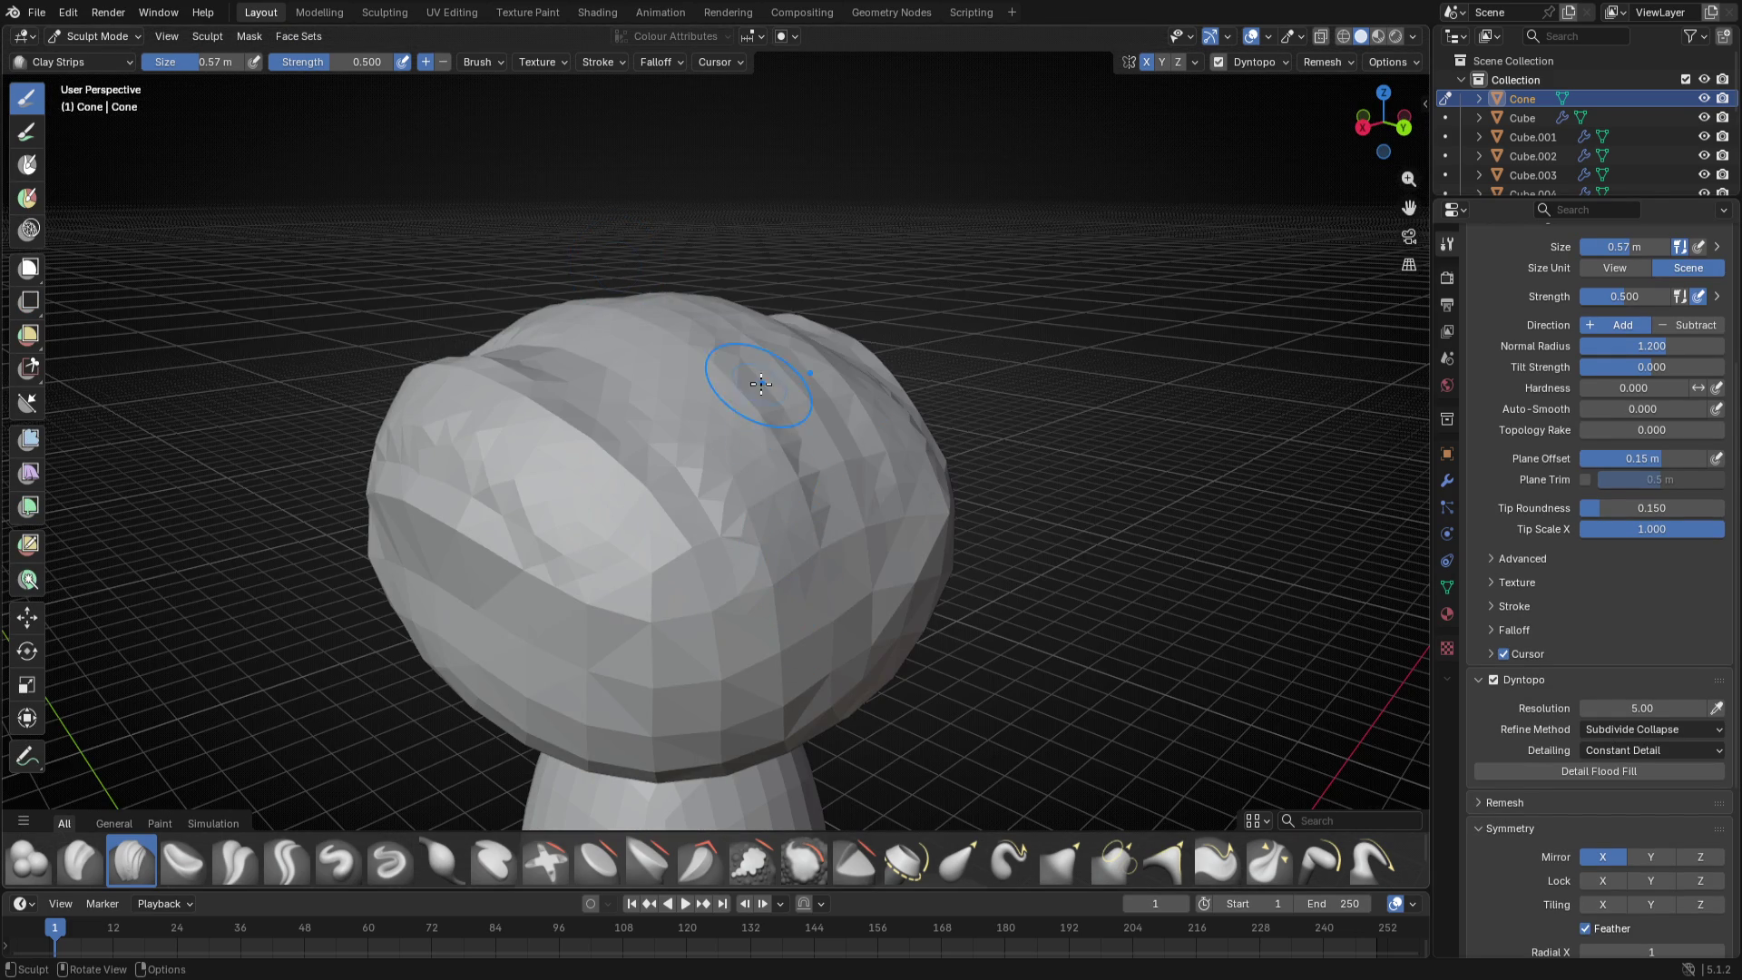
middle_click_drag(830, 495, 738, 518)
key("f")
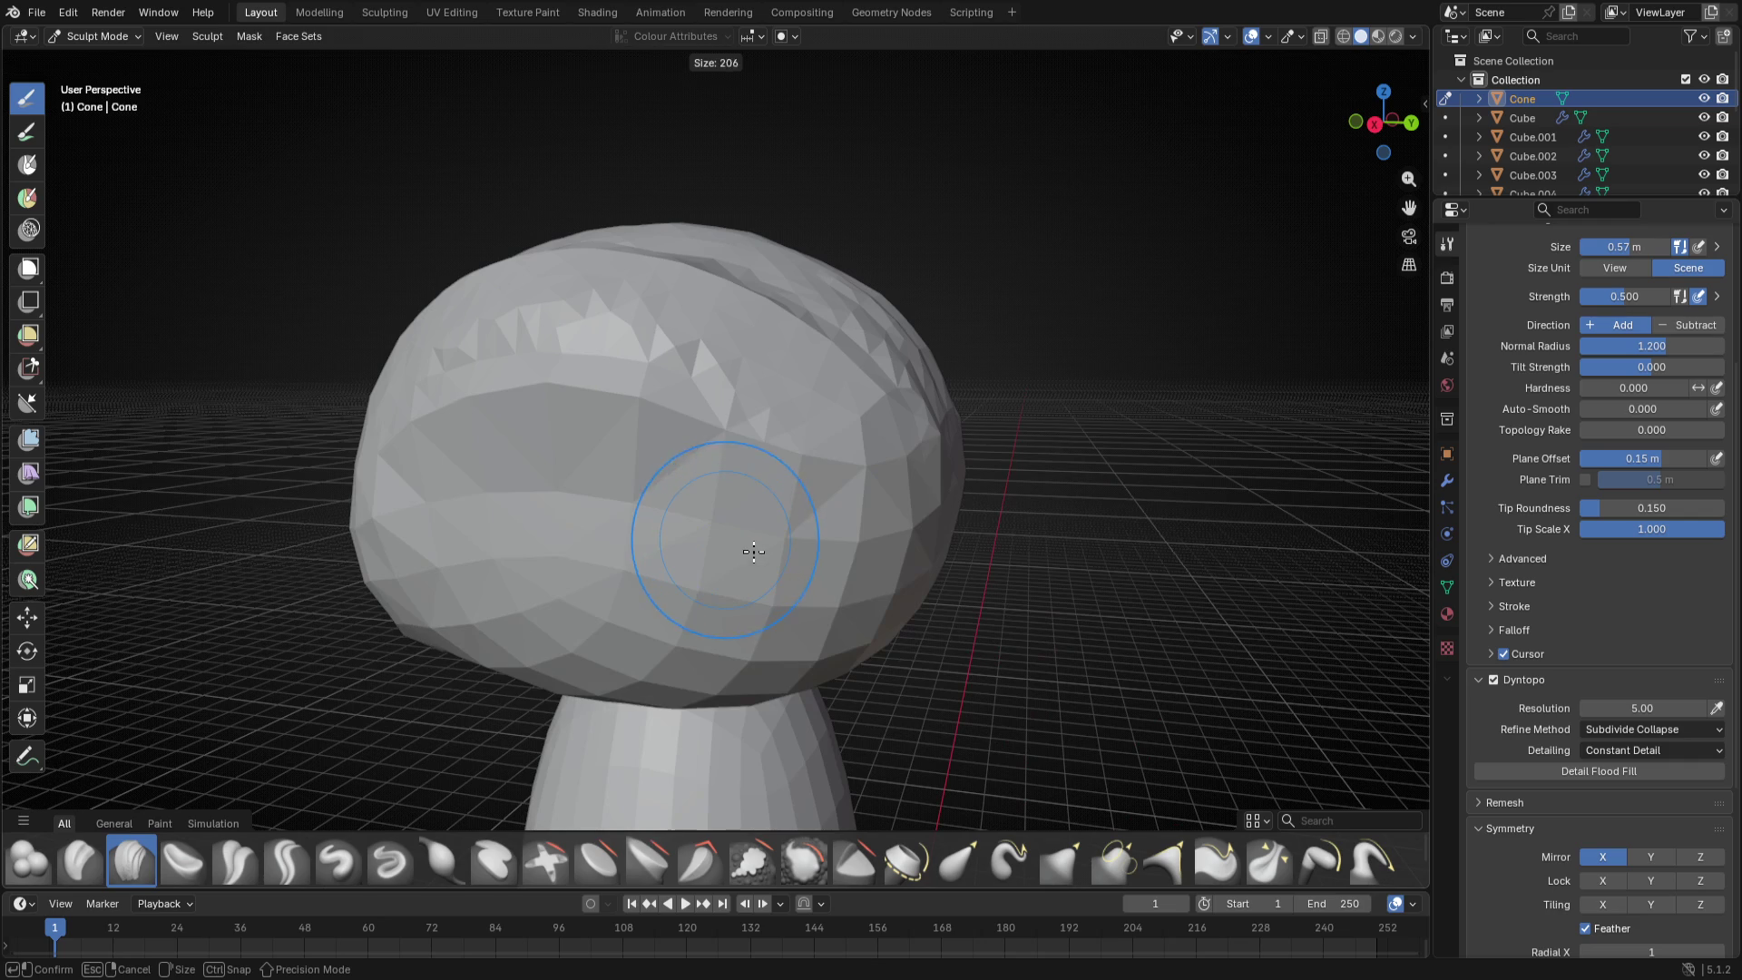
left_click(762, 544)
middle_click_drag(945, 588, 844, 586)
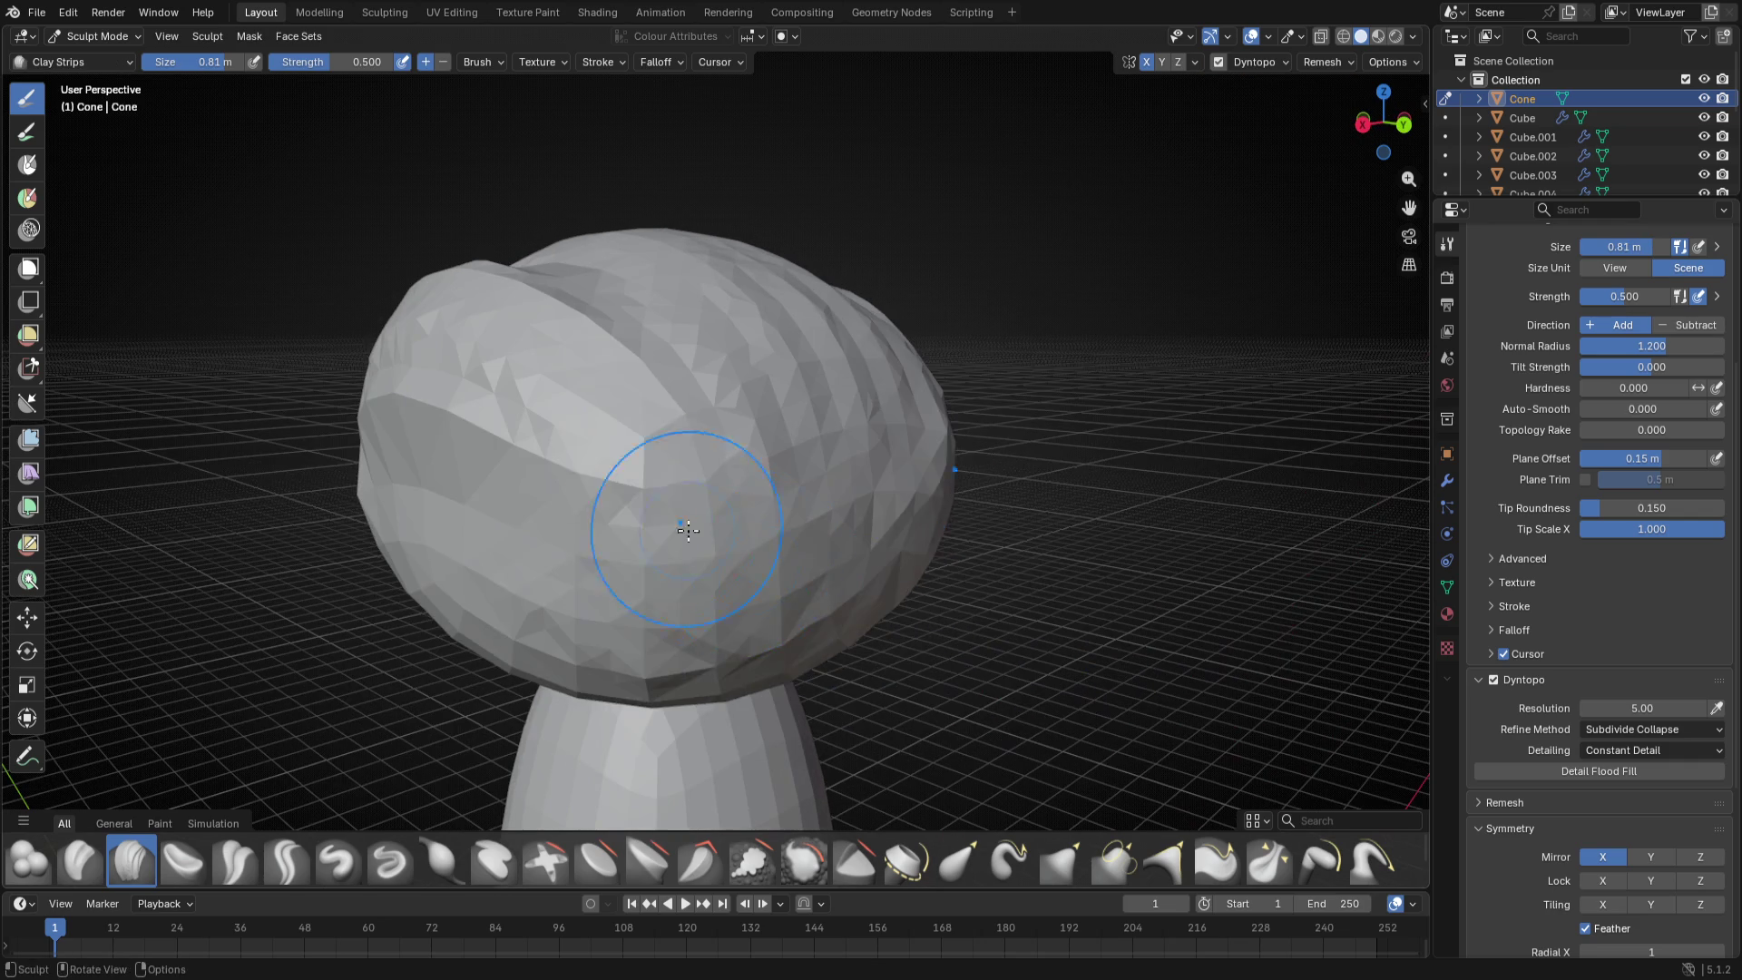
scroll(817, 585, "down", 4)
mouse_move(816, 585)
middle_mouse_down()
mouse_move(987, 551)
mouse_move(871, 571)
middle_mouse_up()
scroll(986, 550, "up", 4)
key("f")
left_click(709, 501)
mouse_move(708, 490)
middle_mouse_down()
mouse_move(681, 568)
mouse_move(954, 524)
mouse_move(789, 531)
middle_mouse_up()
- Leave sculpting for Object Mode, go to front view and select the torso and shoulder spheres
key("ctrl+Tab")
left_click(763, 680)
scroll(797, 711, "down", 3)
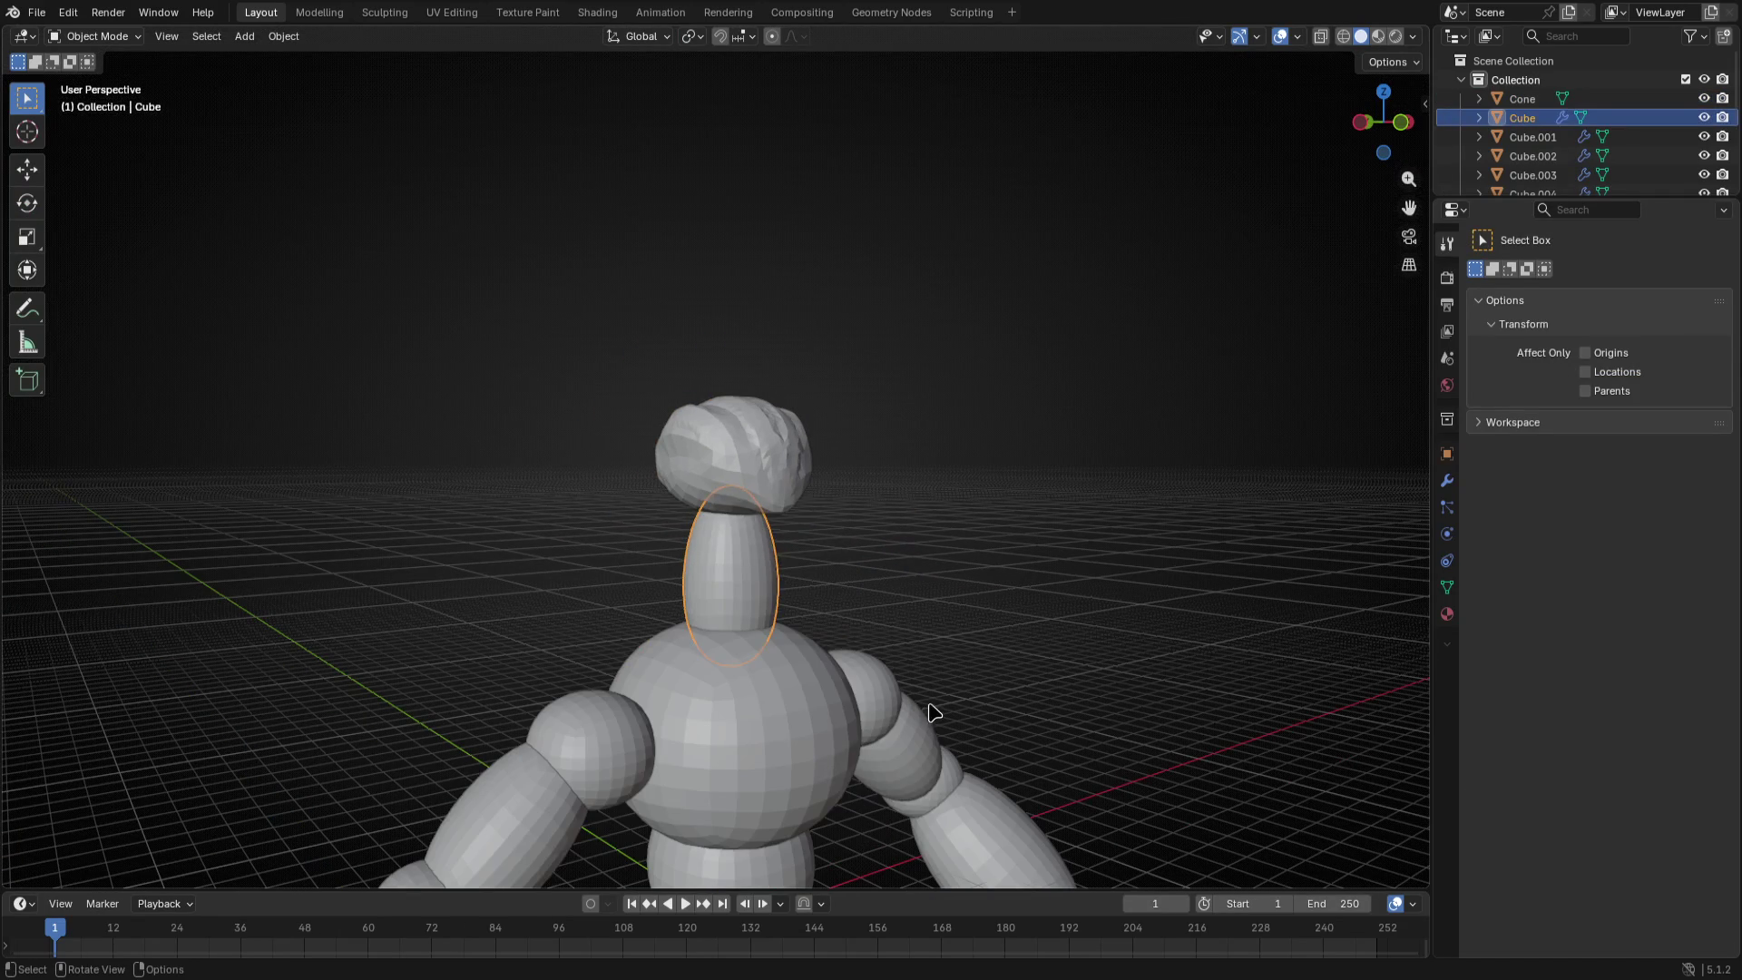
left_click(817, 708)
key("KP_1")
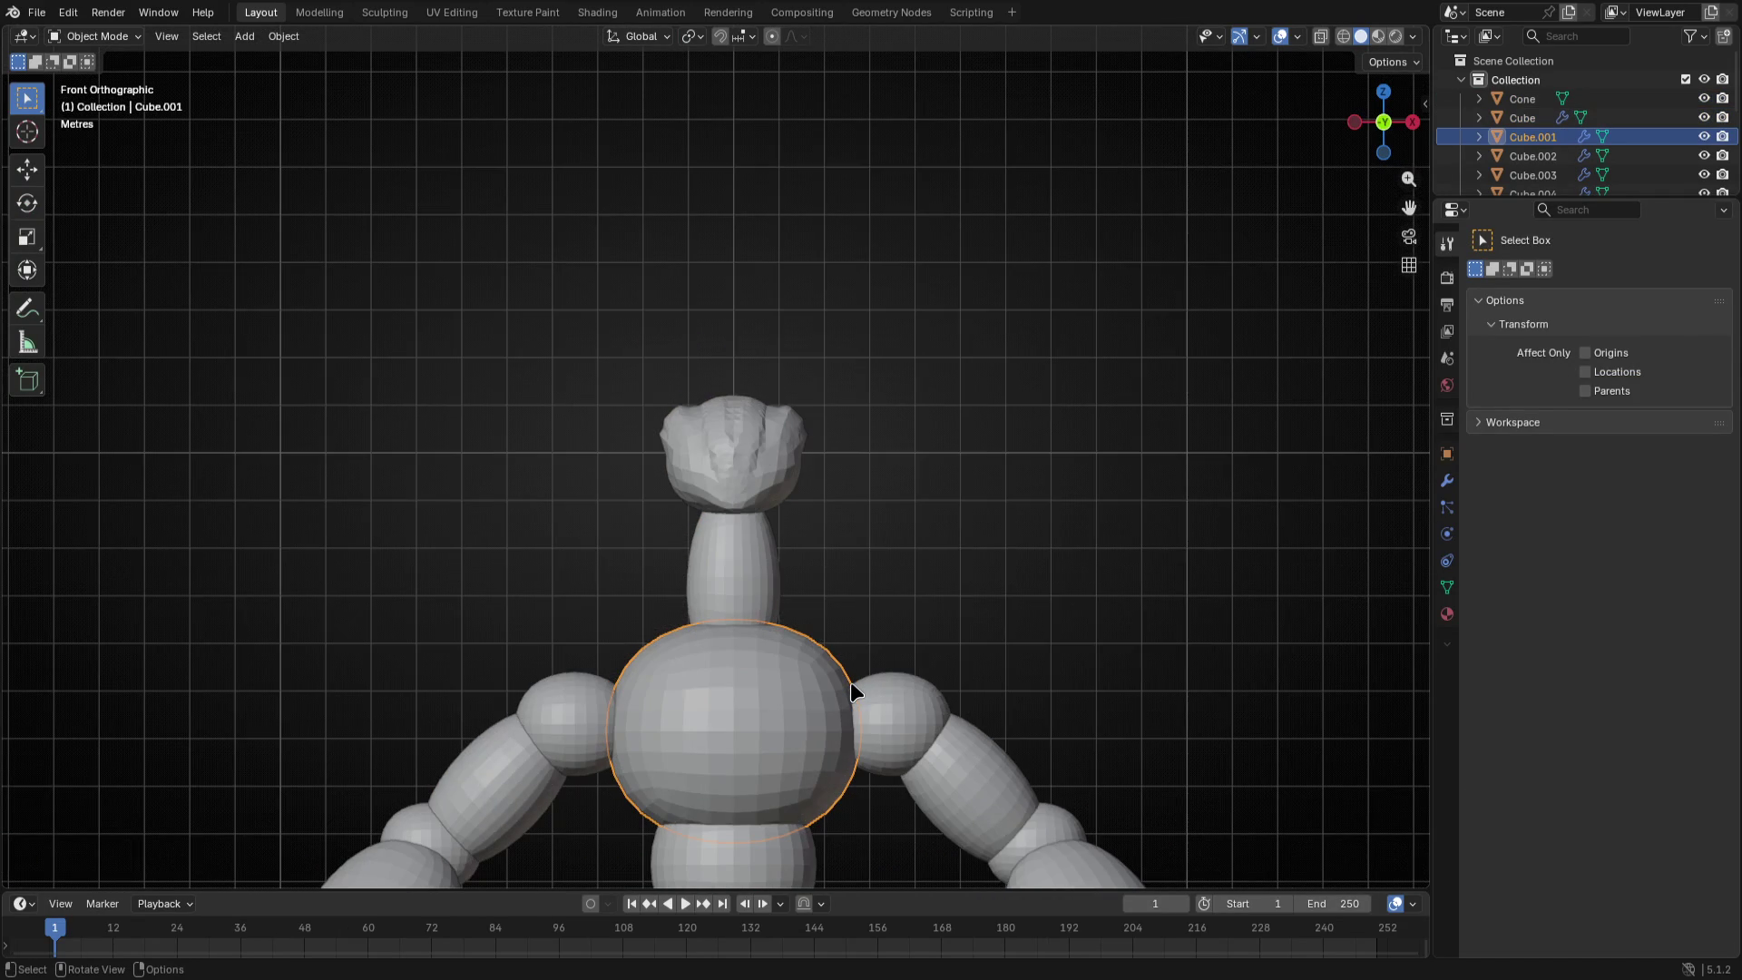
left_click(898, 707)
- Duplicate the shoulder spheres in place and split the viewport into two side-by-side views
key("shift+d")
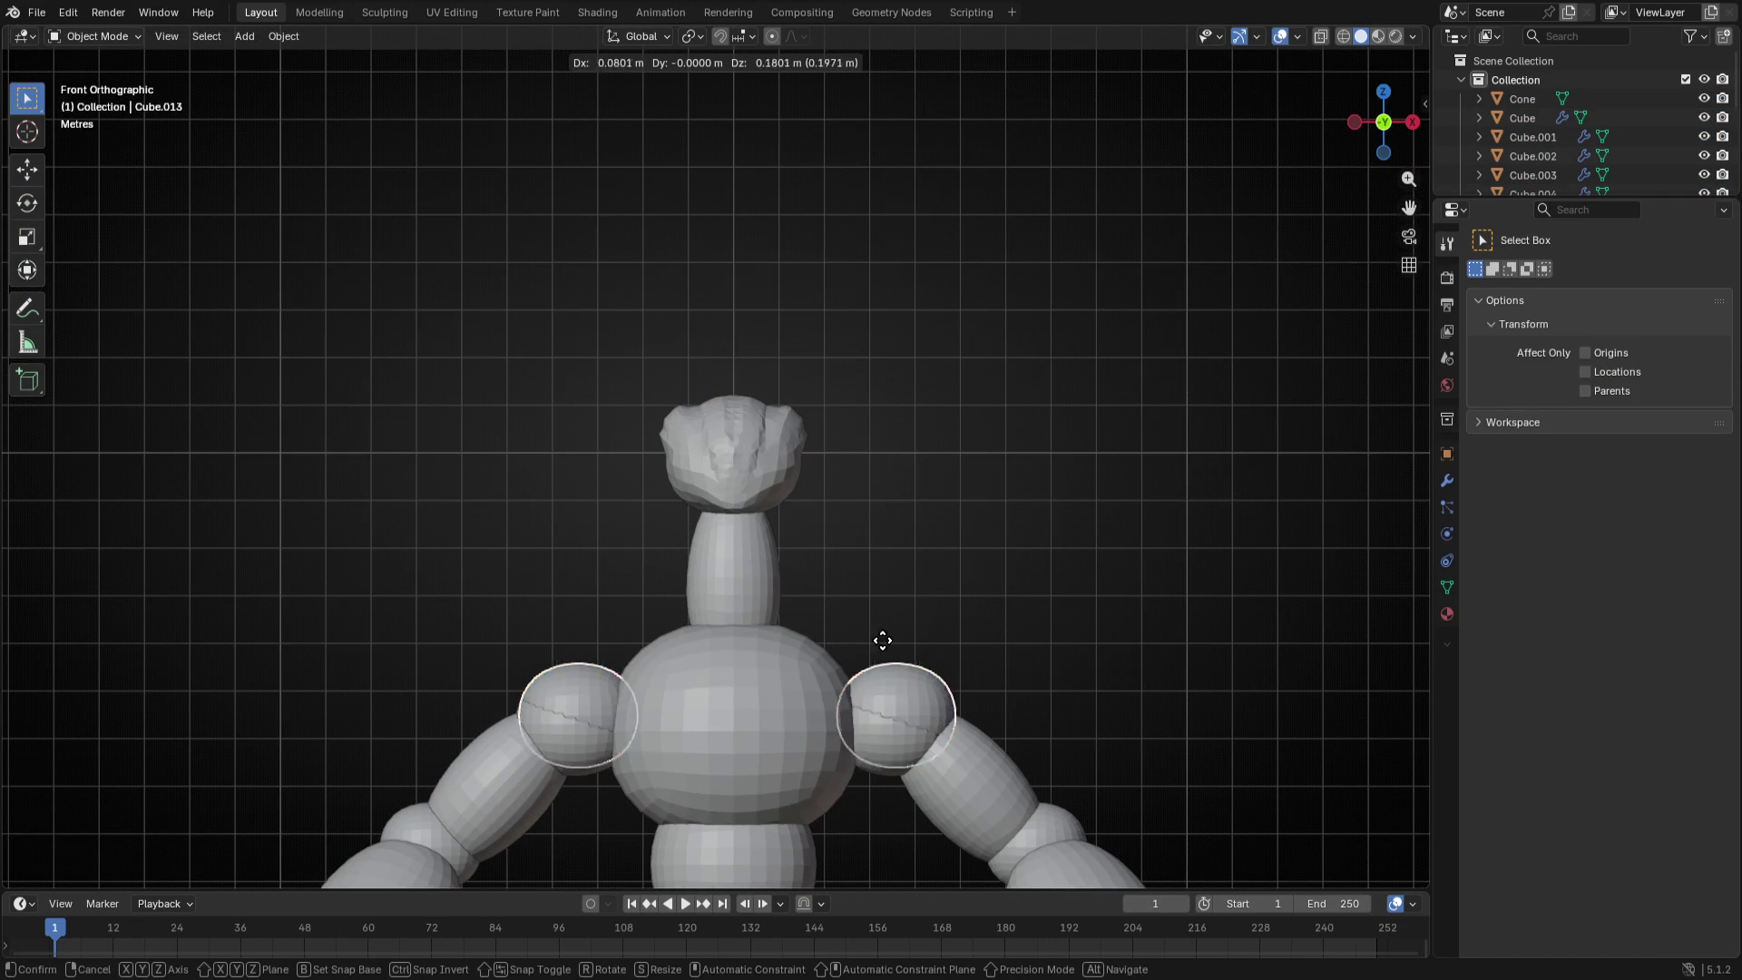
key("ctrl+m")
key("x")
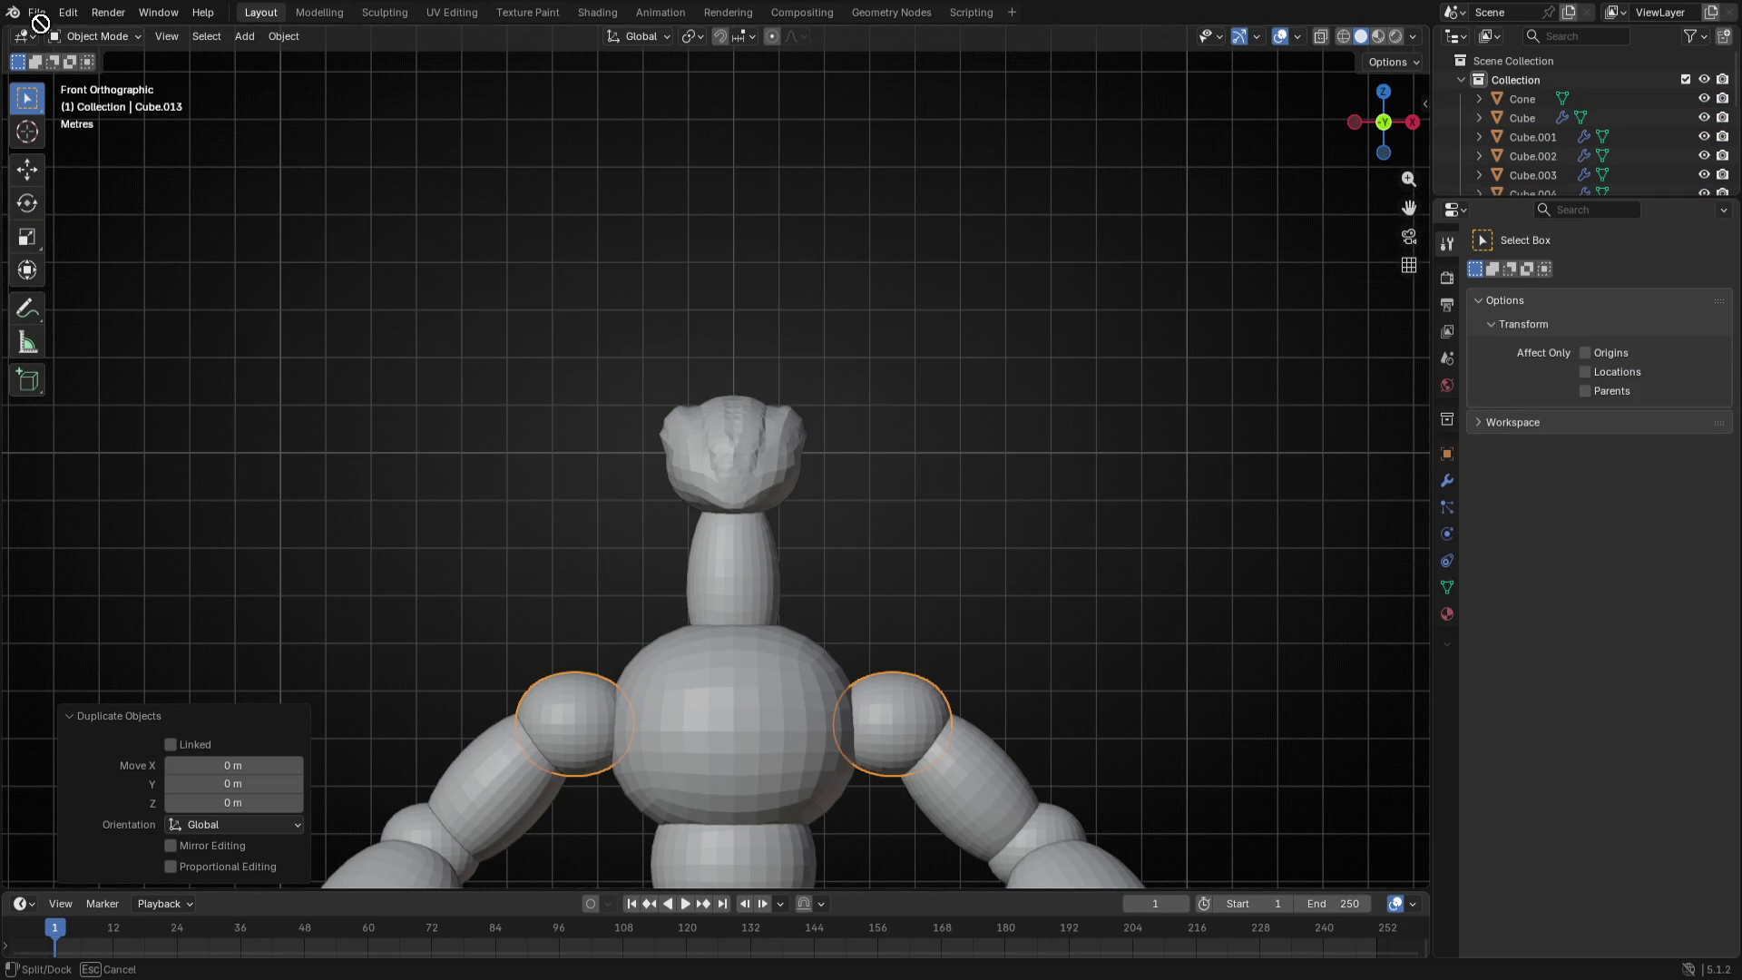
left_click_drag(6, 65, 619, 292)
scroll(395, 435, "down", 3)
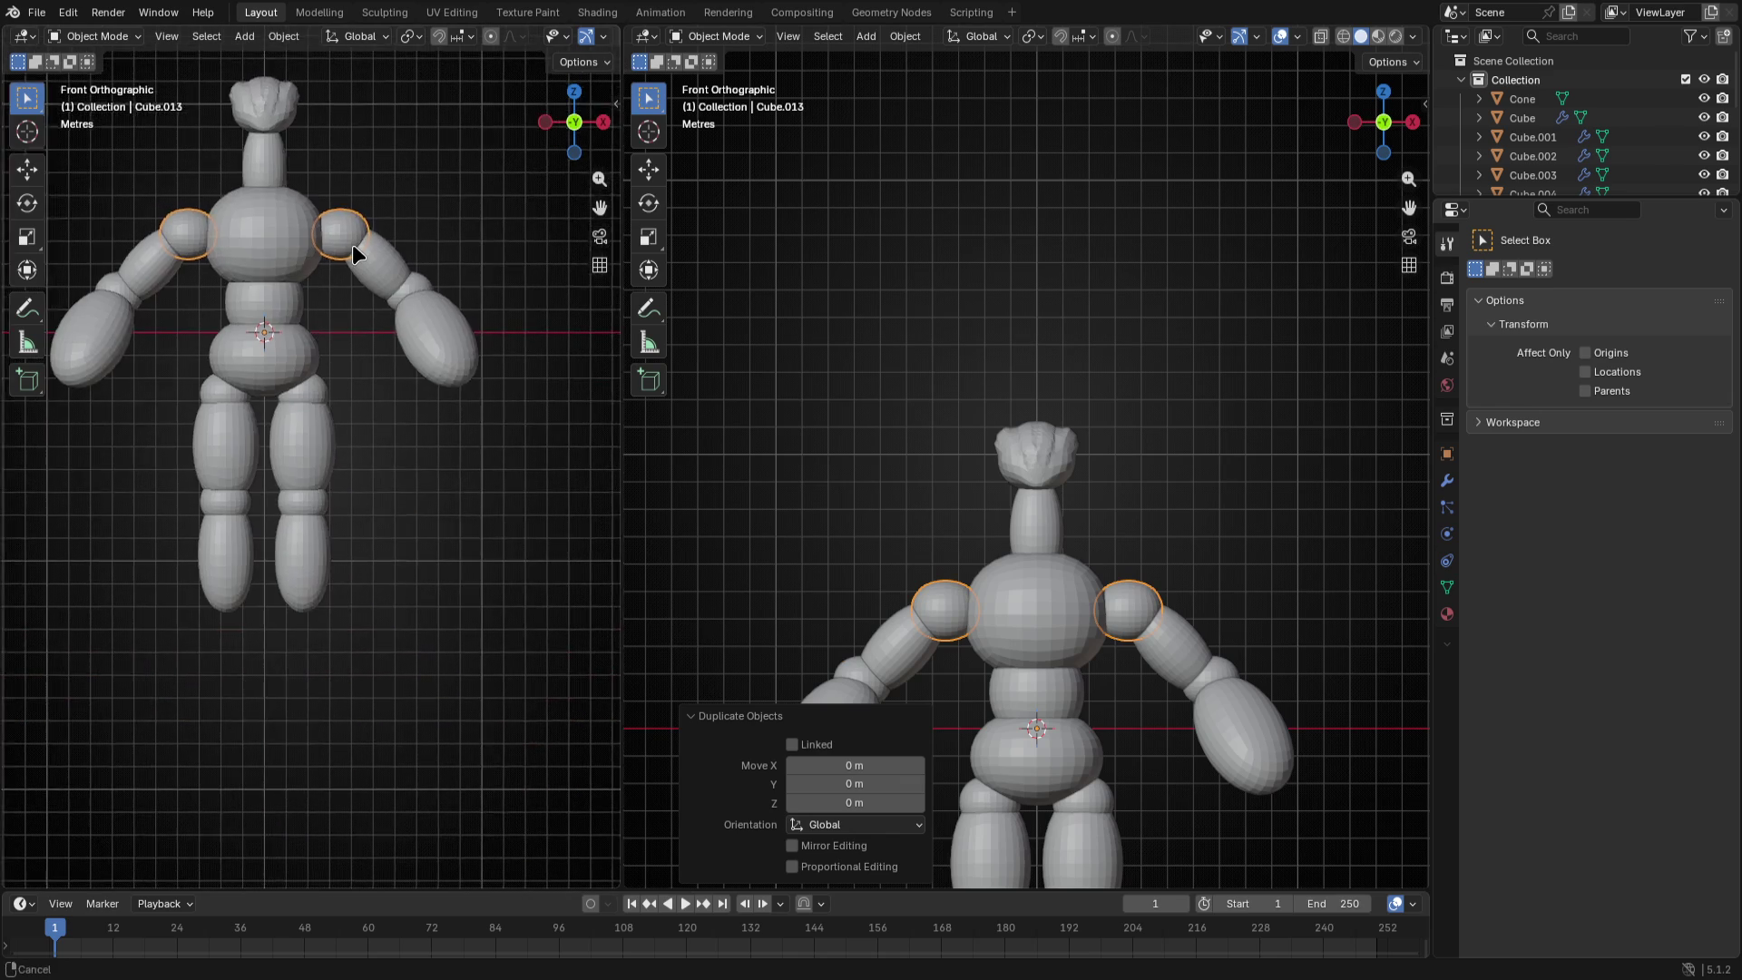
scroll(367, 273, "down", 1)
- Hide the sidebars and tool strips in both viewports, leaving the left view in perspective
key("n")
key("n")
key("grave")
key("Escape")
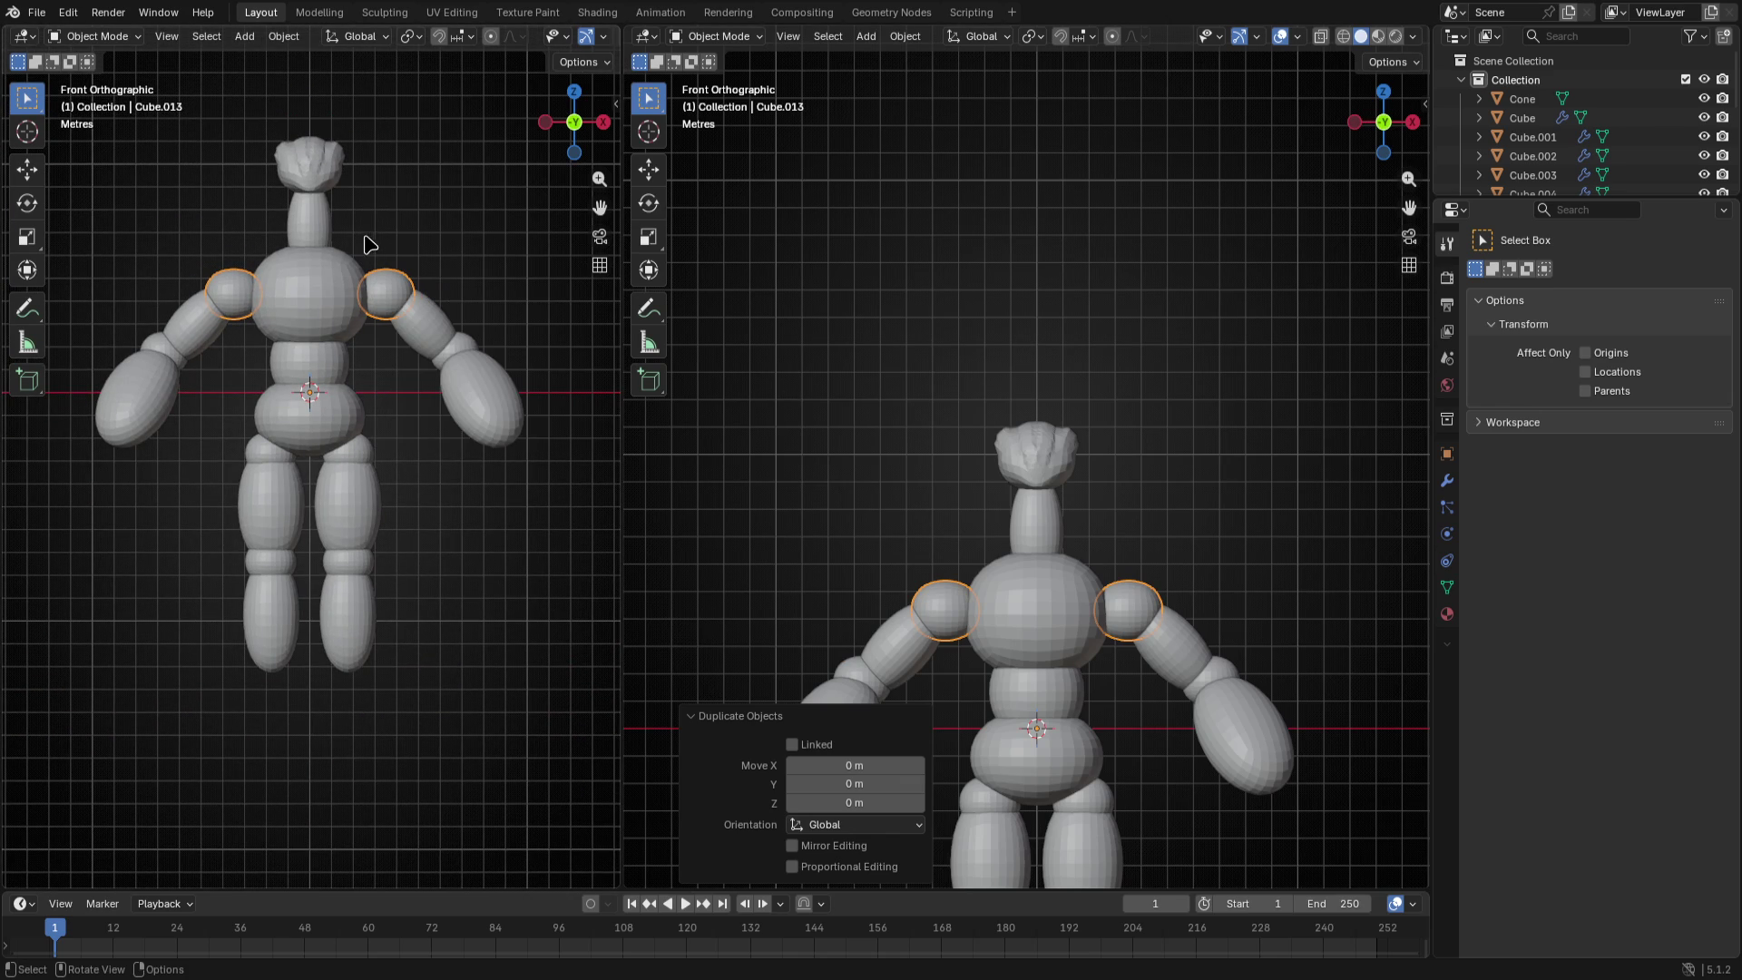
key("n")
key("n")
key("z")
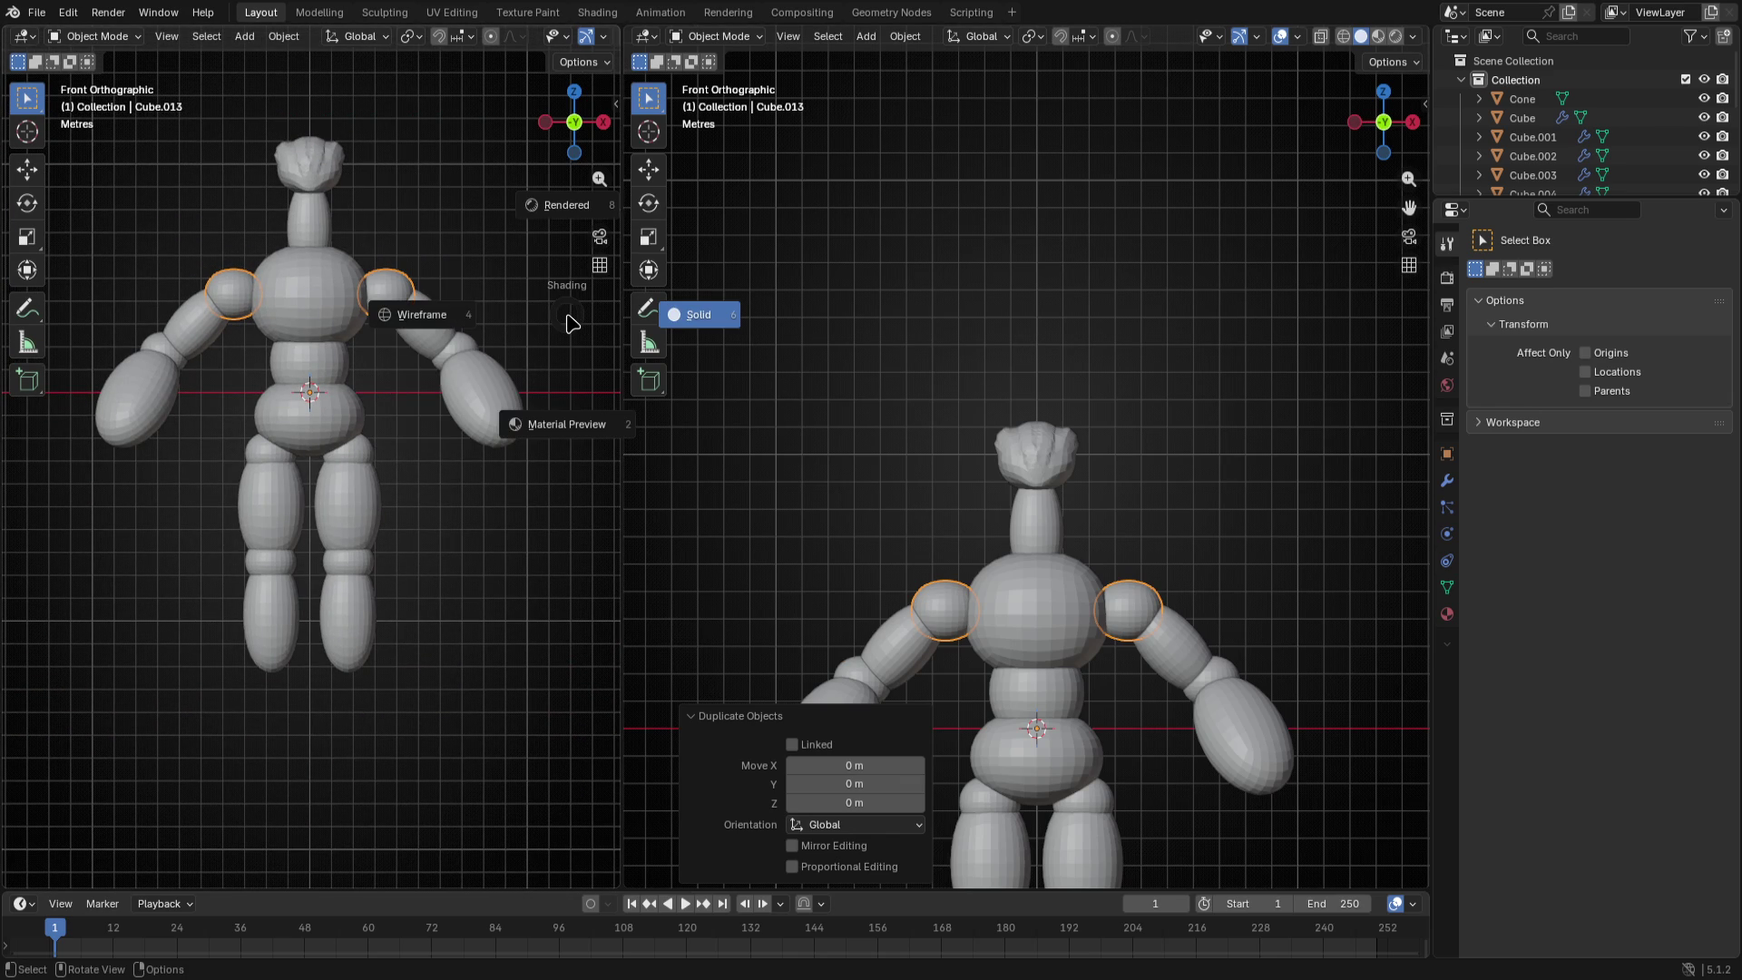
key("Escape")
key("t")
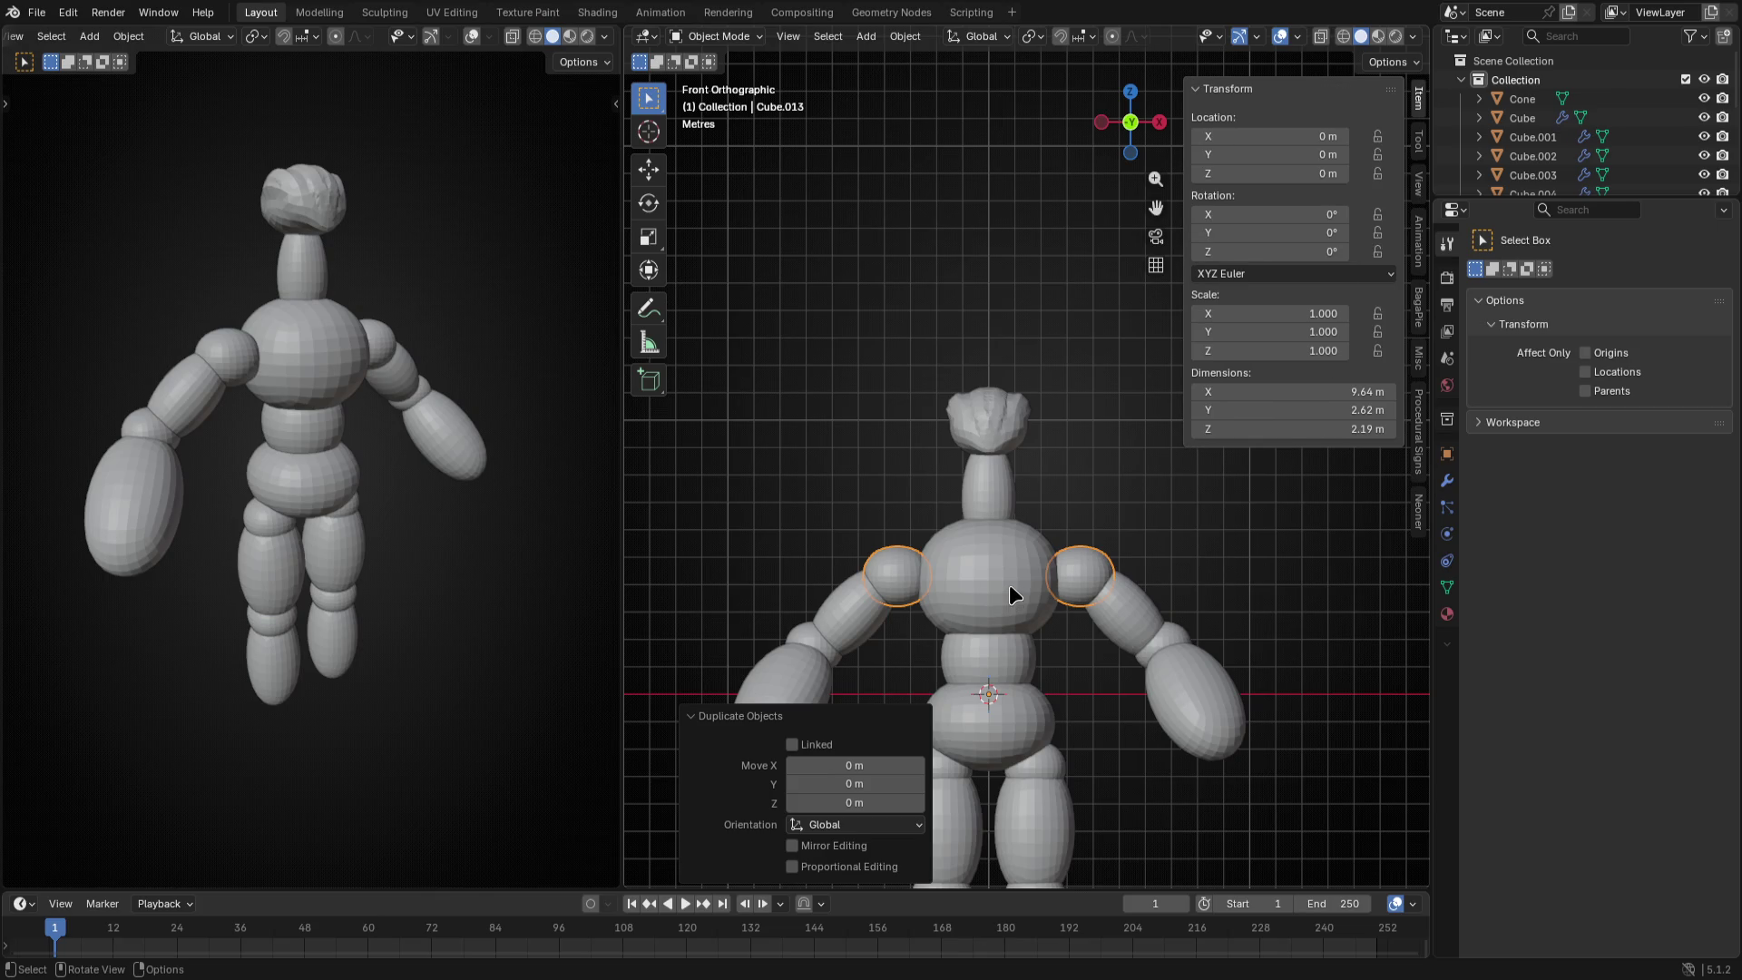
key("n")
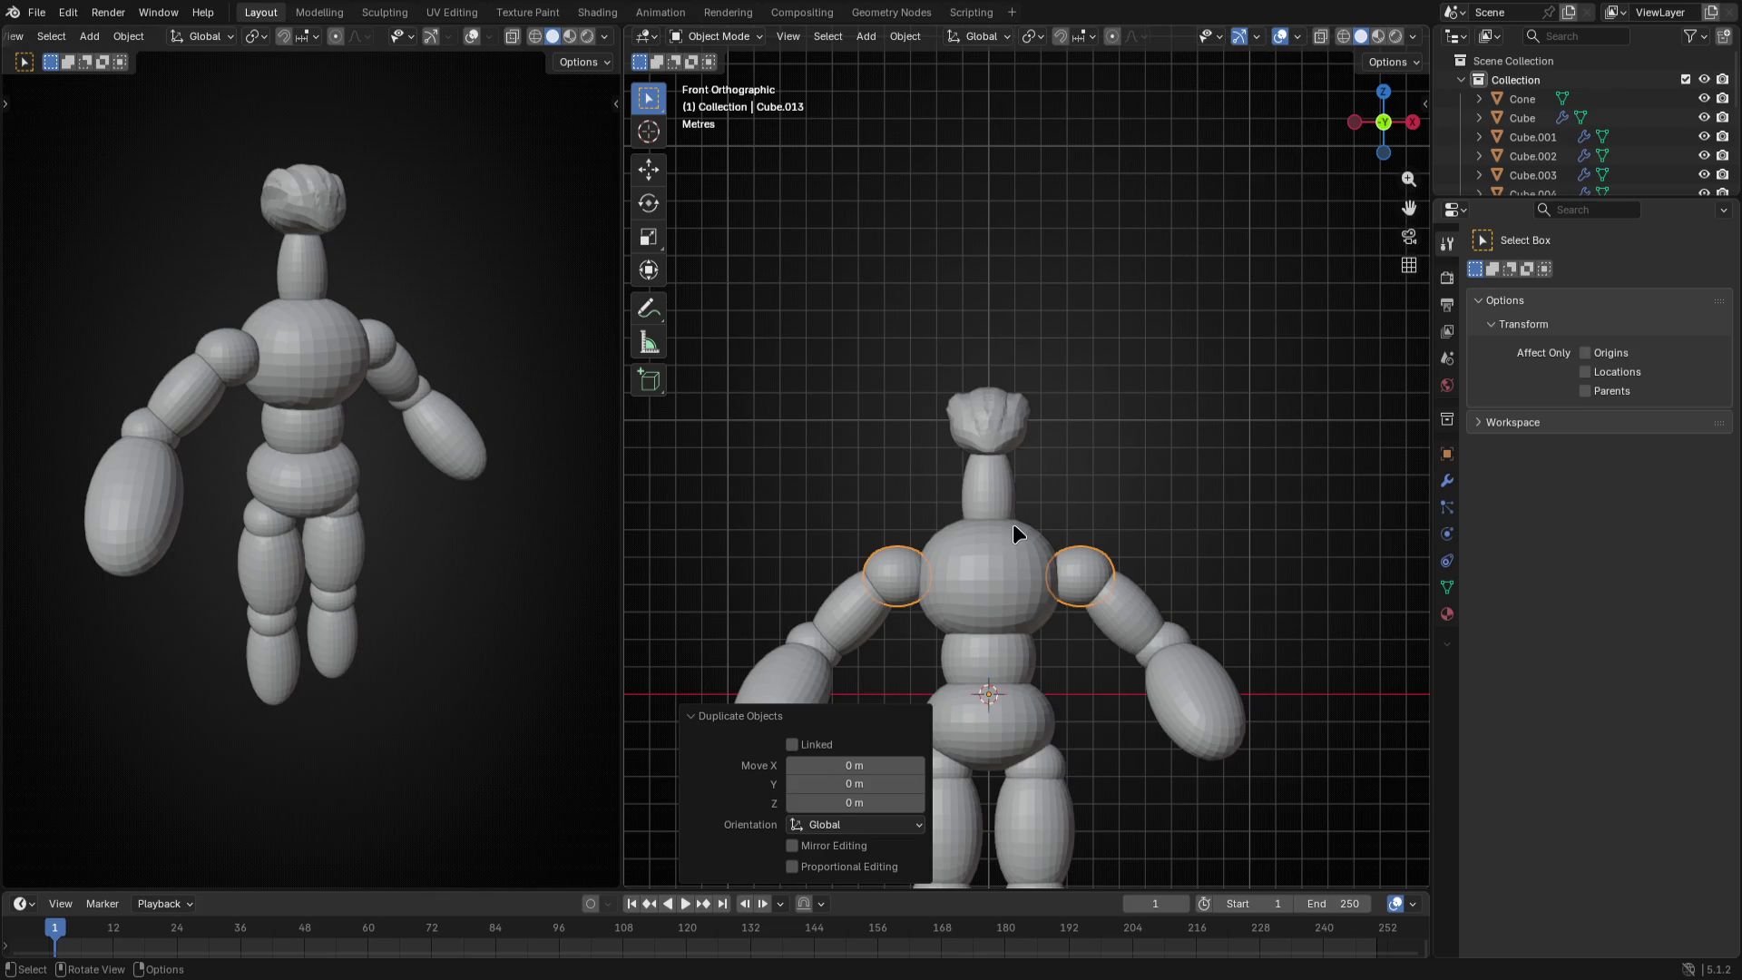
key("t")
key("t")
- Reselect the torso and shoulder spheres, enter Edit Mode and duplicate the shoulder geometry moving straight up along Z
left_click(1116, 436)
scroll(1089, 586, "up", 4)
left_click(952, 694)
left_click(1117, 682, "shift")
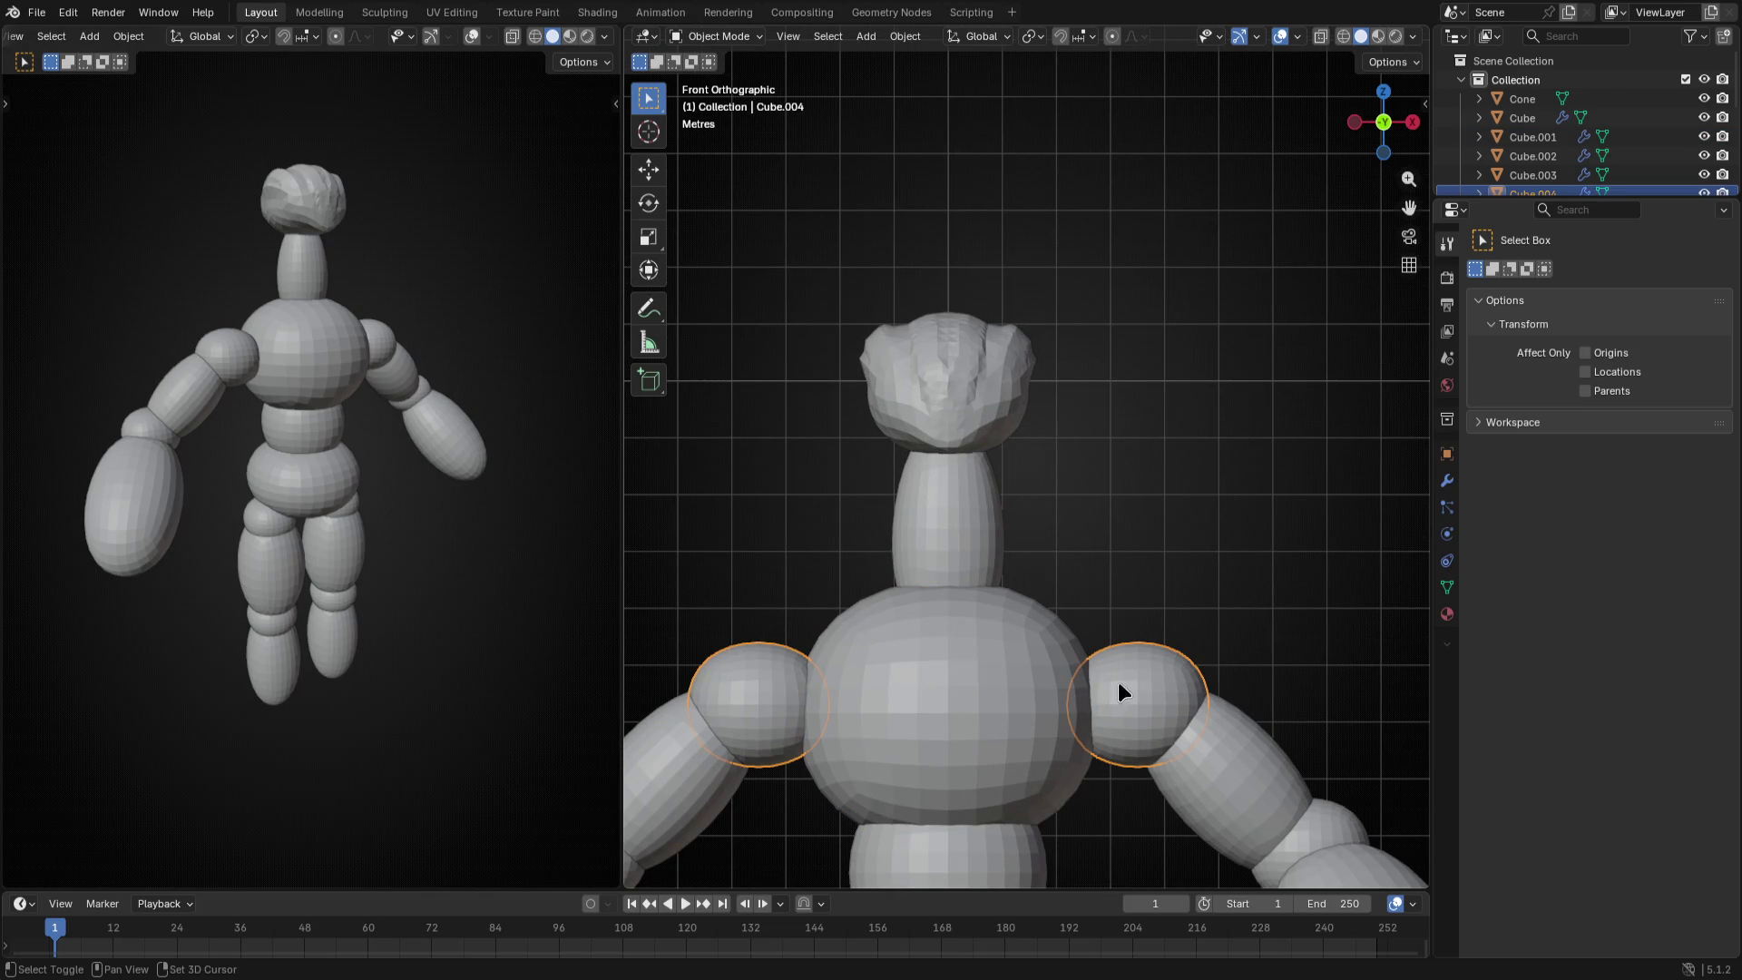
key("shift+d")
key("Escape")
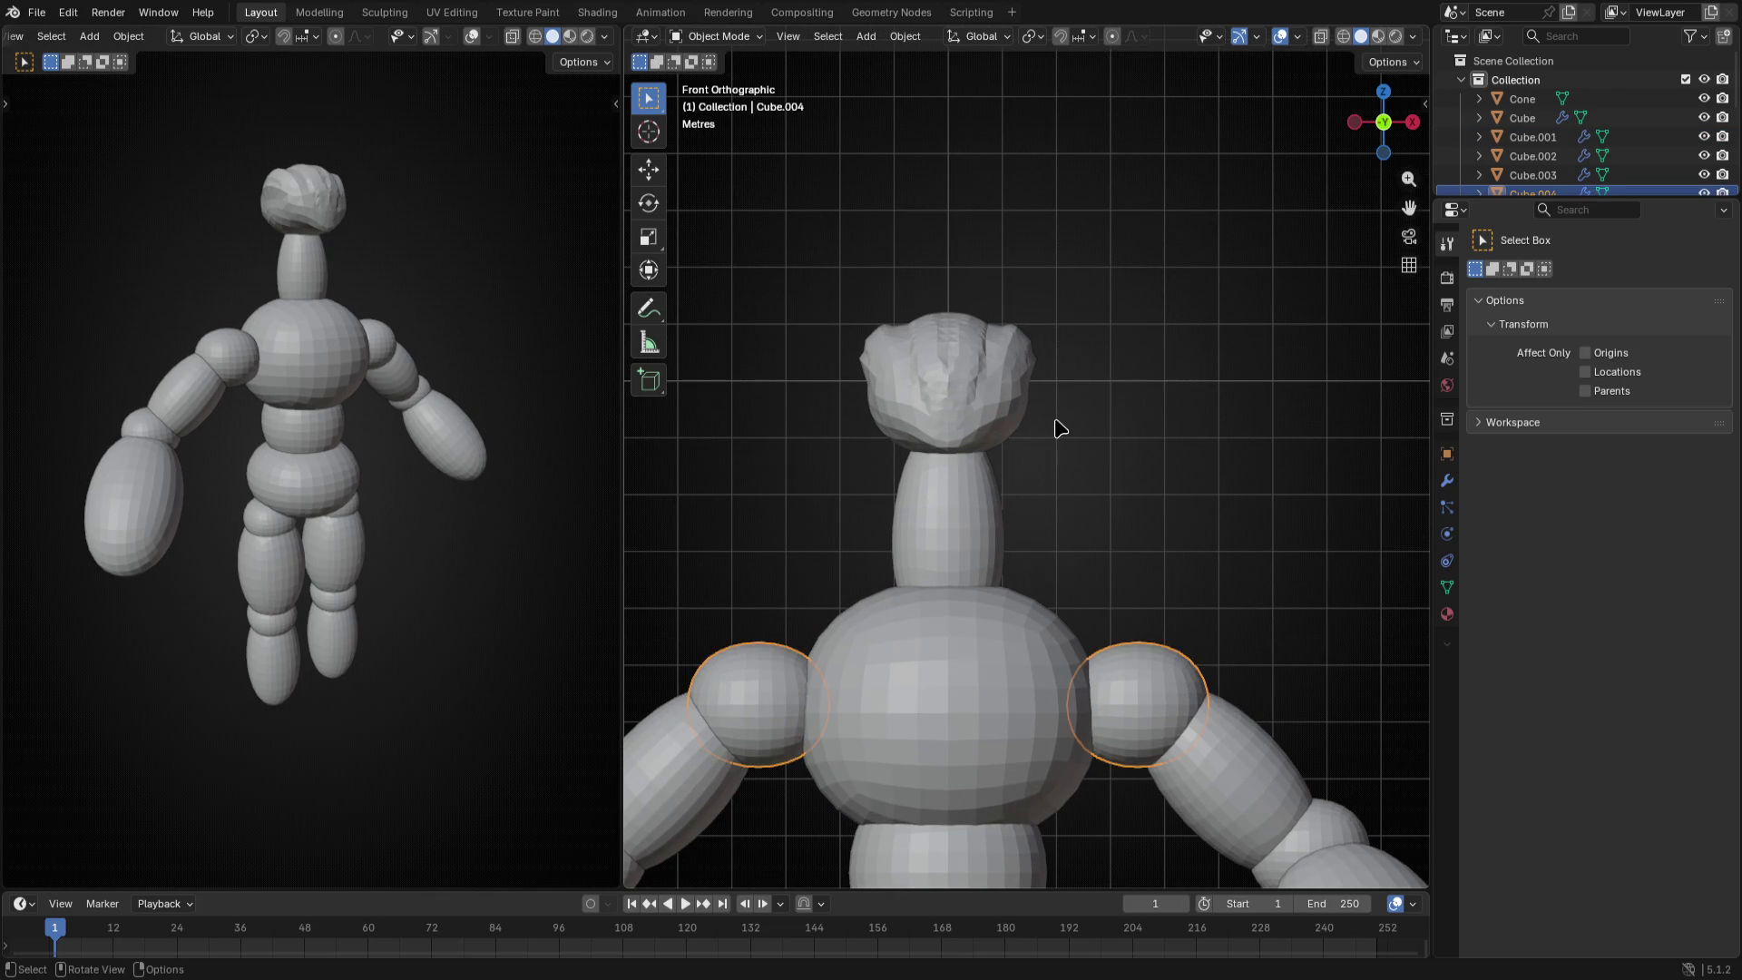
key("Tab")
key("shift+d")
key("z")
- Place the copies beside the head, shrink them to about 0.62 and turn them 90 degrees
left_click(1223, 341)
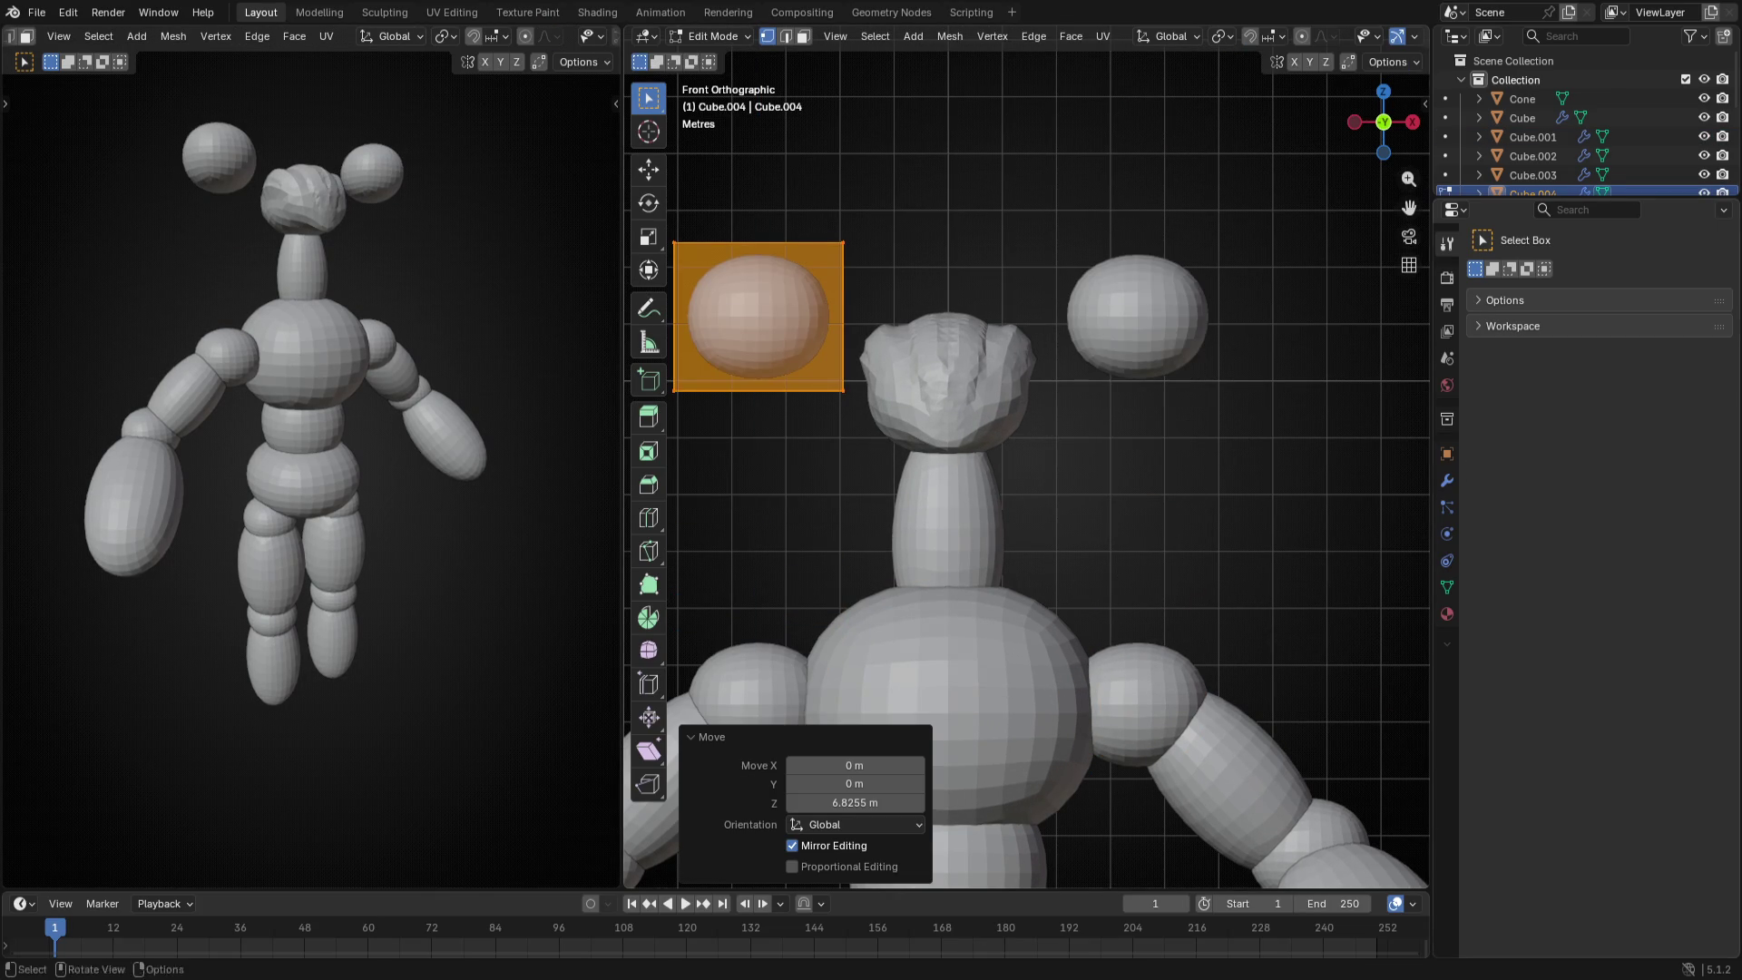
key("s")
left_click(1173, 338)
type("r")
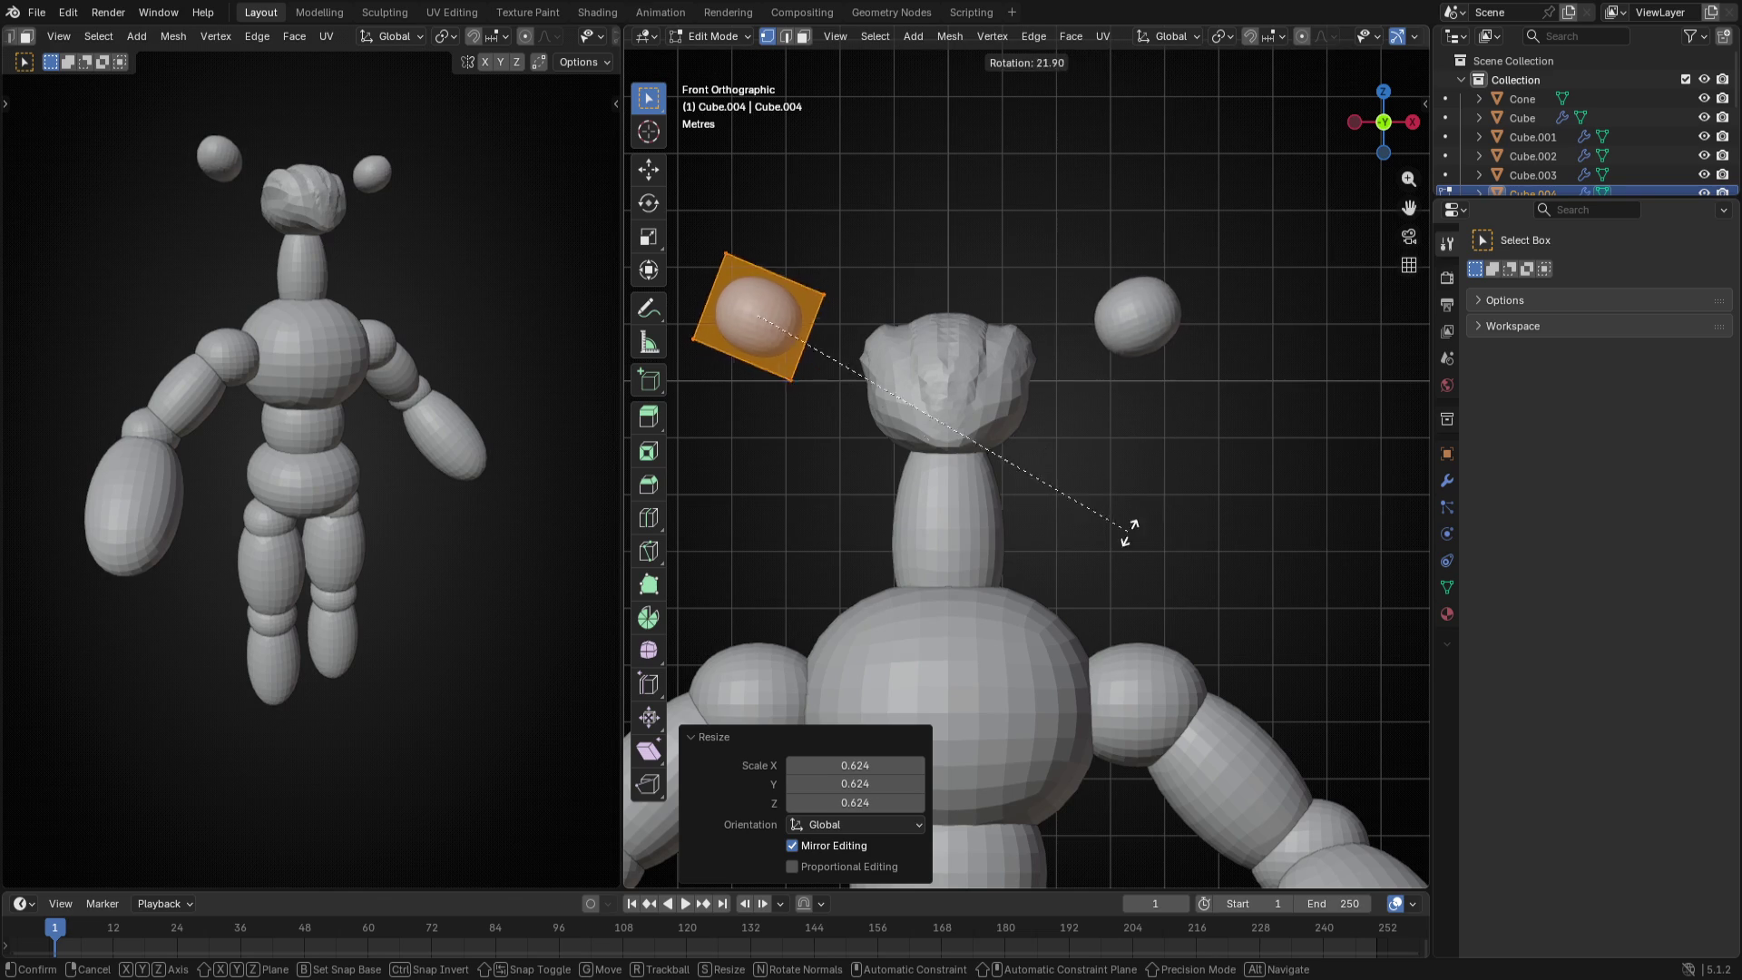
type("90")
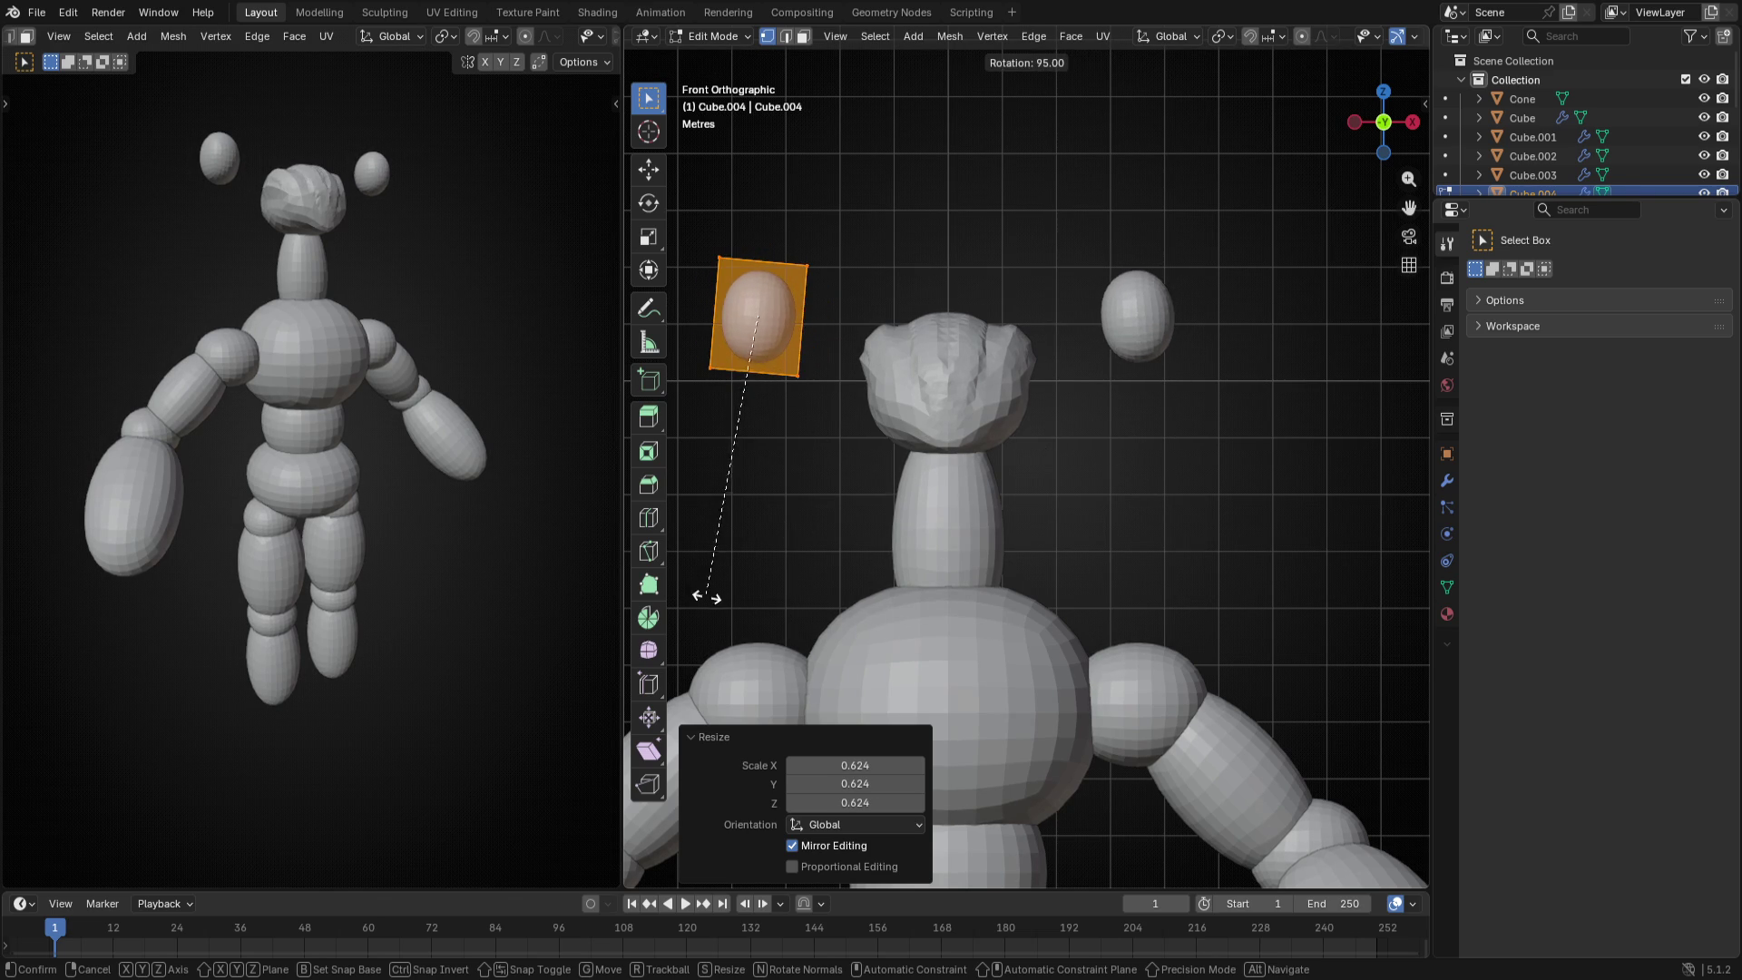
left_click(711, 603)
key("s")
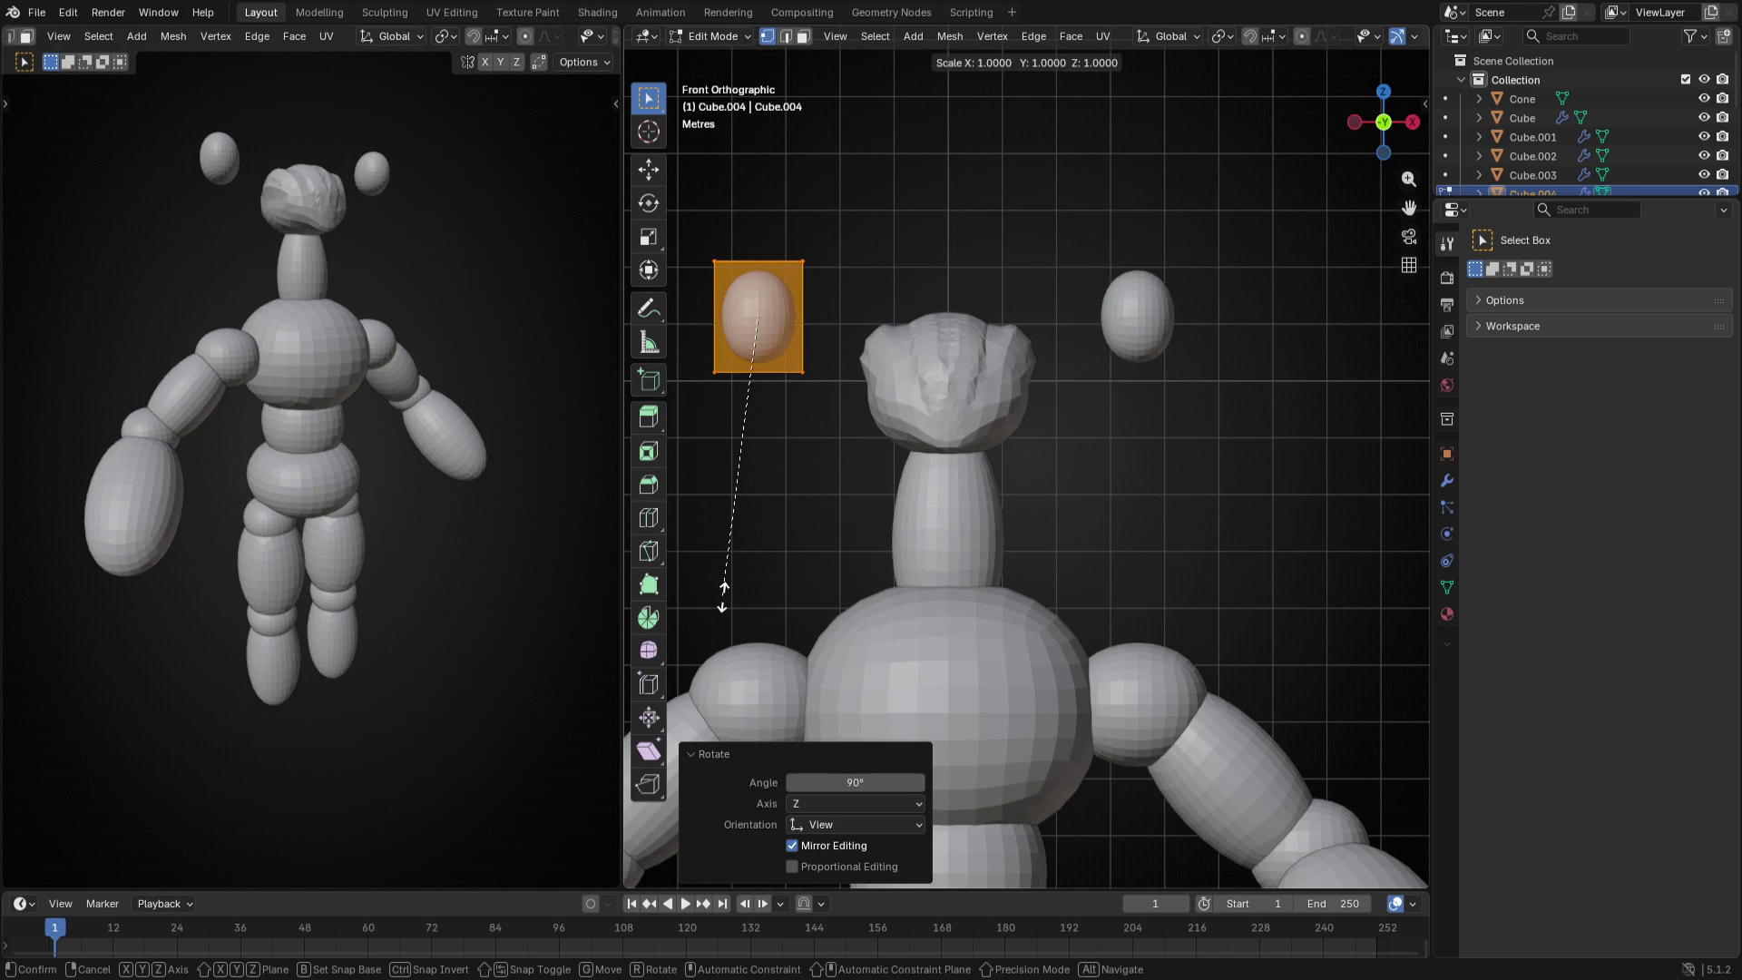
right_click(723, 596)
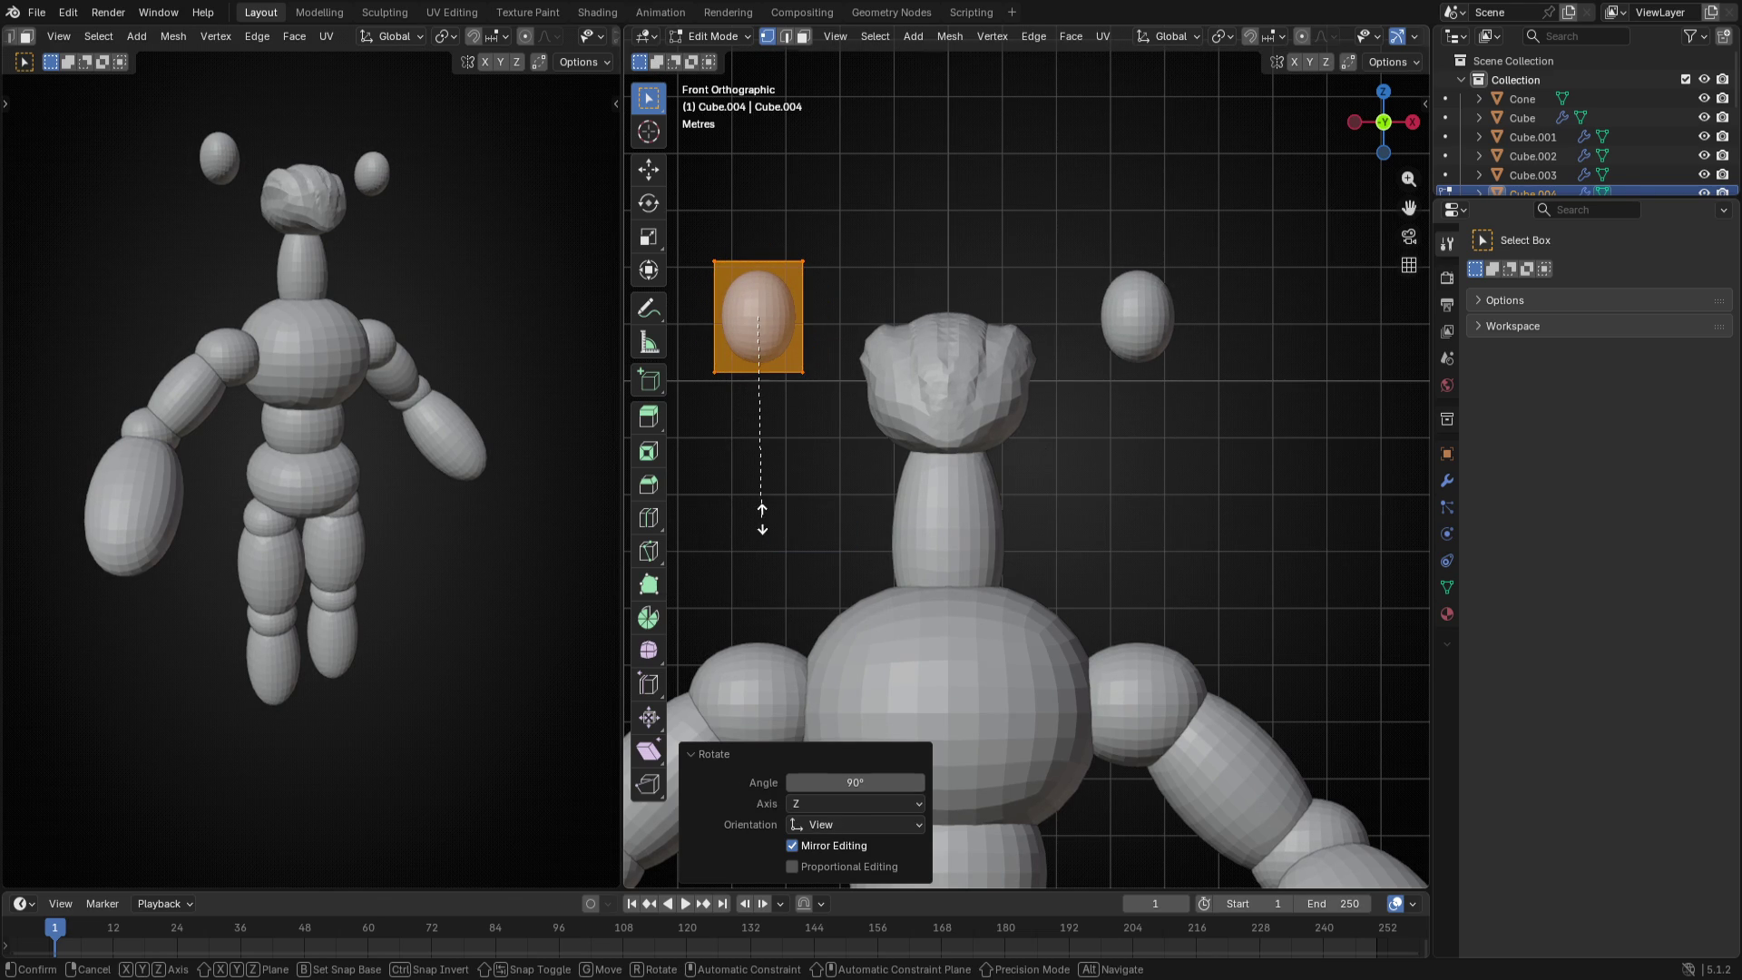
- Stretch the copies to twice their height along Z and set them on top of the head
key("s")
key("z")
left_click(763, 449)
key("g")
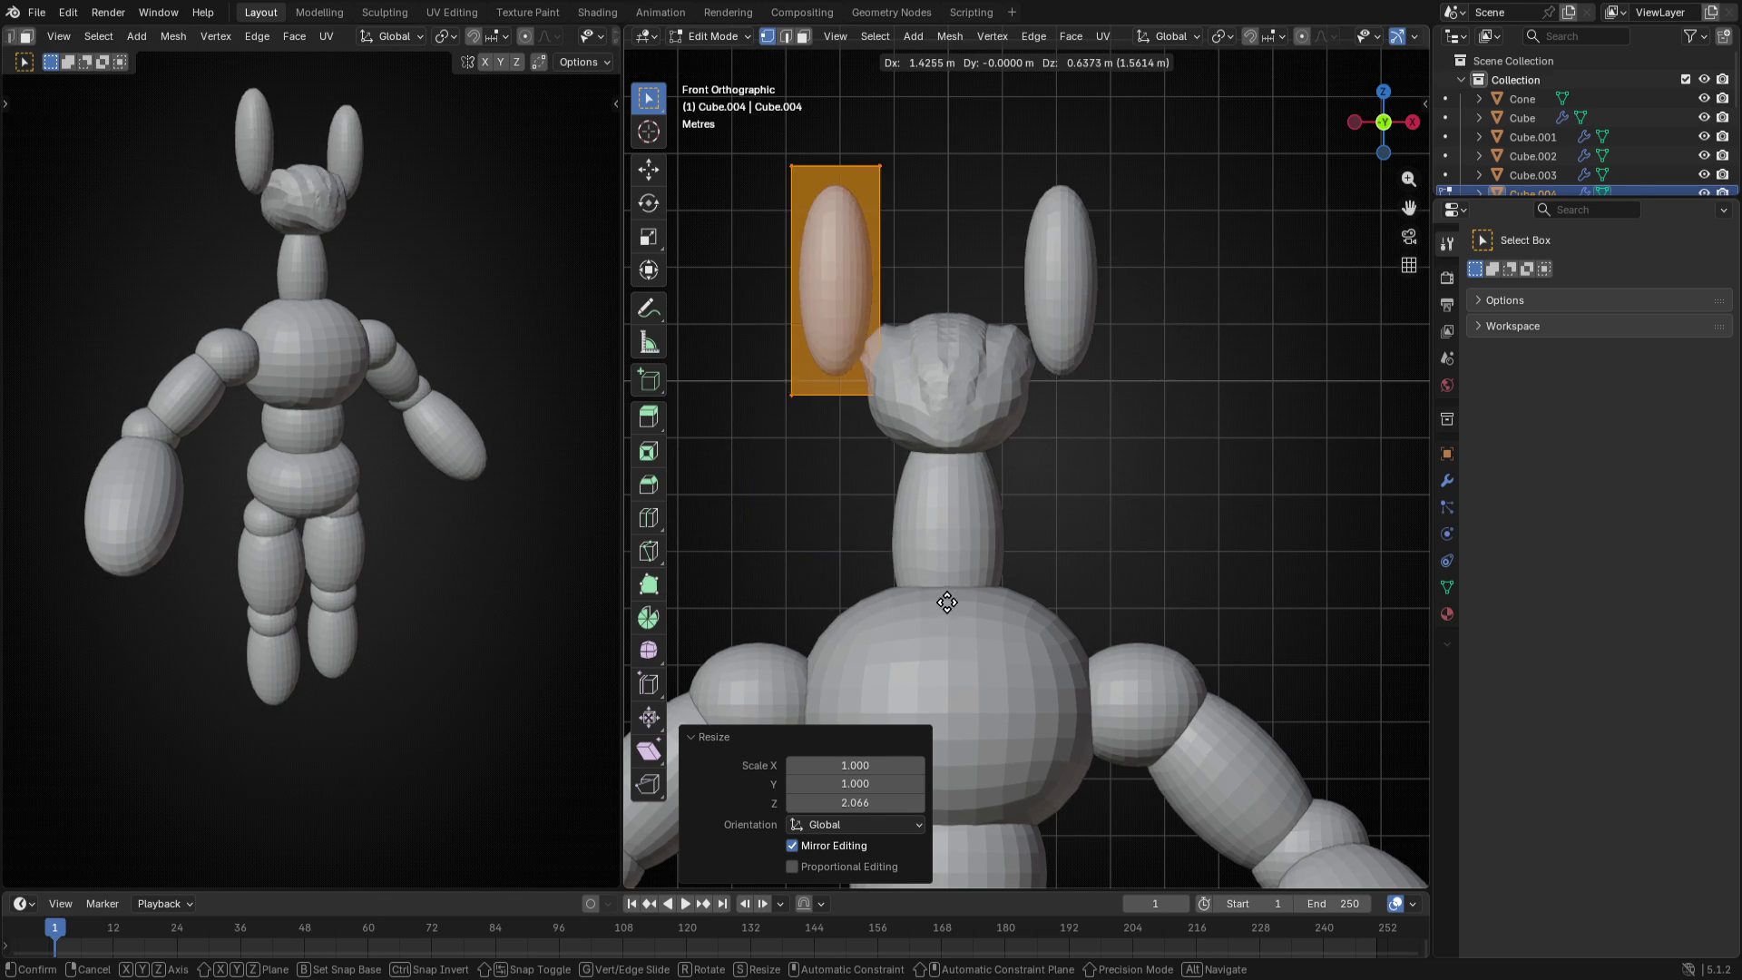
left_click(995, 585)
- In side view, tilt the antennae about 19 degrees, lower them onto the head and tilt 11 degrees more
key("KP_3")
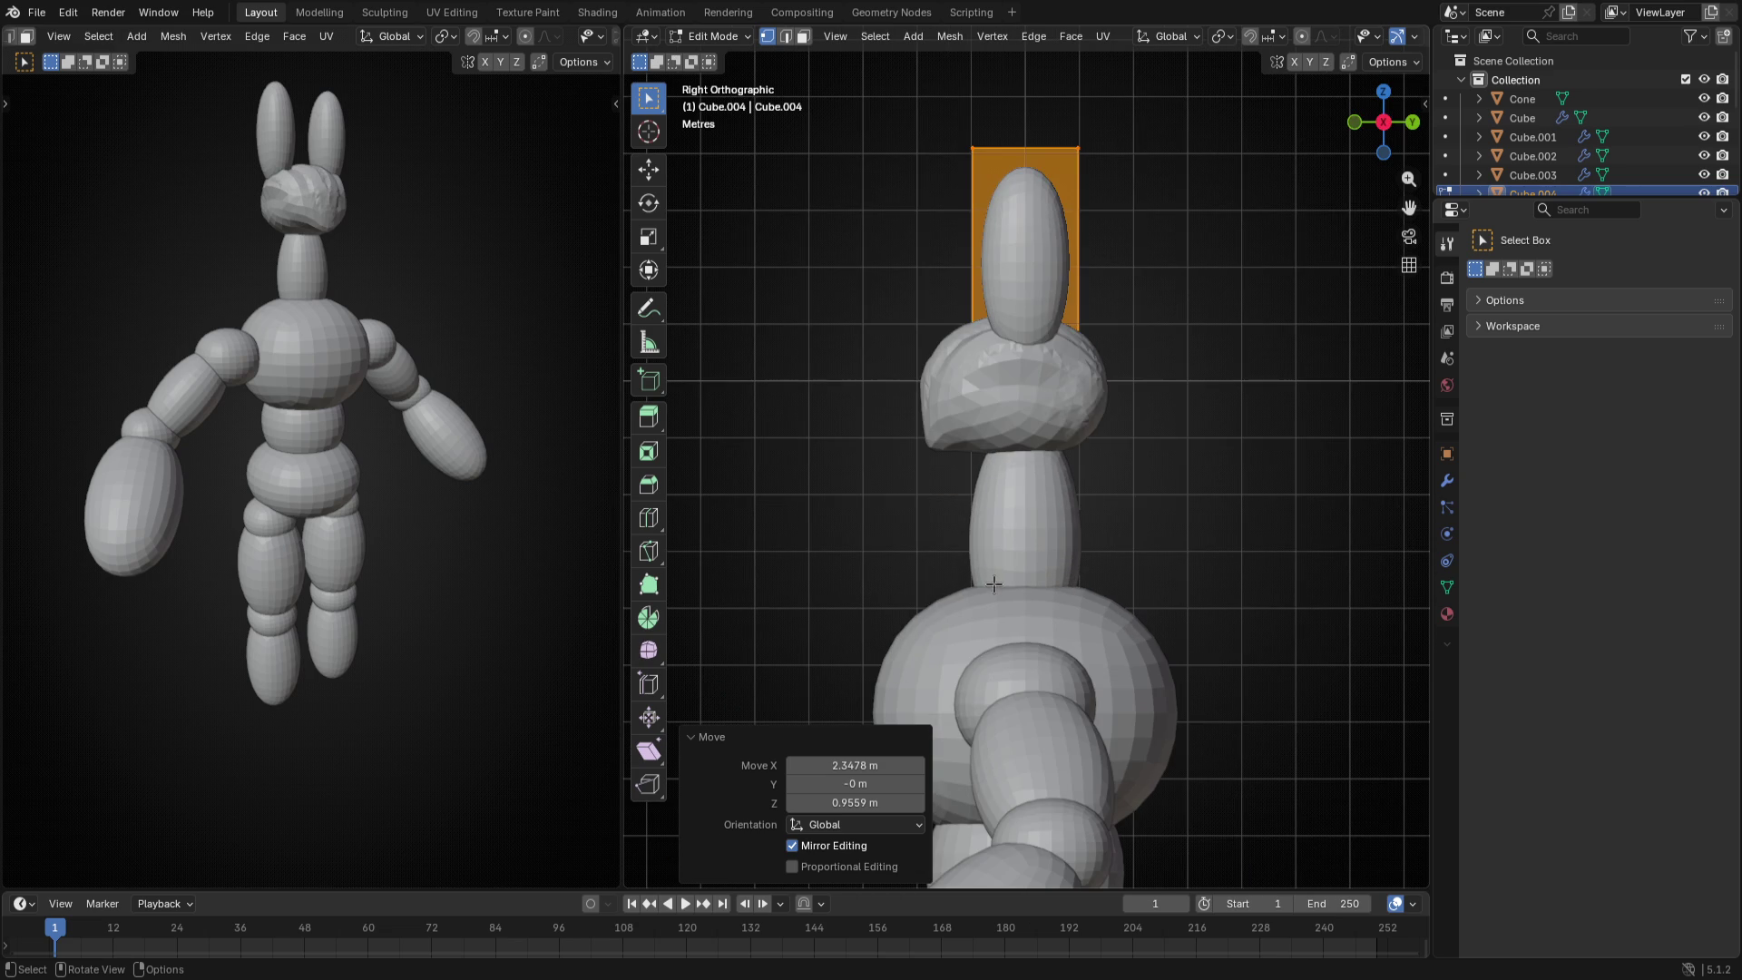
key("r")
left_click(1130, 307)
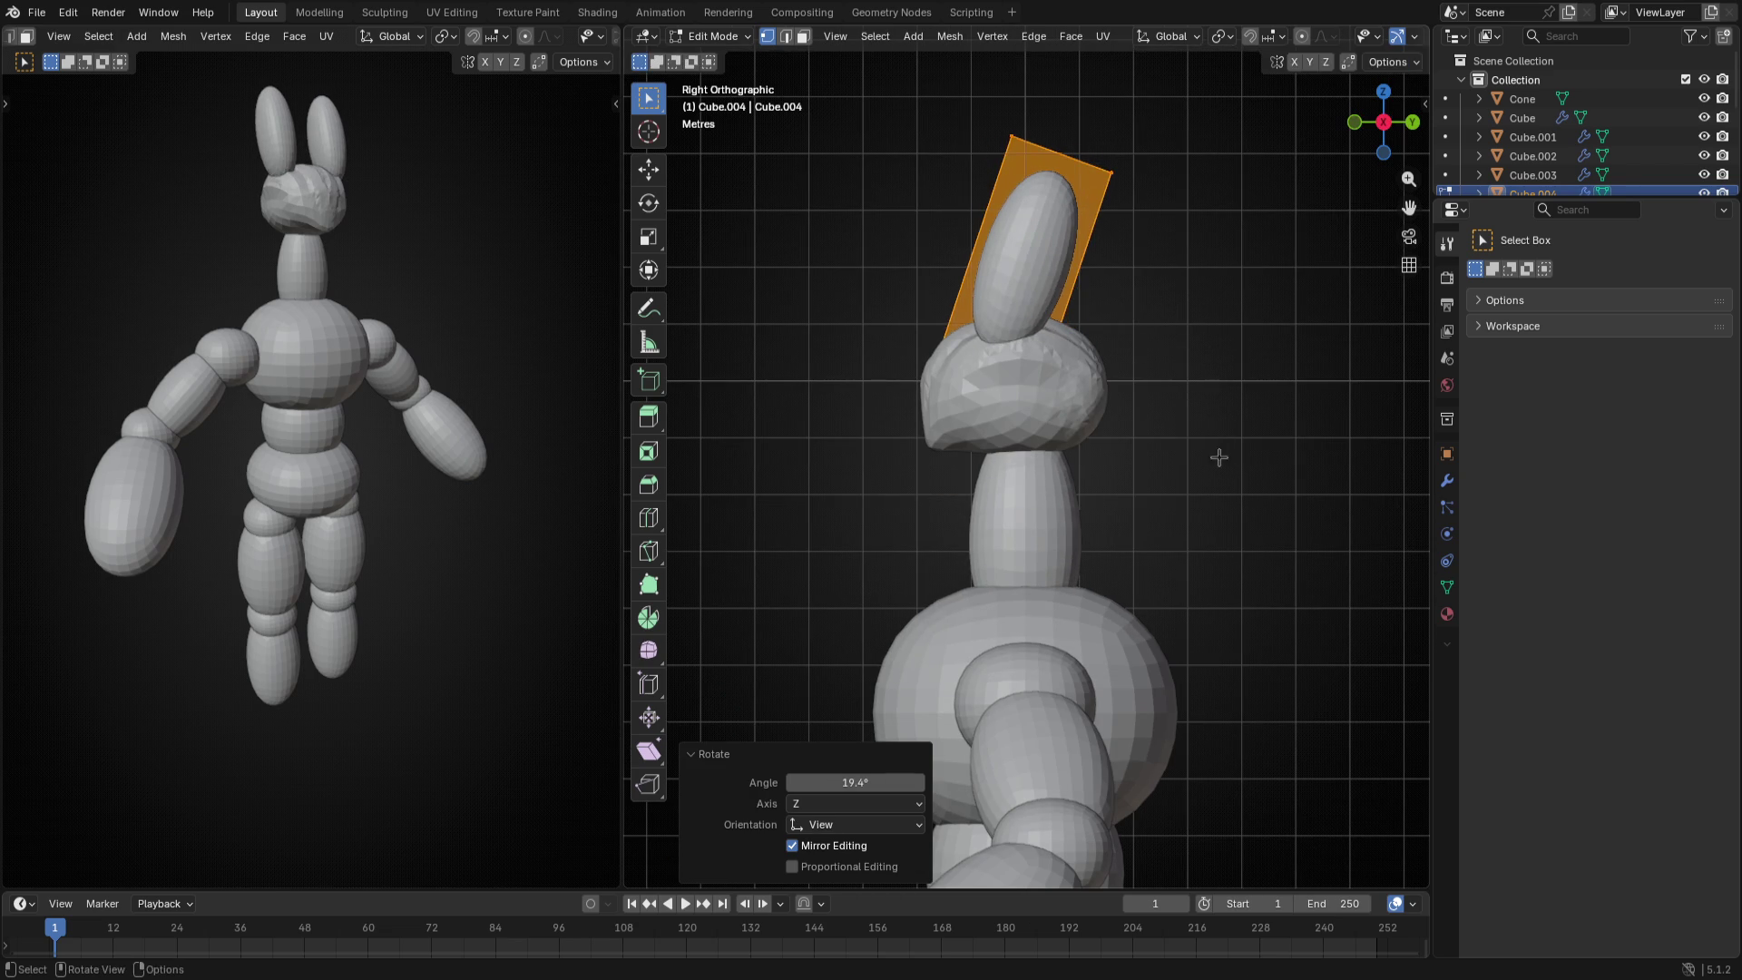
key("g")
left_click(1277, 492)
key("r")
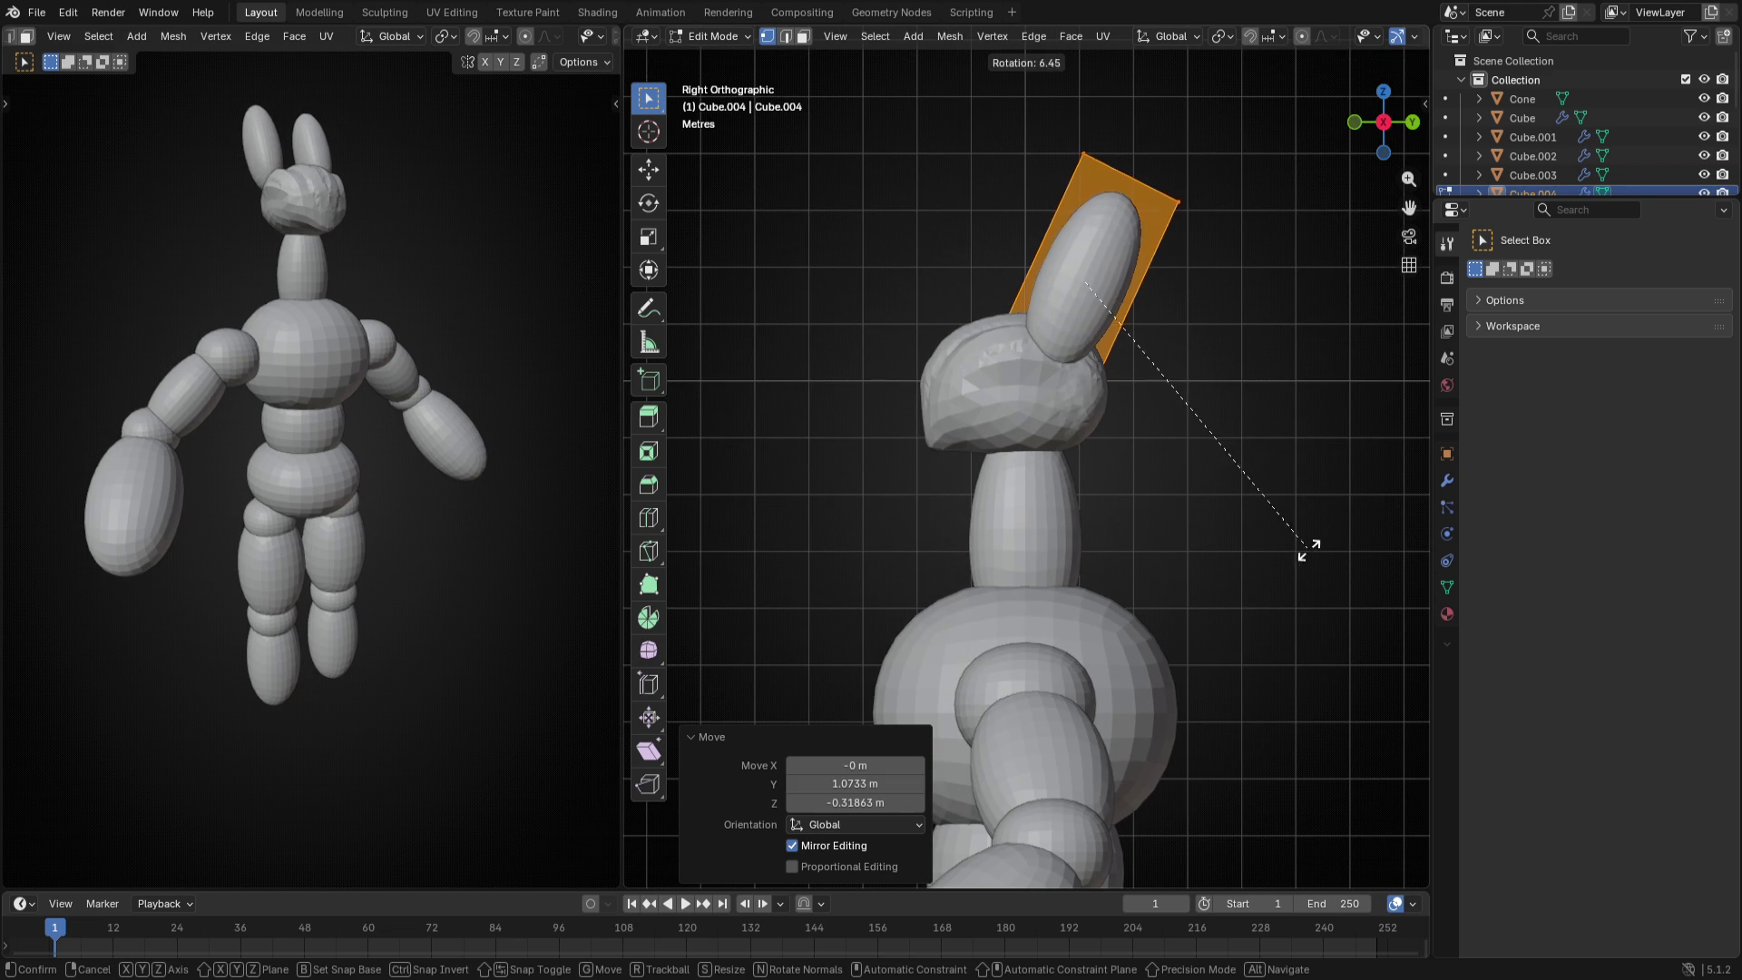
left_click(1286, 561)
- Thin the antennae along X to about 0.6 width
middle_click_drag(1252, 518, 1116, 365)
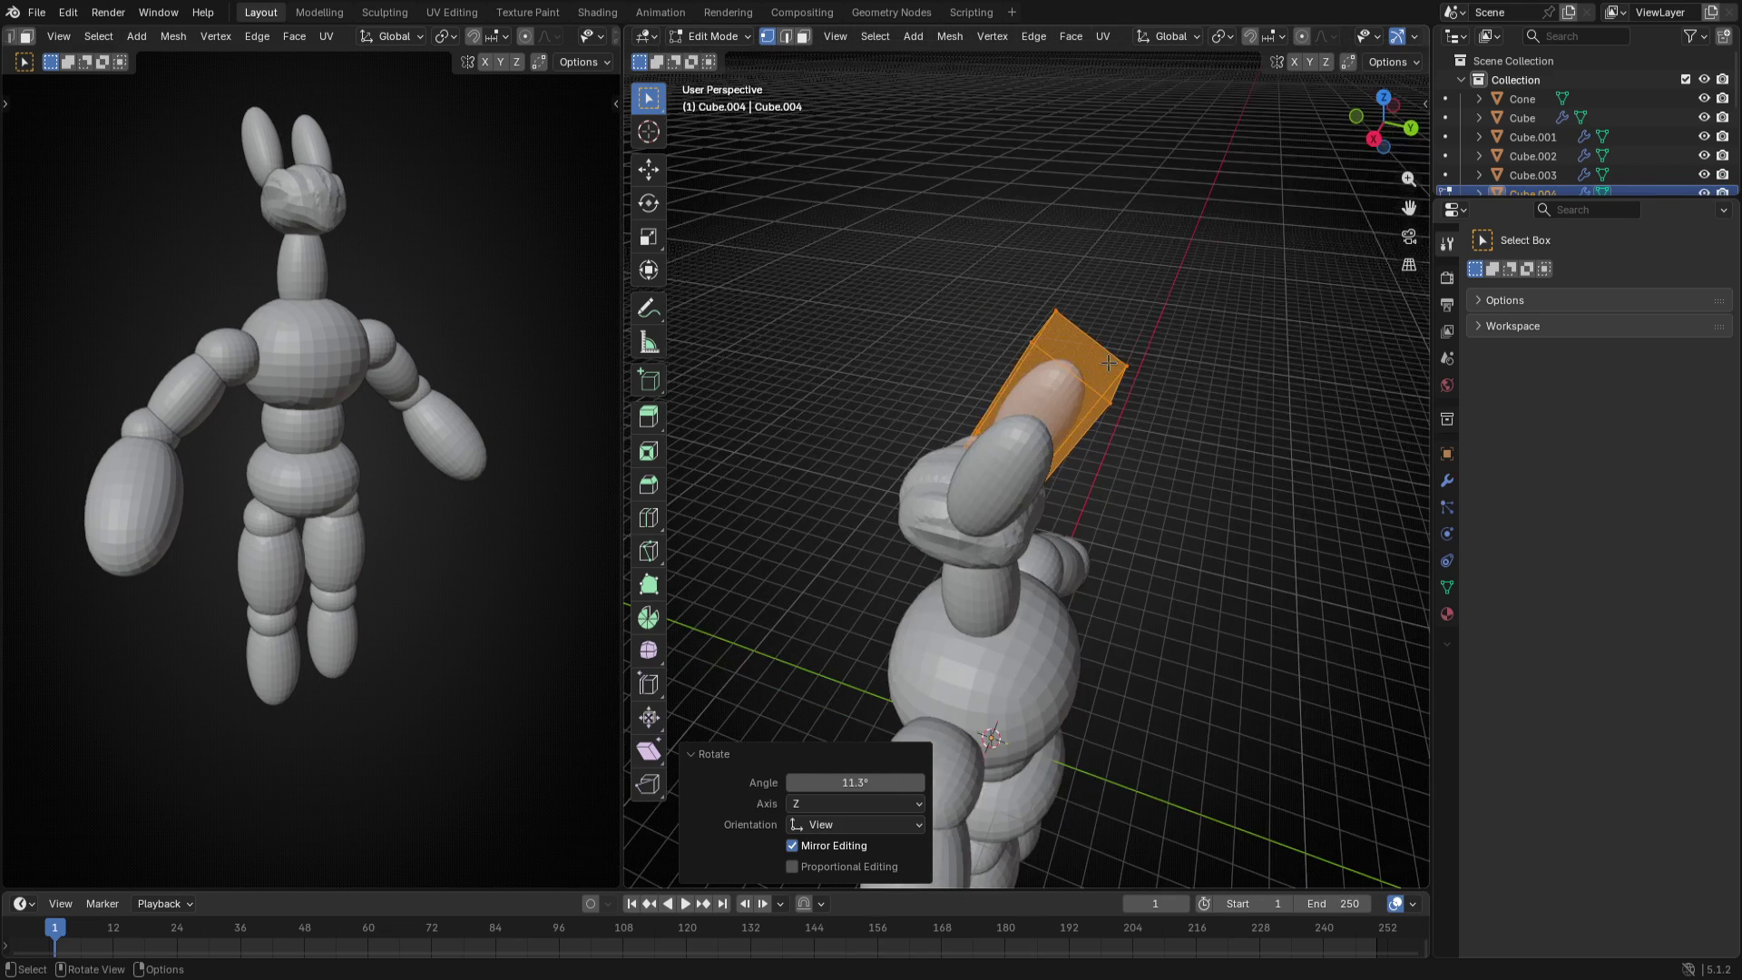
key("s")
key("x")
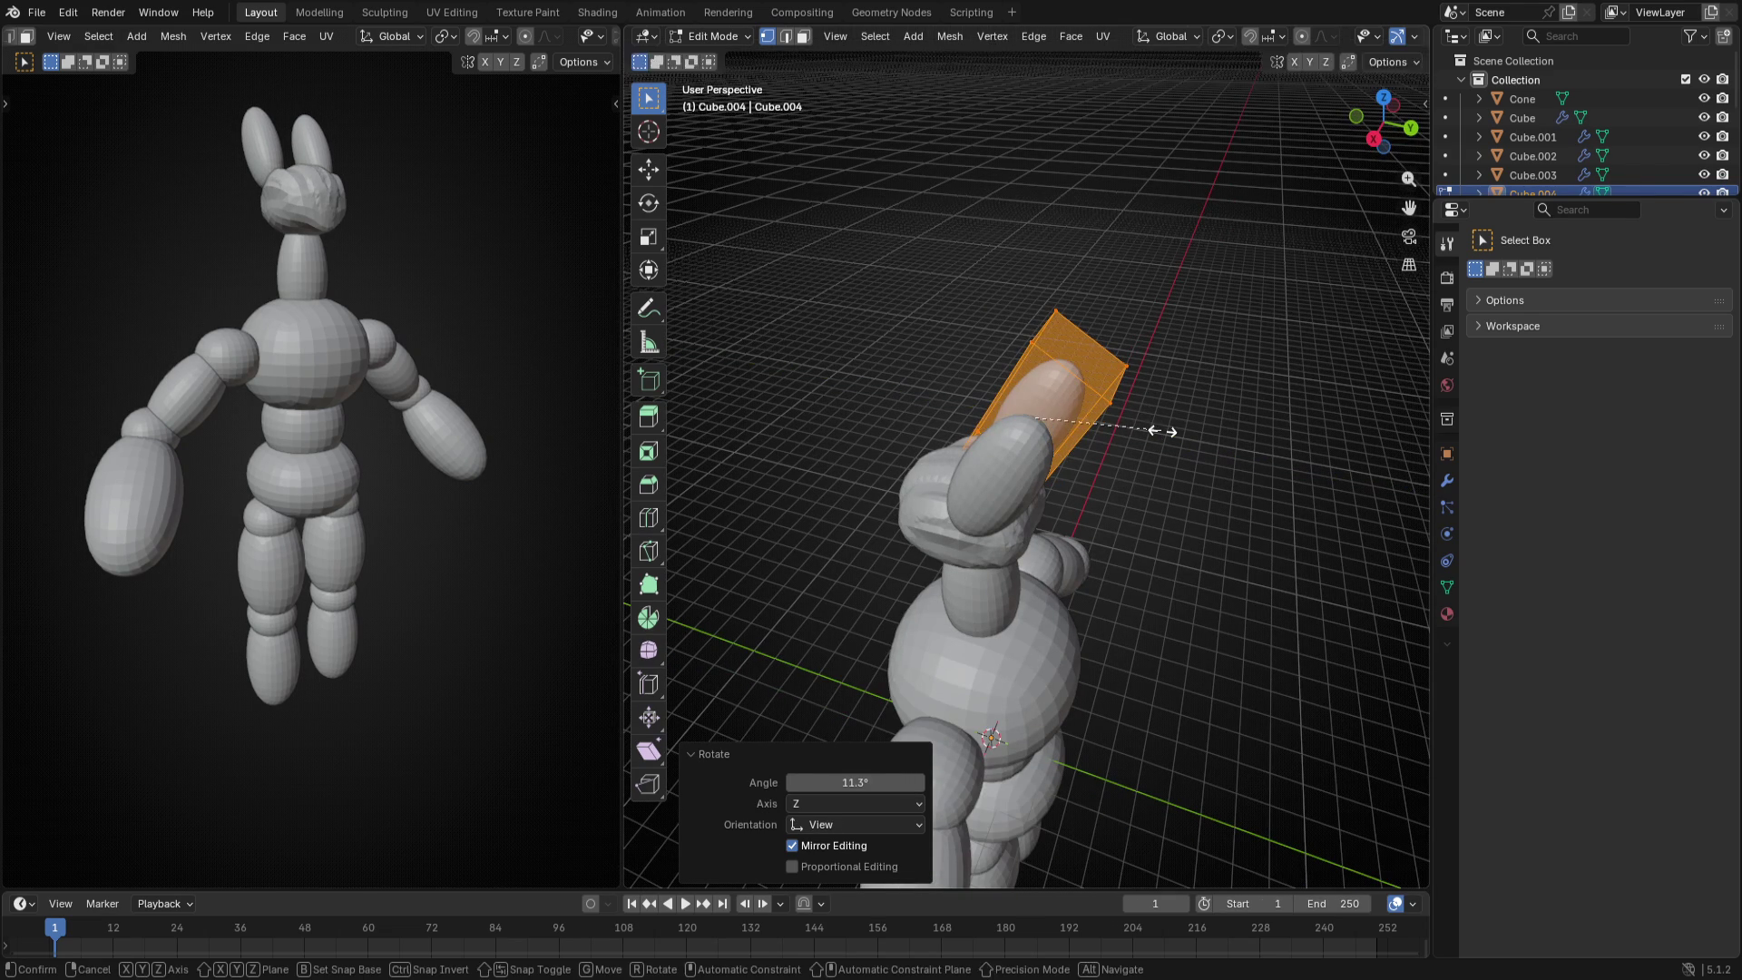
left_click(1110, 405)
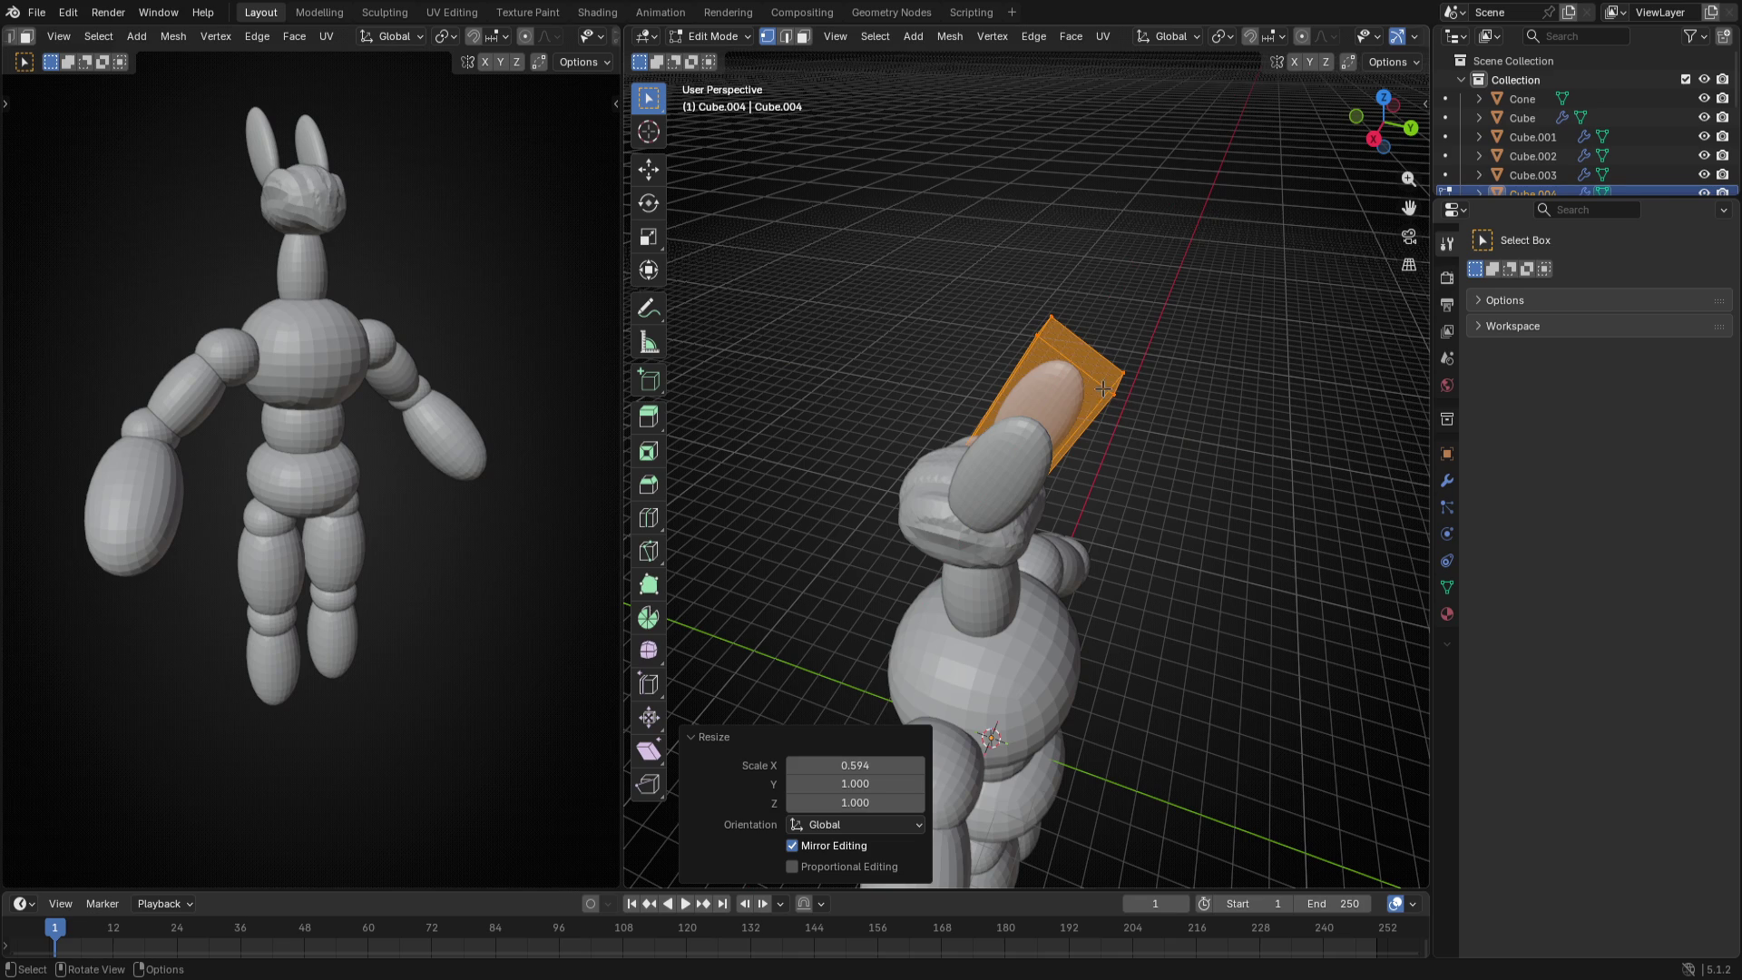
key("s")
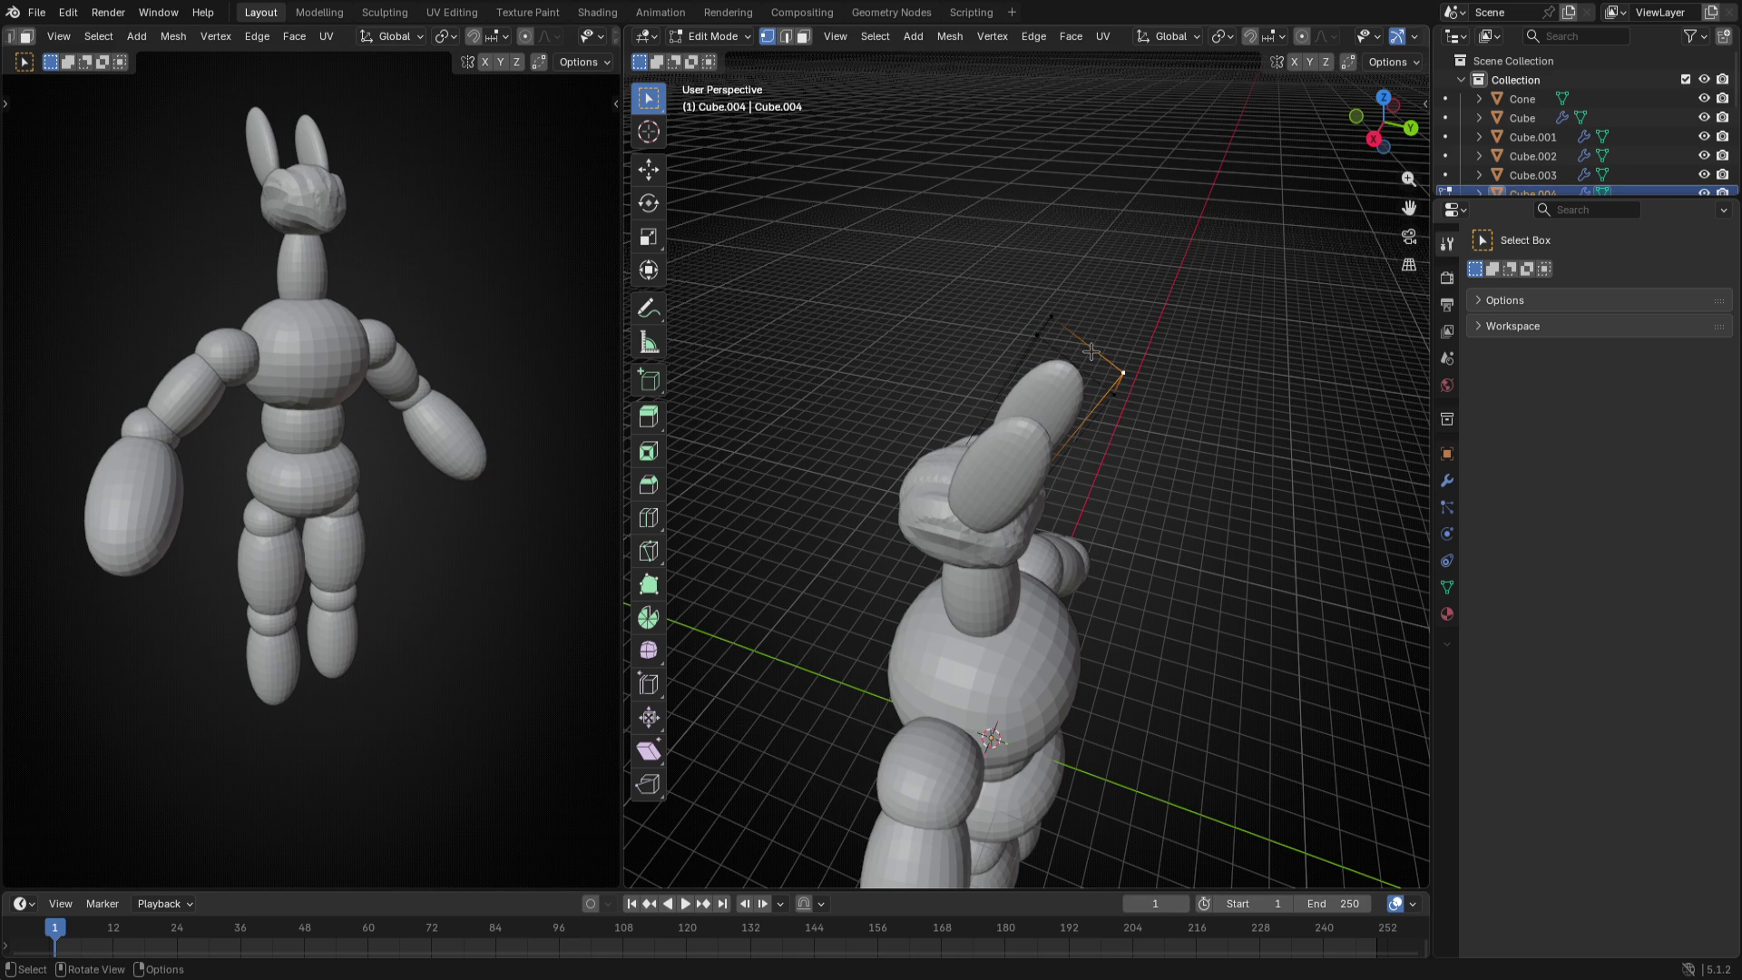
- In face mode from the side view, extrude the antenna's top face upward, tilt it and shrink it into a narrower tip
key("f")
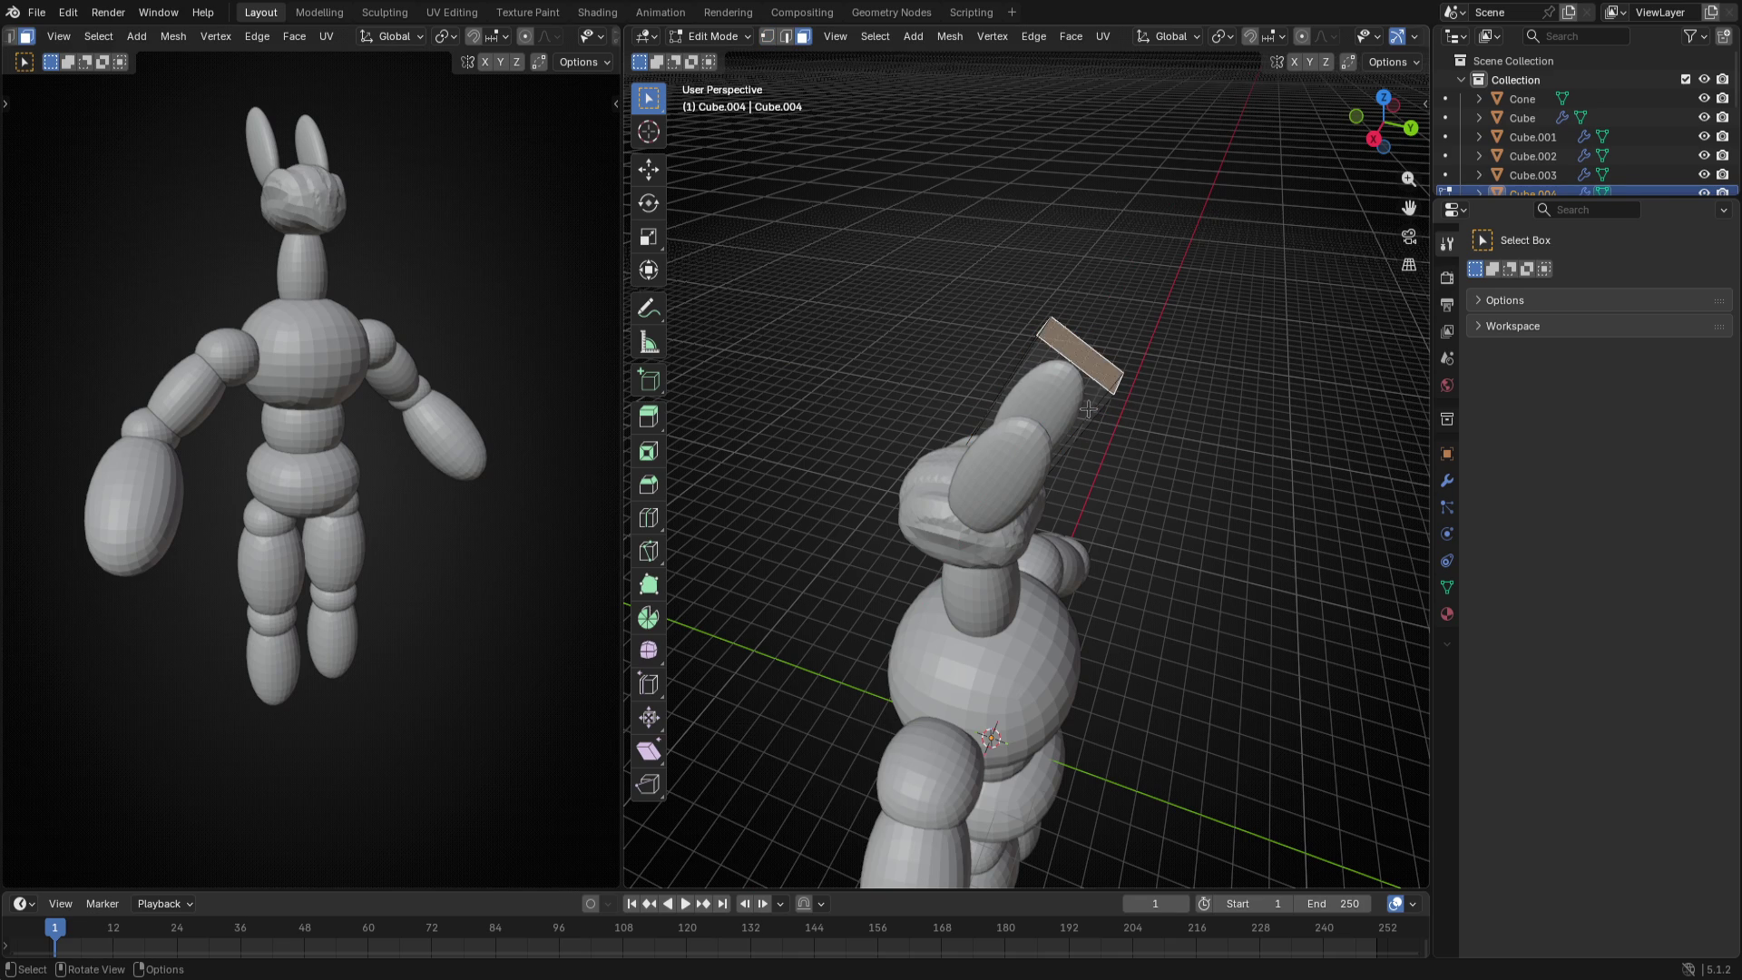
middle_click_drag(1089, 351, 1096, 408)
key("KP_5")
key("KP_1")
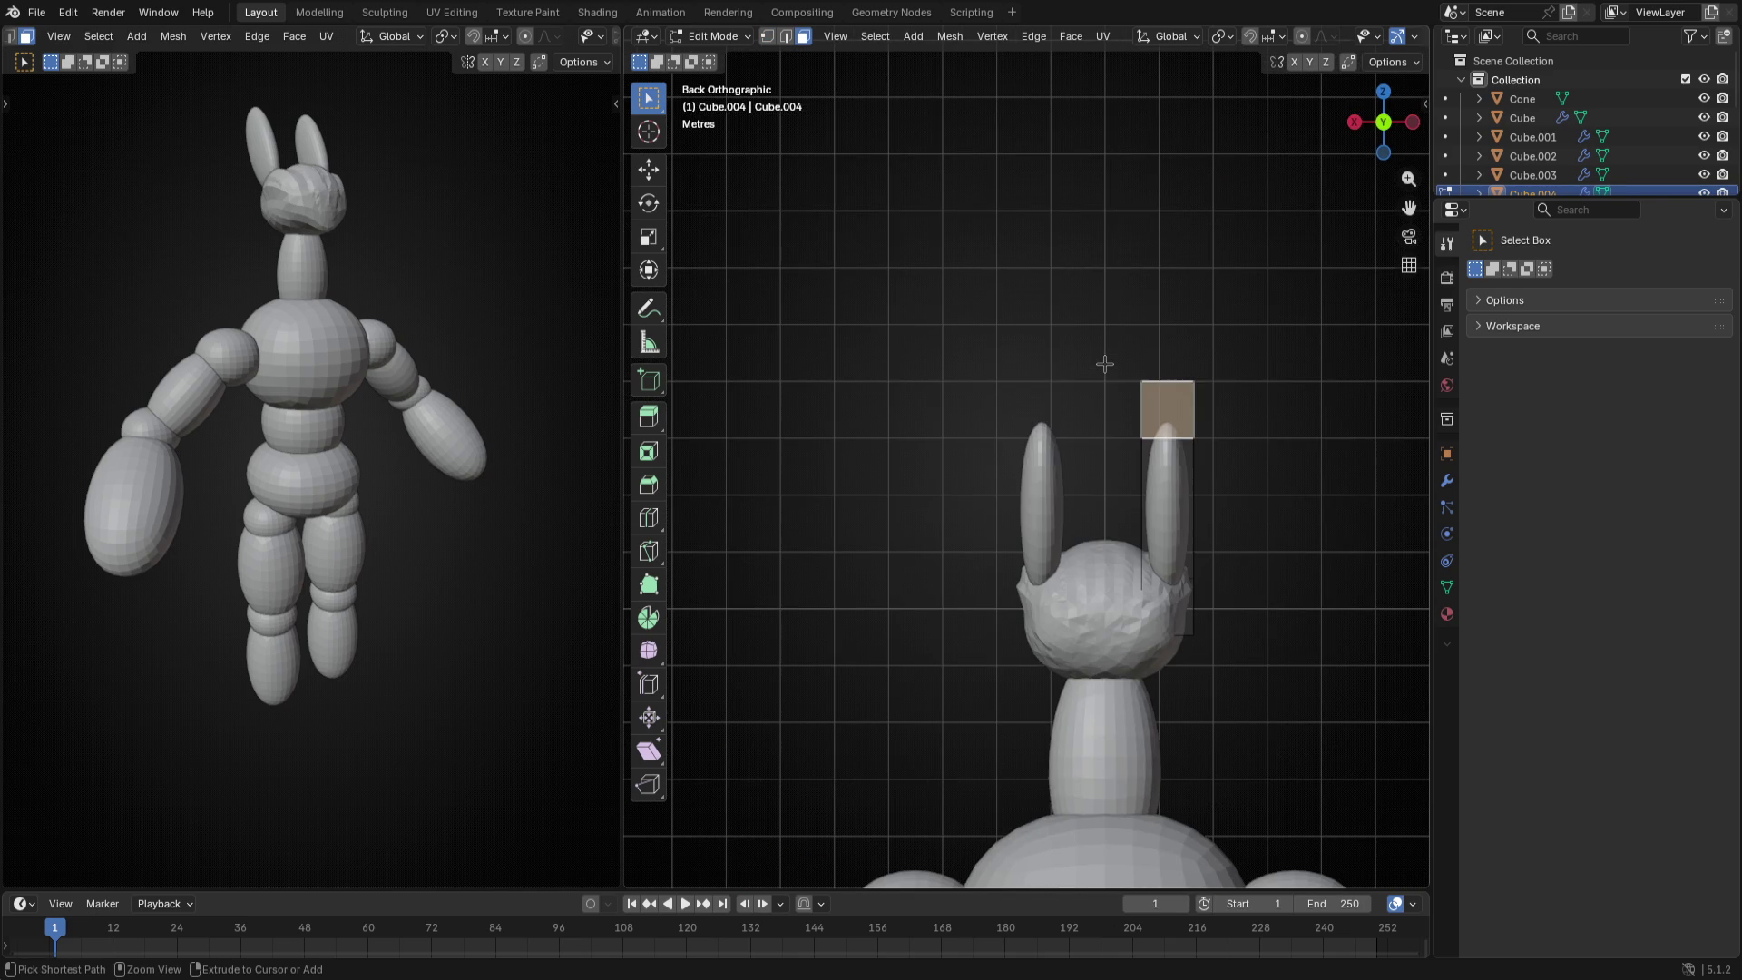
key("KP_3")
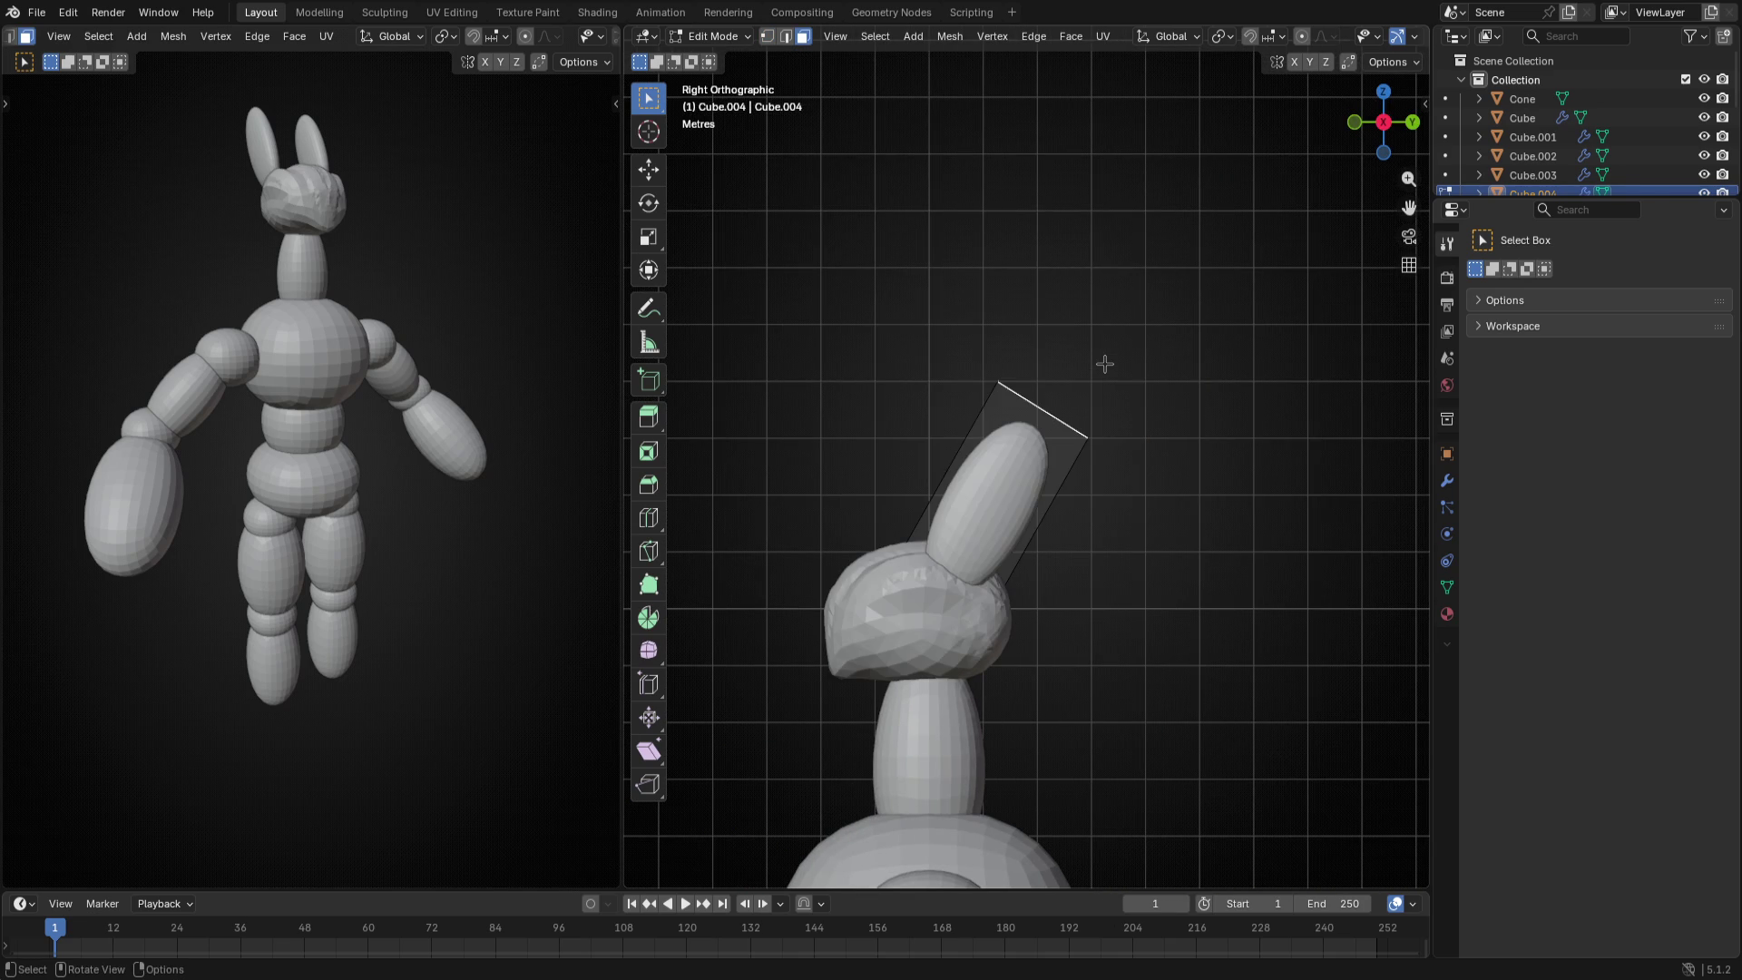
key("e")
left_click(1177, 336)
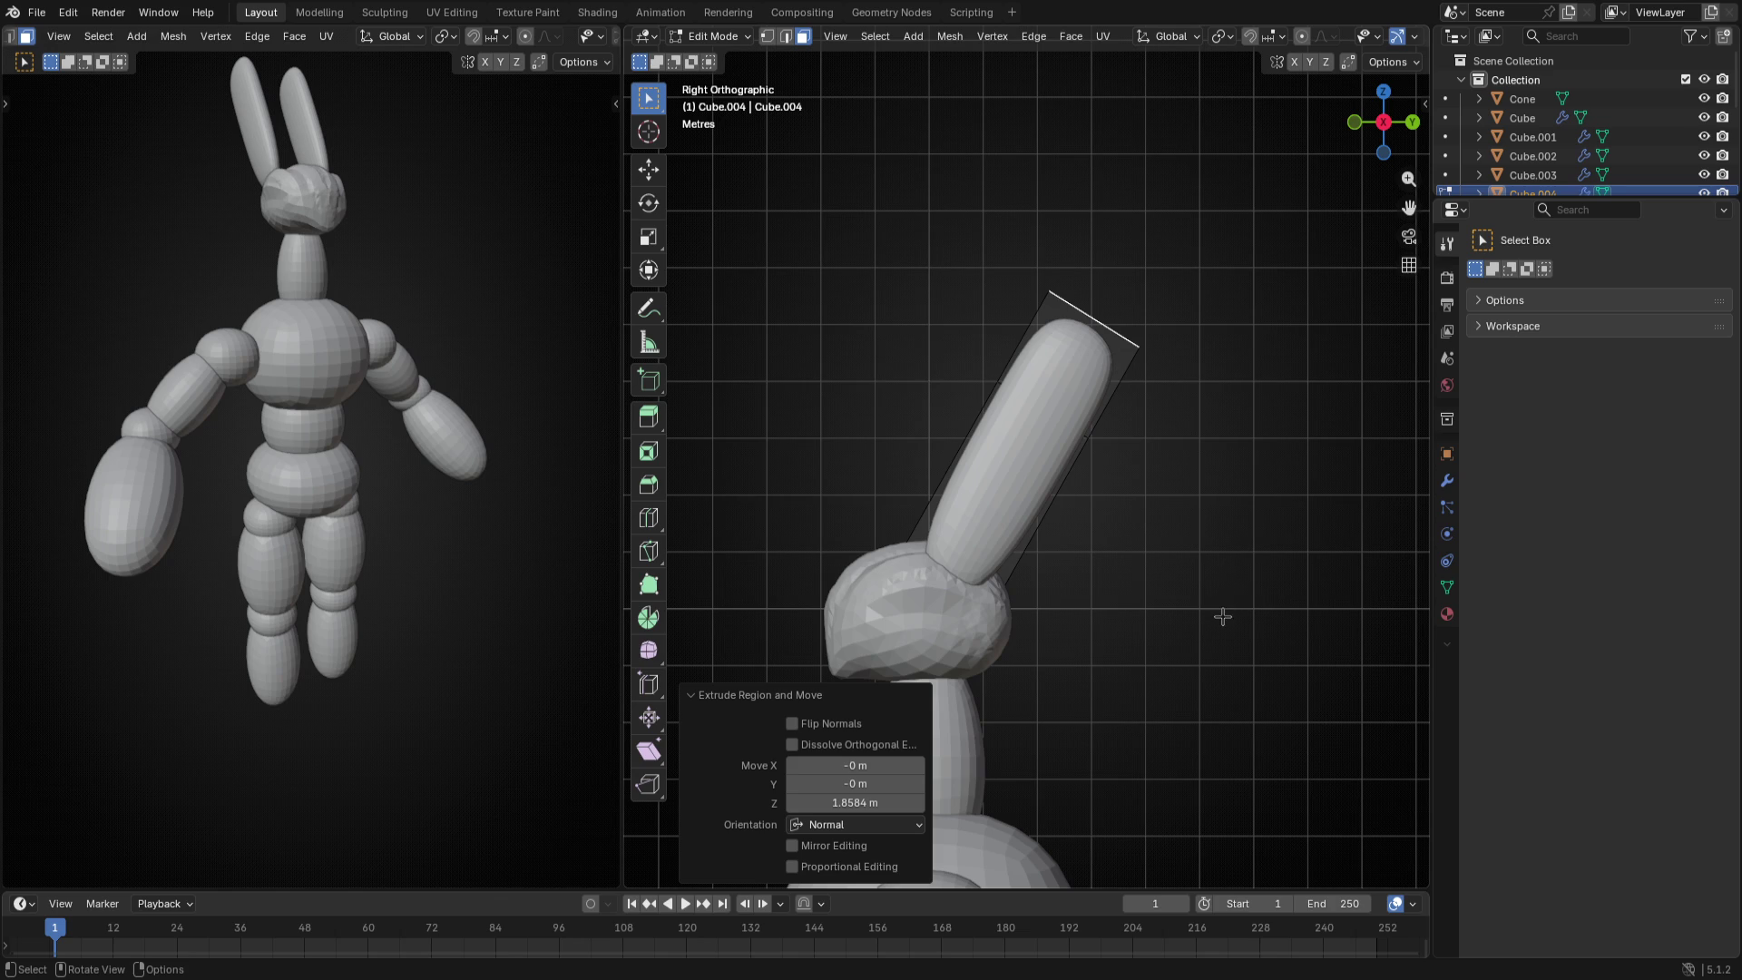
key("r")
left_click(1146, 606)
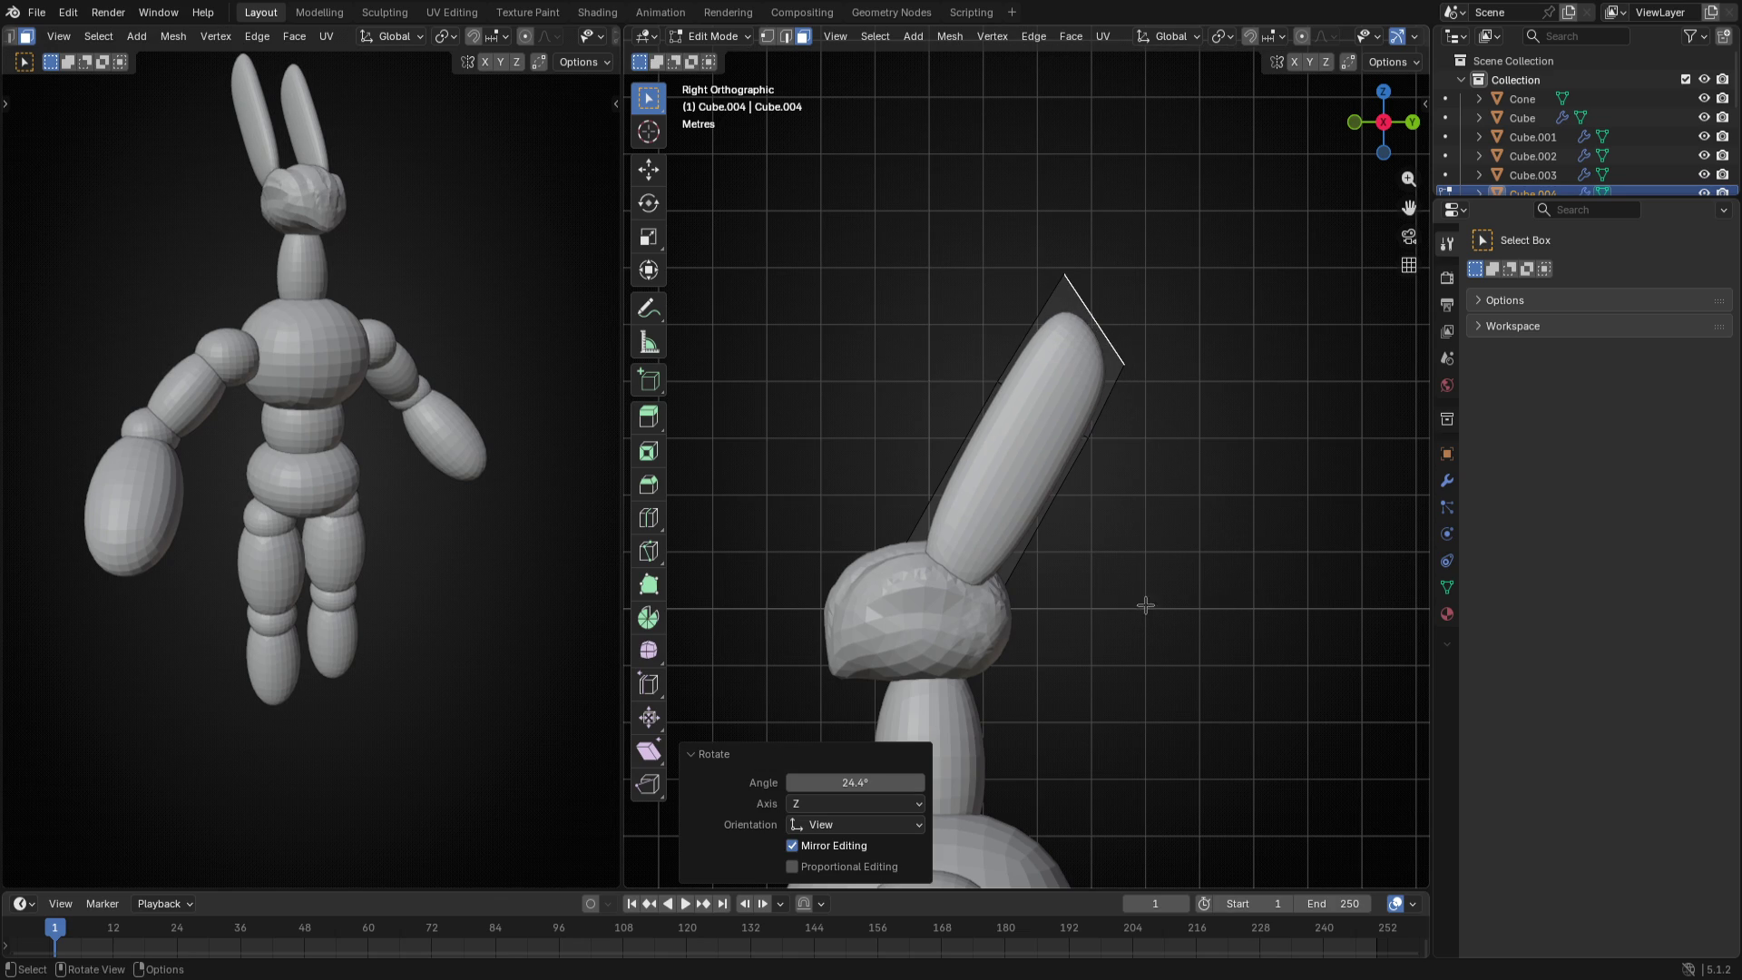
key("s")
left_click(1102, 421)
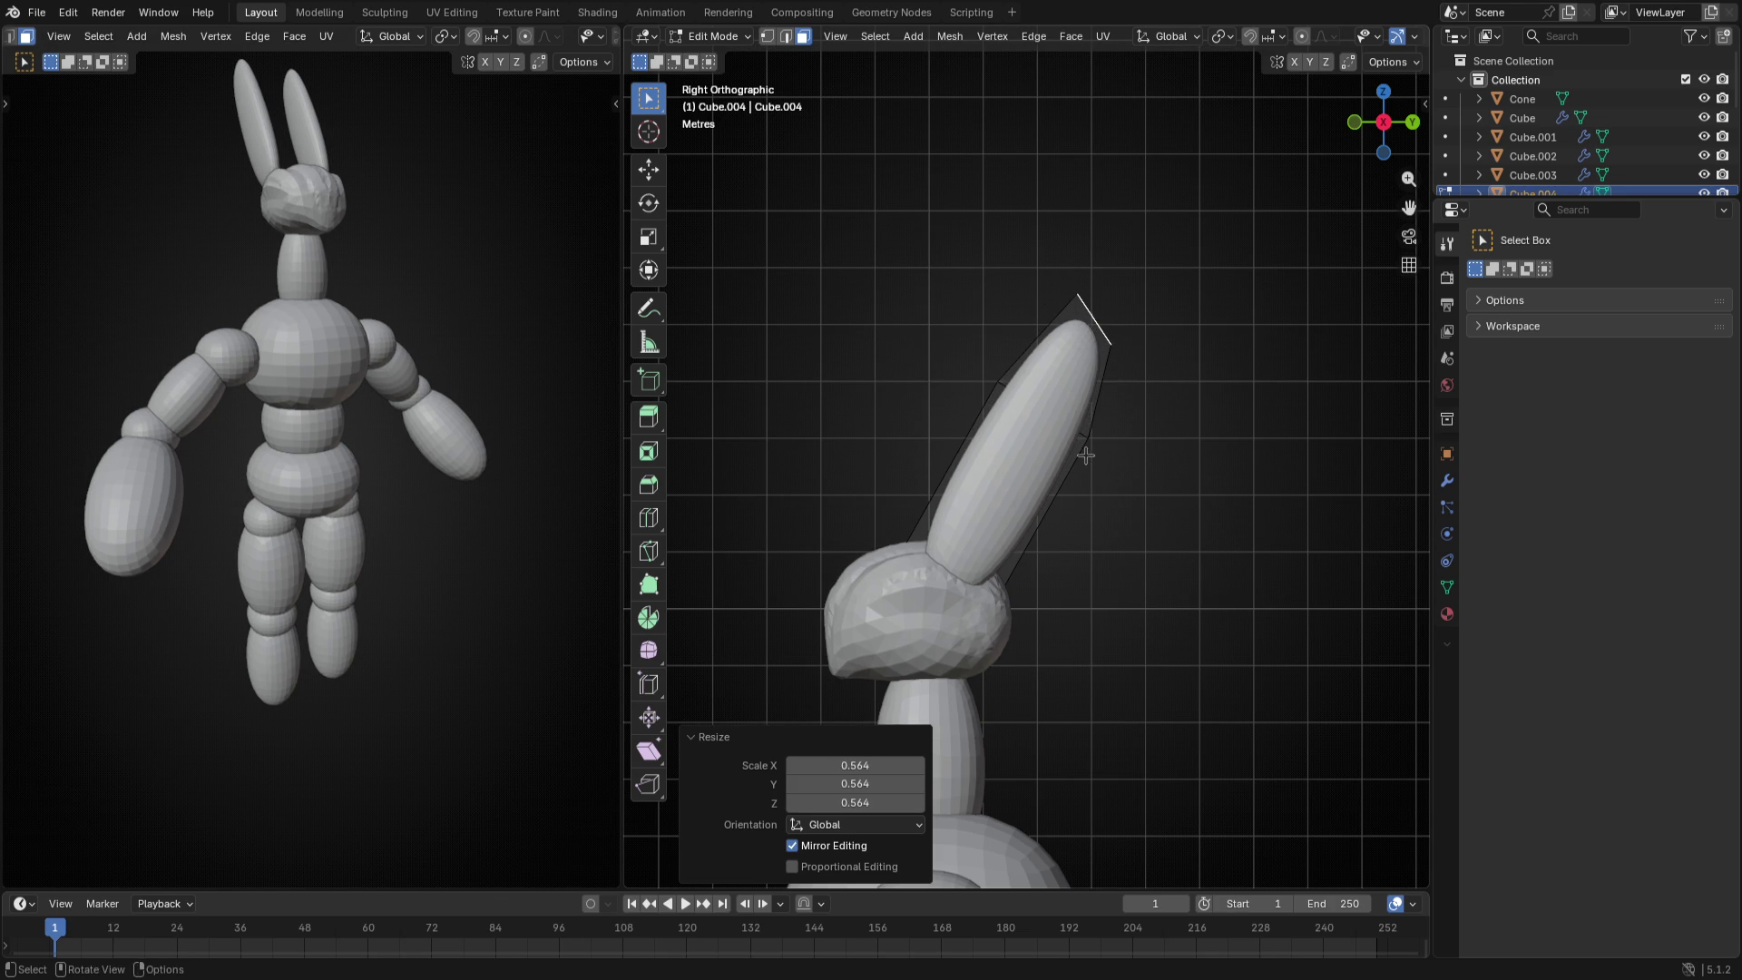
- In see-through left-side view, paint-select the upper antenna faces and move them into position
mouse_move(1102, 449)
middle_mouse_down()
mouse_move(880, 467)
mouse_move(742, 439)
middle_mouse_up()
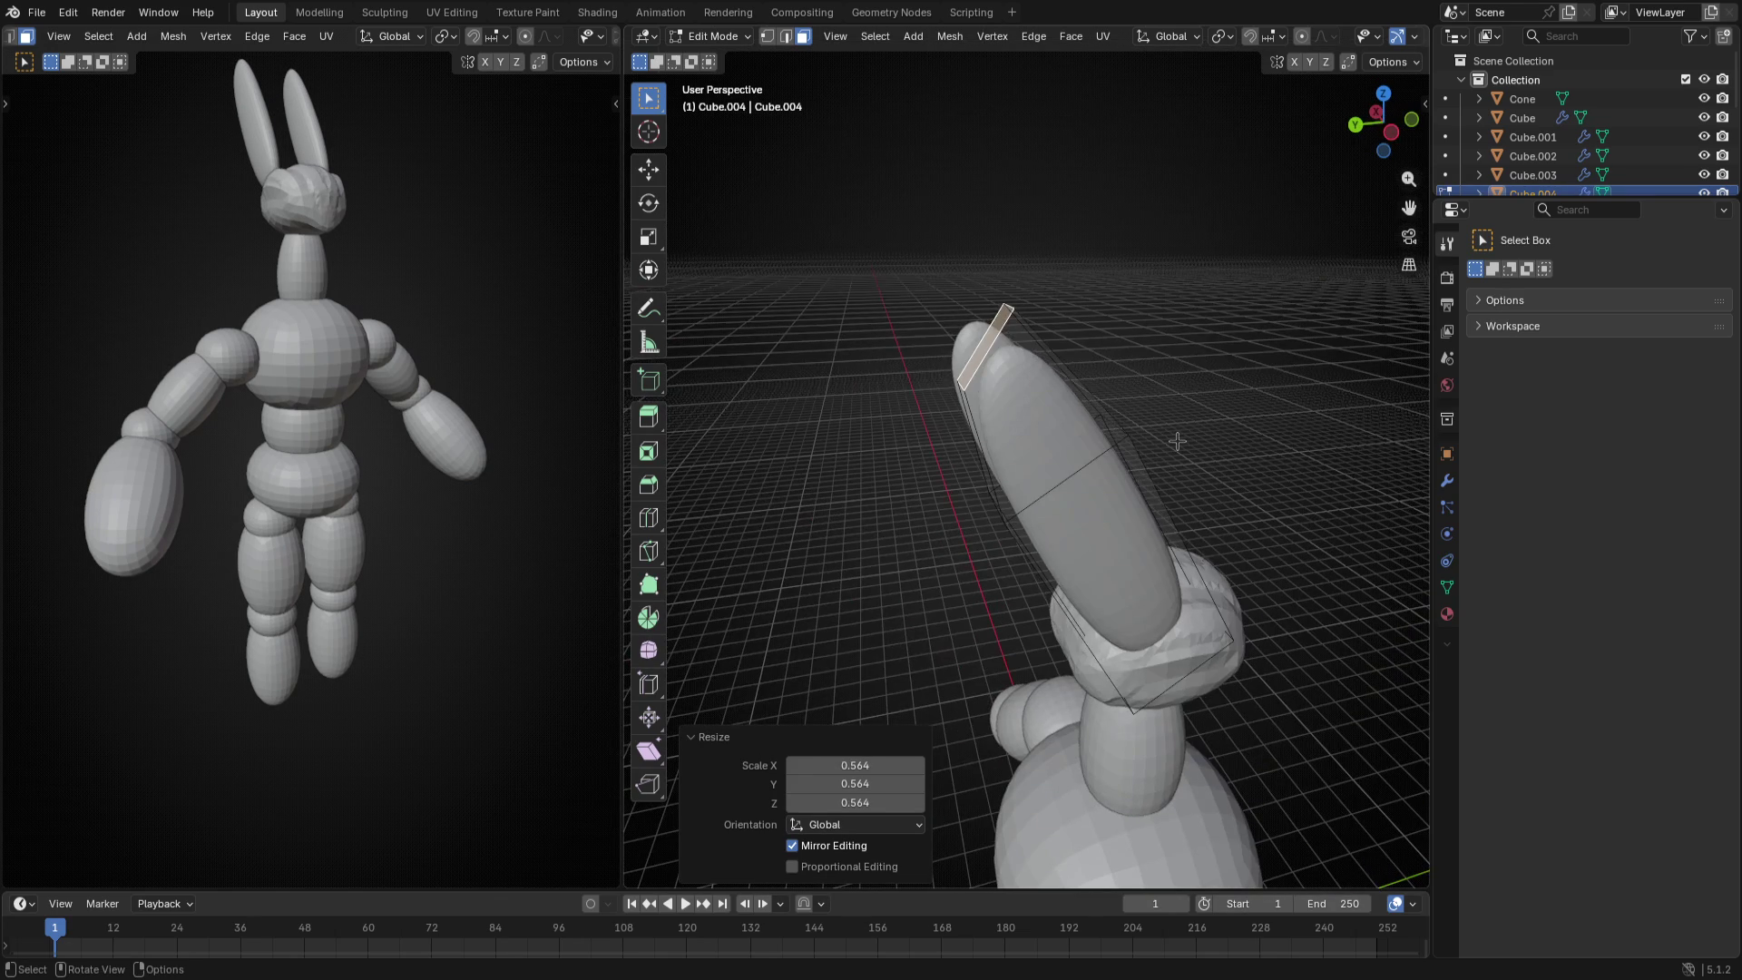
key("ctrl+KP_3")
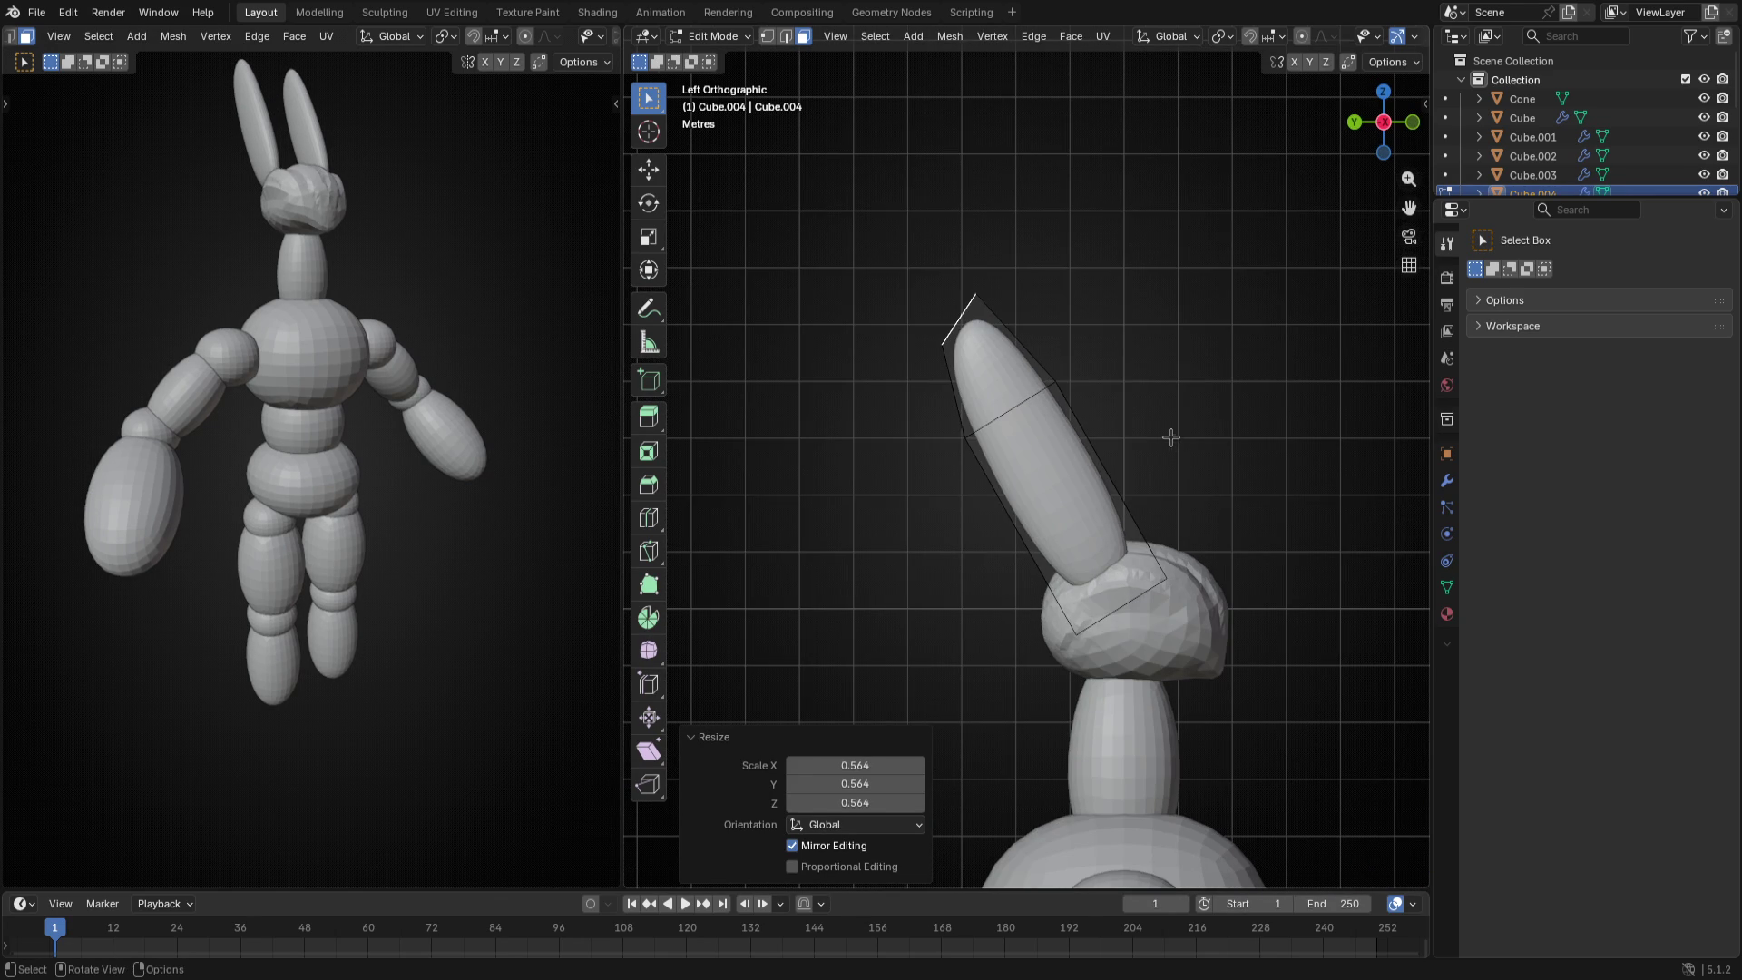
key("alt+z")
left_click(993, 361)
key("a")
key("c")
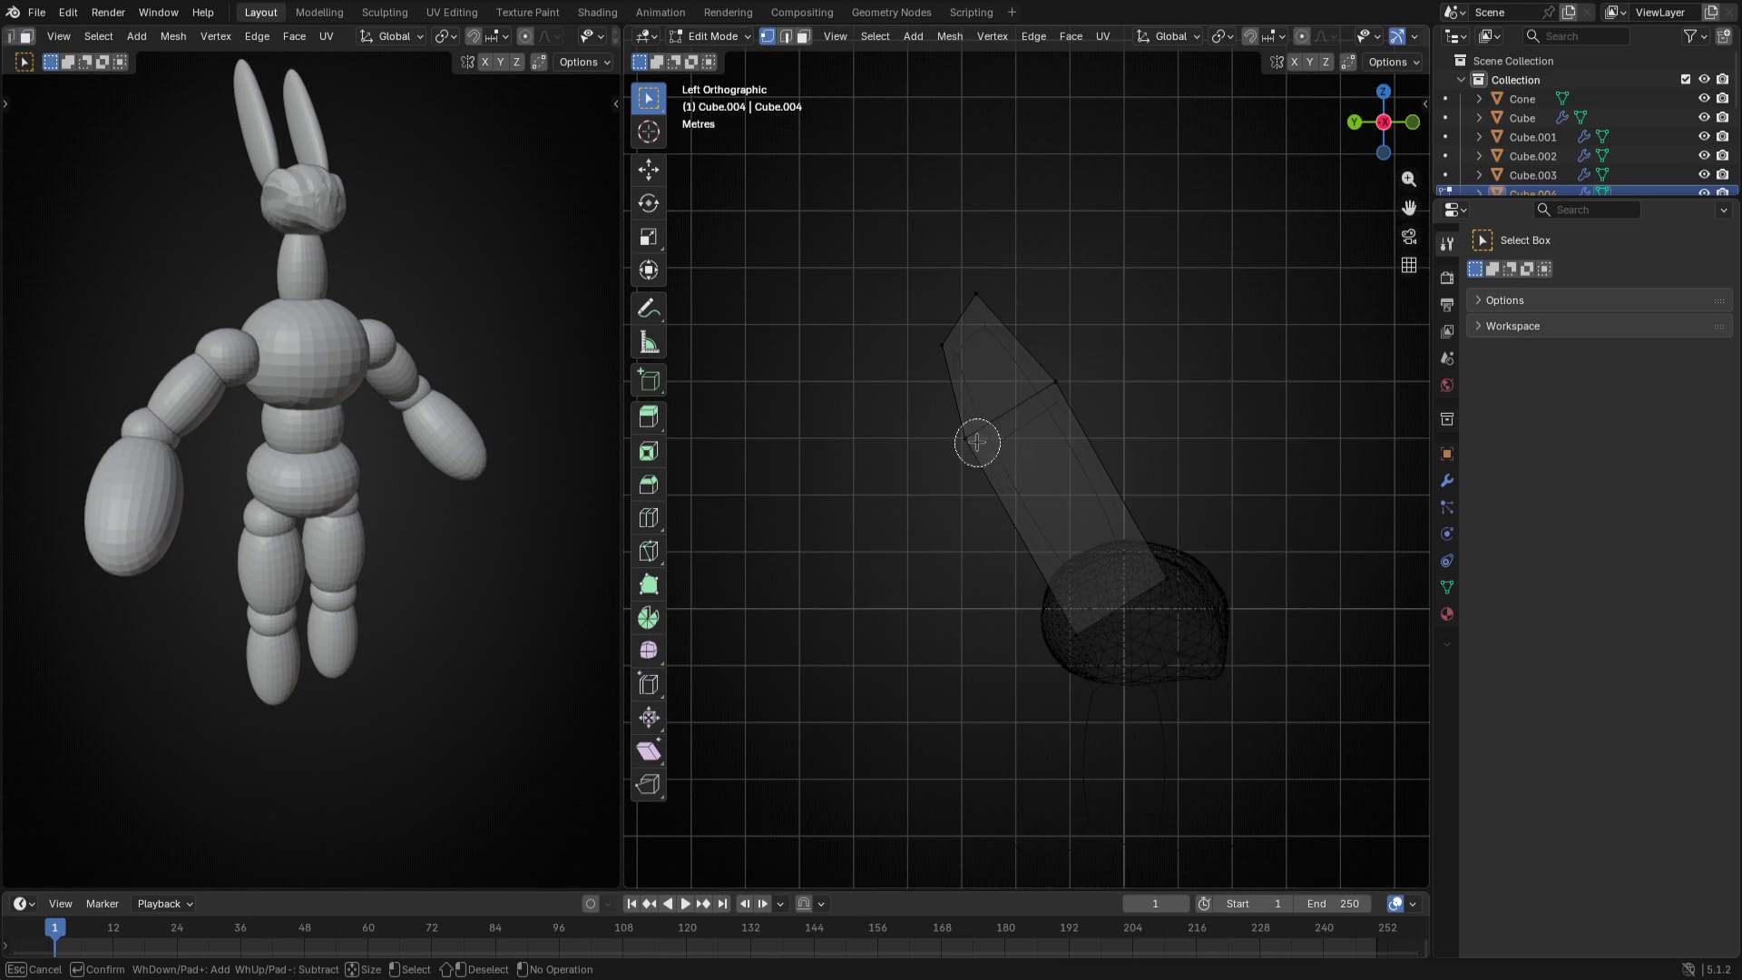
left_click_drag(978, 443, 1055, 395)
key("Return")
key("g")
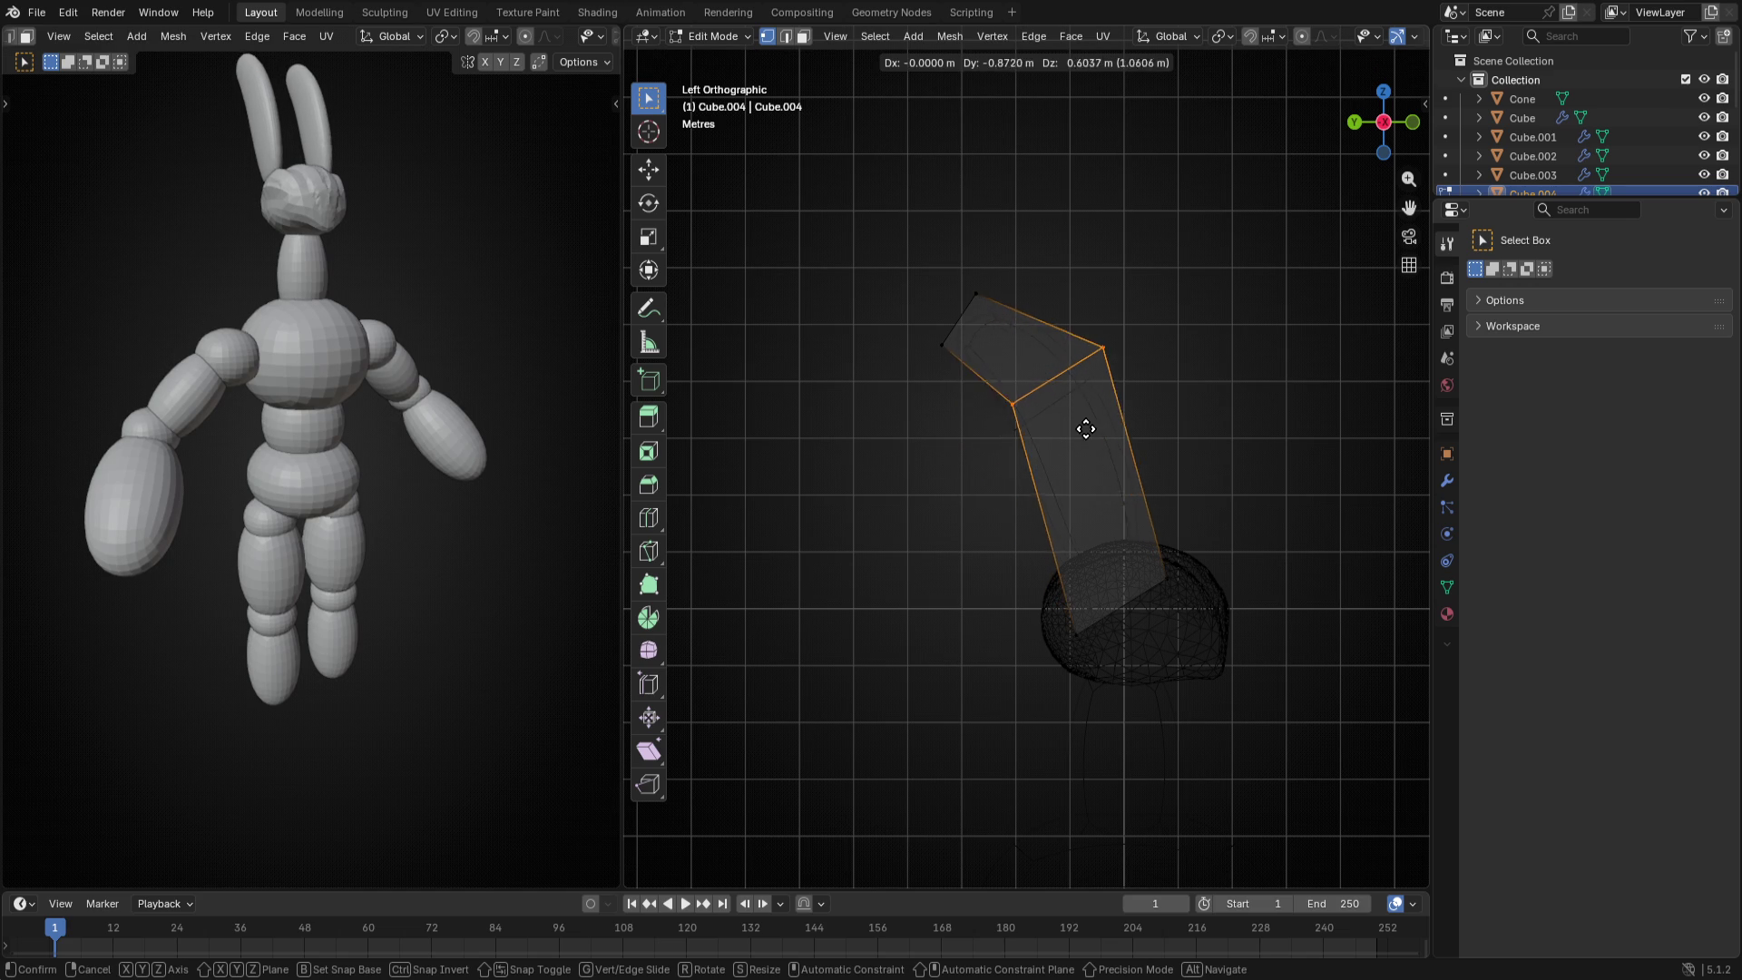
left_click(1098, 418)
middle_click_drag(1135, 487, 1109, 518, "shift")
- Add an edge loop across the antenna and slide it up close to the tip, checking from standard views
key("ctrl+e")
key("Escape")
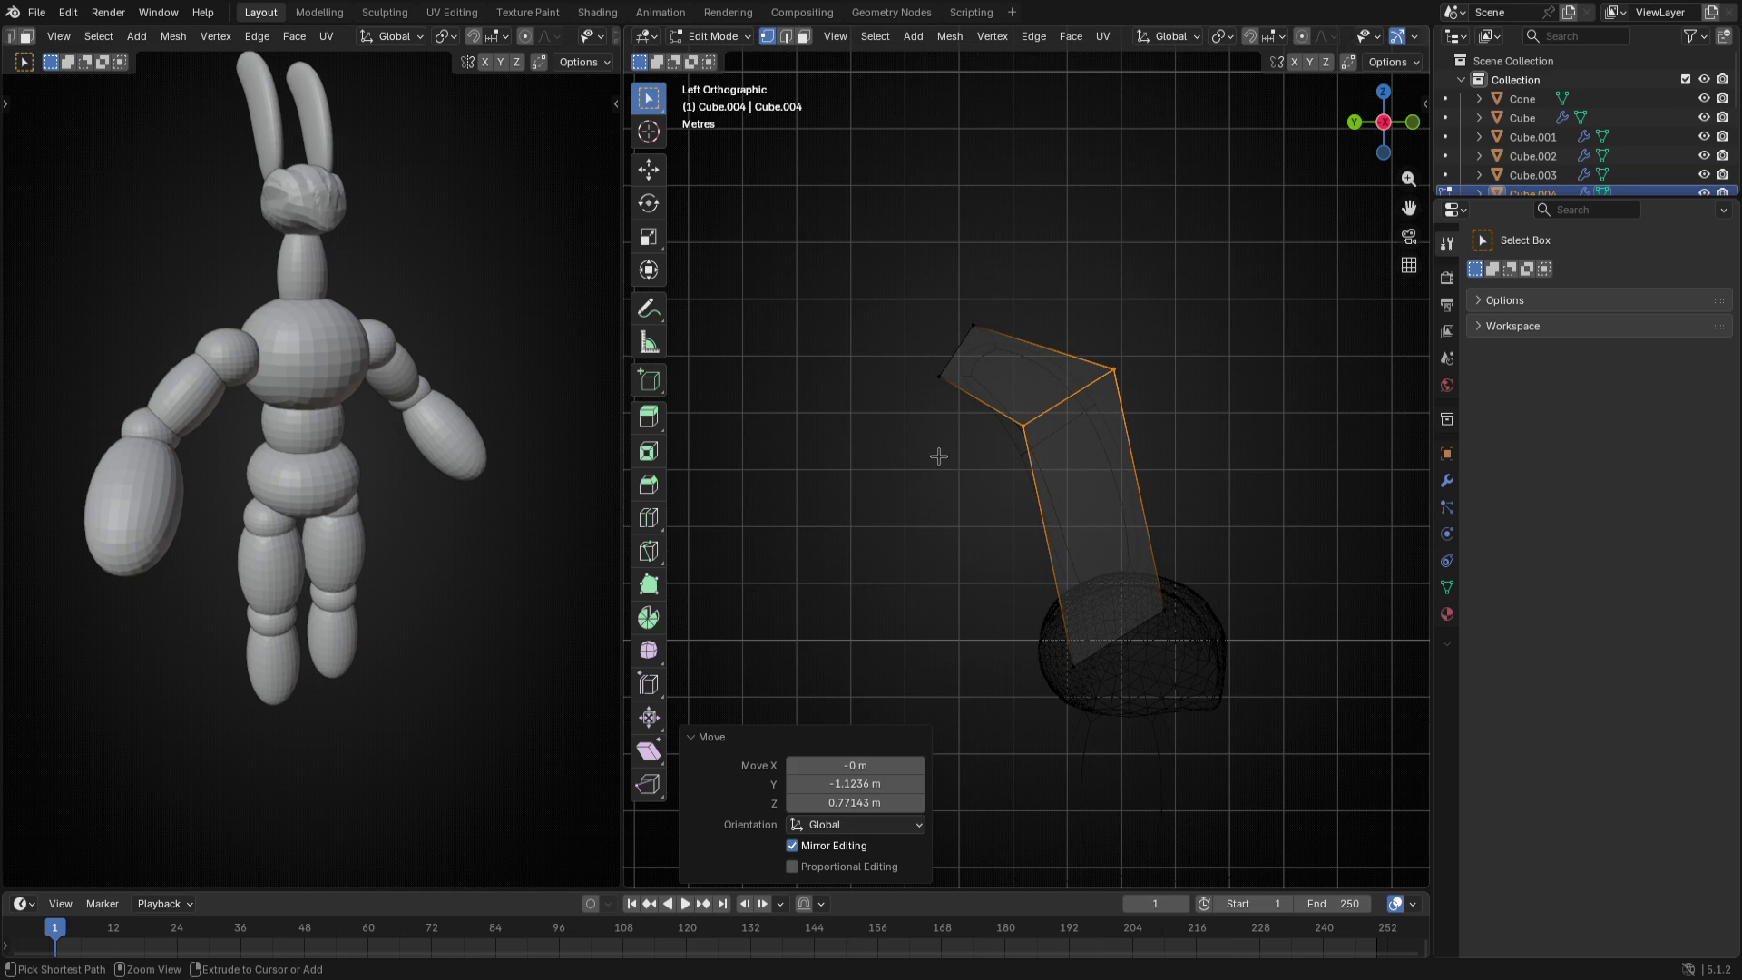
key("ctrl+r")
left_click_drag(953, 415, 941, 365)
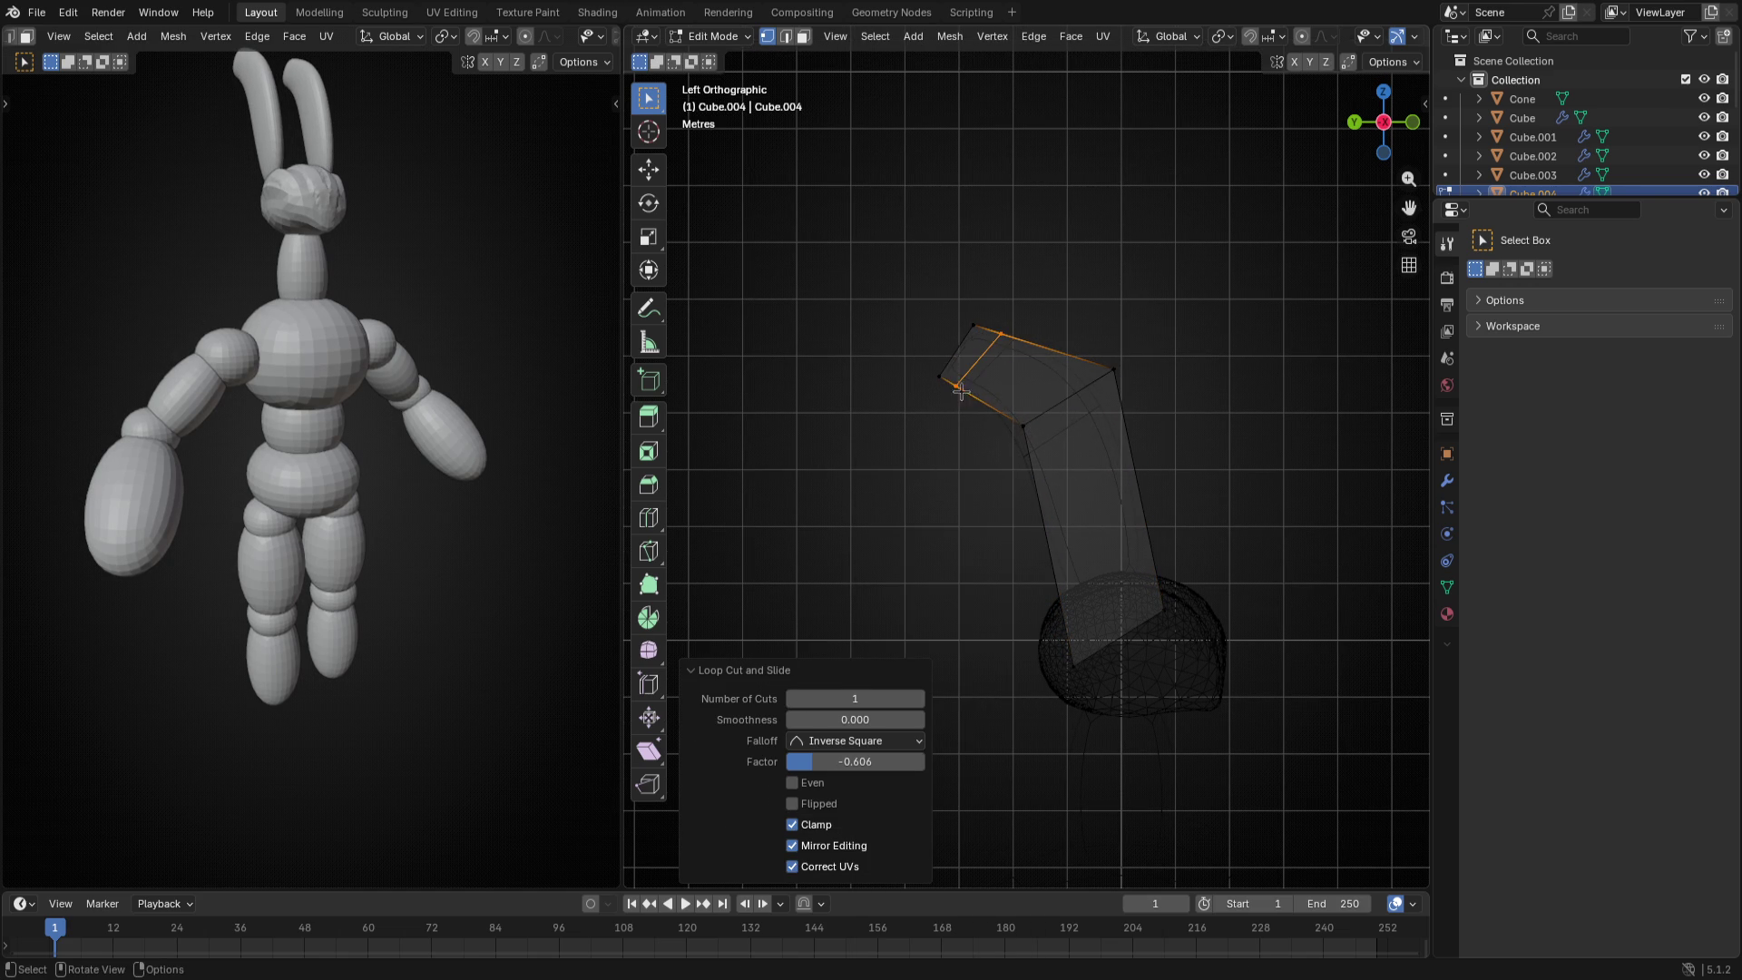
middle_click_drag(940, 366, 972, 616)
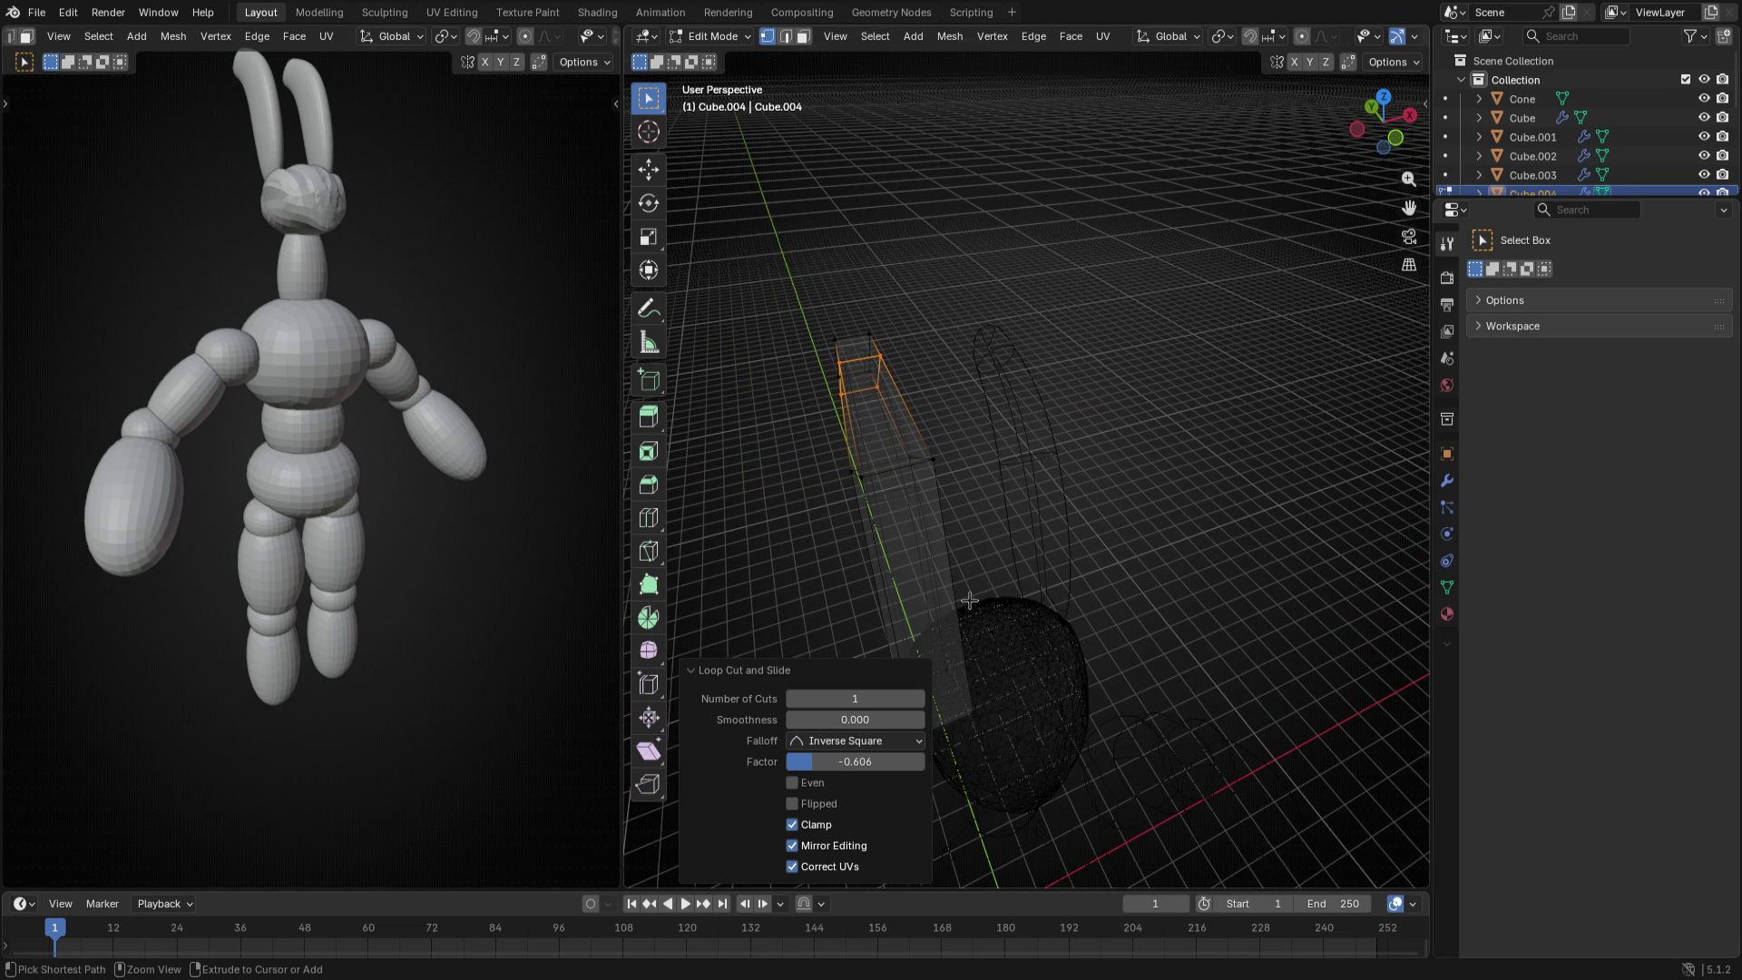
key("KP_3")
key("KP_1")
key("ctrl+KP_3")
key("KP_1")
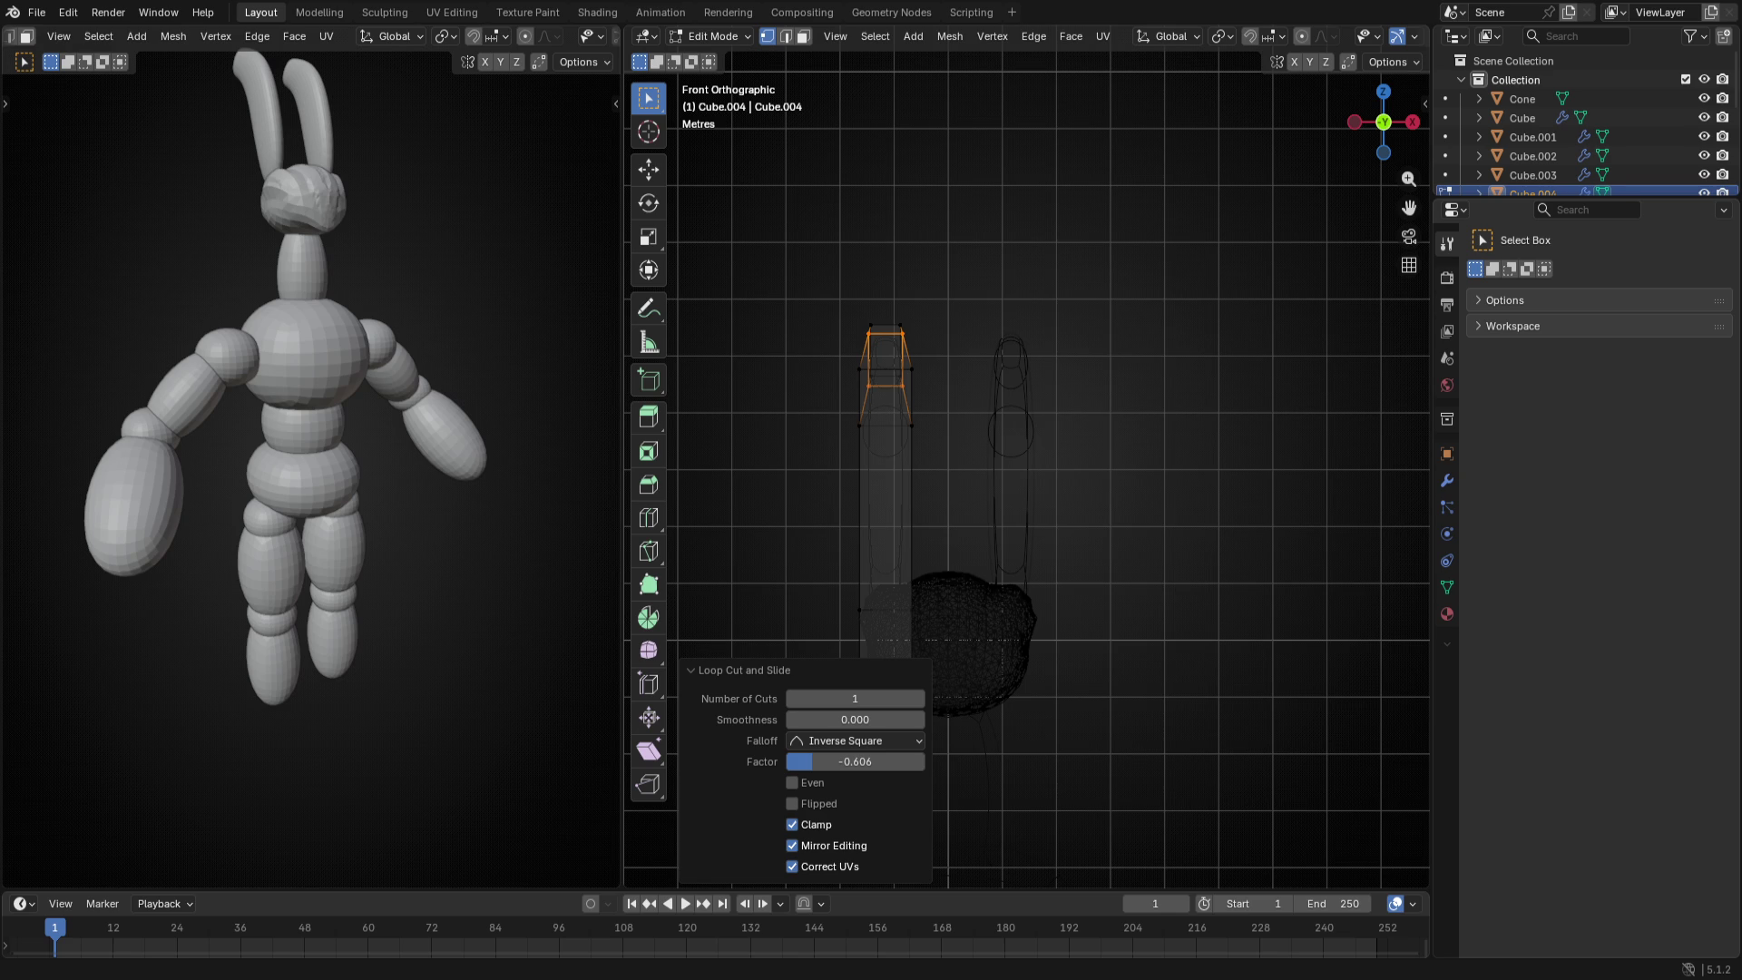
- View the antenna cage from behind in wireframe and add an edge loop midway along it
left_click(1199, 433)
scroll(987, 524, "up", 3)
middle_click_drag(983, 531, 936, 552)
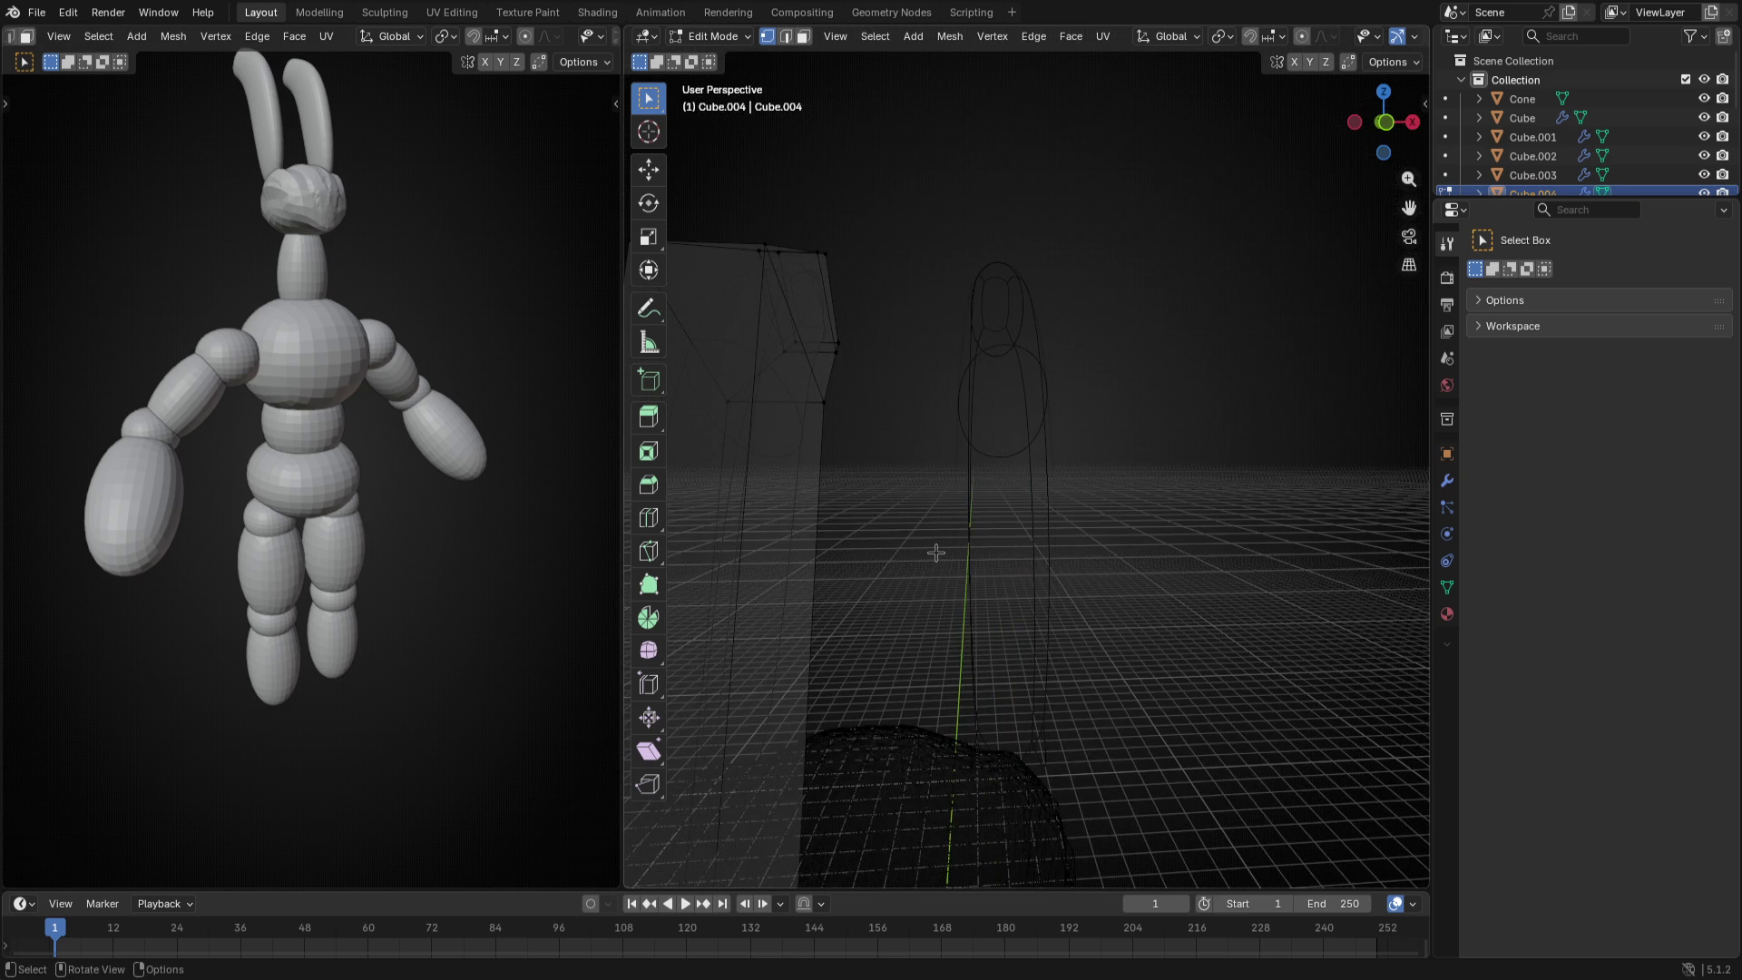
key("ctrl+KP_1")
key("KP_3")
key("ctrl+KP_1")
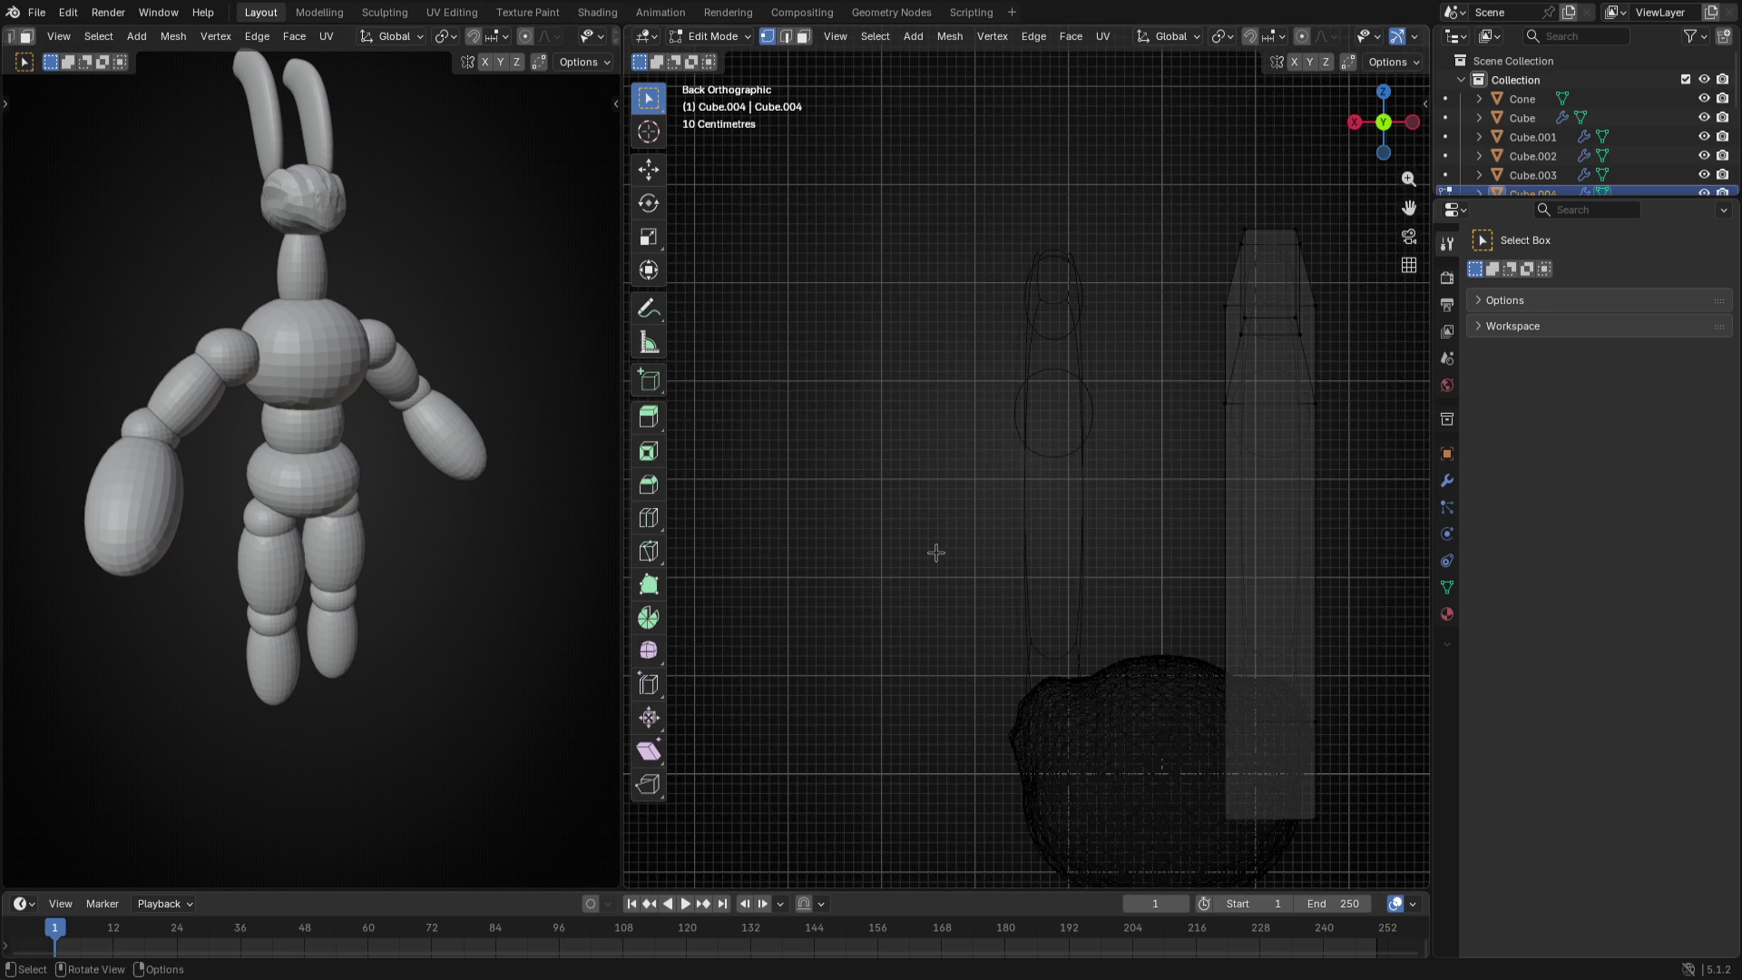
scroll(934, 554, "down", 1)
scroll(1076, 700, "down", 1)
key("z")
scroll(1041, 698, "up", 2)
middle_click_drag(1040, 654, 818, 589)
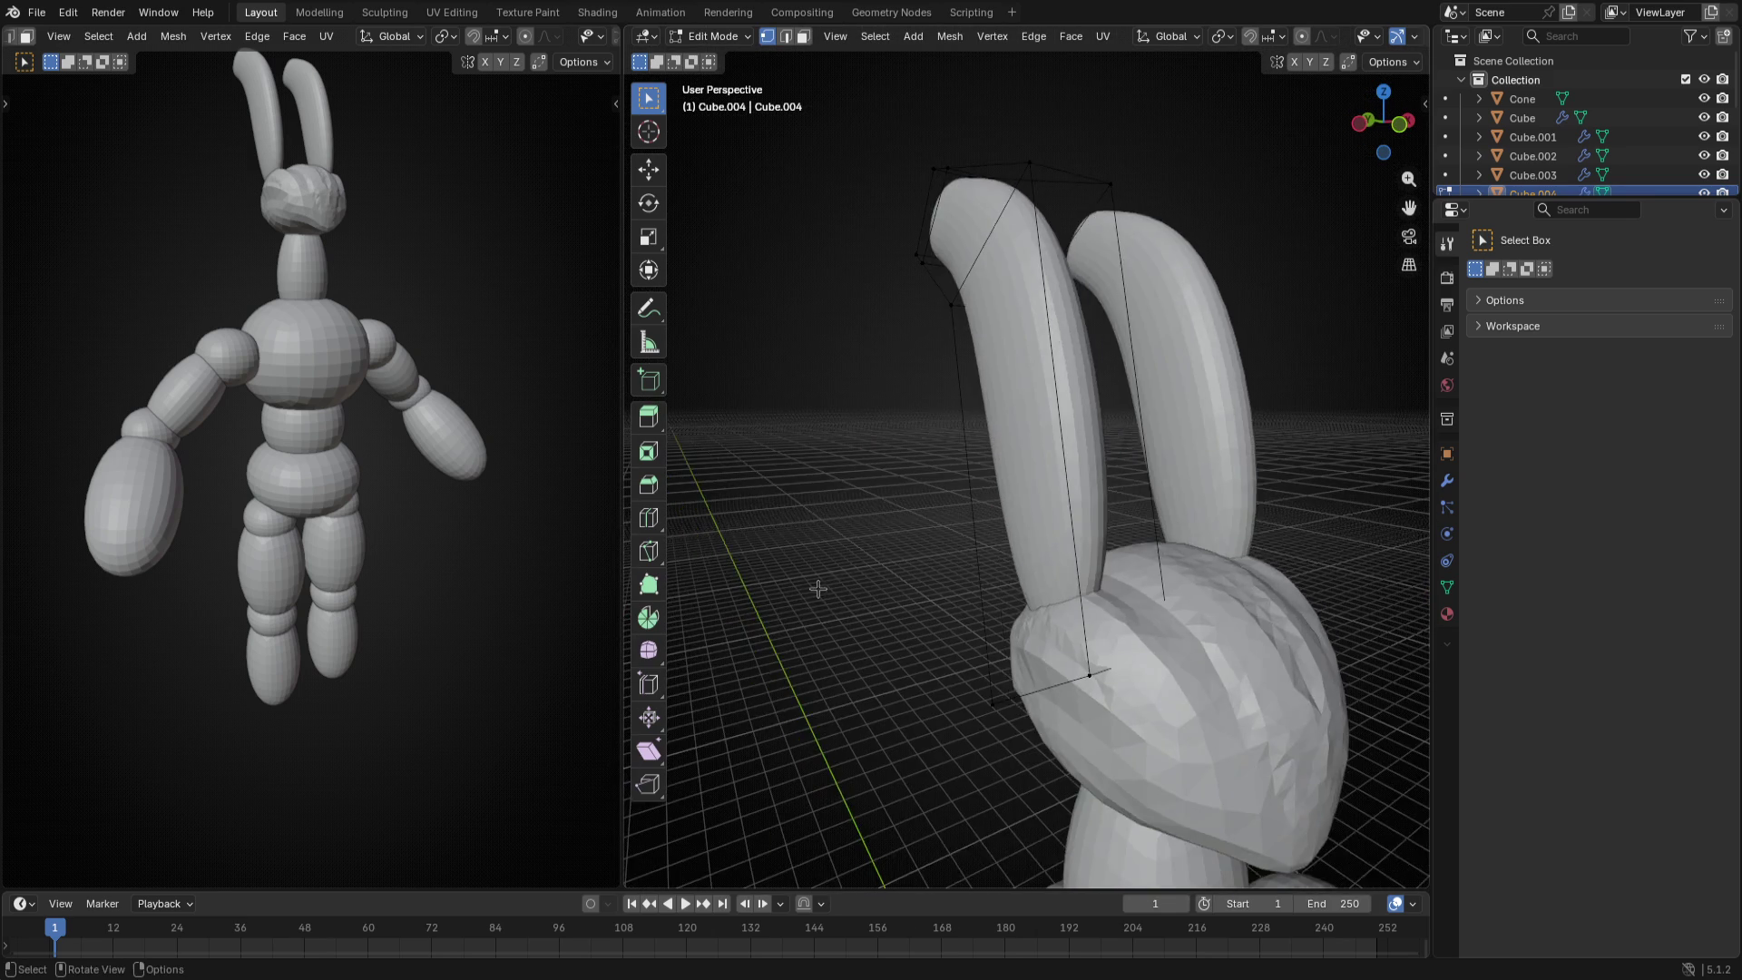
scroll(1027, 735, "down", 2)
middle_click_drag(1027, 736, 1007, 708)
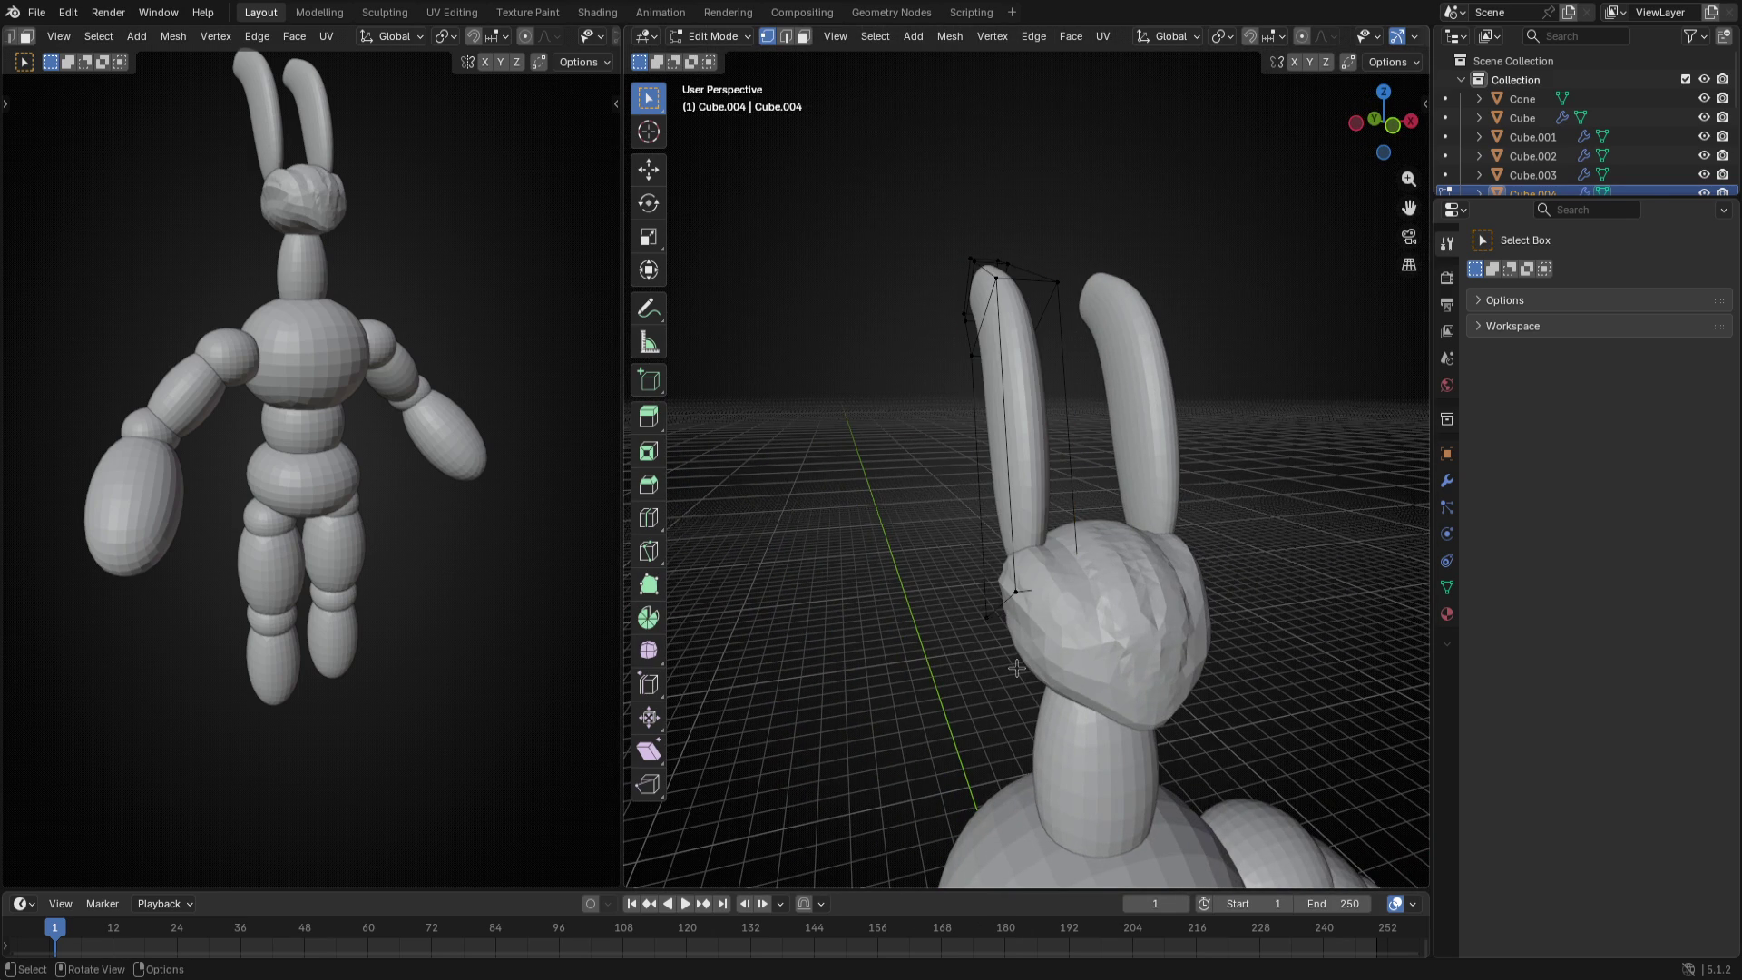
key("shift+z")
middle_click_drag(1069, 640, 1048, 517)
key("ctrl+r")
left_click(1015, 441)
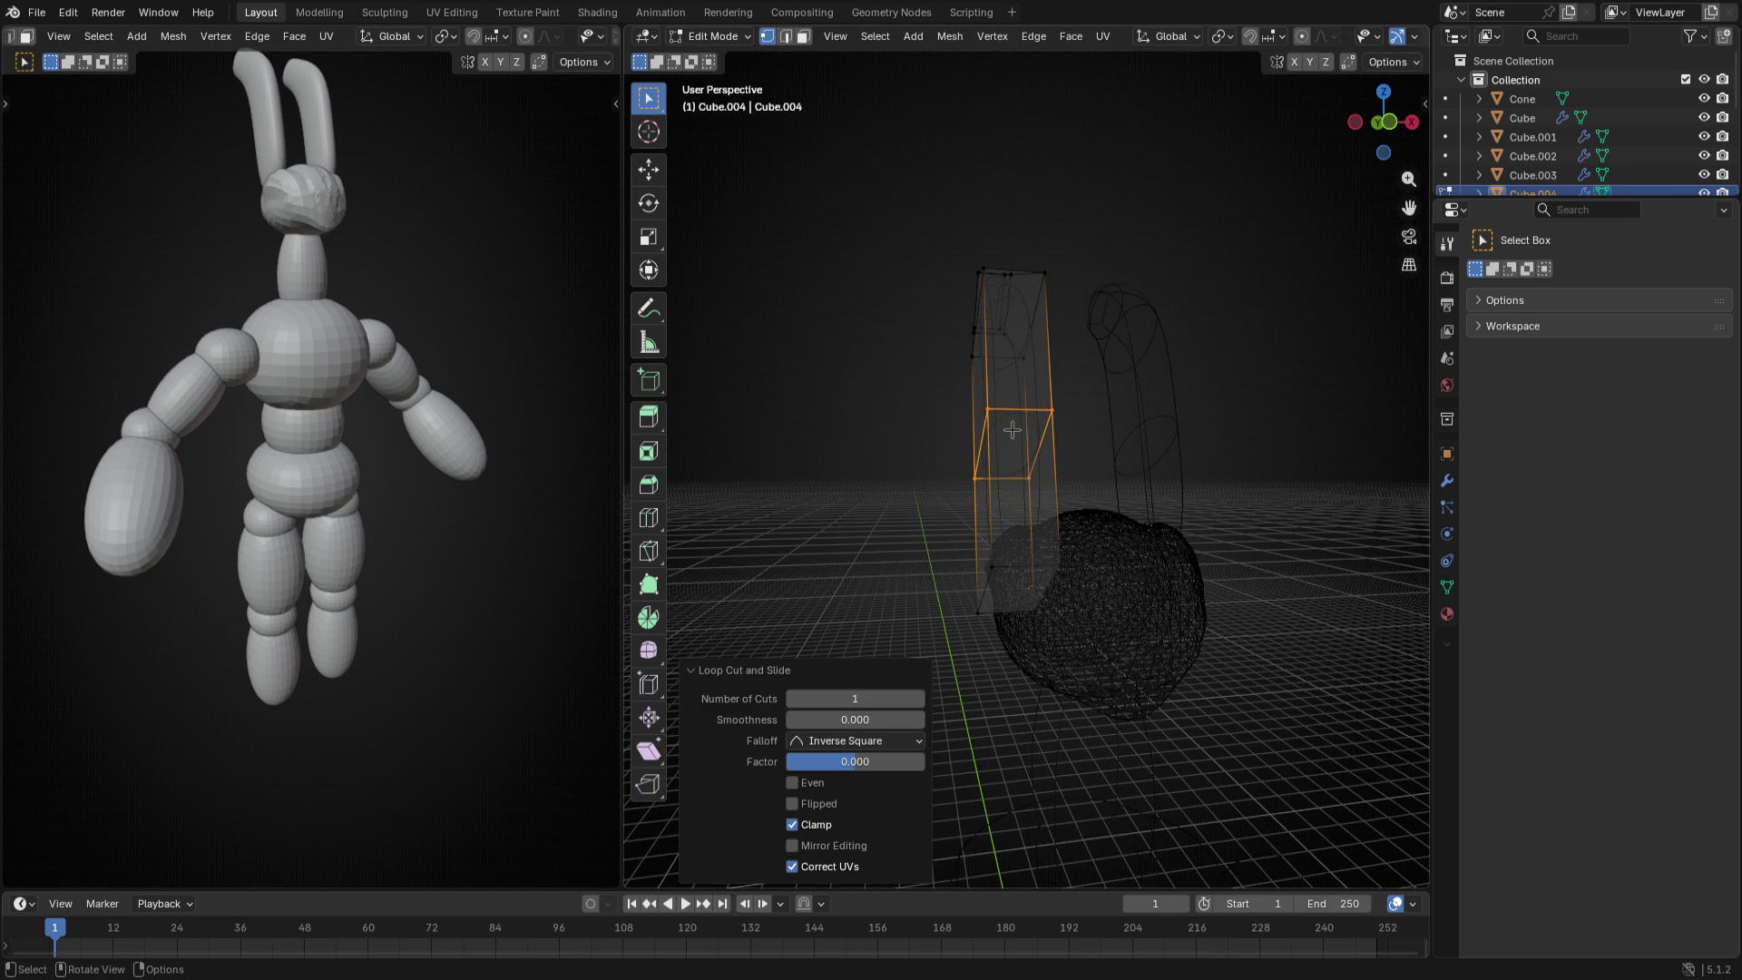
- In isolated front view, circle-select the antenna tip rows and move them outward to the left
key("slash")
middle_click_drag(1034, 449, 1007, 429)
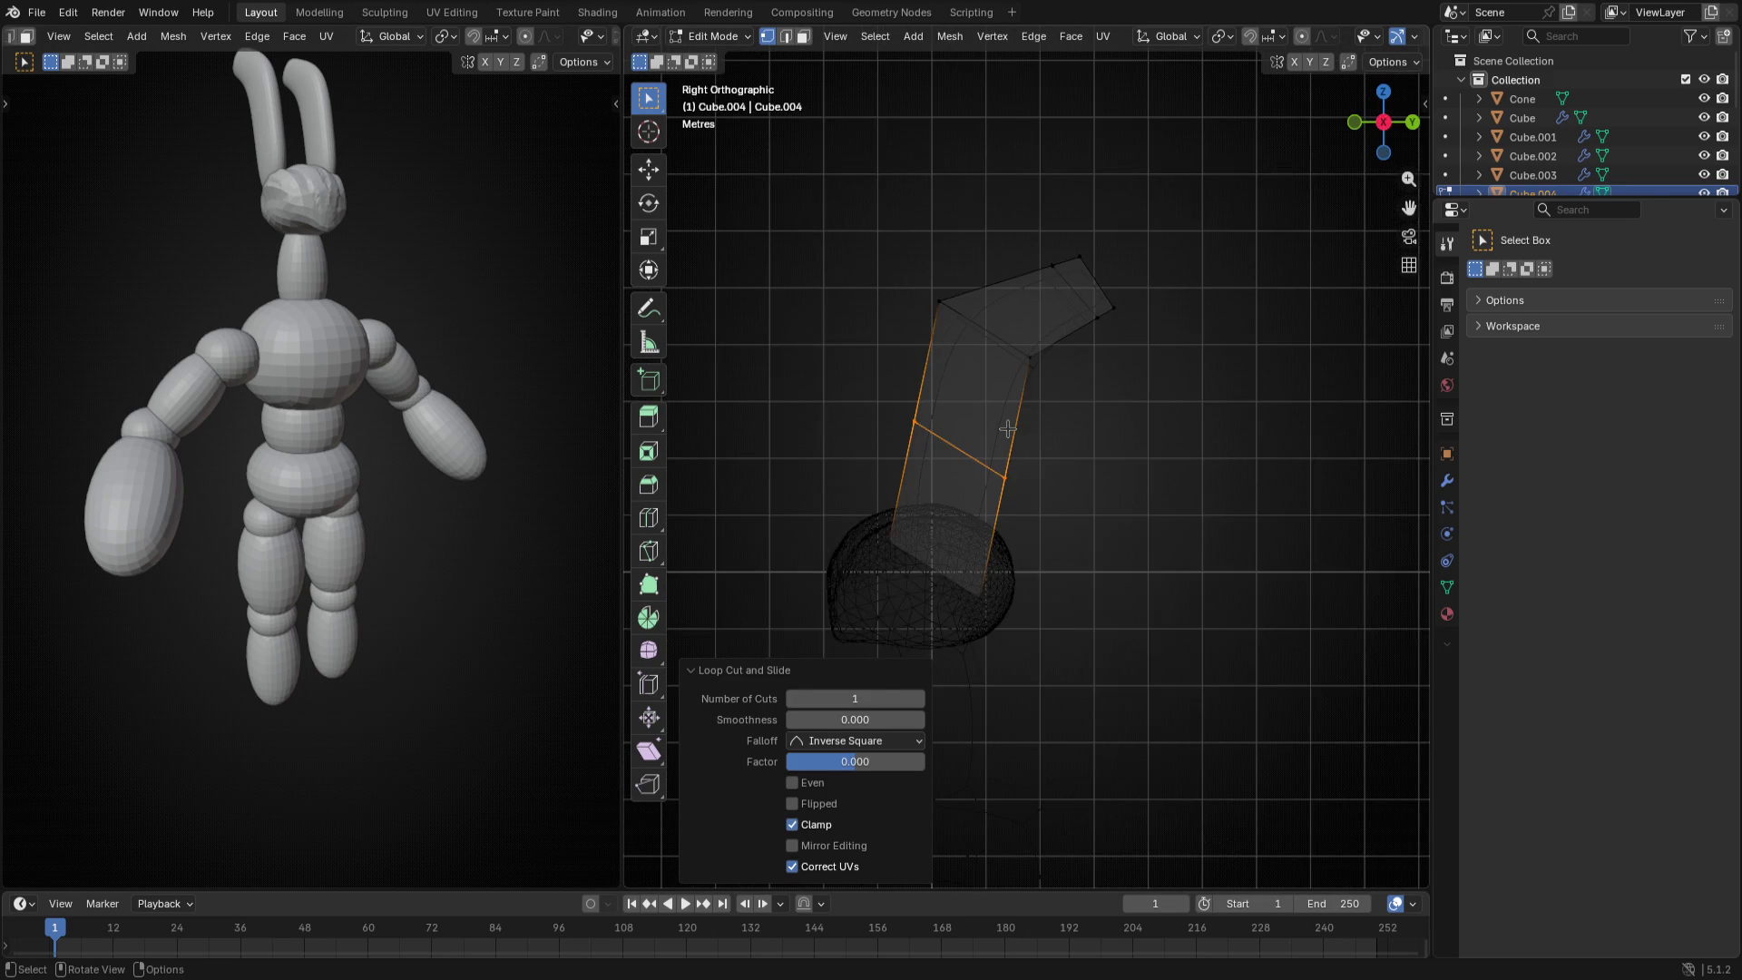
key("KP_1")
left_click(1031, 311)
key("c")
left_click_drag(1014, 272, 1014, 252)
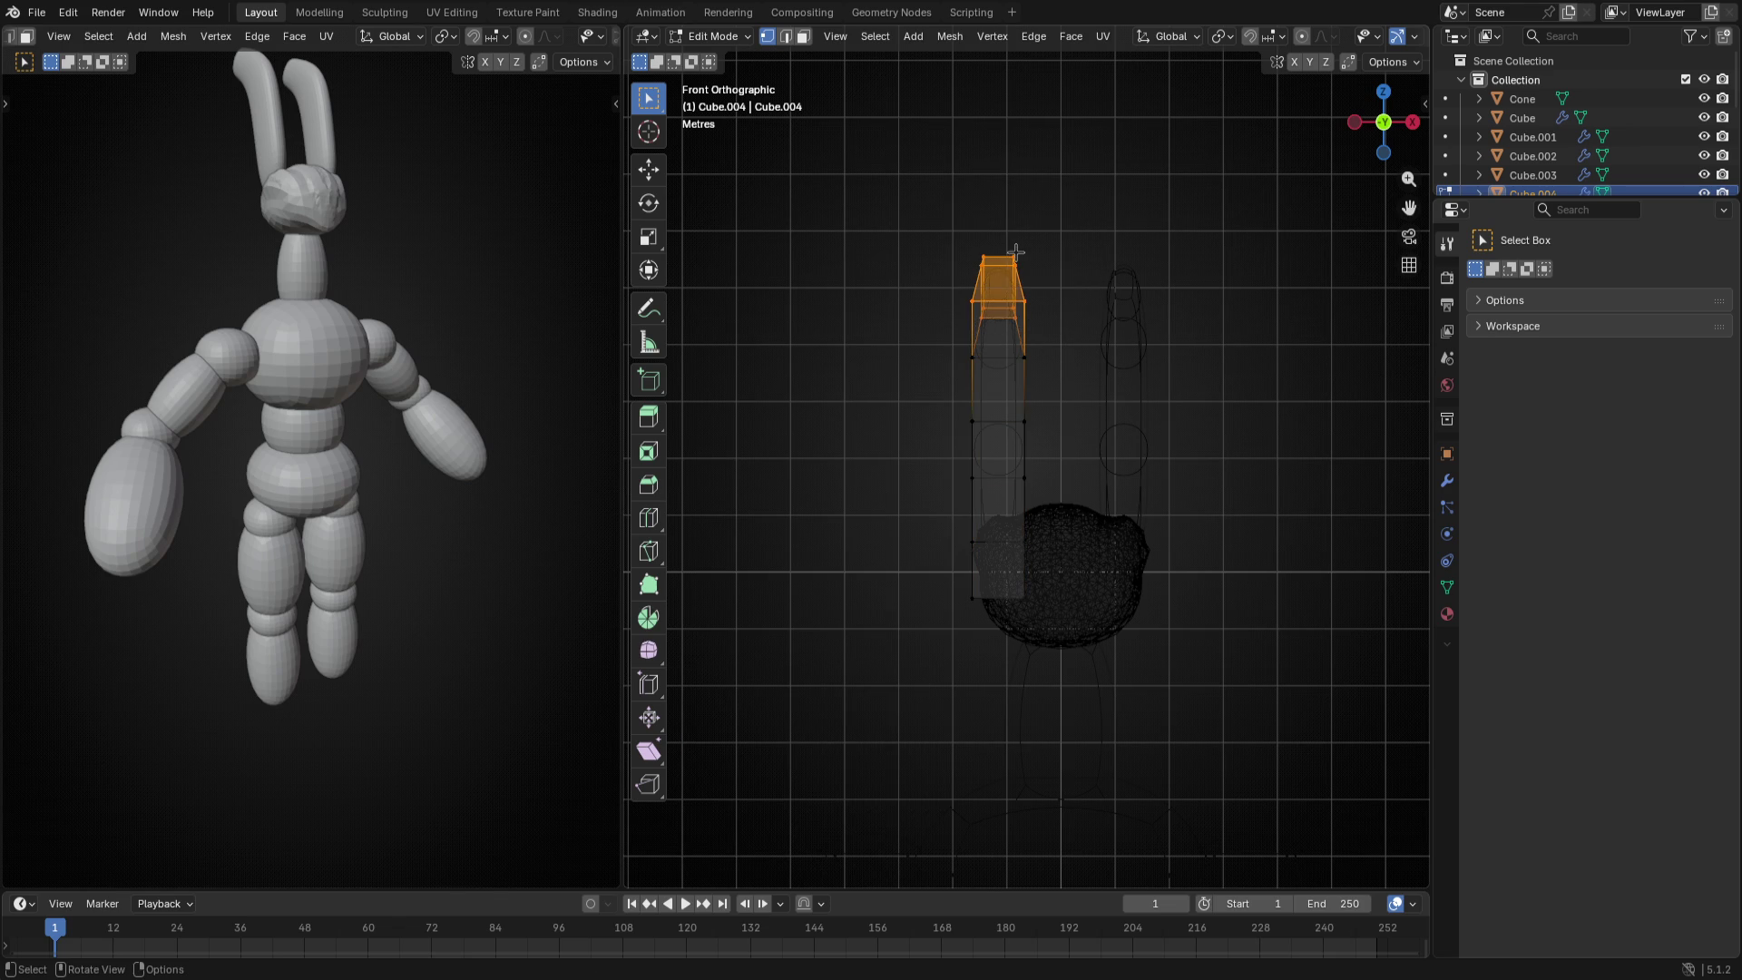
key("g")
key("Escape")
key("c")
left_click_drag(991, 265, 990, 327)
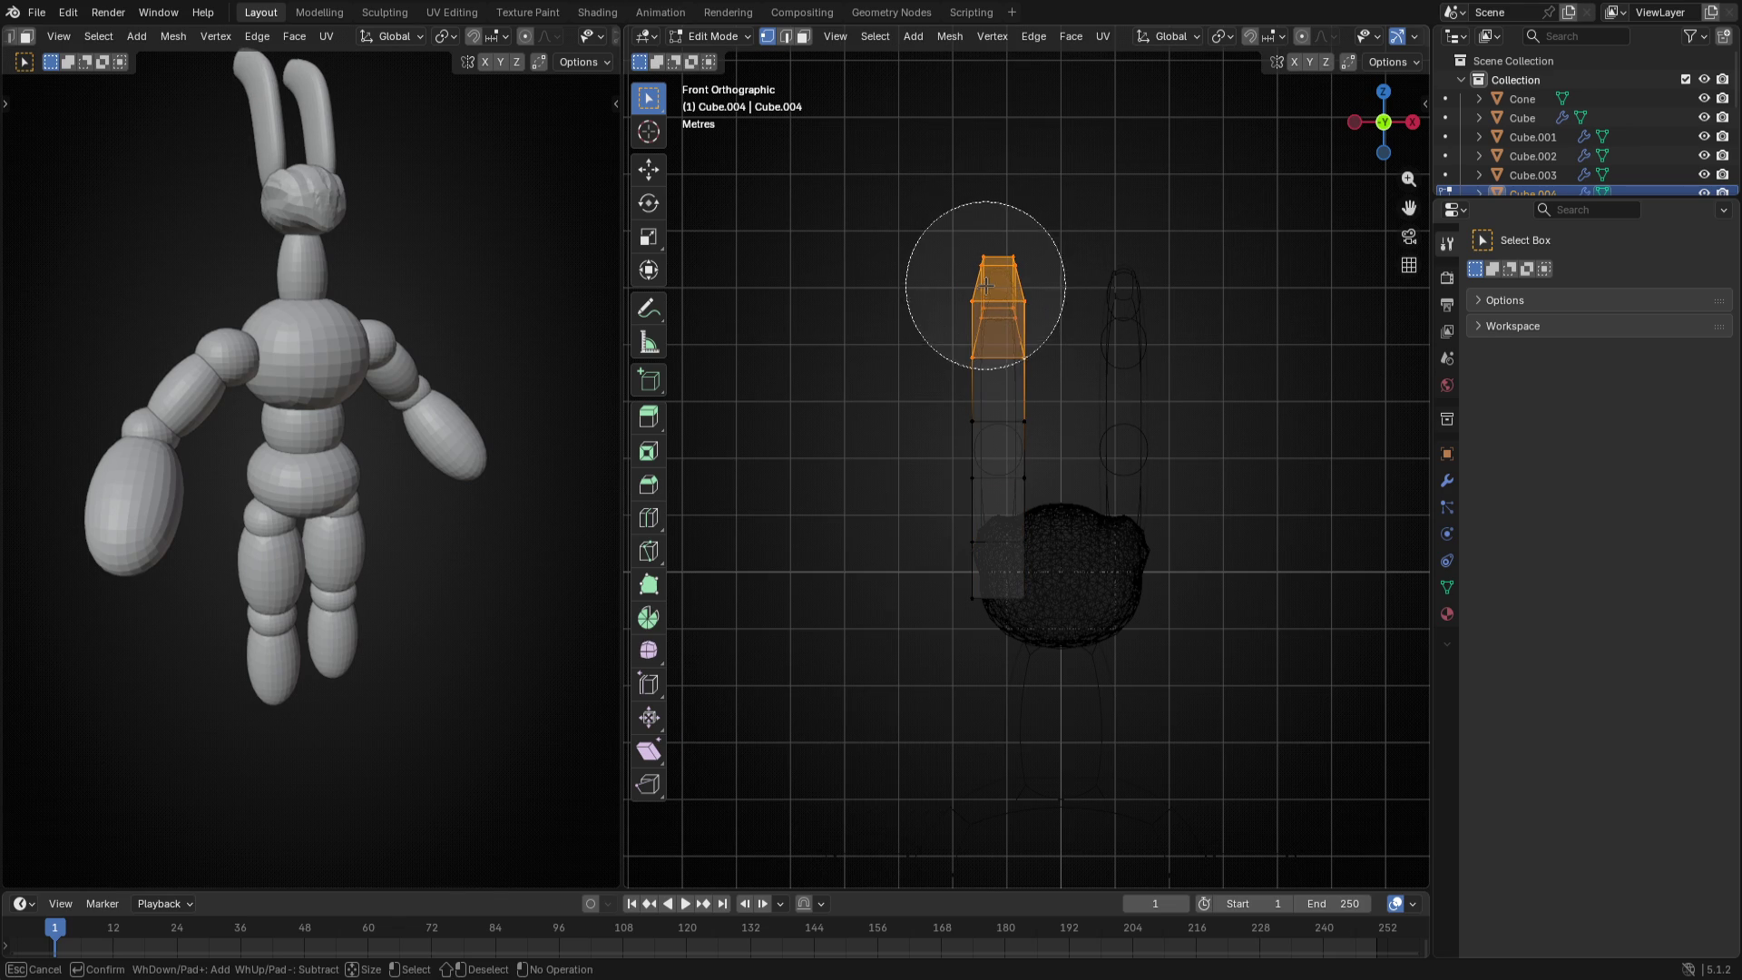
key("Return")
key("g")
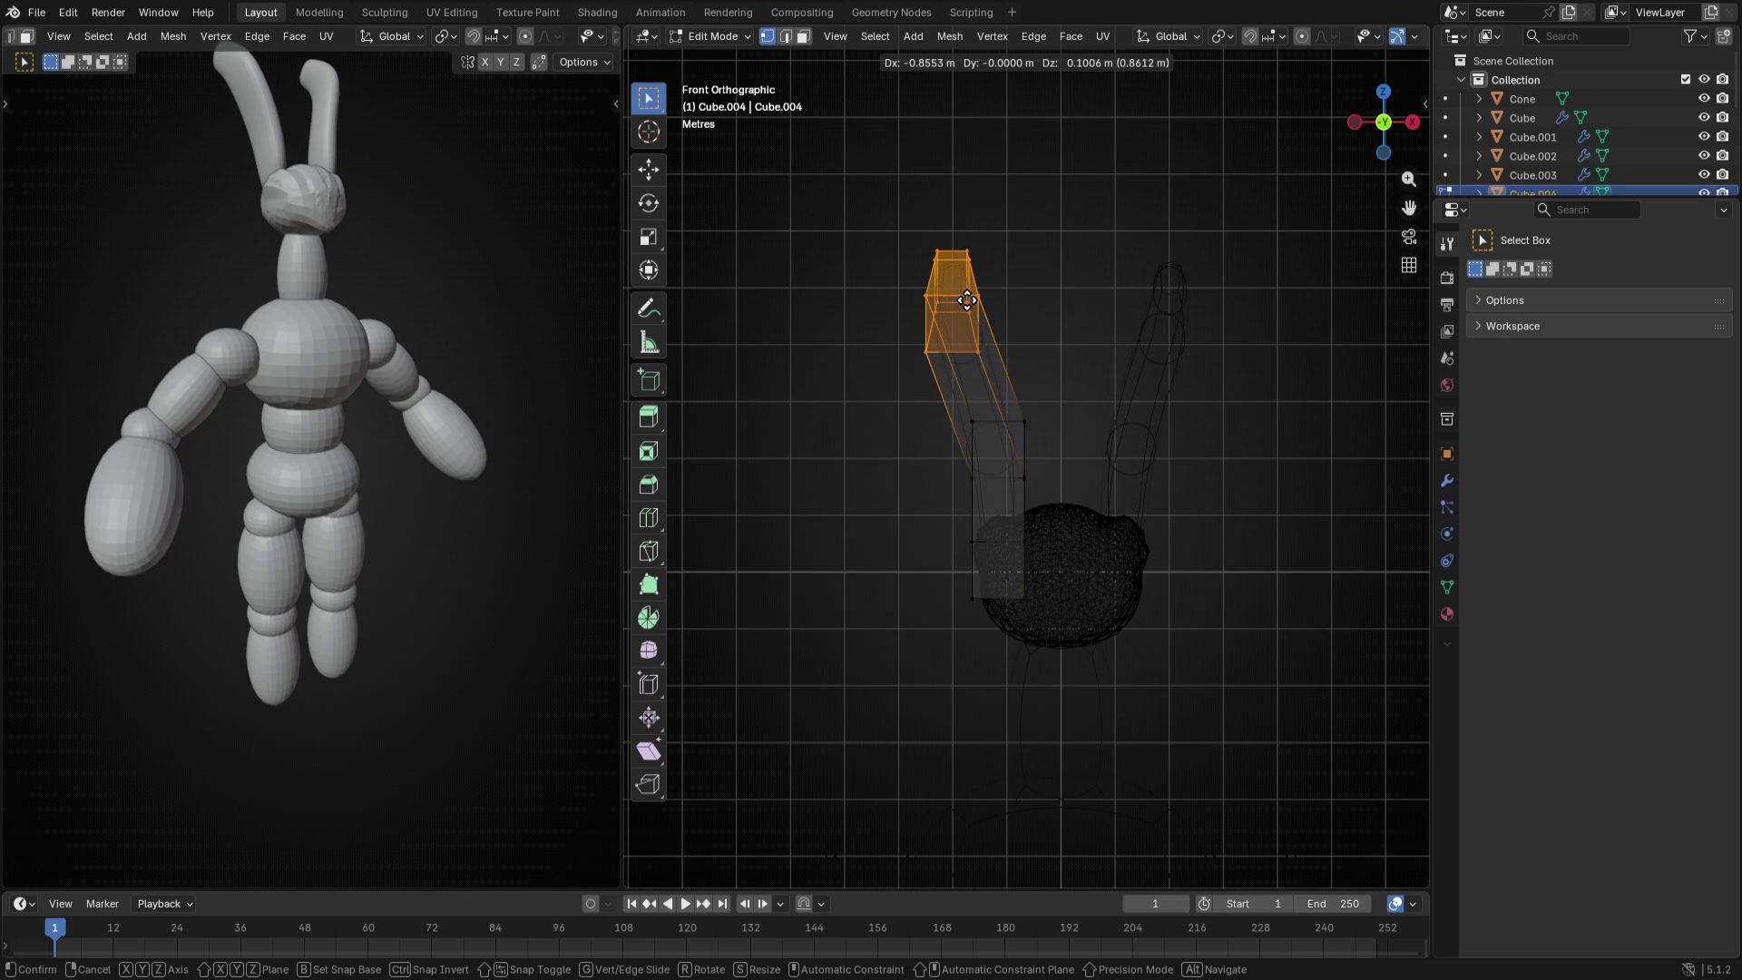
left_click(963, 298)
- Move the antenna's middle segment down-left to curve it, then leave mesh editing to view both antennae
key("c")
left_click_drag(997, 408, 1000, 449)
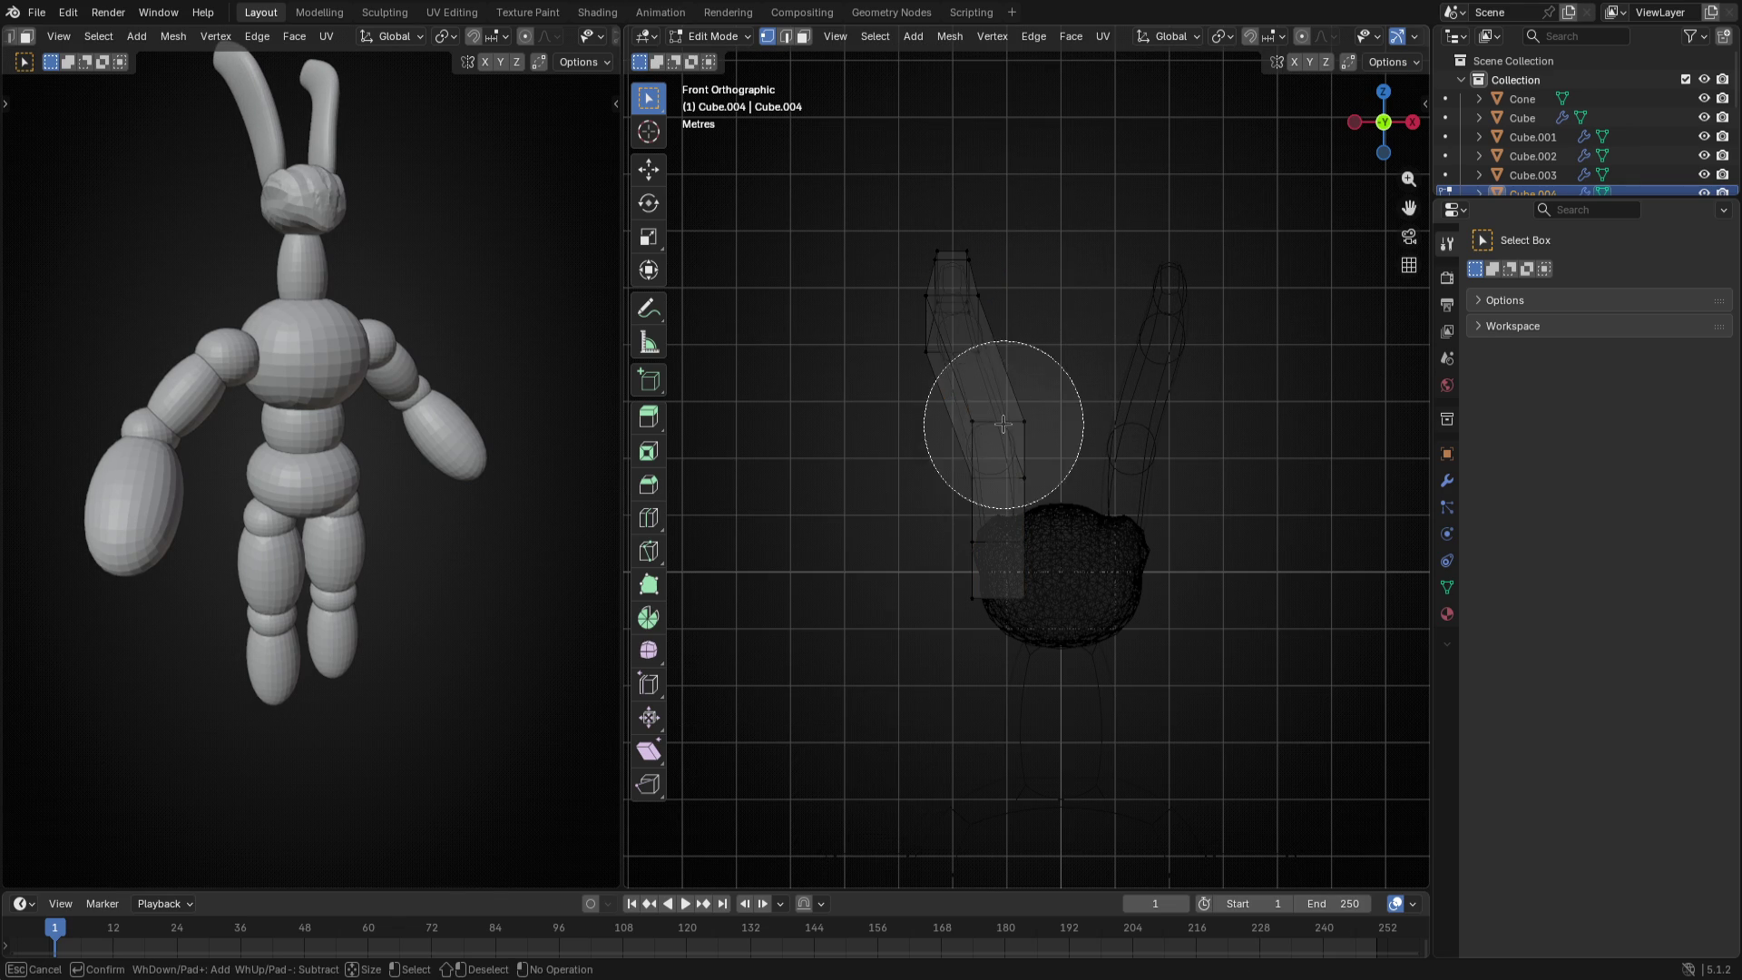
key("Return")
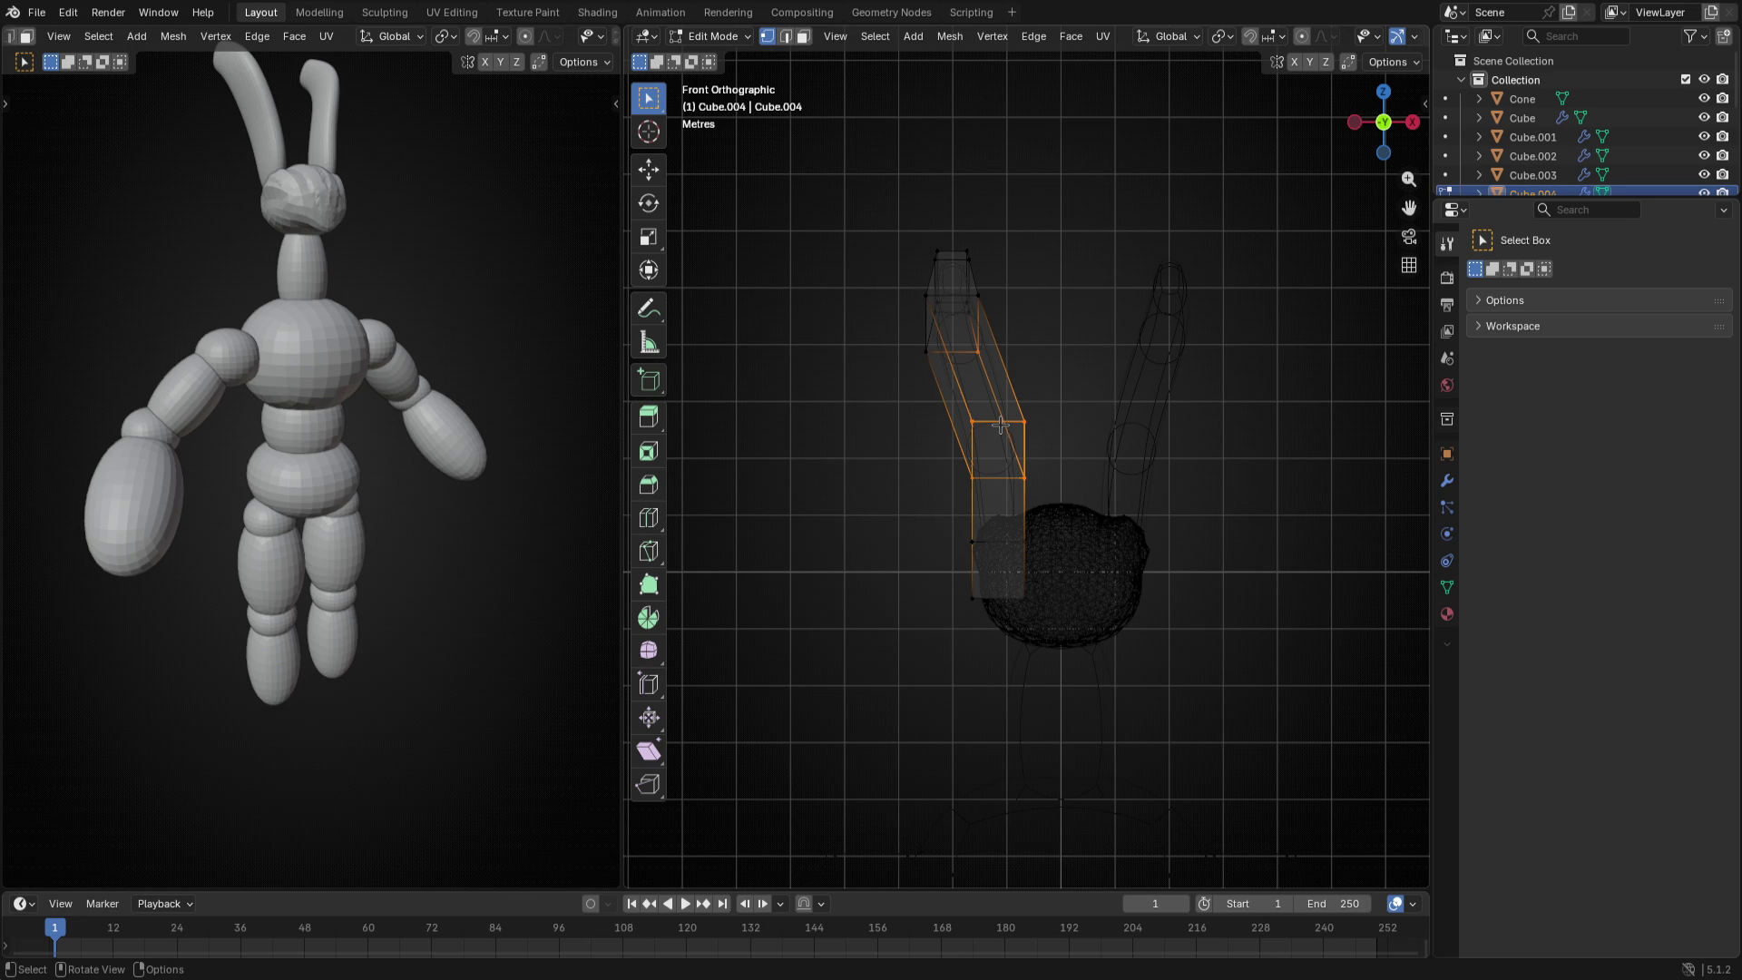
key("g")
left_click(975, 457)
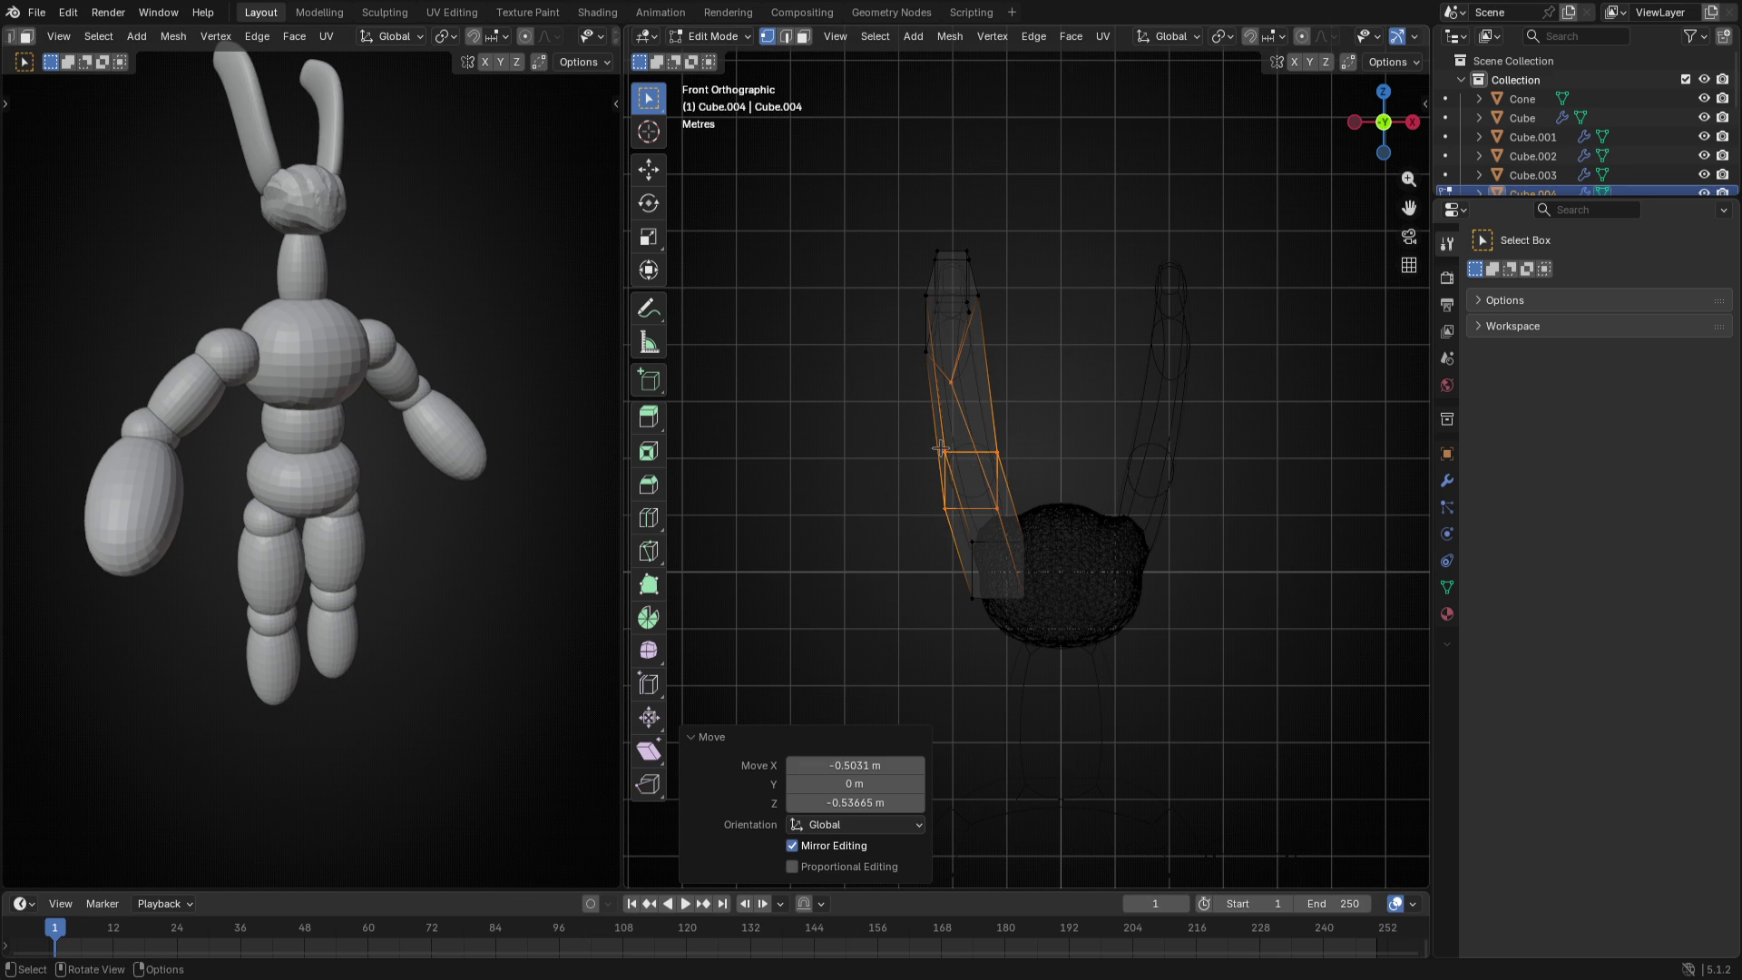
key("Tab")
mouse_move(816, 450)
middle_mouse_down()
mouse_move(1210, 404)
mouse_move(1275, 536)
middle_mouse_up()
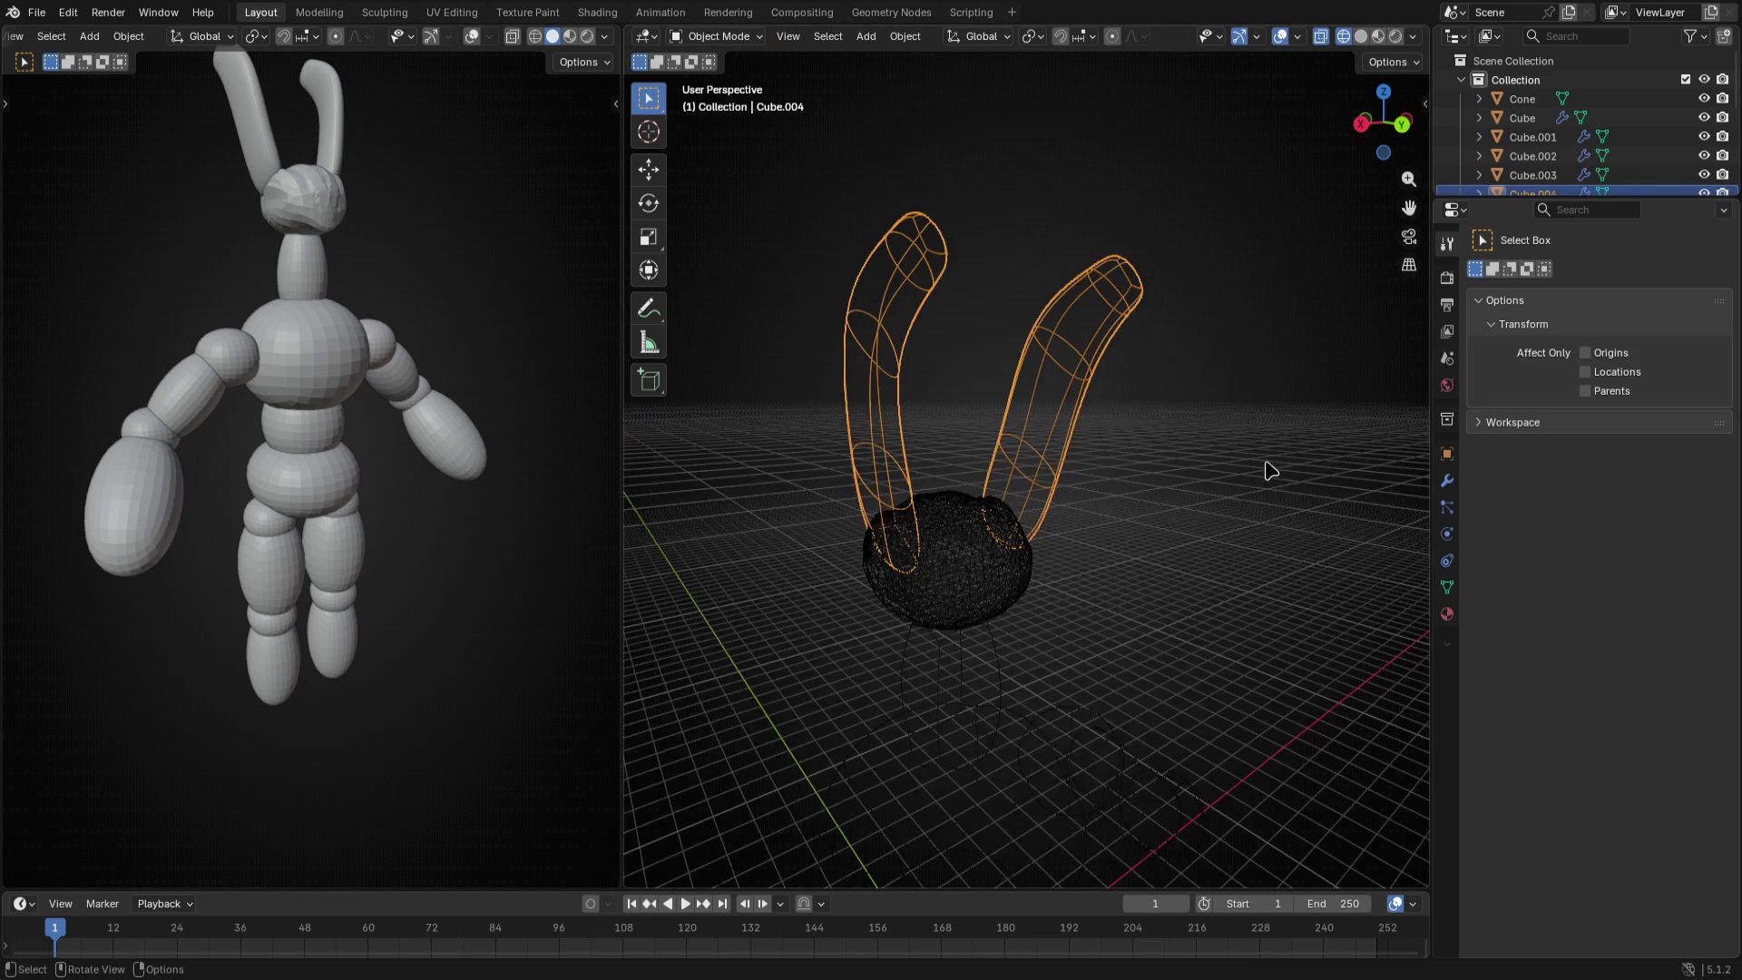
- From the left side view, select the vertices along the antenna's edge and move them to reshape the bend
key("ctrl+KP_3")
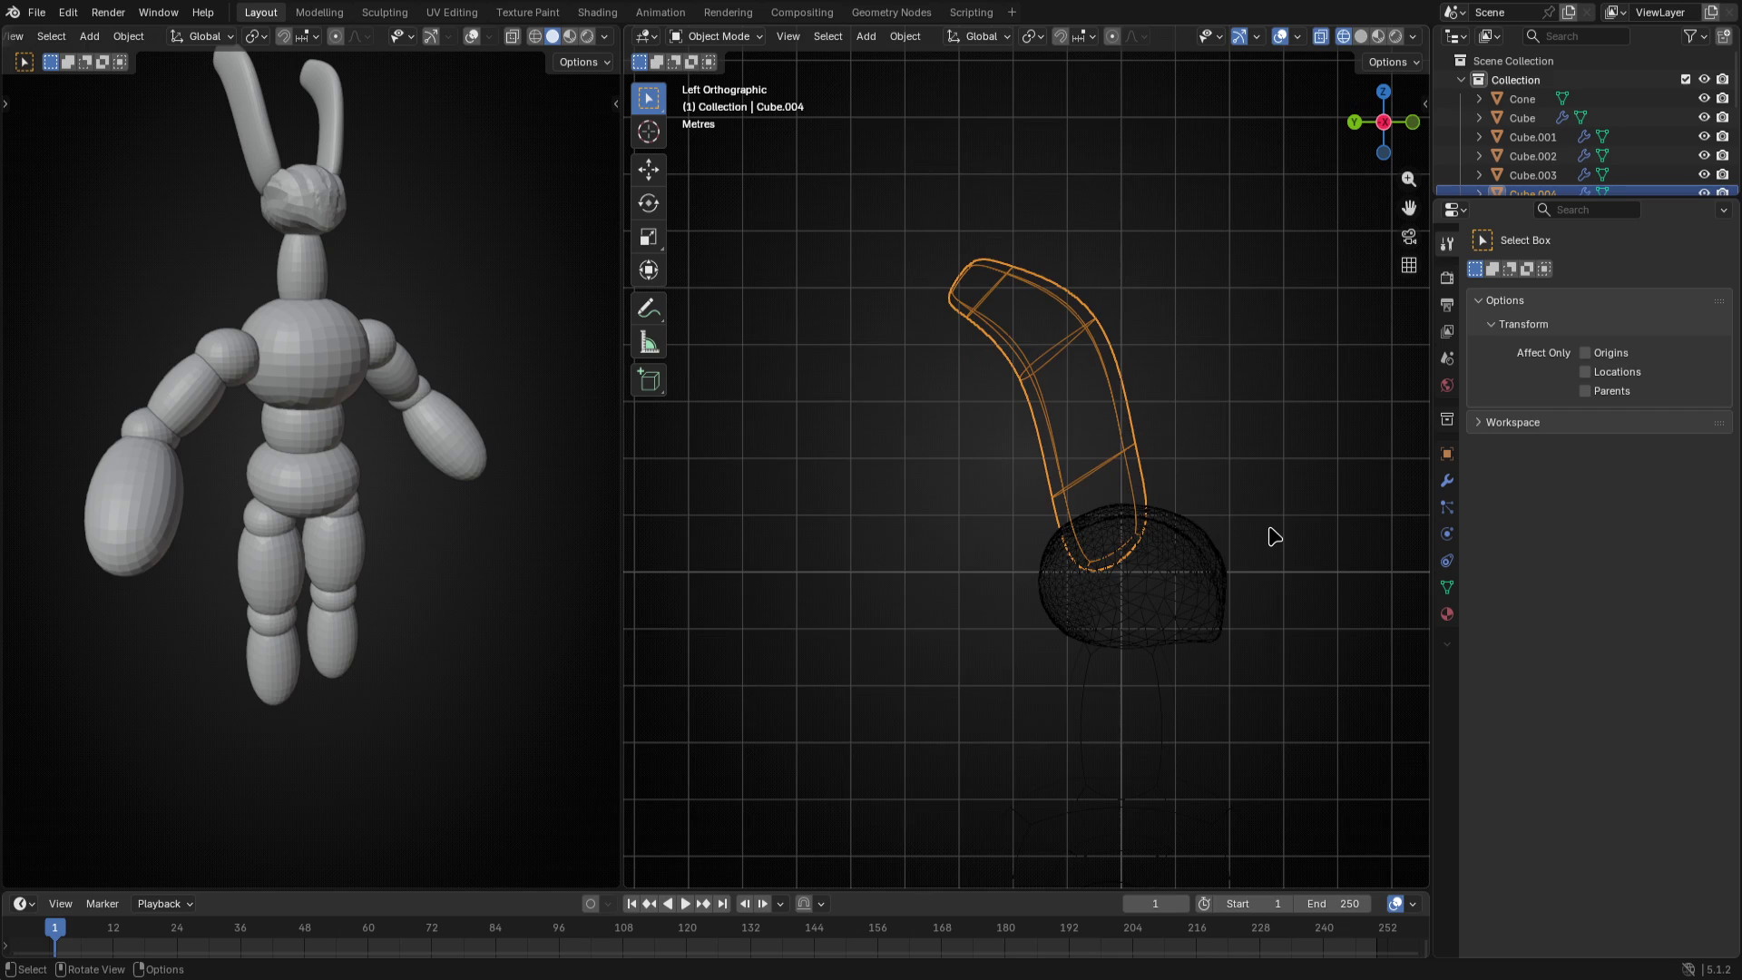
key("Tab")
key("alt+a")
key("c")
mouse_move(1165, 531)
left_mouse_down()
mouse_move(1179, 302)
mouse_move(1034, 191)
left_mouse_up()
right_click(1049, 201)
key("g")
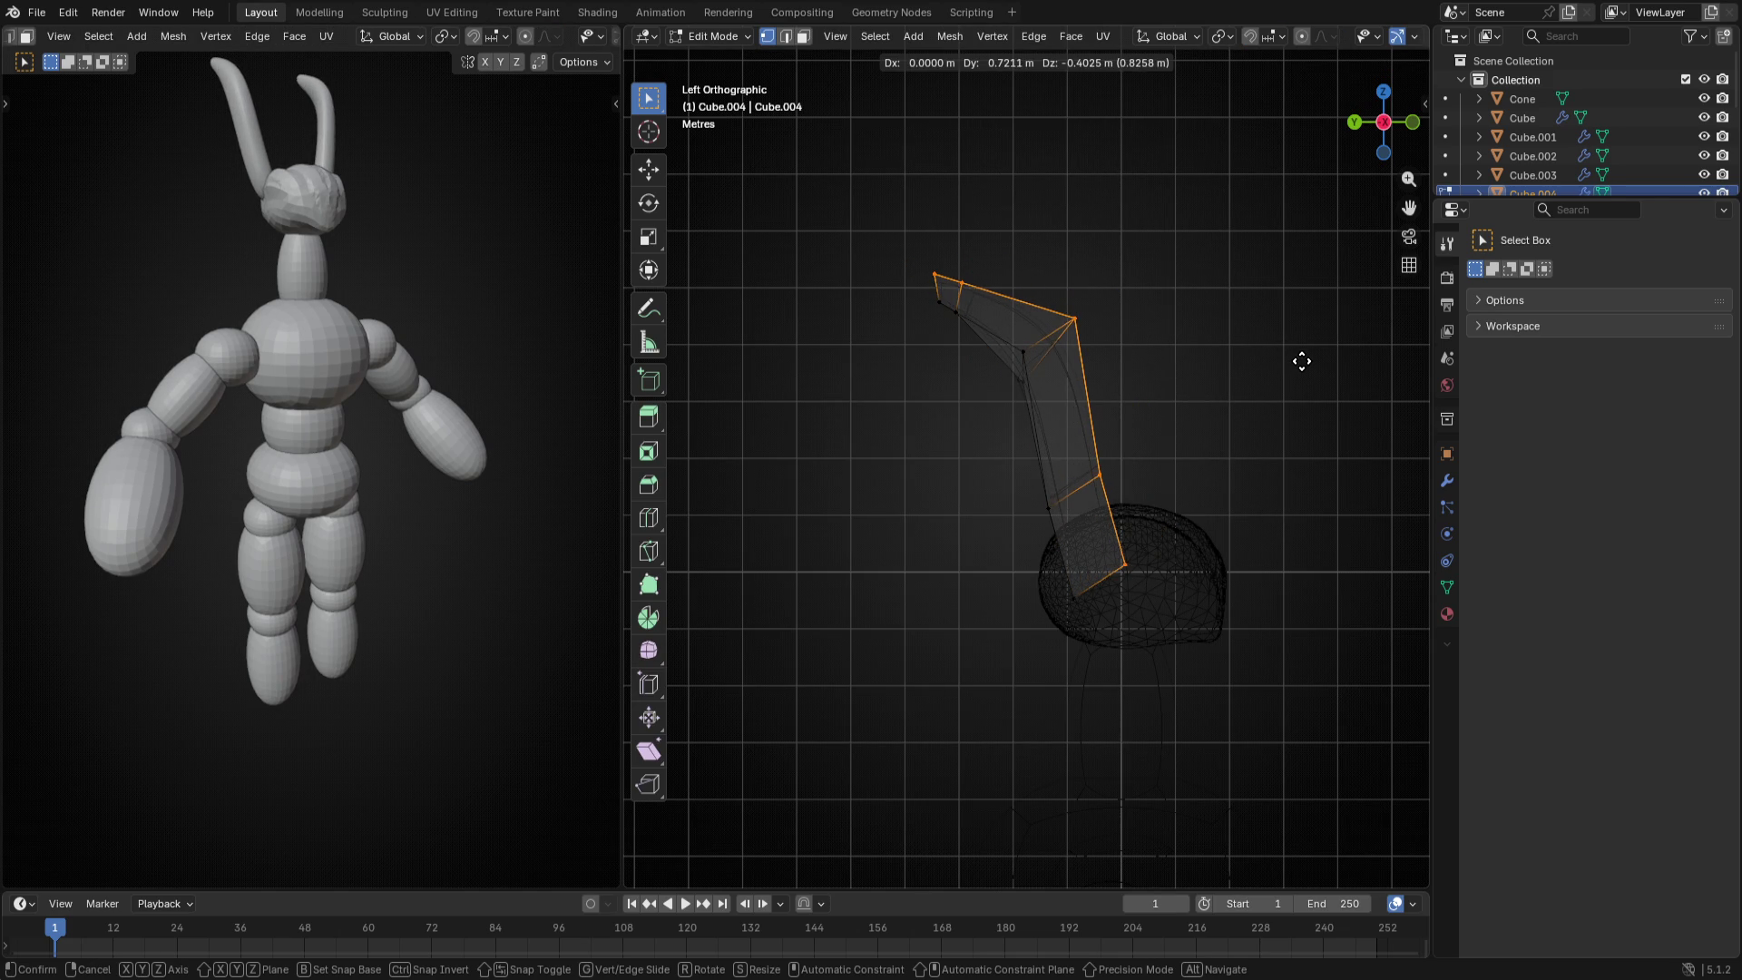
left_click(1291, 361)
key("Tab")
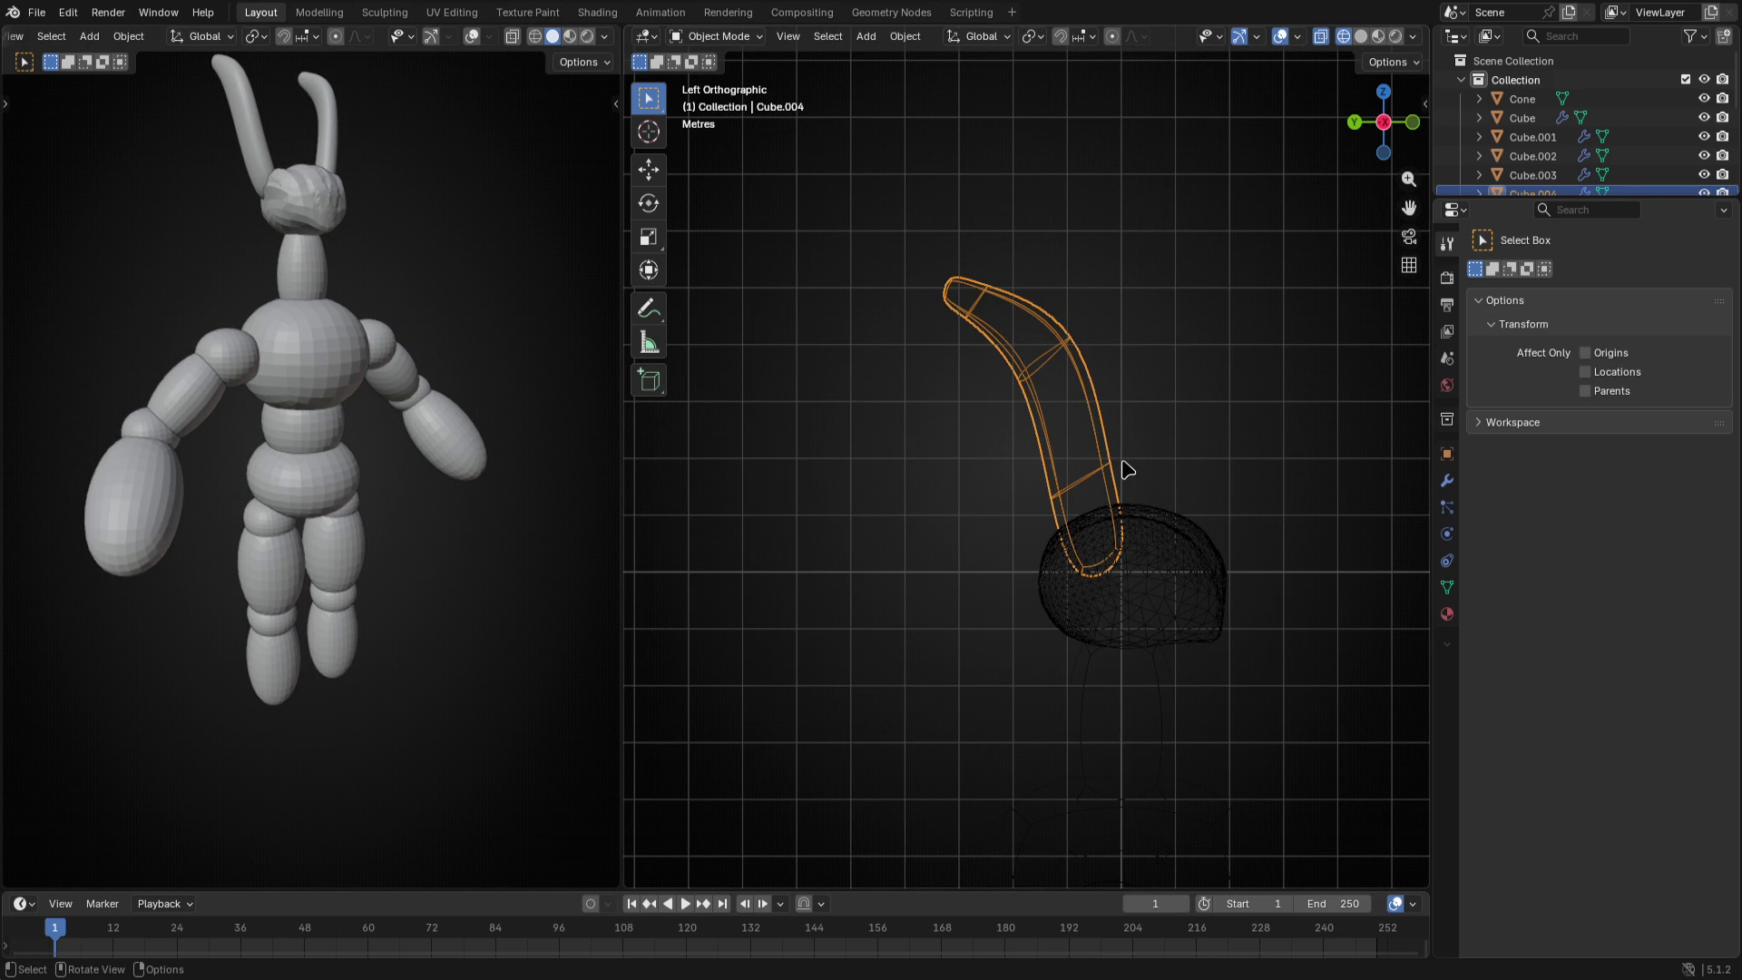
- Add edge loops near the antenna tube's base and upper section, sliding them into place
key("Tab")
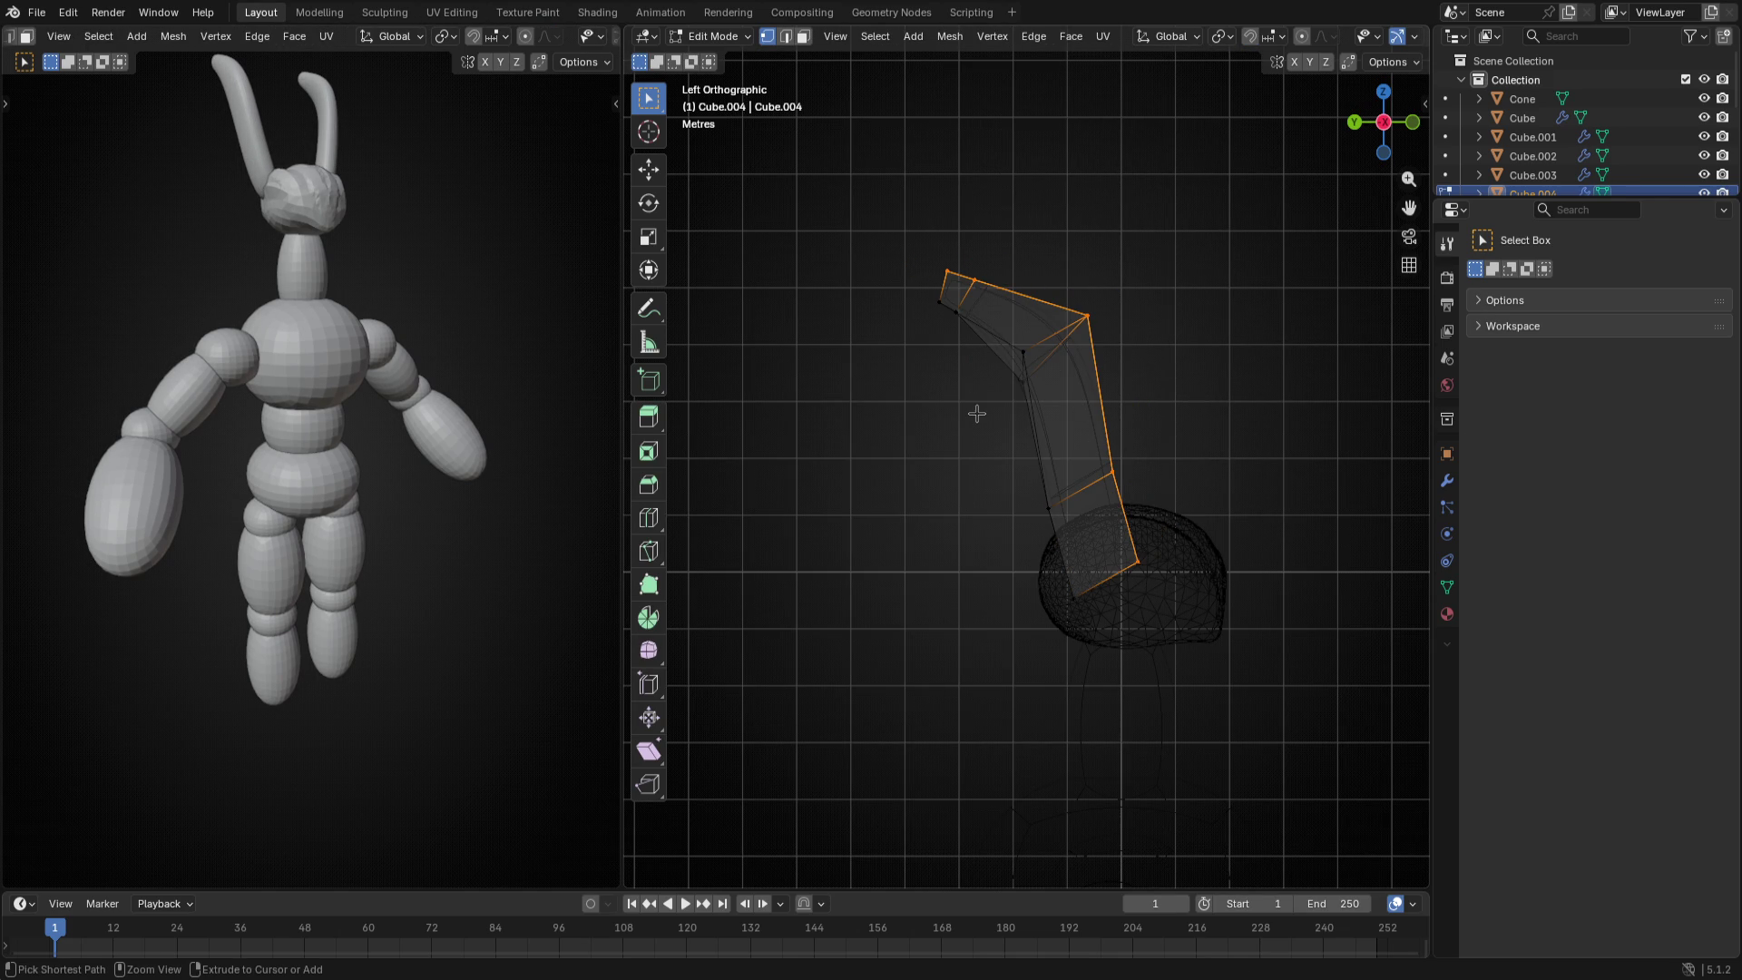
left_click(1089, 558, "alt")
key("g")
key("g")
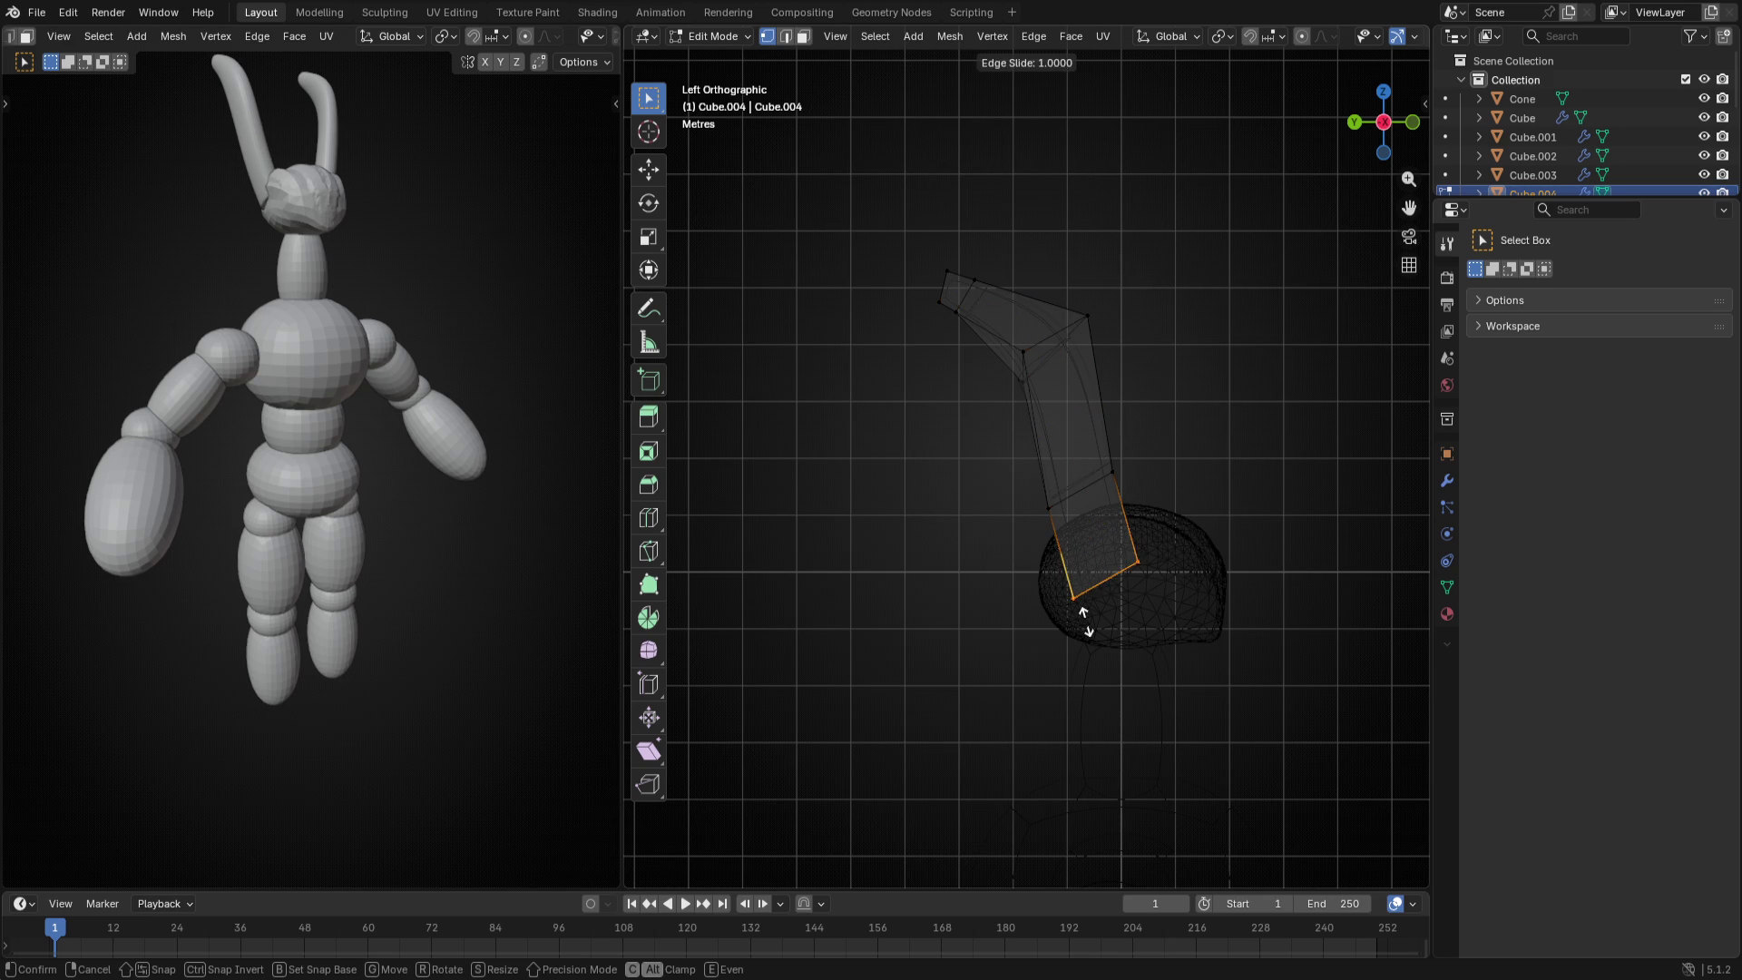
left_click(1085, 595)
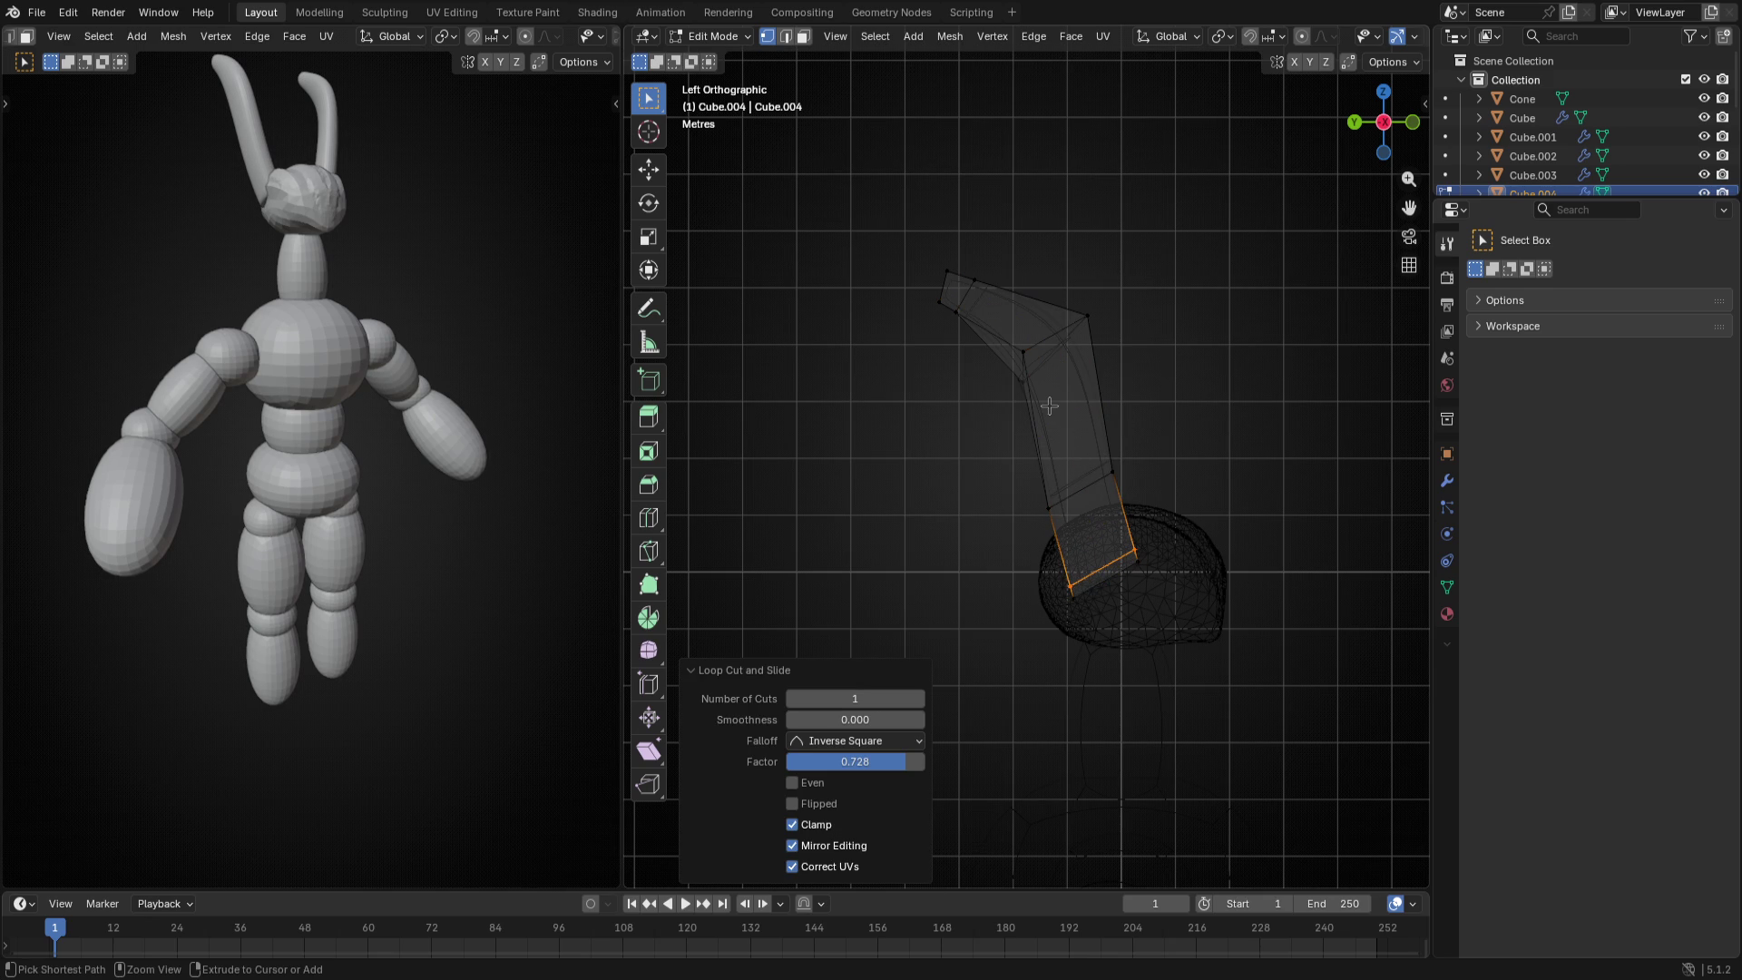
left_click_drag(1049, 404, 1073, 323)
left_click(1074, 323)
- Return to object mode with solid shading and view the figure from the front
key("Tab")
middle_click_drag(1170, 482, 1015, 486)
key("z")
left_click(835, 489)
mouse_move(980, 496)
middle_mouse_down()
mouse_move(1287, 524)
mouse_move(1142, 457)
middle_mouse_up()
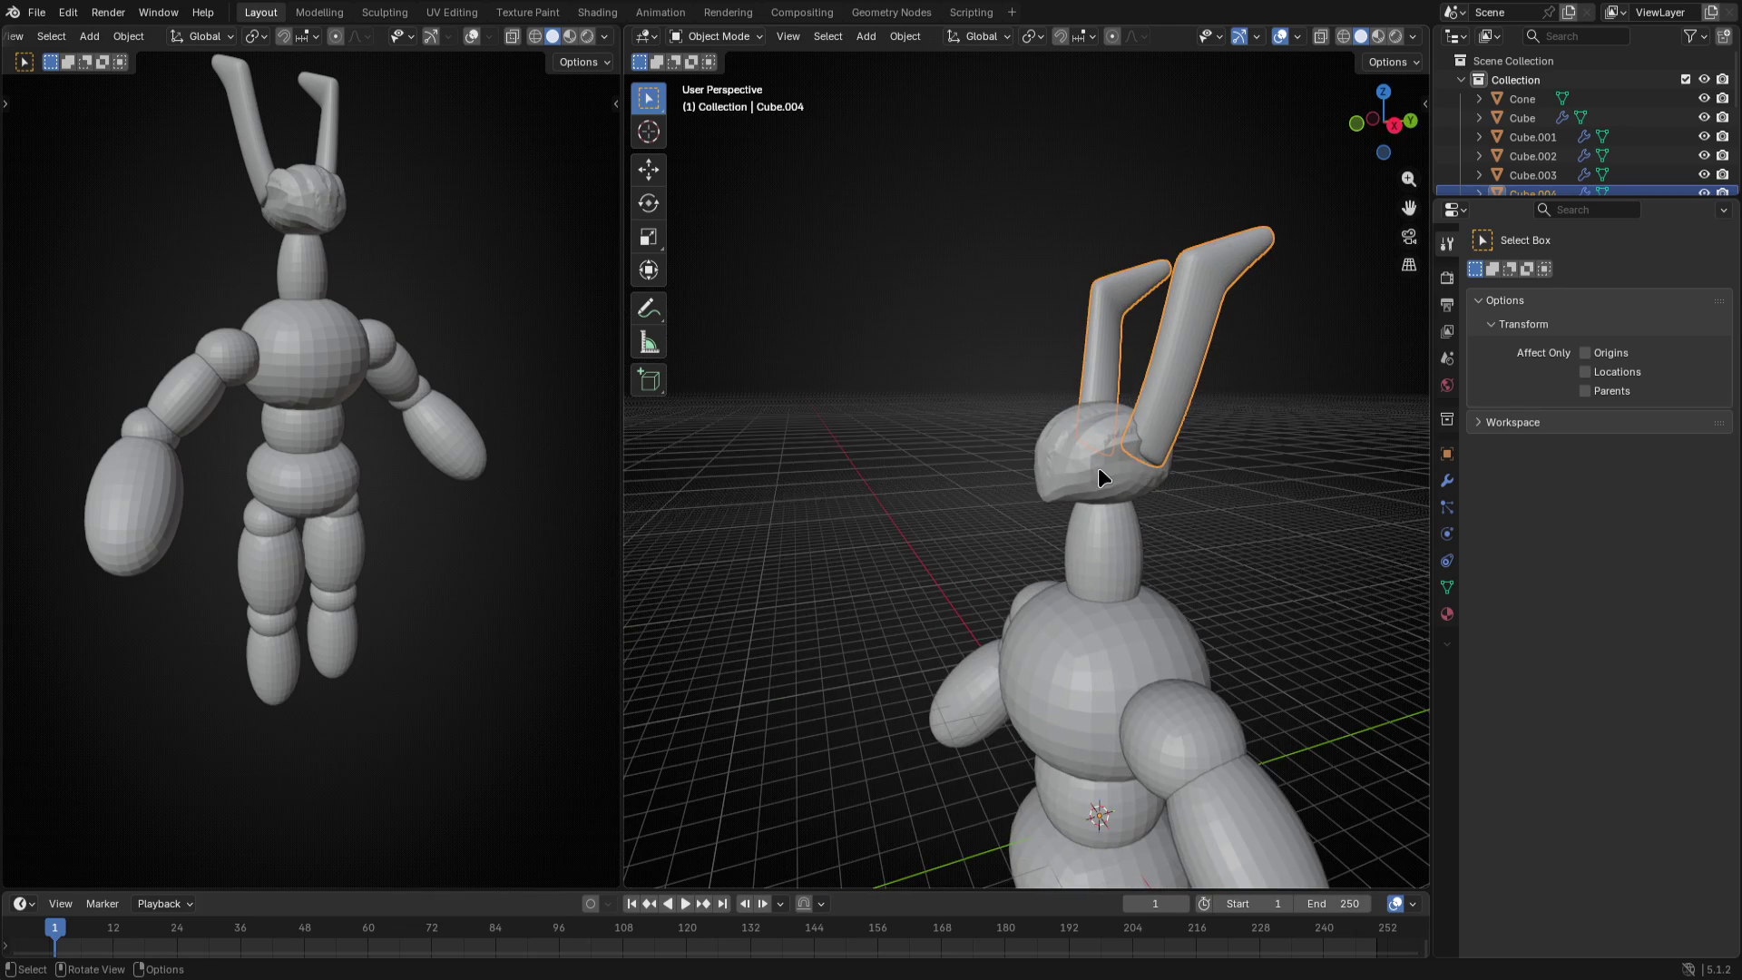
- Select the Cone head, start sculpting with the Snake Hook brush and enable dynamic topology
left_click(1101, 478)
key("KP_3")
key("KP_1")
key("KP_3")
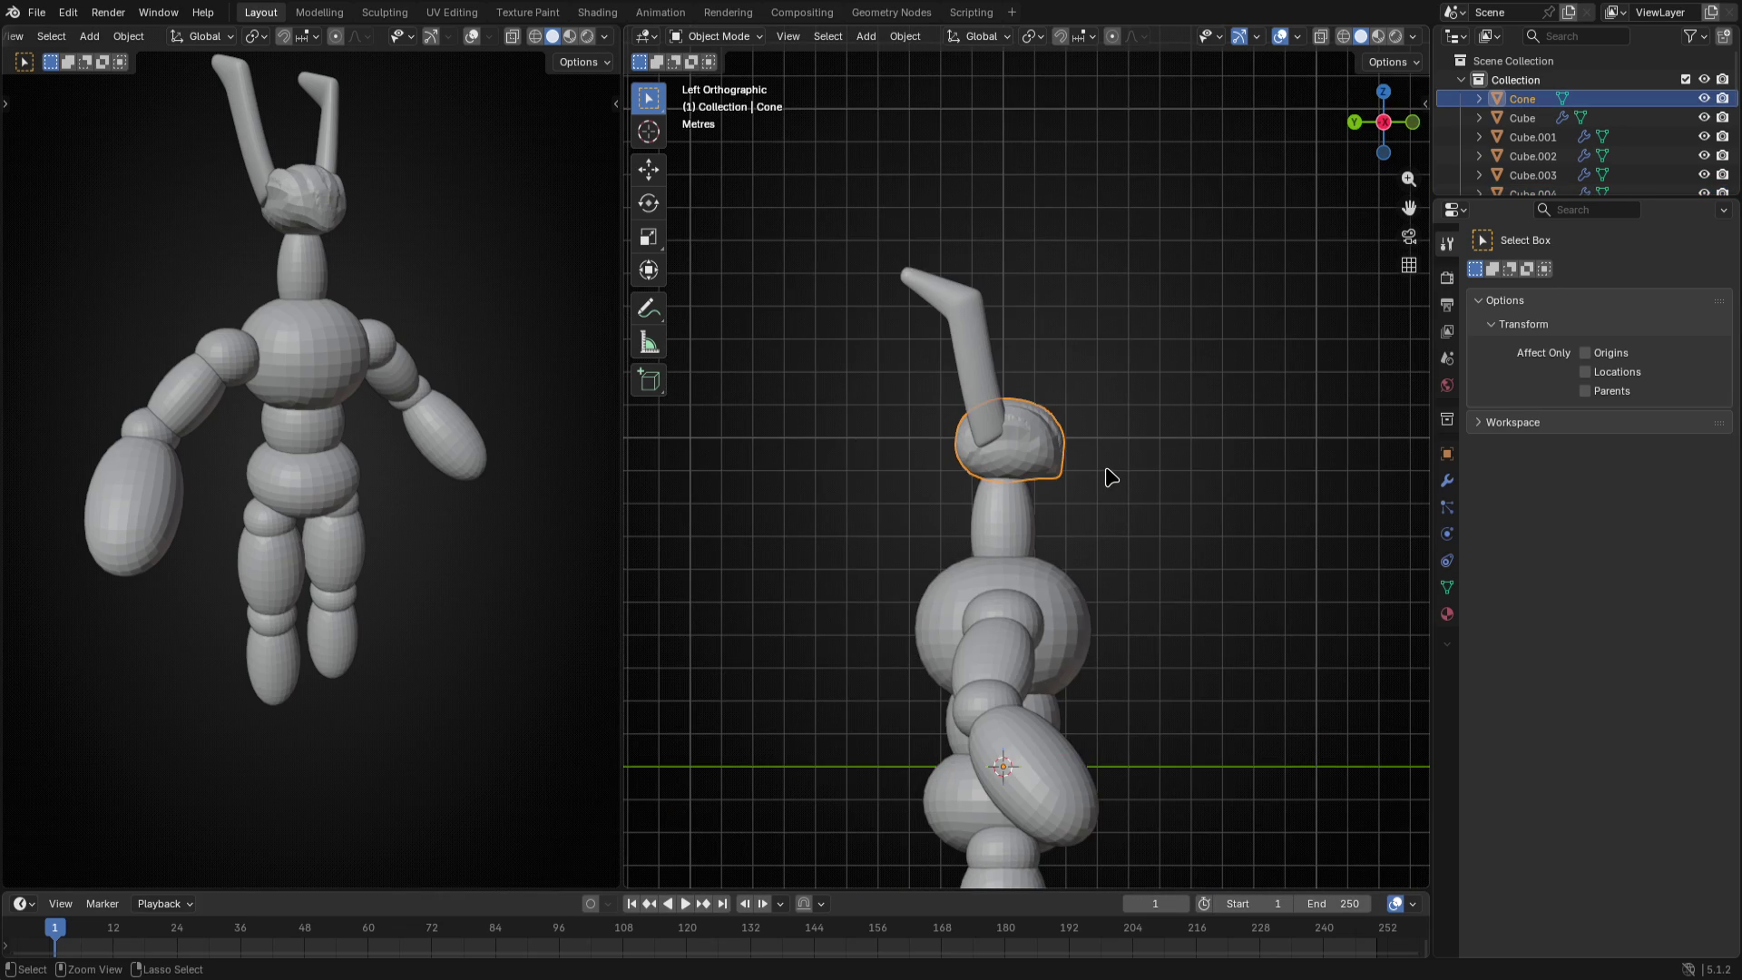
key("i")
key("ctrl+Tab")
scroll(1048, 552, "up", 2)
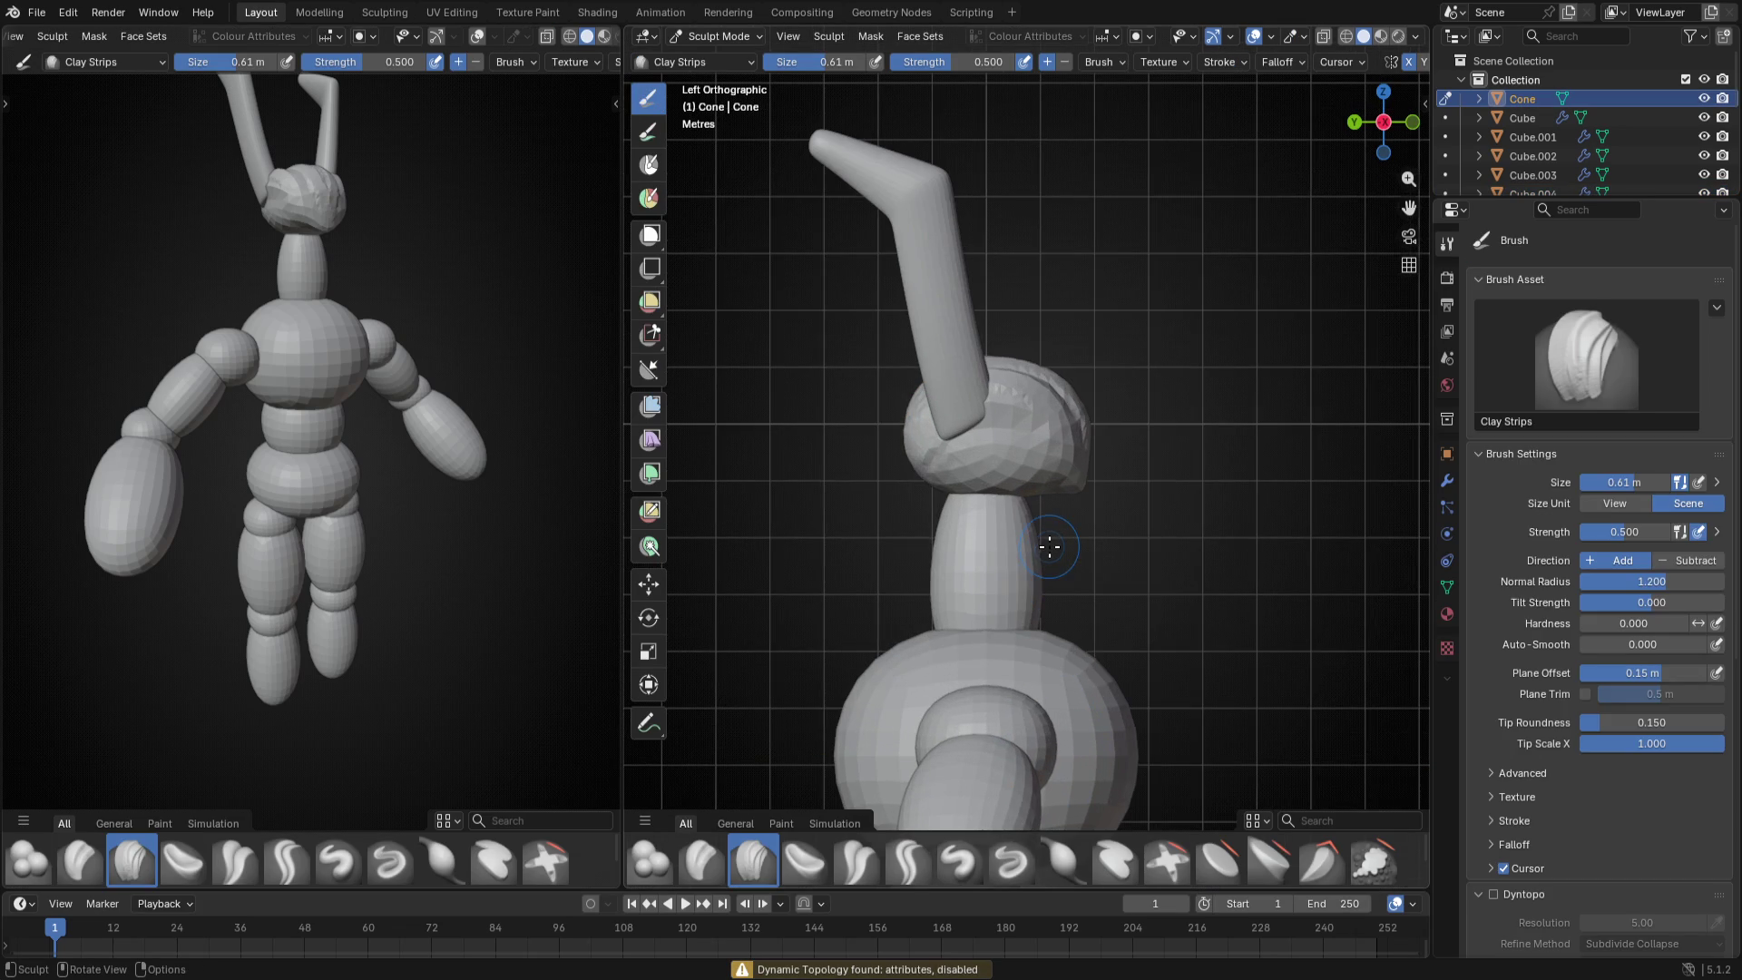
key("k")
left_click(1494, 852)
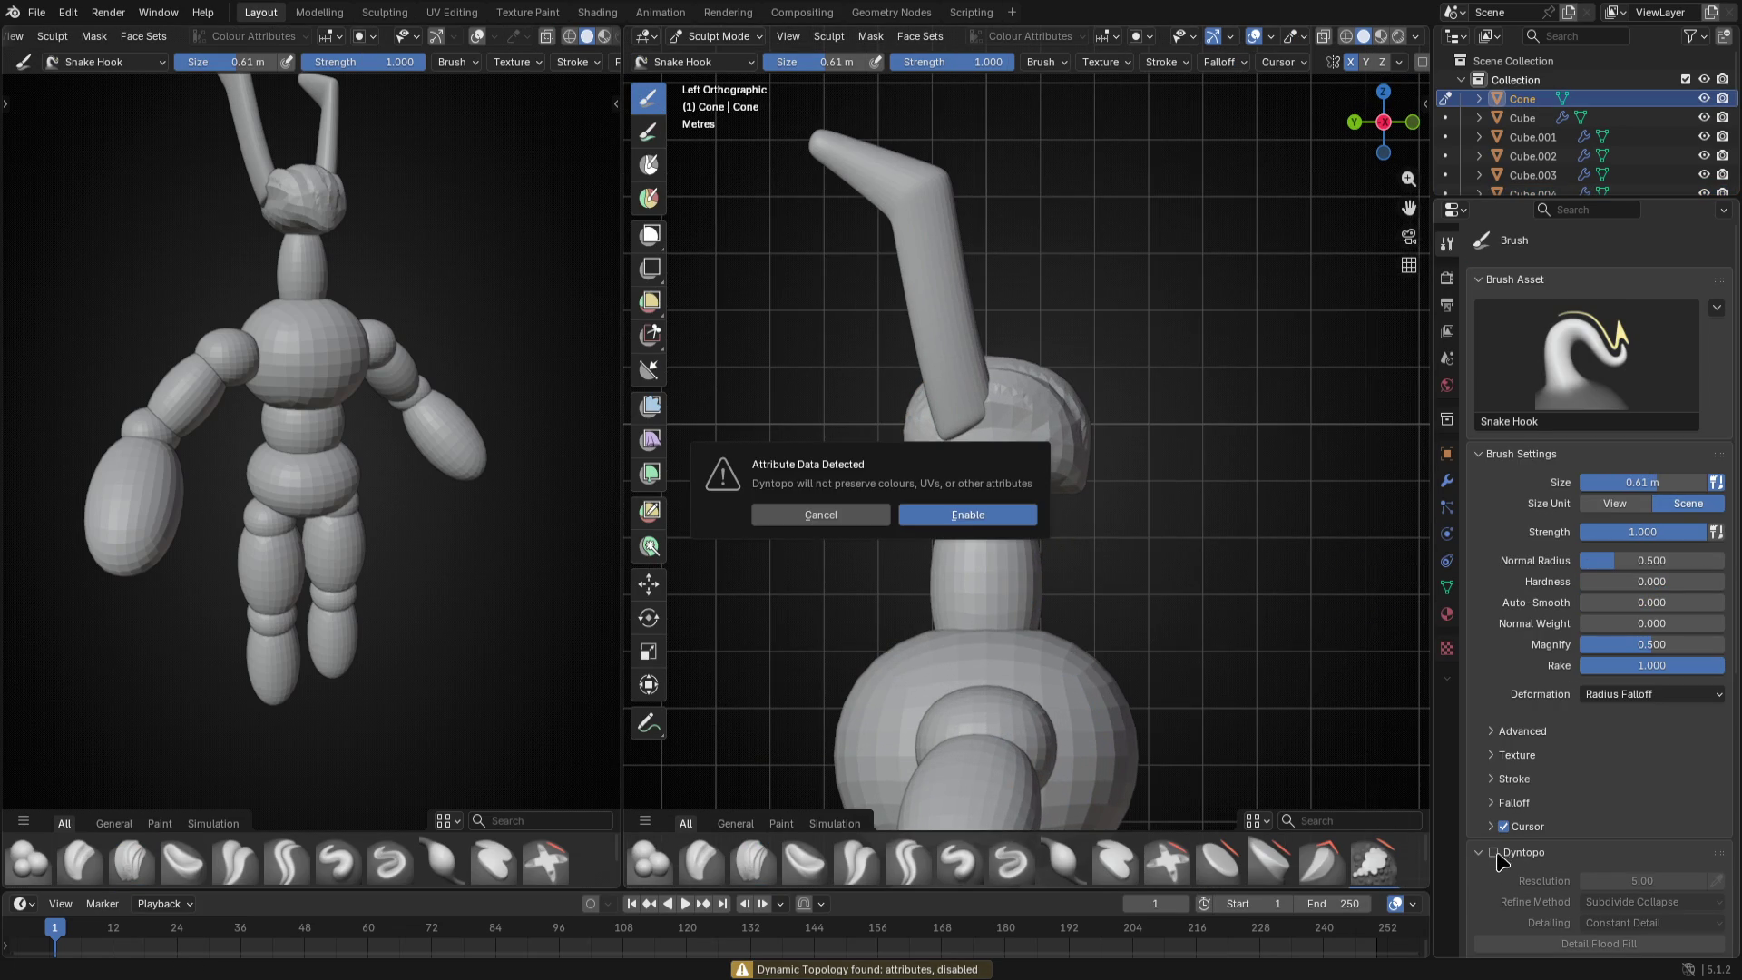
left_click(969, 482)
- With an enlarged brush, pull the head leftward and outward around the antenna bases, ending on the Clay brush
key("f")
left_click(953, 409)
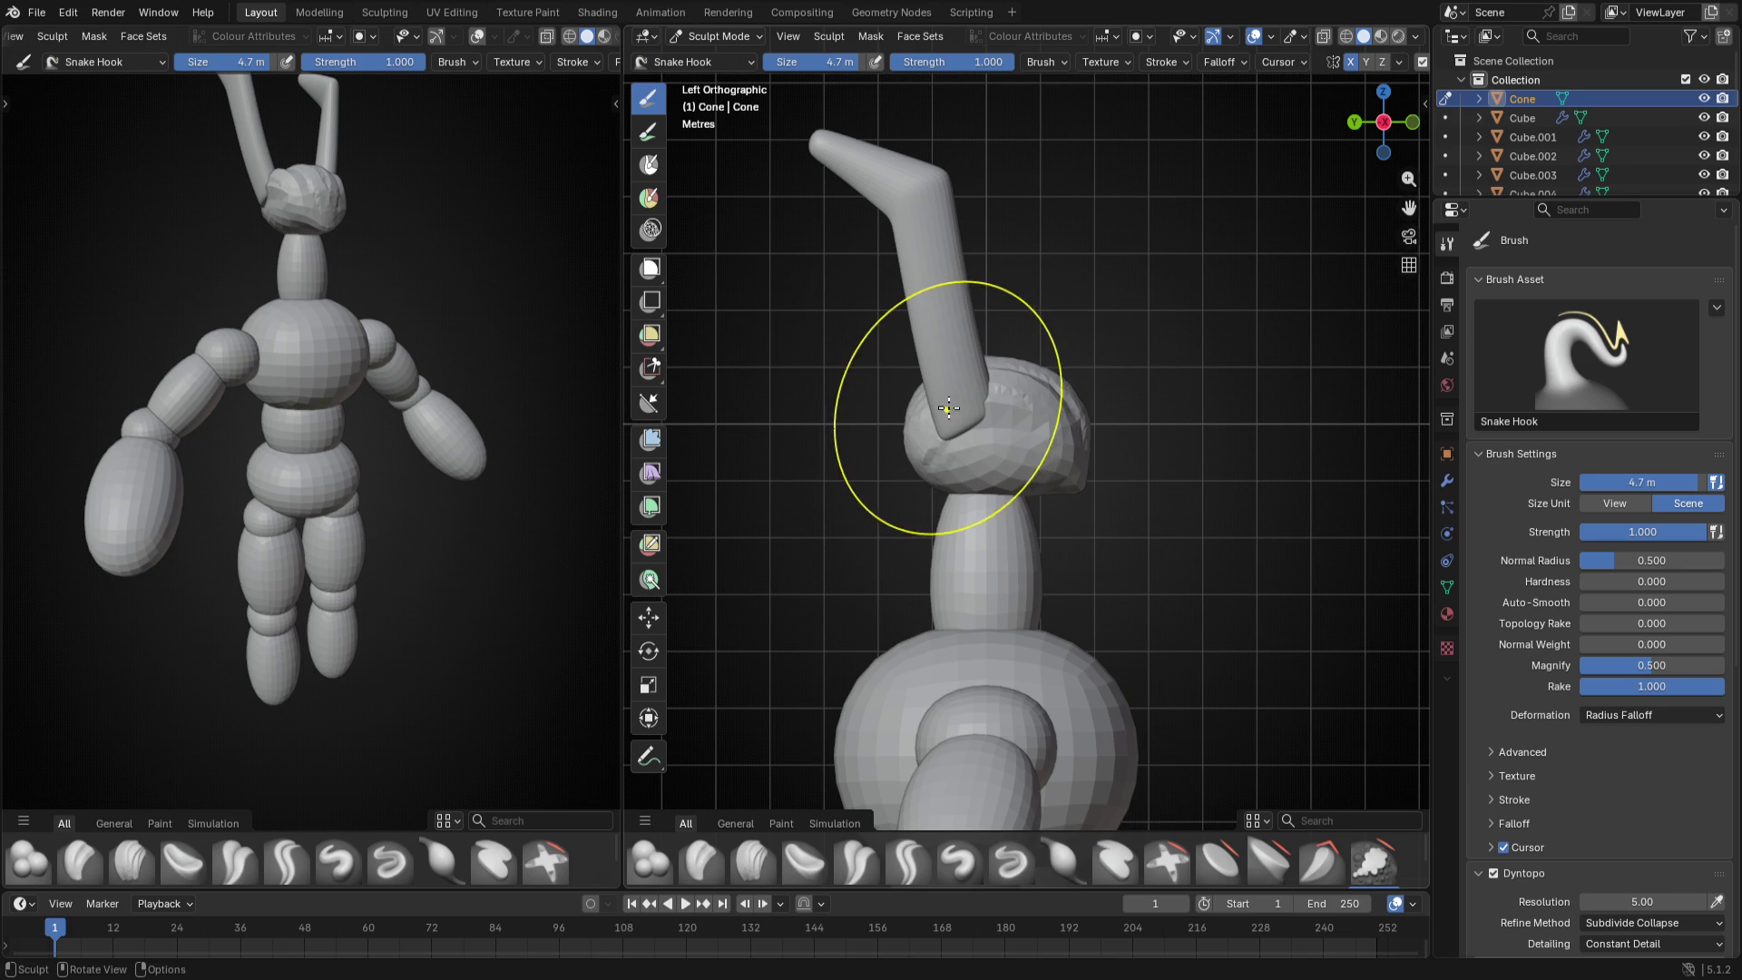
left_click_drag(1008, 408, 933, 452)
scroll(954, 437, "down", 1)
left_click_drag(1038, 457, 953, 436)
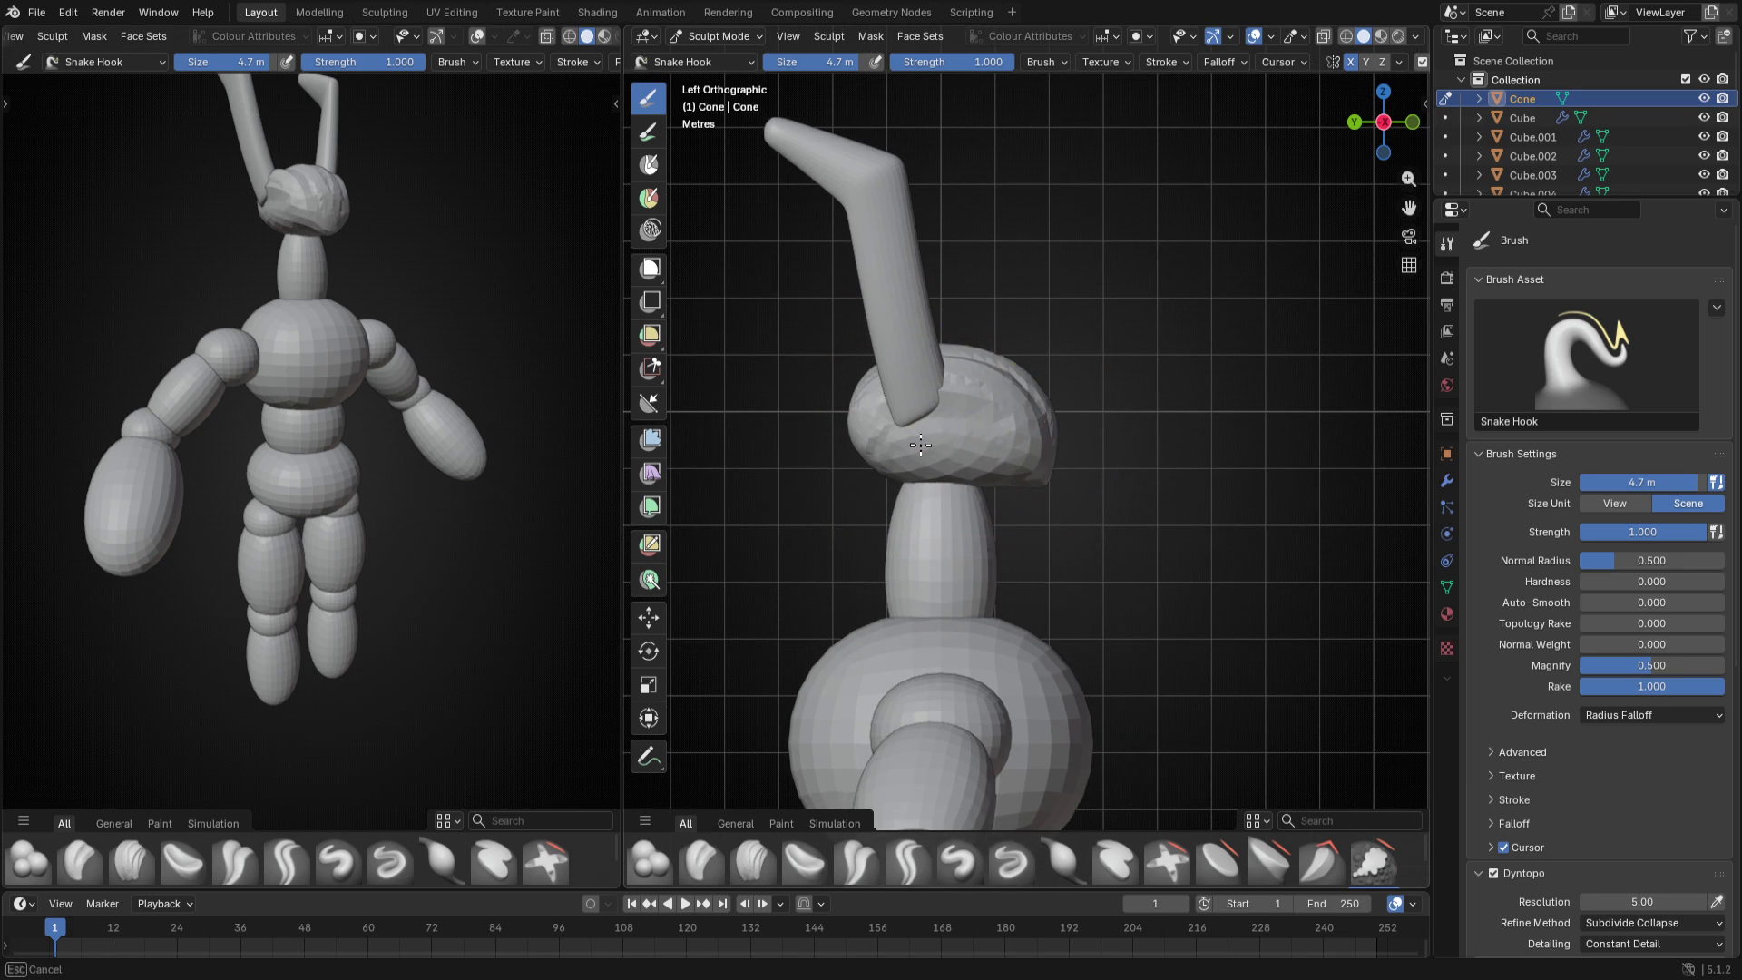
mouse_move(866, 404)
middle_mouse_down()
mouse_move(1196, 479)
mouse_move(952, 408)
middle_mouse_up()
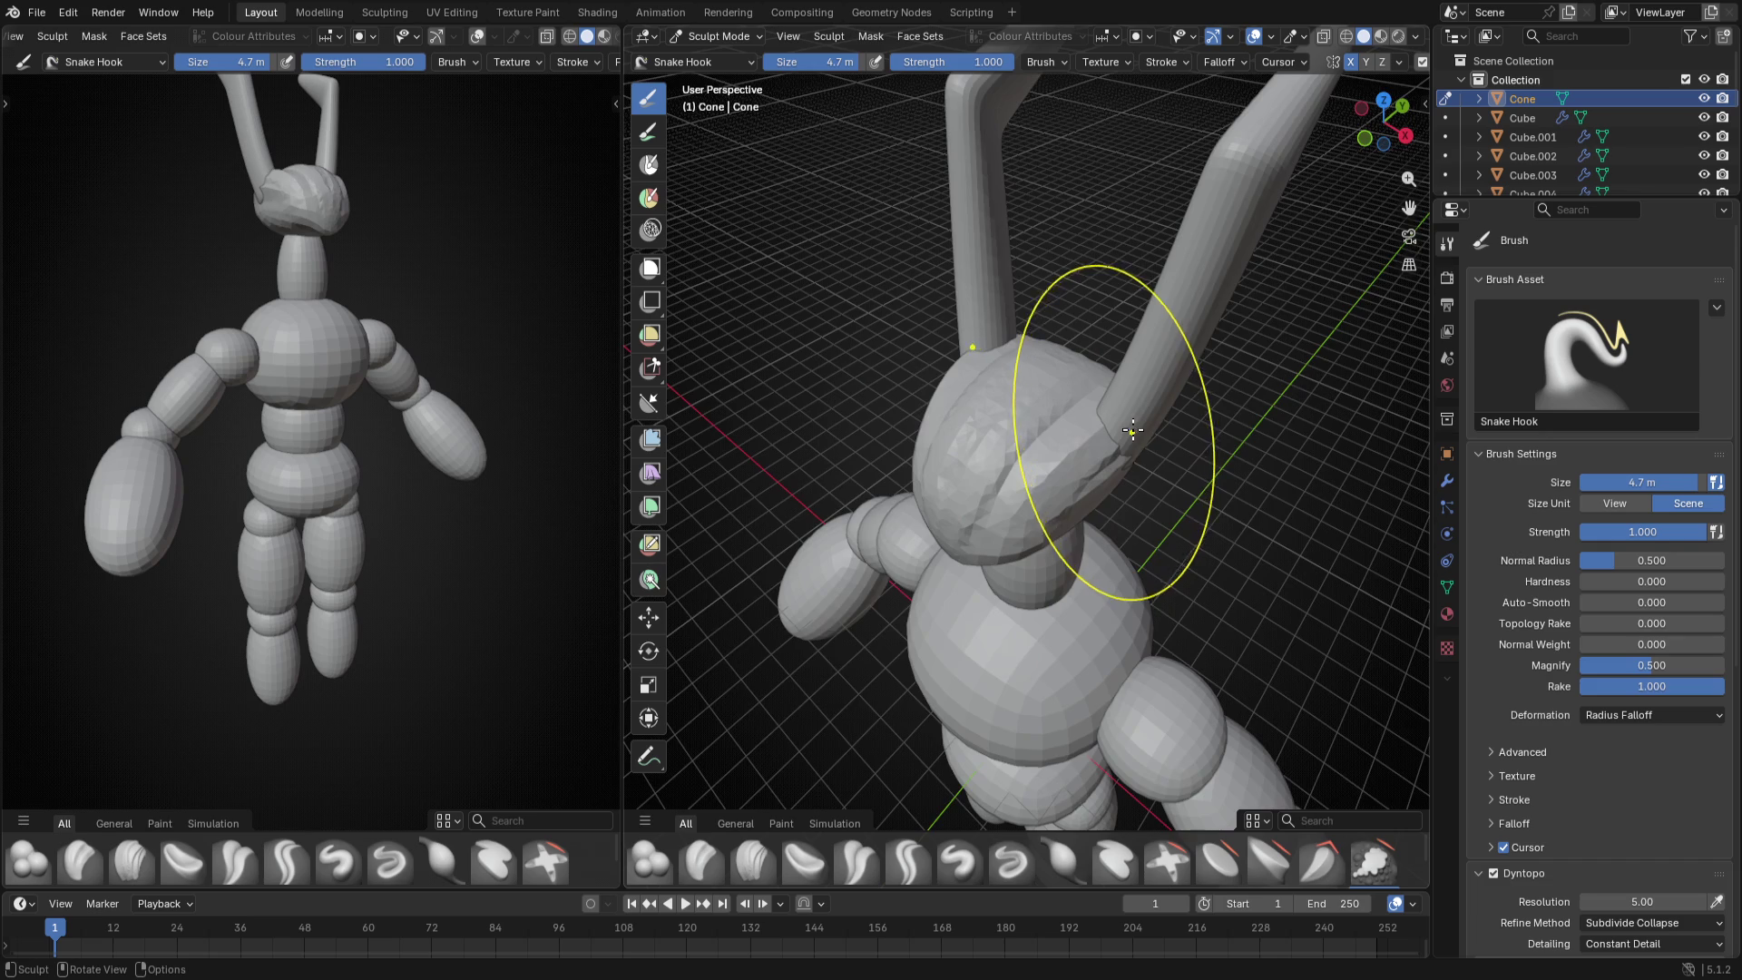
middle_click_drag(1127, 430, 953, 476)
middle_click_drag(885, 409, 840, 722)
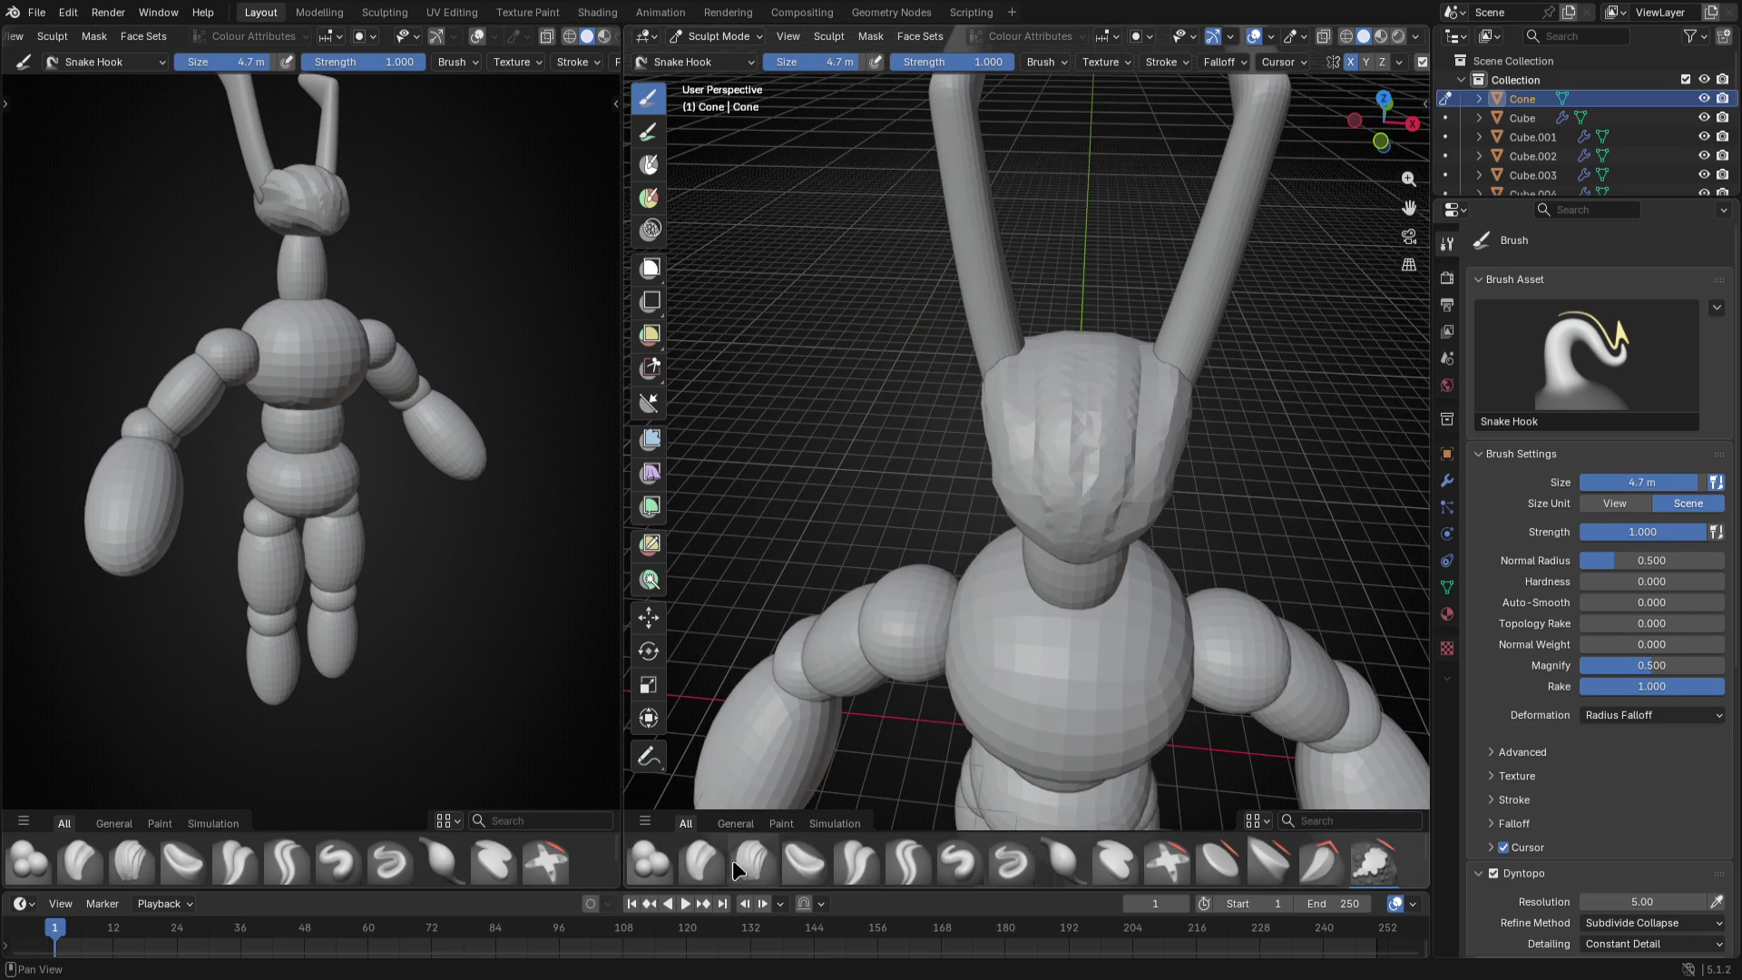
left_click(756, 858)
middle_click_drag(952, 409, 1156, 476)
- Build clay over the head cap with the Clay brush sized between 0.75 m and 1.6 m
key("f")
left_click(973, 407)
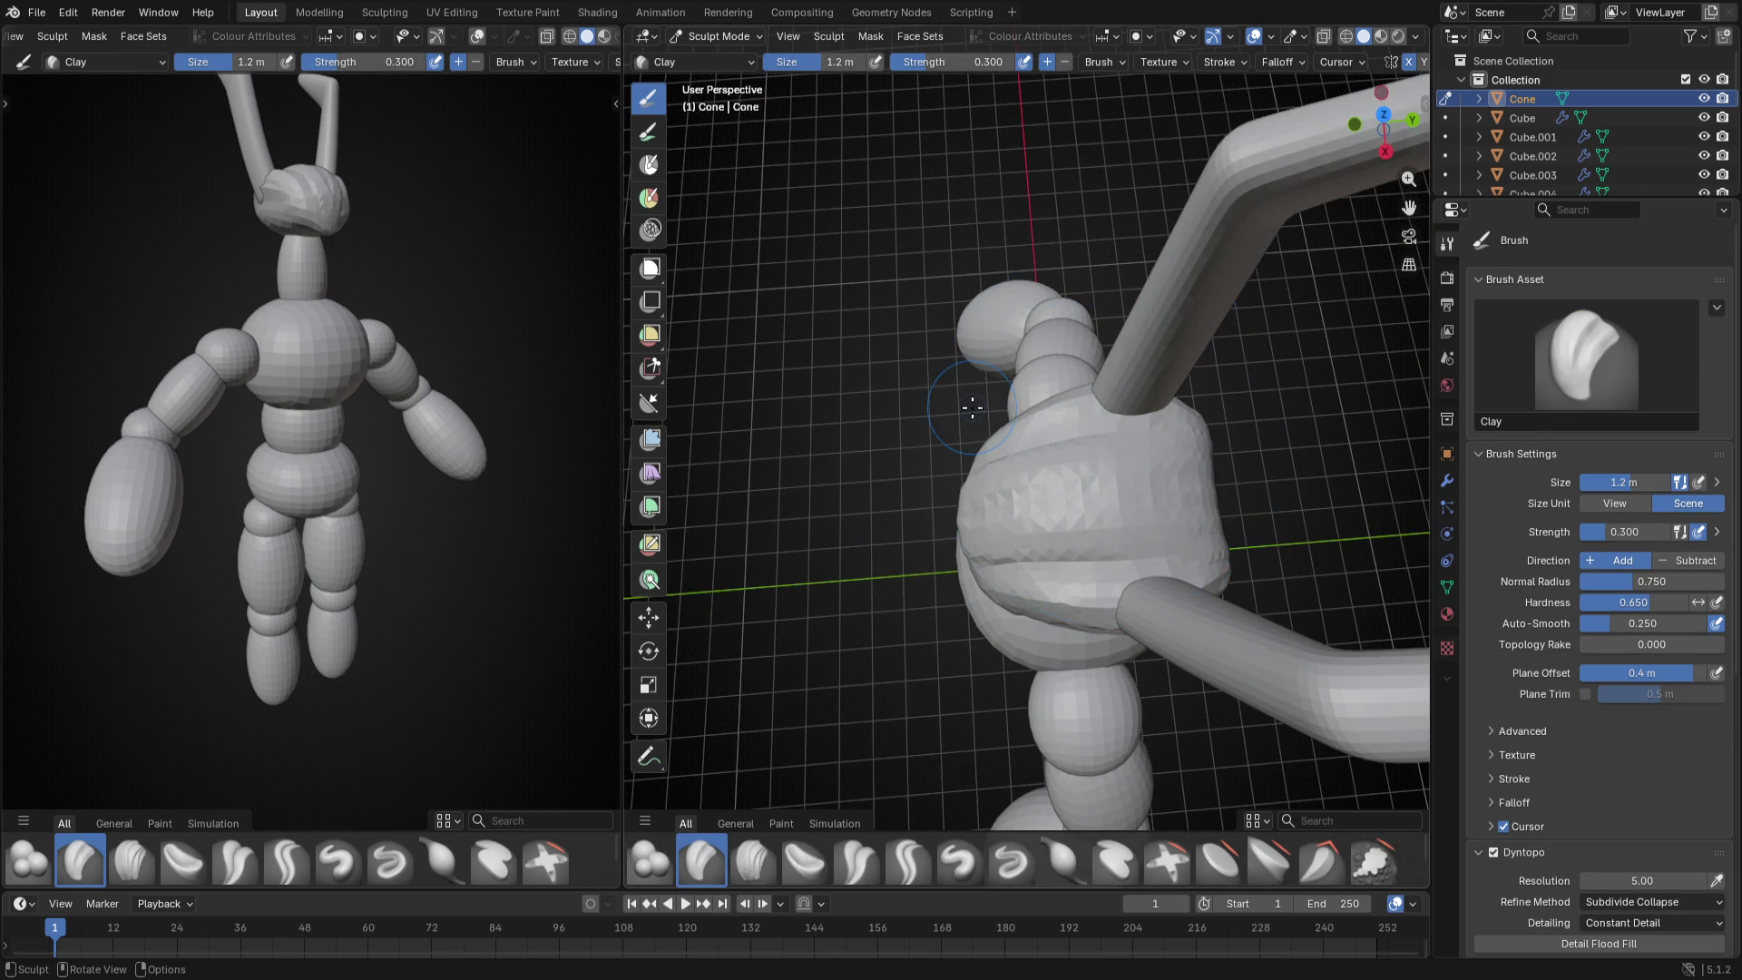
left_click(1017, 410)
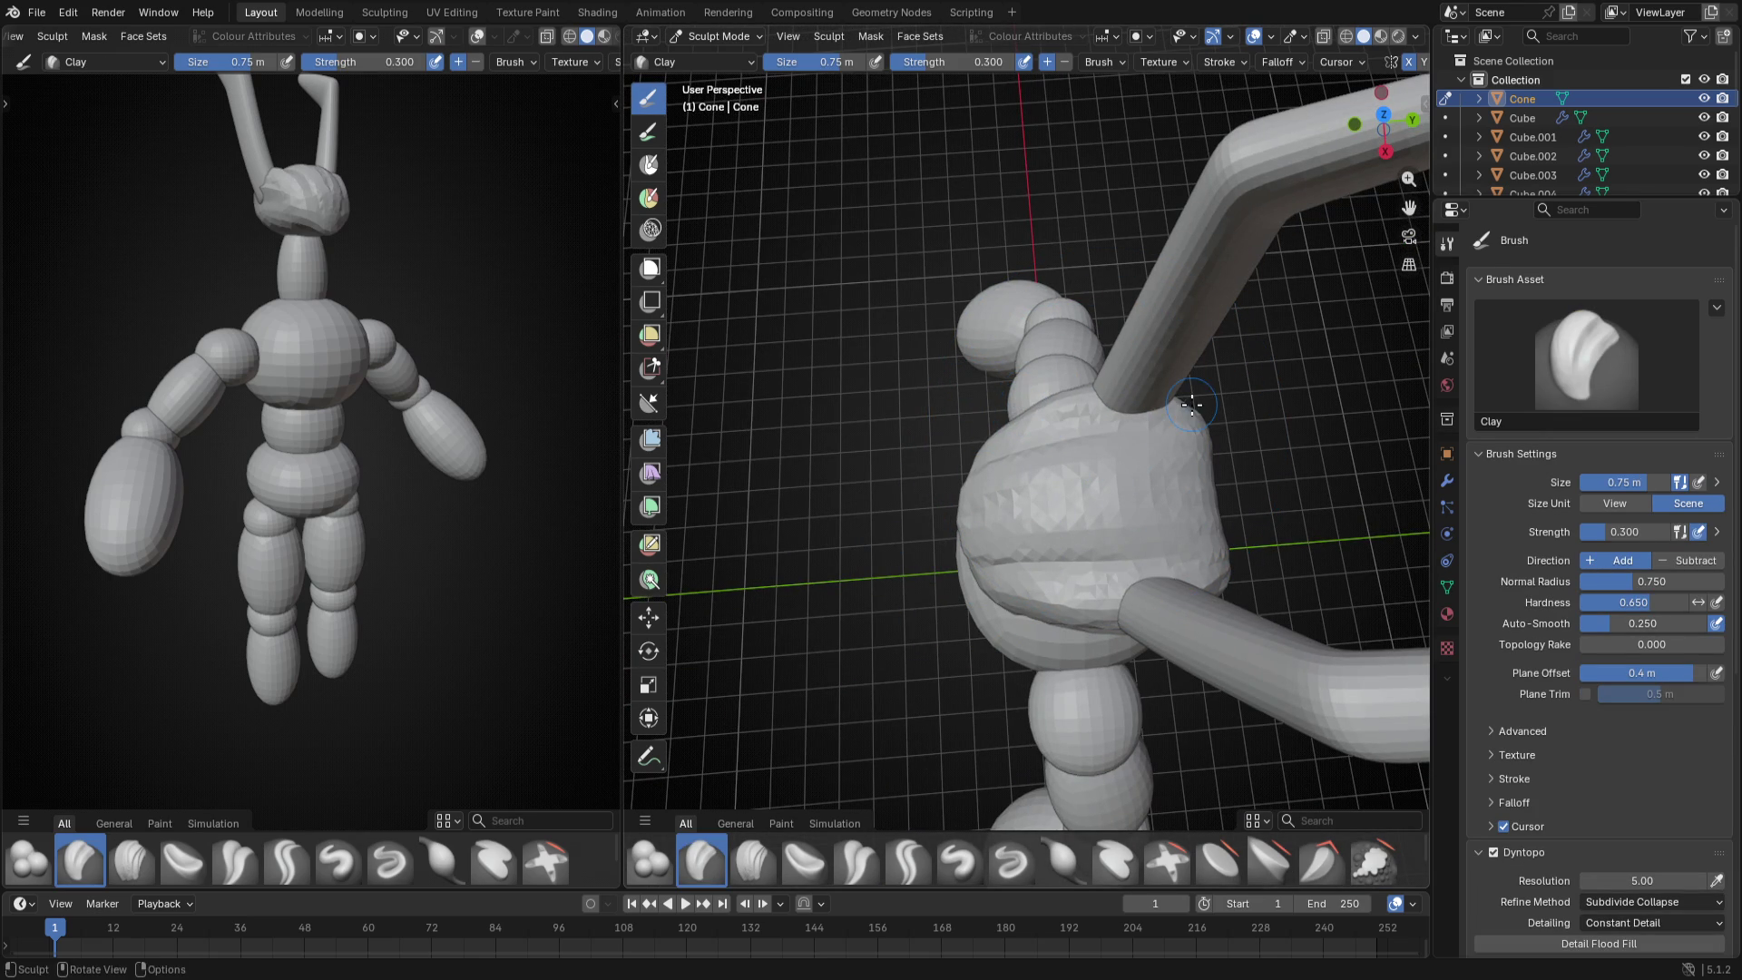
middle_click_drag(1175, 395, 999, 410)
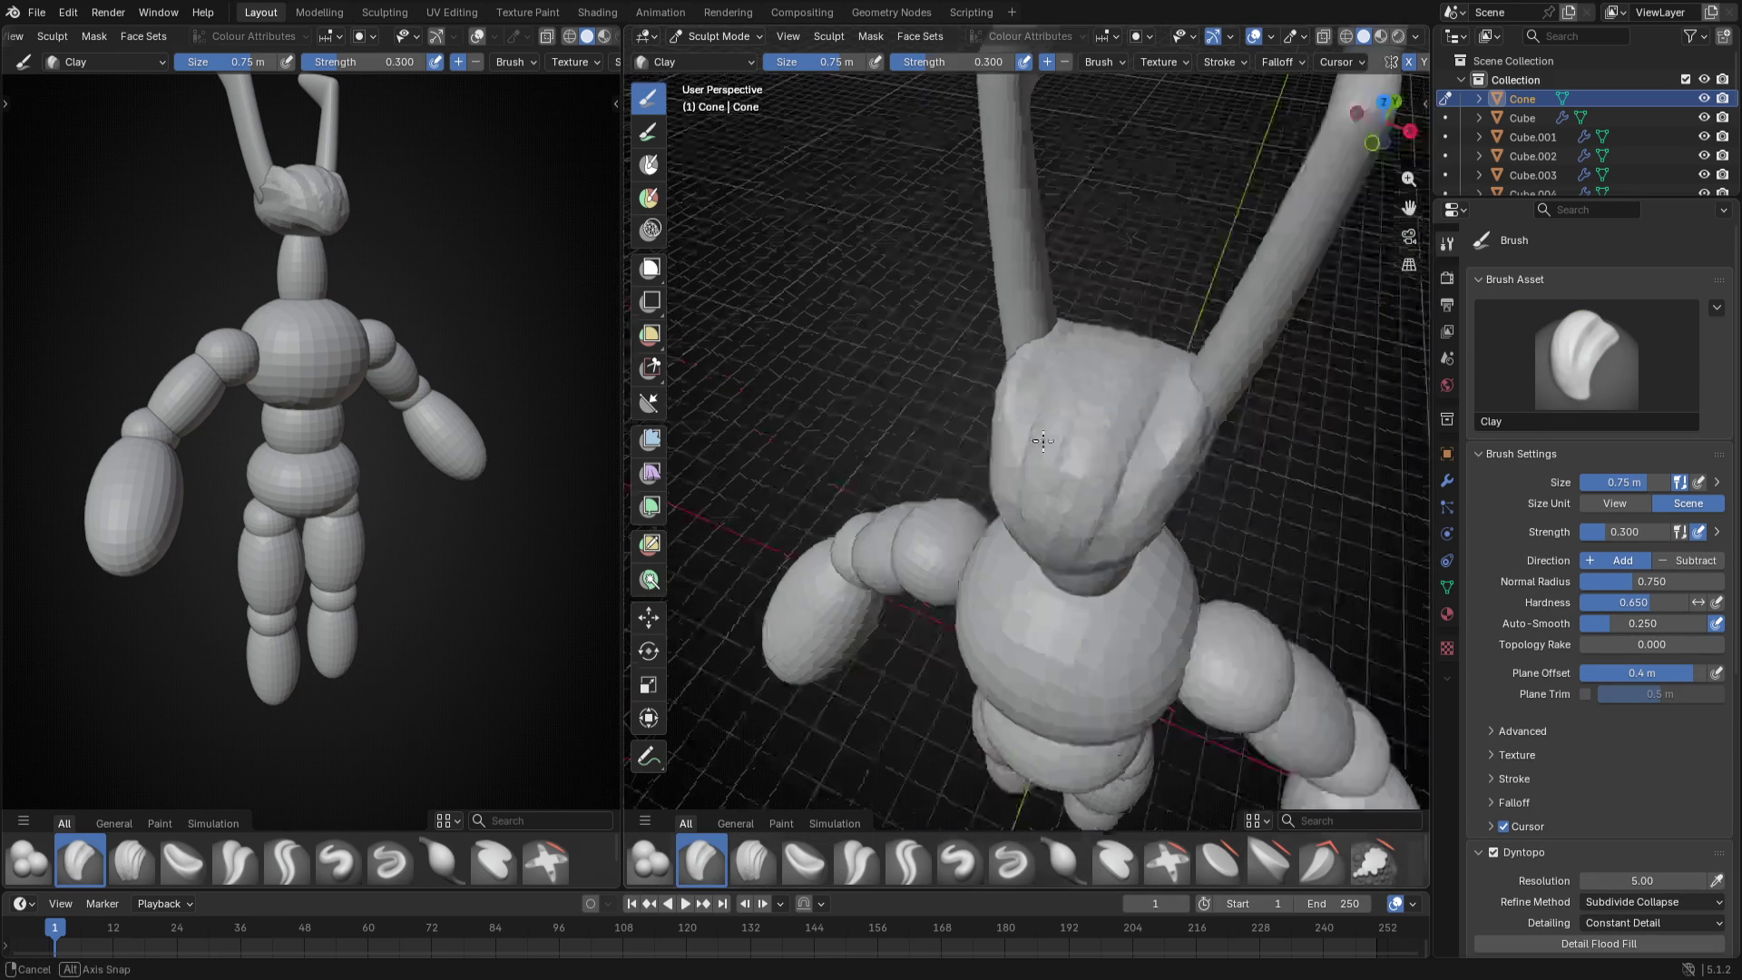
middle_click_drag(1068, 534, 953, 464)
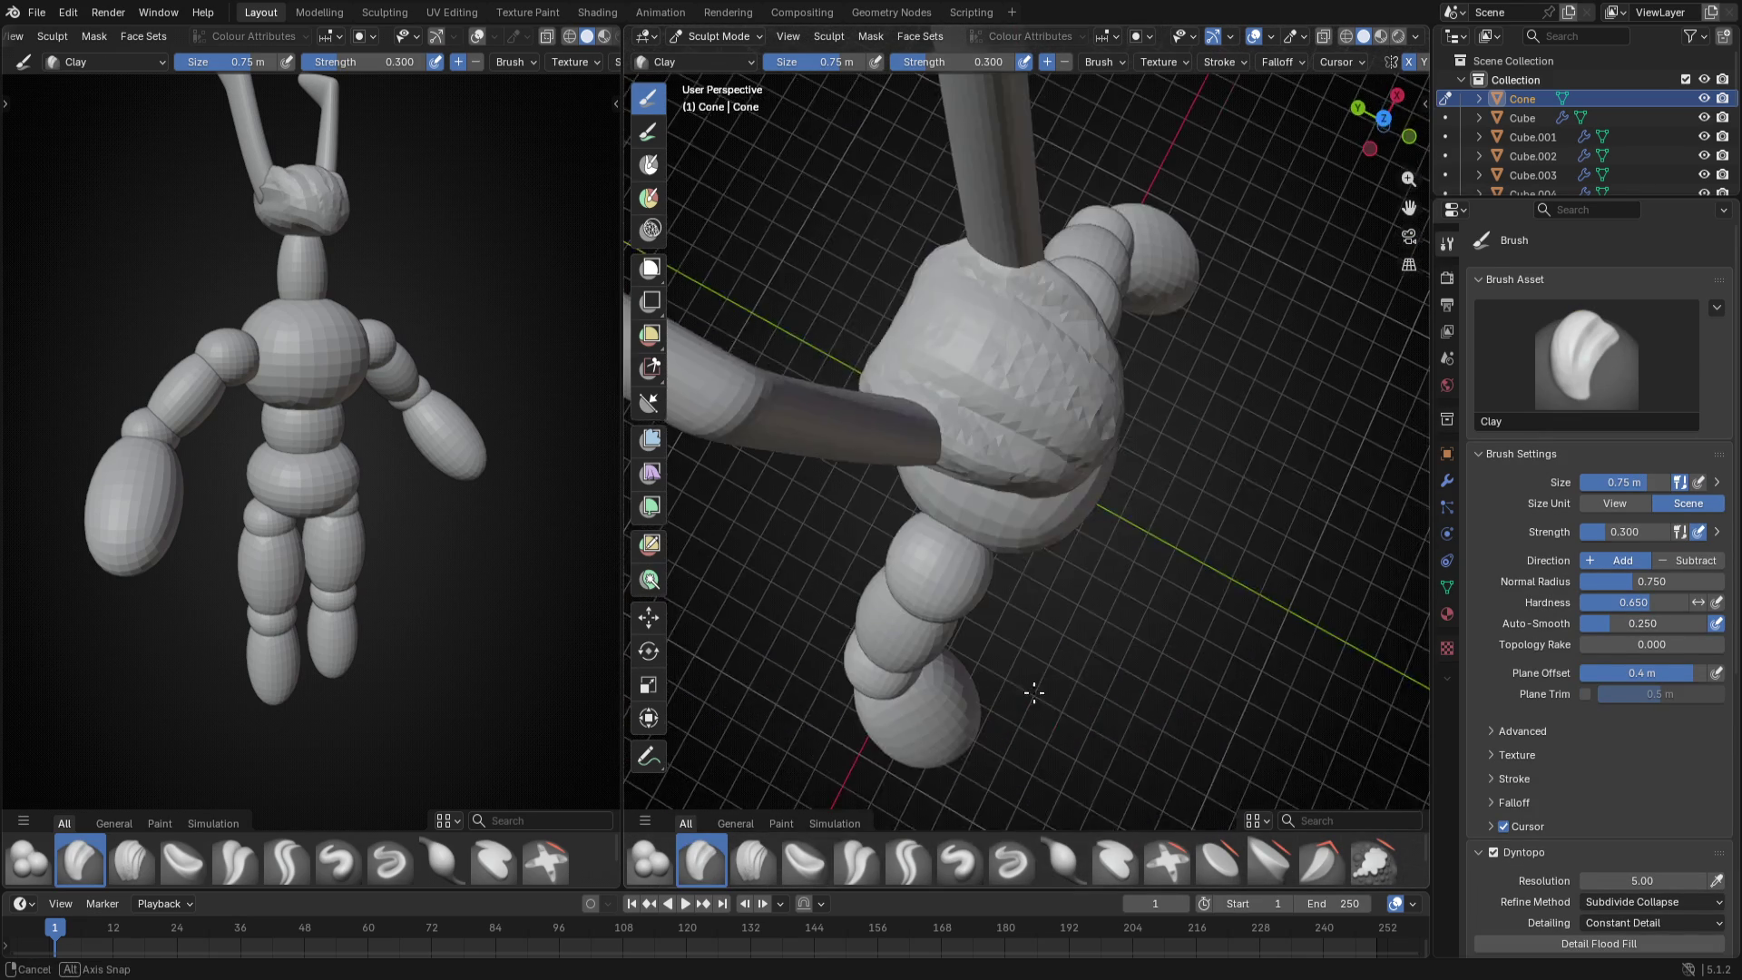
key("f")
left_click(939, 459)
- Switch back to the Snake Hook brush and view the head from a low side angle
middle_click_drag(1100, 524, 938, 531)
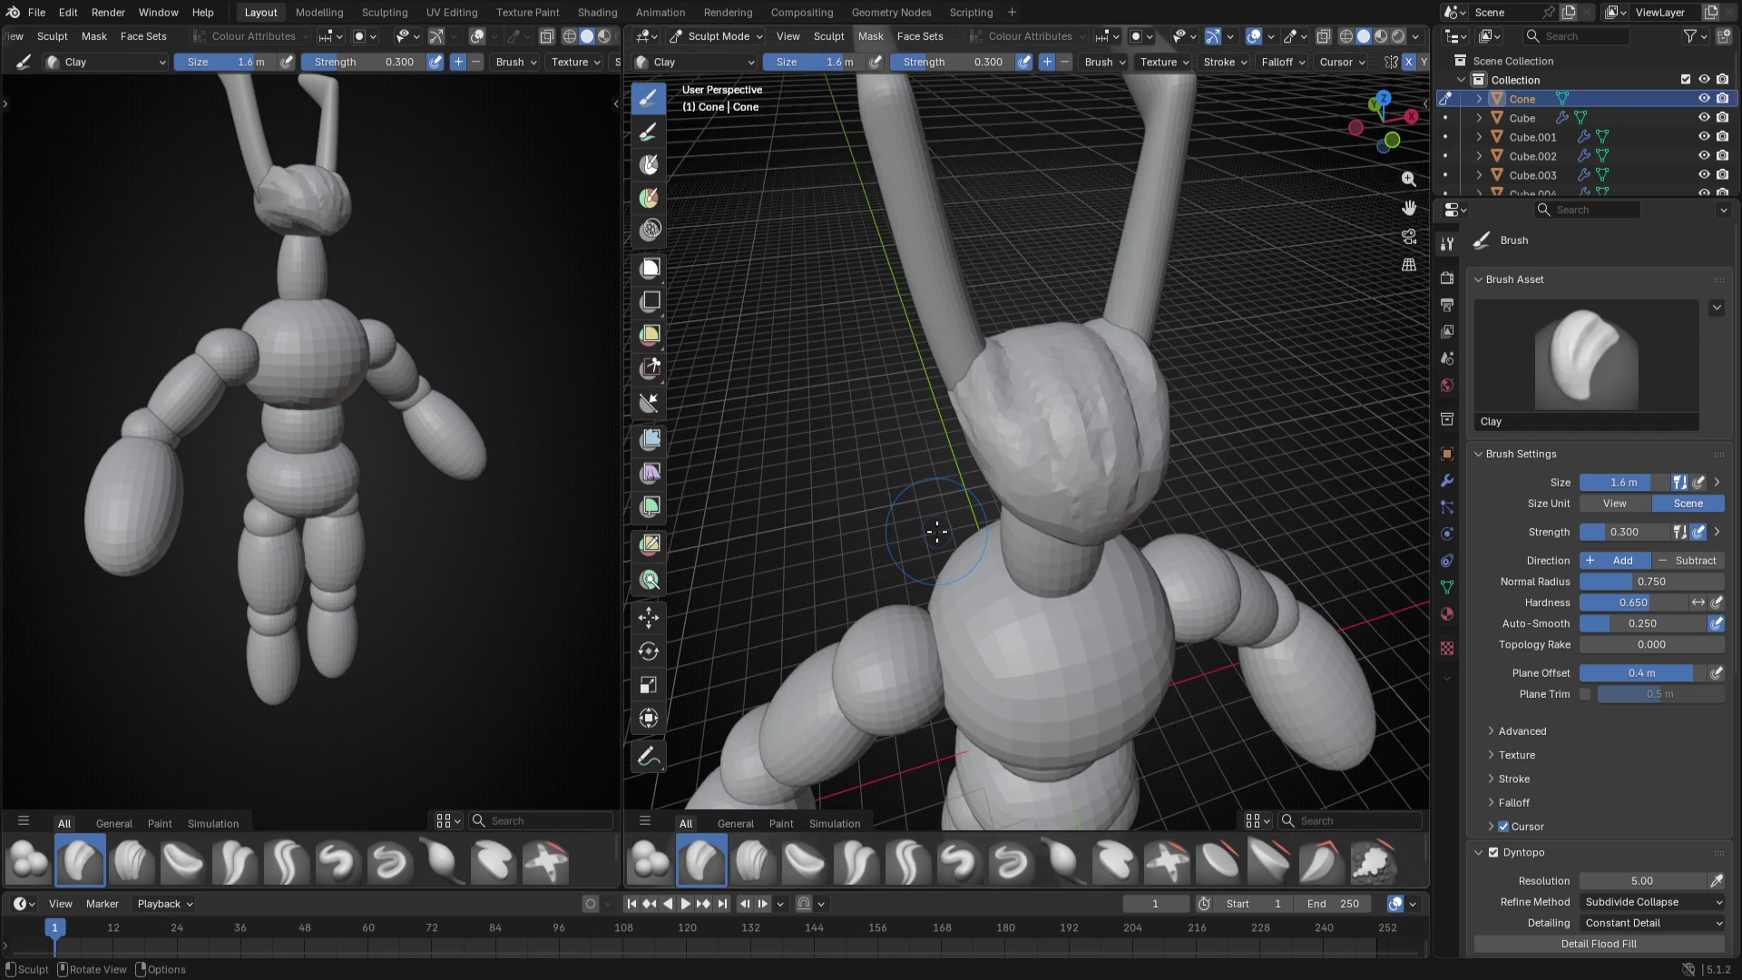
key("k")
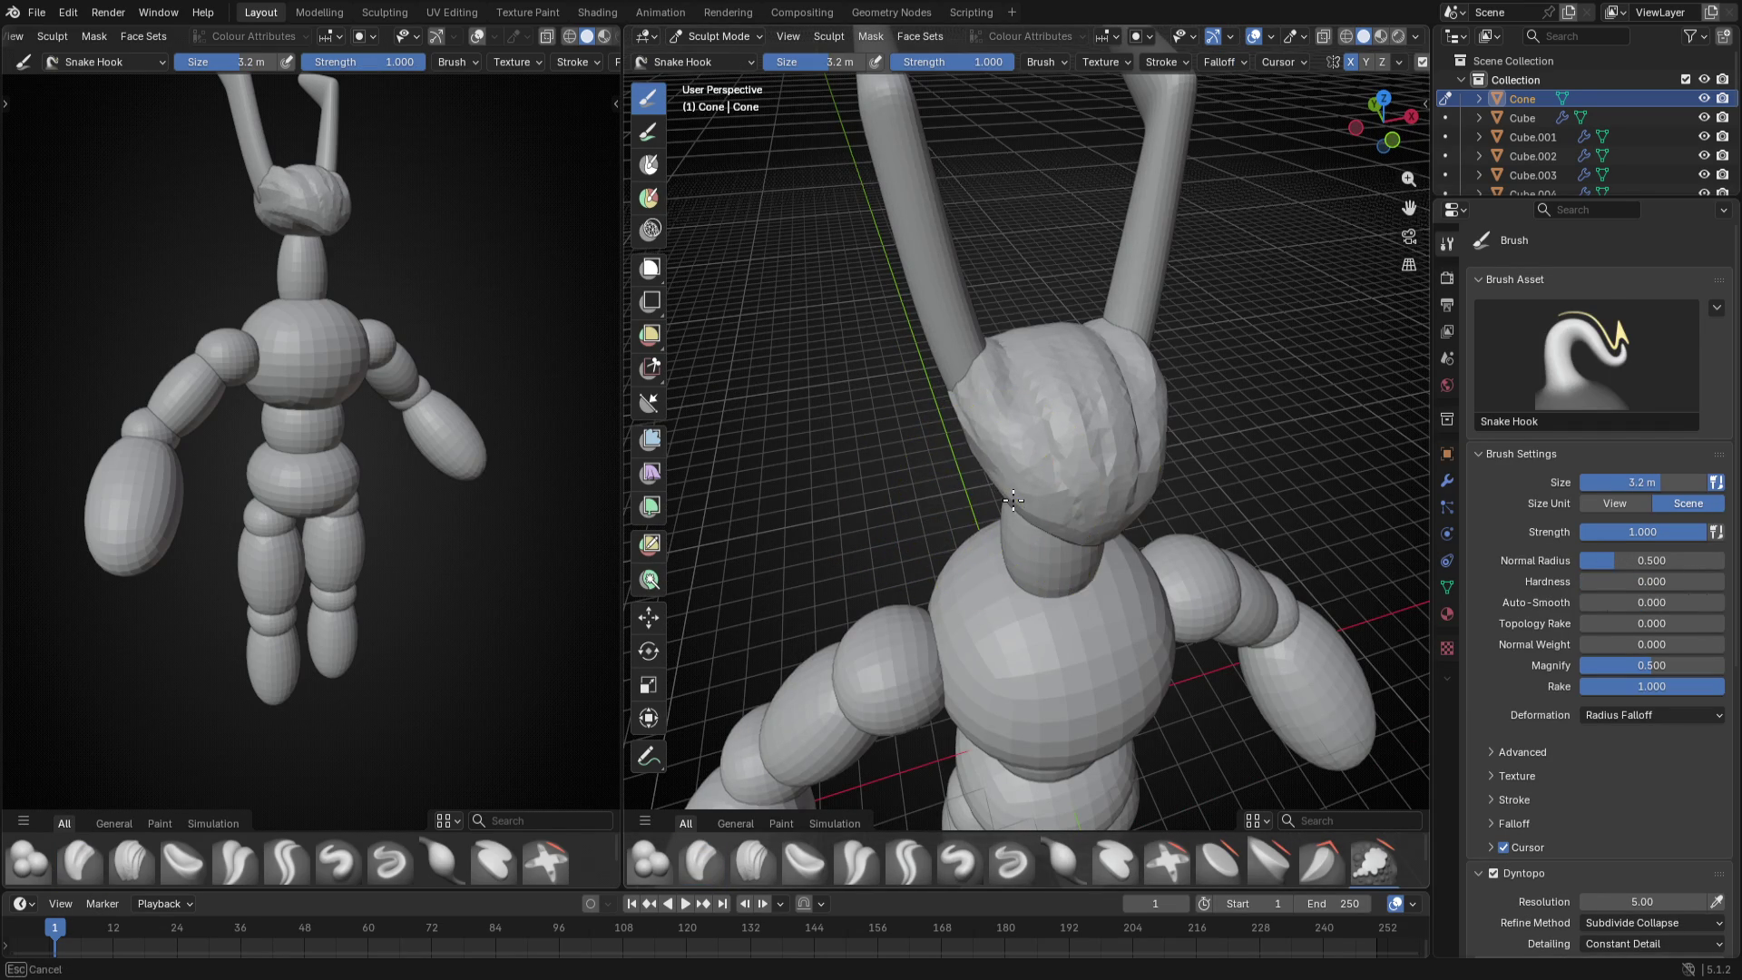
mouse_move(1018, 501)
middle_mouse_down()
mouse_move(1229, 565)
mouse_move(1038, 549)
mouse_move(1029, 639)
middle_mouse_up()
- With Snake Hook at about 3.3 m, pull the bottom of the head down toward the neck
key("bracketleft")
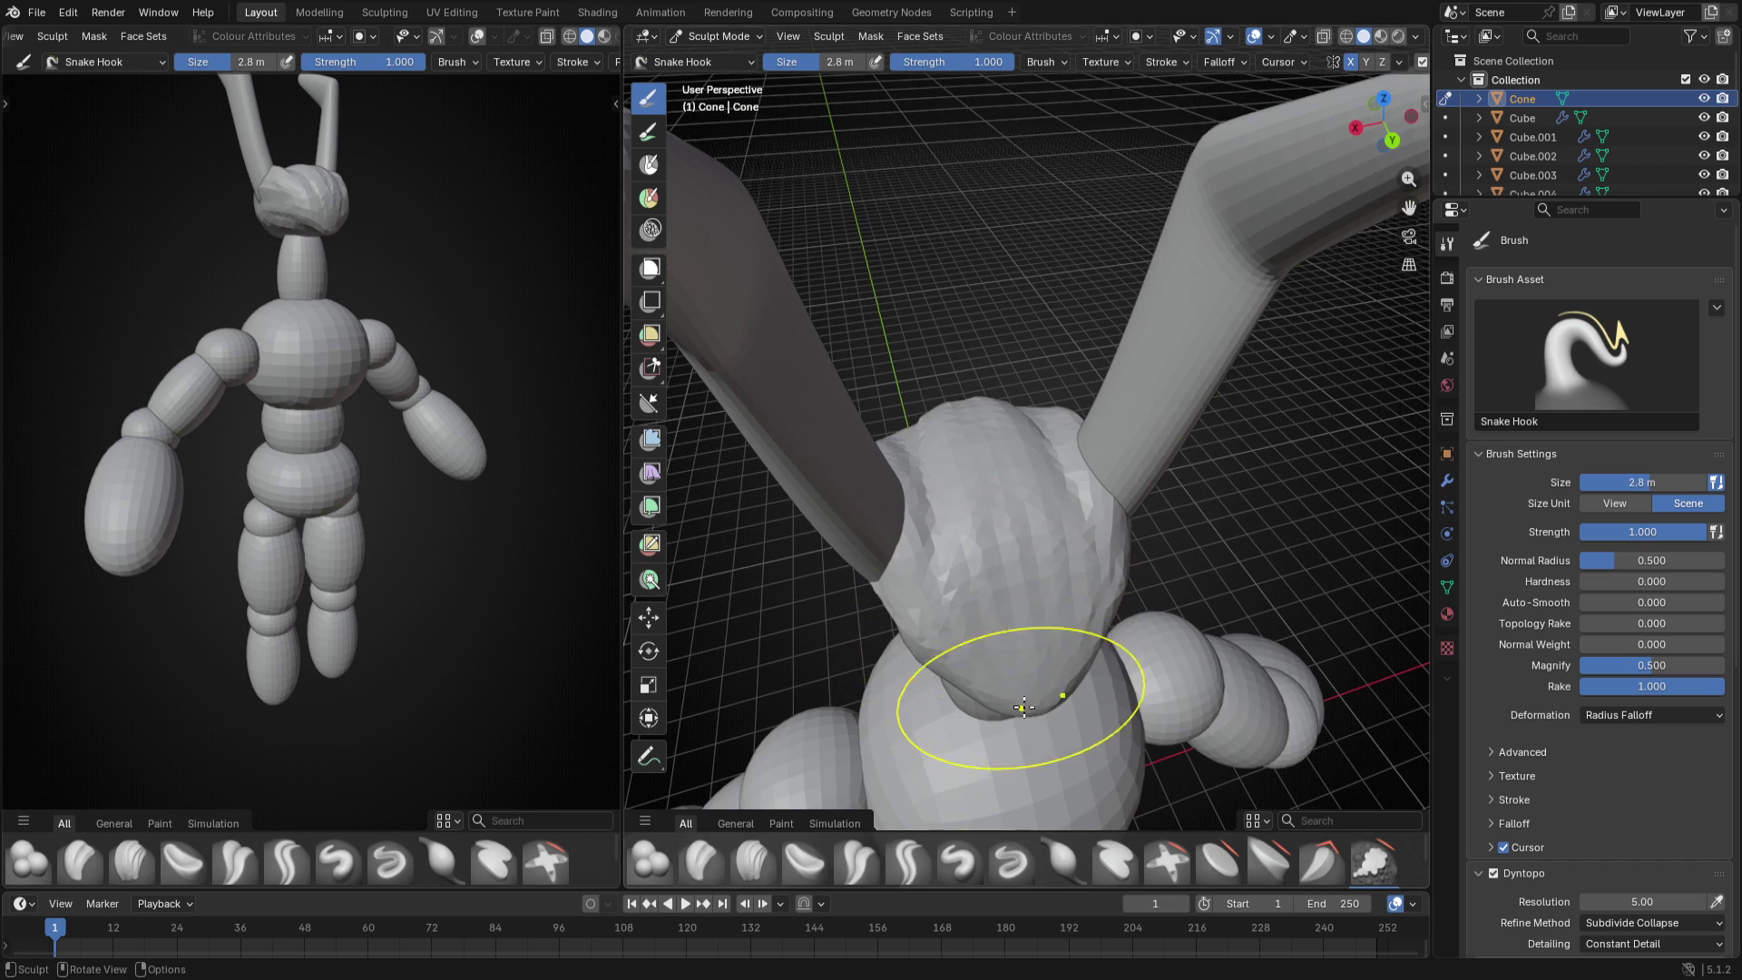
key("f")
left_click(963, 706)
left_click_drag(963, 706, 981, 654)
- Check the head in back and side orthographic views, set the brush to 3.2 m and exit to object mode
mouse_move(1007, 627)
middle_mouse_down()
mouse_move(1212, 586)
mouse_move(1250, 638)
middle_mouse_up()
key("ctrl+KP_1")
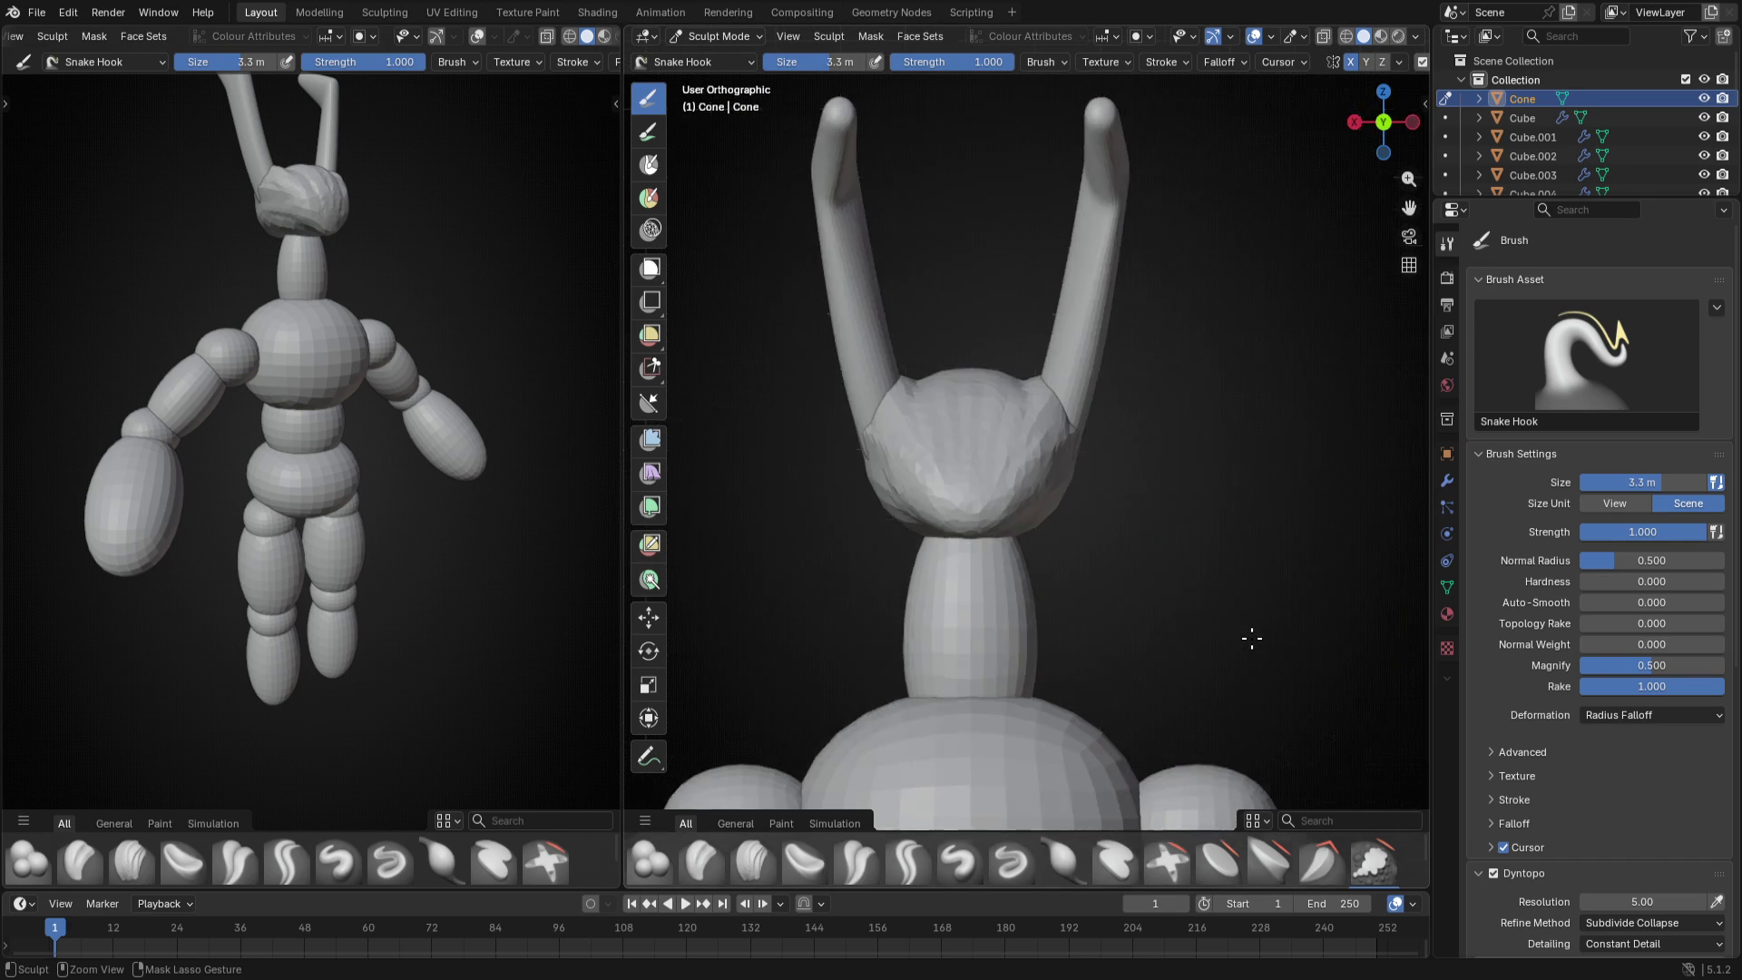
key("ctrl+KP_3")
scroll(1251, 637, "down", 3)
mouse_move(1250, 639)
middle_mouse_down()
mouse_move(1002, 704)
mouse_move(952, 545)
middle_mouse_up()
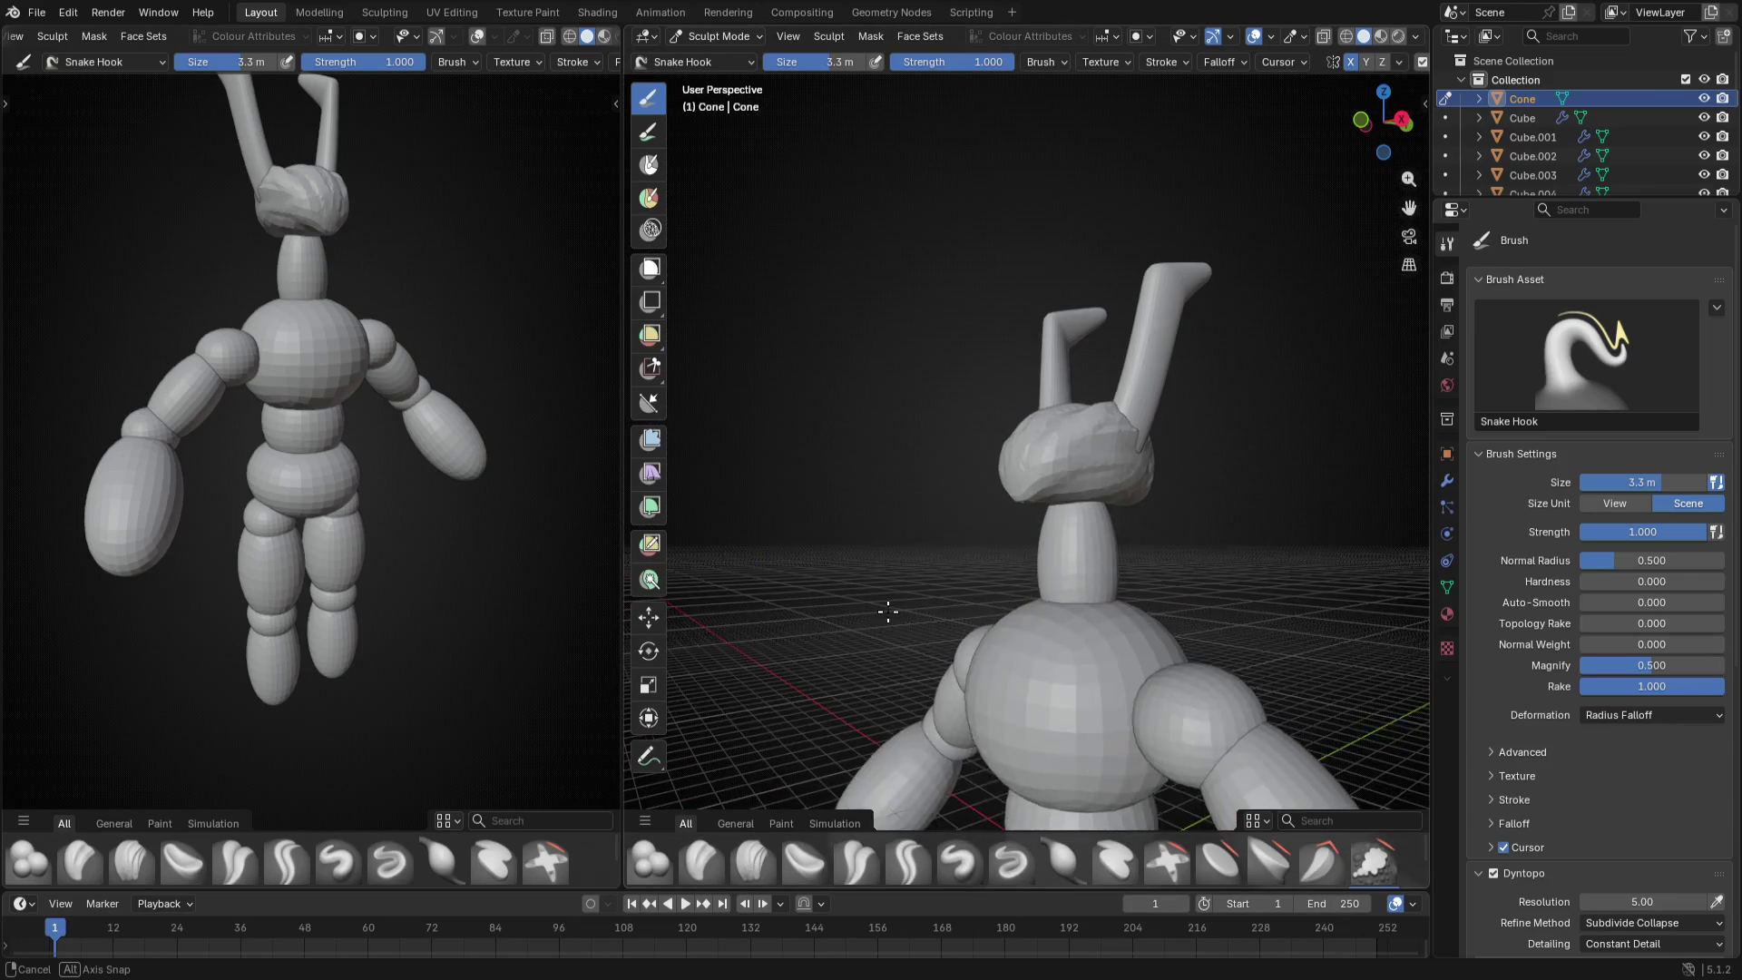
scroll(952, 545, "up", 4)
key("f")
left_click(1028, 472)
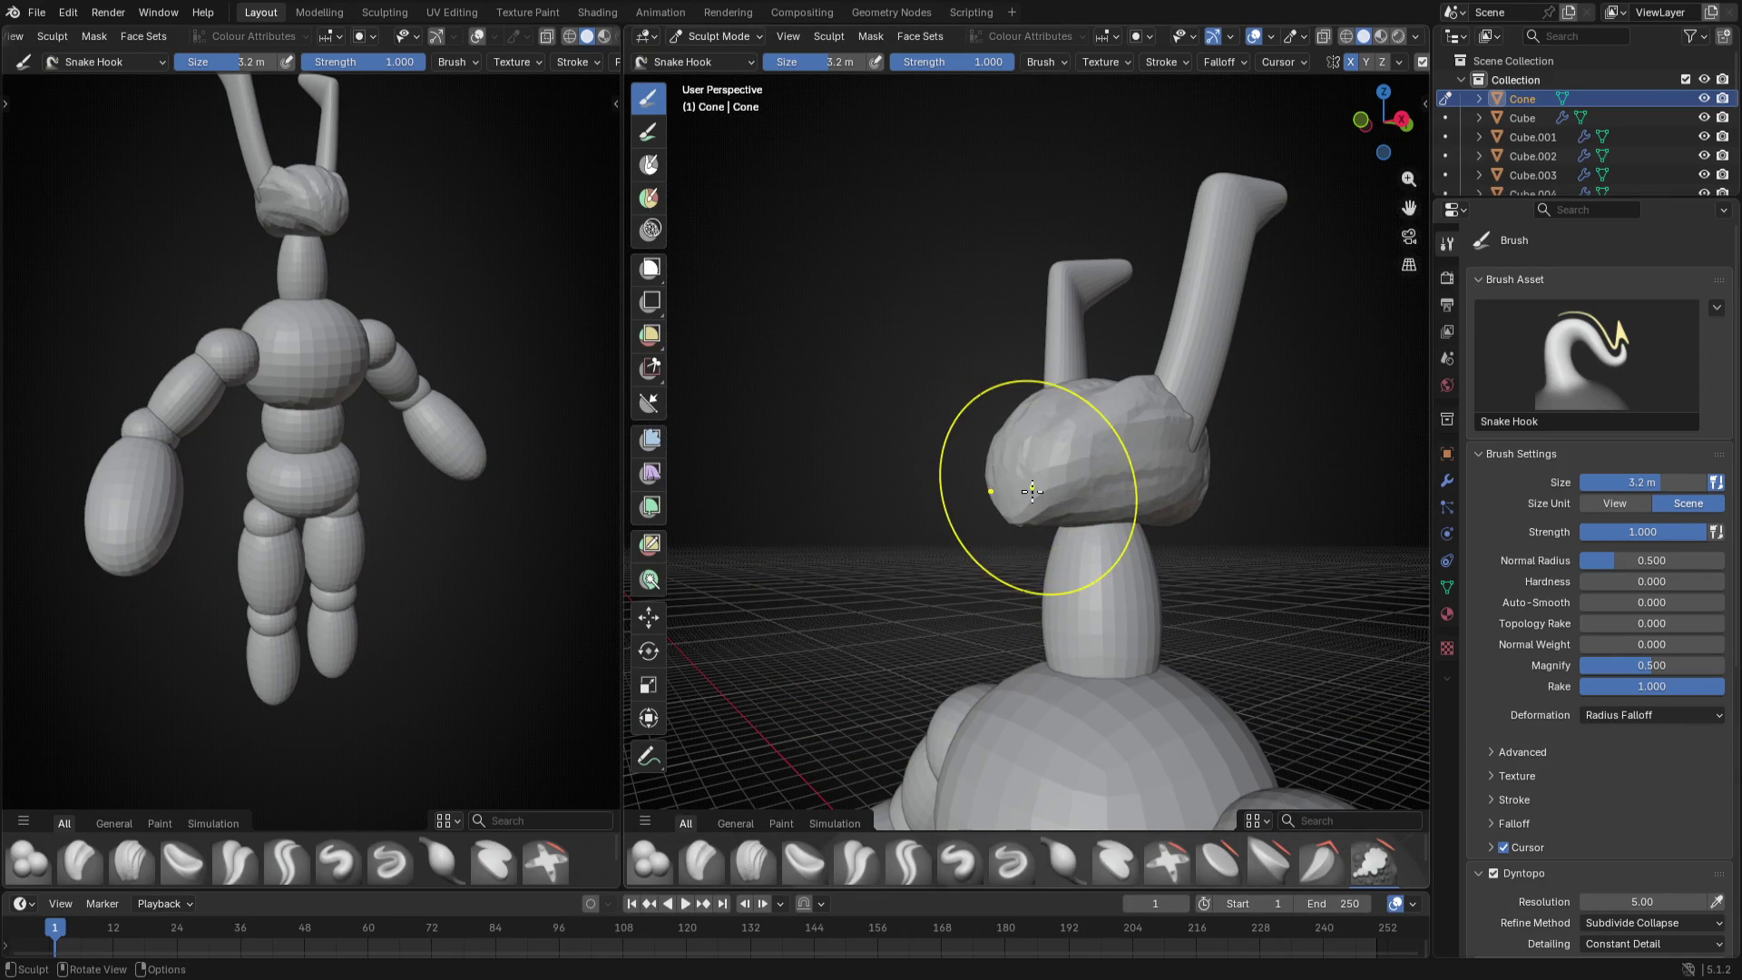
scroll(991, 491, "down", 4)
key("ctrl+Tab")
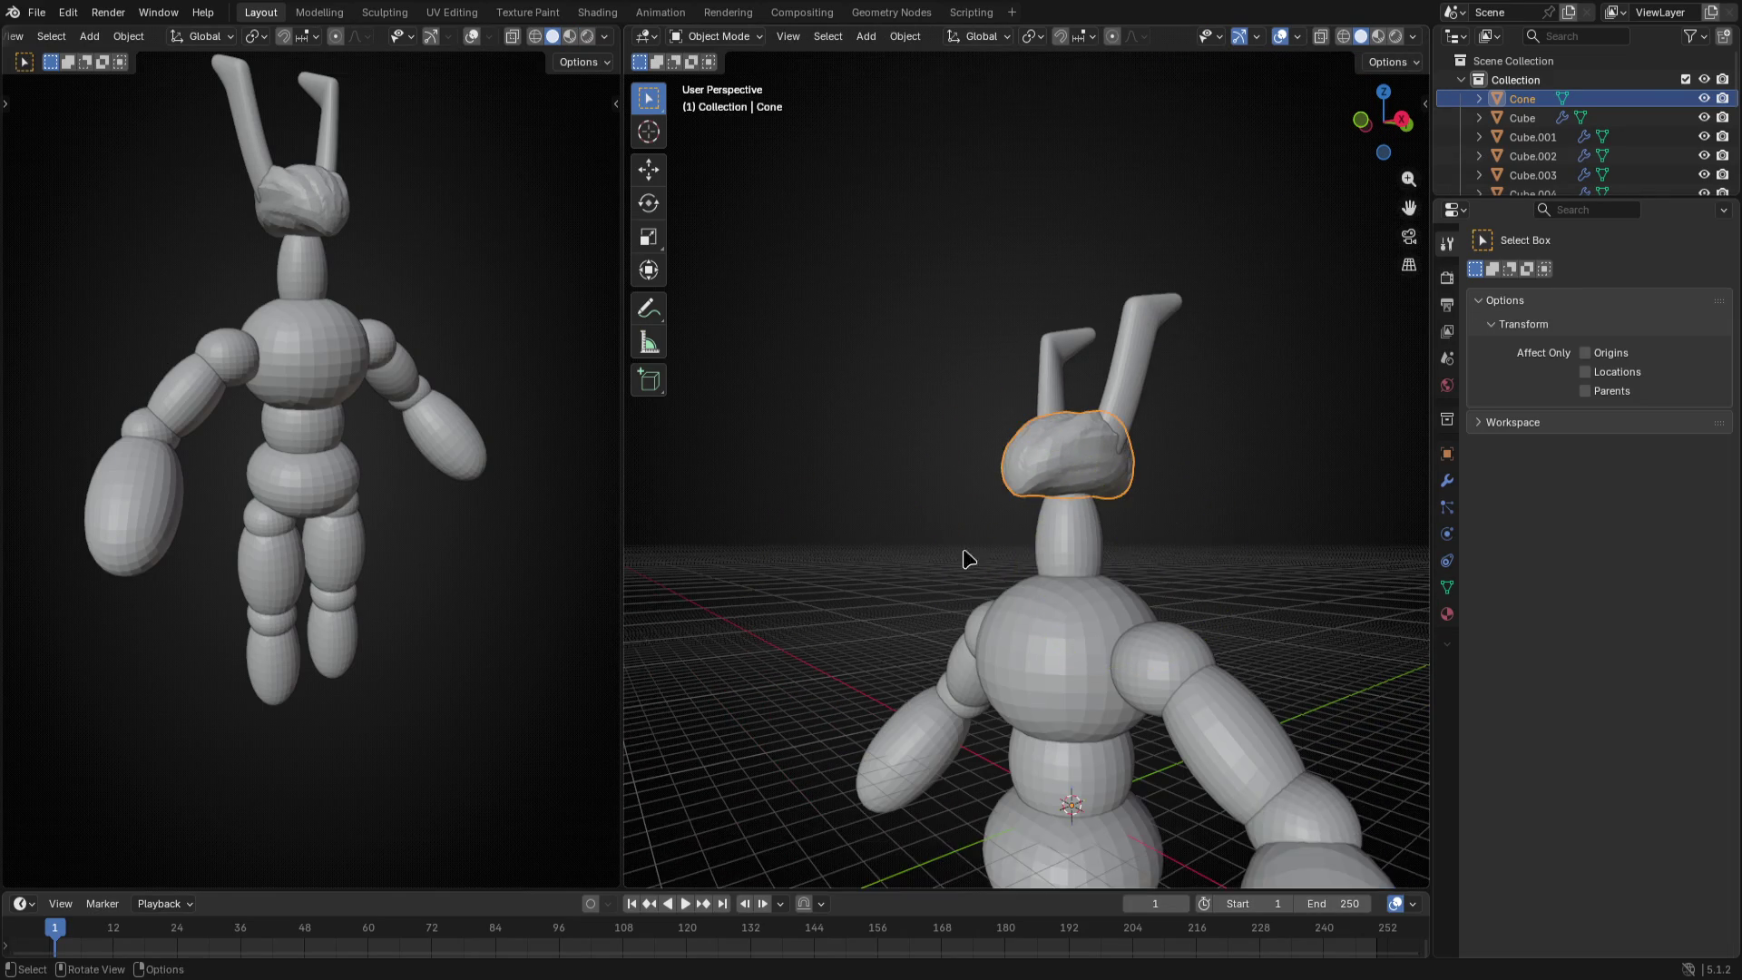
- Select the Cube neck, enter Sculpt Mode and apply its Subdivision modifier
middle_click_drag(1007, 531, 1024, 537)
left_click(1024, 536)
key("ctrl+Tab")
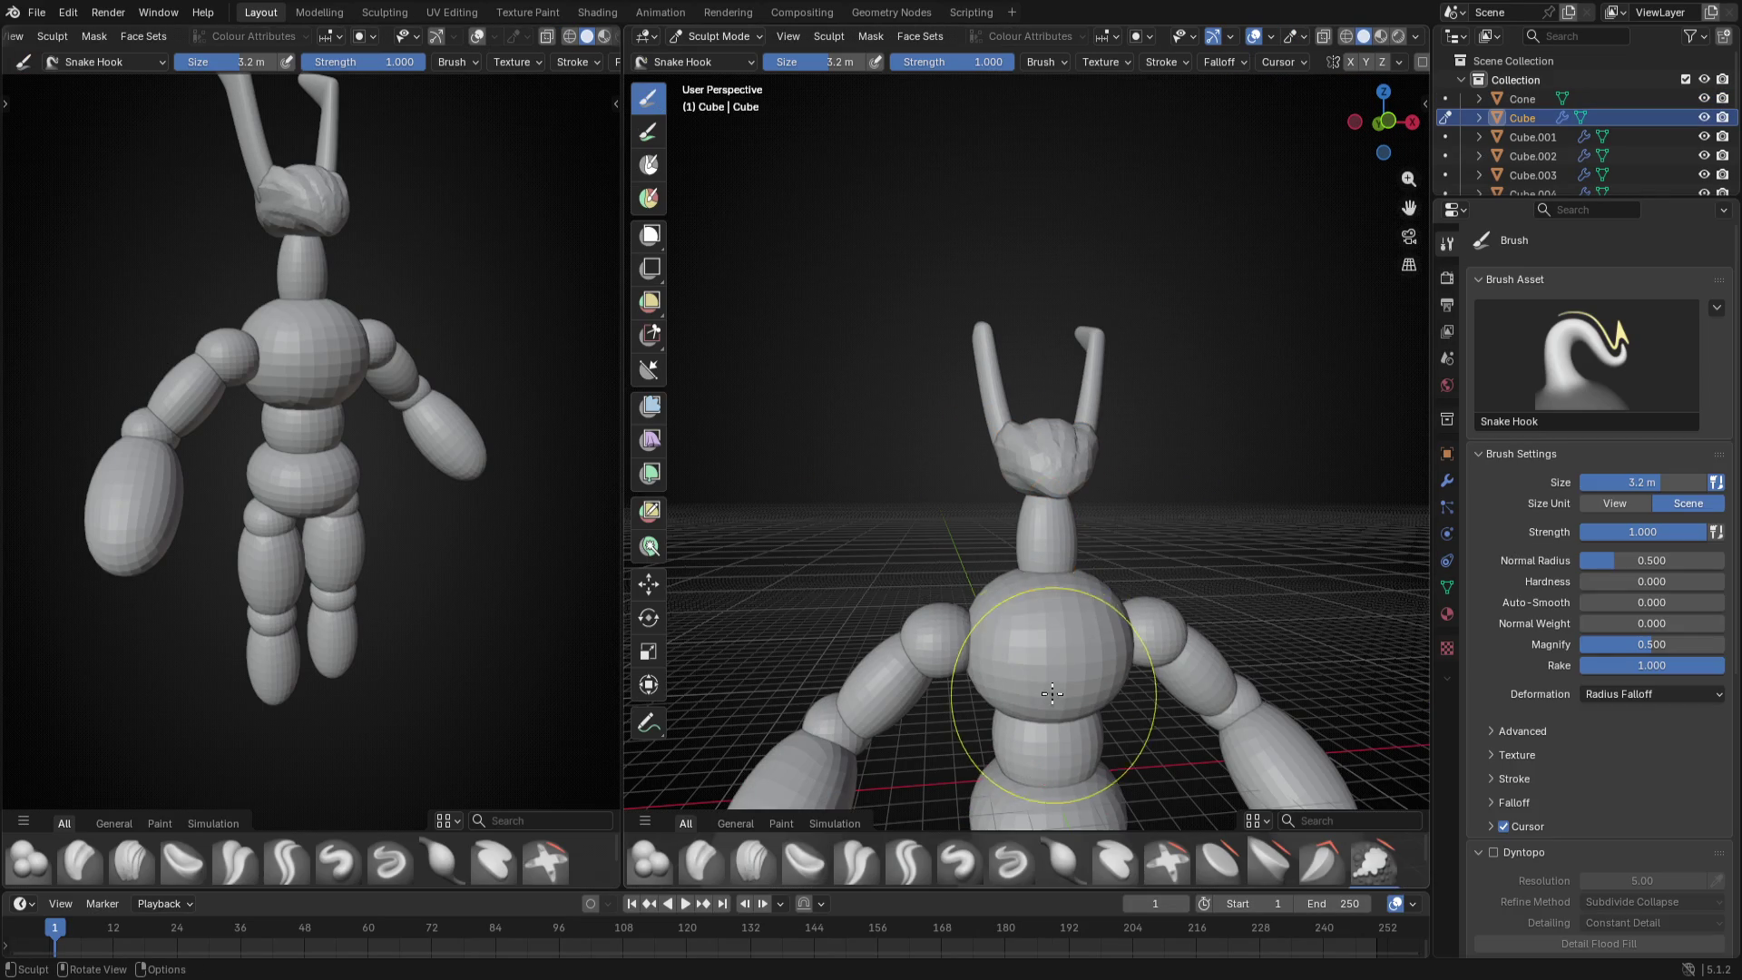
scroll(1062, 612, "up", 3)
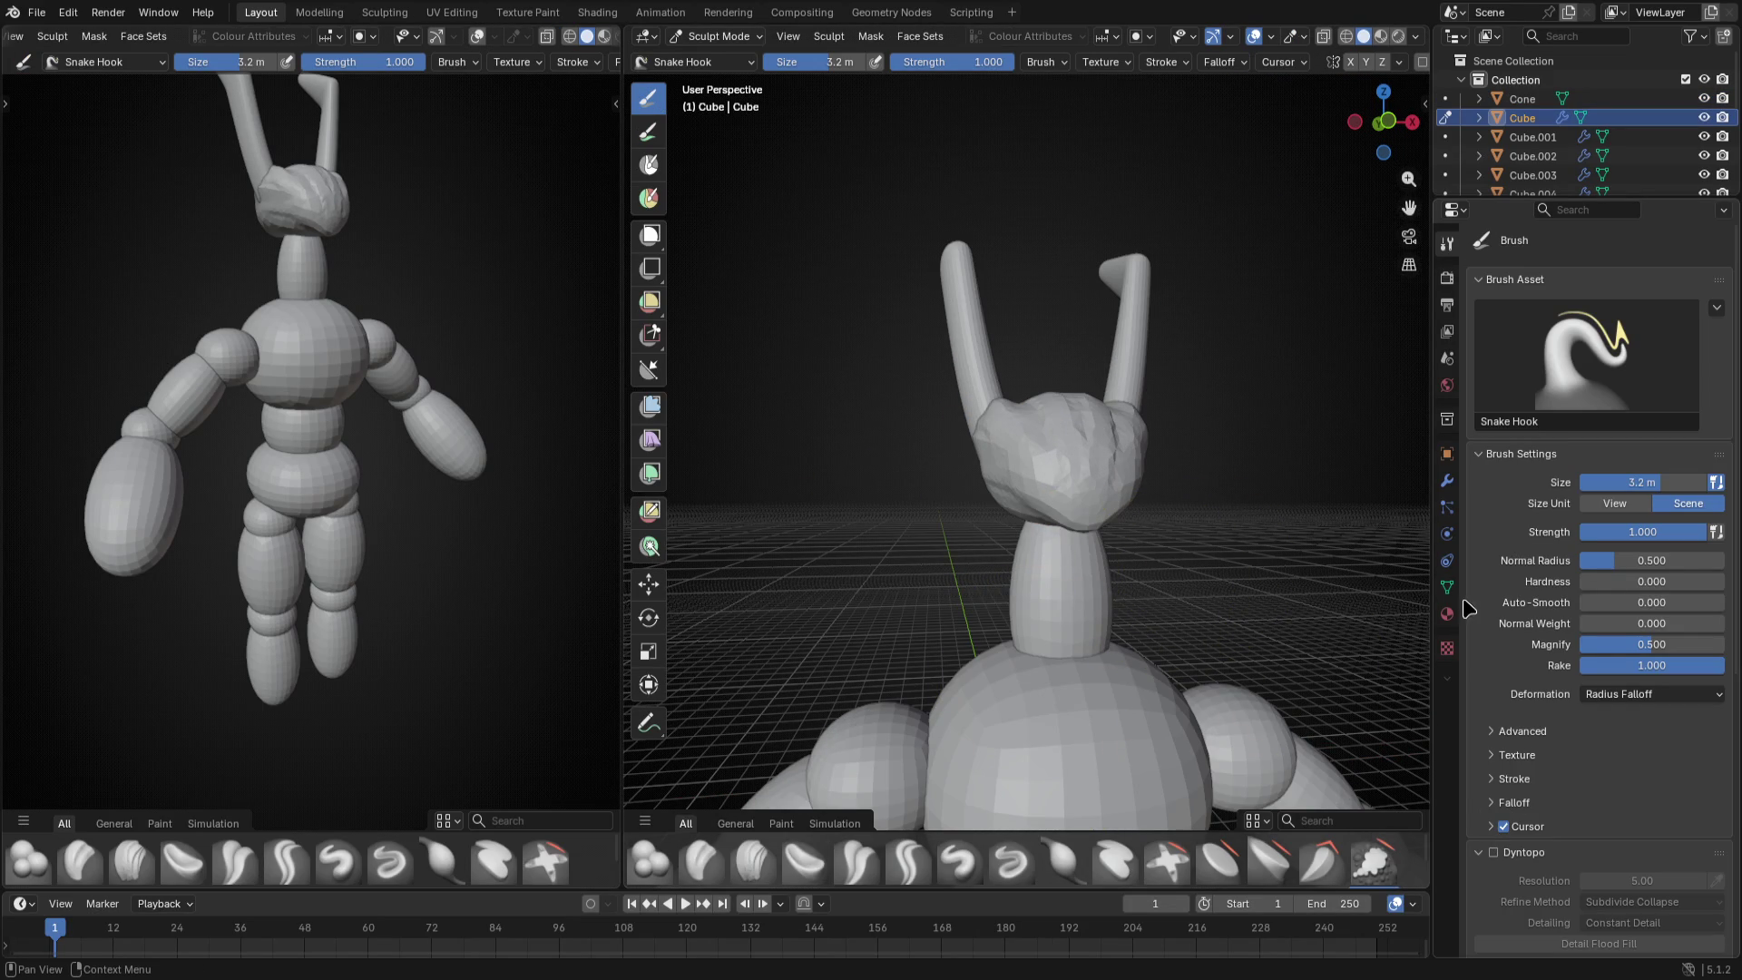
left_click(1447, 484)
left_click(1678, 306)
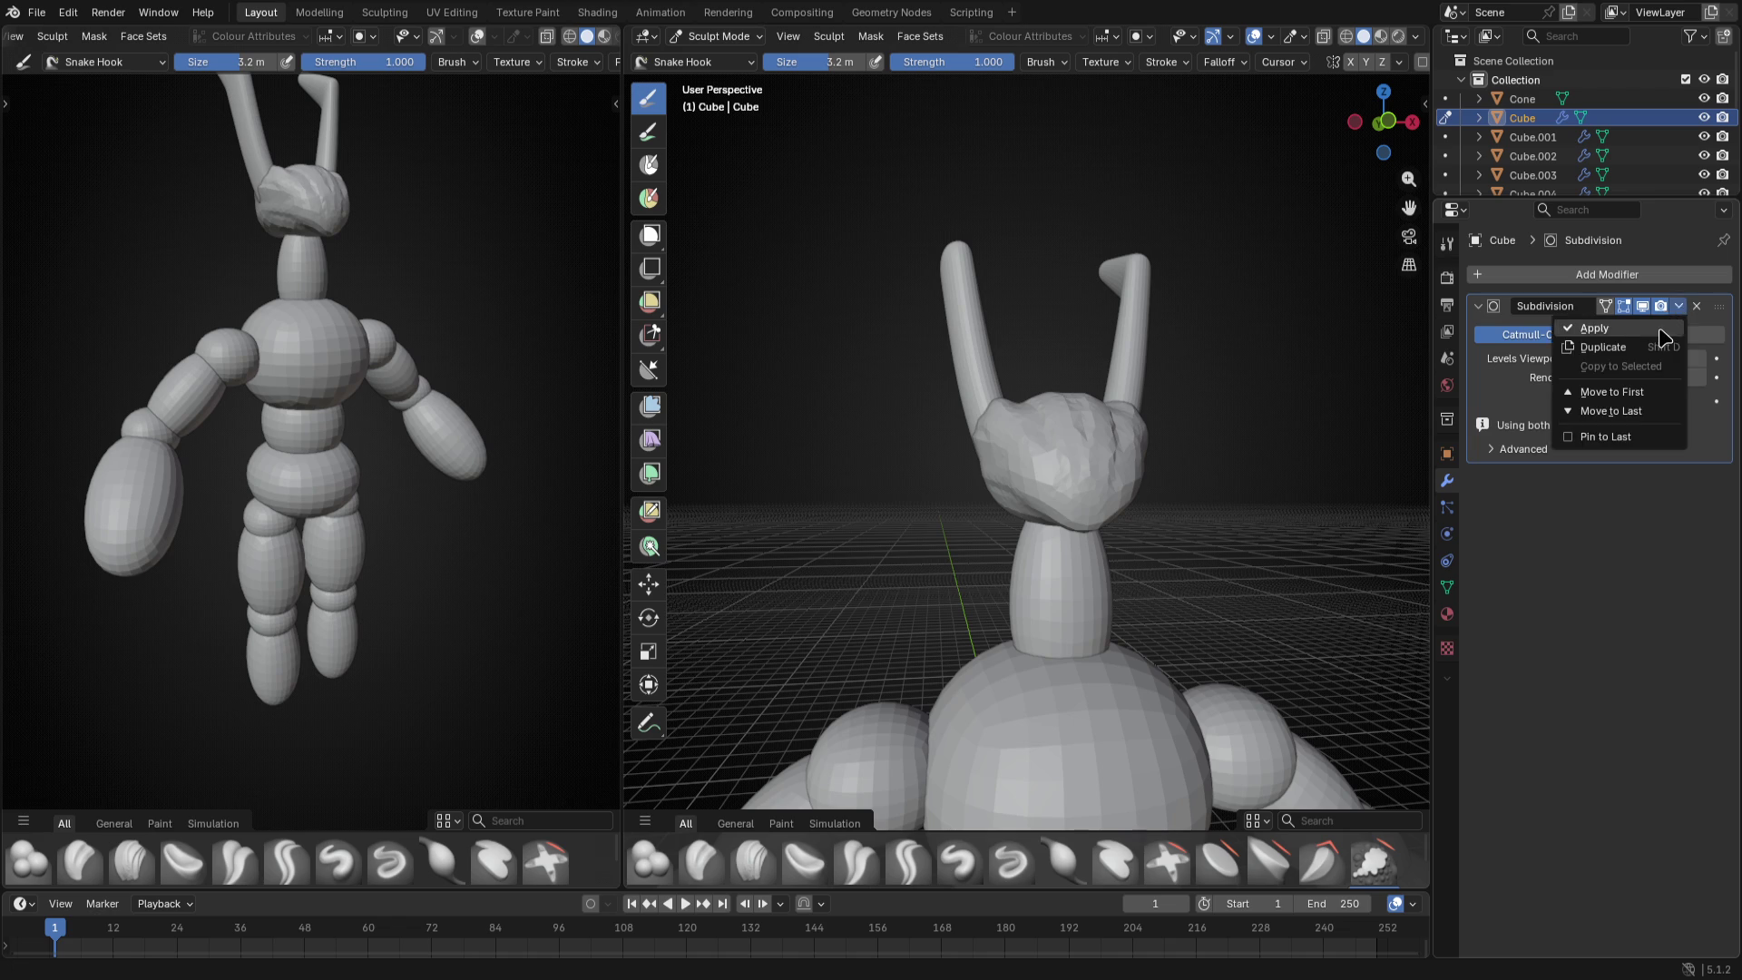
left_click(1667, 338)
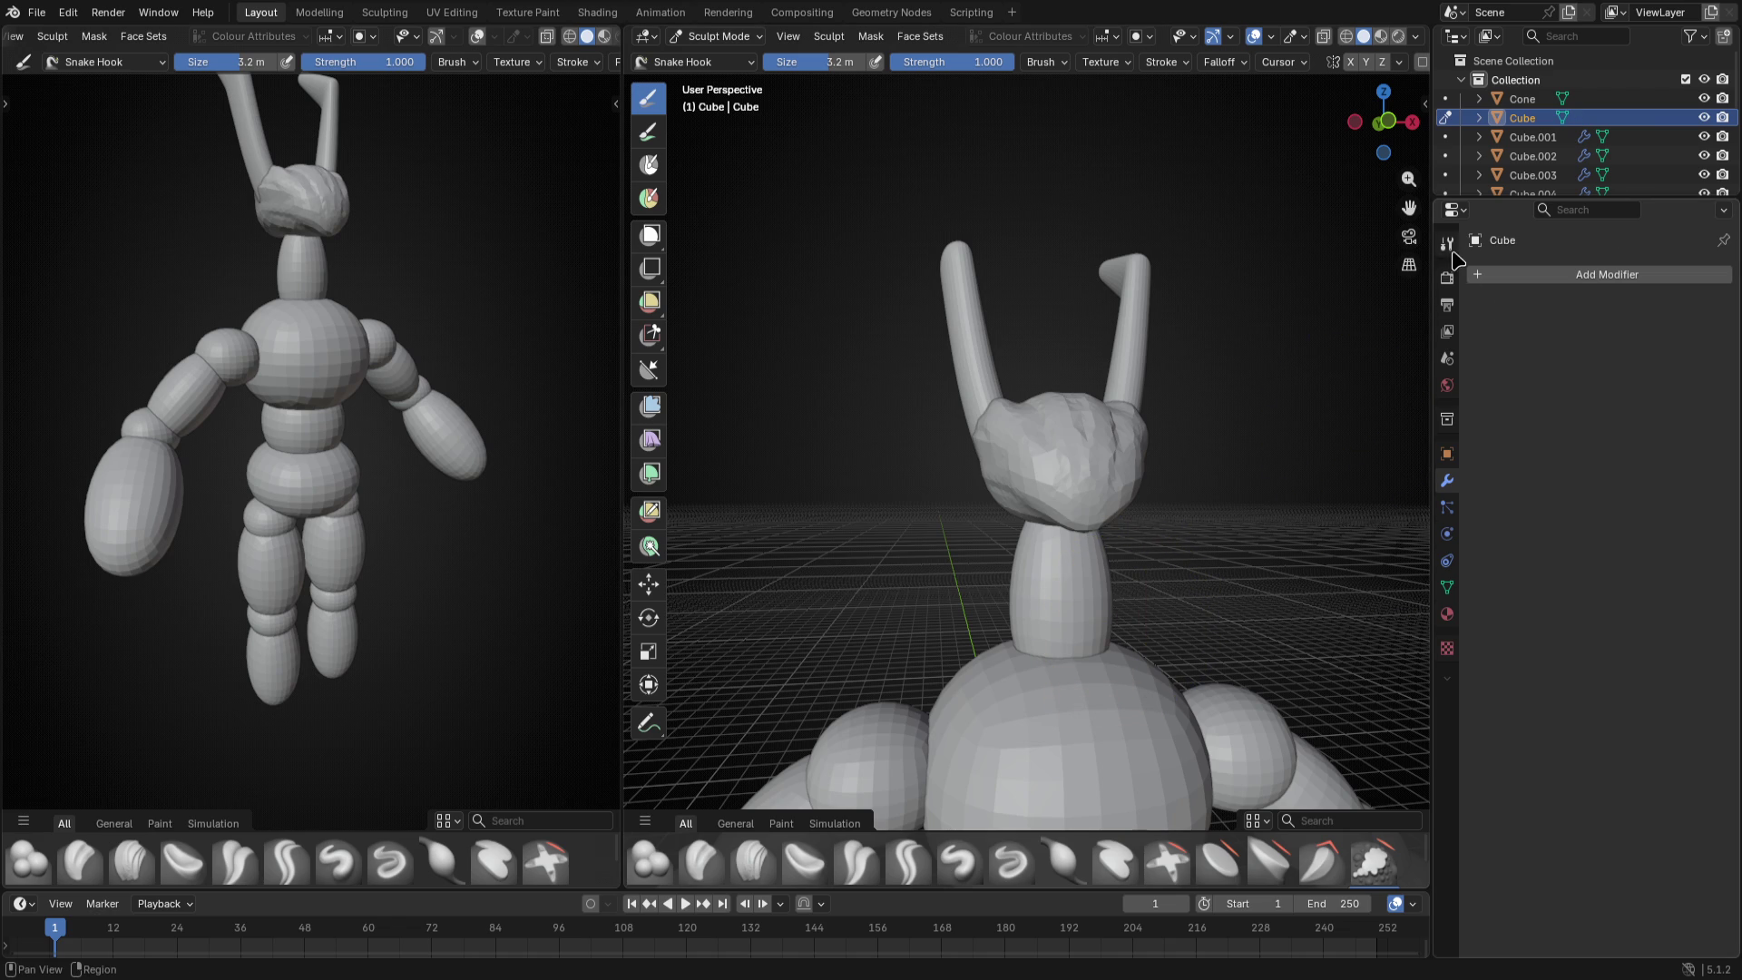
- Enable dynamic topology for the neck and set the brush size to 6.8 m
left_click(1447, 246)
scroll(1551, 439, "down", 8)
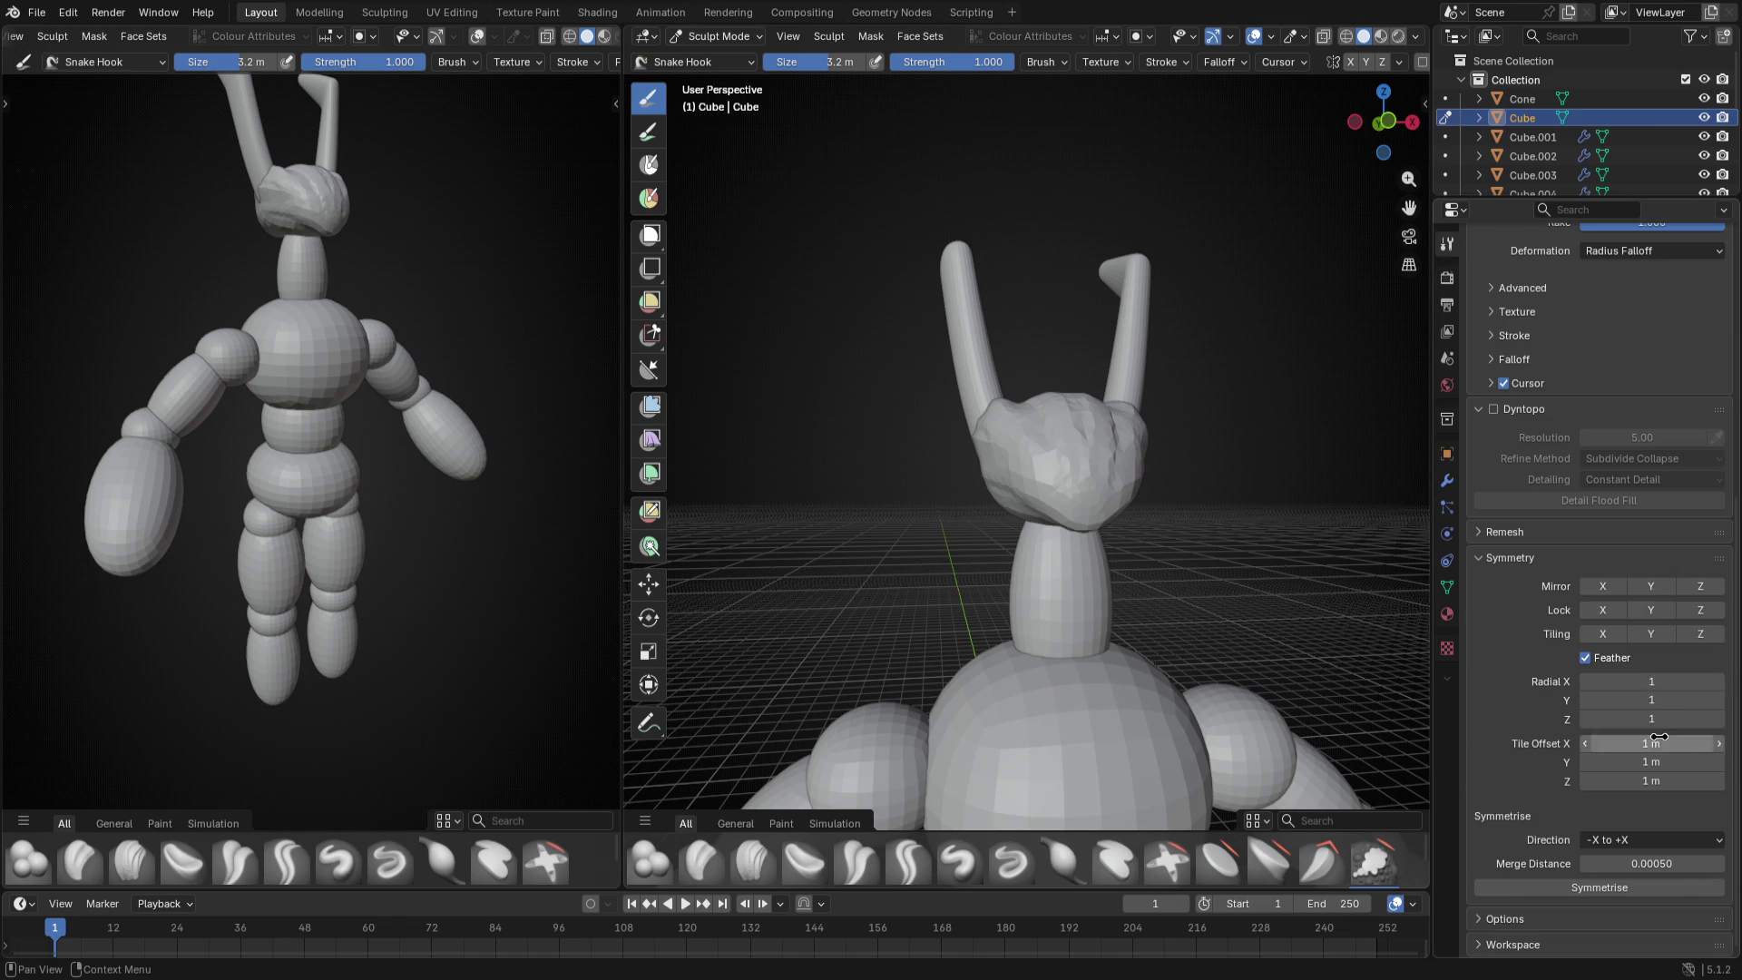
left_click(1493, 410)
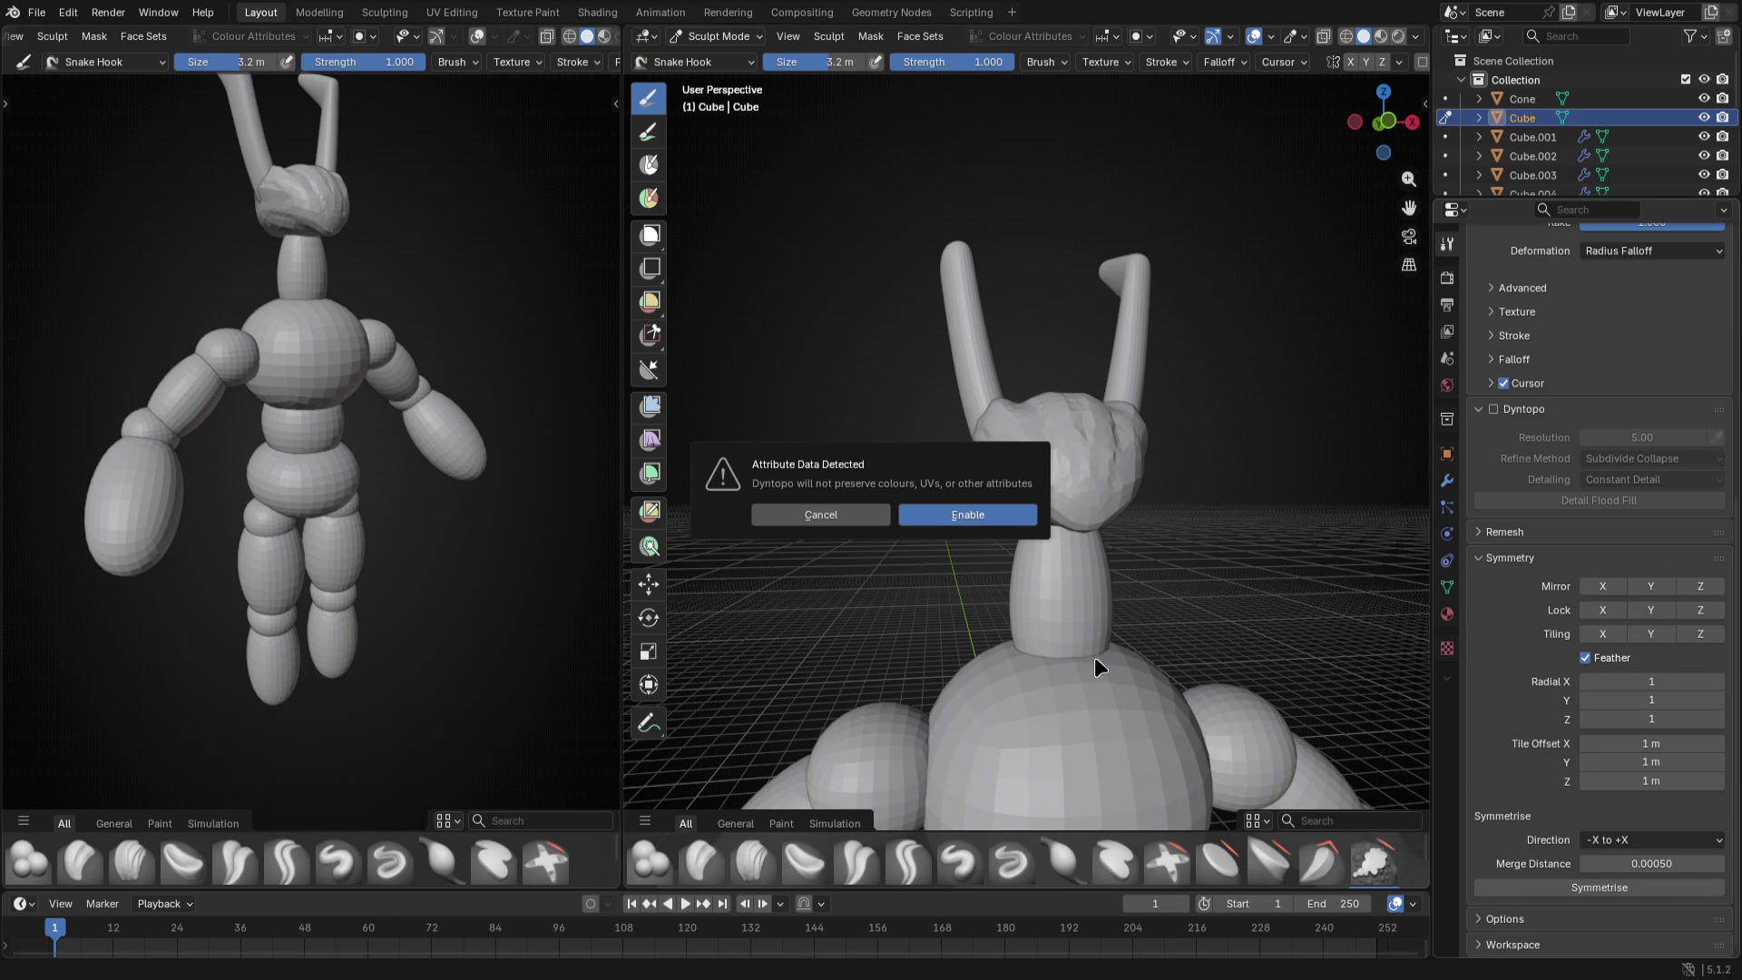
left_click(967, 515)
scroll(963, 585, "up", 3)
key("f")
left_click(965, 541)
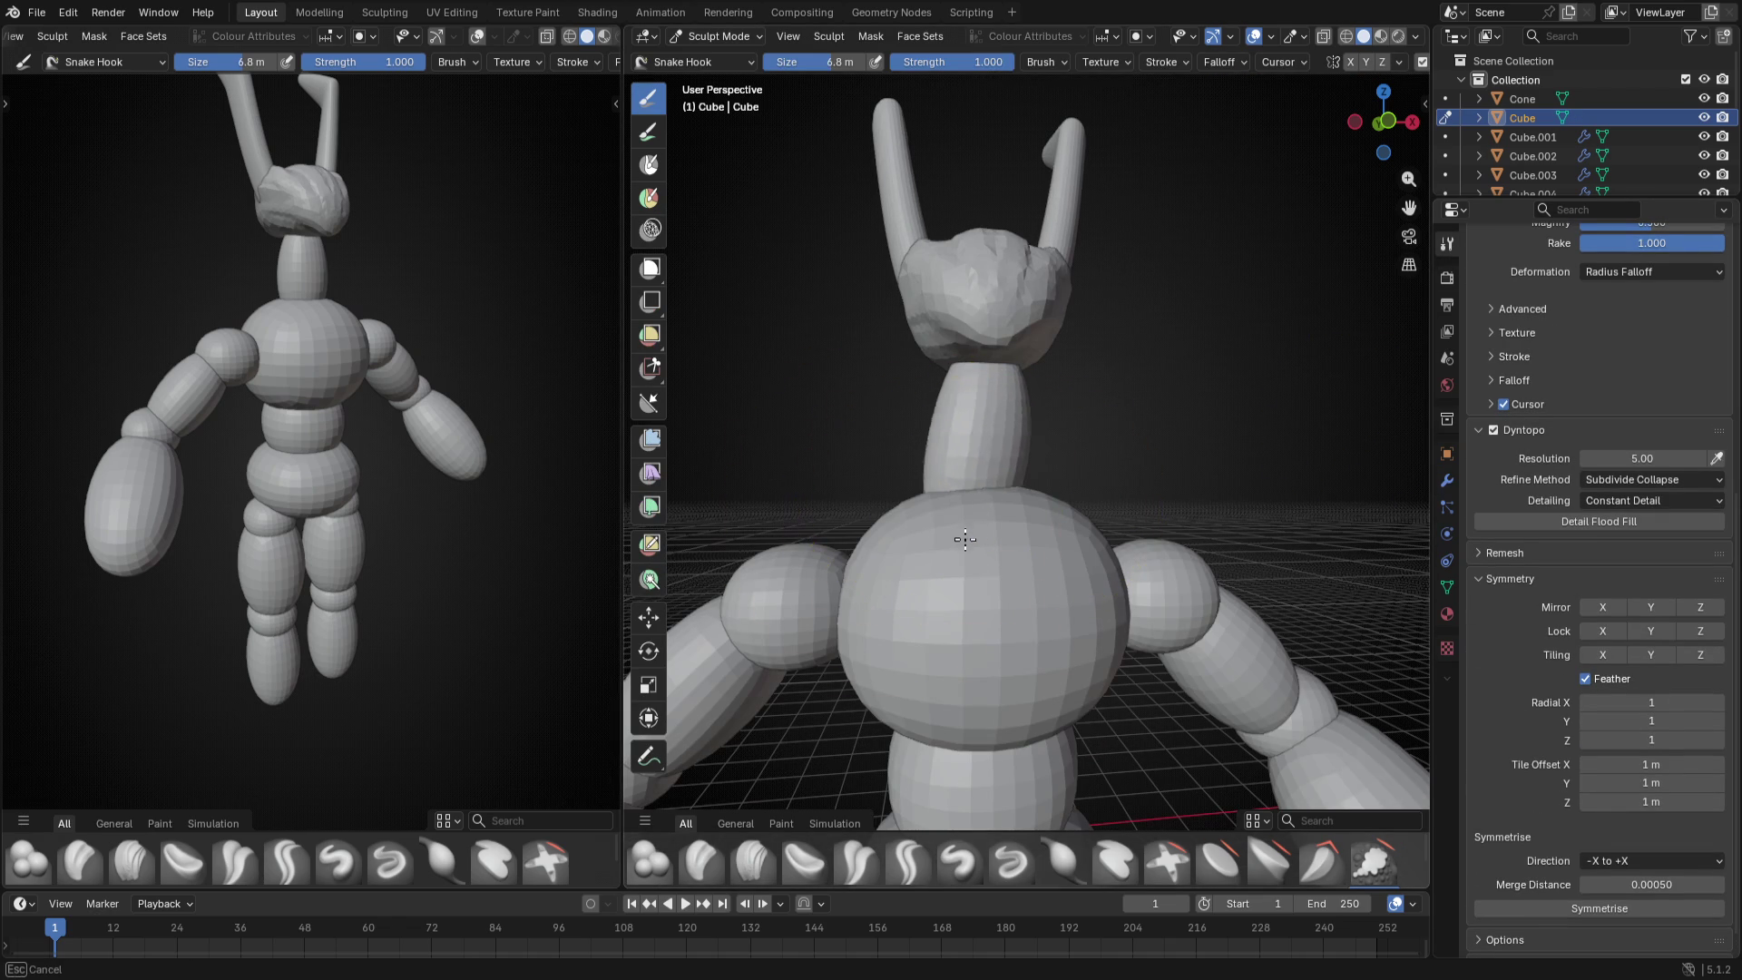
- With X mirror on and a ~5.2 m brush, pull the neck upward and bend it into an S-curve
key("ctrl+z")
key("x")
key("f")
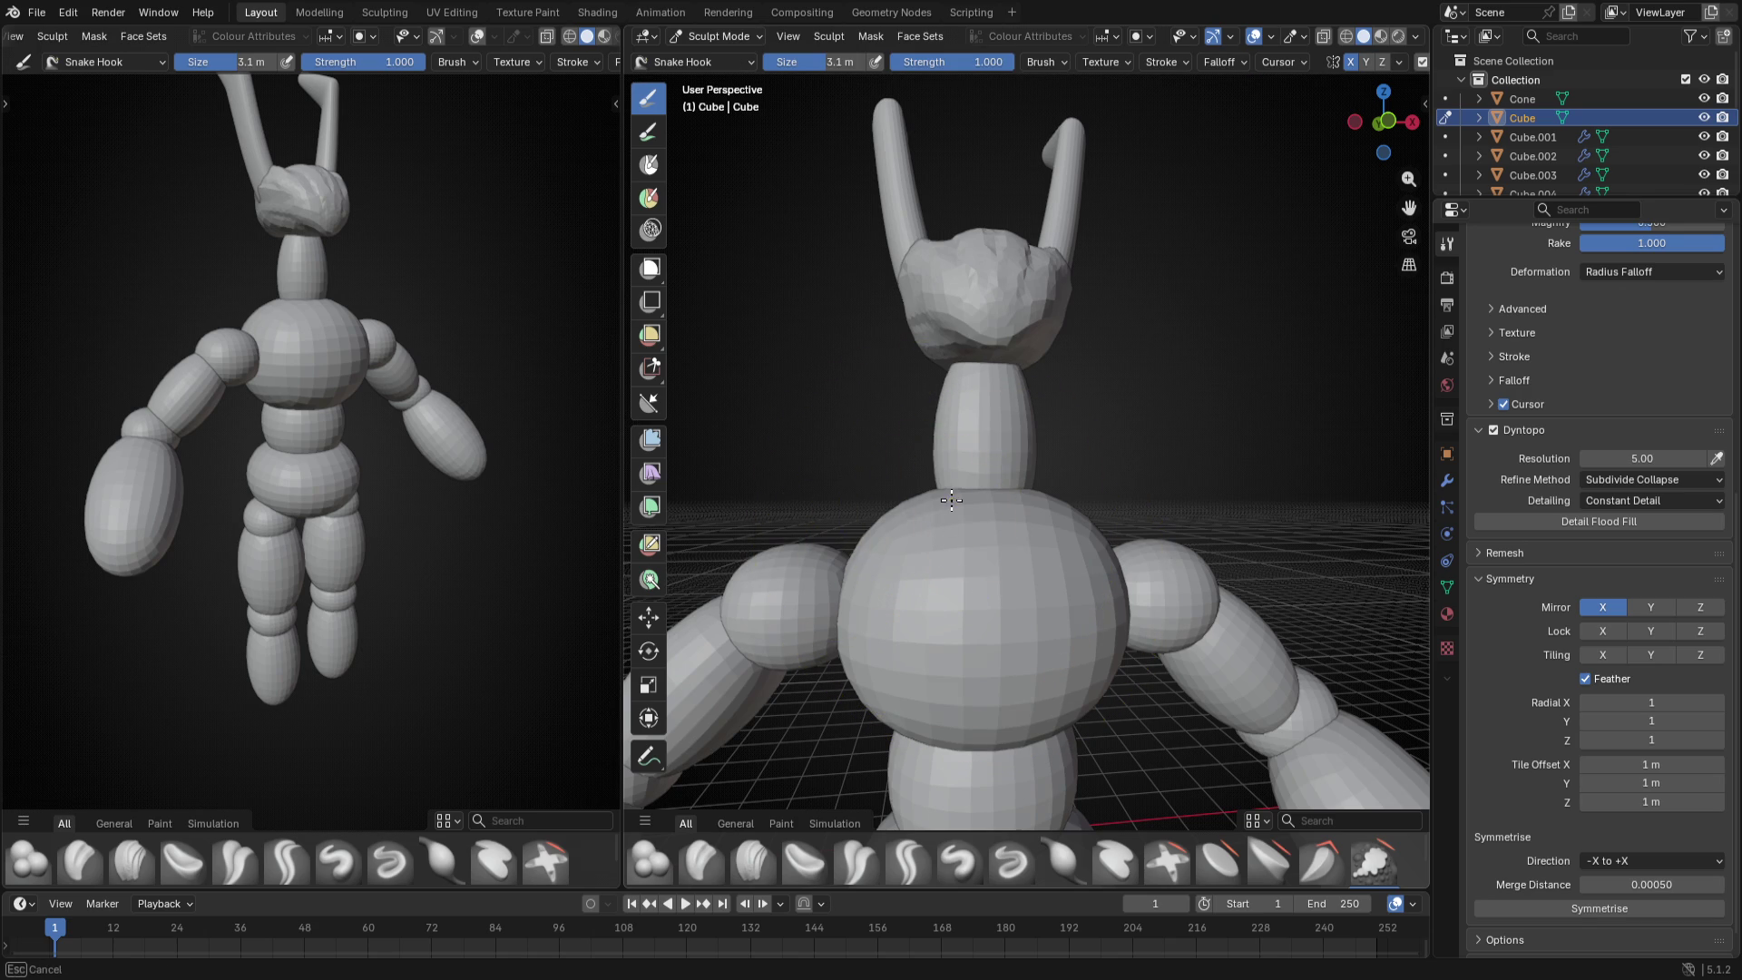
middle_click_drag(960, 534, 791, 580)
key("f")
left_click_drag(952, 517, 1007, 449)
middle_click_drag(1008, 545, 1105, 566)
left_click_drag(1105, 567, 1072, 543)
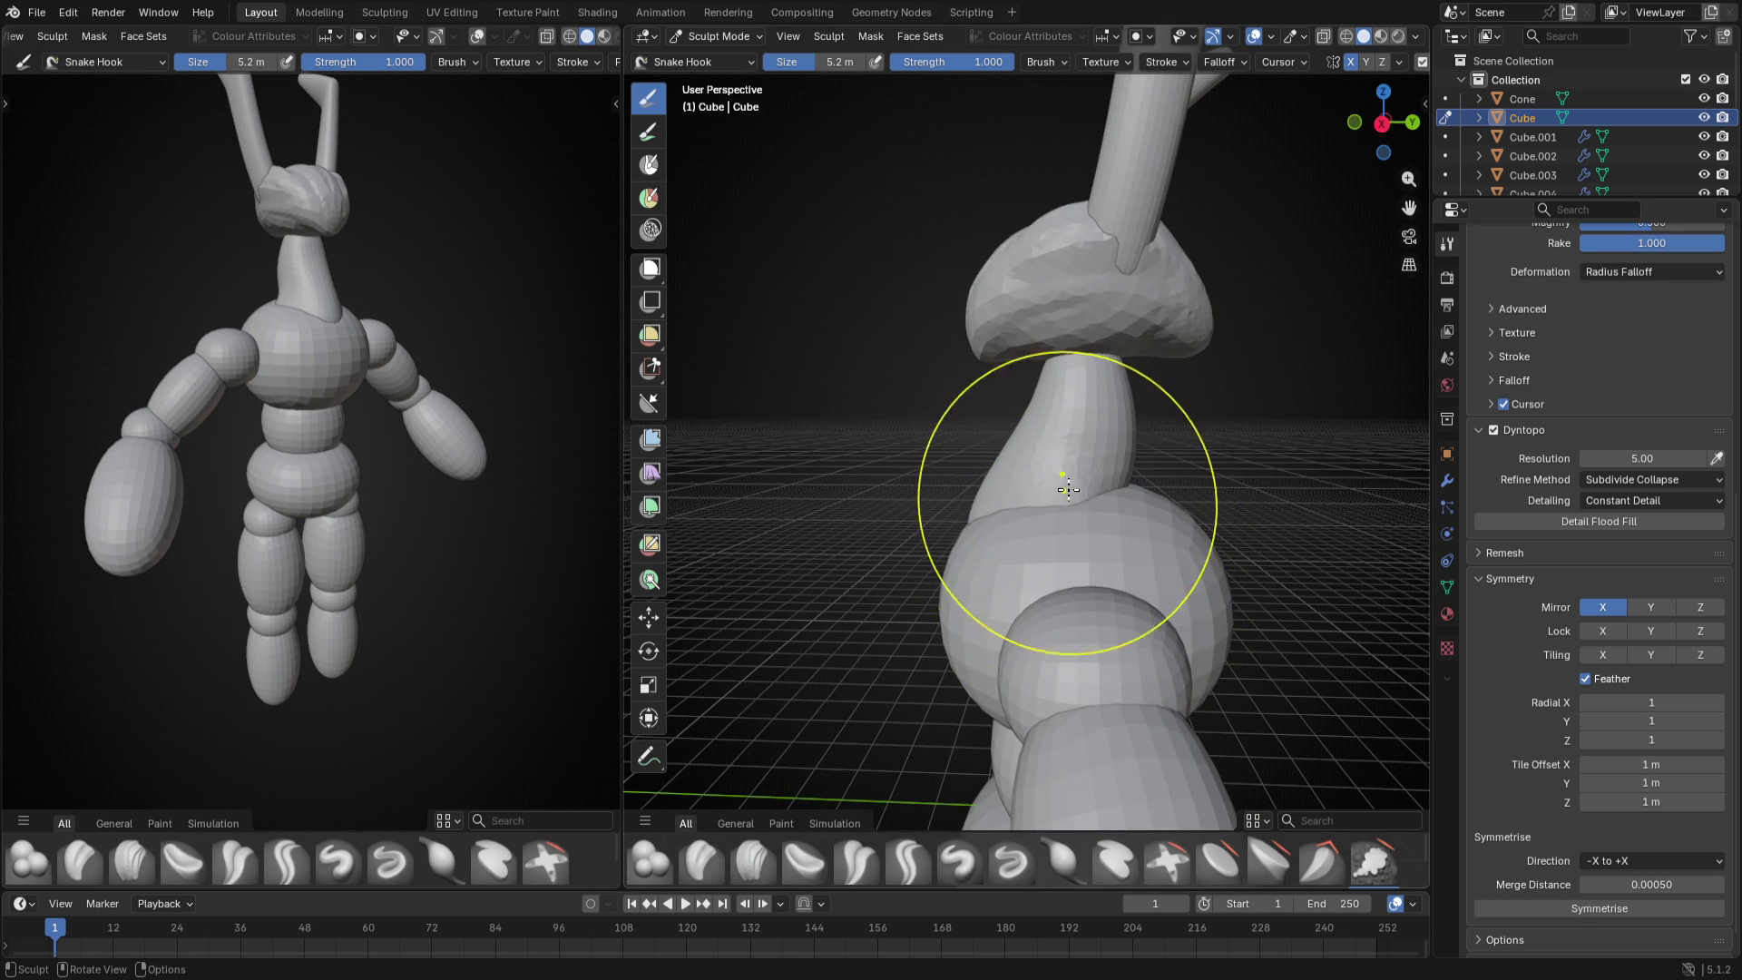
- With a smaller brush pull the neck outward to the right, then enlarge the brush again
middle_click_drag(1051, 482, 1052, 409)
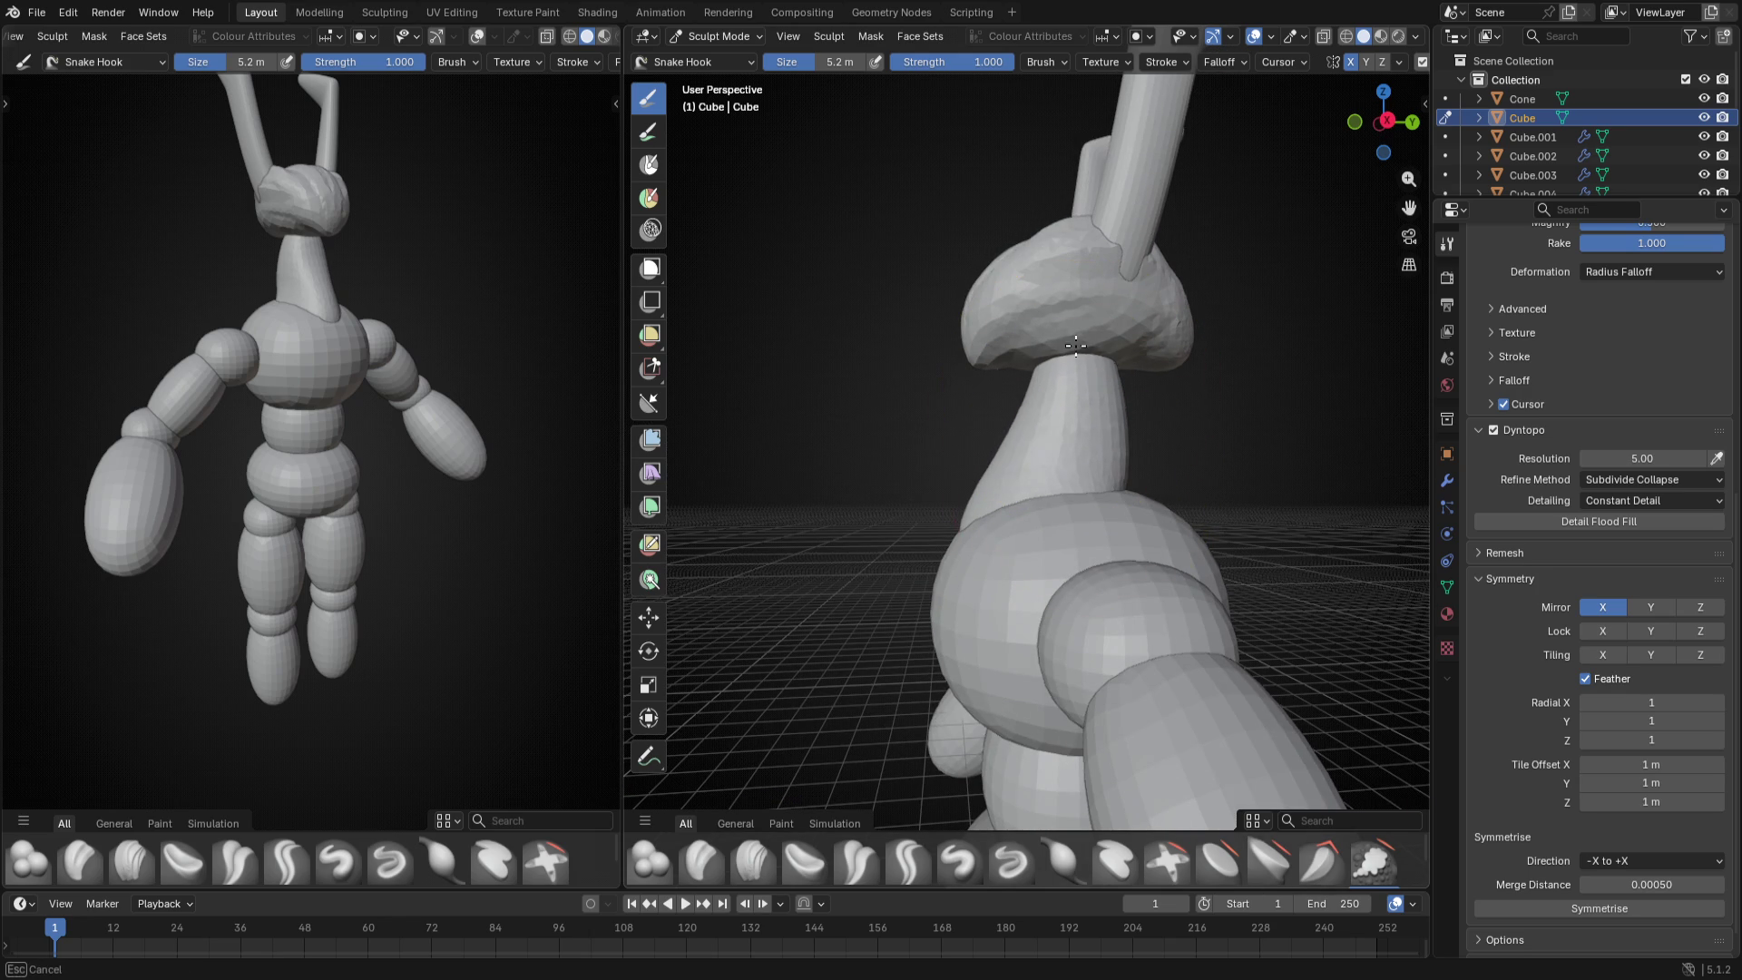
middle_click_drag(1060, 305, 1130, 450)
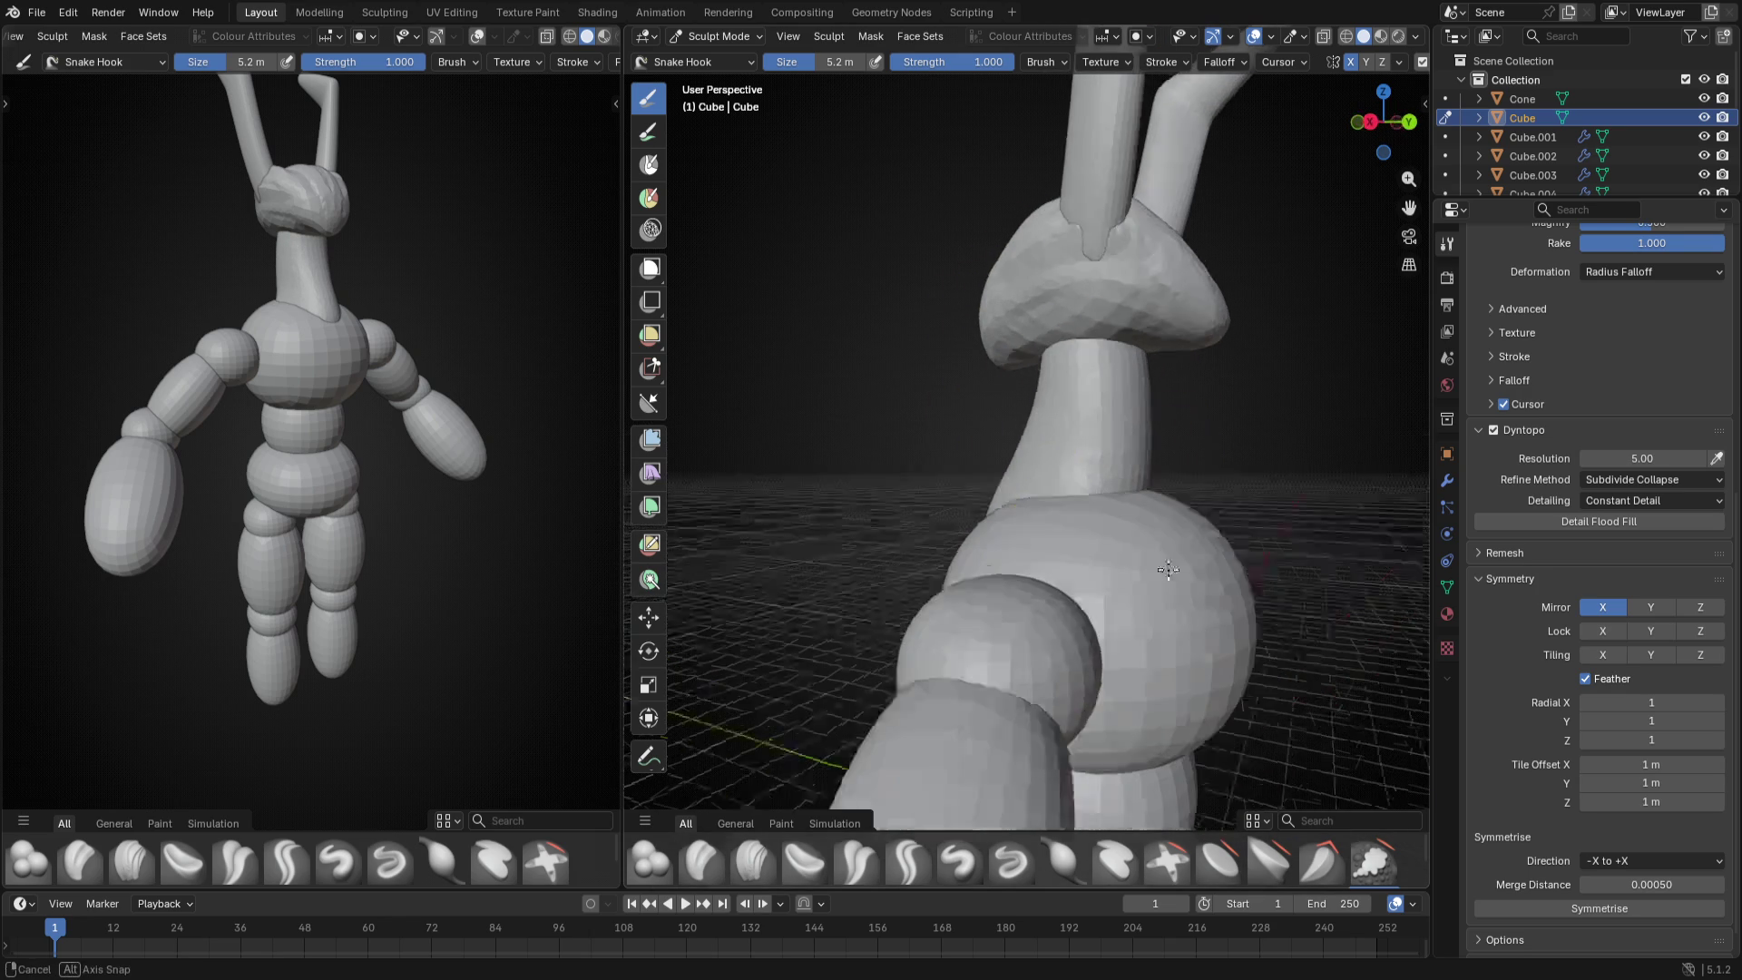
key("bracketleft")
left_click_drag(1129, 491, 1175, 458)
key("bracketleft")
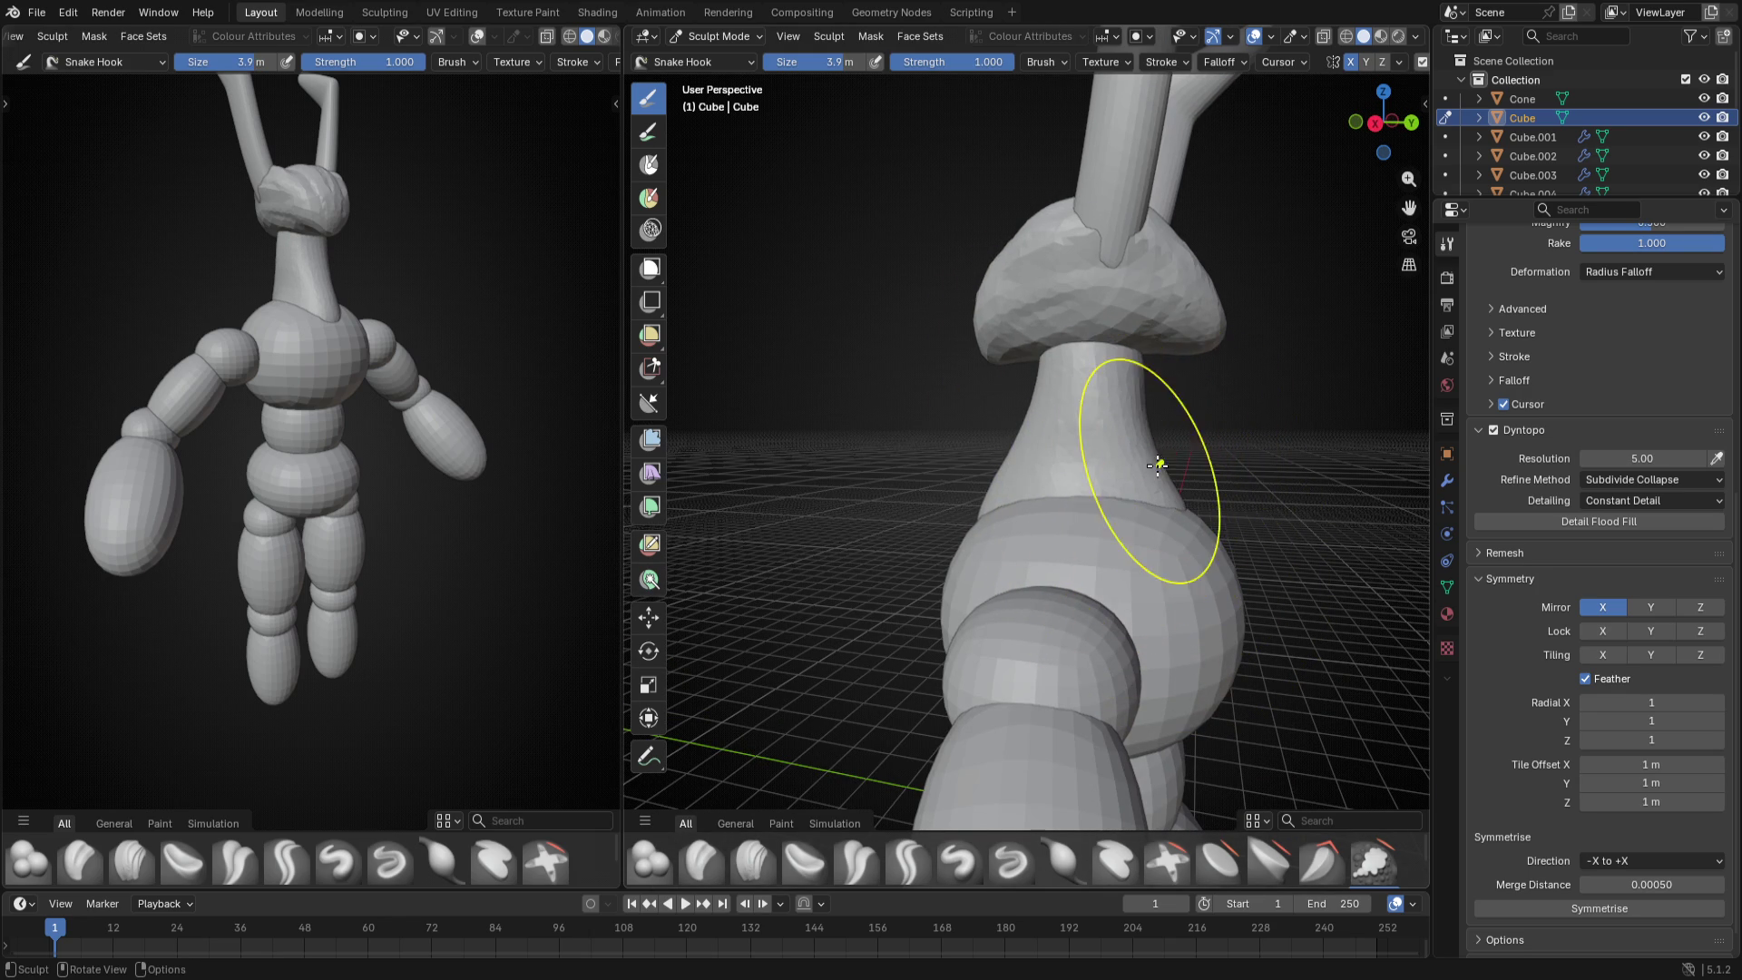
mouse_move(1157, 463)
middle_mouse_down()
mouse_move(1072, 607)
mouse_move(1245, 545)
middle_mouse_up()
scroll(885, 476, "up", 3)
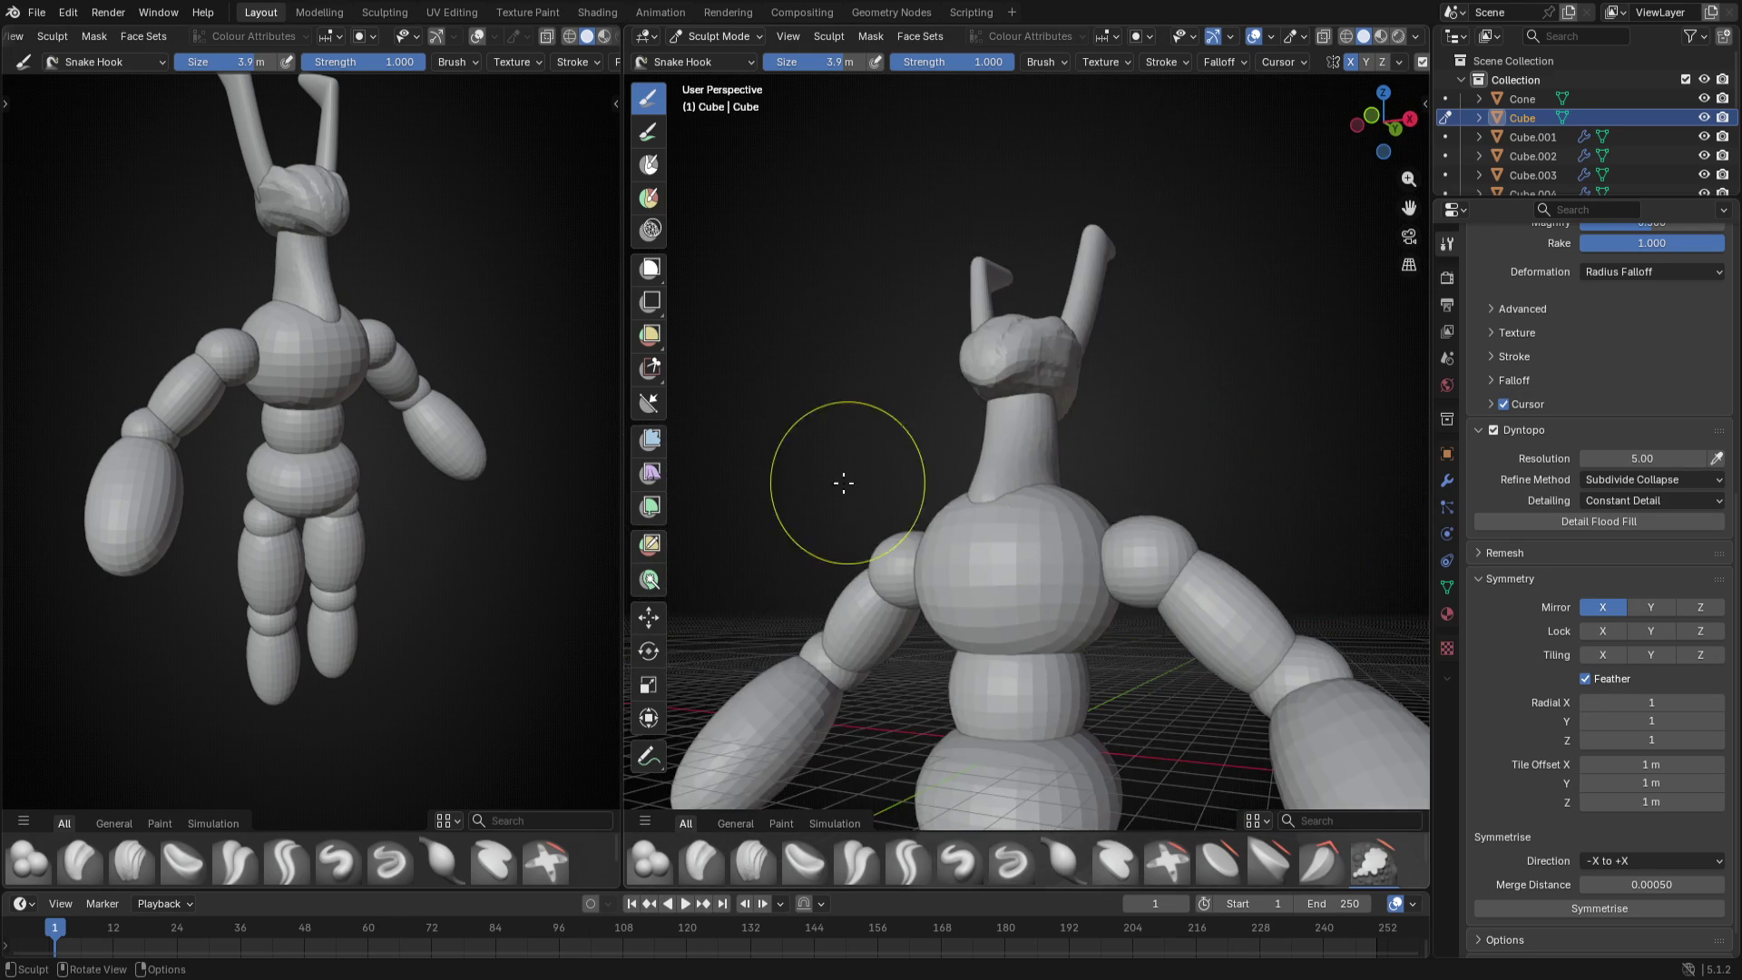
middle_click_drag(884, 477, 1007, 512)
key("f")
left_click(988, 471)
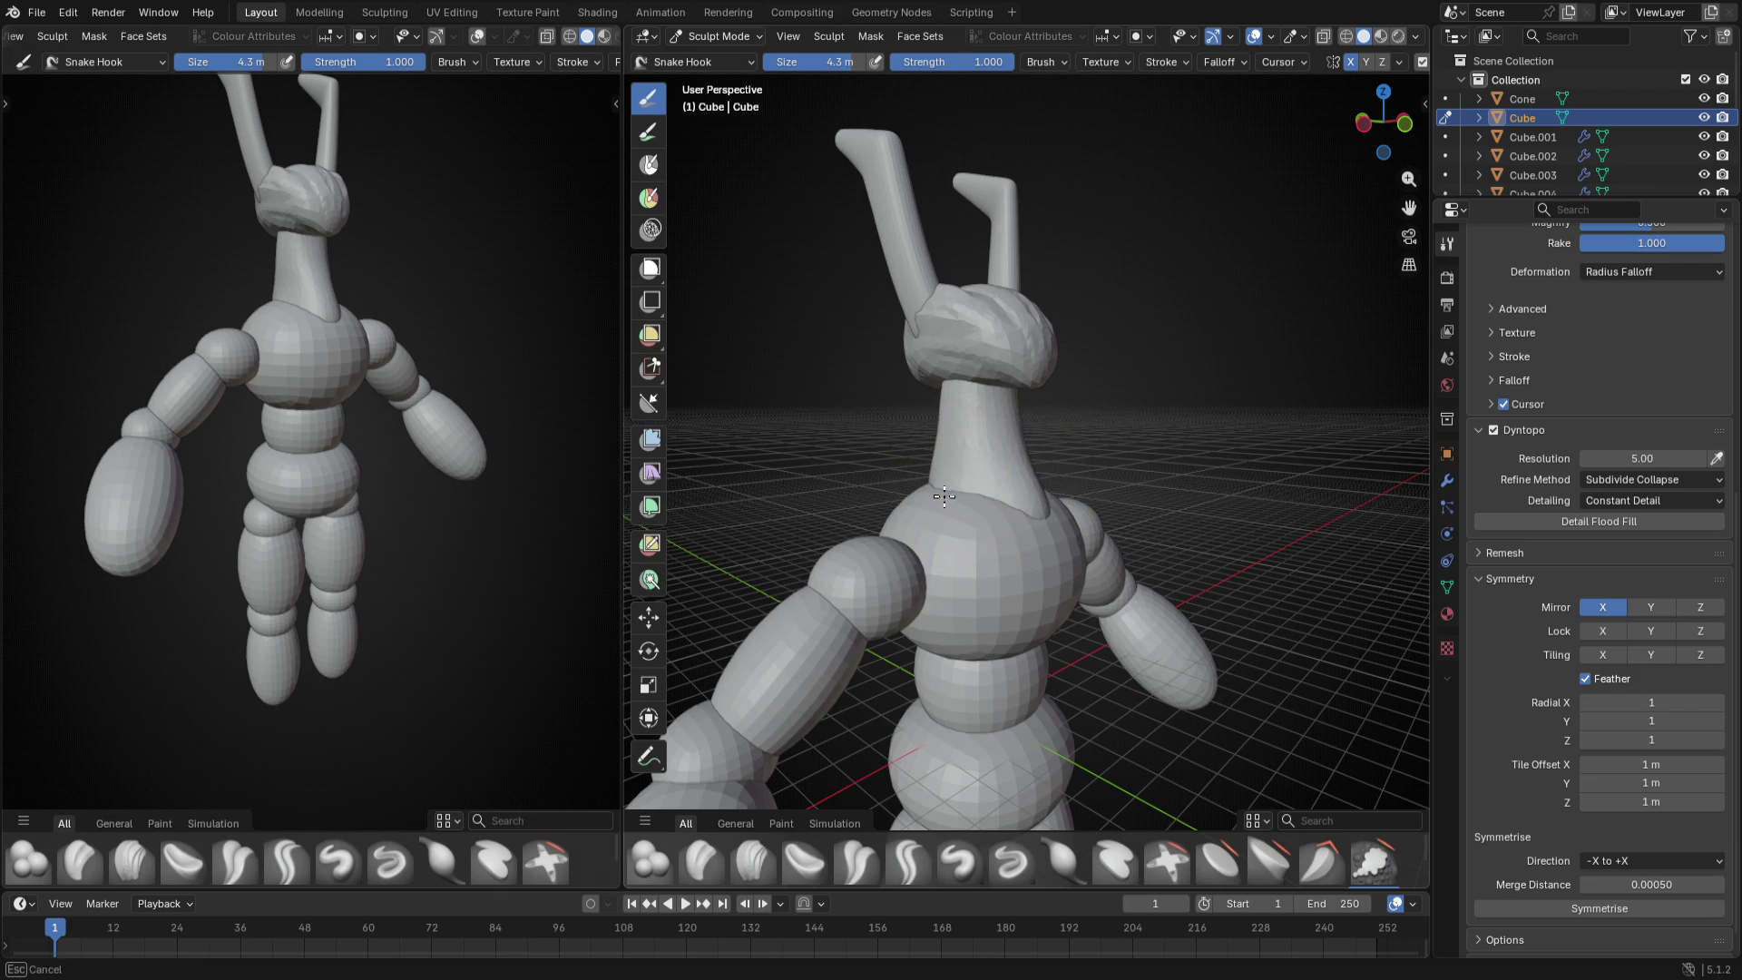
- Leave sculpting for object mode and view the figure straight from the front
middle_click_drag(988, 517, 996, 472)
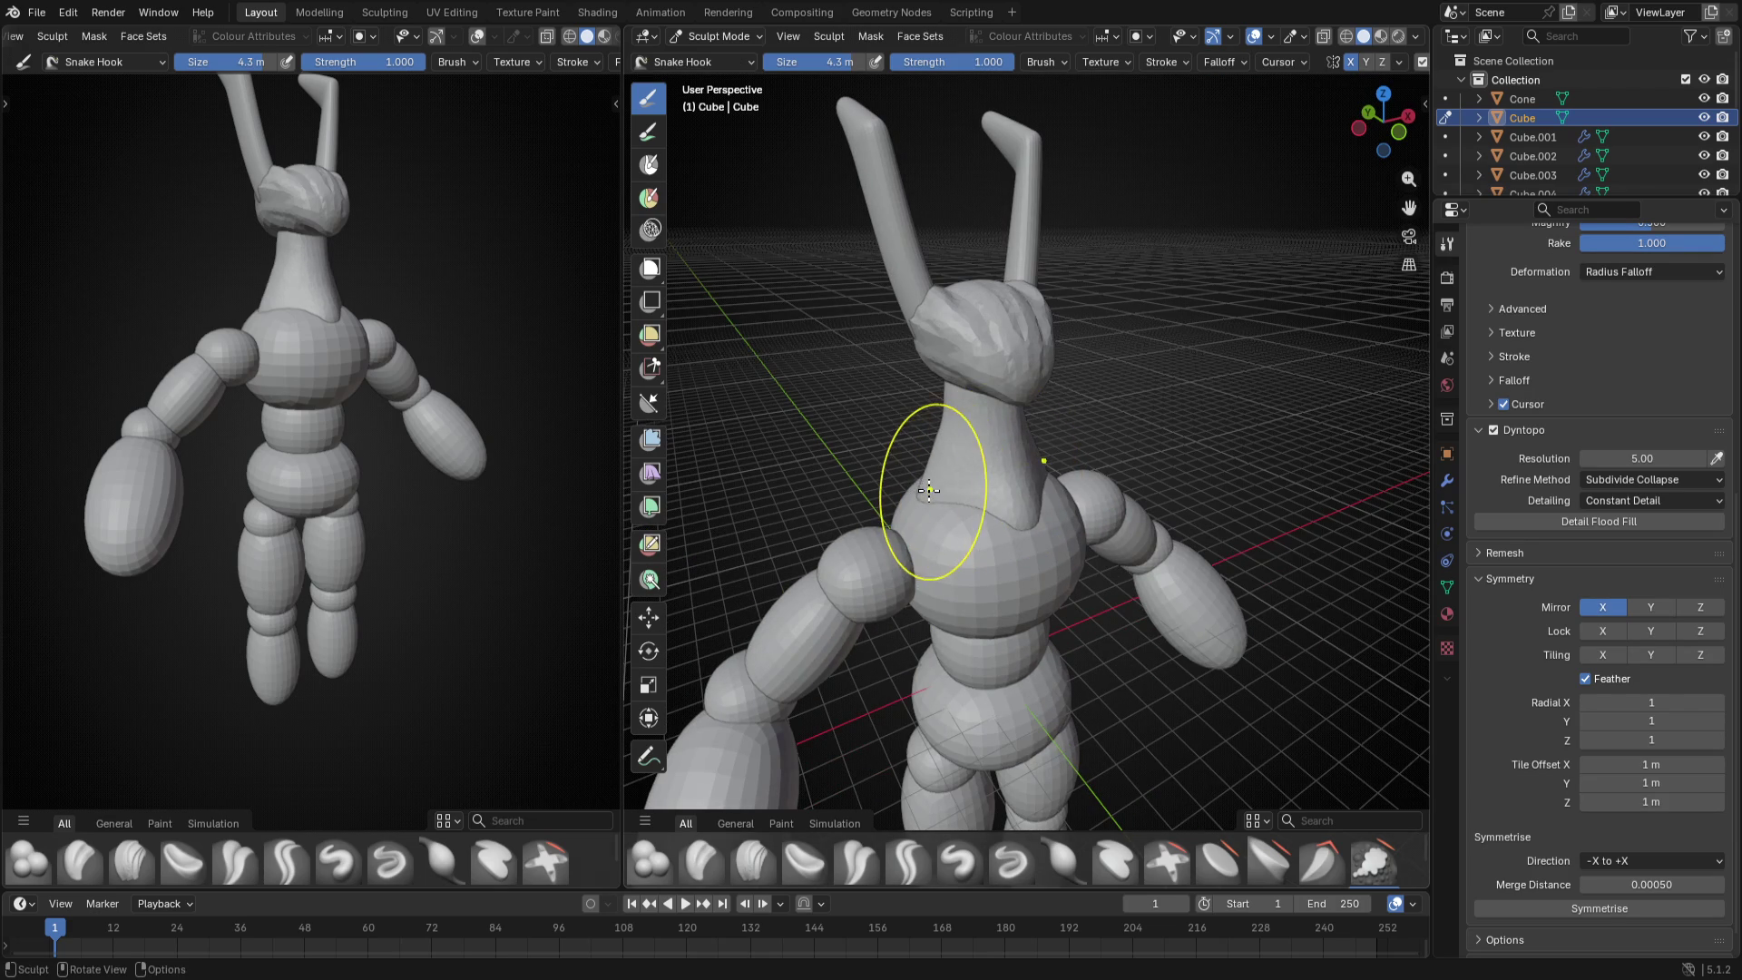
scroll(1057, 537, "down", 3)
key("ctrl+Tab")
key("KP_1")
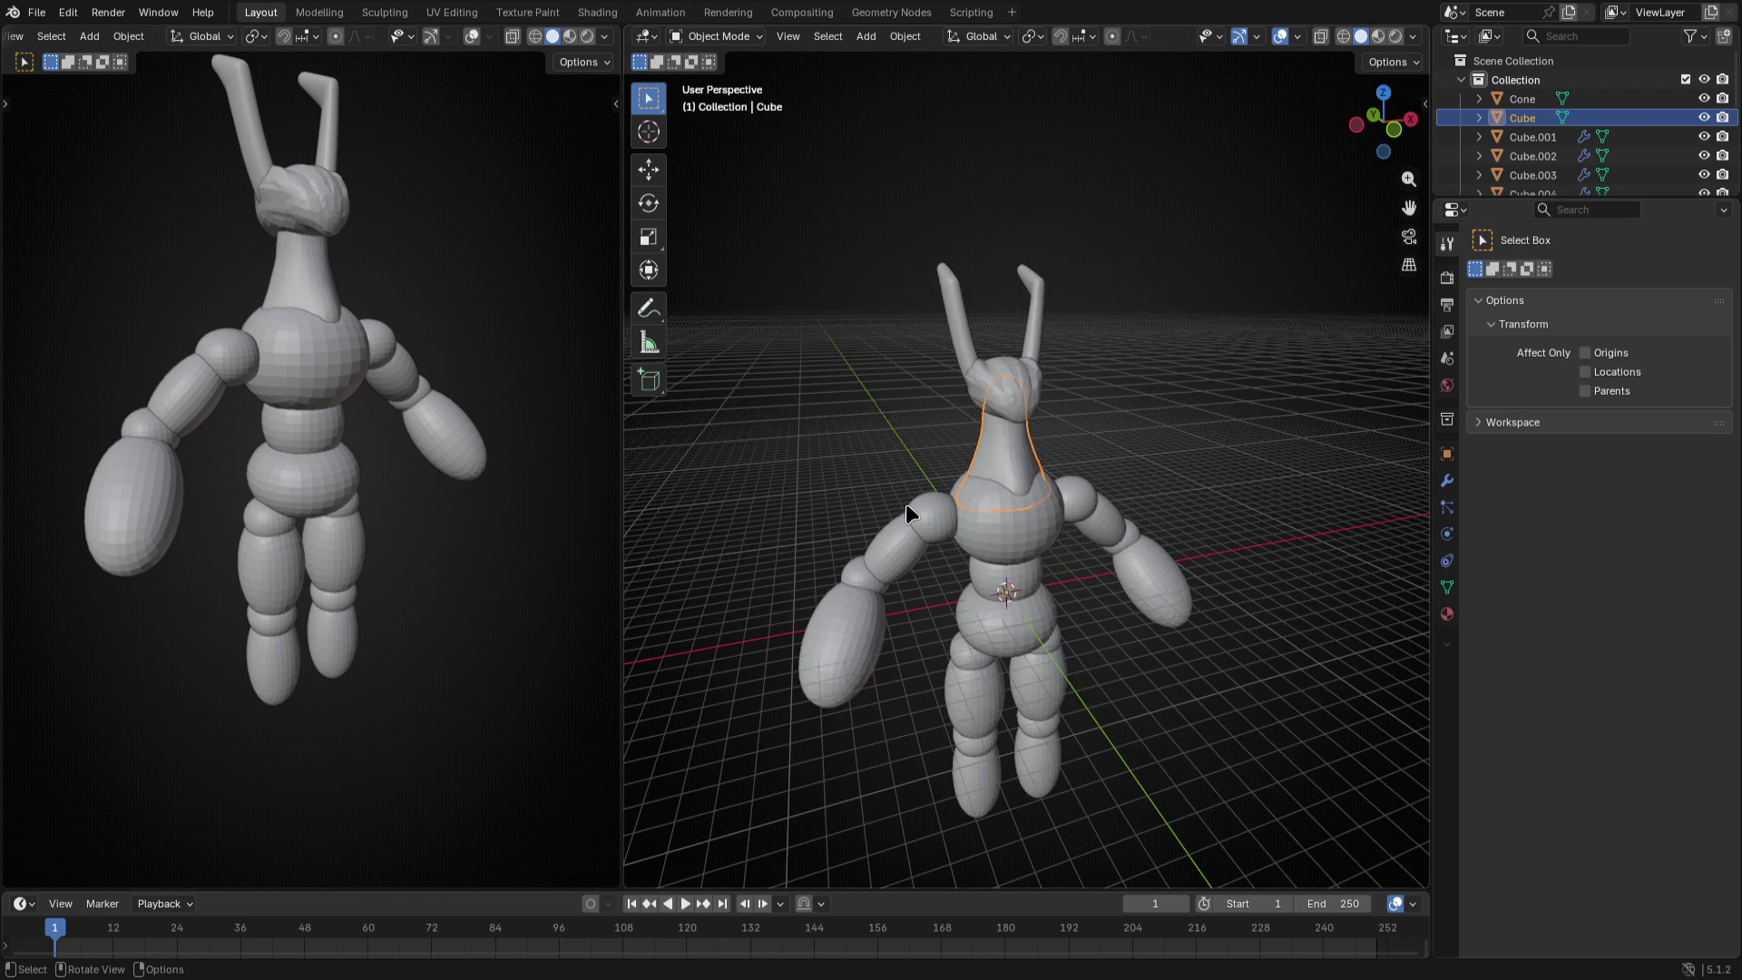
- Raise the whole head mesh about 1.96 m along Z in Edit Mode and return to object mode
left_click(981, 371)
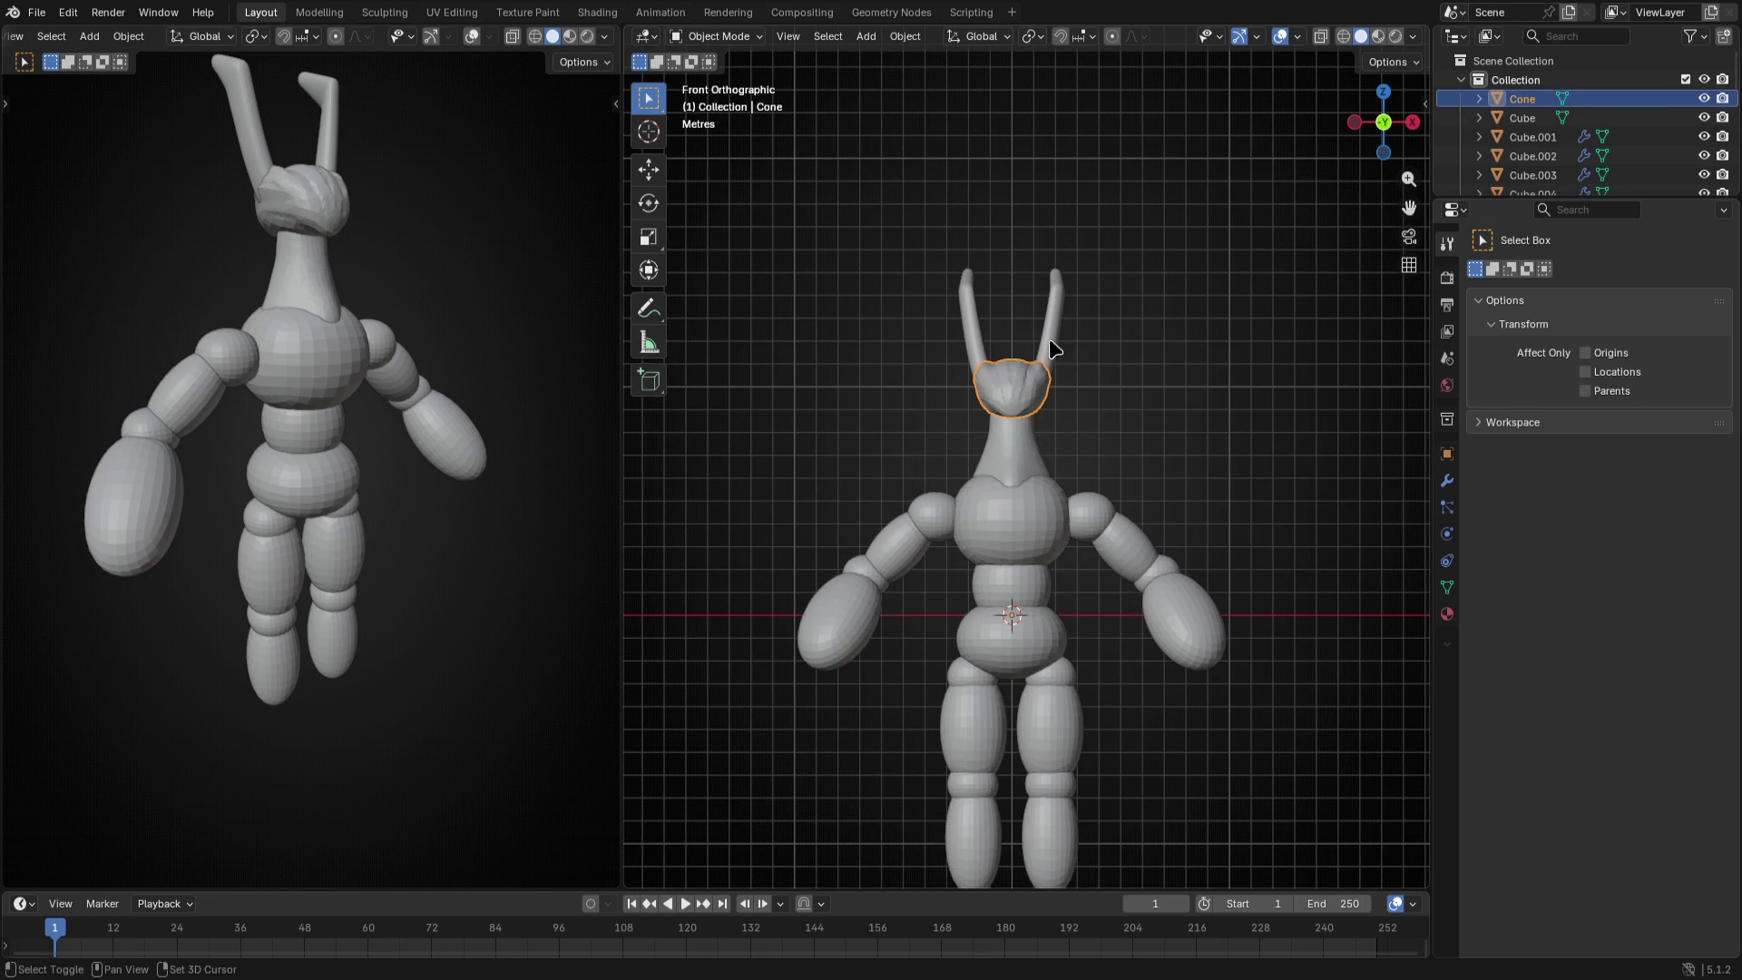
key("Tab")
key("a")
key("g")
key("z")
left_click(1179, 430)
key("ctrl+Tab")
left_click(910, 416)
- Select the body mesh, enter Sculpt Mode and enable dynamic topology
left_click(1008, 450)
key("ctrl+Tab")
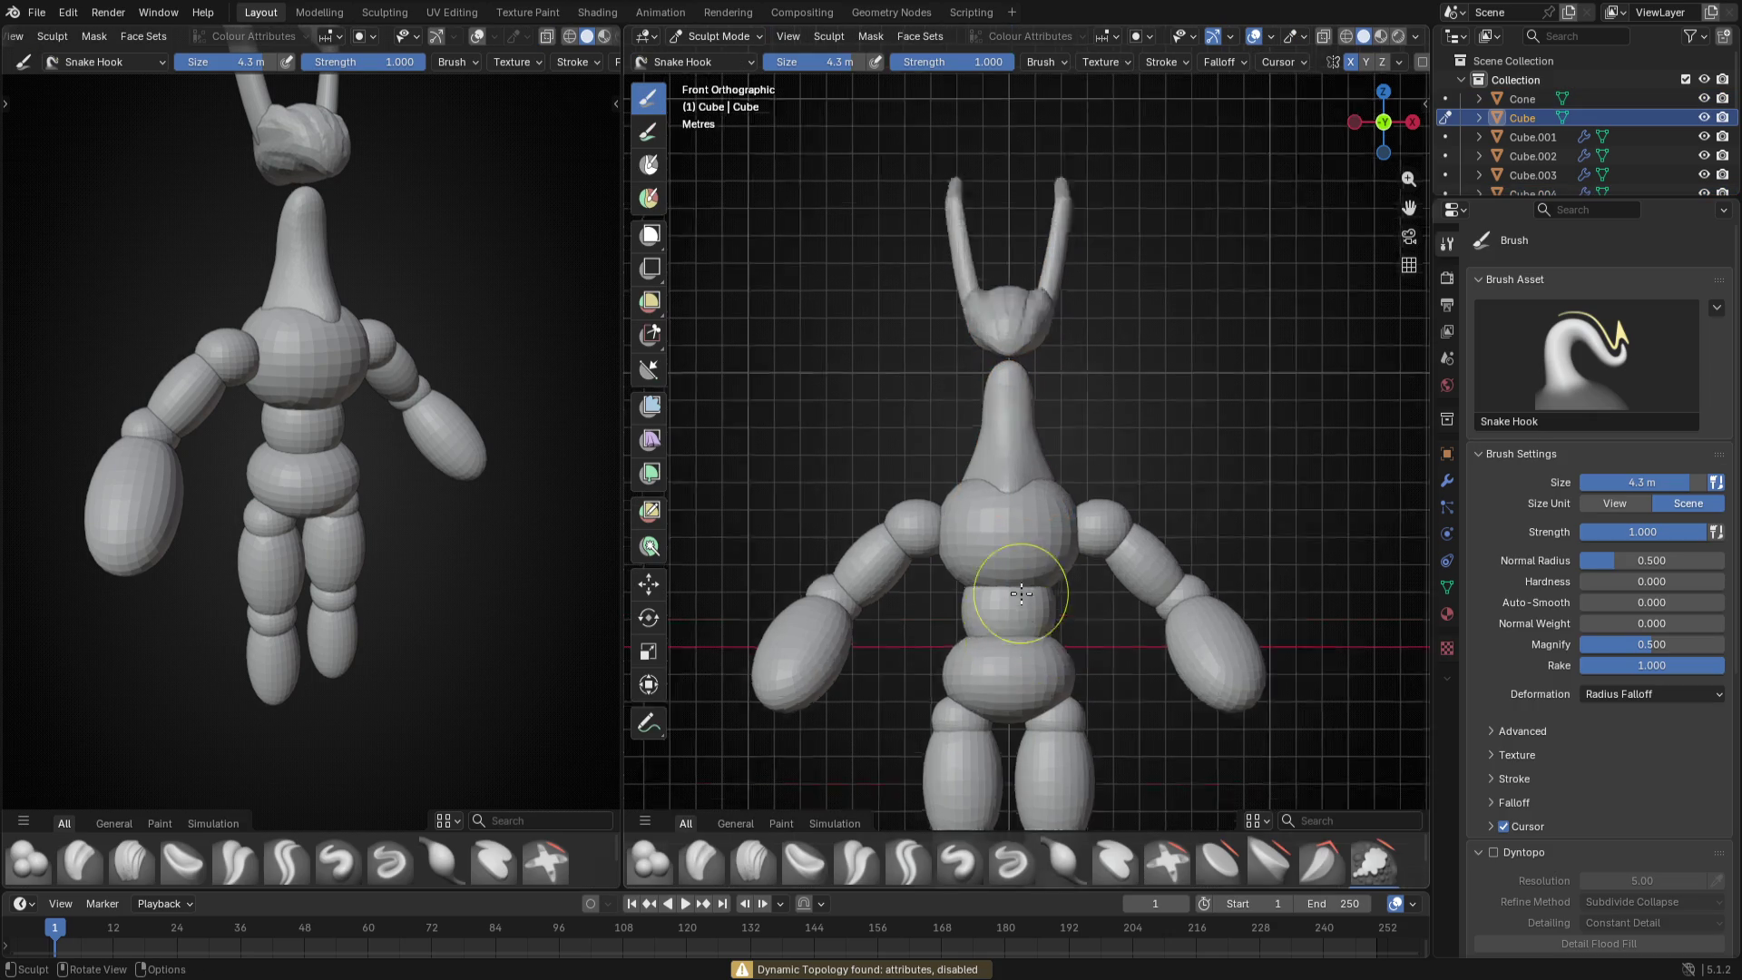
scroll(1022, 593, "up", 5)
scroll(1592, 545, "down", 3)
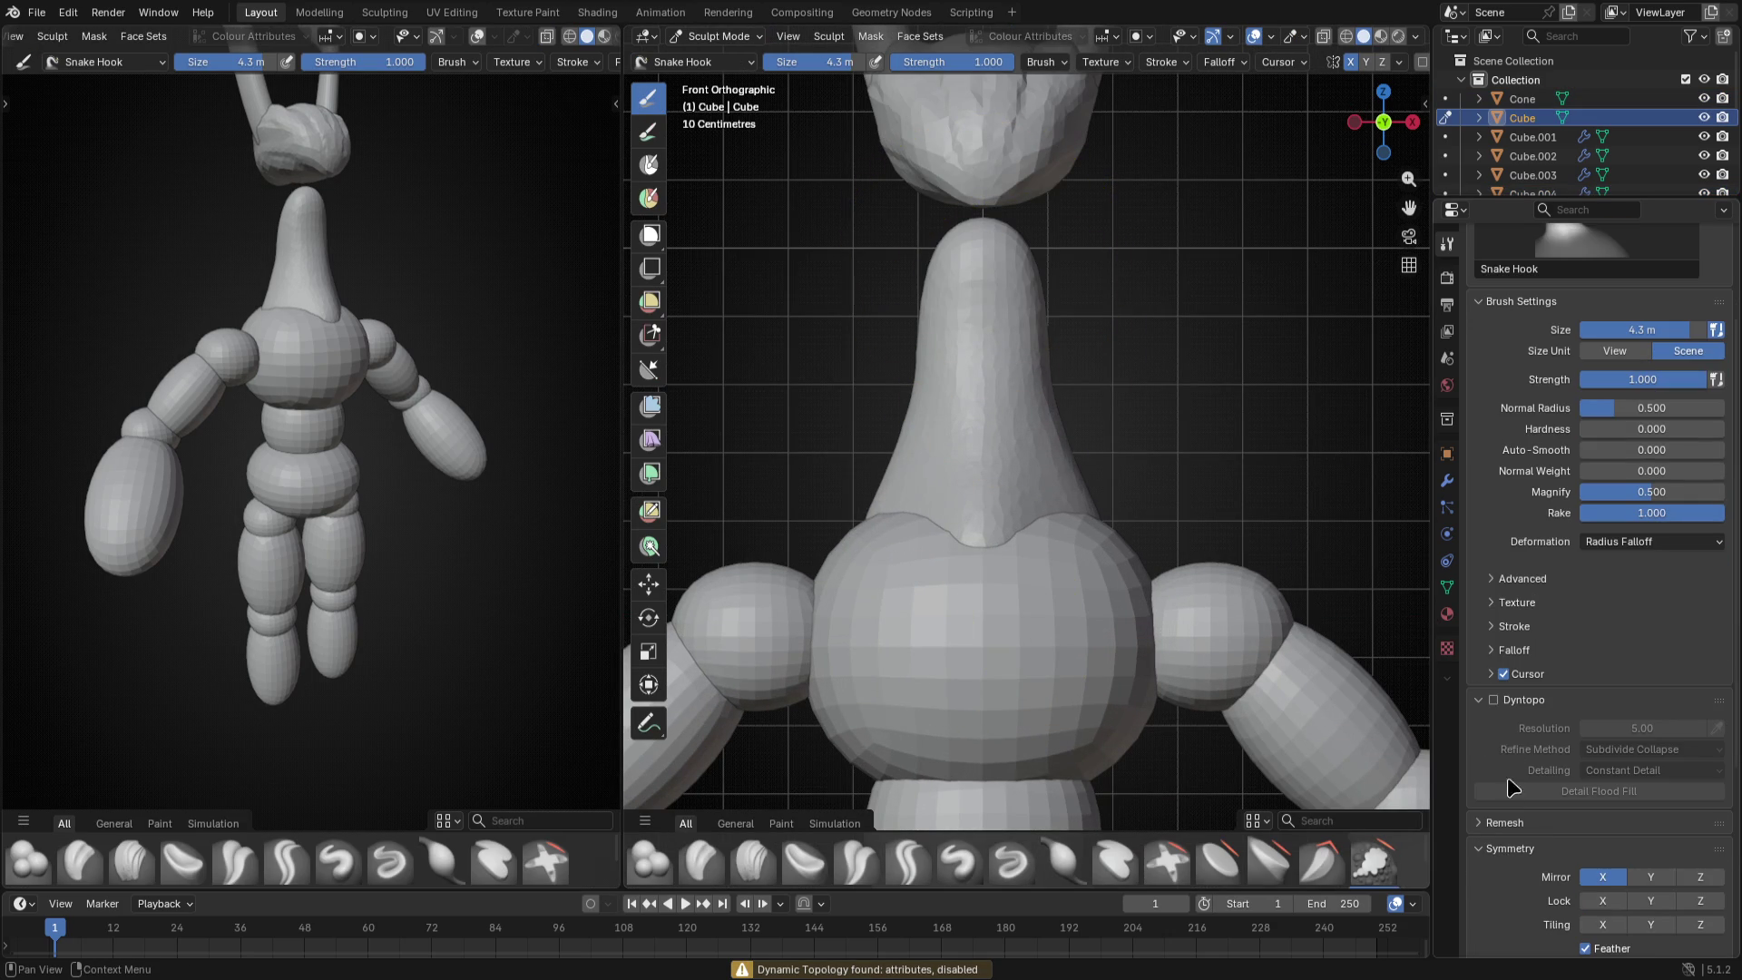
left_click(1496, 699)
left_click(967, 514)
scroll(1008, 449, "up", 5, "ctrl")
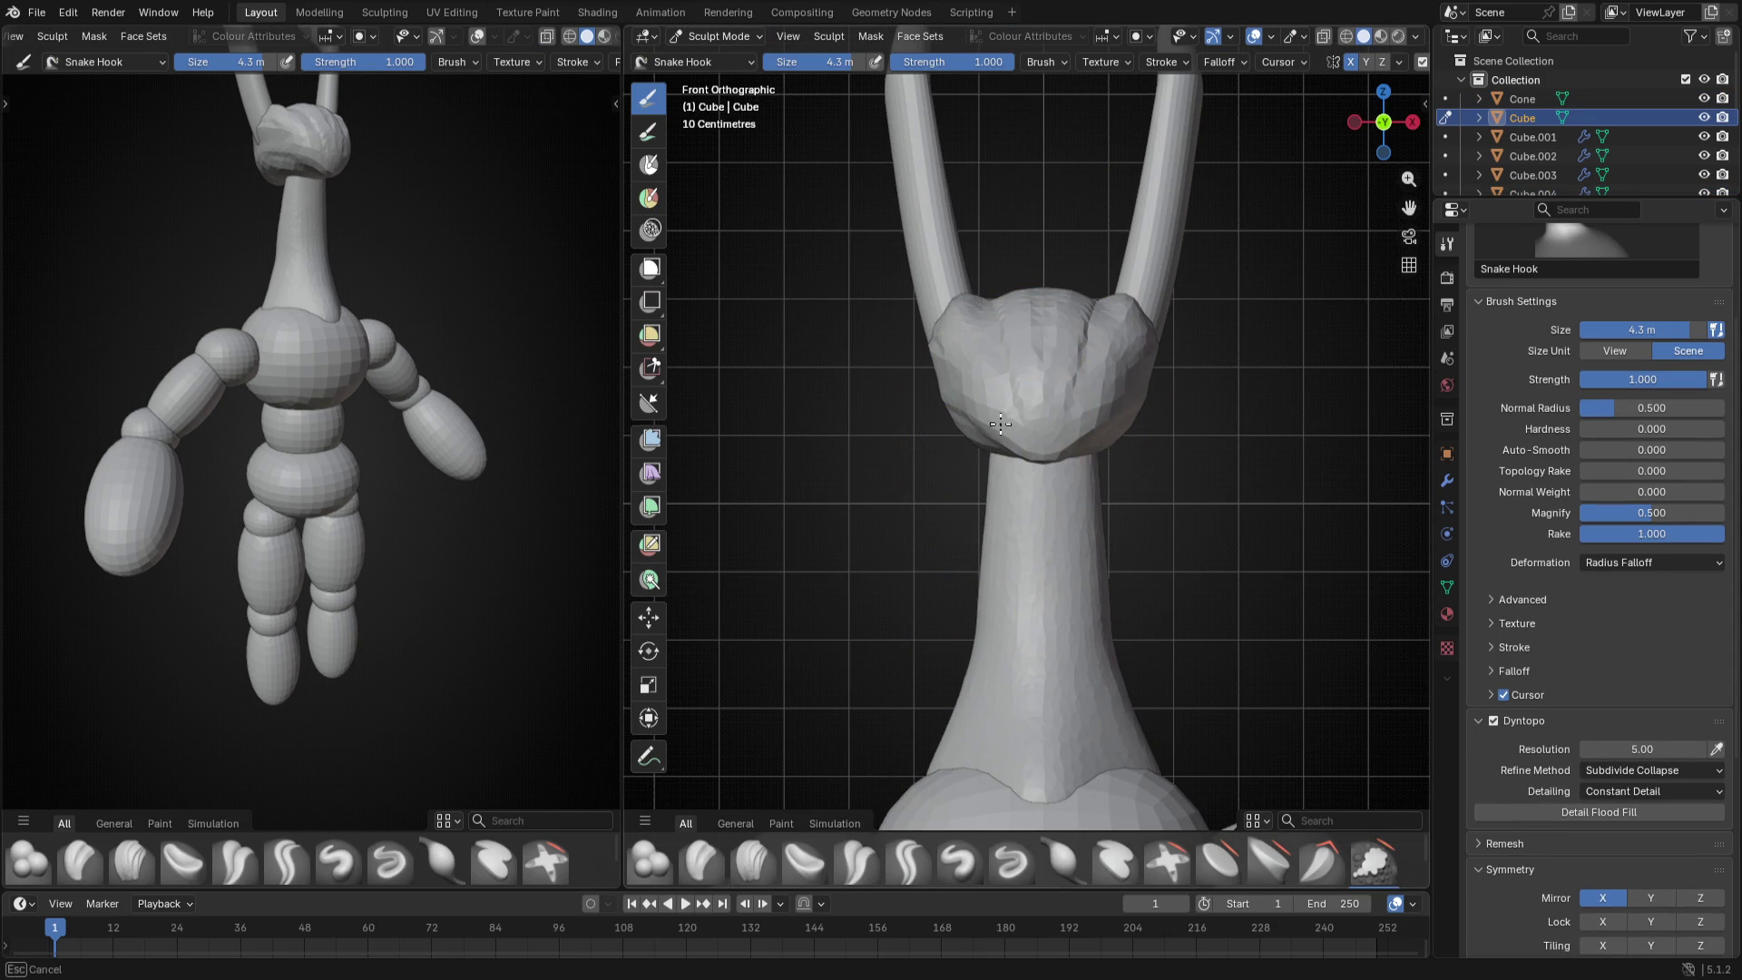
scroll(1002, 537, "down", 4)
- Close in on the neck-head junction from several angles and shrink the Snake Hook brush
mouse_move(1035, 545)
middle_mouse_down()
mouse_move(1093, 649)
mouse_move(1116, 613)
middle_mouse_up()
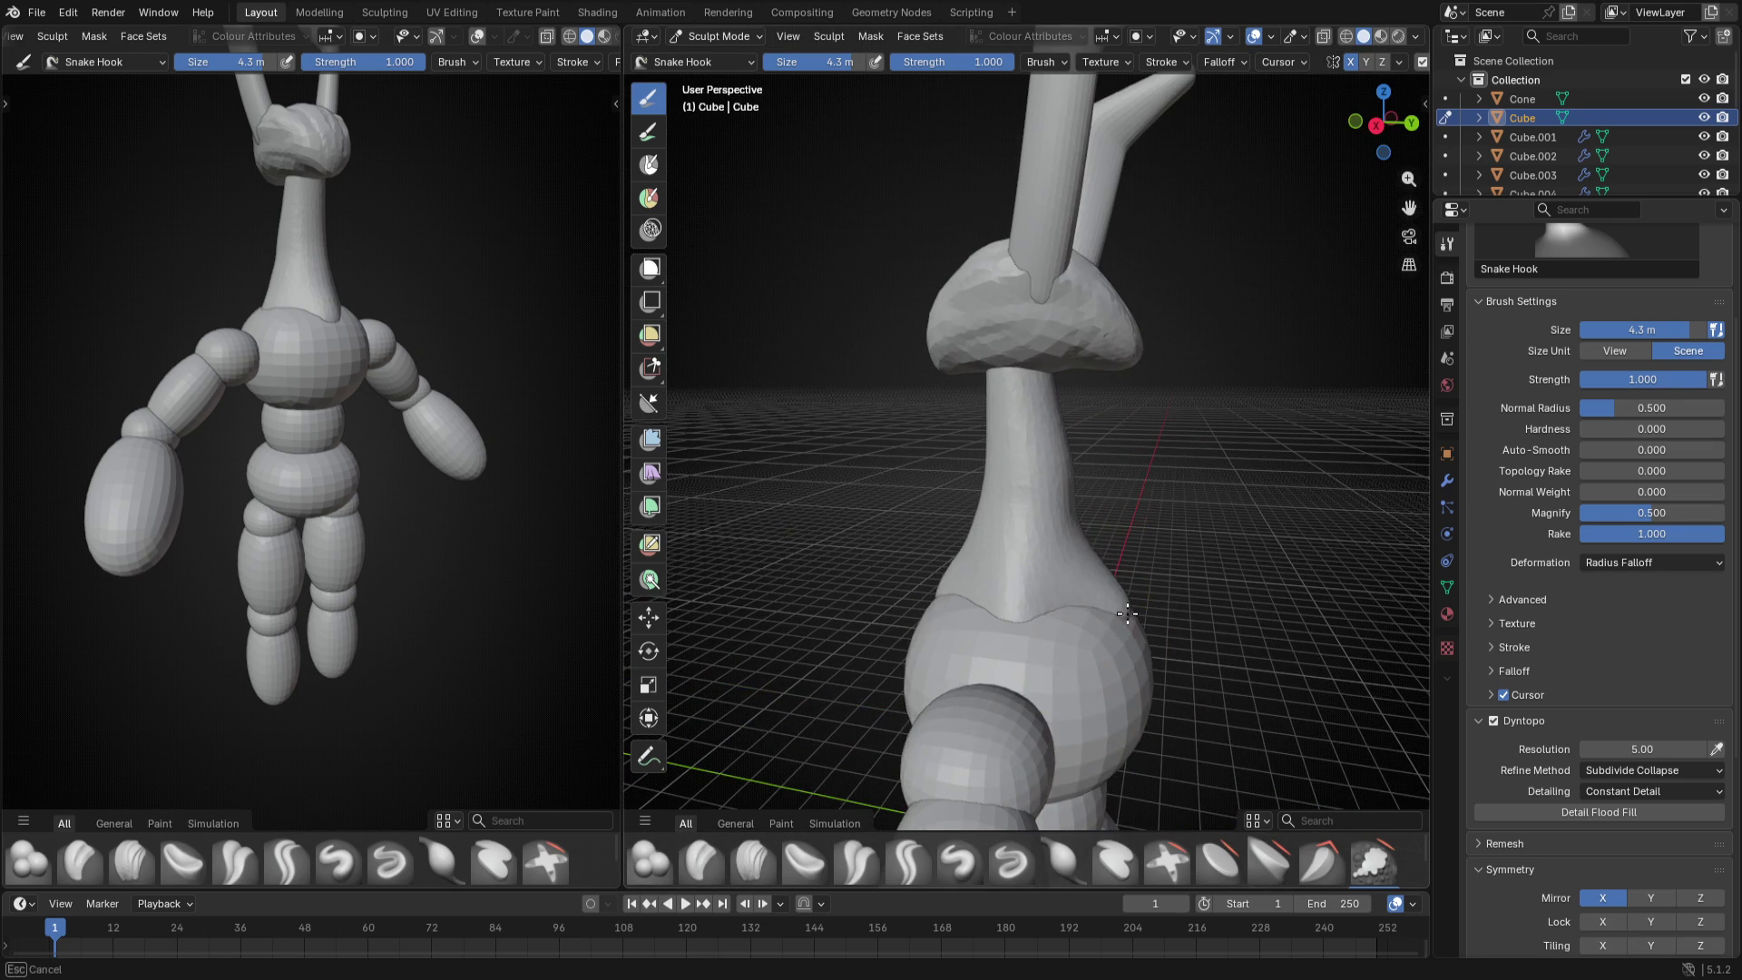
scroll(1102, 599, "up", 3)
scroll(1088, 459, "up", 3)
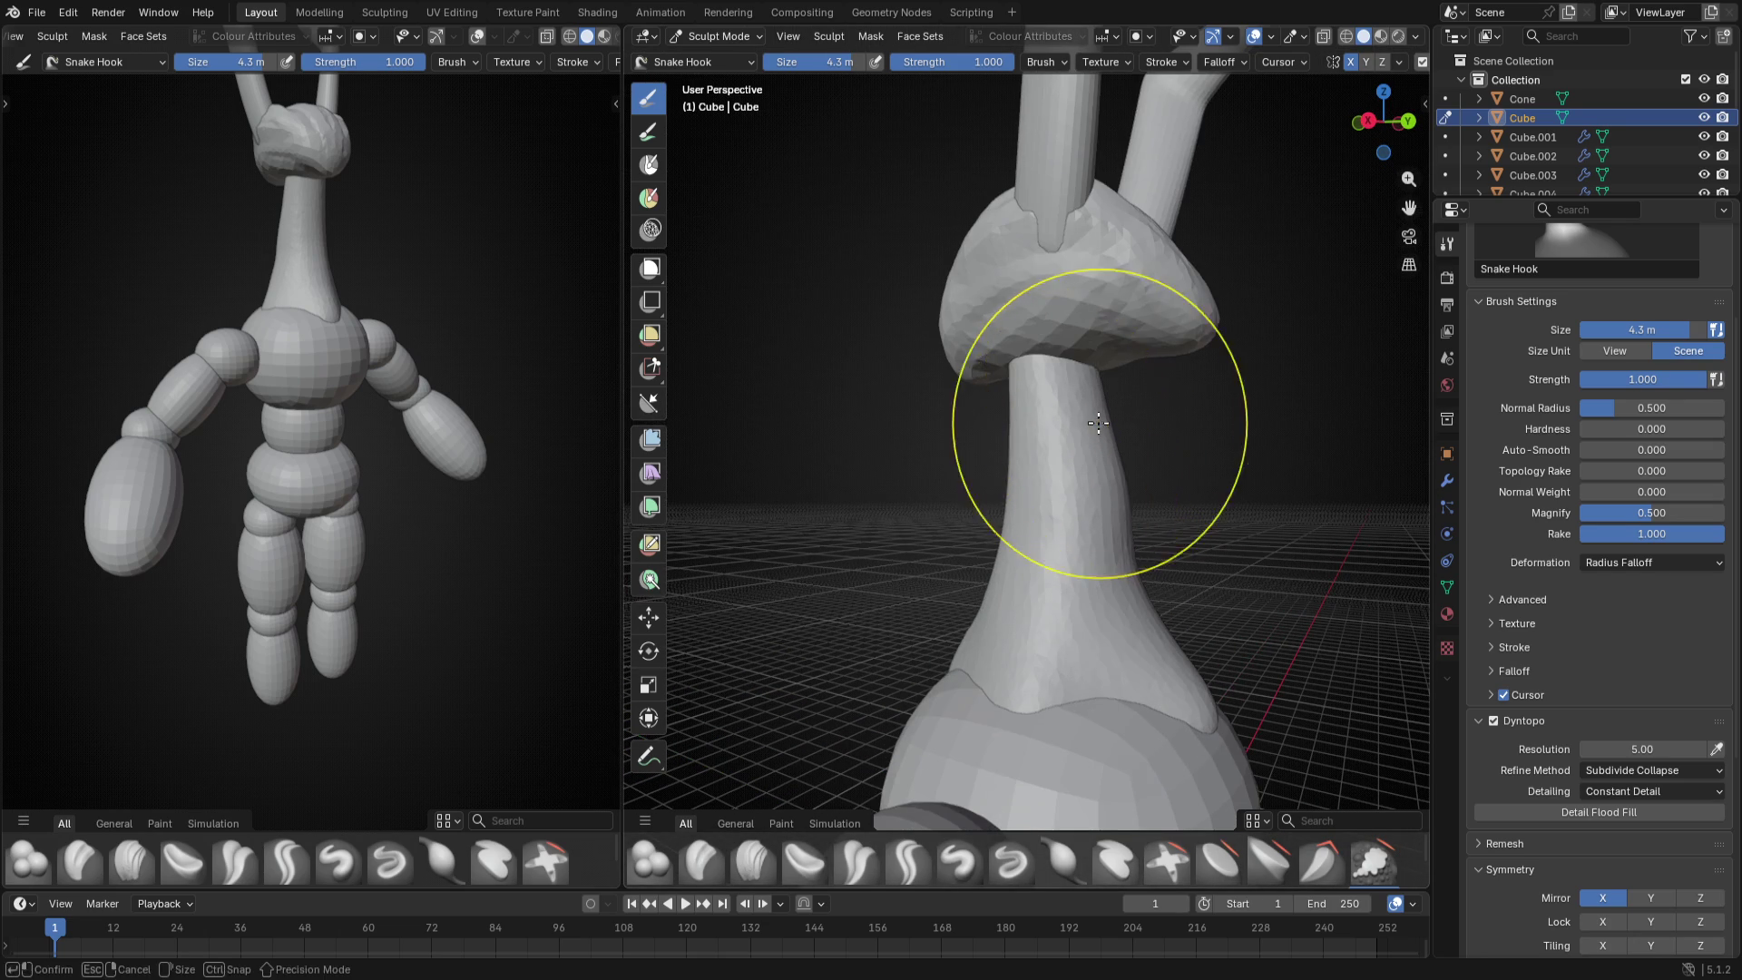
mouse_move(1073, 351)
middle_mouse_down()
mouse_move(877, 463)
mouse_move(999, 510)
middle_mouse_up()
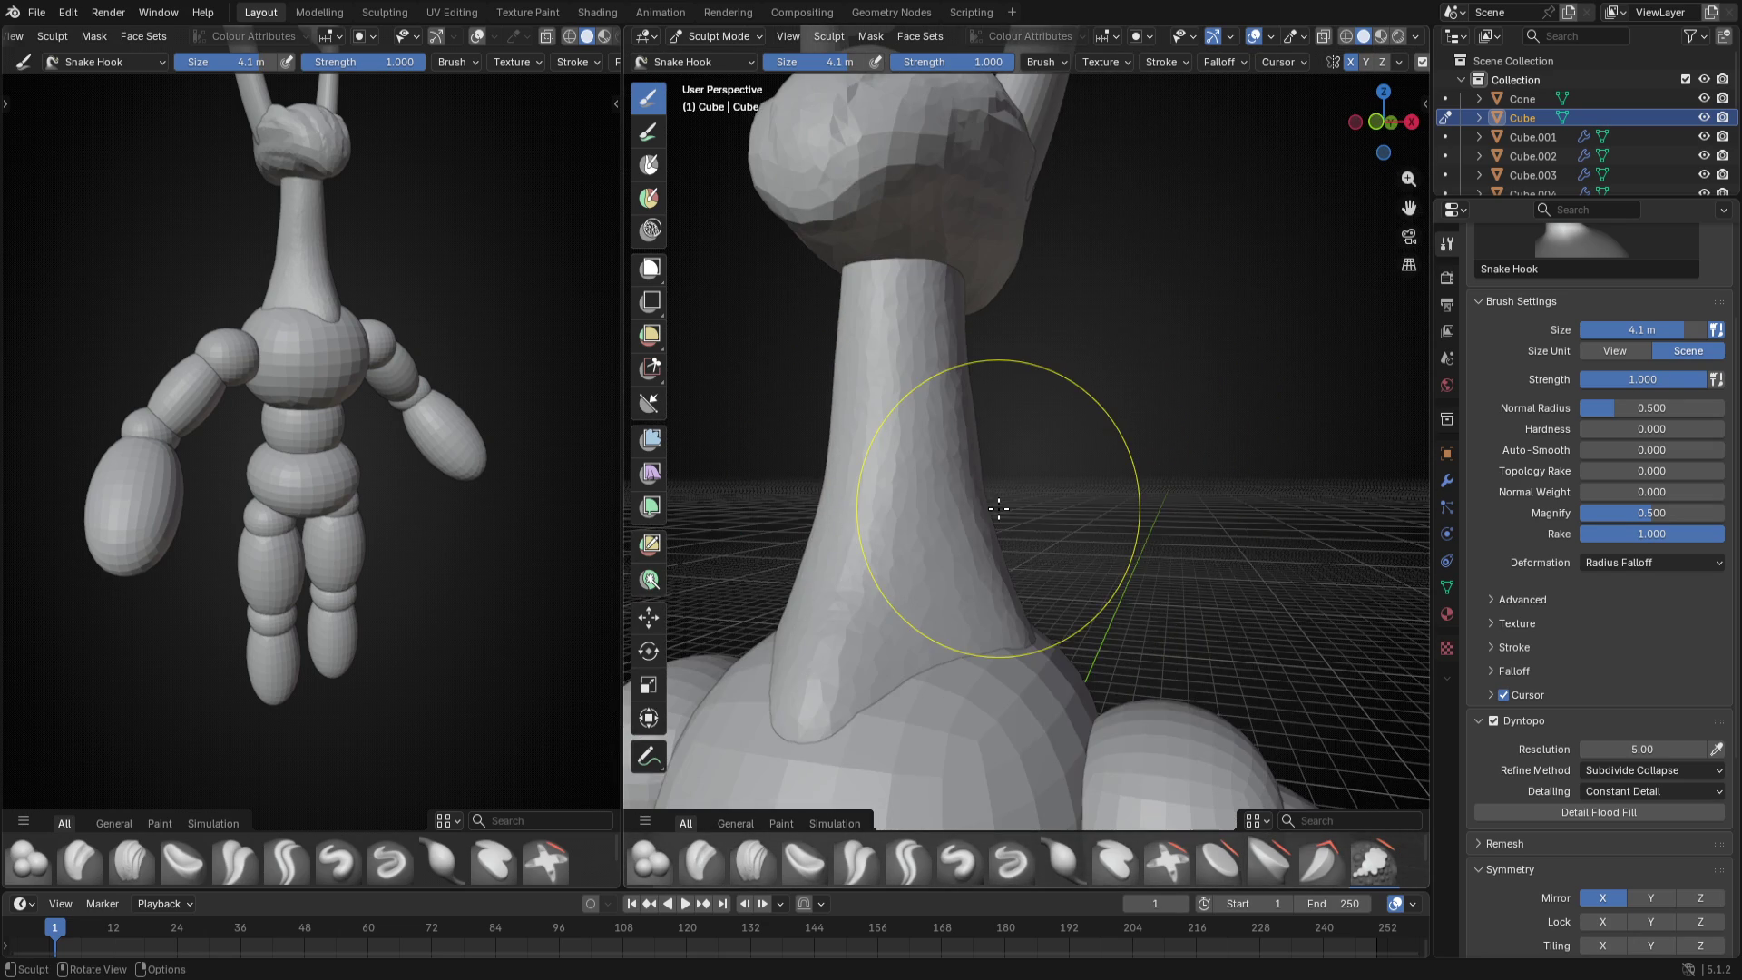
key("KP_1")
scroll(999, 509, "down", 3)
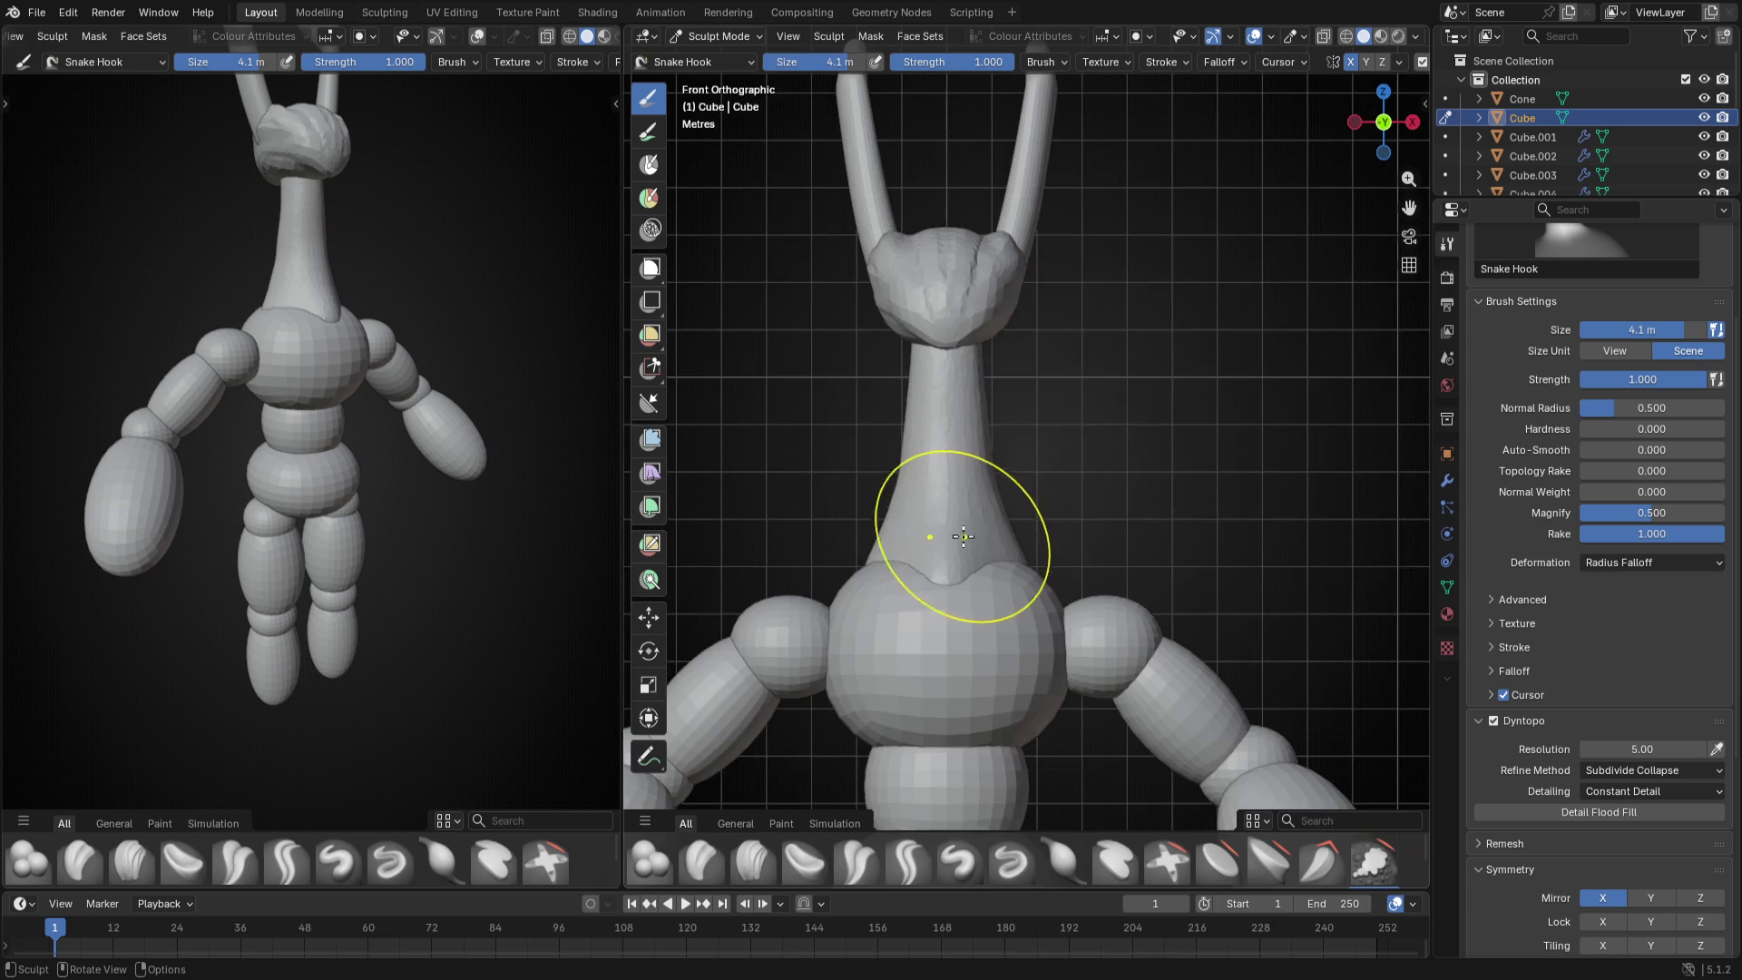
mouse_move(999, 545)
middle_mouse_down()
mouse_move(956, 645)
mouse_move(984, 570)
middle_mouse_up()
key("bracketleft")
key("f")
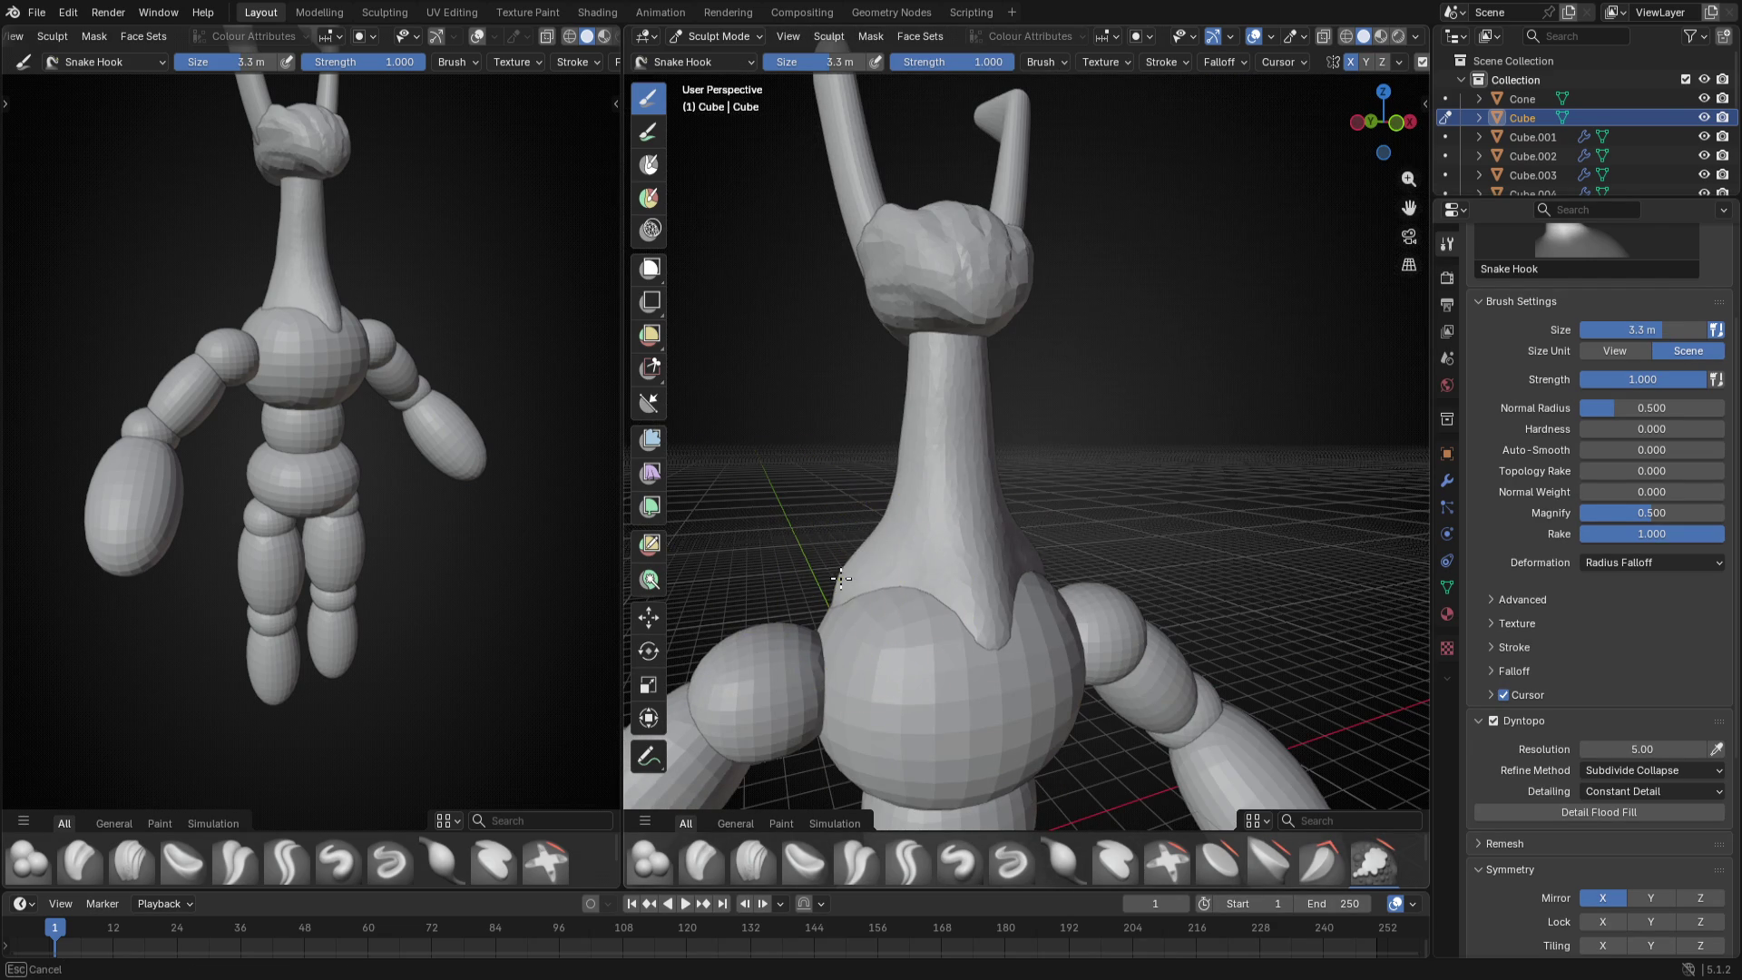
middle_click_drag(865, 554, 986, 431)
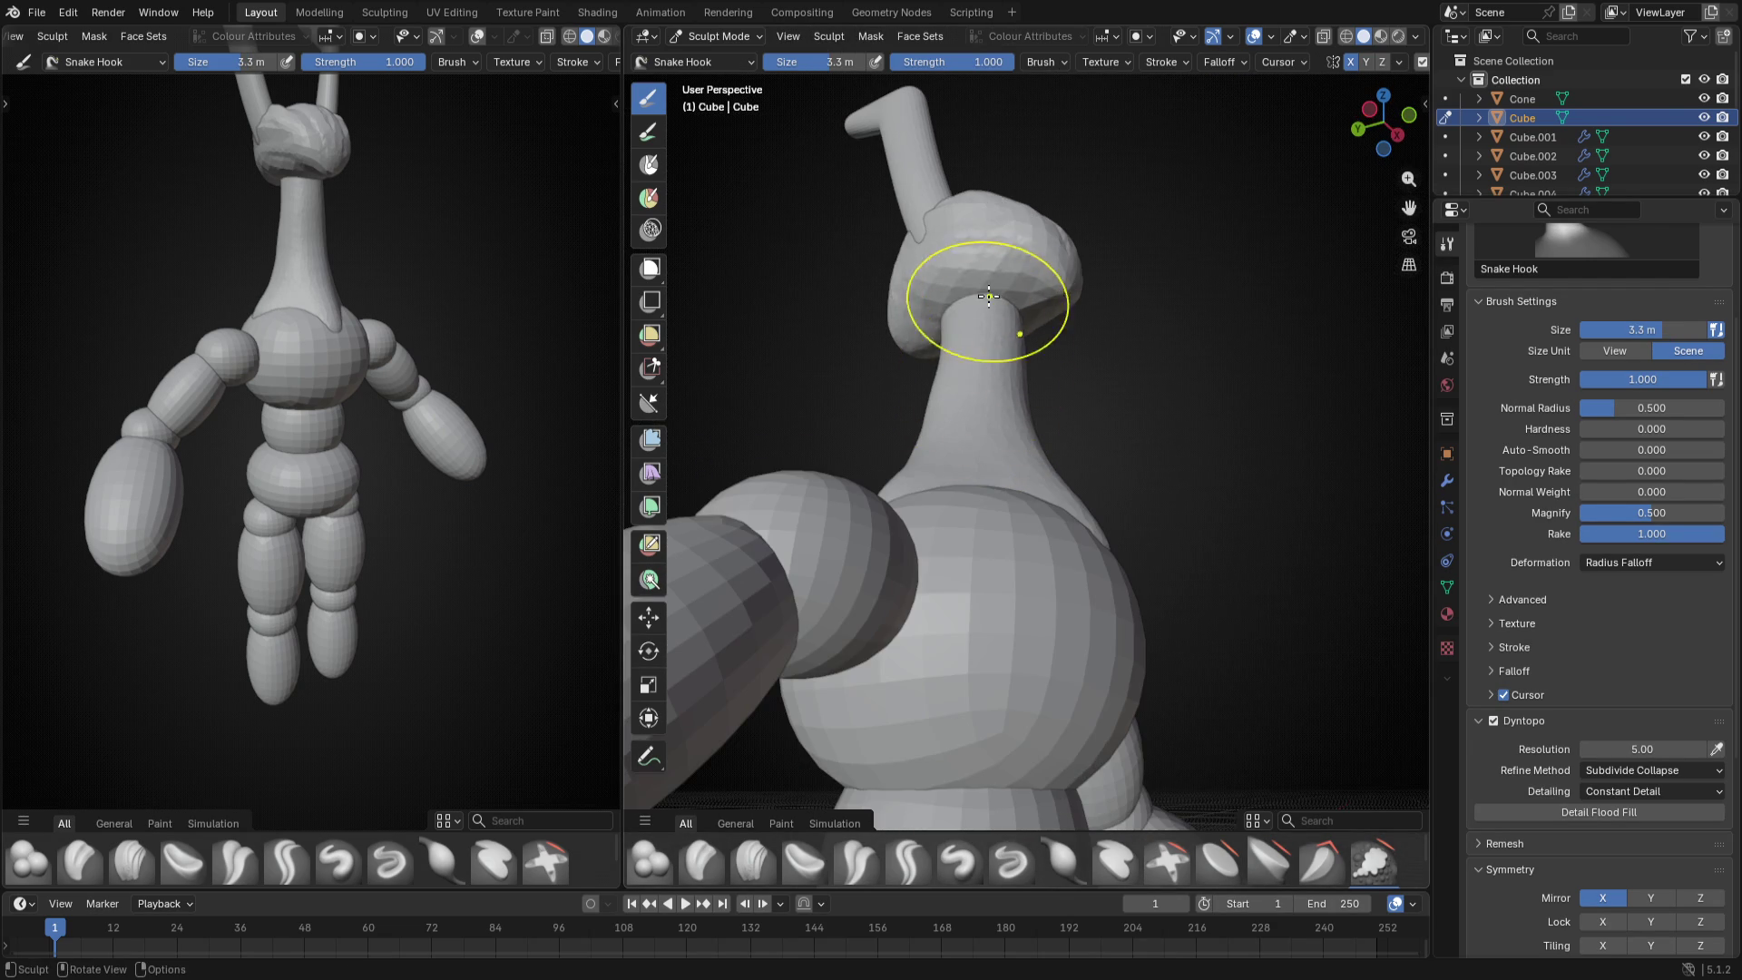
mouse_move(958, 245)
middle_mouse_down()
mouse_move(852, 336)
mouse_move(1033, 407)
middle_mouse_up()
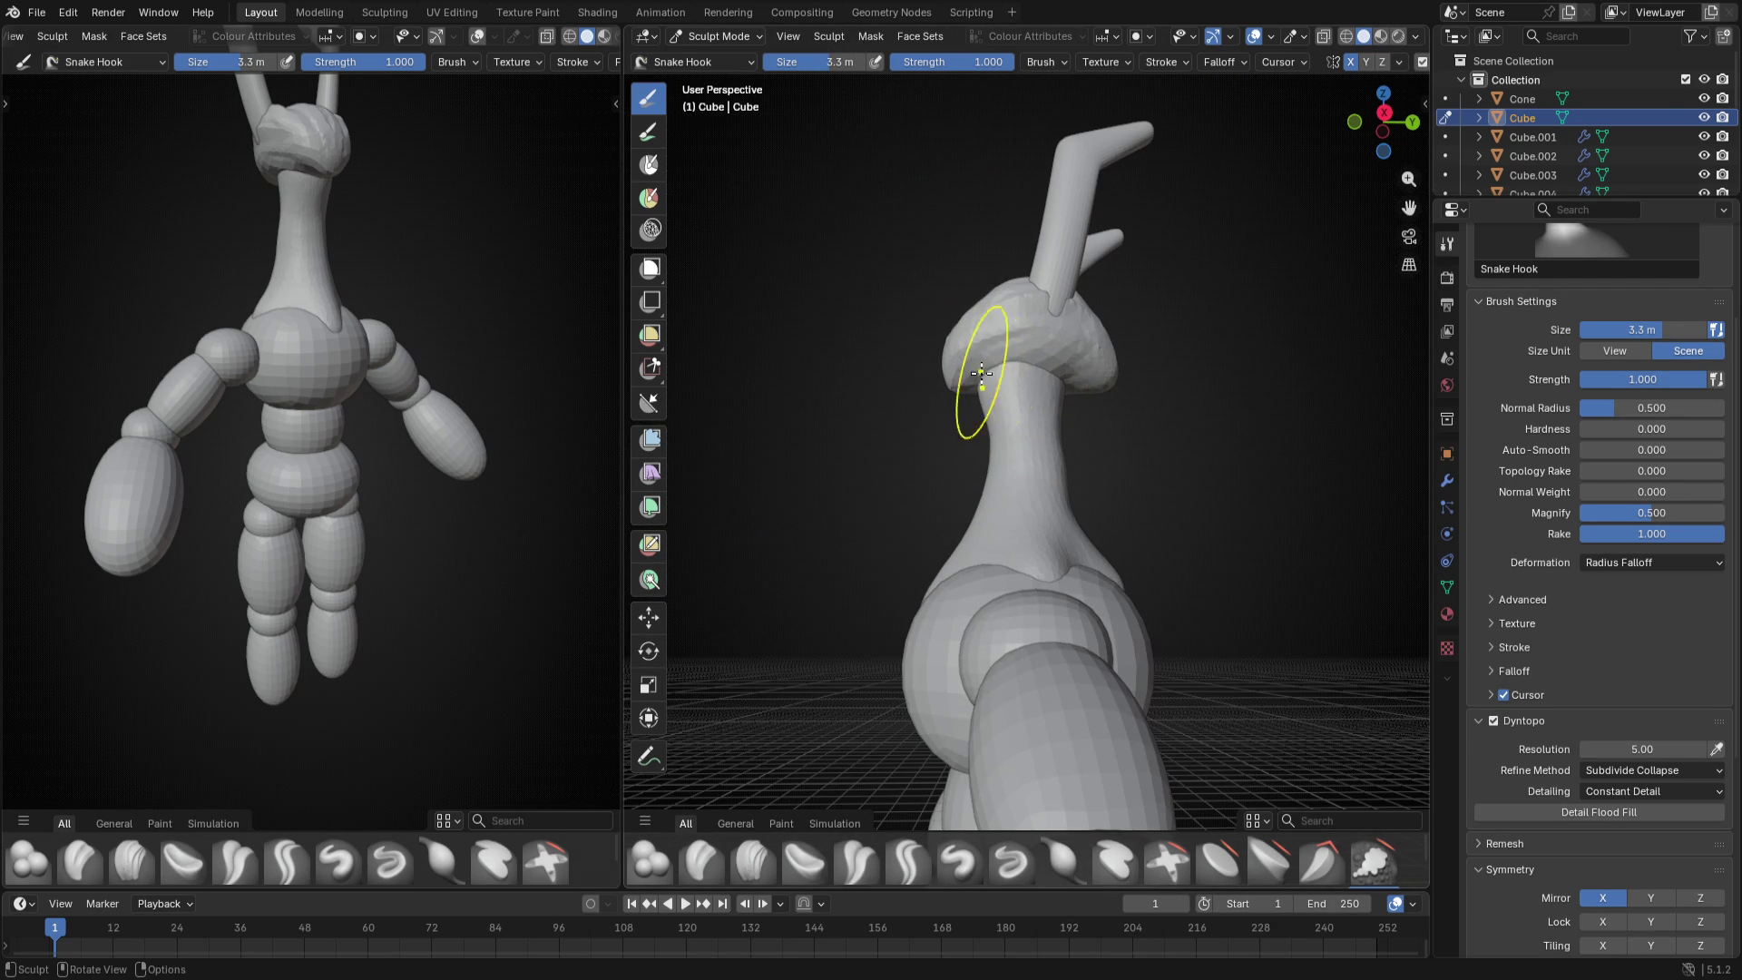
- Pull the upper neck toward the head with Snake Hook, resizing the brush between strokes
left_click_drag(997, 404, 981, 384)
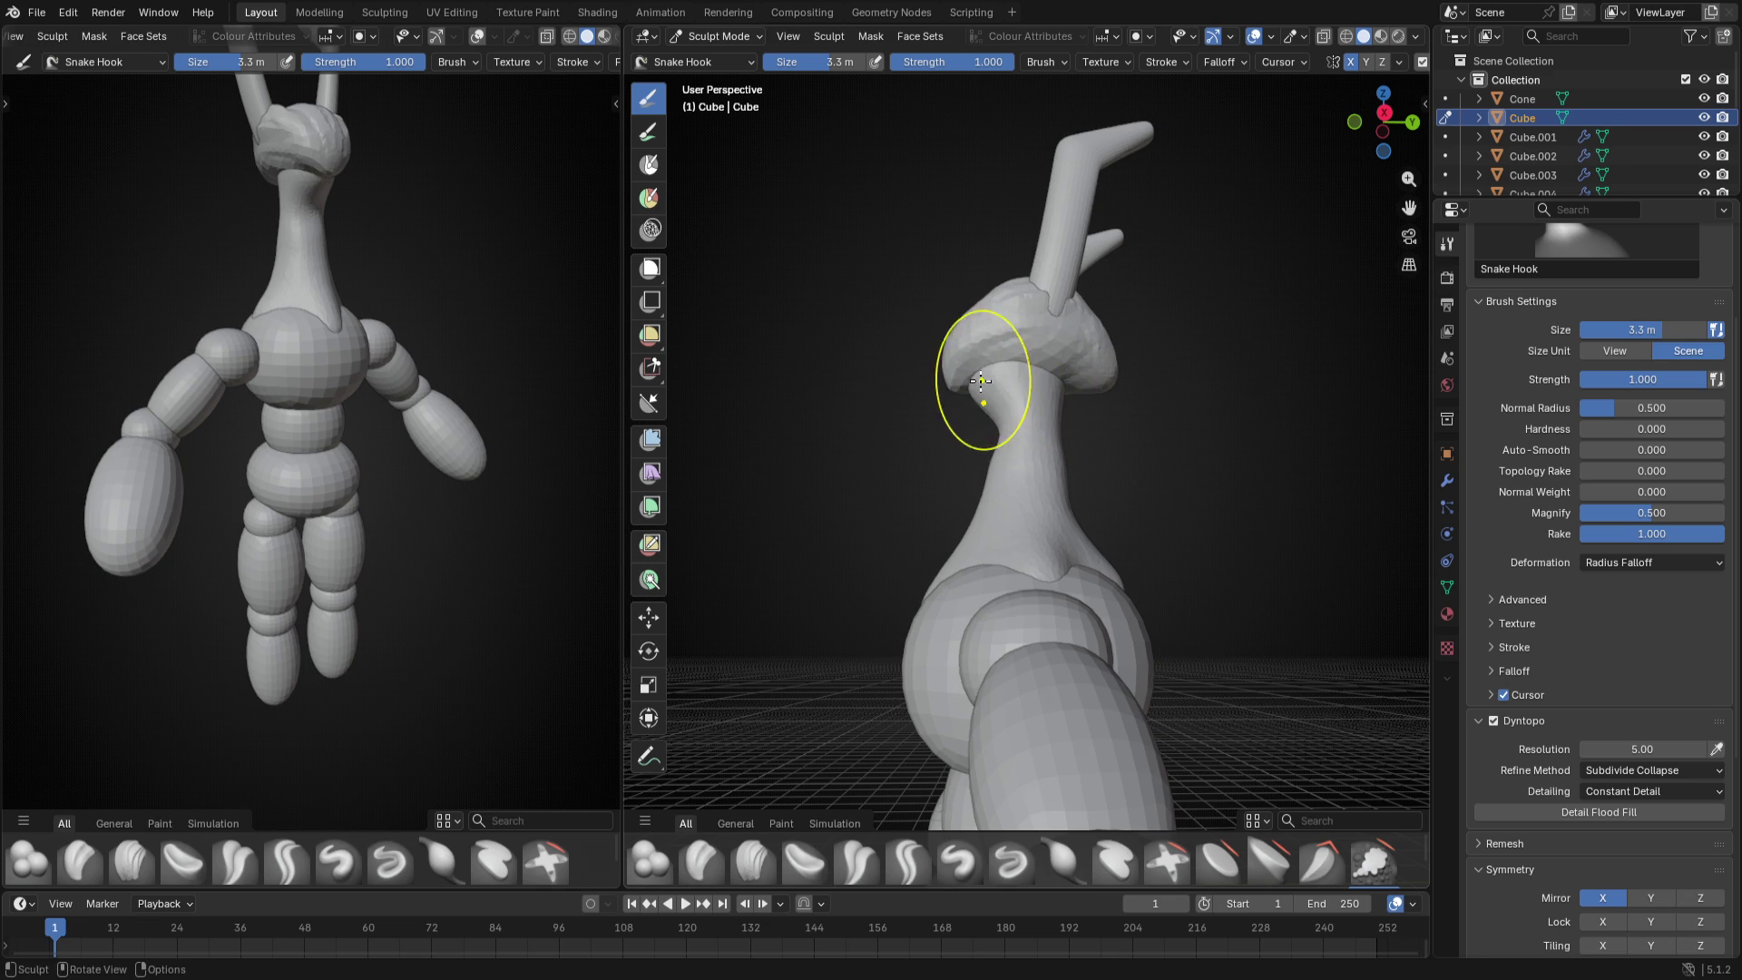
middle_click_drag(1083, 357, 1007, 409)
key("f")
left_click(1004, 398)
key("f")
left_click(993, 415)
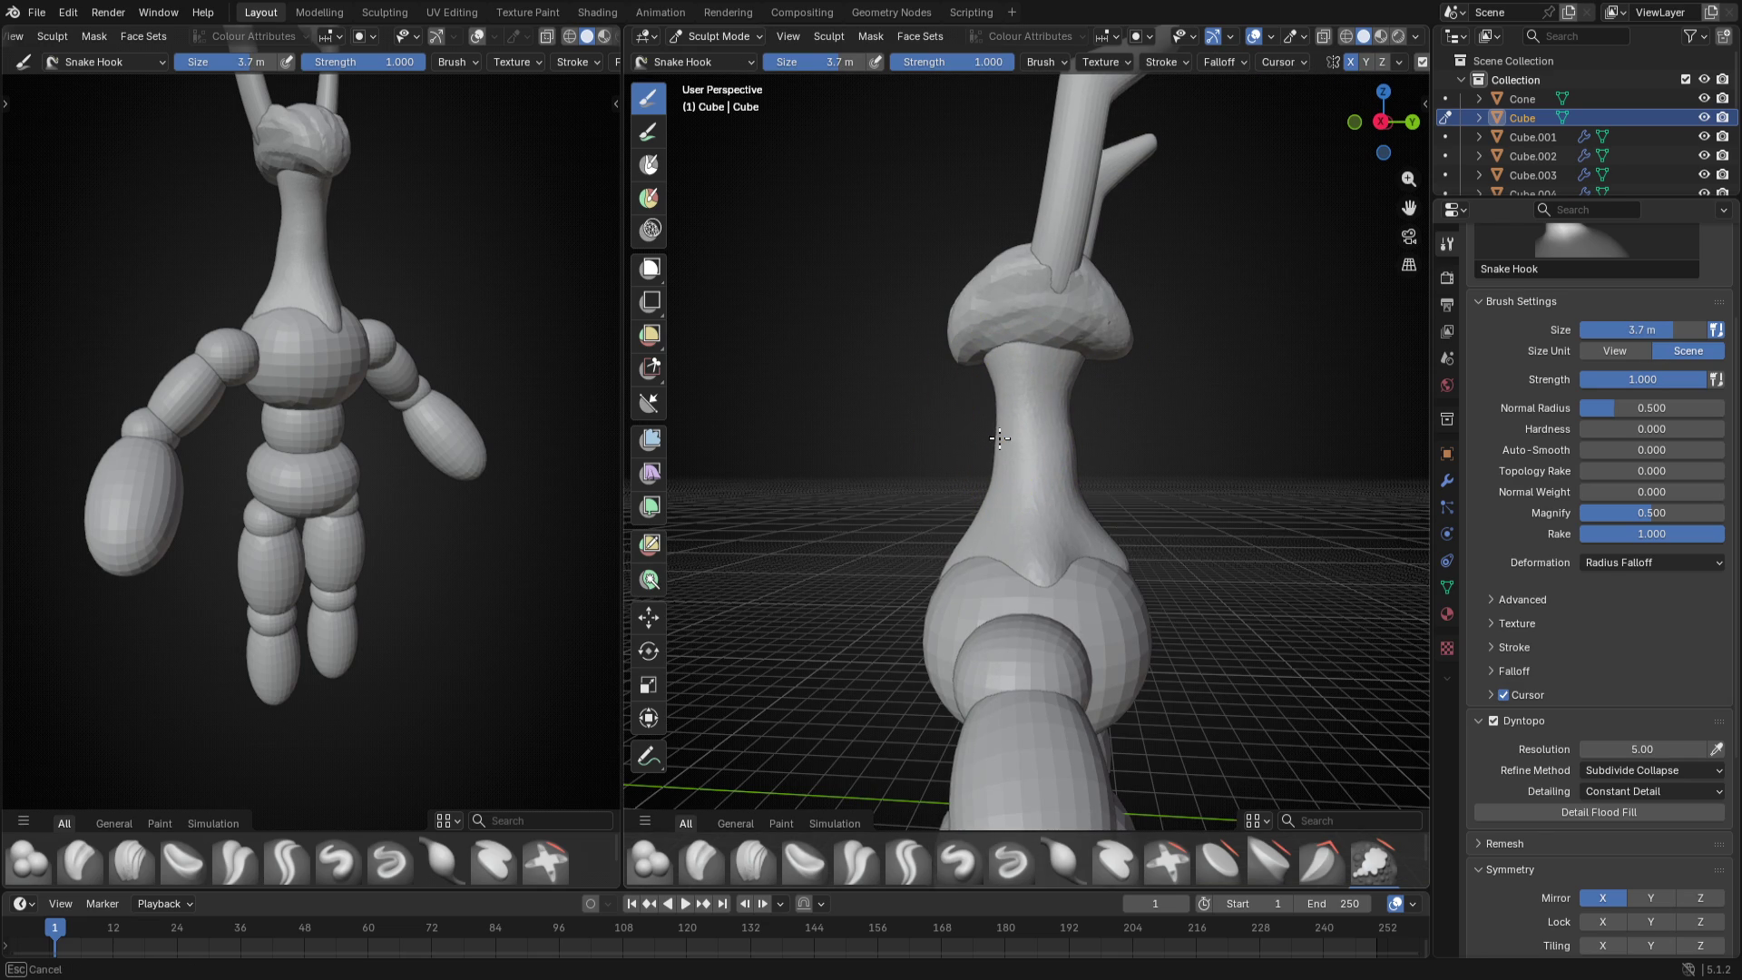
- View the neck in Left Orthographic and enlarge the Snake Hook brush to about 4.3 m
key("KP_1")
key("ctrl+KP_3")
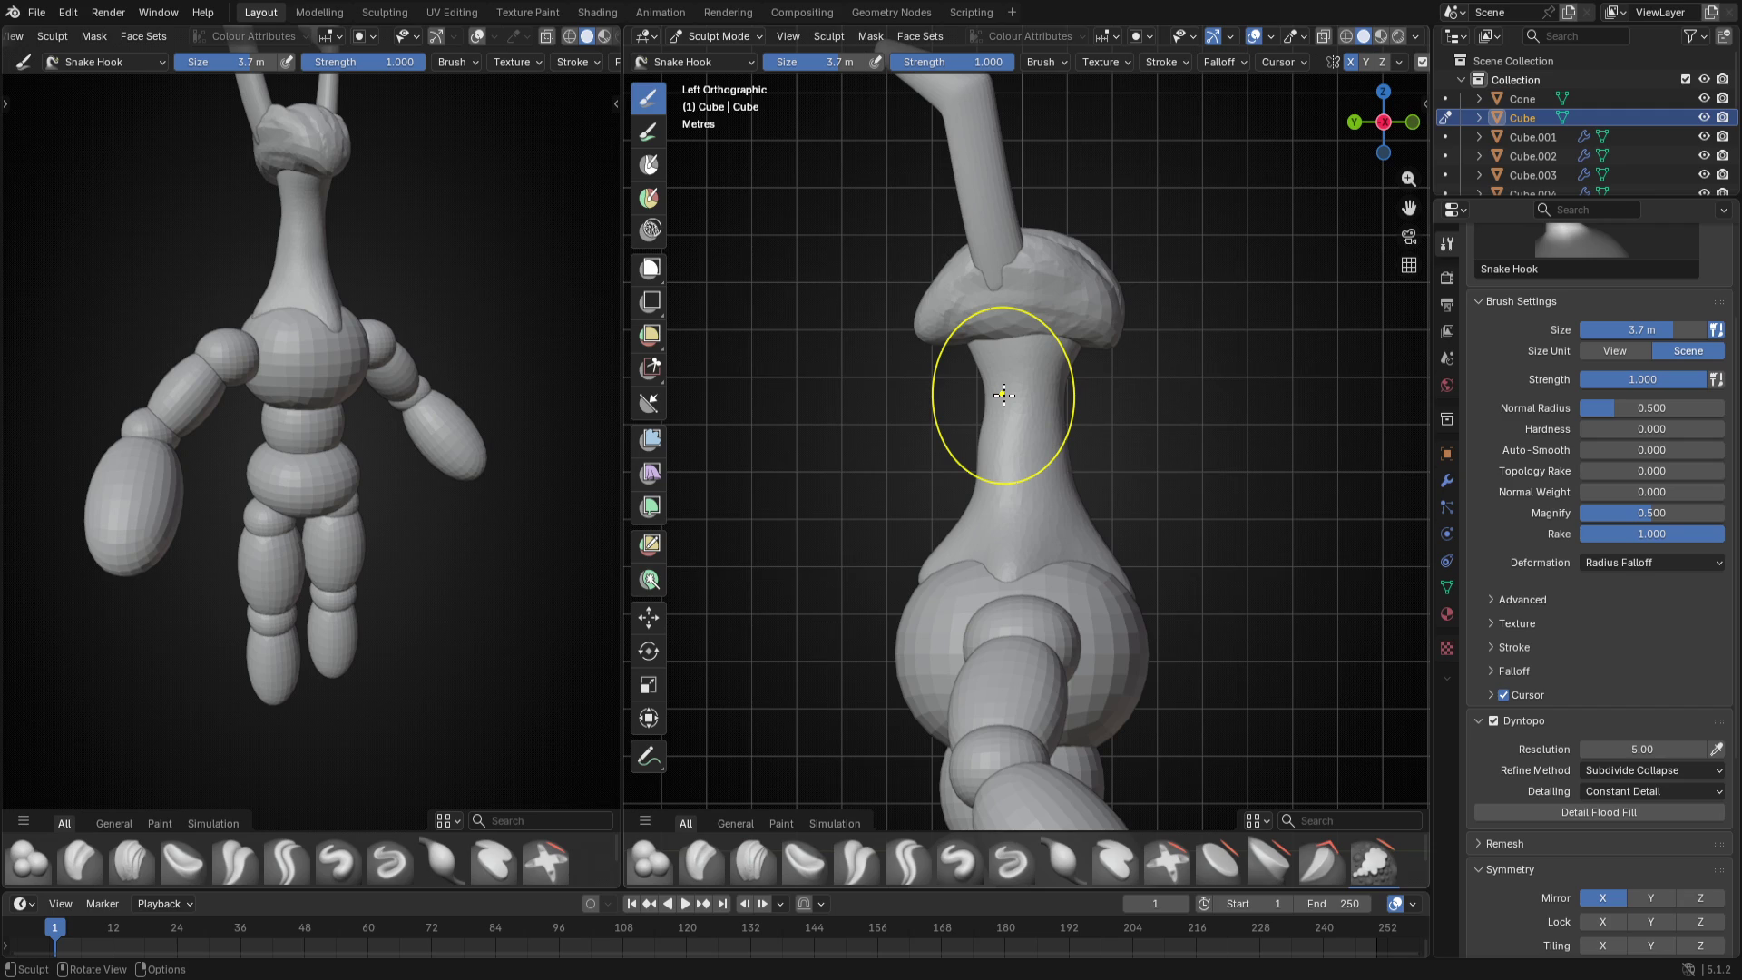
key("f")
left_click(986, 401)
key("f")
left_click(992, 453)
- Stroke the neck upward where it meets the head so it rises as a smooth slender column
left_click_drag(992, 453, 992, 327)
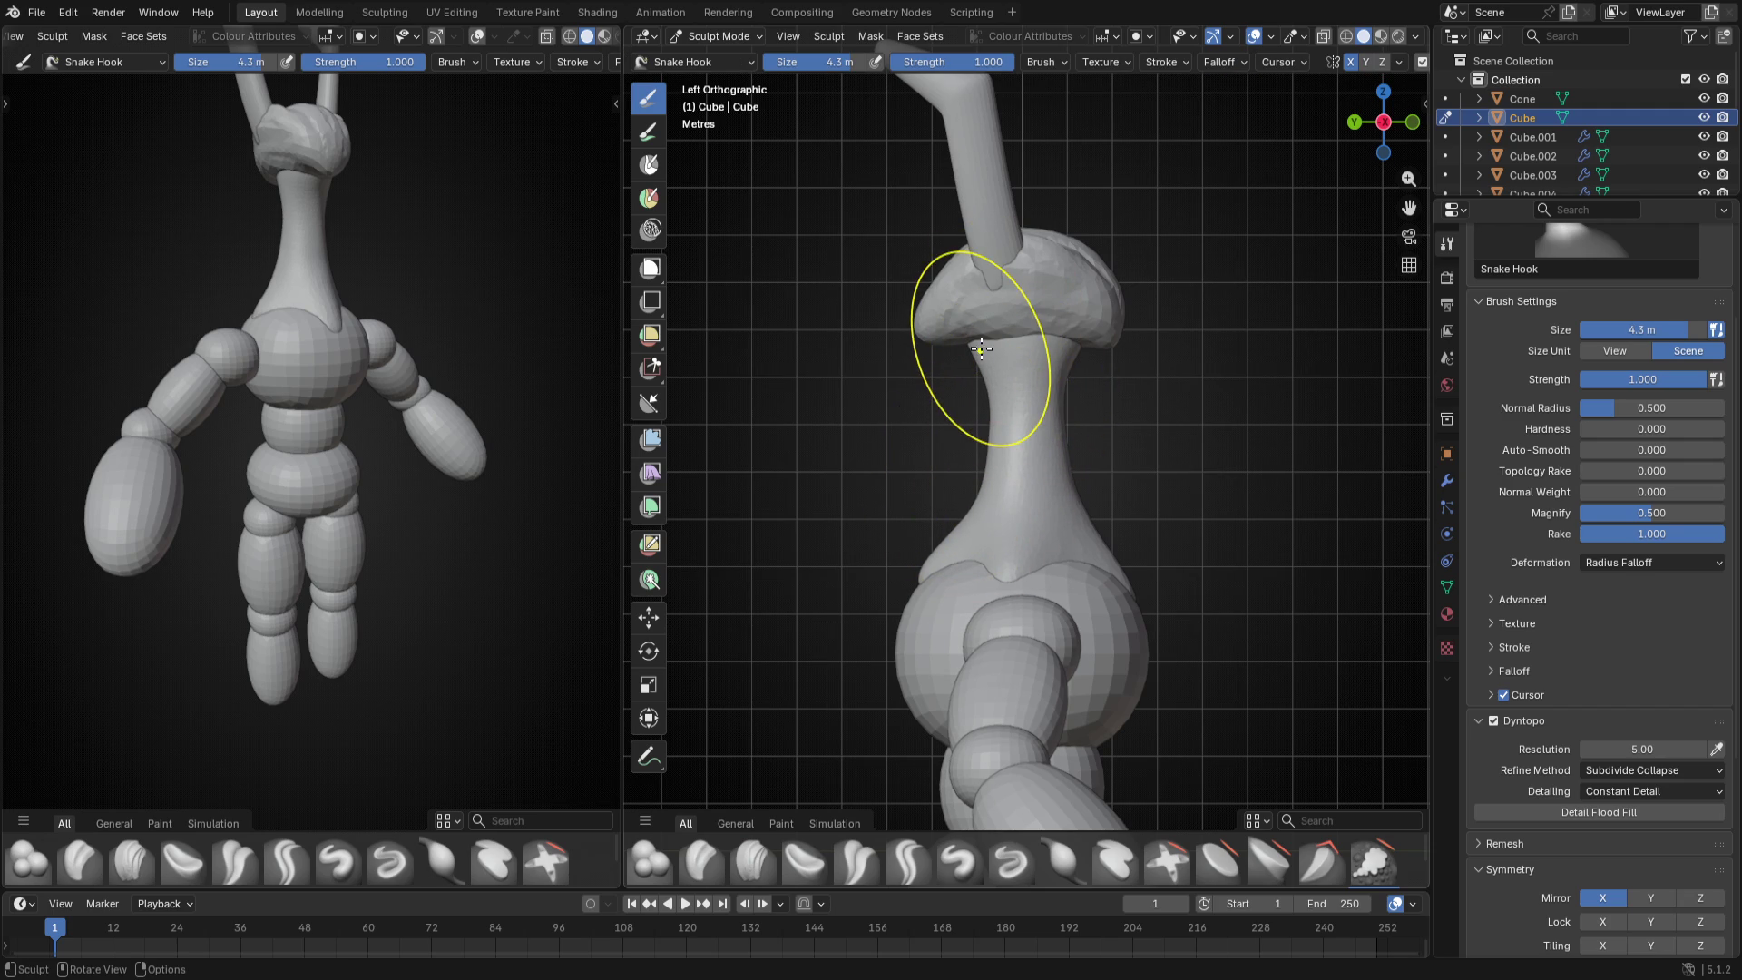
mouse_move(993, 338)
middle_mouse_down()
mouse_move(925, 408)
mouse_move(943, 490)
middle_mouse_up()
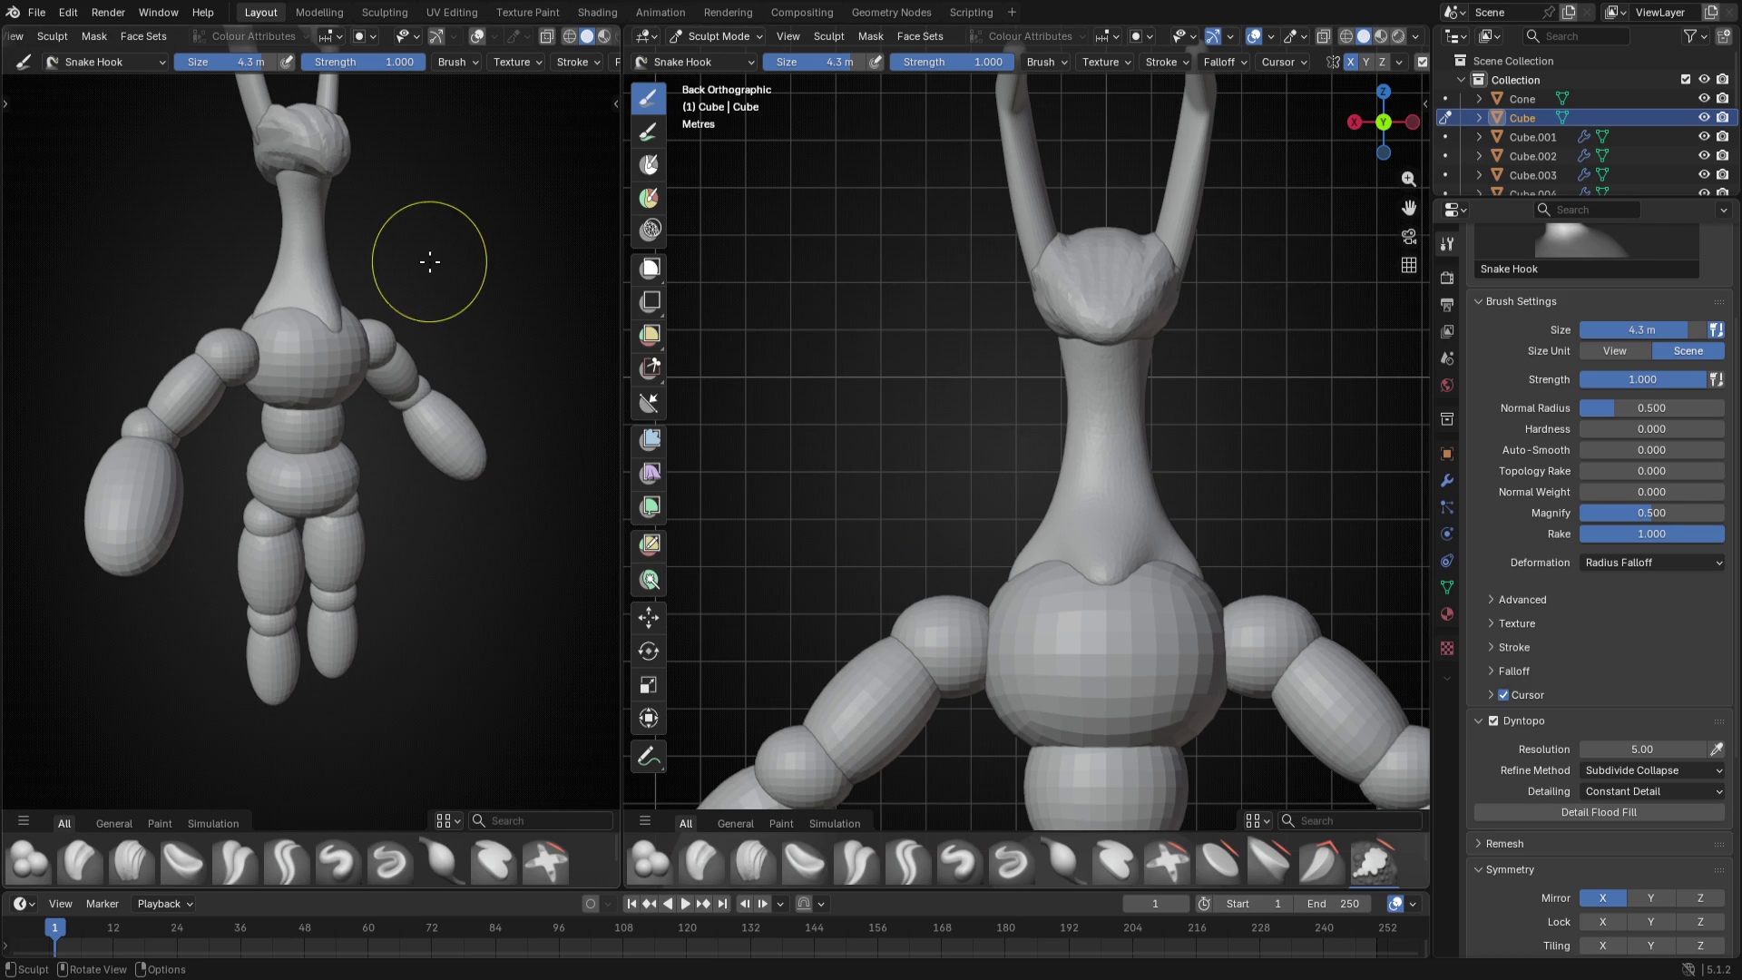
scroll(430, 260, "down", 3)
middle_click_drag(1060, 381, 900, 381)
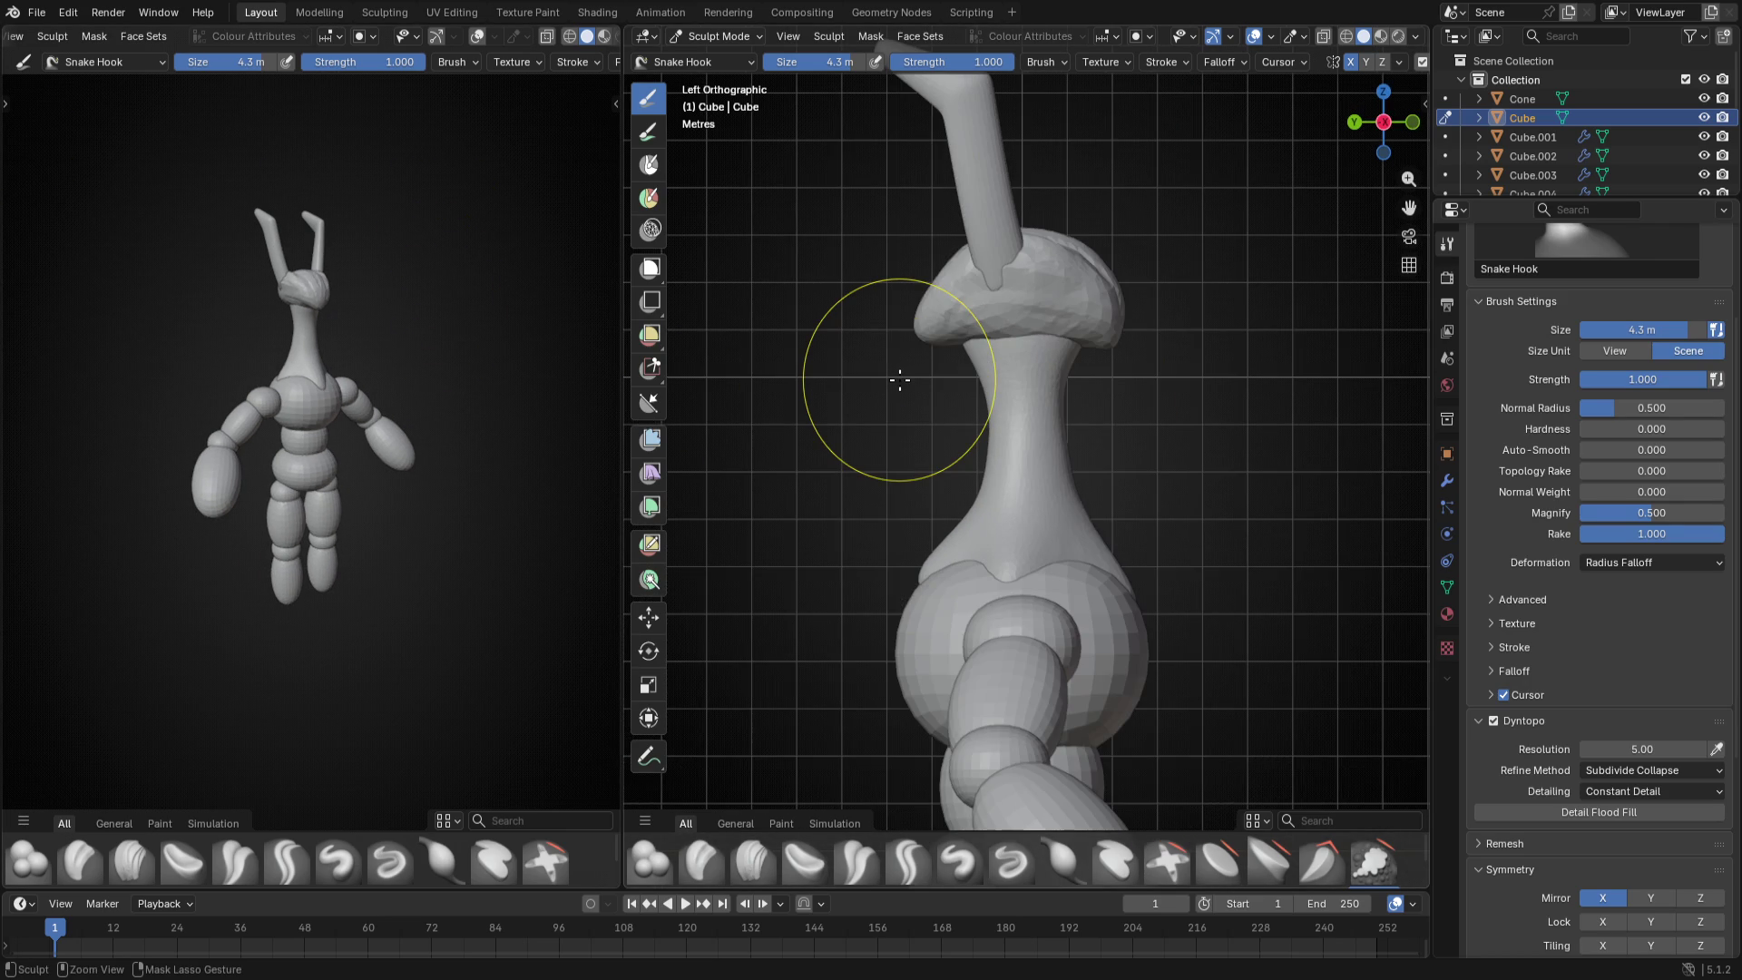
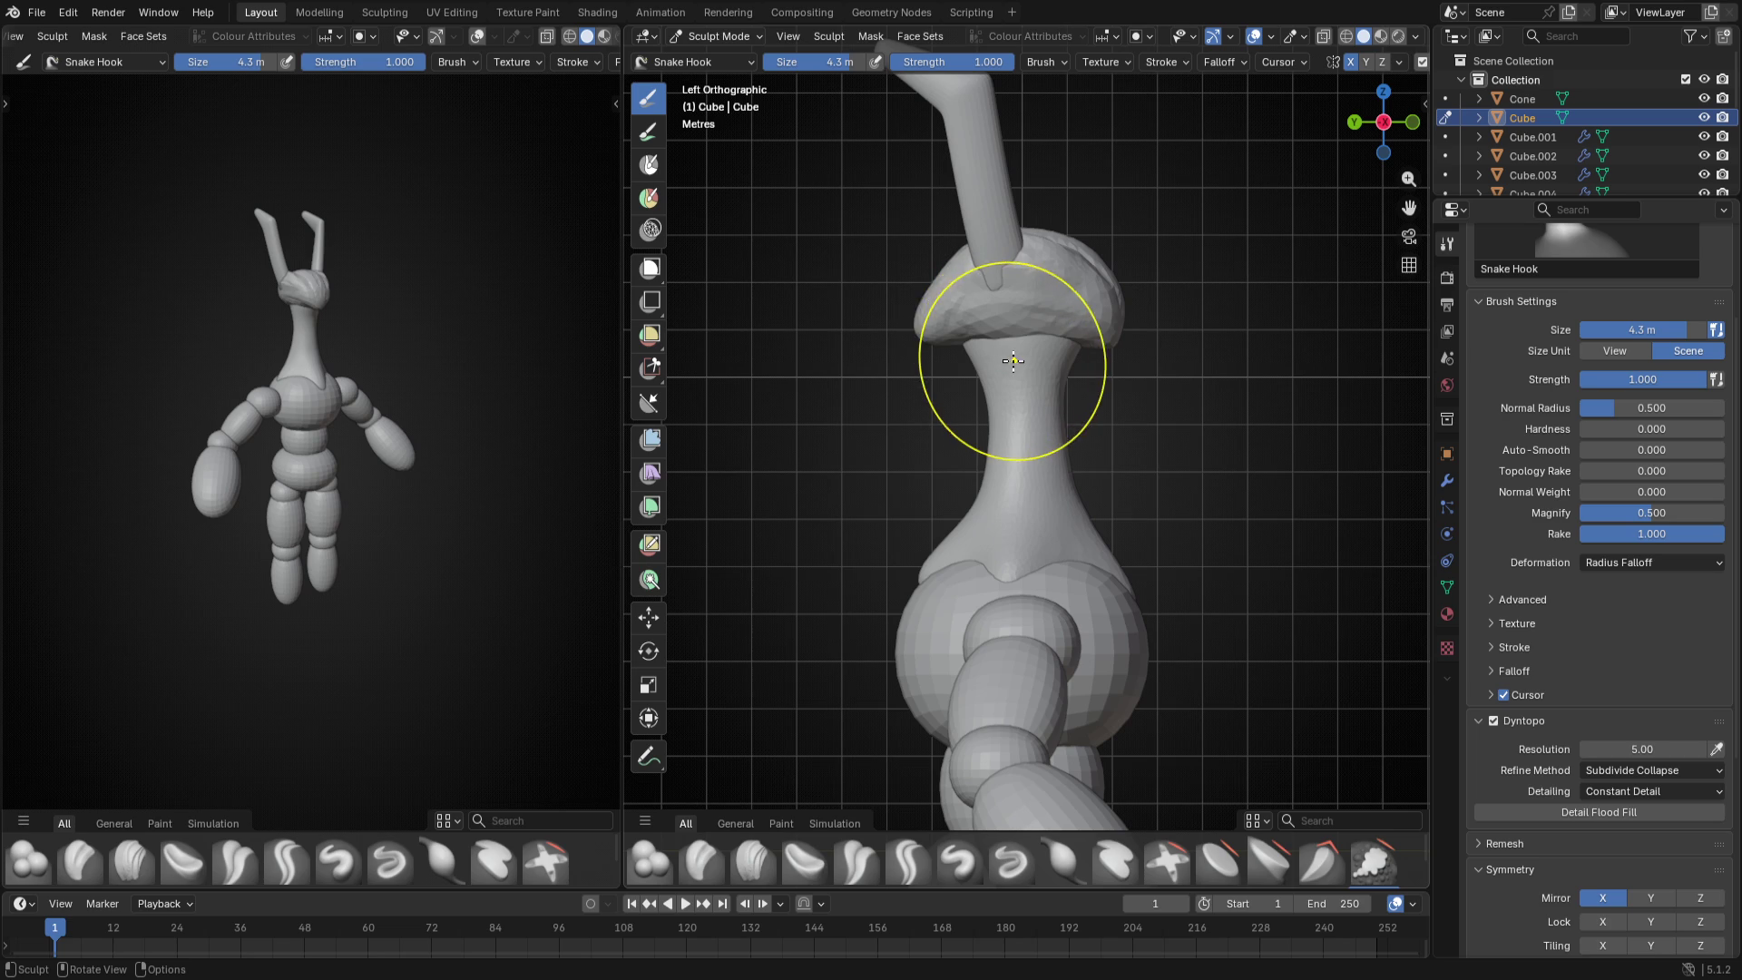
- Duplicate the head cap in place and mirror the copy upside down along Z
key("f")
left_click(970, 362)
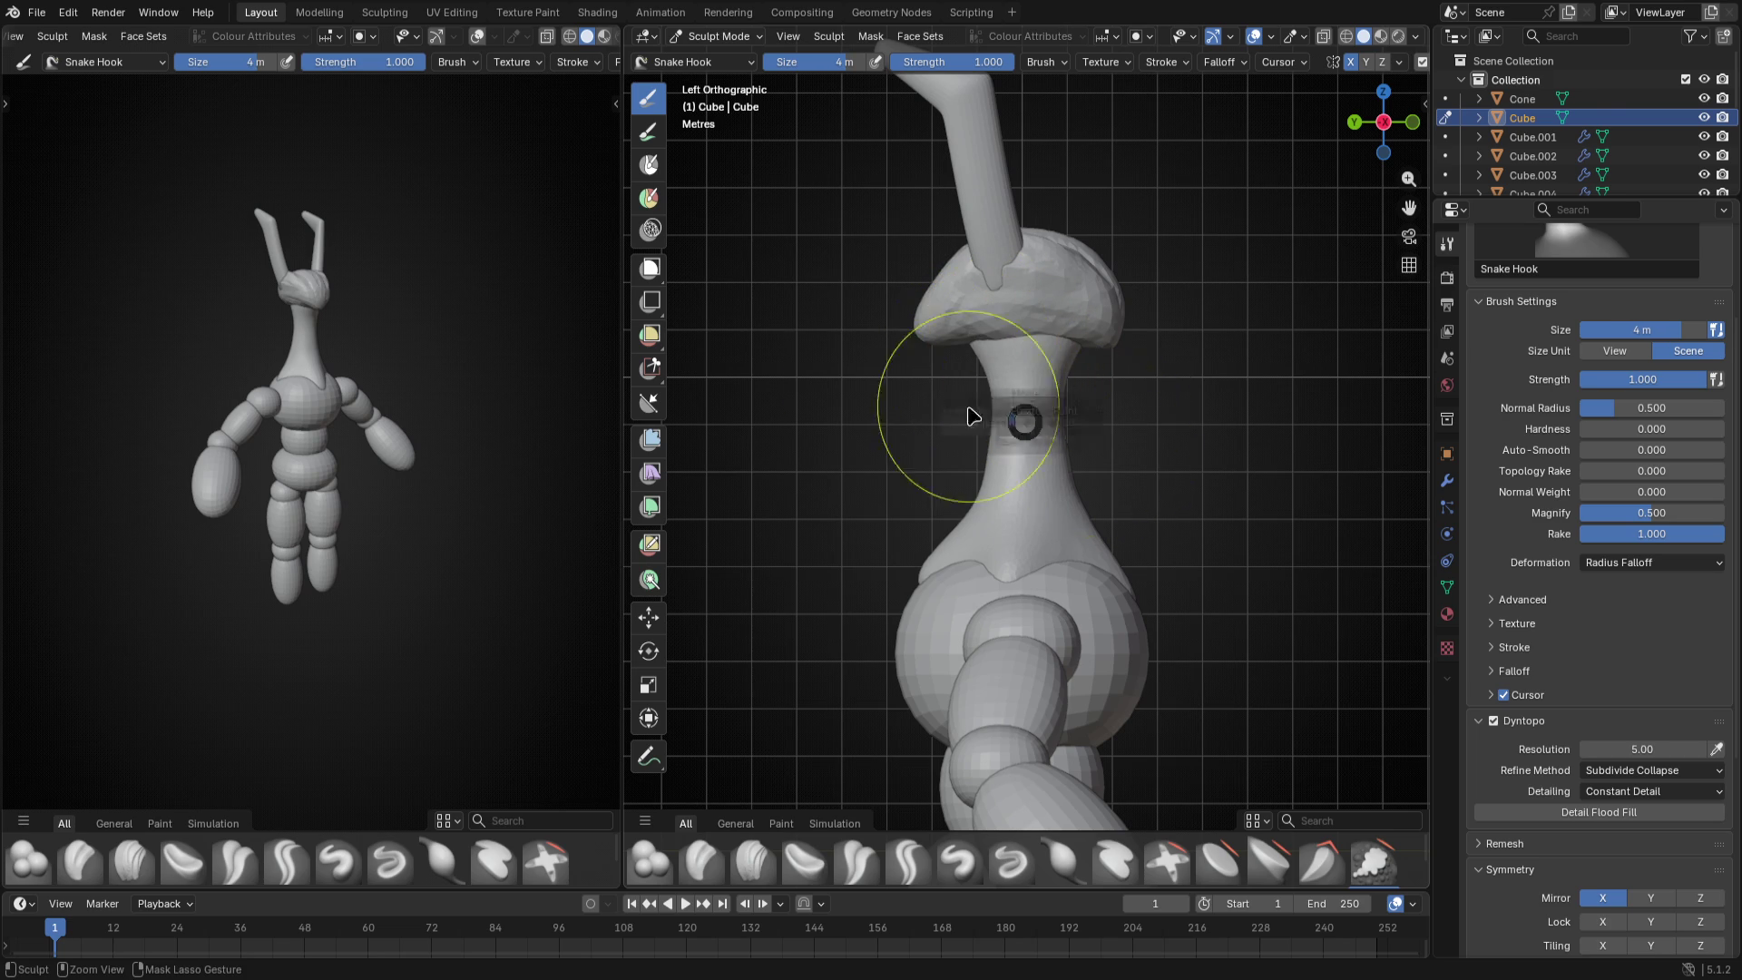
key("ctrl+Tab")
left_click(986, 331)
key("shift+d")
key("Return")
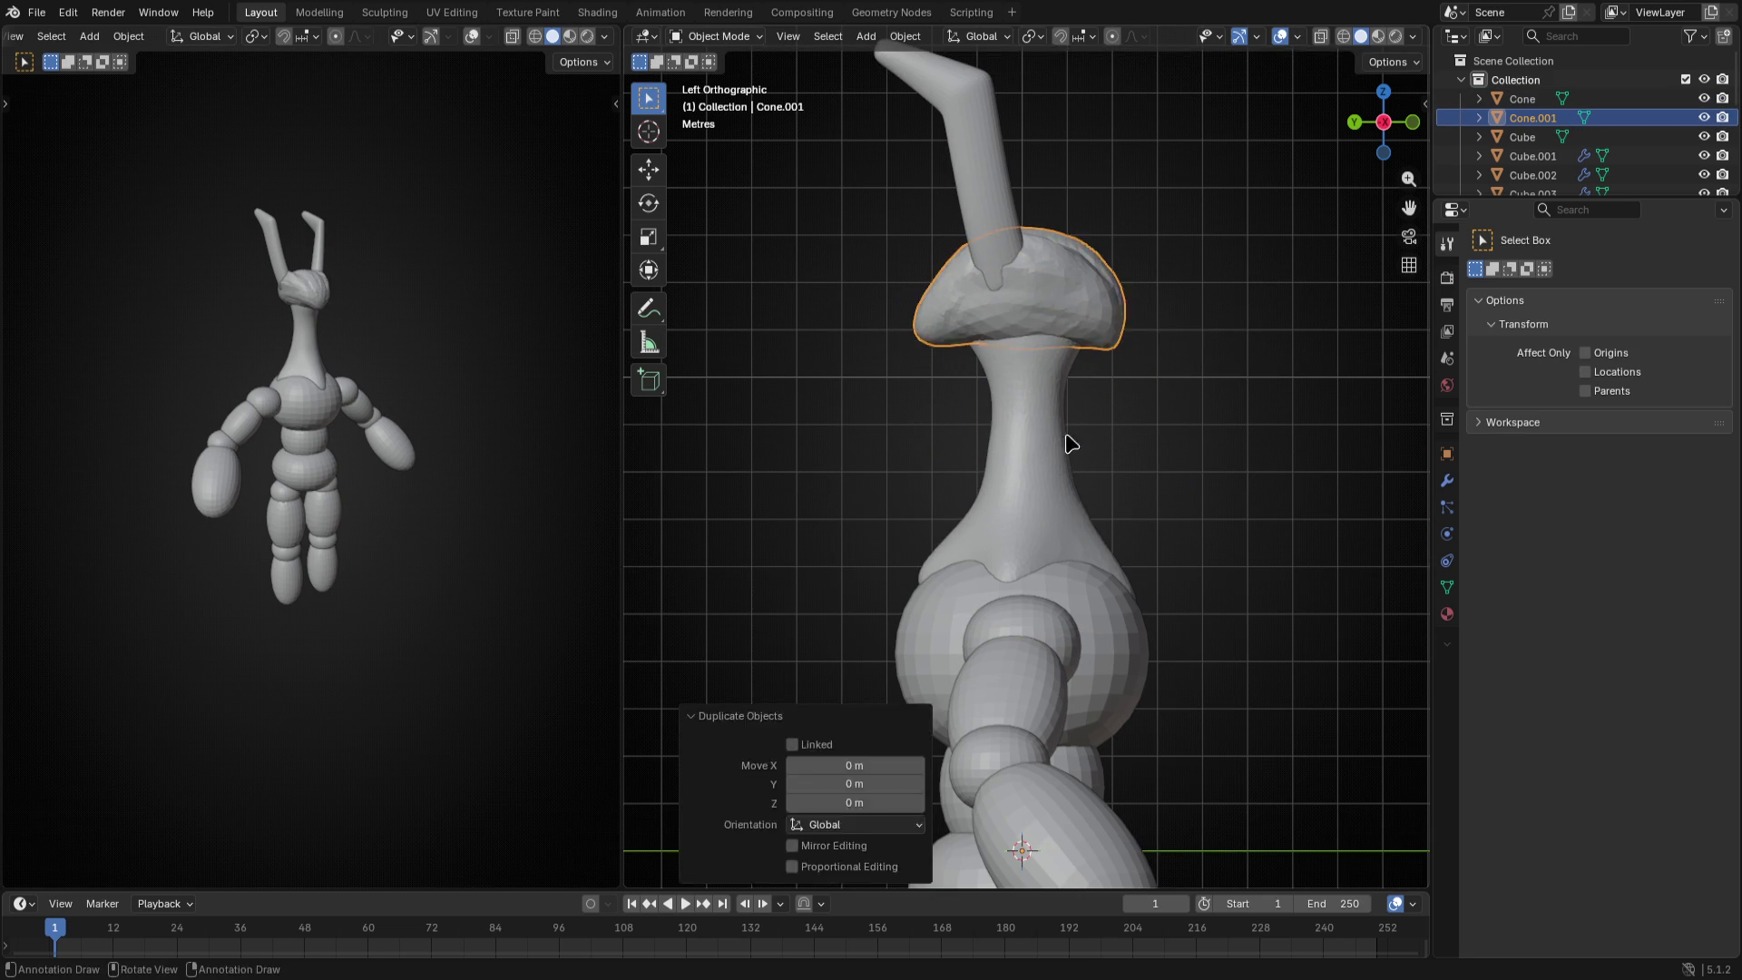
key("Tab")
key("ctrl+KP_1")
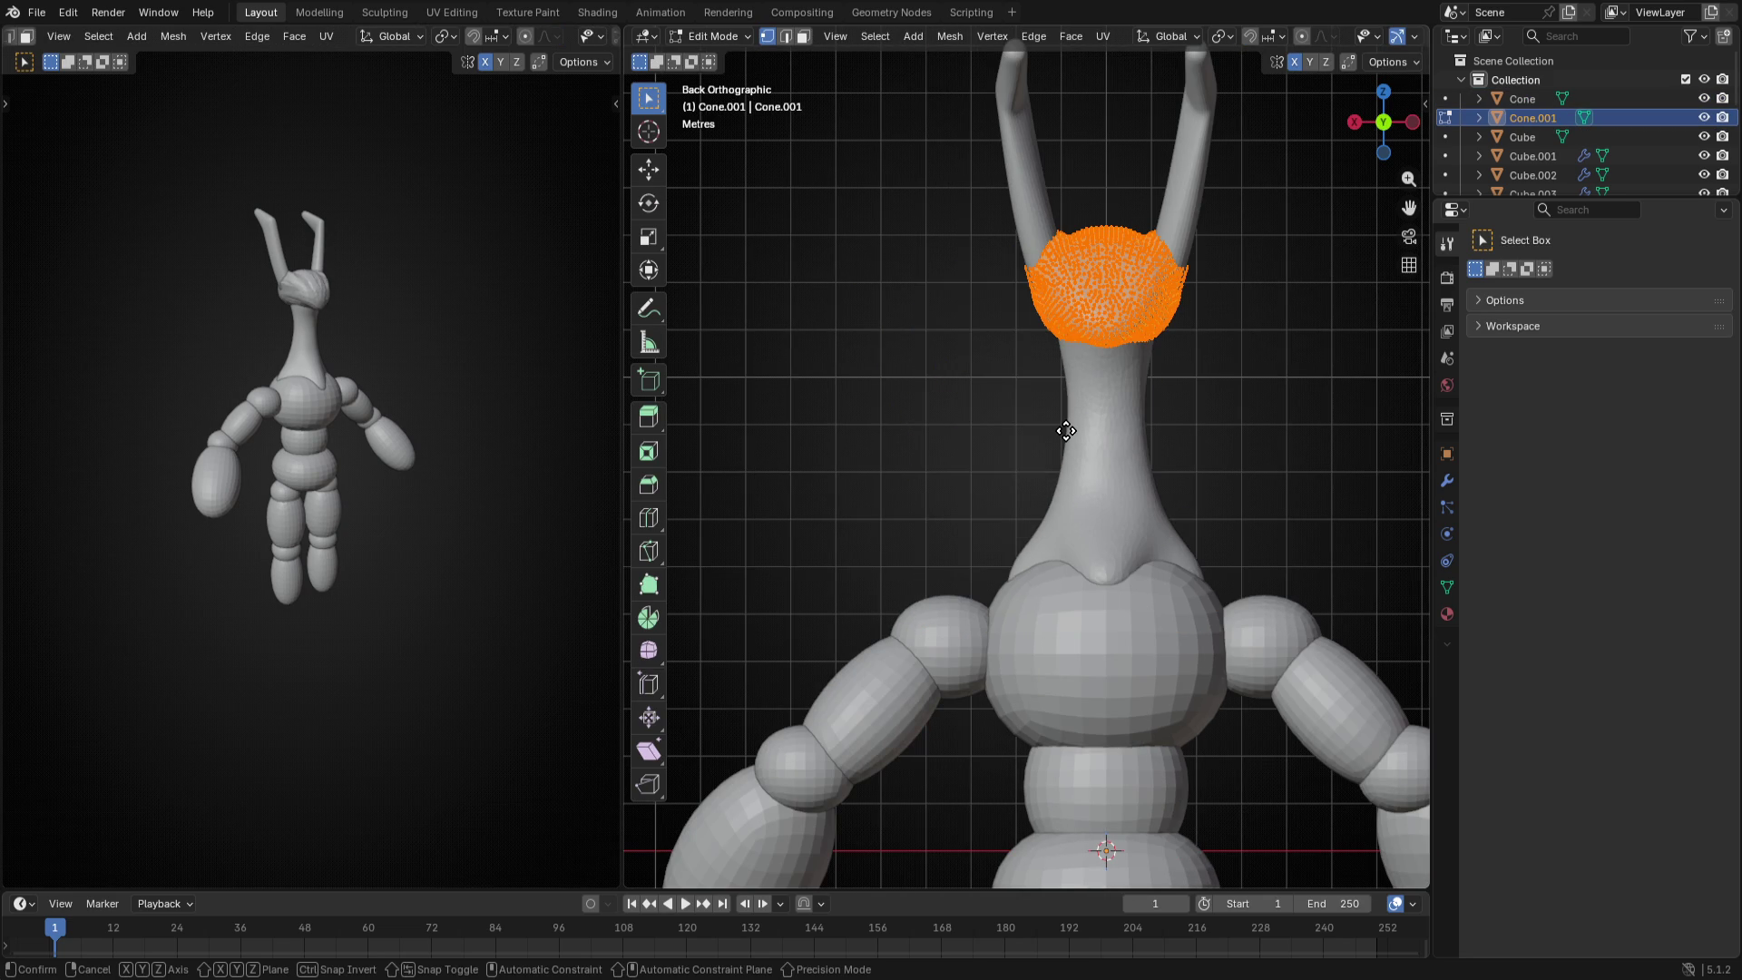
key("ctrl+m")
key("x")
key("Escape")
key("ctrl+m")
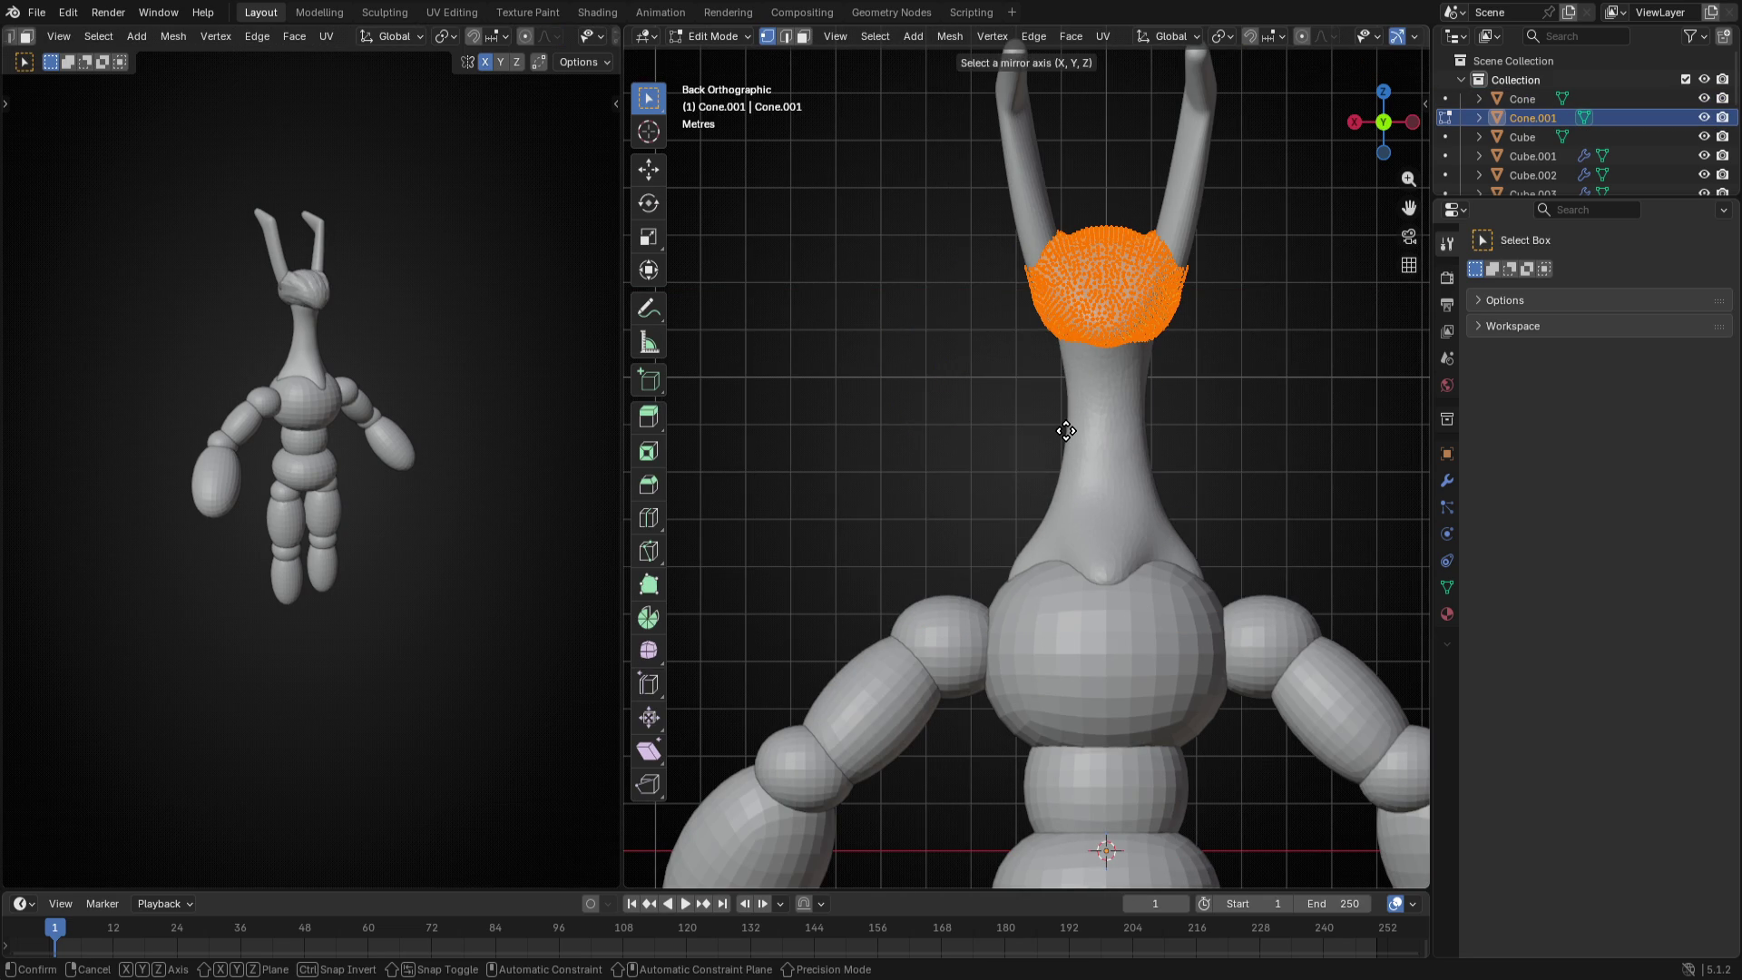
key("z")
left_click(1065, 432)
- Move the flipped copy straight down beneath the cap and scale it slightly smaller
middle_click_drag(1066, 431, 1096, 406)
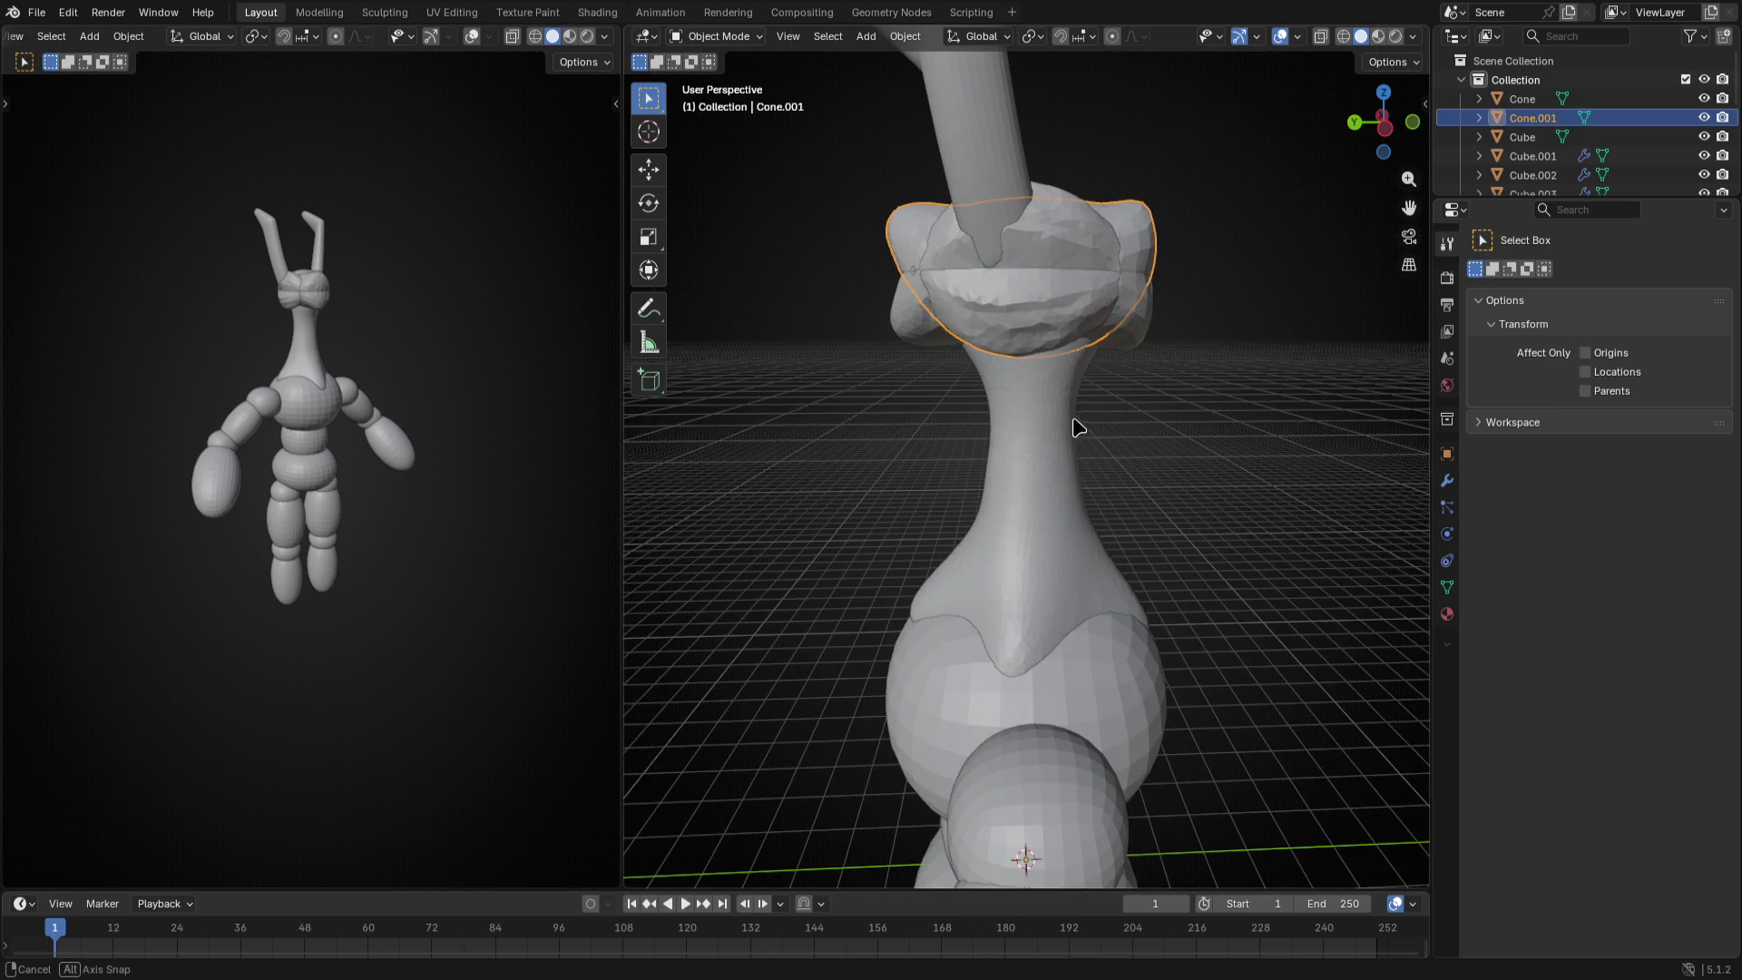
key("g")
key("Escape")
key("g")
key("z")
left_click(1099, 564)
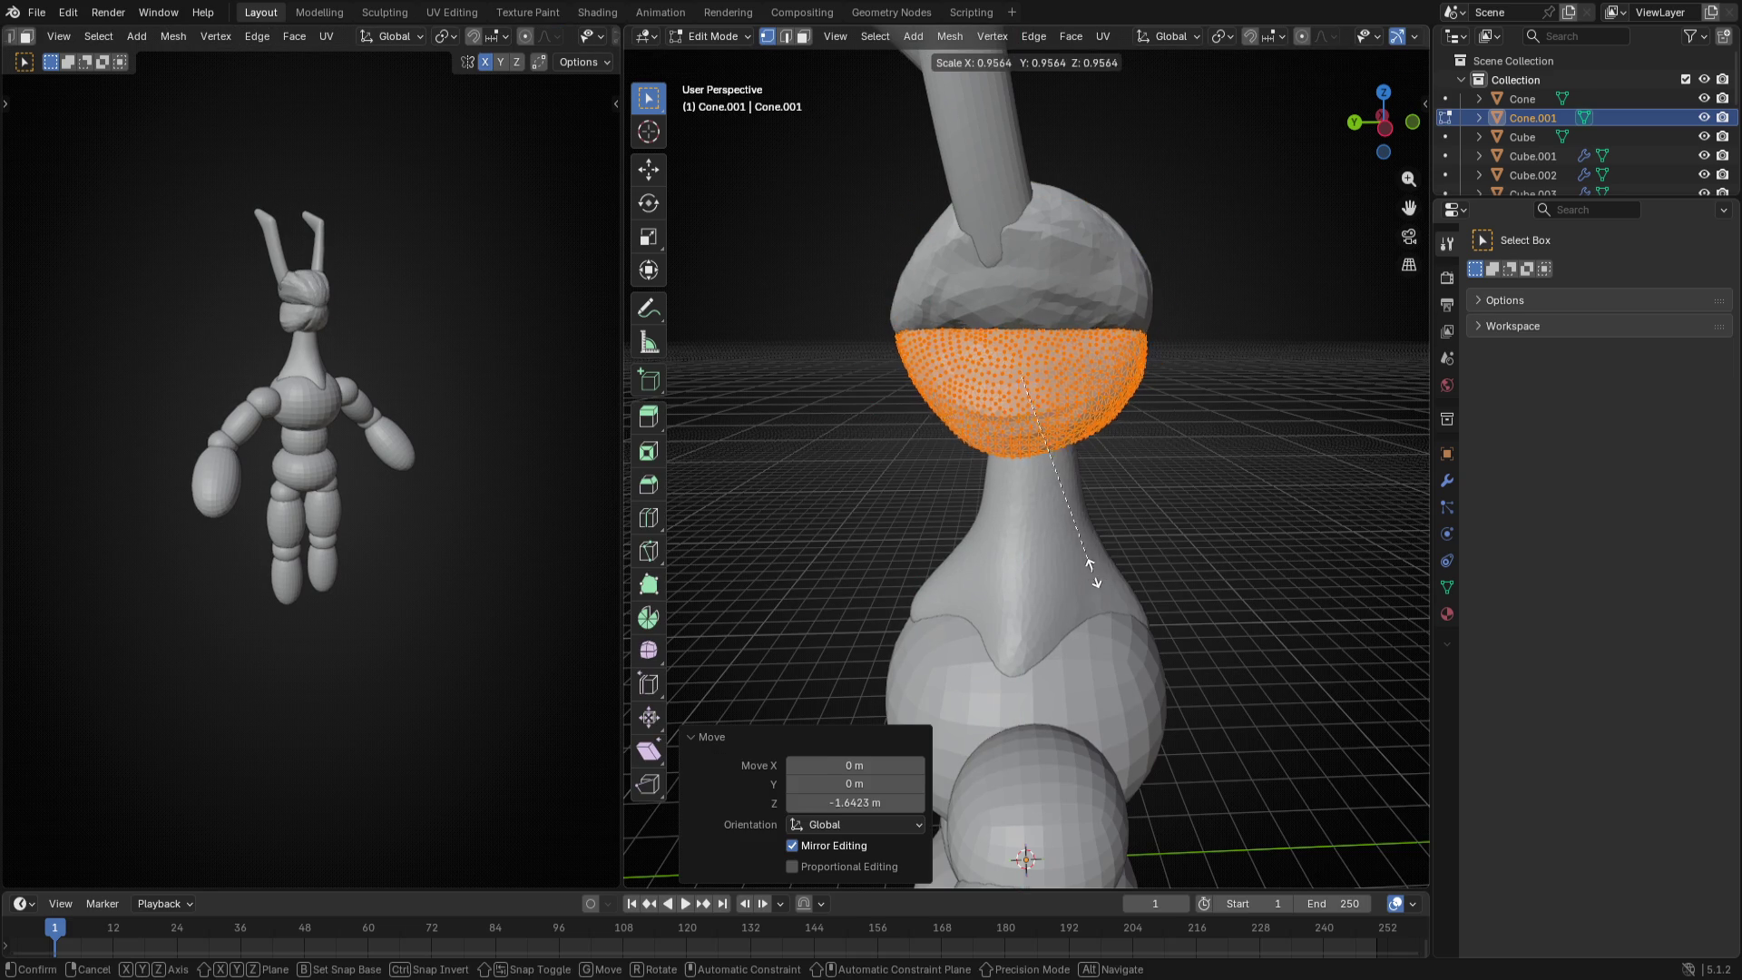
key("s")
left_click(1085, 527)
left_click(1084, 527)
- Recalculate the copy's normals outward and check it from the front
key("Tab")
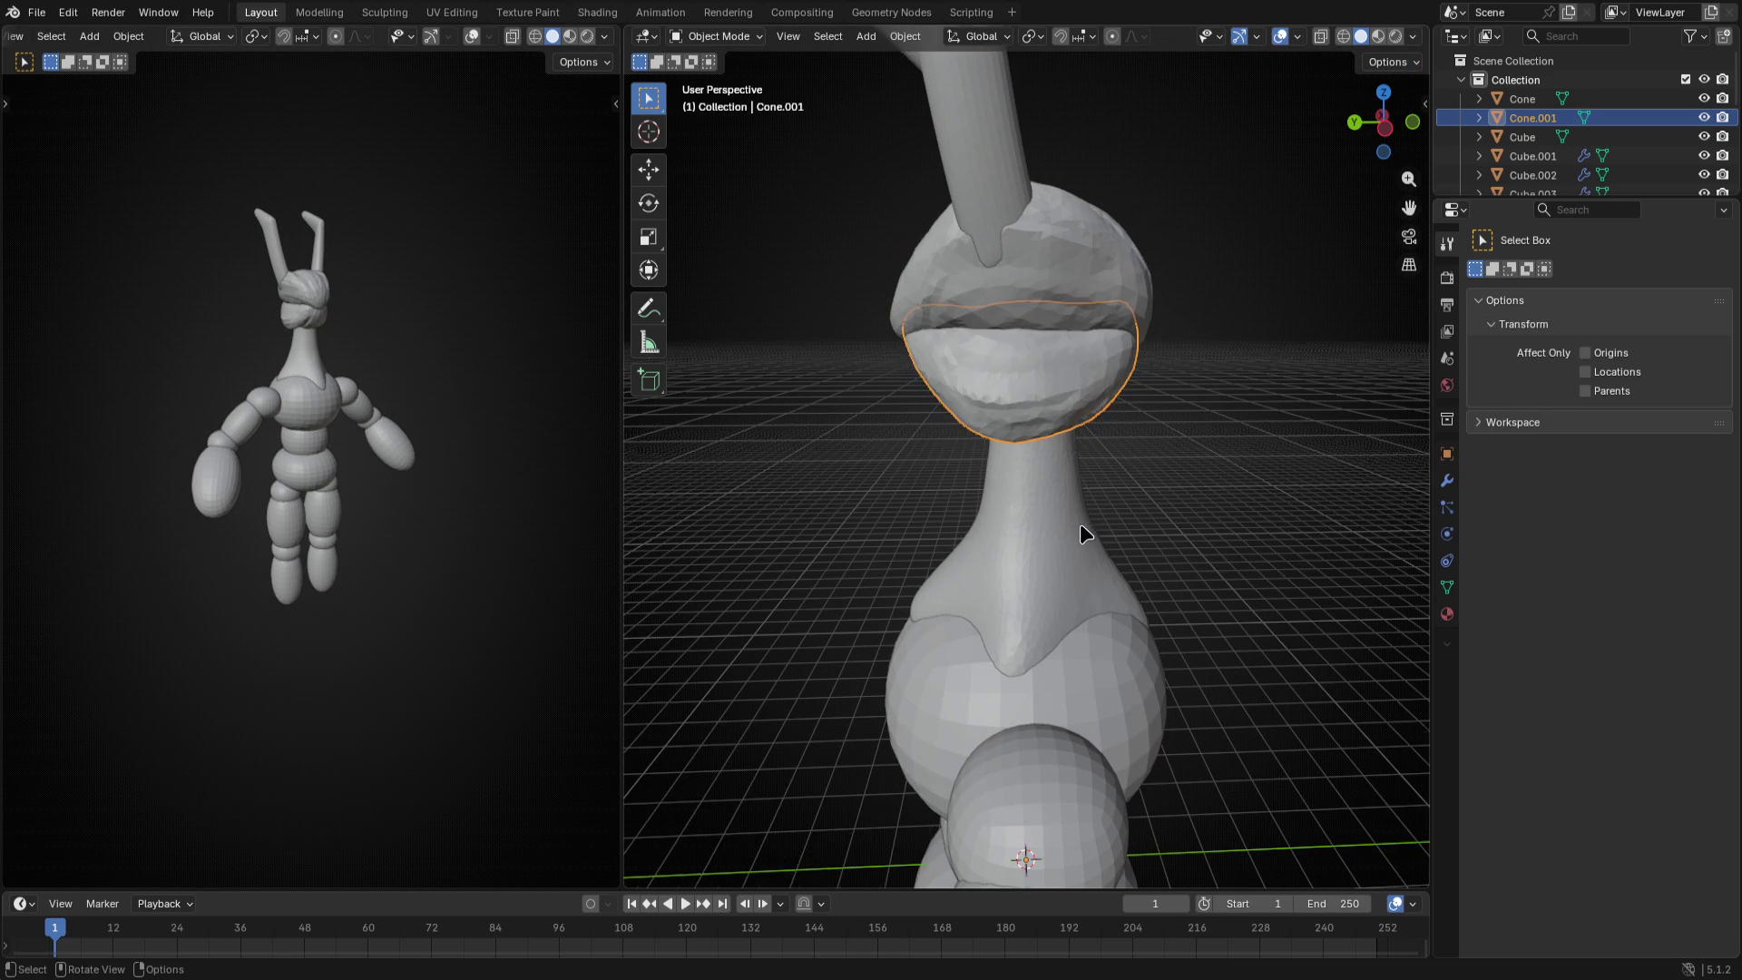
scroll(1081, 532, "down", 3)
key("Tab")
key("Tab")
key("Tab")
key("shift+n")
key("Tab")
middle_click_drag(1037, 465, 1112, 471)
key("KP_1")
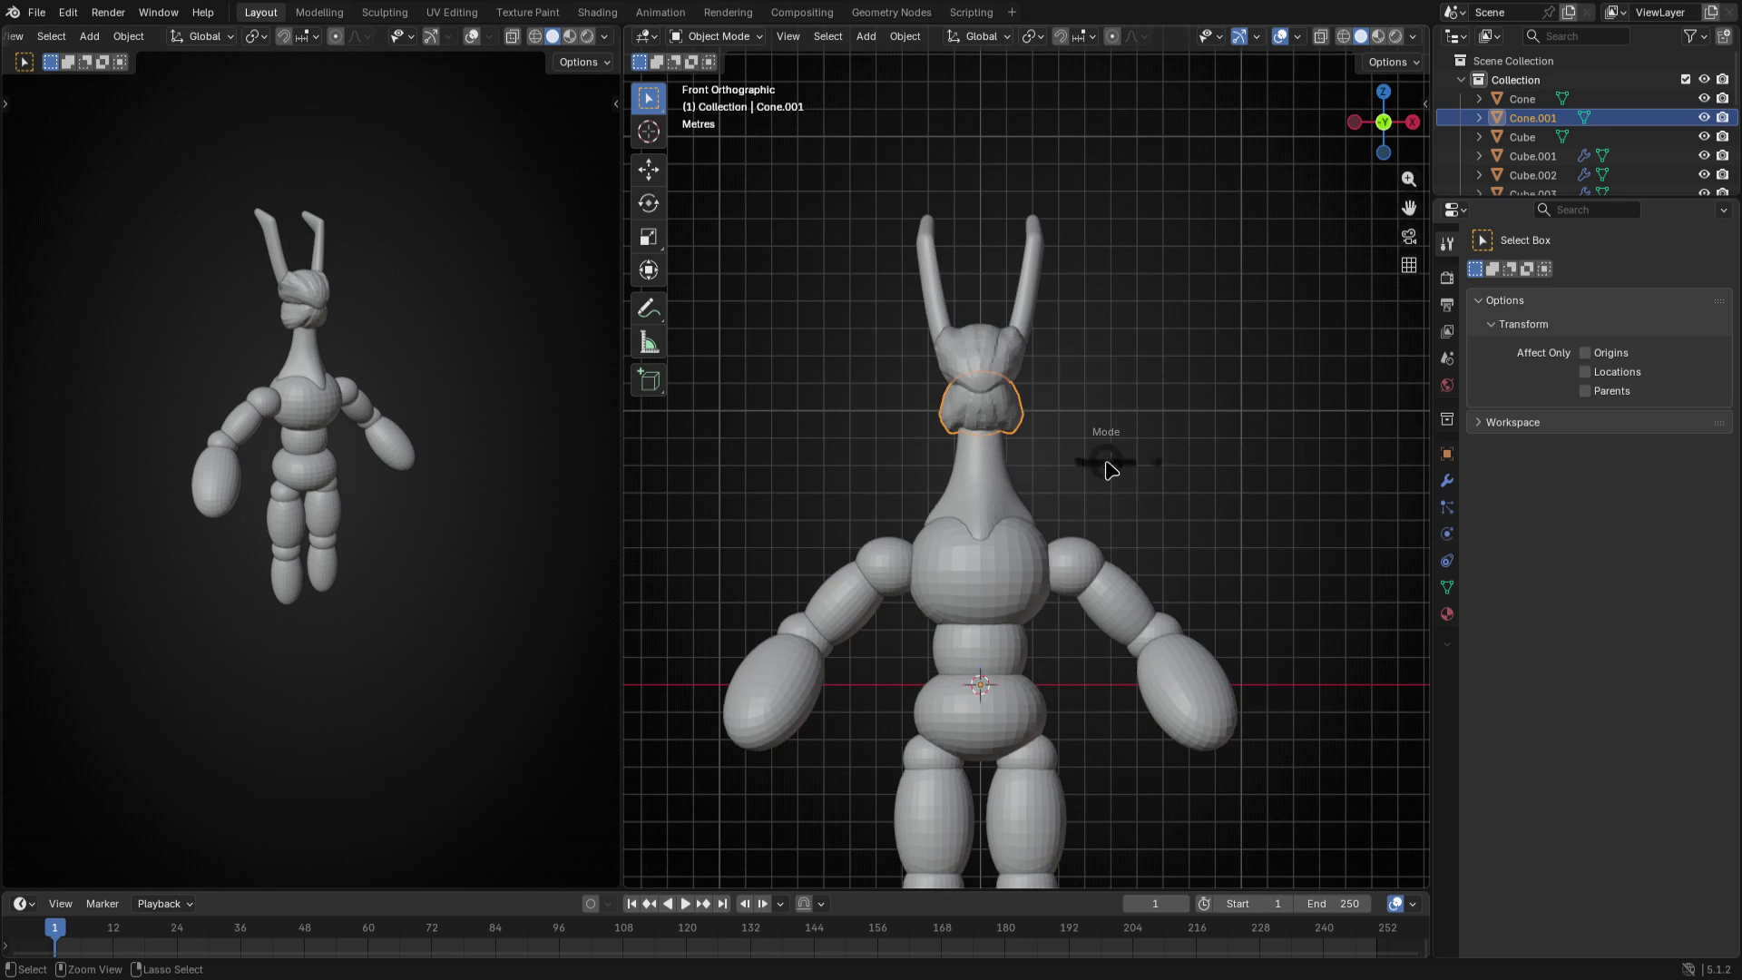
- Enable Dyntopo on the lower mouth piece in Sculpt Mode
key("ctrl+Tab")
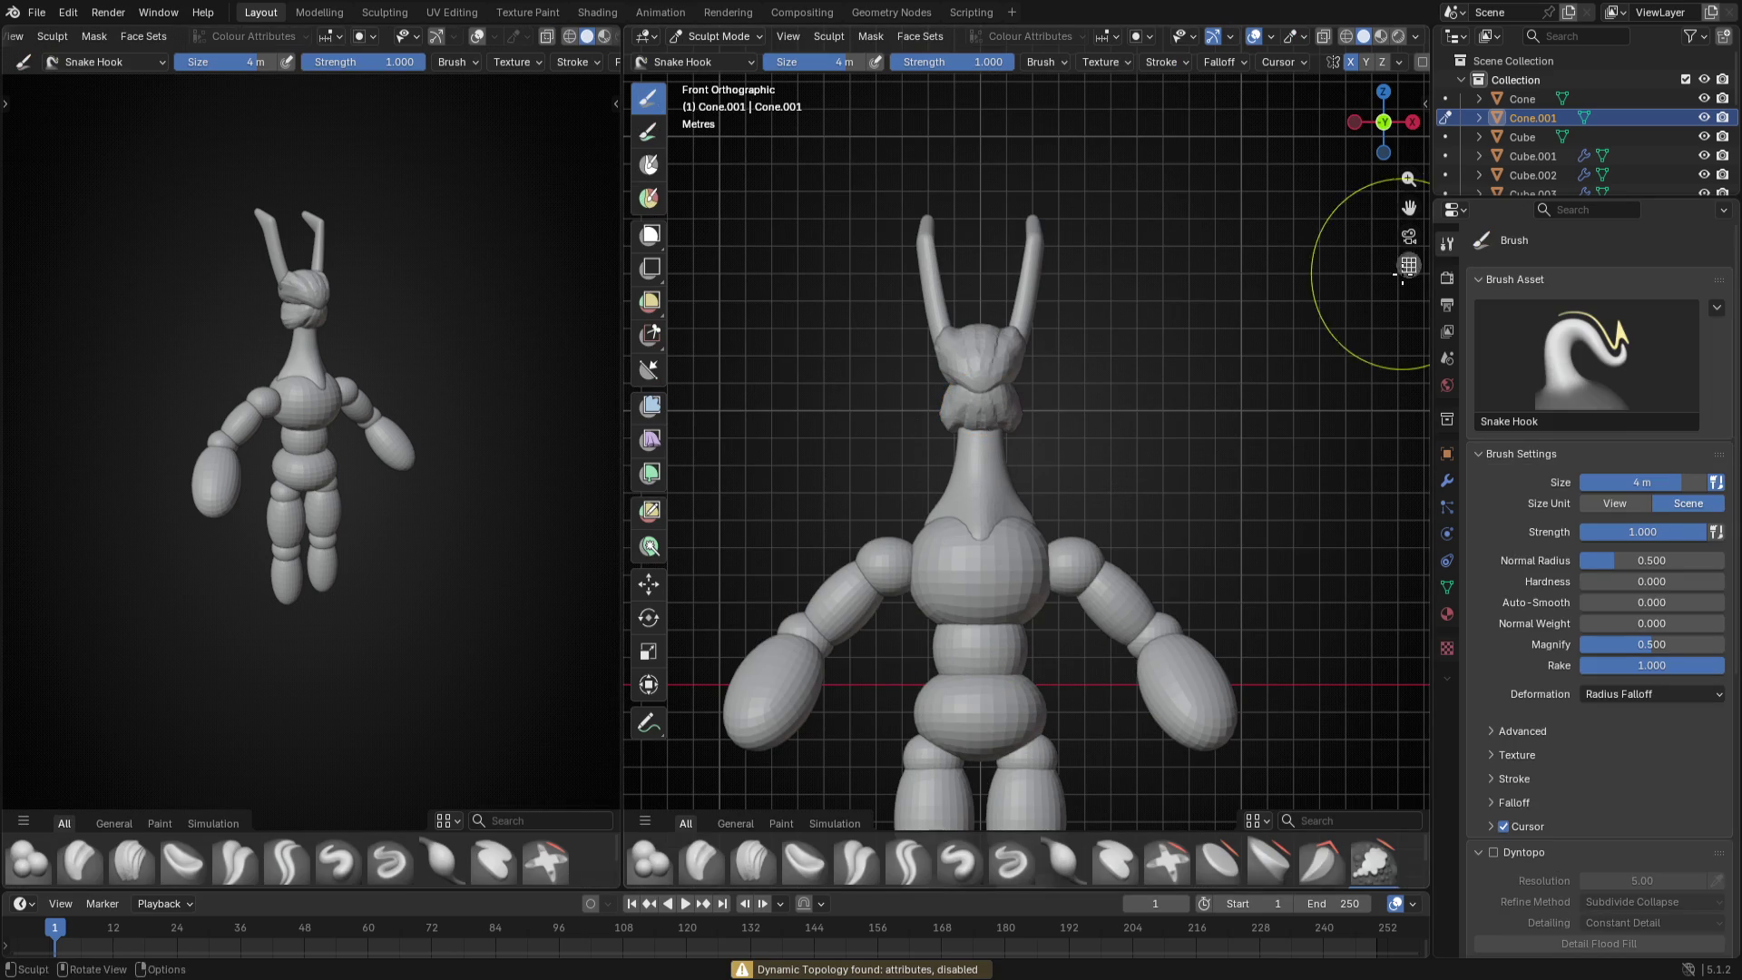
scroll(1613, 493, "down", 8)
left_click(1492, 409)
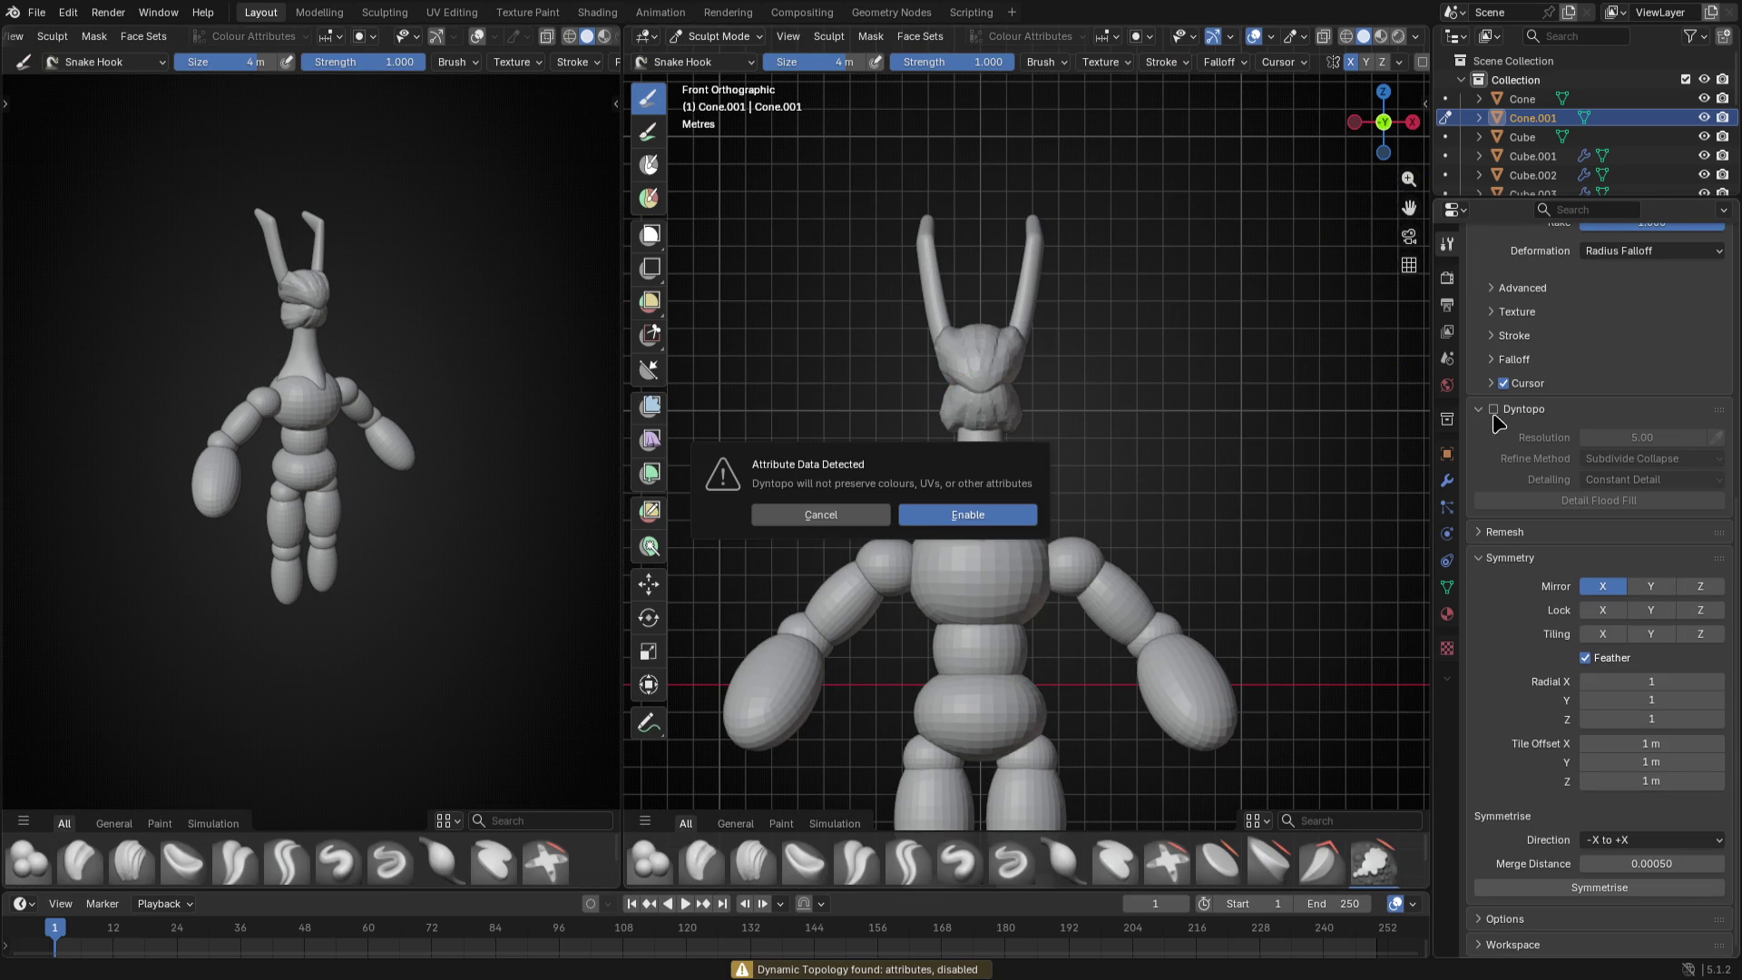
left_click(939, 516)
scroll(1001, 462, "up", 5)
scroll(1000, 463, "up", 3)
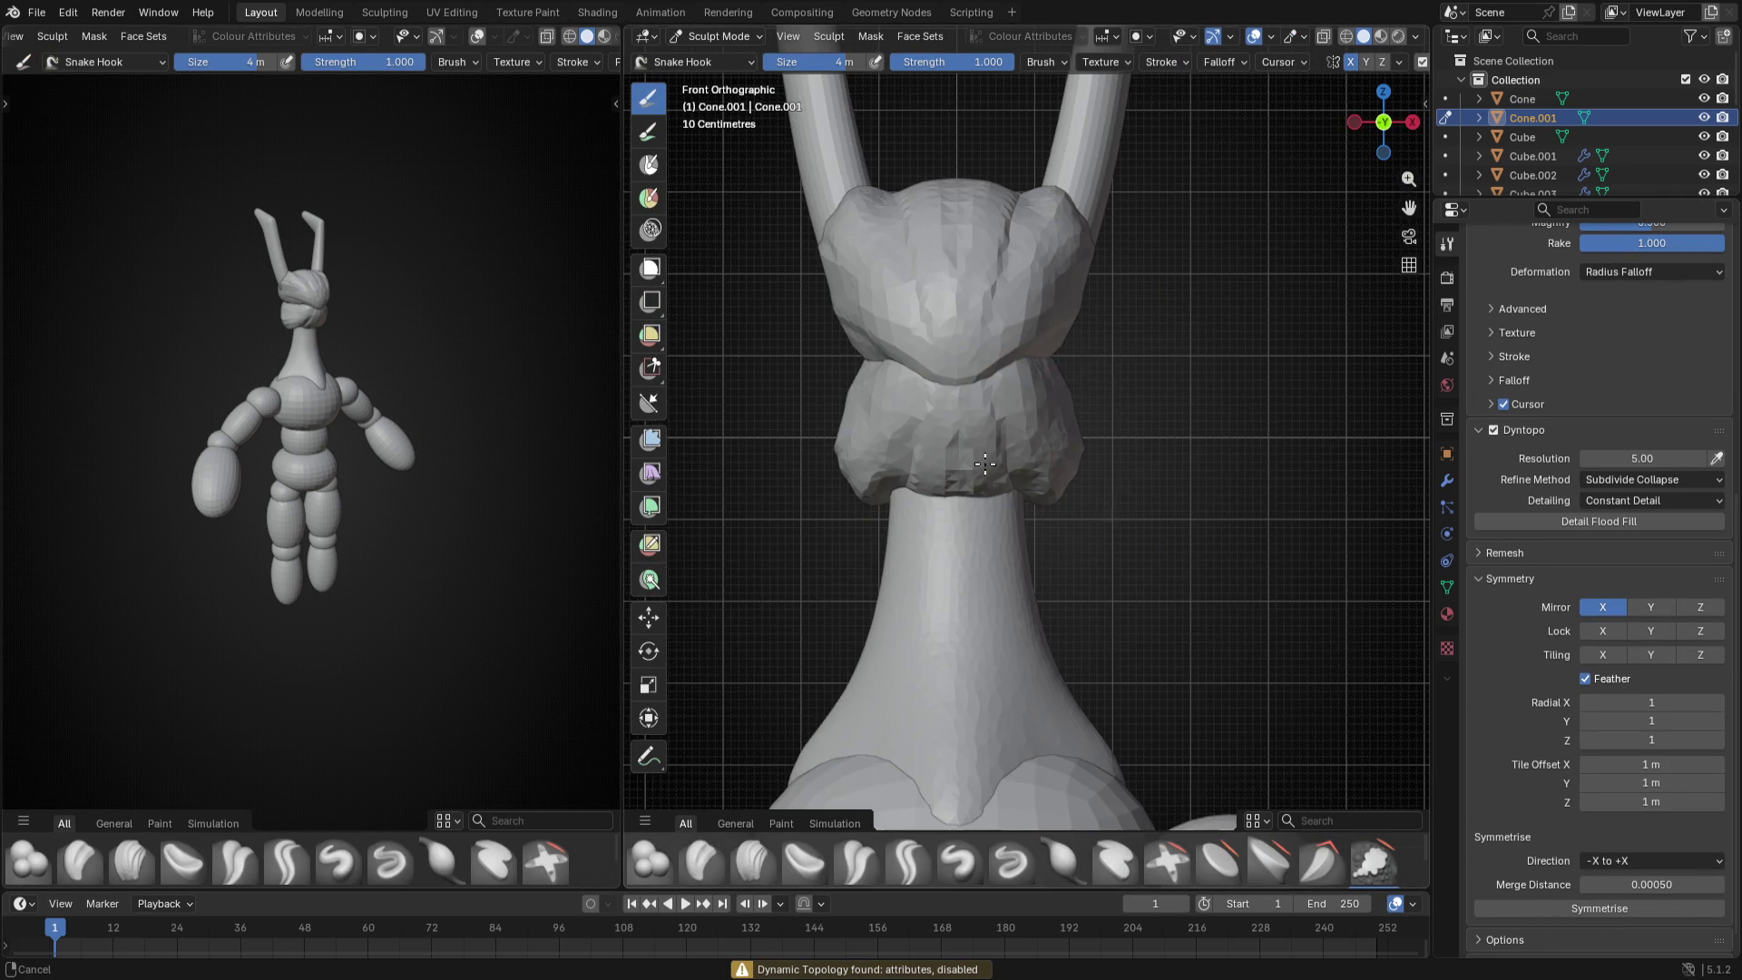
key("Tab")
- Select all the mouth piece's geometry and recalculate its normals outward
key("a")
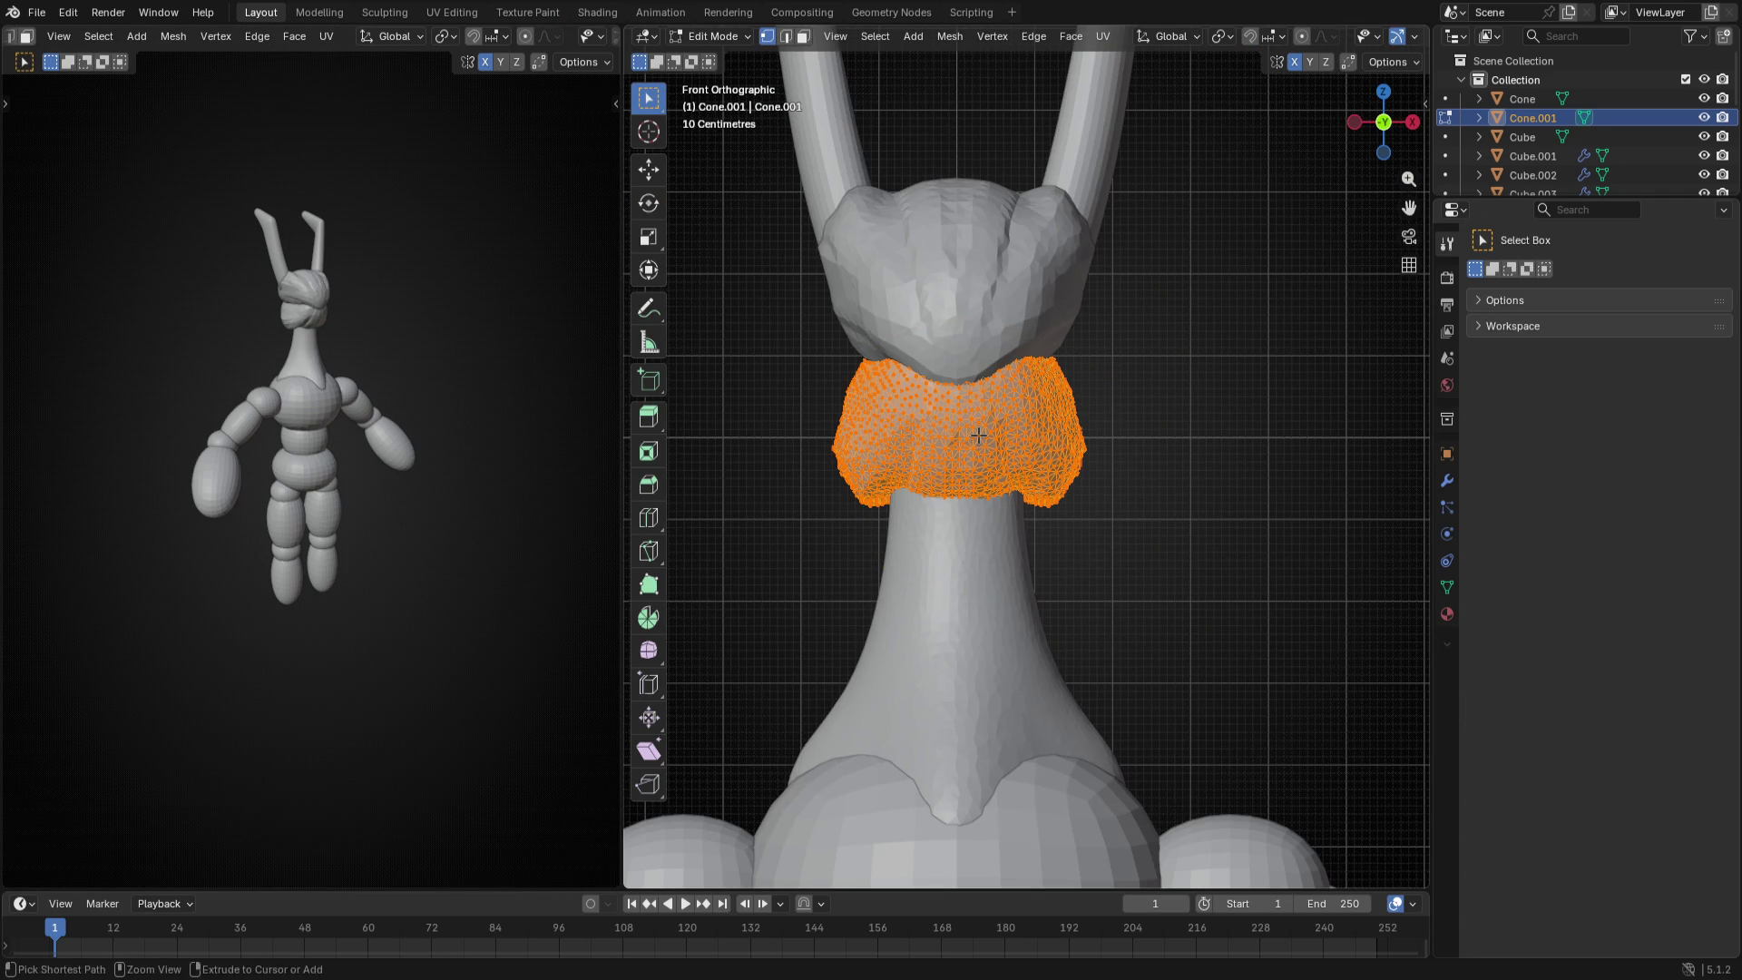
key("ctrl+n")
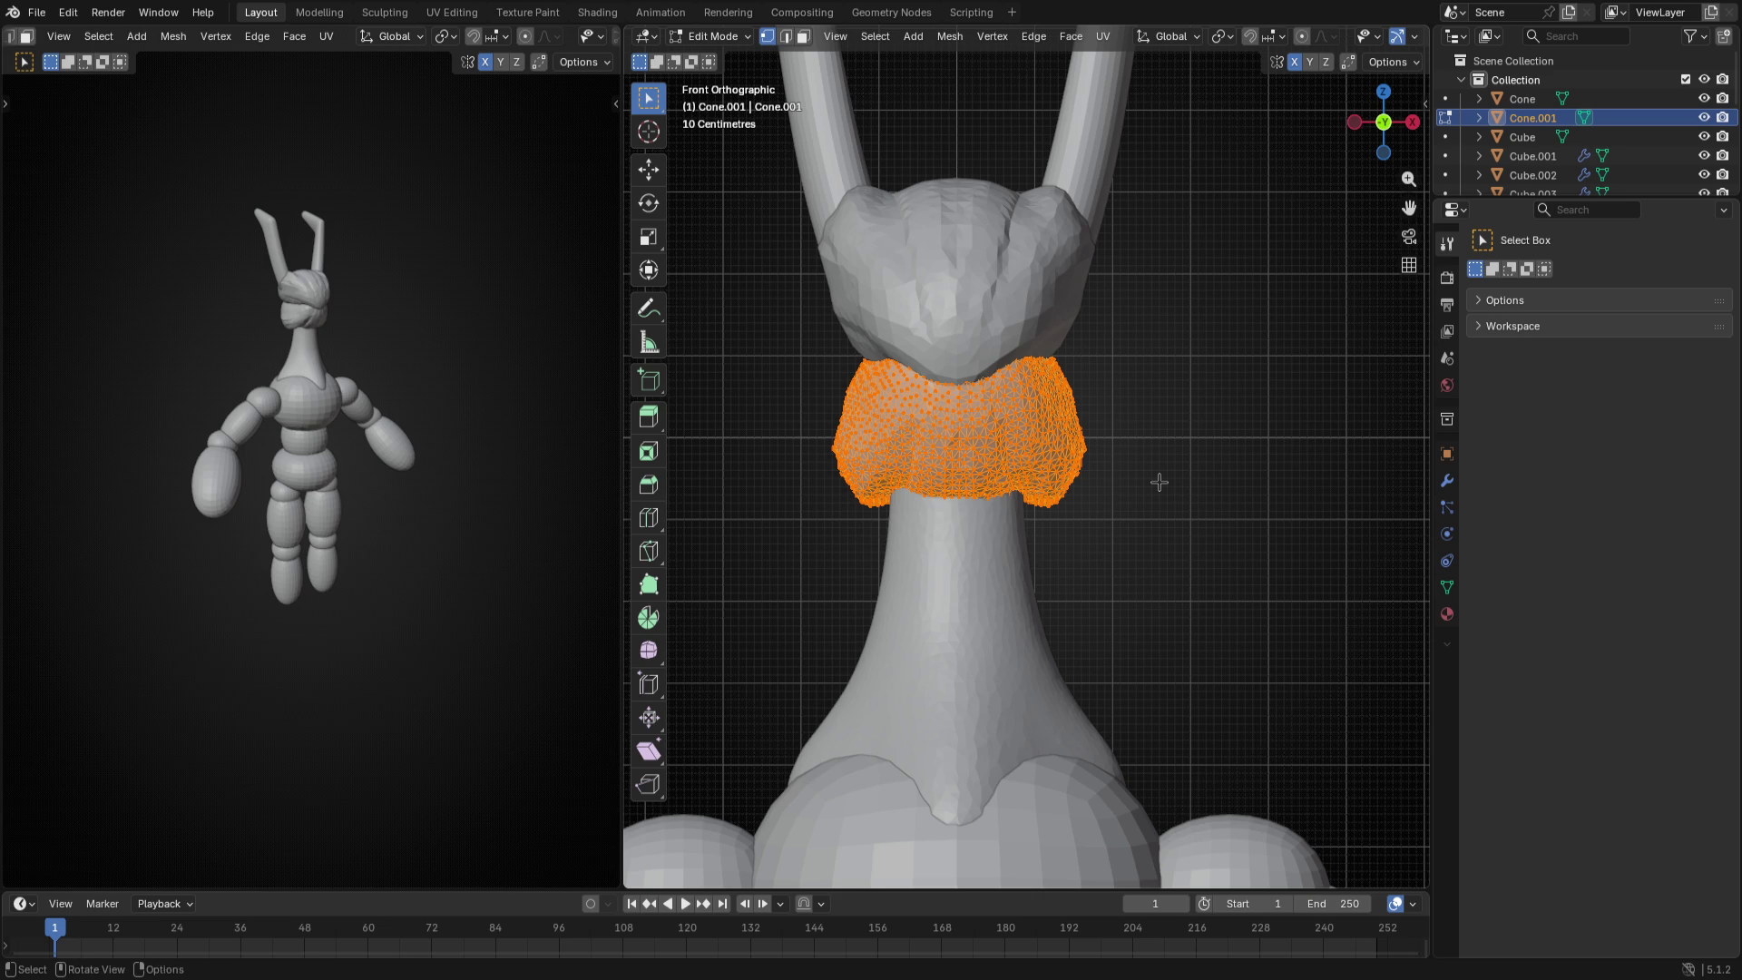
key("shift+n")
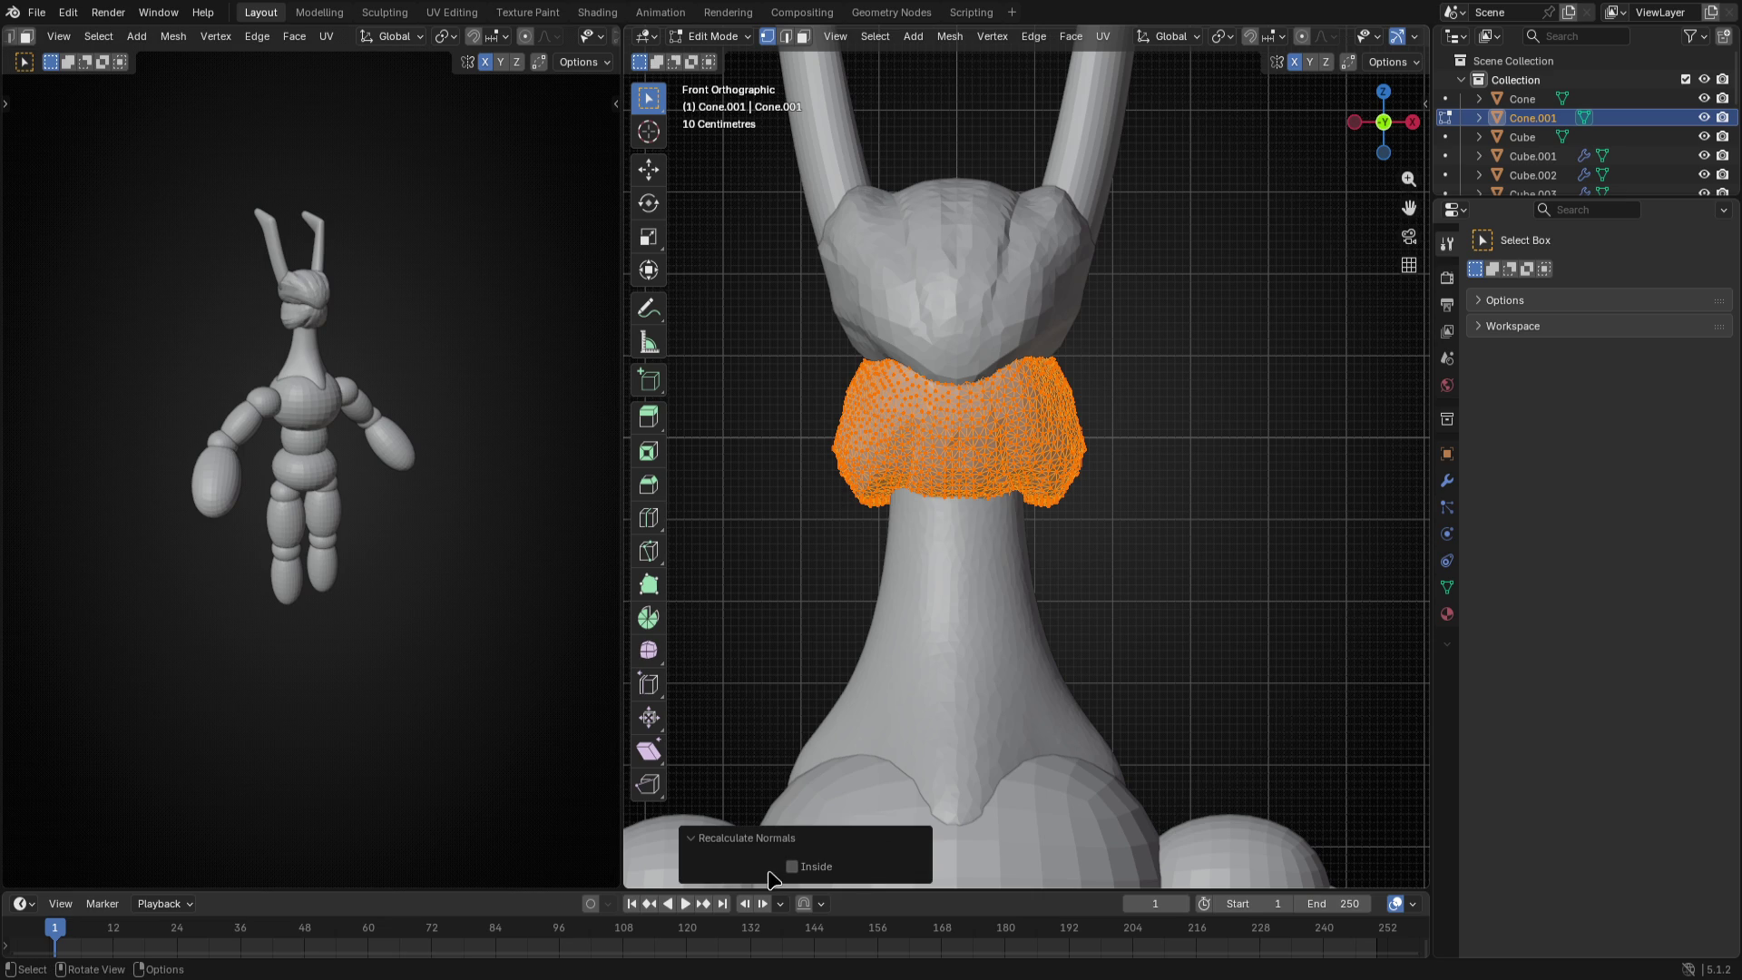
key("Tab")
scroll(1045, 544, "up", 2)
key("ctrl+Tab")
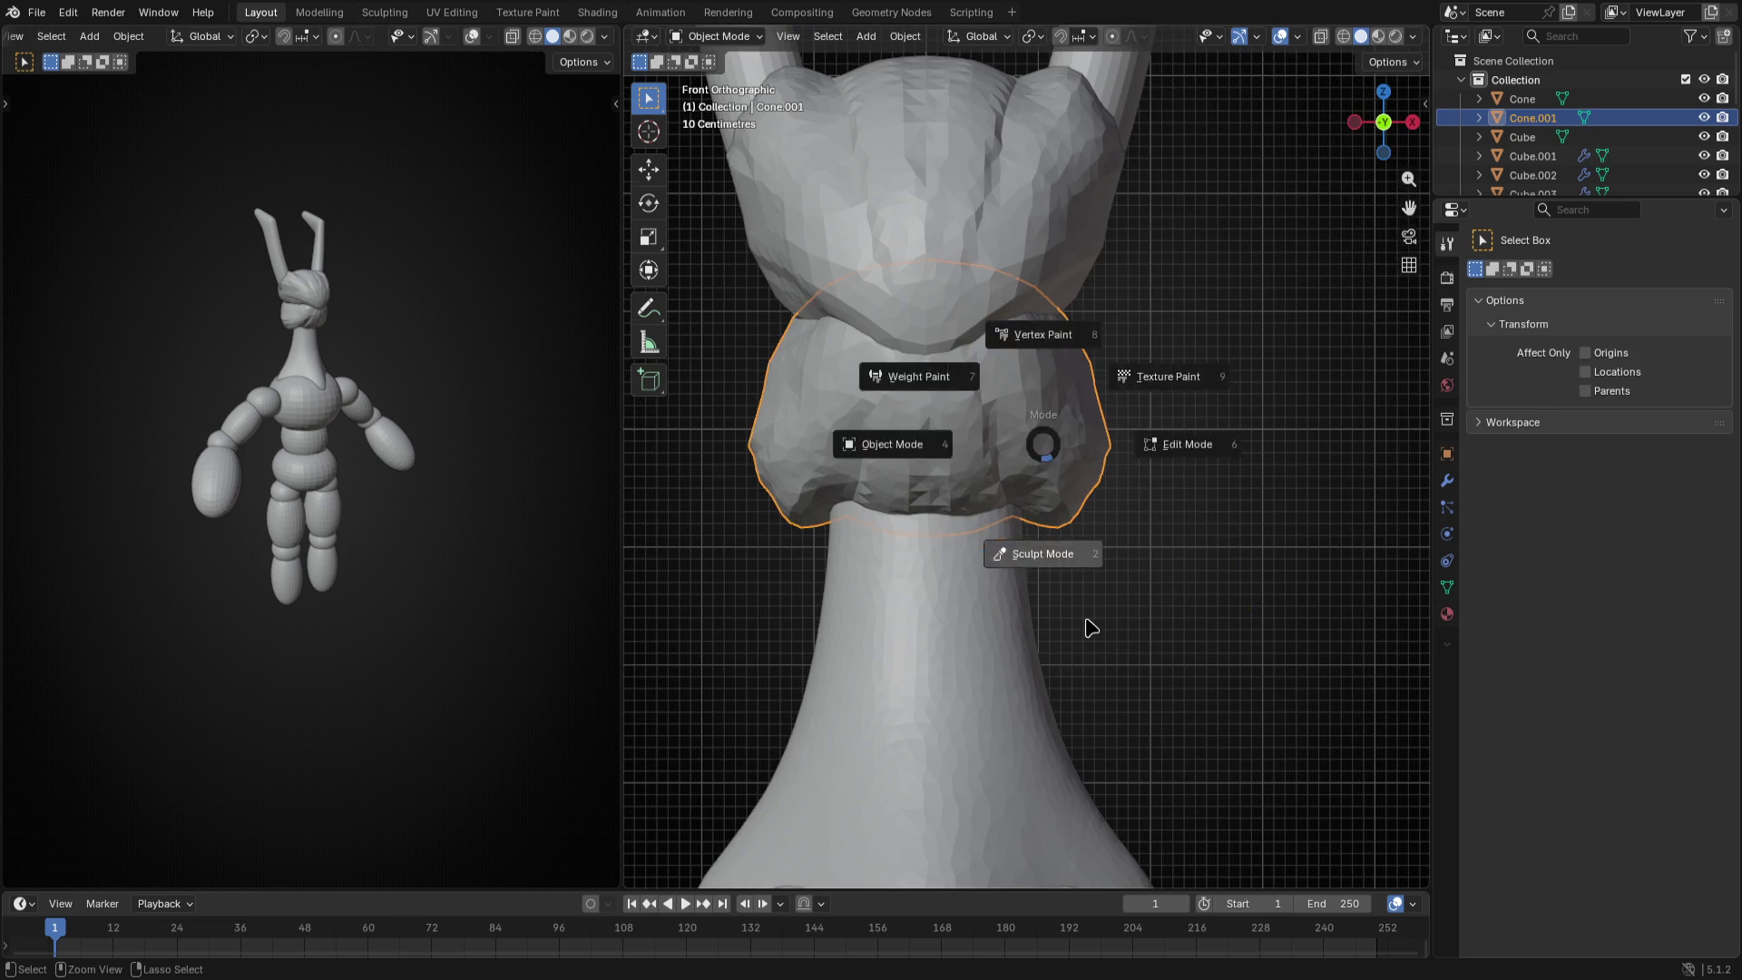
- Start building clay on the mouth piece with Clay Strips, brush shrunk to 1.2 m
left_click(981, 388)
left_click(755, 860)
middle_click_drag(844, 613, 837, 585)
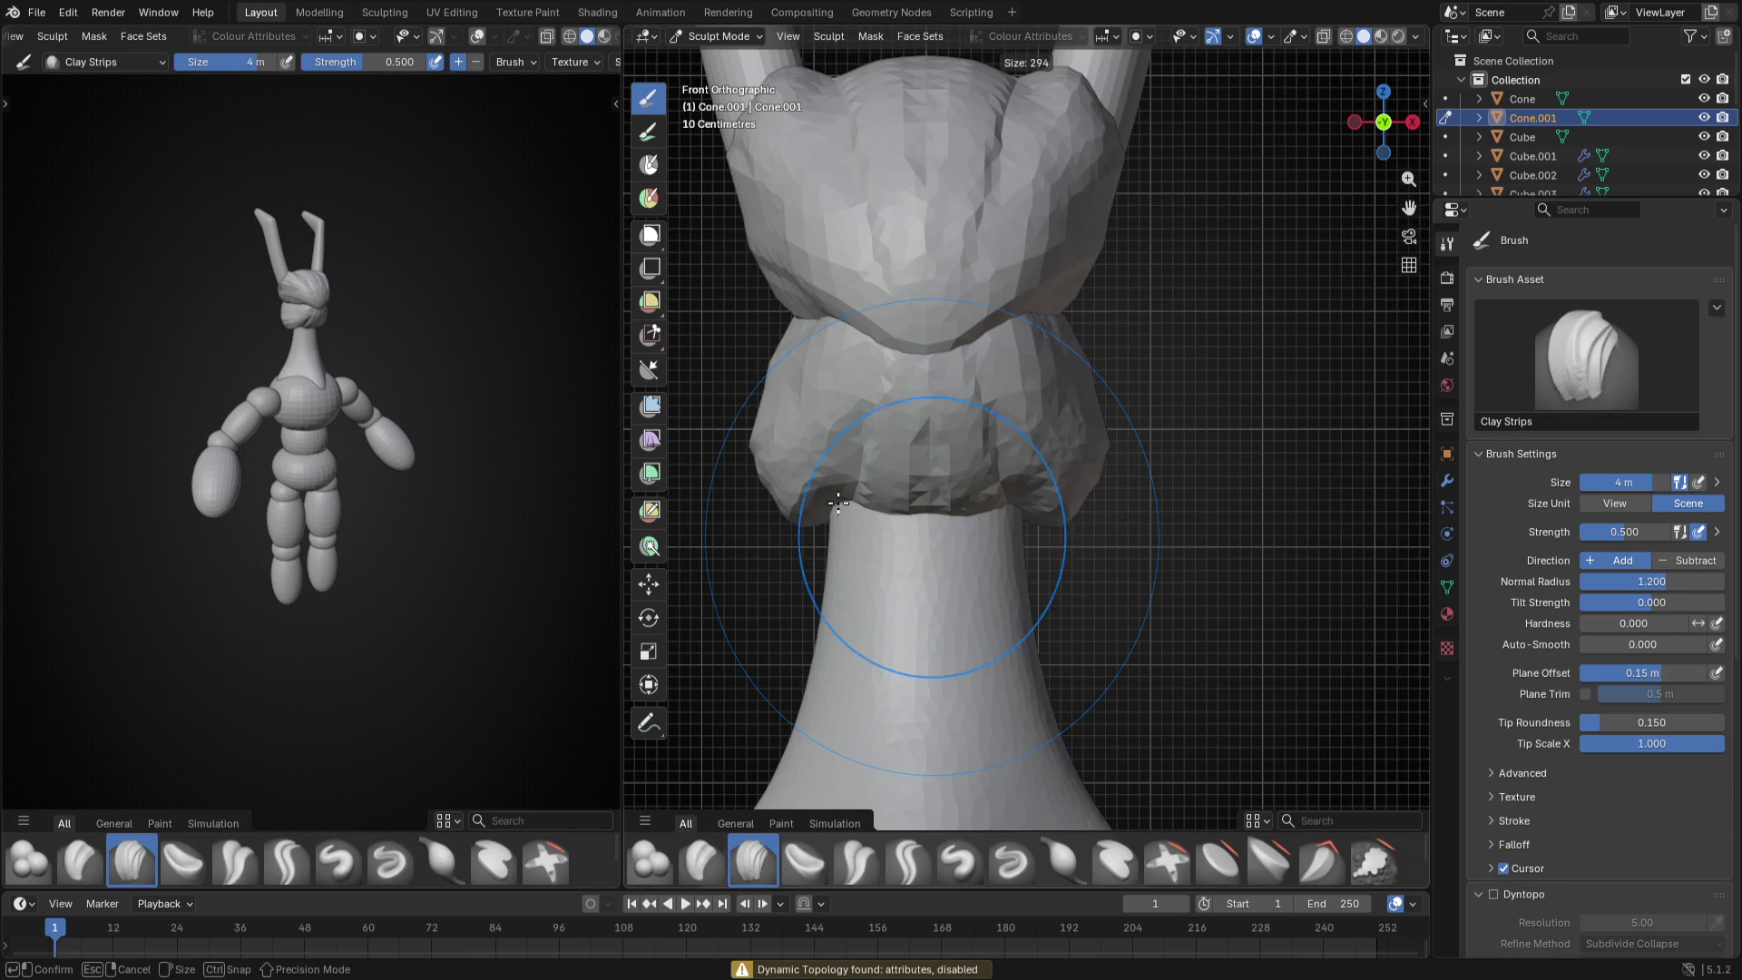
left_click_drag(829, 450, 843, 445)
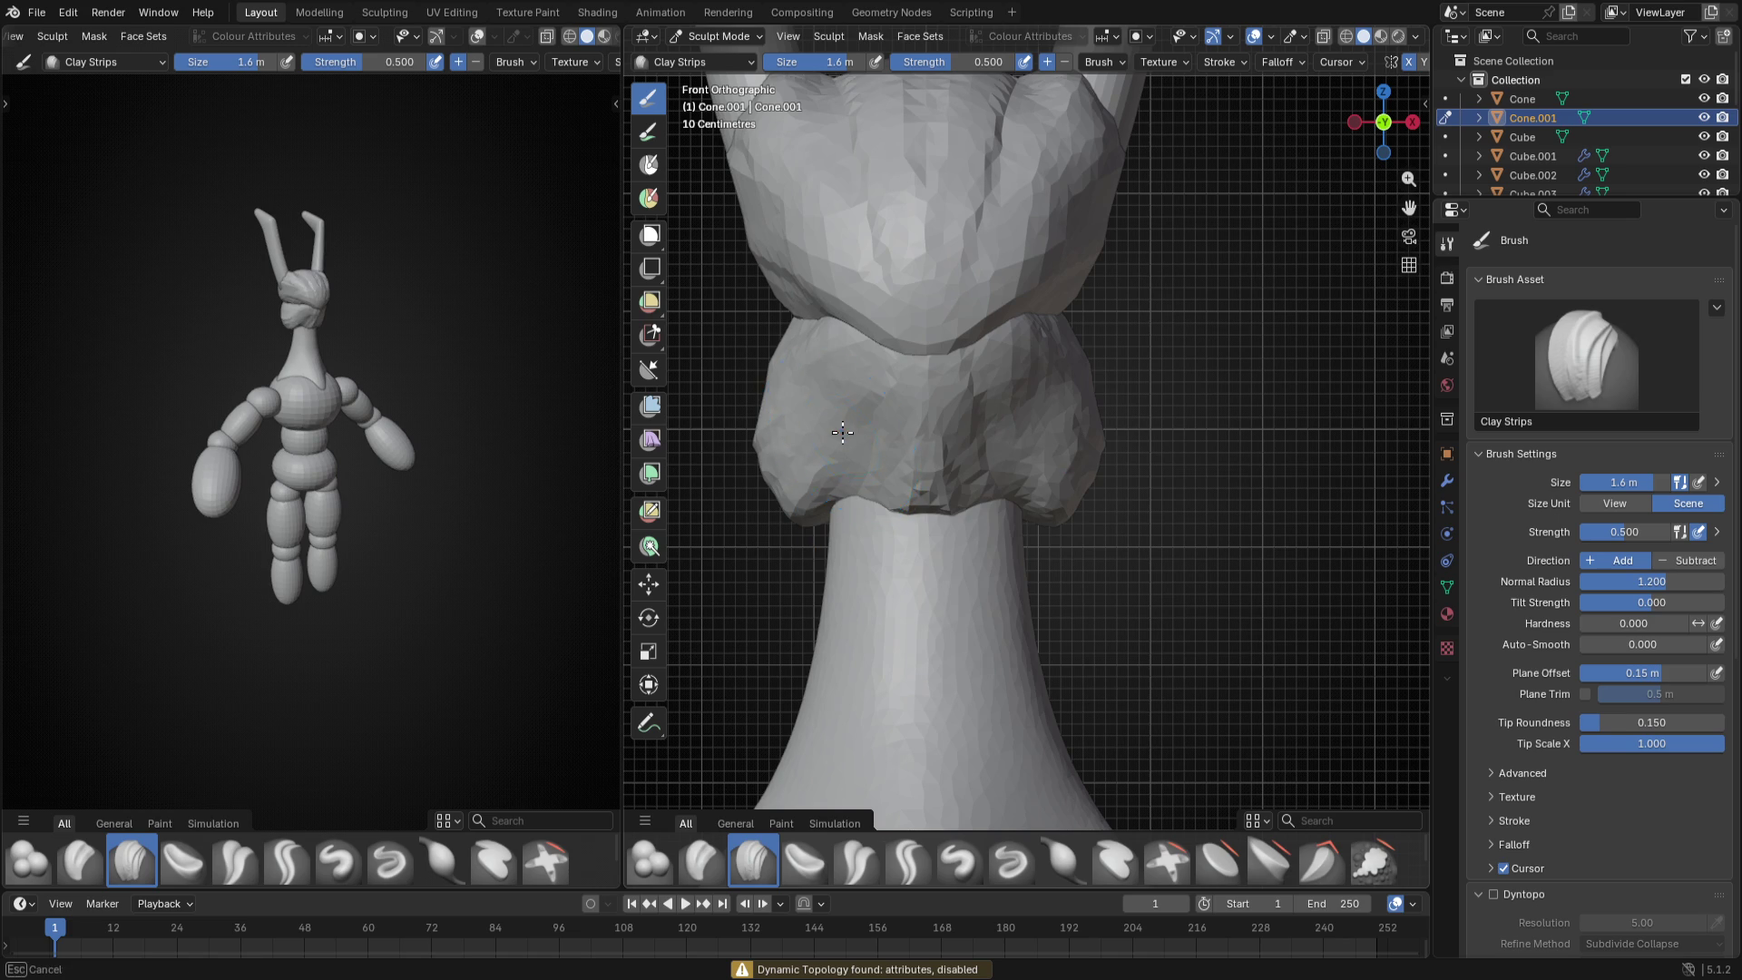
key("f")
left_click(785, 386)
- Stroke lumpy clay across the mouth piece and where it meets the neck, then back to objects
left_click_drag(845, 373, 773, 485)
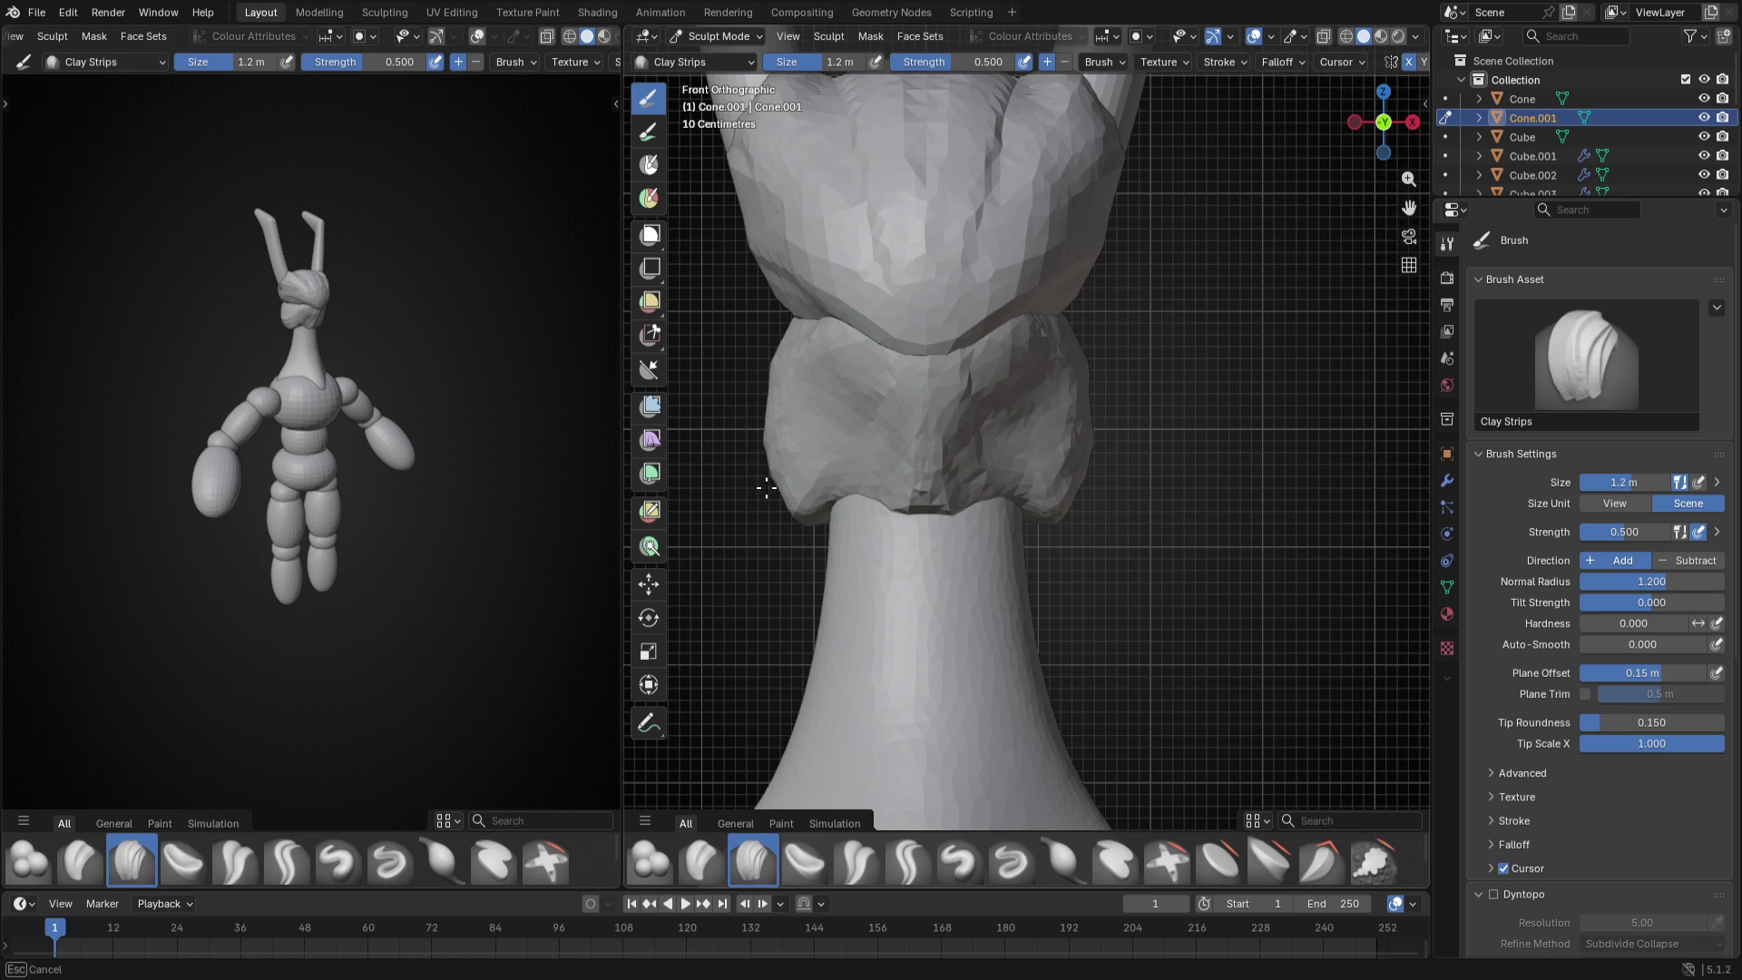
mouse_move(845, 360)
left_mouse_down()
mouse_move(818, 433)
mouse_move(831, 486)
left_mouse_up()
middle_click_drag(1134, 502, 930, 510)
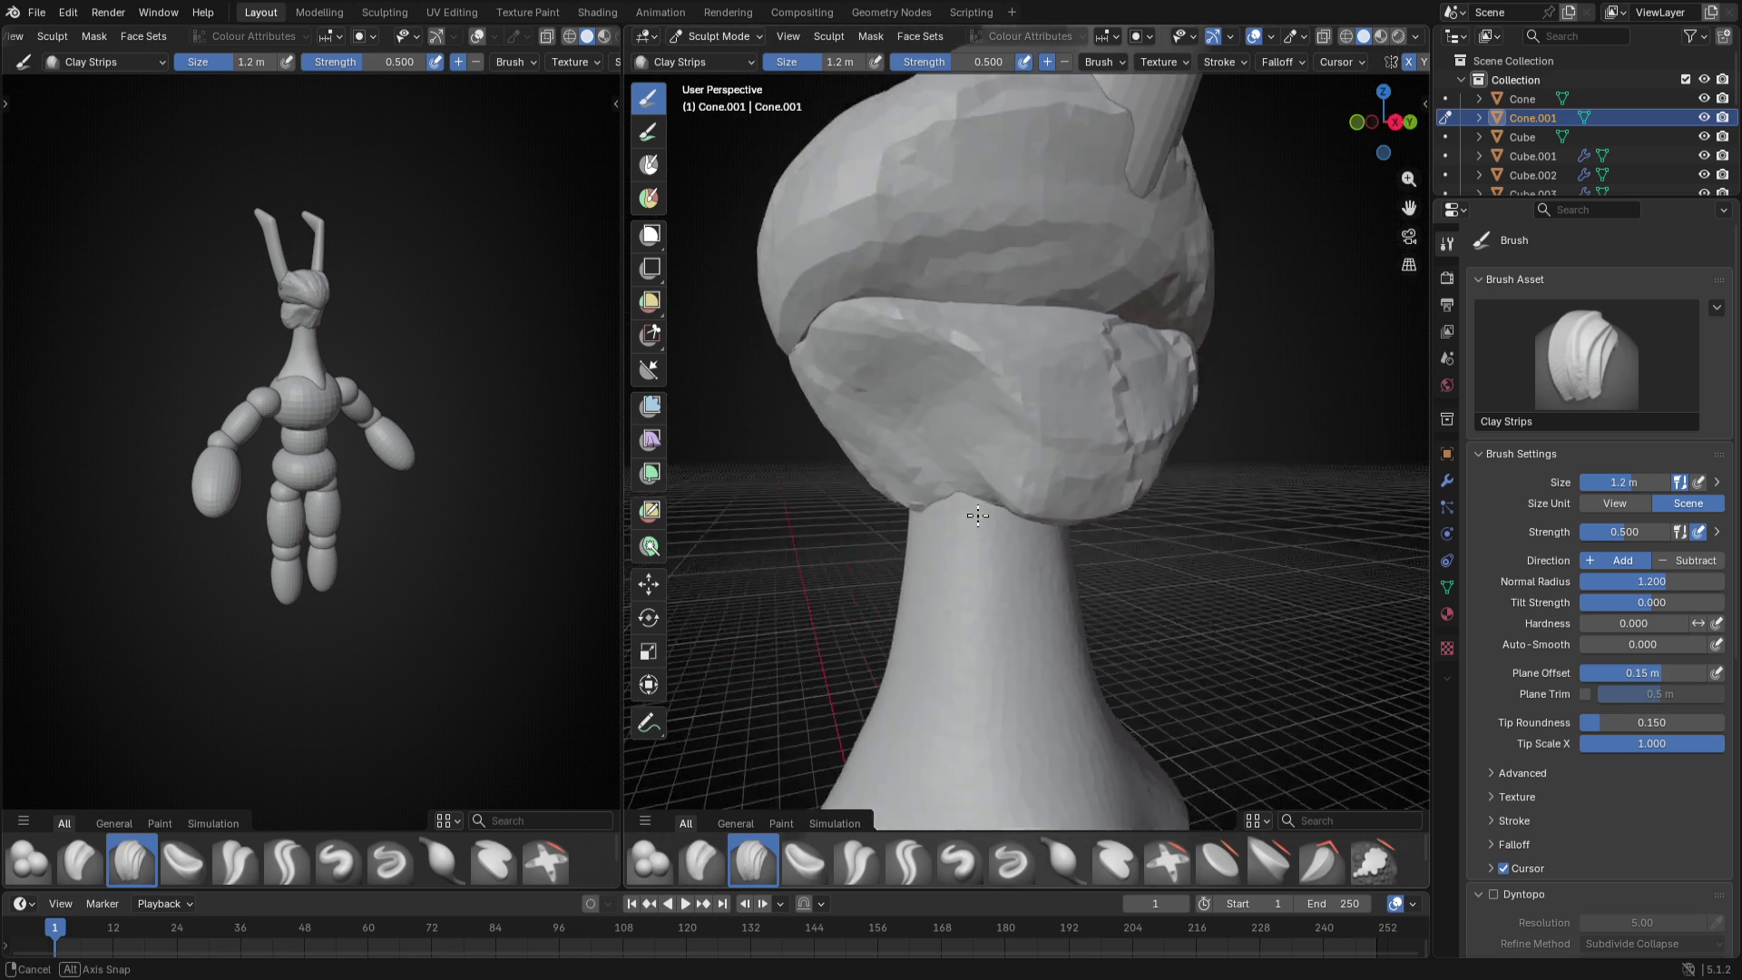
left_click_drag(1110, 470, 1028, 506)
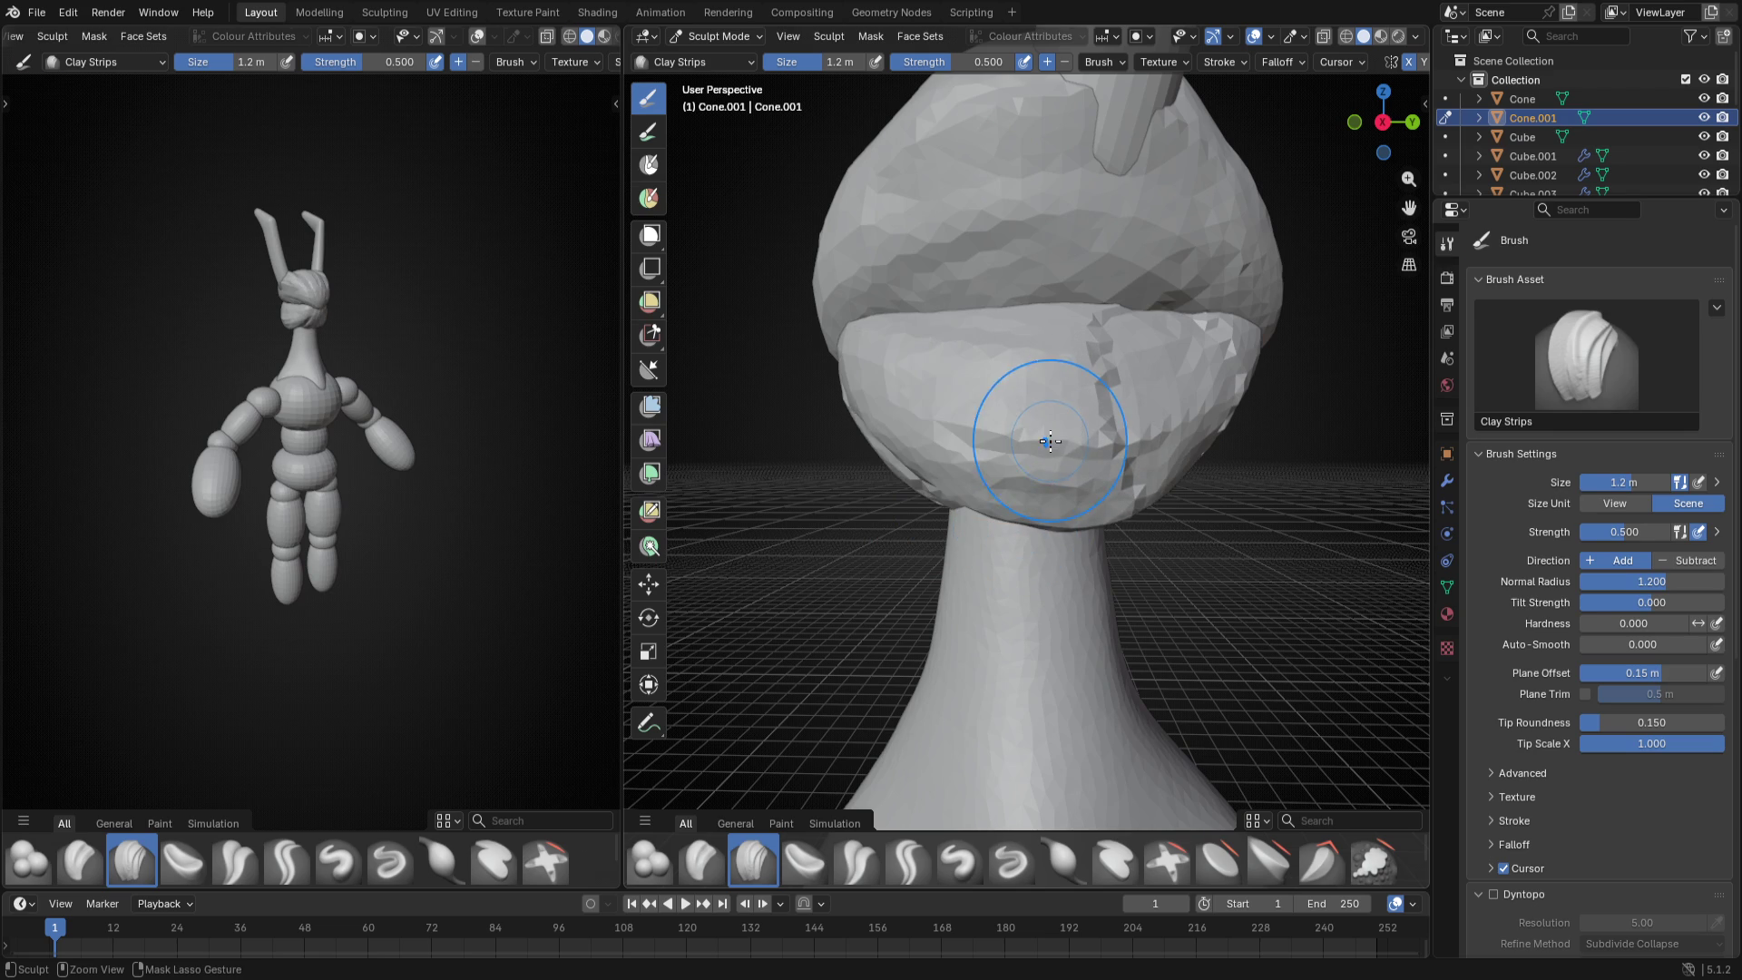
key("ctrl+Tab")
middle_click_drag(1043, 450, 1130, 514)
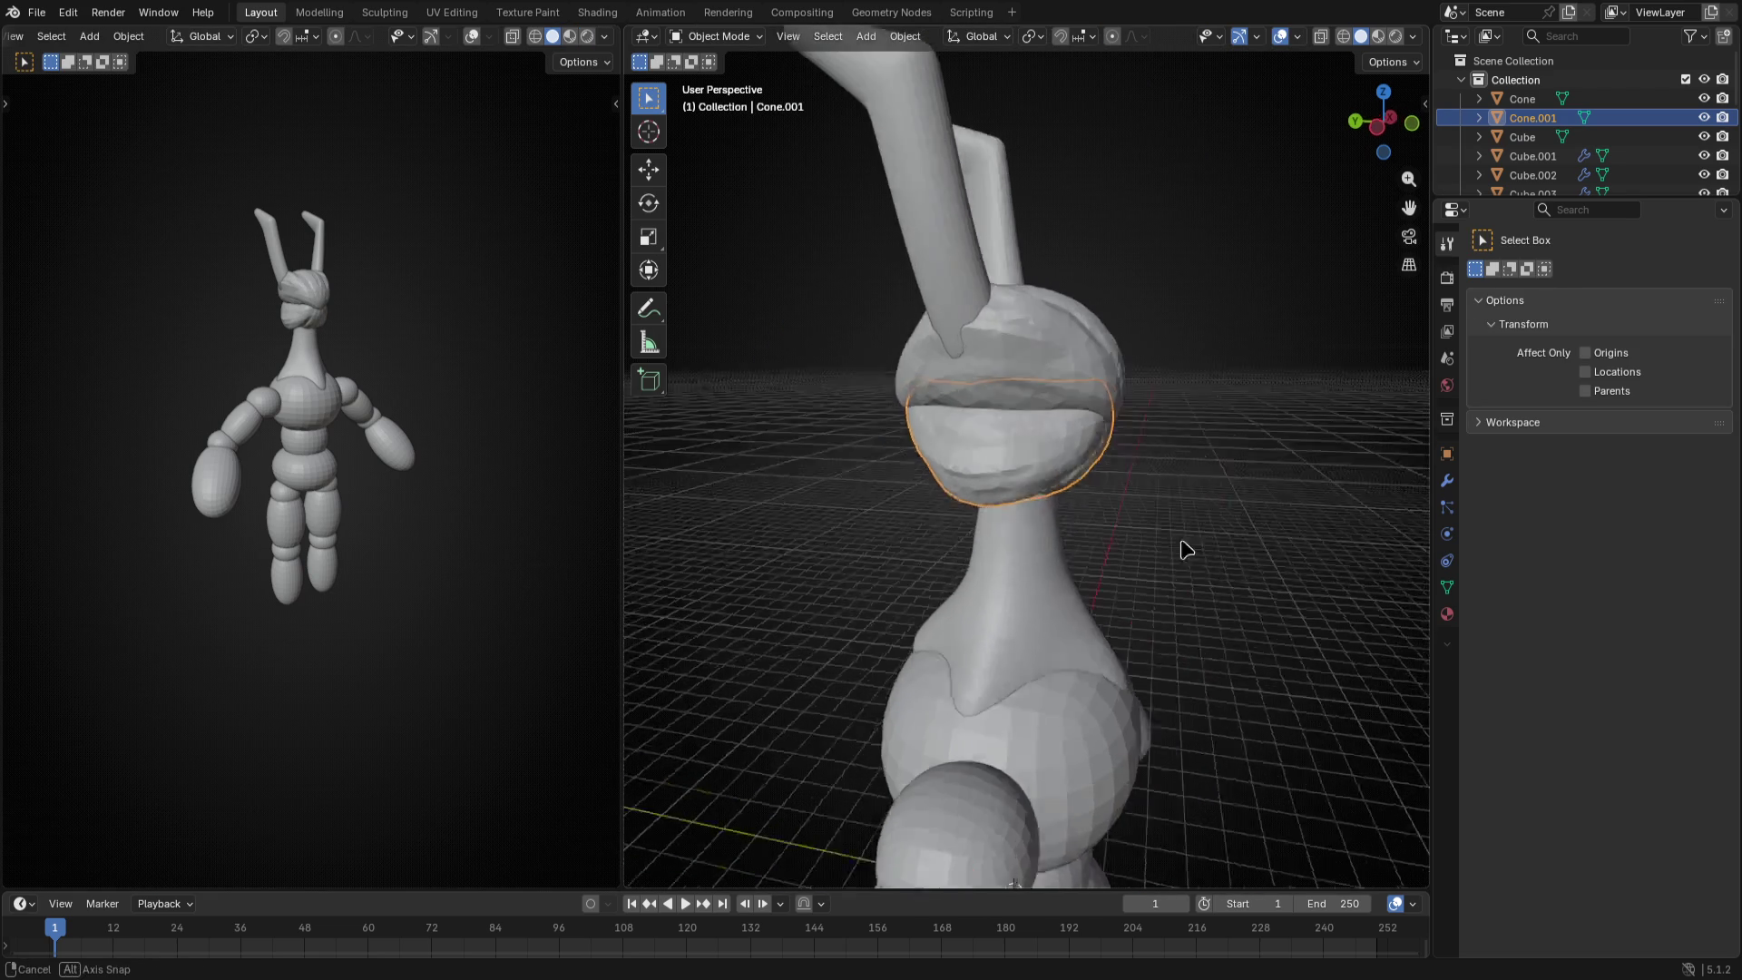
- Rotate the mouth piece, then raise the head piece and enlarge it about 1.5 times
key("r")
left_click(1138, 528)
middle_click_drag(1138, 529, 1129, 531)
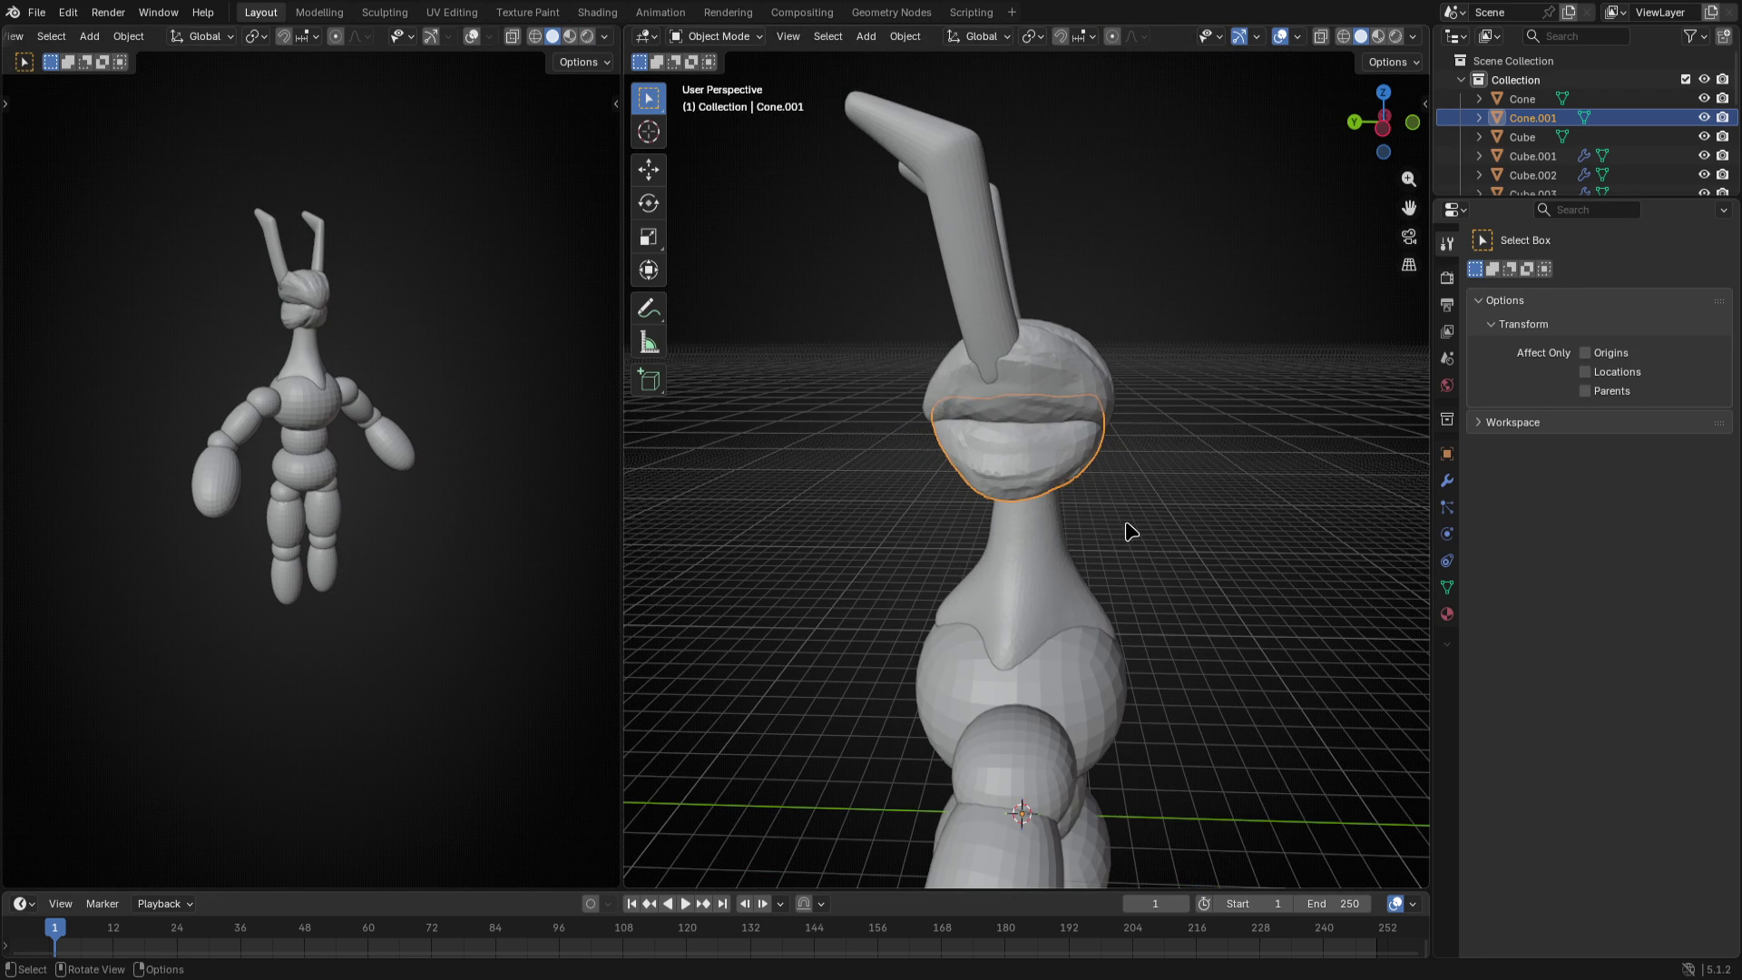
key("Tab")
key("Tab")
key("g")
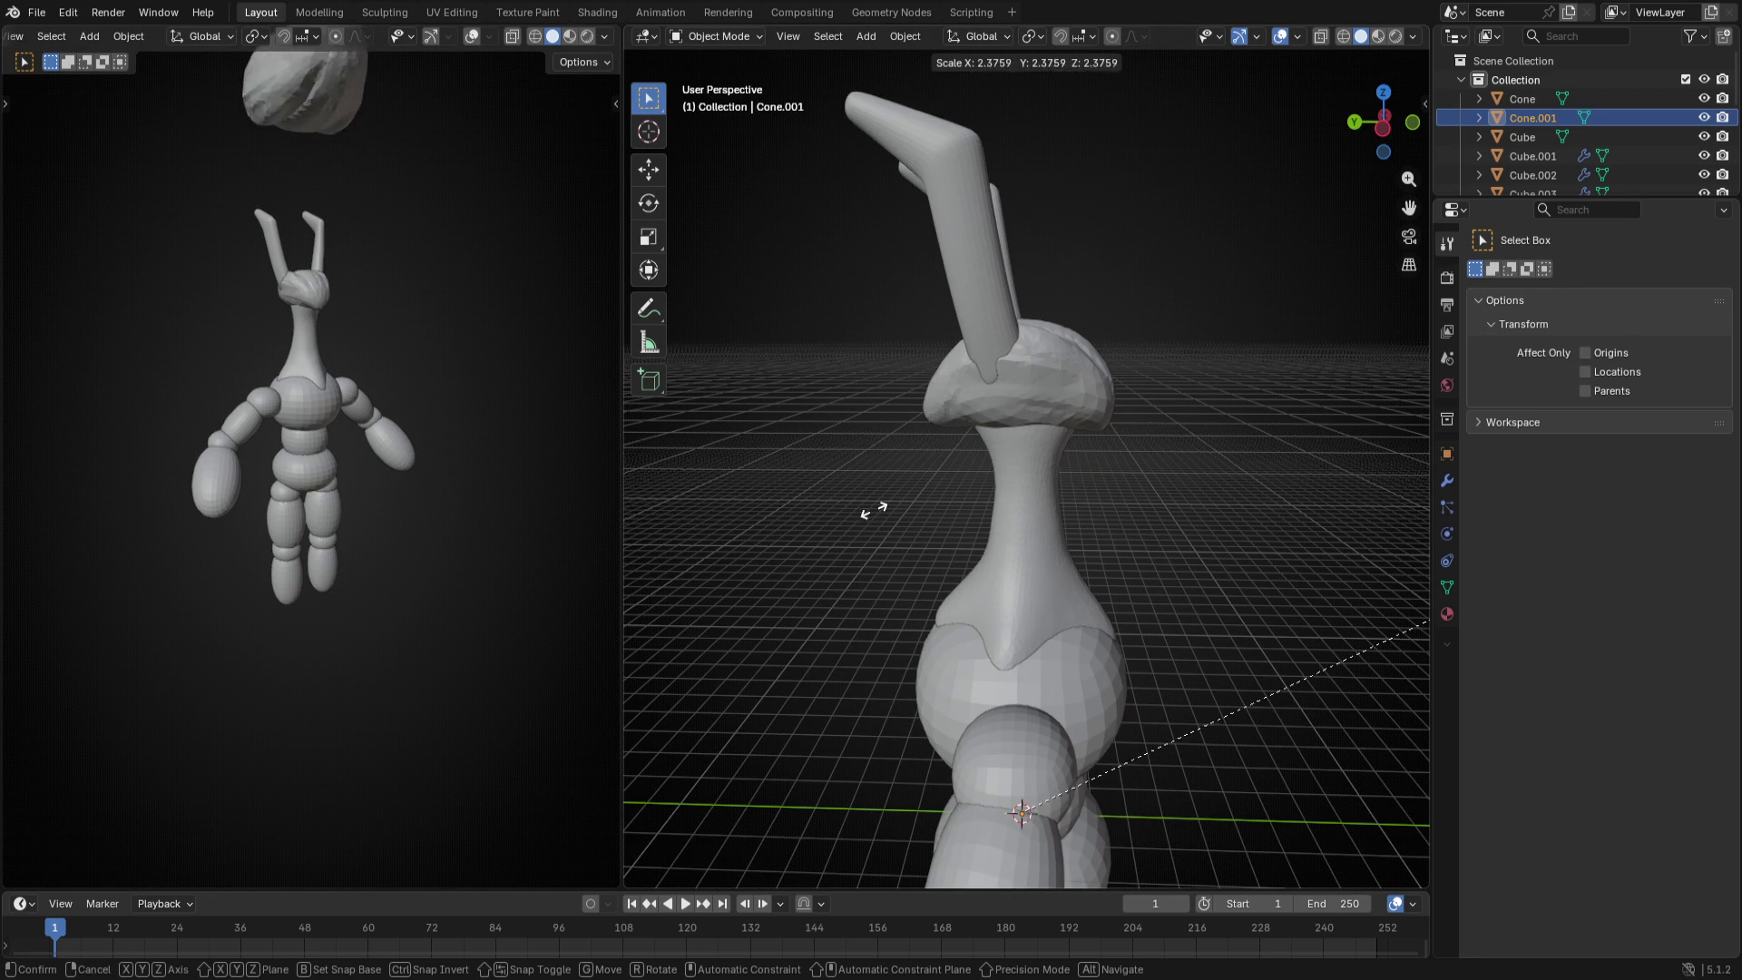
left_click(1129, 531)
key("s")
left_click(1375, 539)
- Sculpt the head piece with a smaller Clay Strips brush, laying strokes across it
middle_click_drag(1226, 476, 1075, 322)
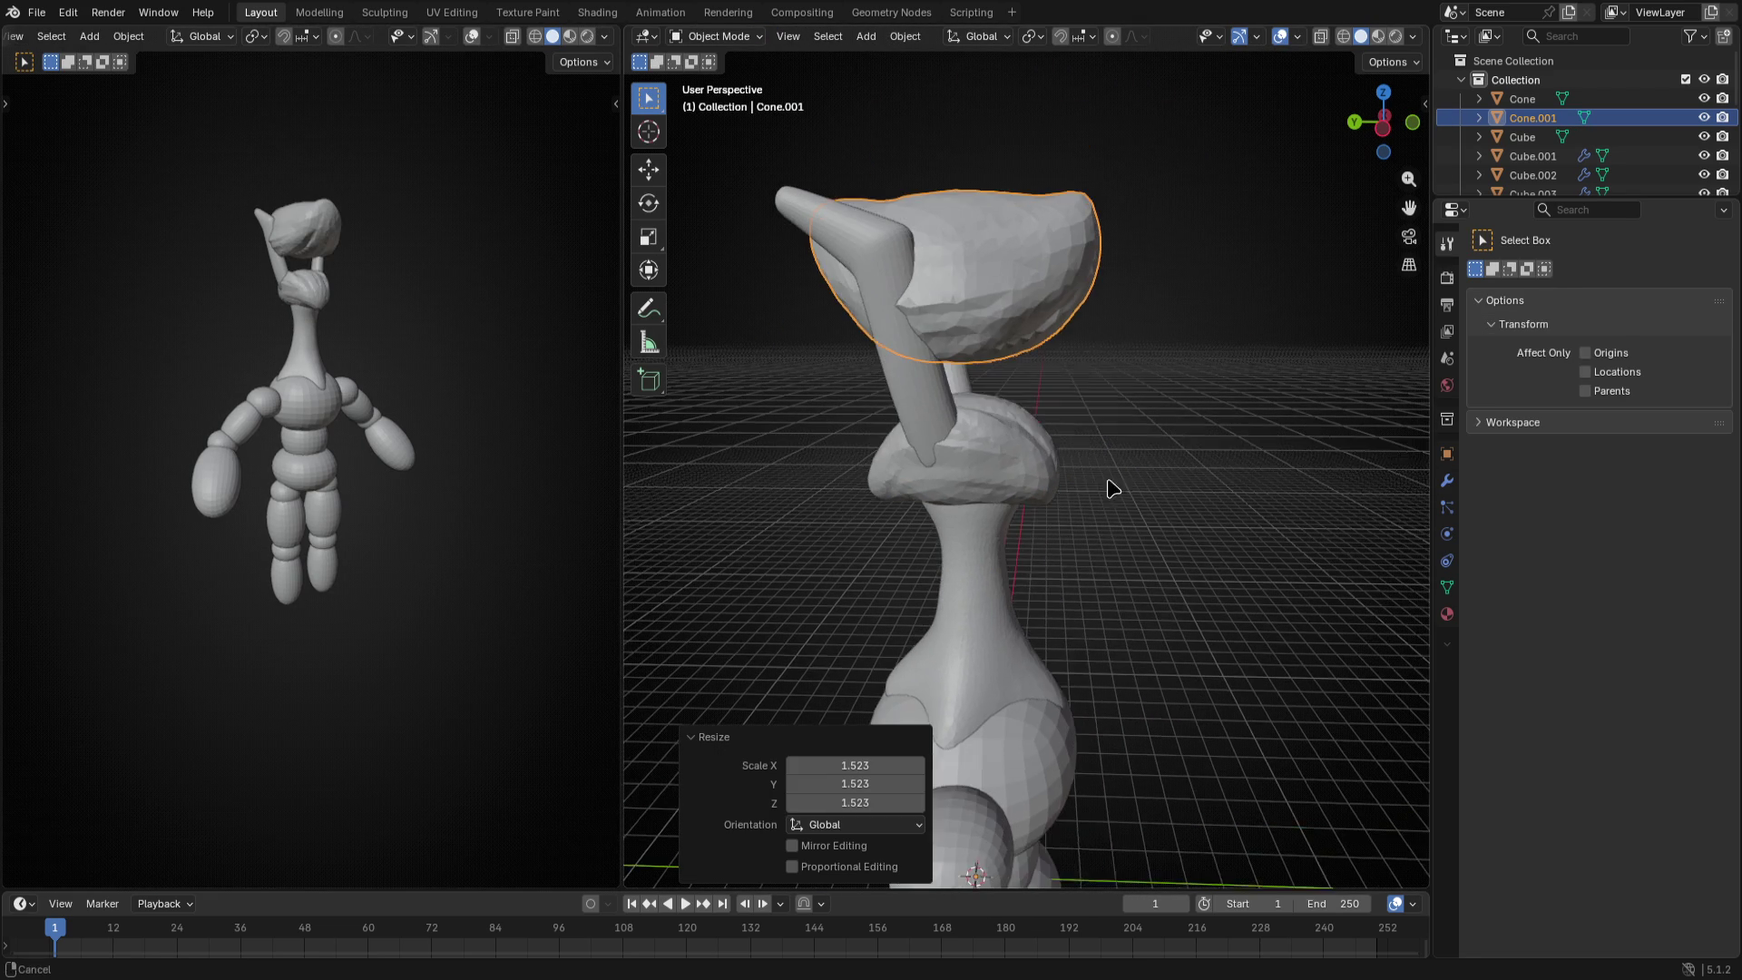
key("ctrl+Tab")
scroll(952, 408, "up", 3)
middle_click_drag(952, 408, 867, 205)
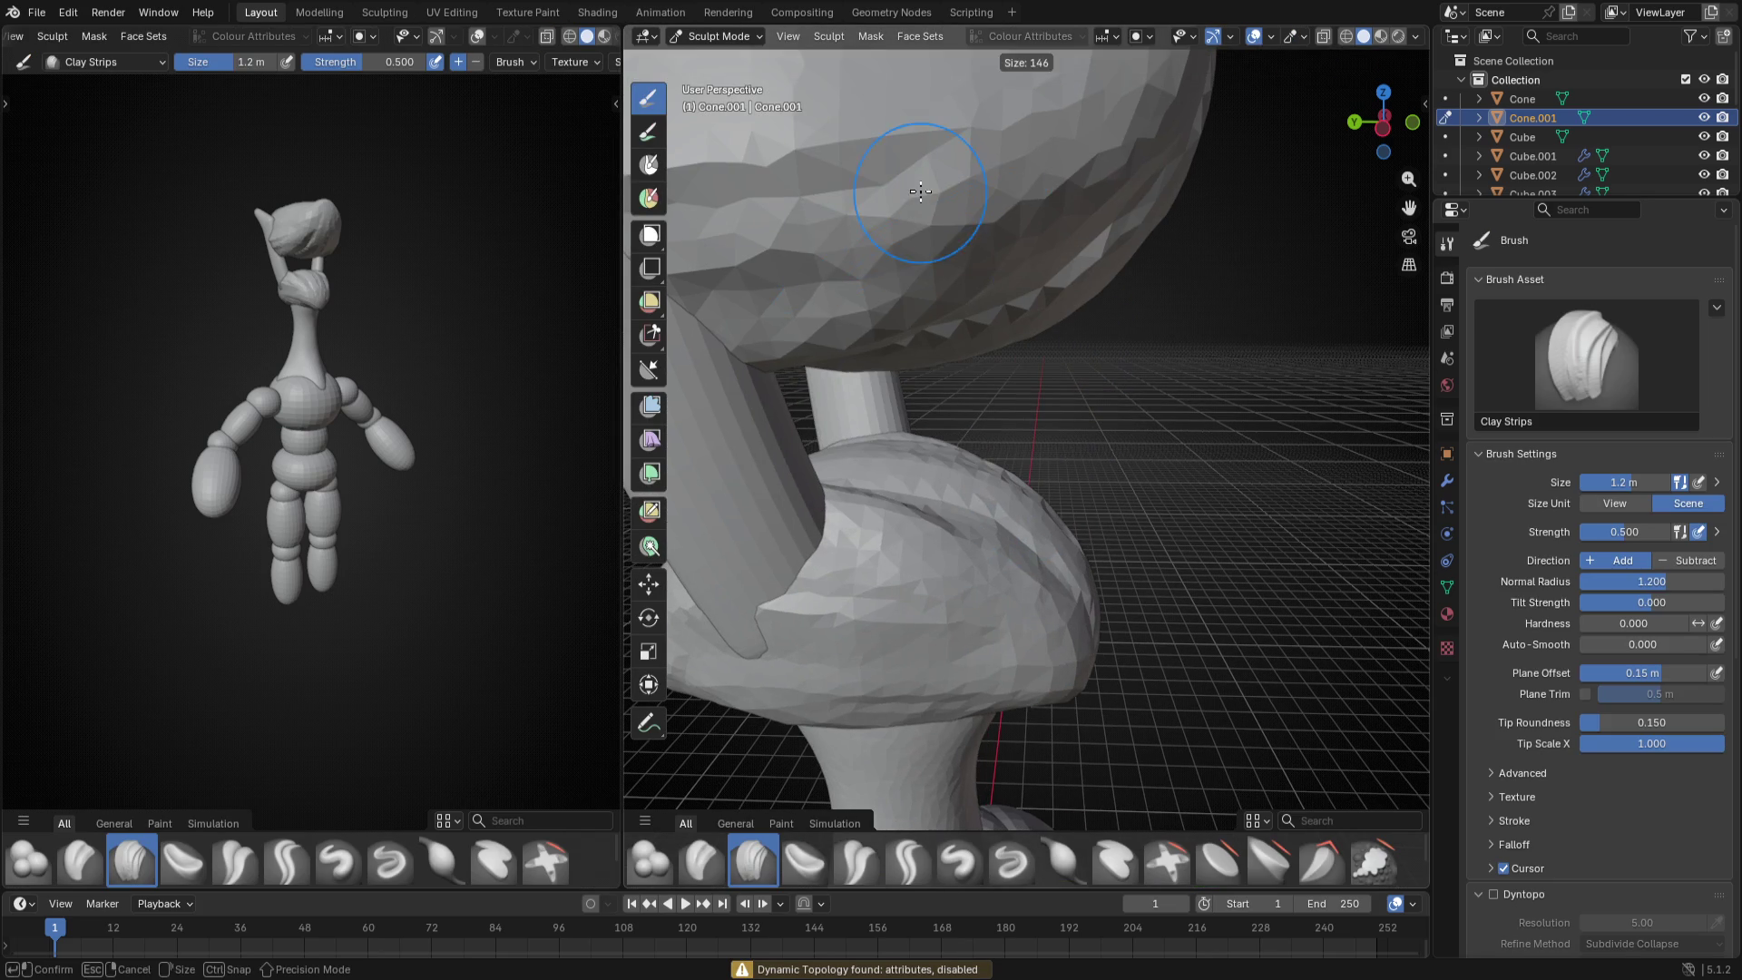
key("f")
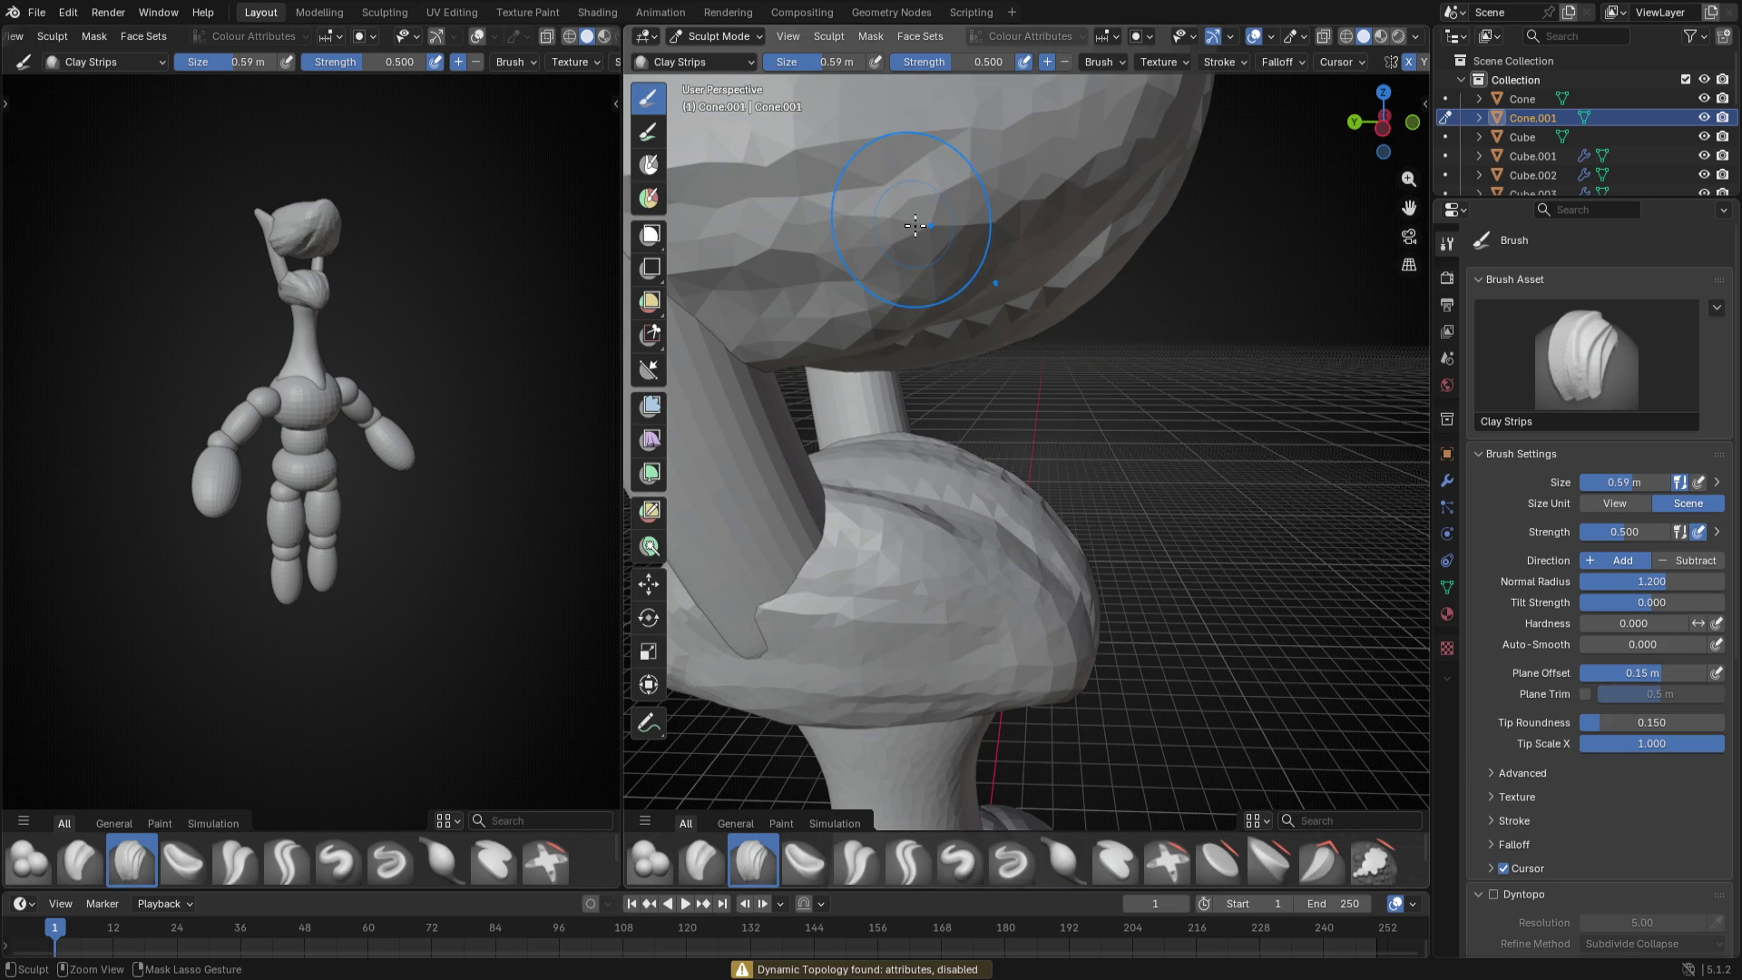
left_click(947, 193)
left_click_drag(871, 163, 1007, 272)
left_click_drag(954, 136, 1034, 286)
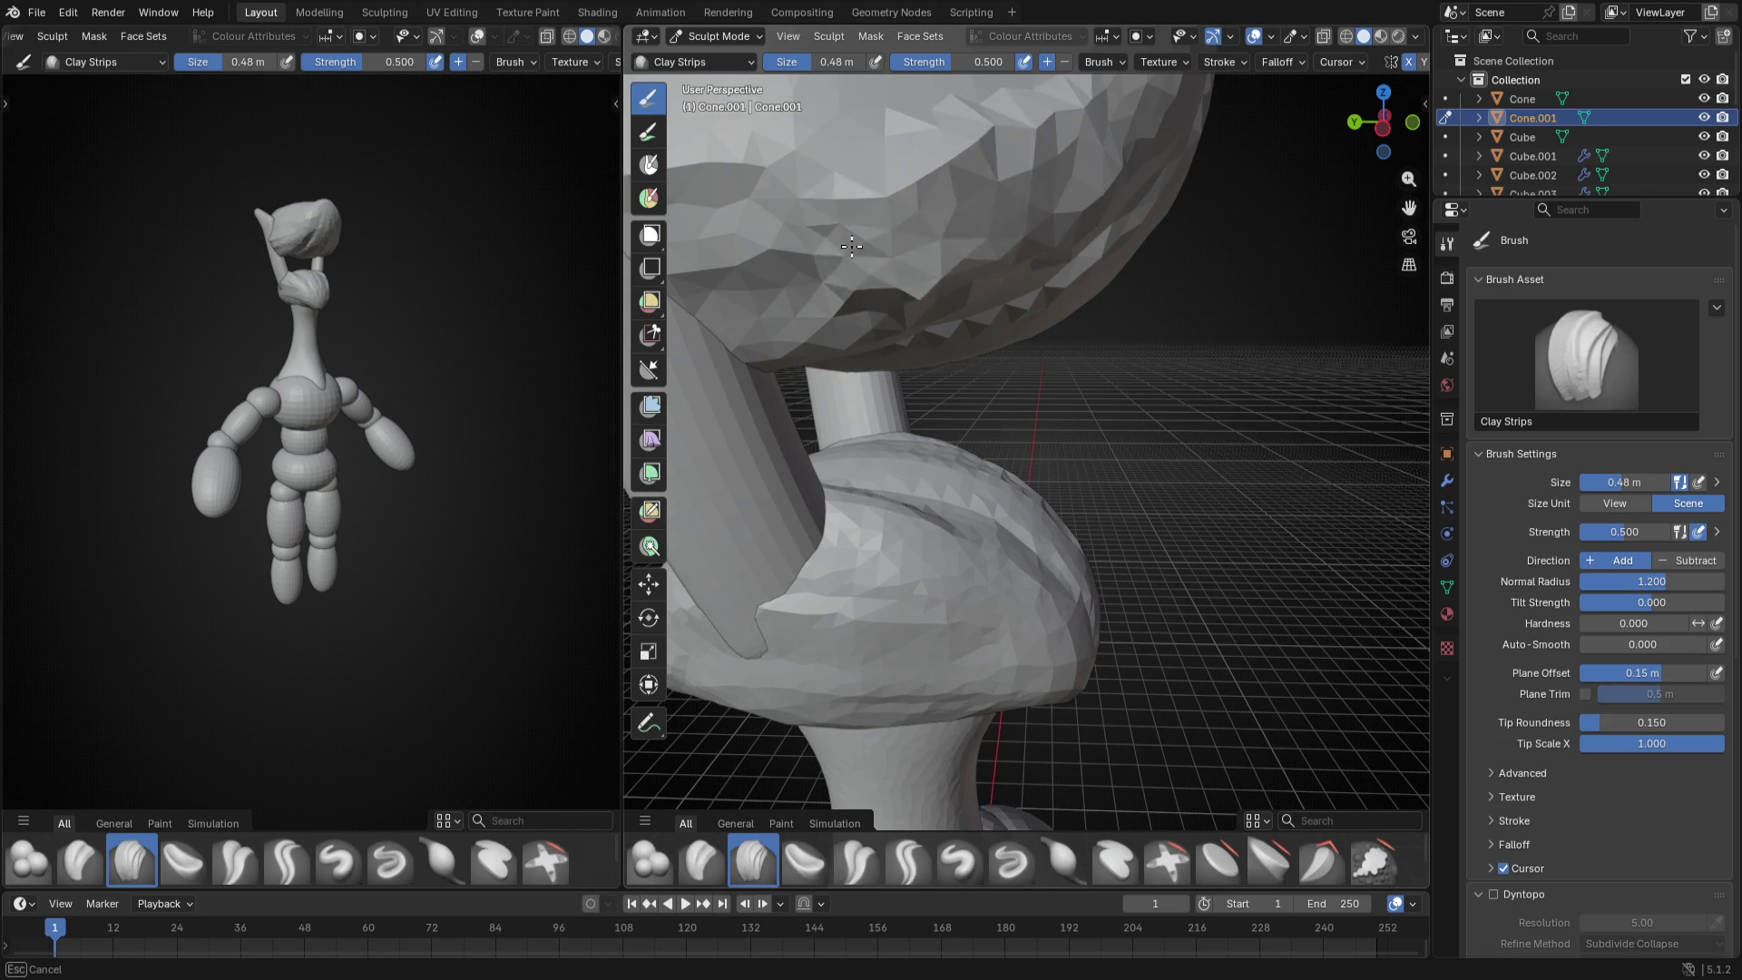
scroll(909, 252, "down", 3)
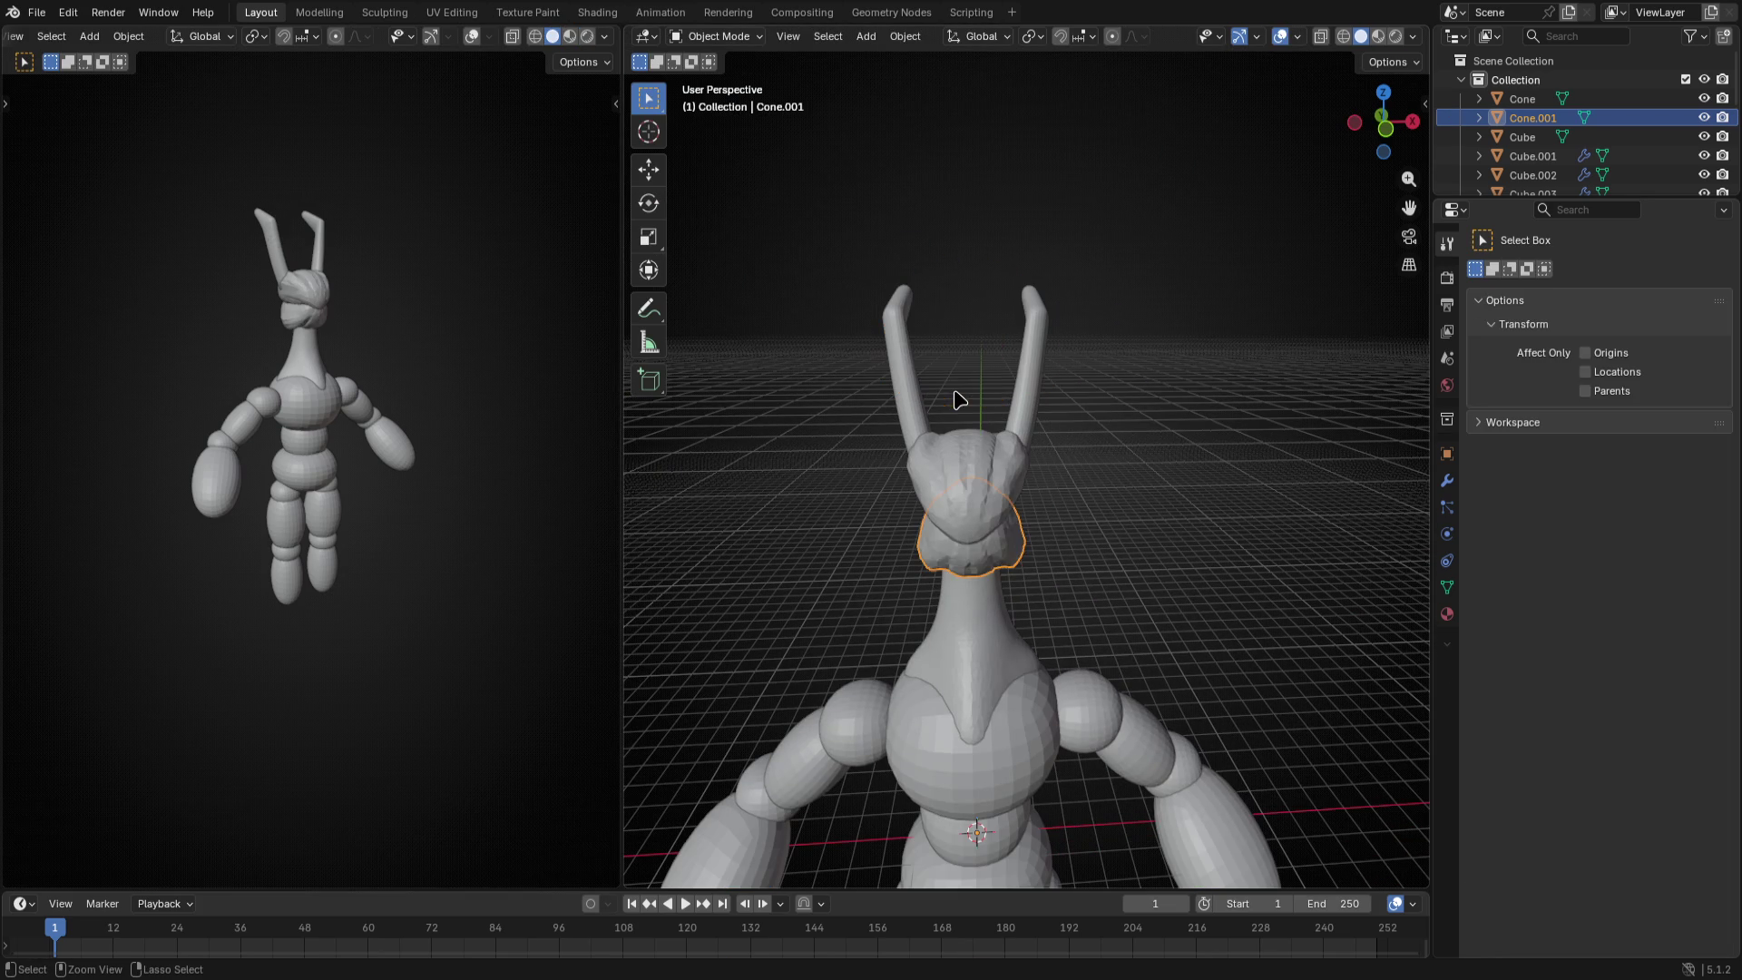
- Sculpt the lower head lobe with Clay Strips sized 1 m, viewing from the left side
key("Tab")
middle_click_drag(1131, 620, 1008, 555)
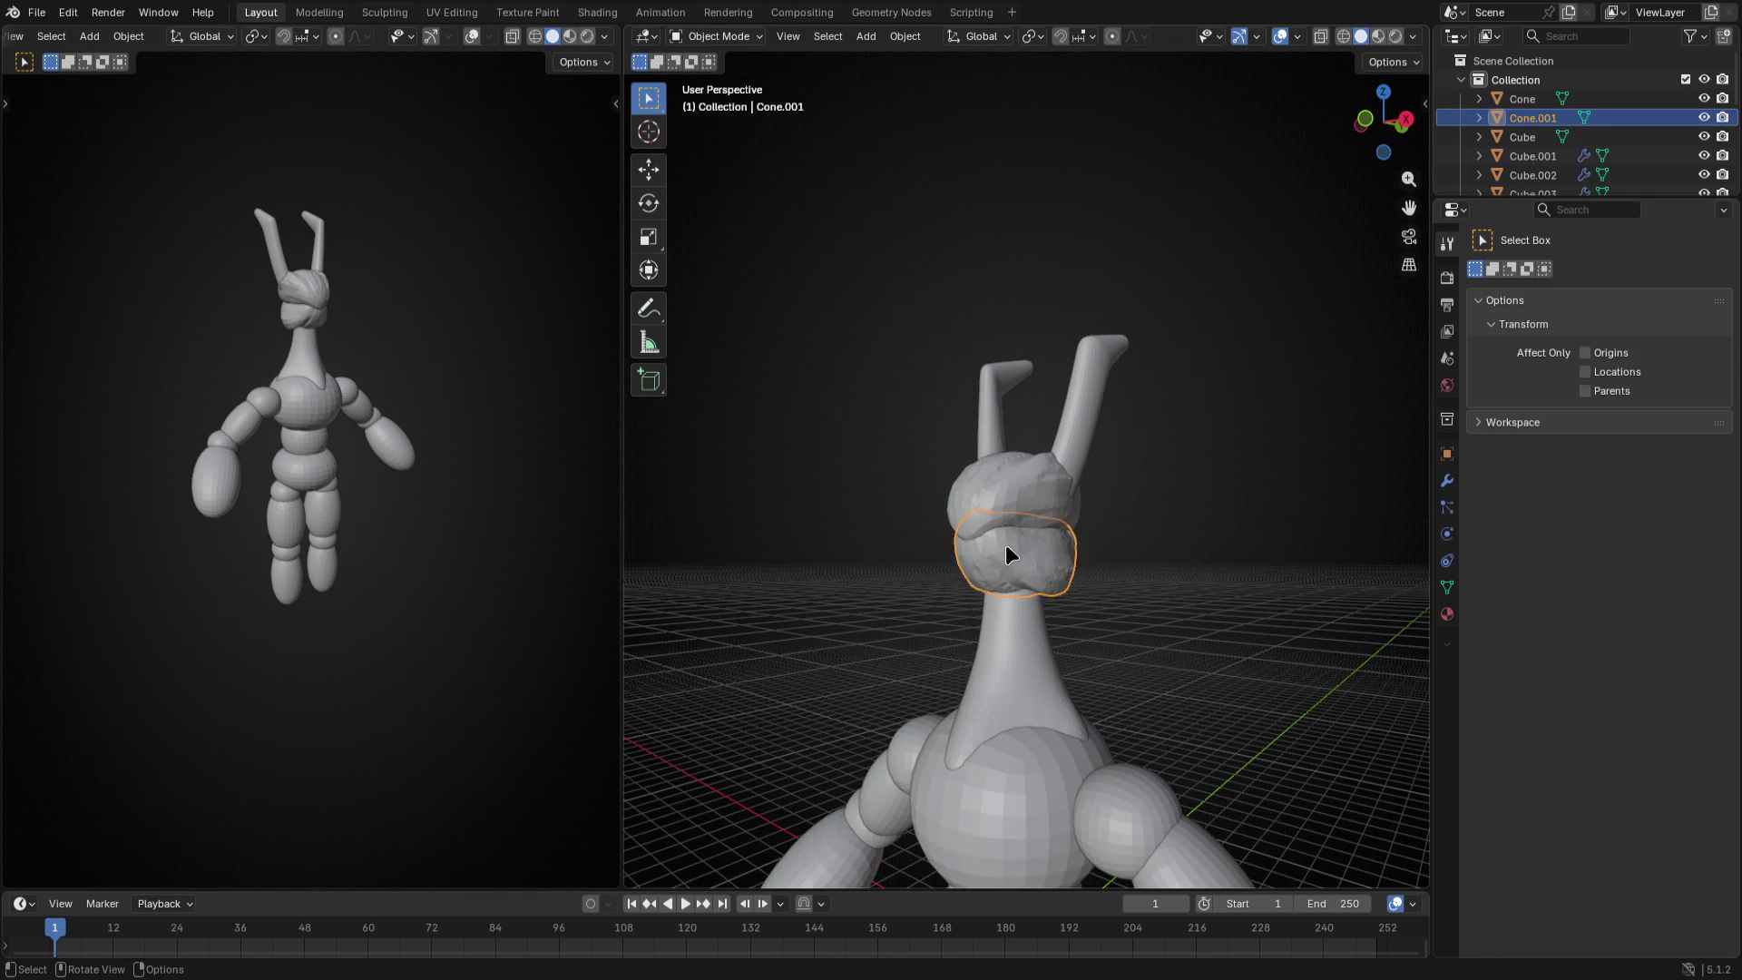
key("Tab")
key("Tab")
scroll(1025, 570, "up", 2)
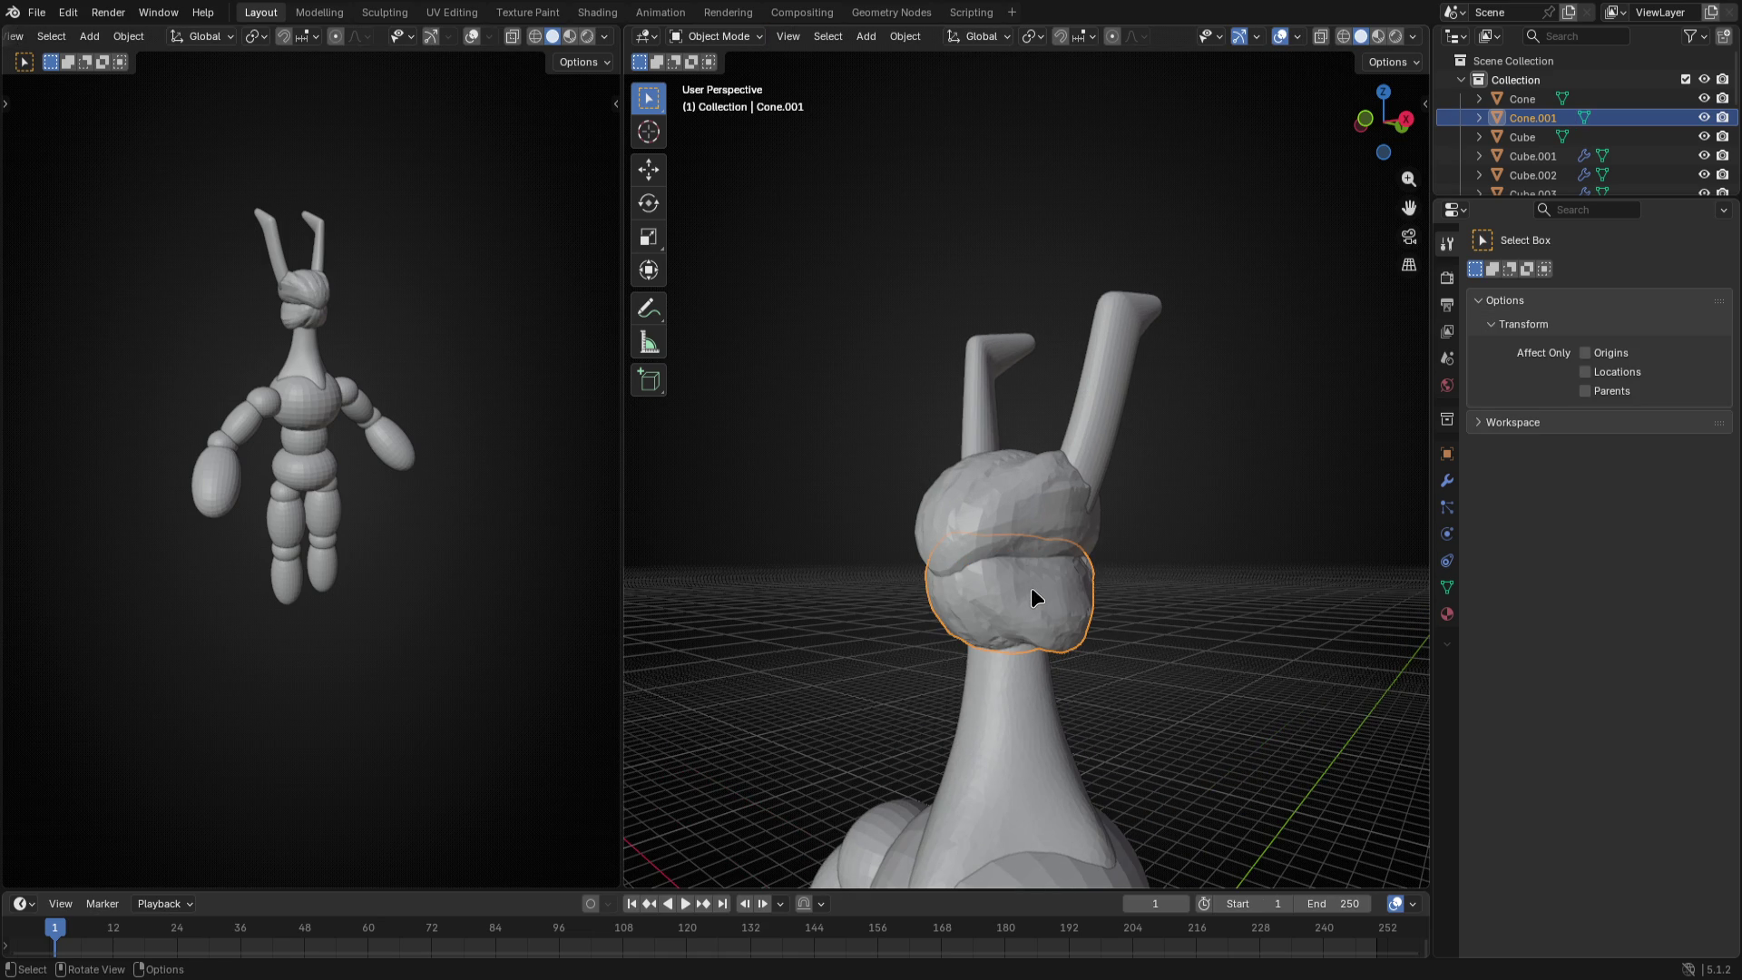
key("ctrl+Tab")
left_click(1036, 503)
scroll(1008, 449, "up", 2)
key("f")
left_click(997, 398)
middle_click_drag(1048, 469, 893, 458, "alt")
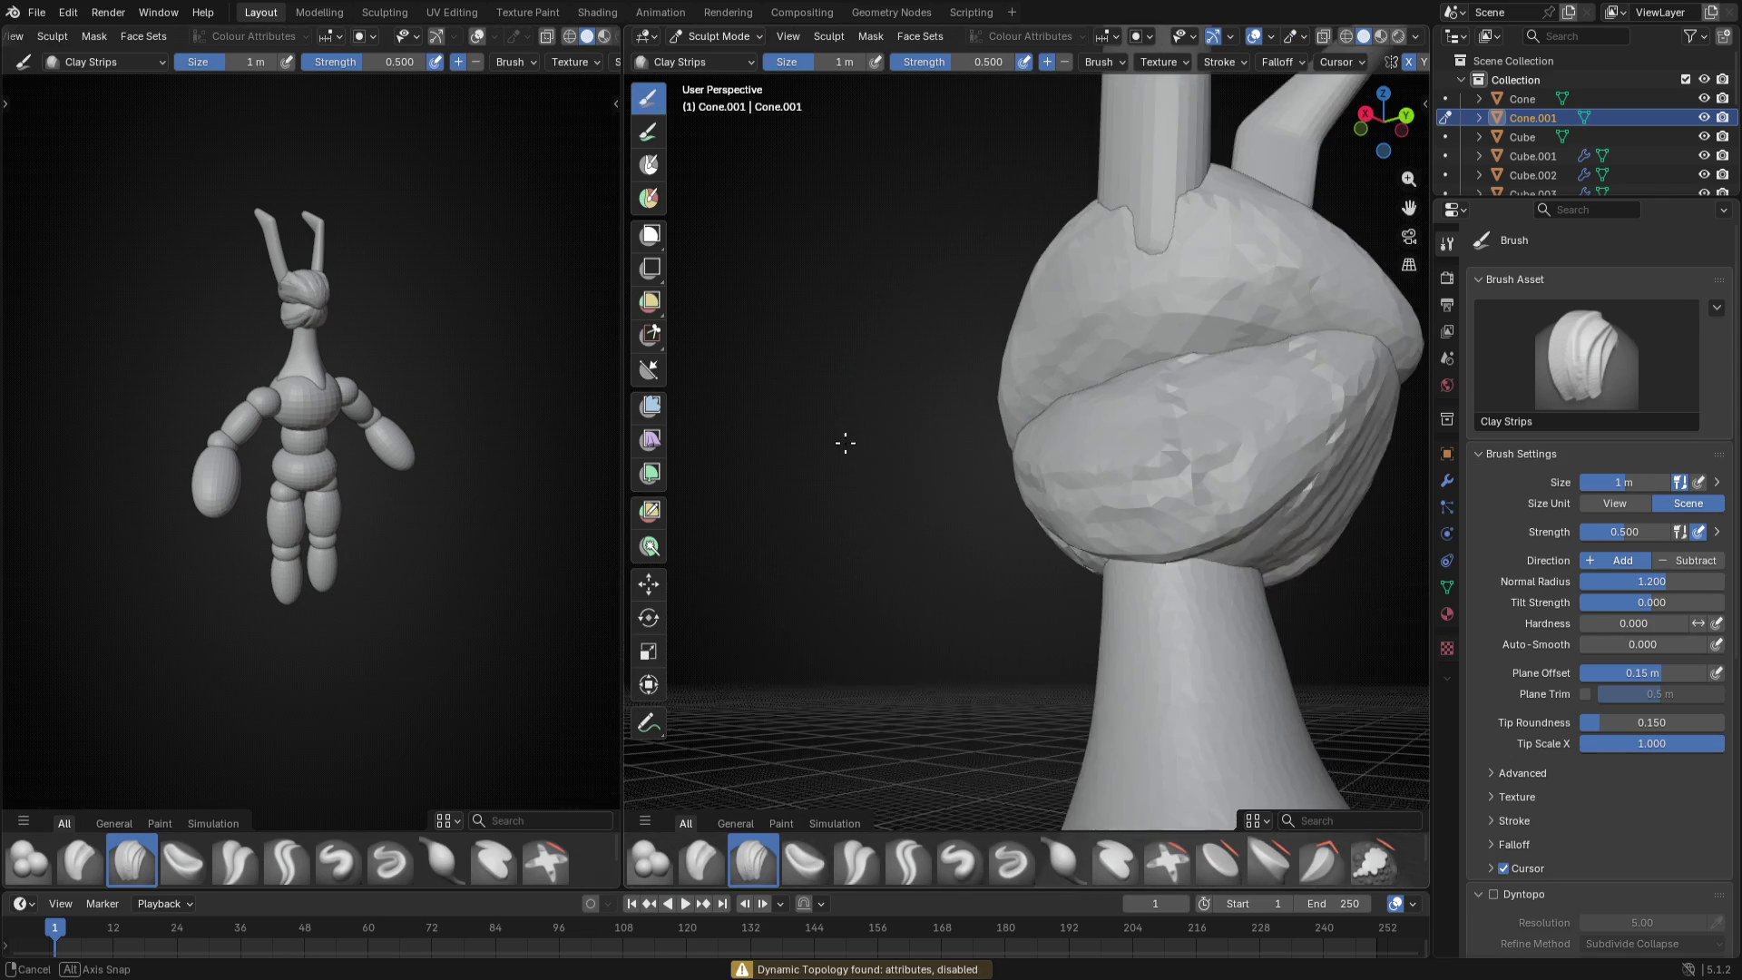
scroll(893, 458, "up", 2)
key("ctrl+KP_3")
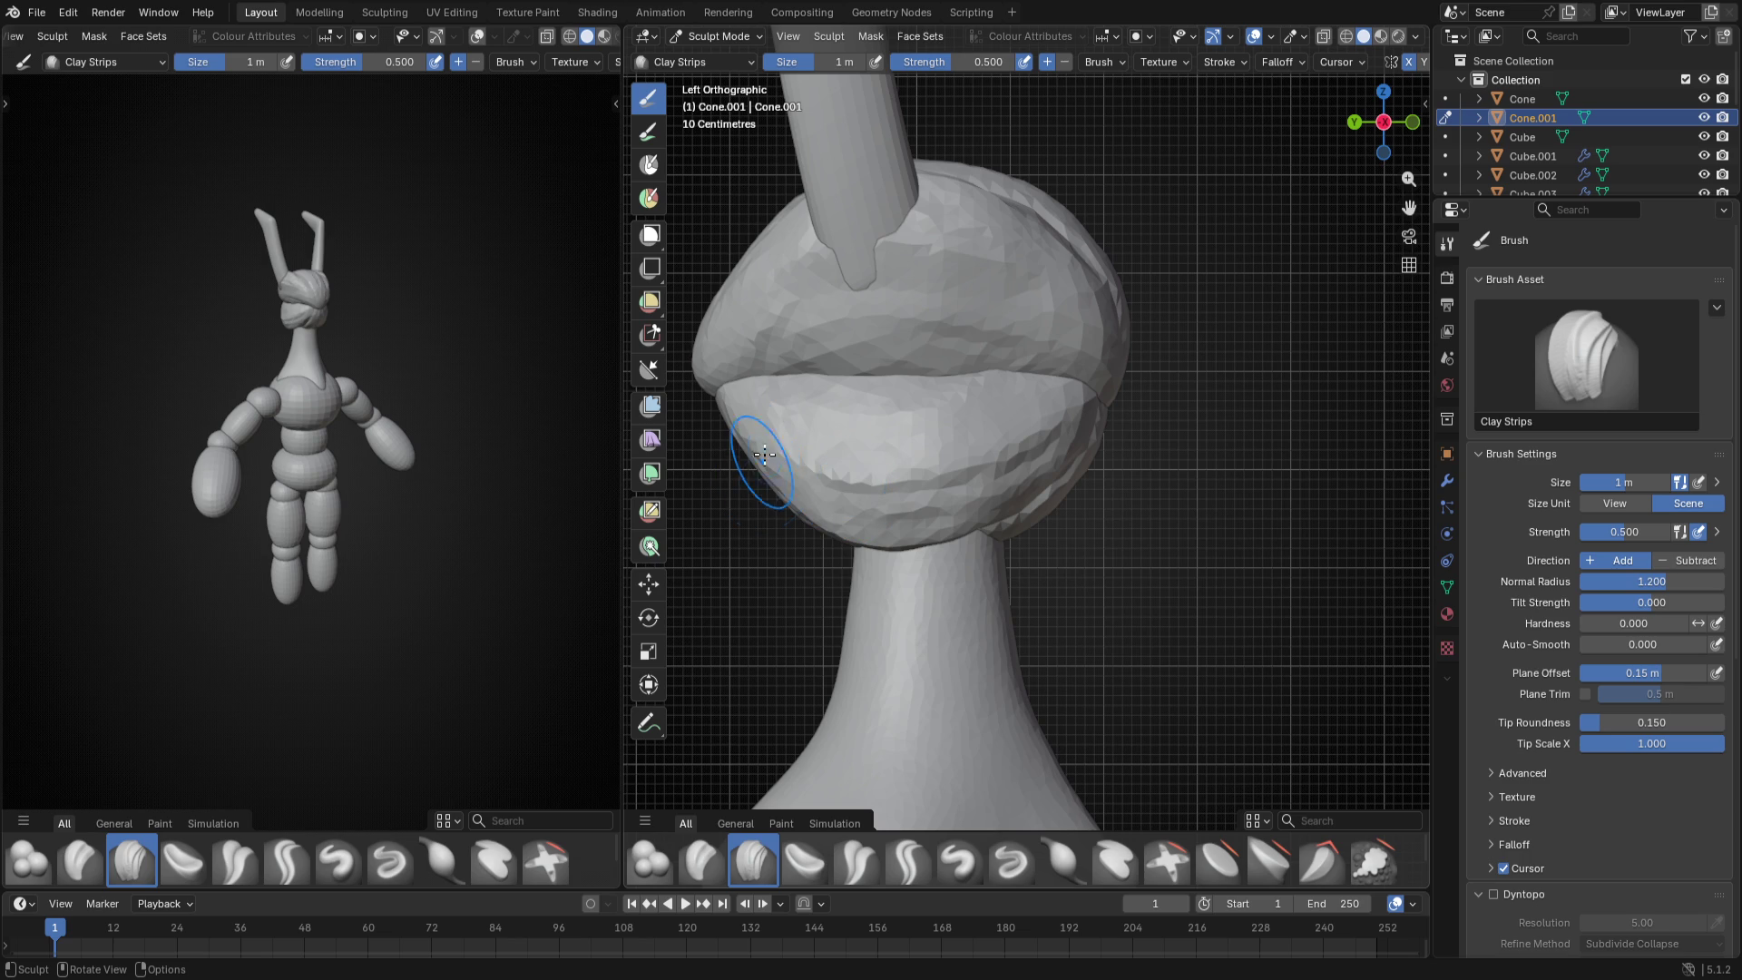
key("k")
- Pull the lower lobe's chin and neck join into shape with a 4 m Snake Hook brush
key("f")
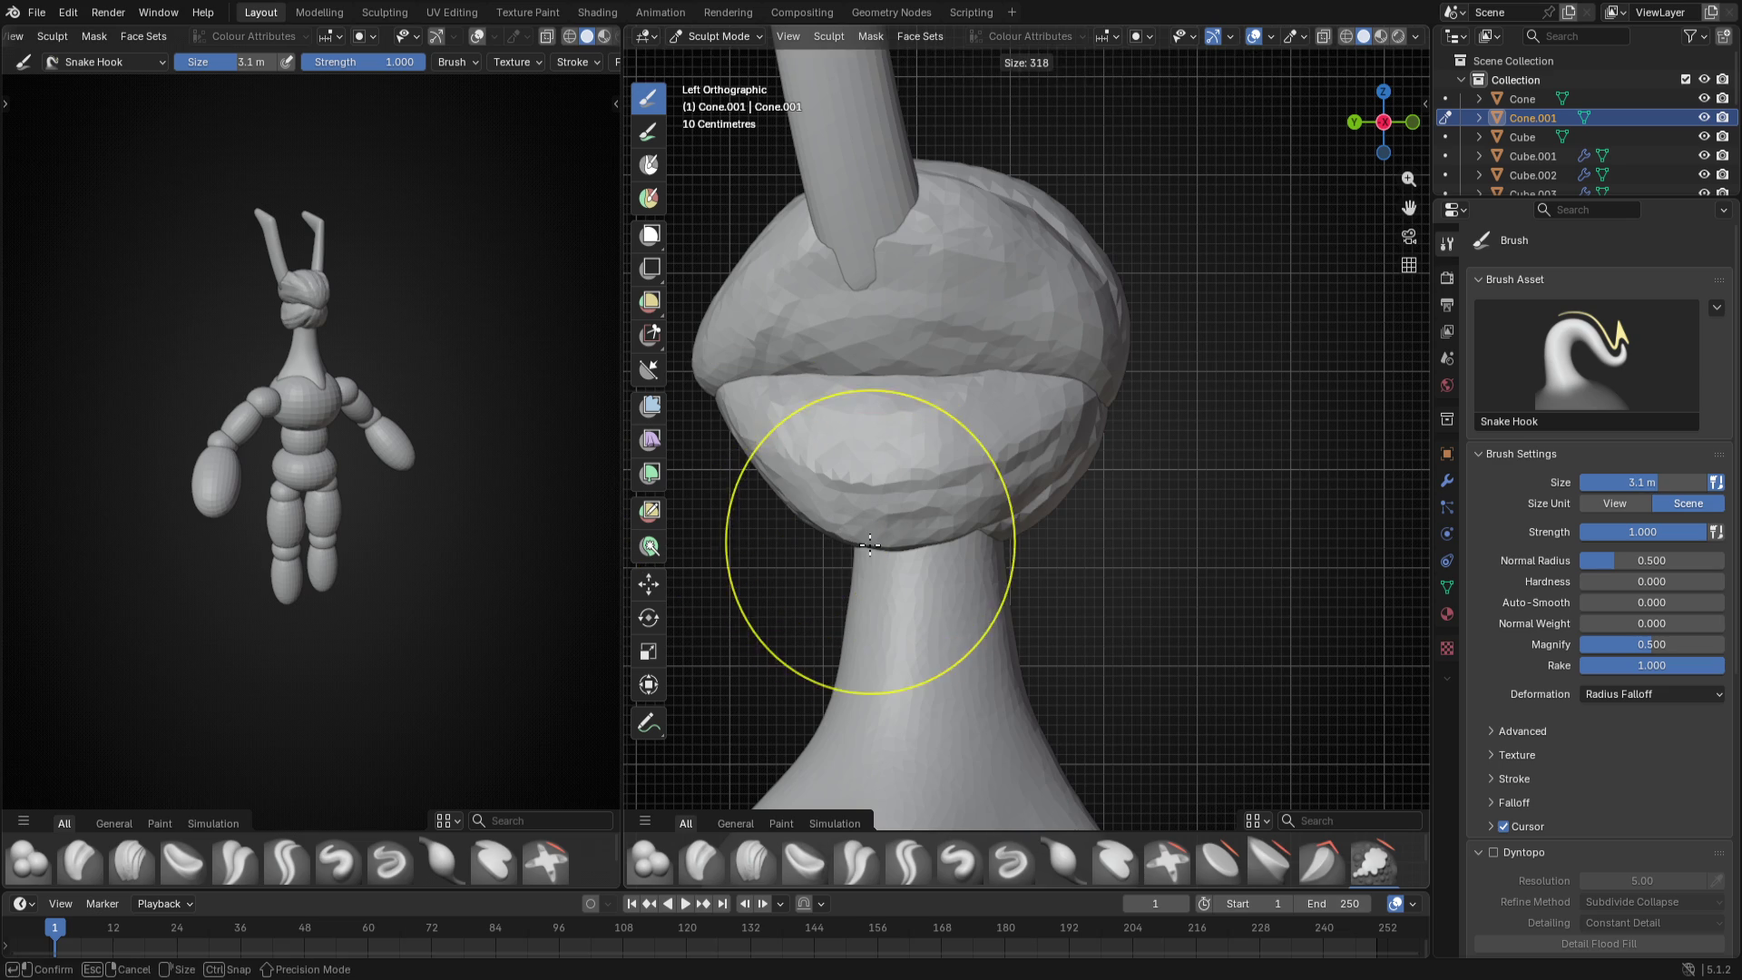
left_click(869, 546)
left_click_drag(866, 506, 853, 469)
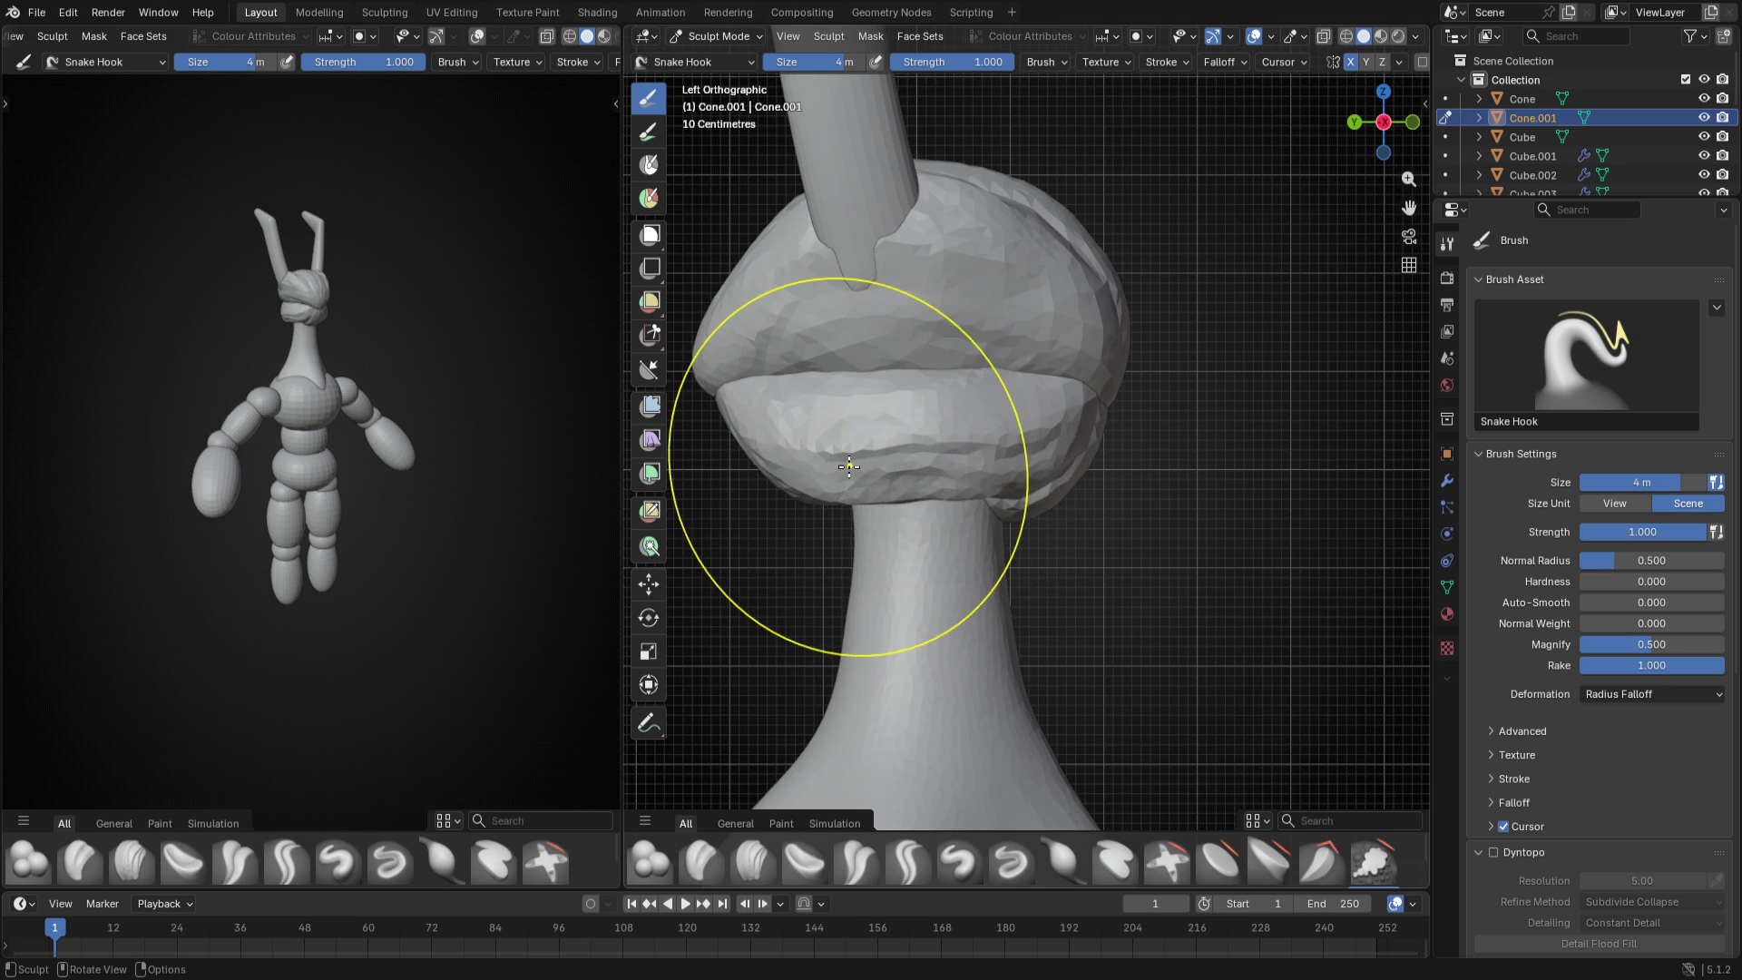
scroll(853, 468, "up", 2)
middle_click_drag(853, 468, 1195, 406, "shift")
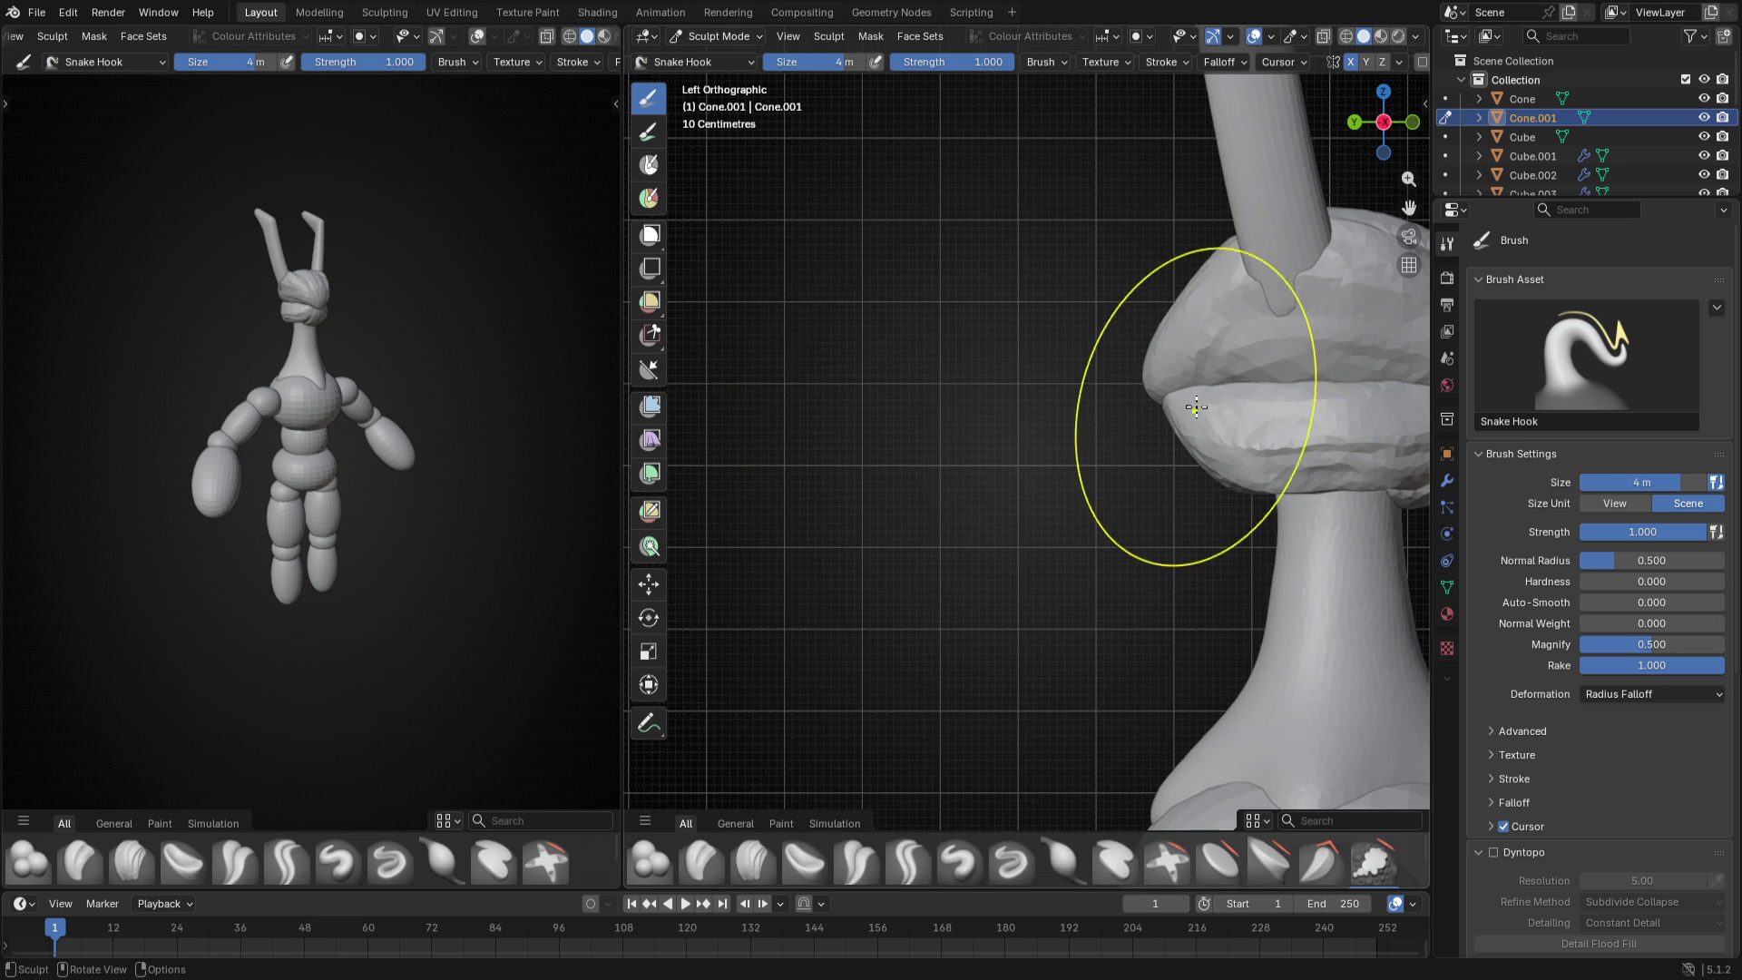
left_click_drag(1195, 406, 1246, 471)
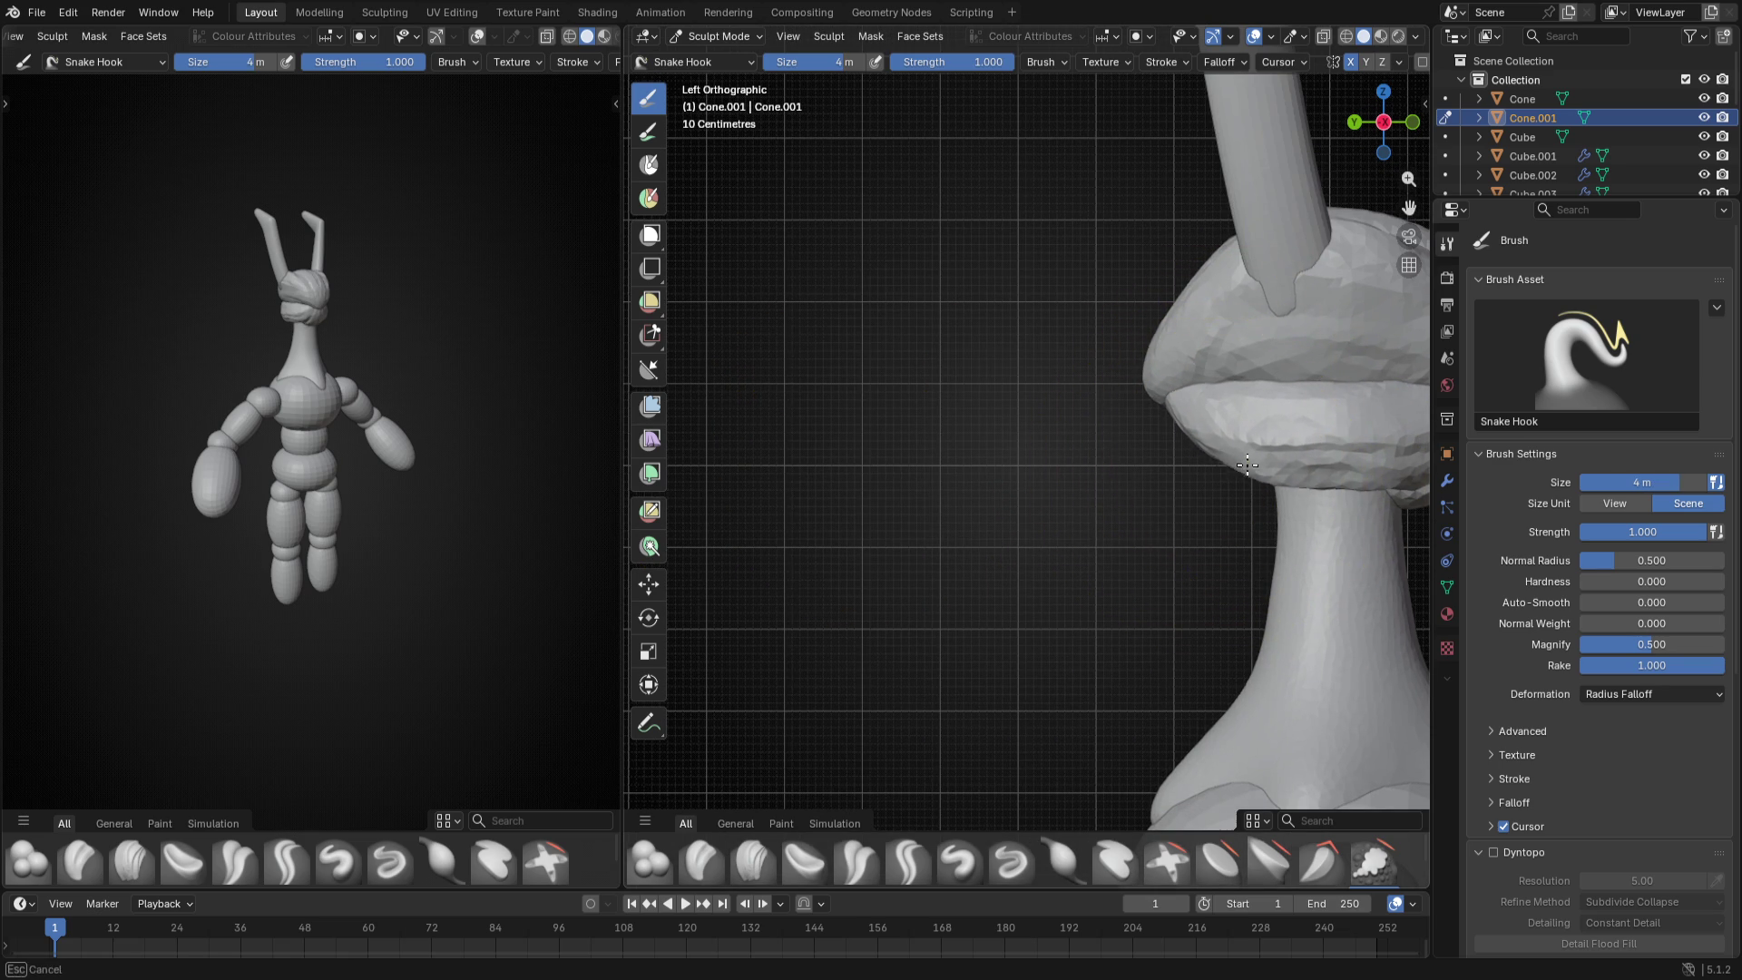
middle_click_drag(1245, 473, 917, 498, "shift")
left_click_drag(916, 499, 917, 498)
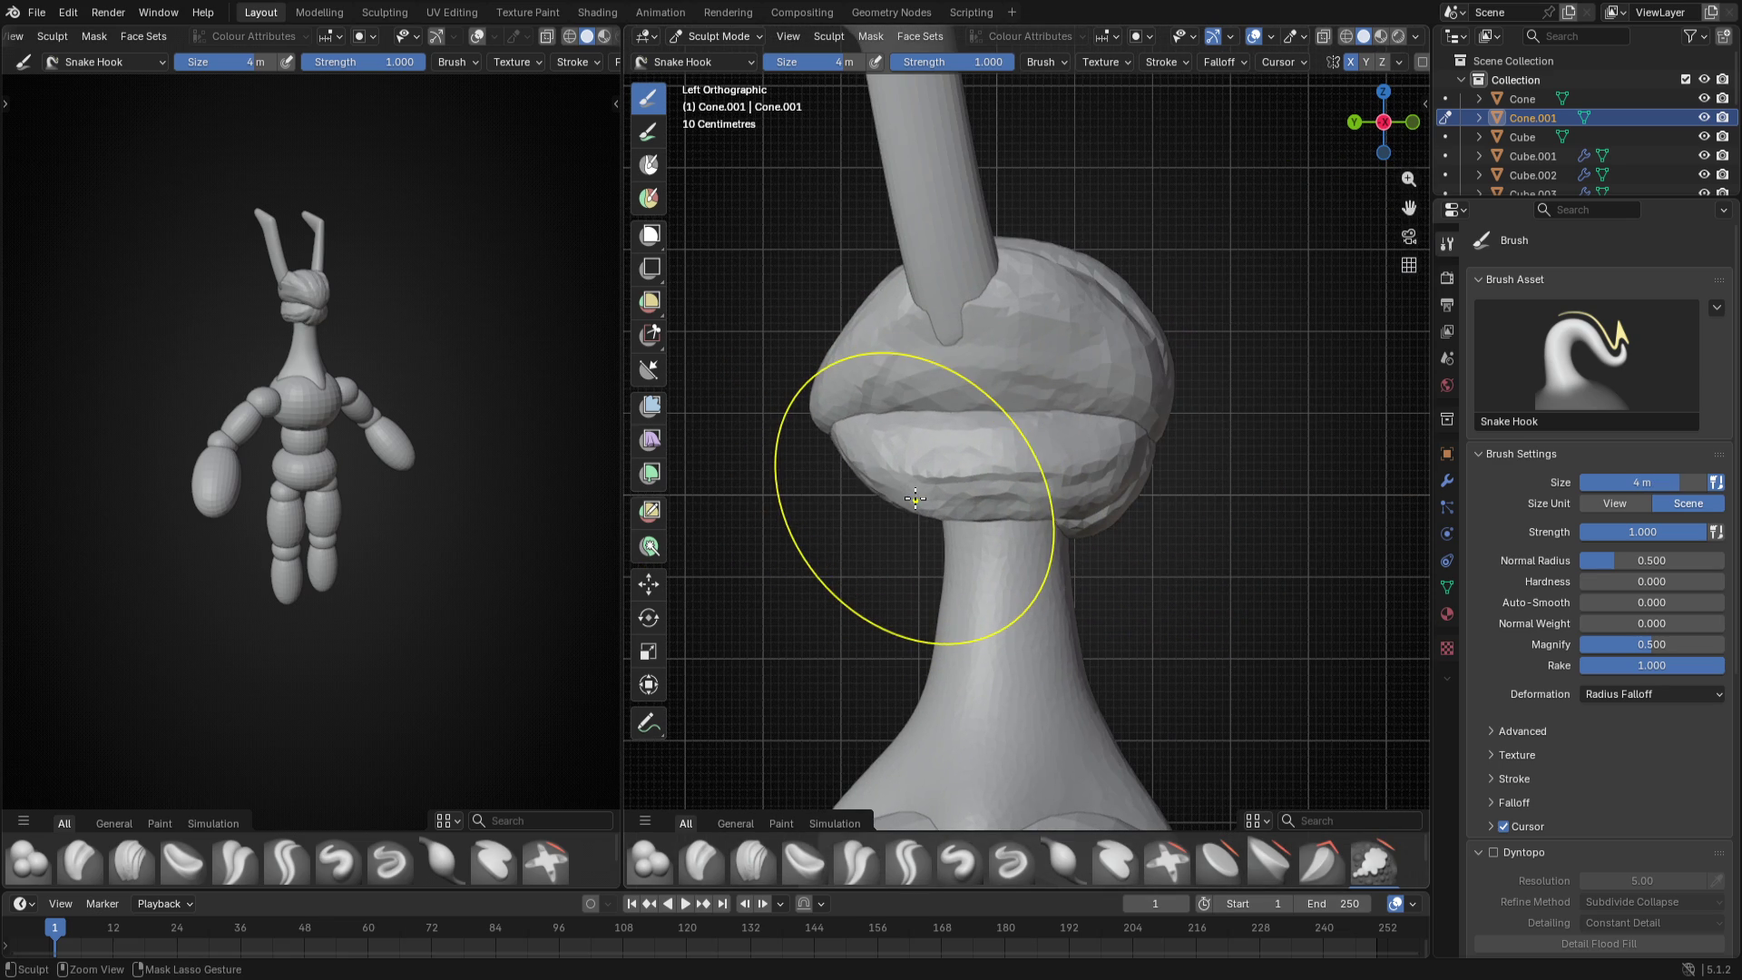
mouse_move(916, 498)
middle_mouse_down()
mouse_move(1127, 521)
mouse_move(1035, 518)
mouse_move(1066, 567)
middle_mouse_up()
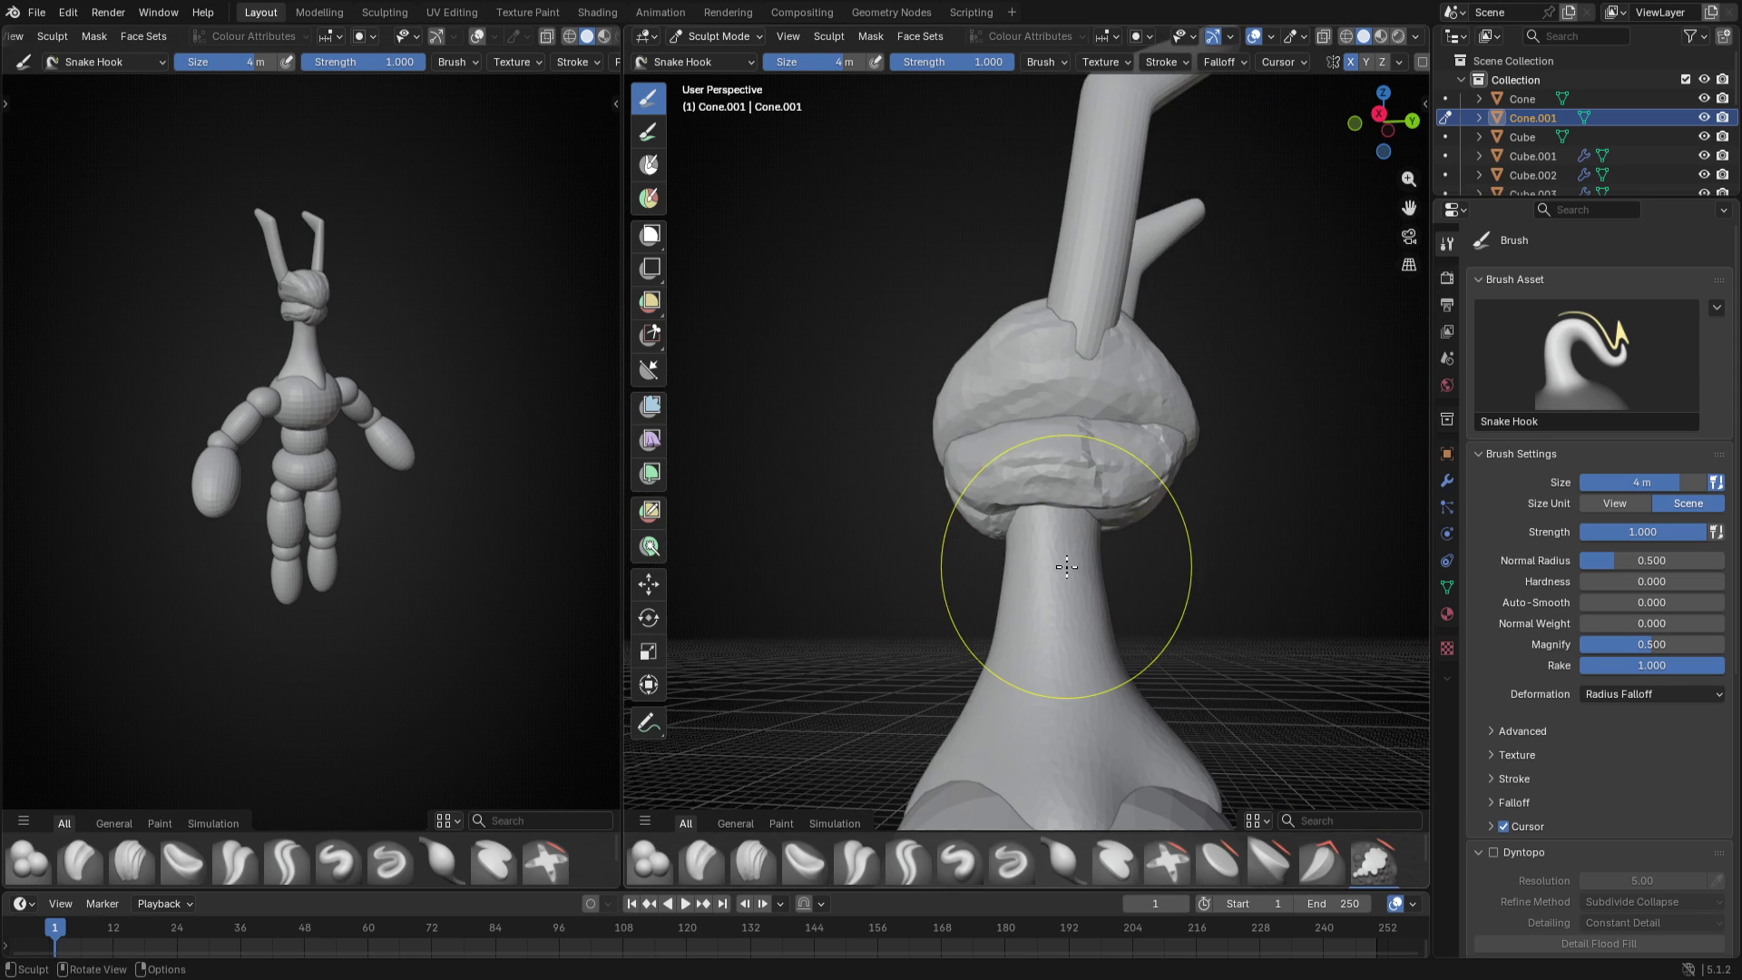
key("ctrl+Tab")
left_click(916, 576)
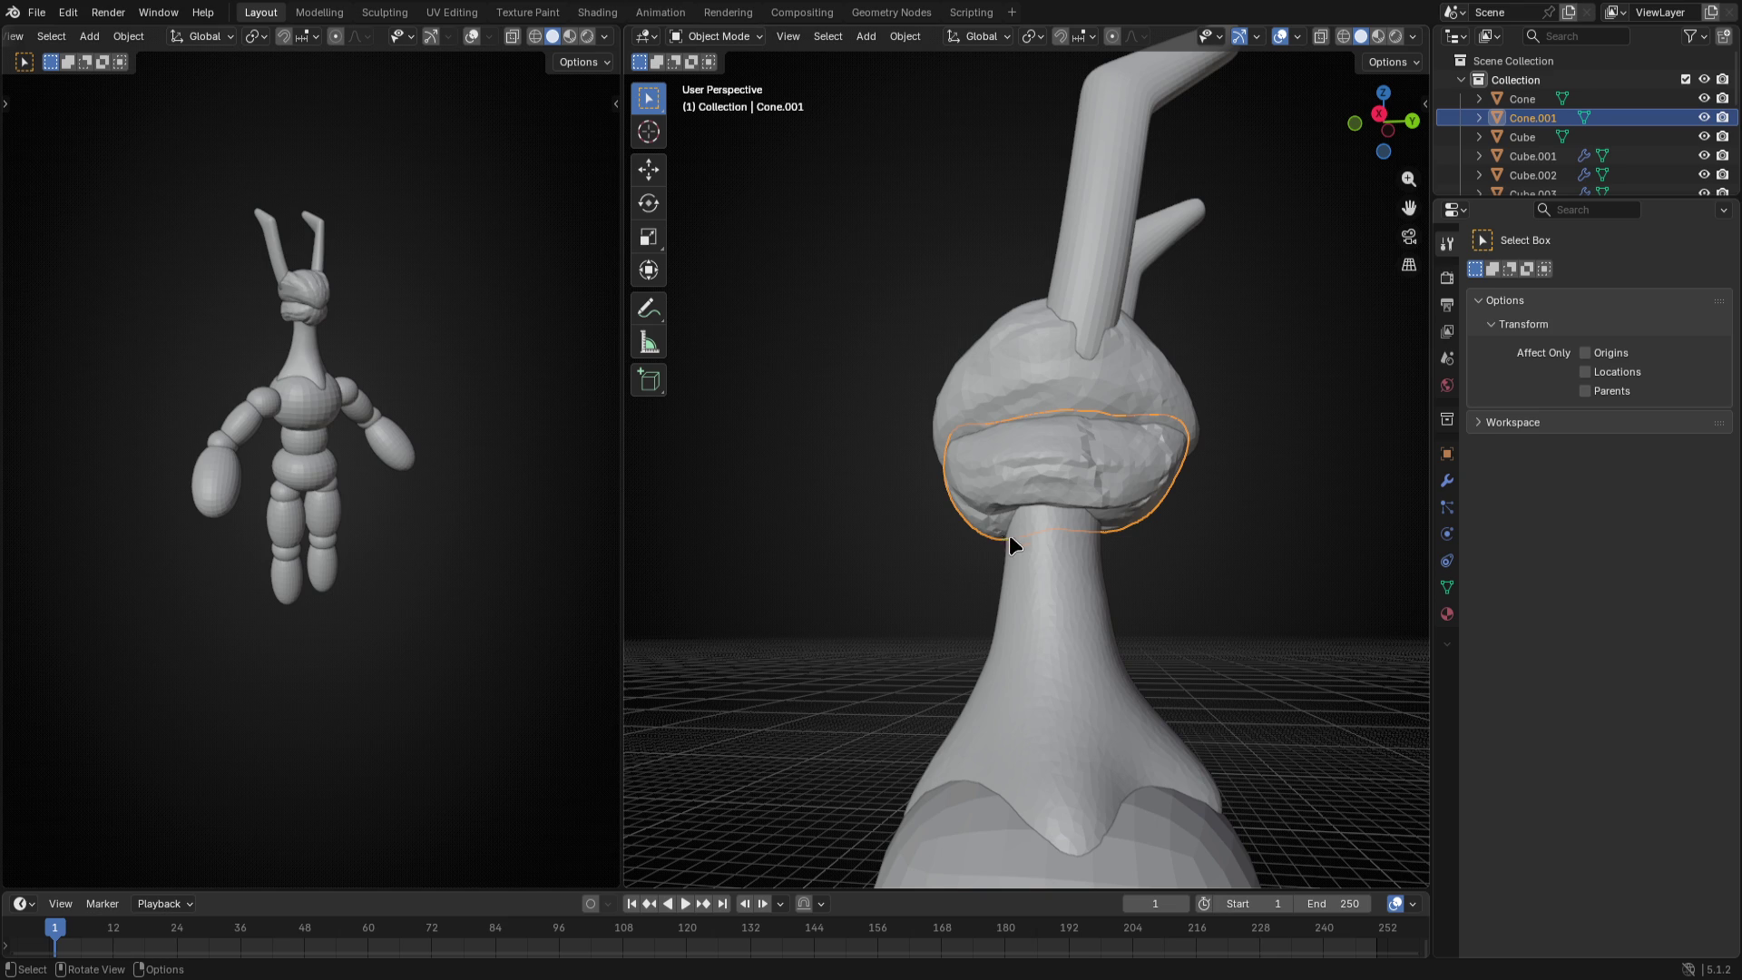
scroll(1016, 530, "down", 3)
- Return to sculpting the head piece from the right side with the brush sized 4.5 m
middle_click_drag(1017, 528, 657, 574)
key("KP_3")
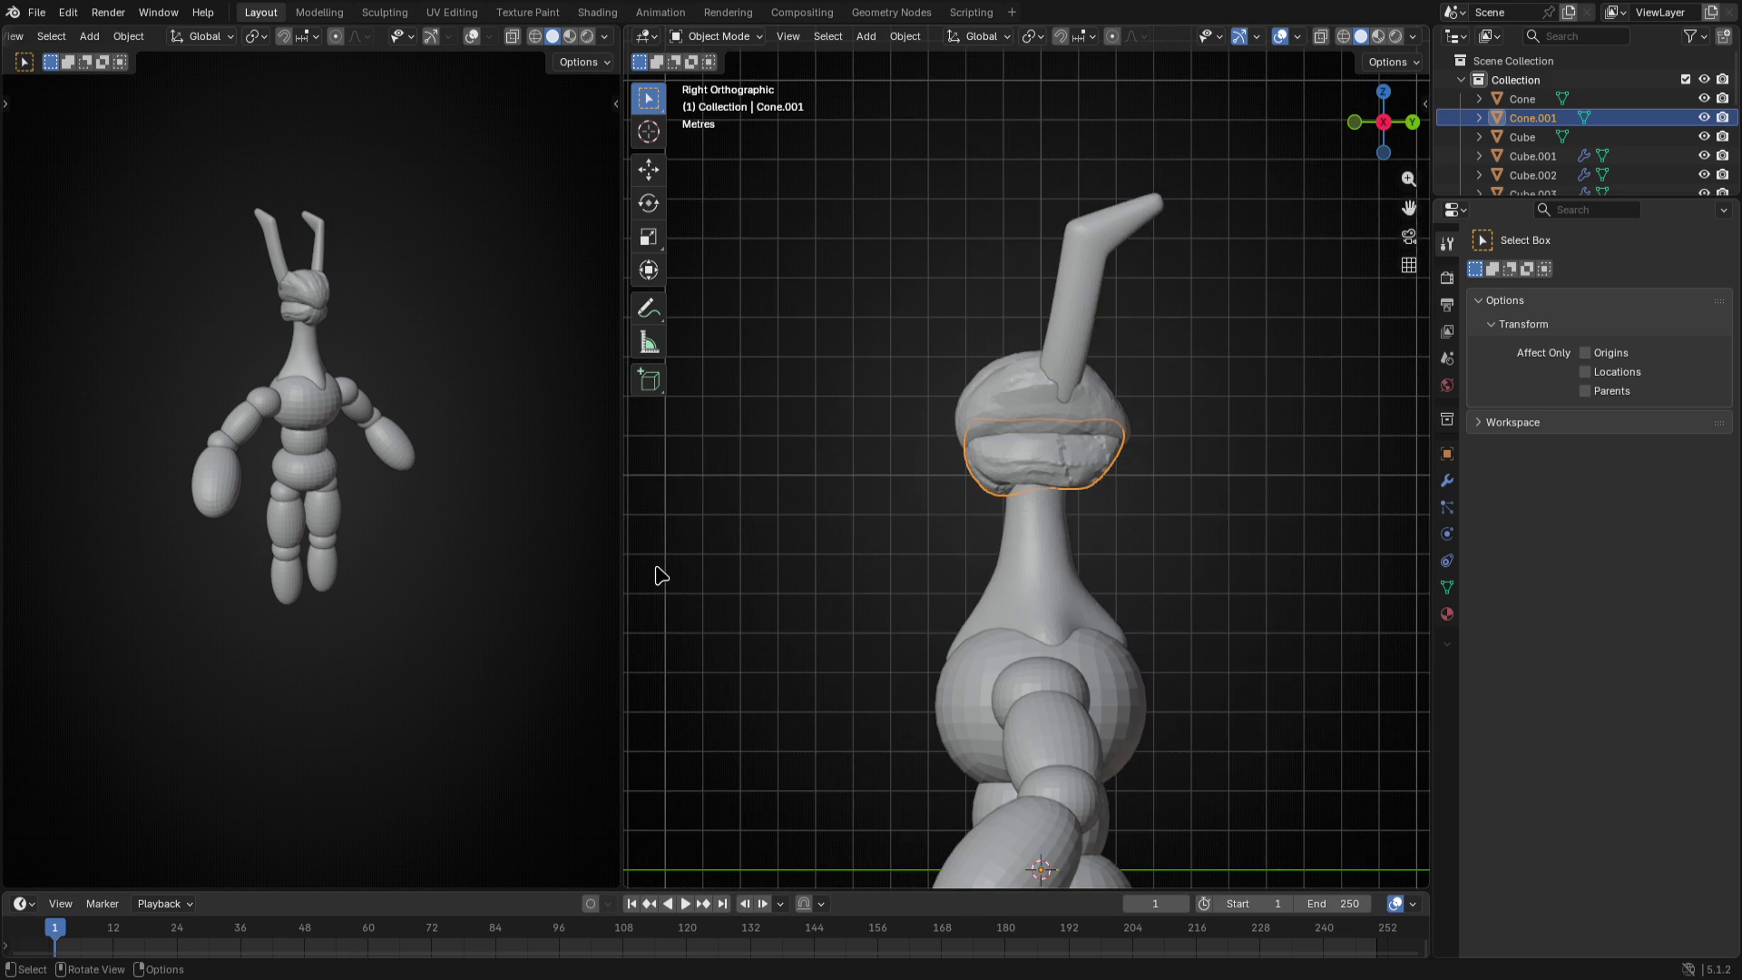
key("ctrl+Tab")
left_click(681, 668)
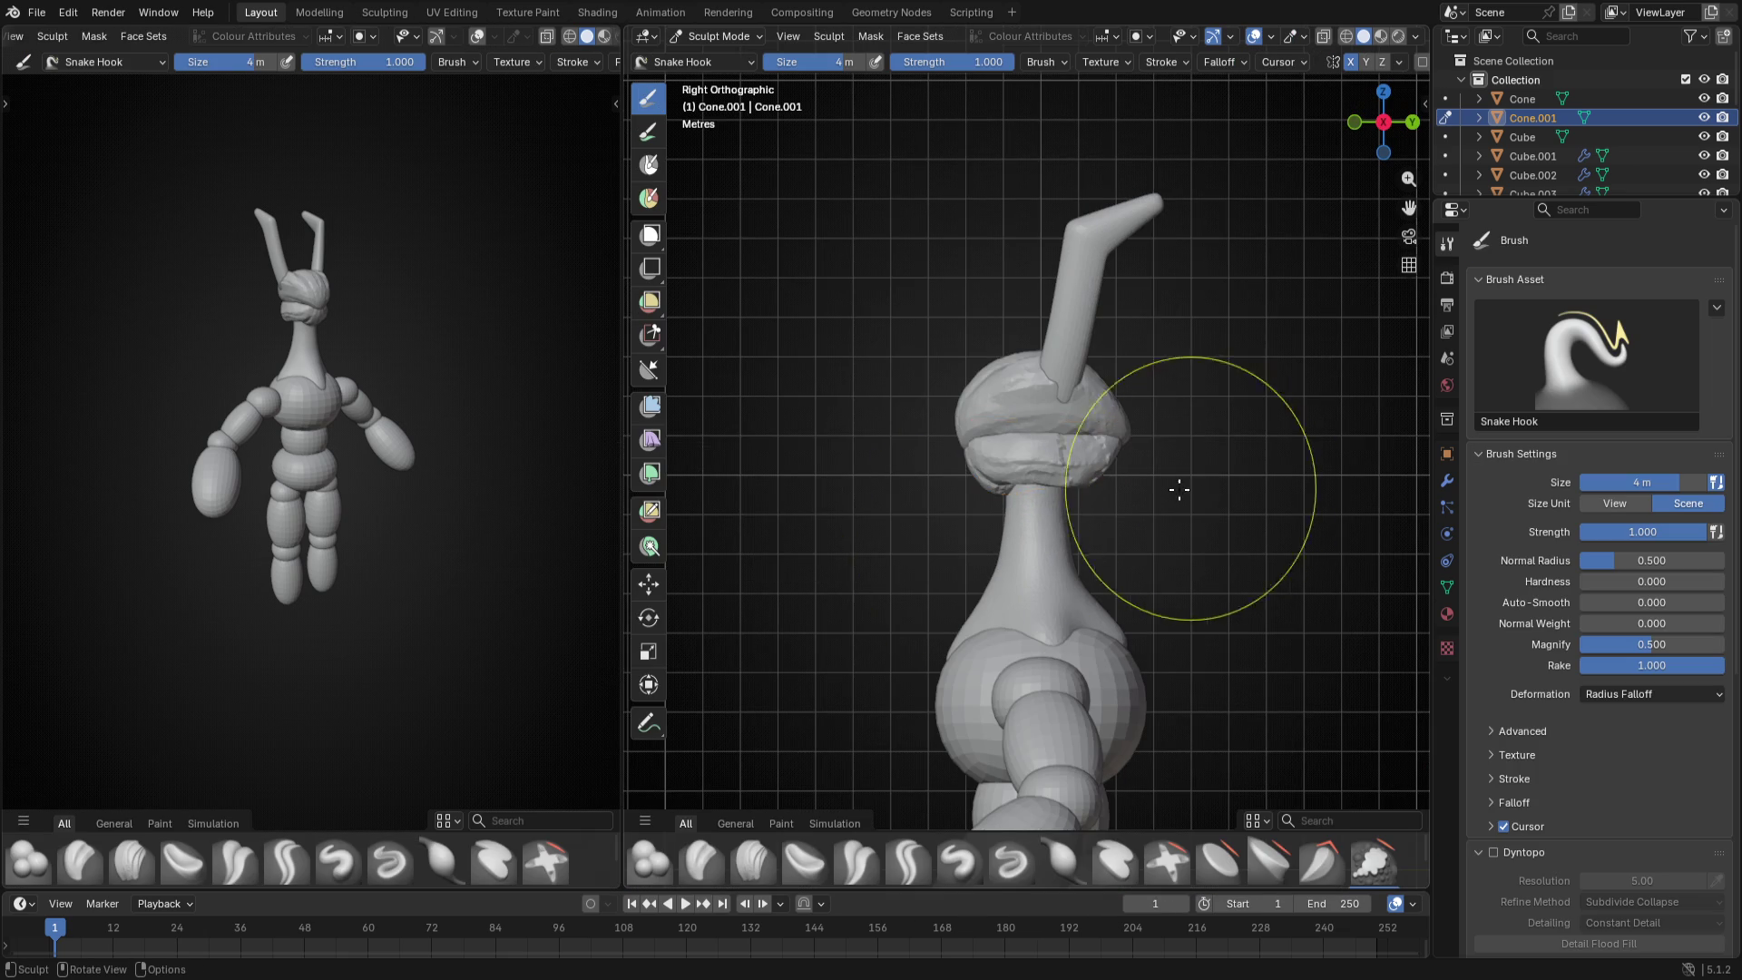
scroll(1037, 490, "up", 2)
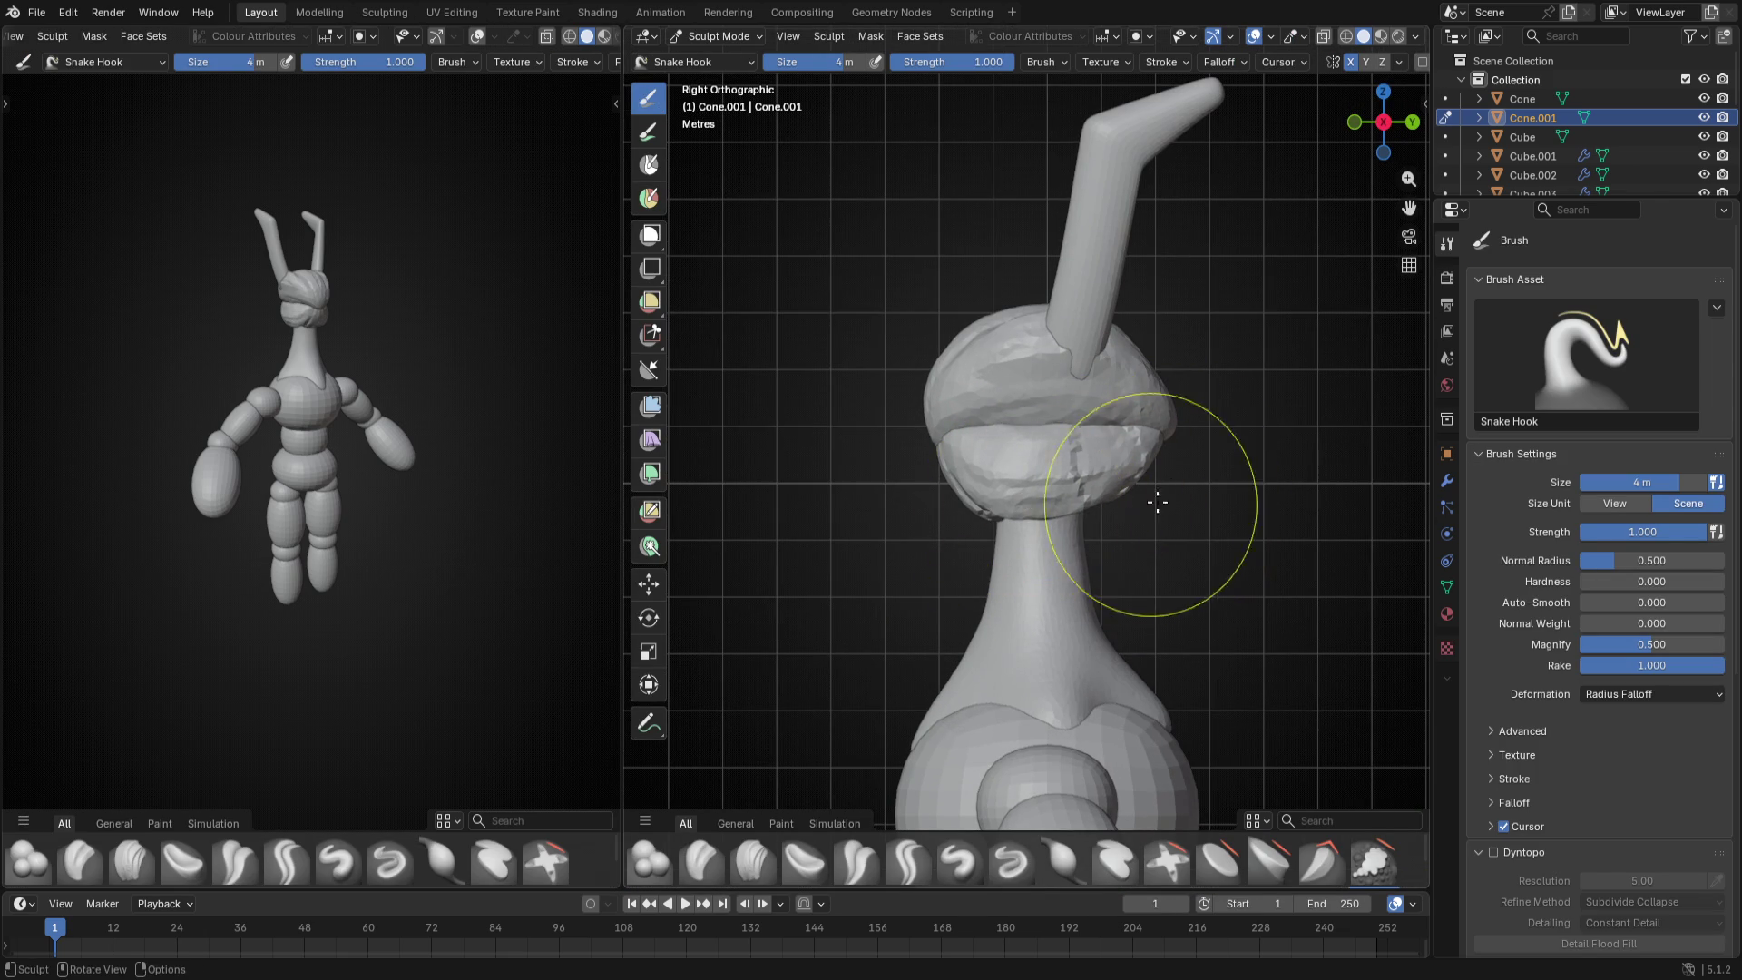
mouse_move(1103, 490)
middle_mouse_down()
mouse_move(1078, 515)
mouse_move(953, 449)
middle_mouse_up()
key("f")
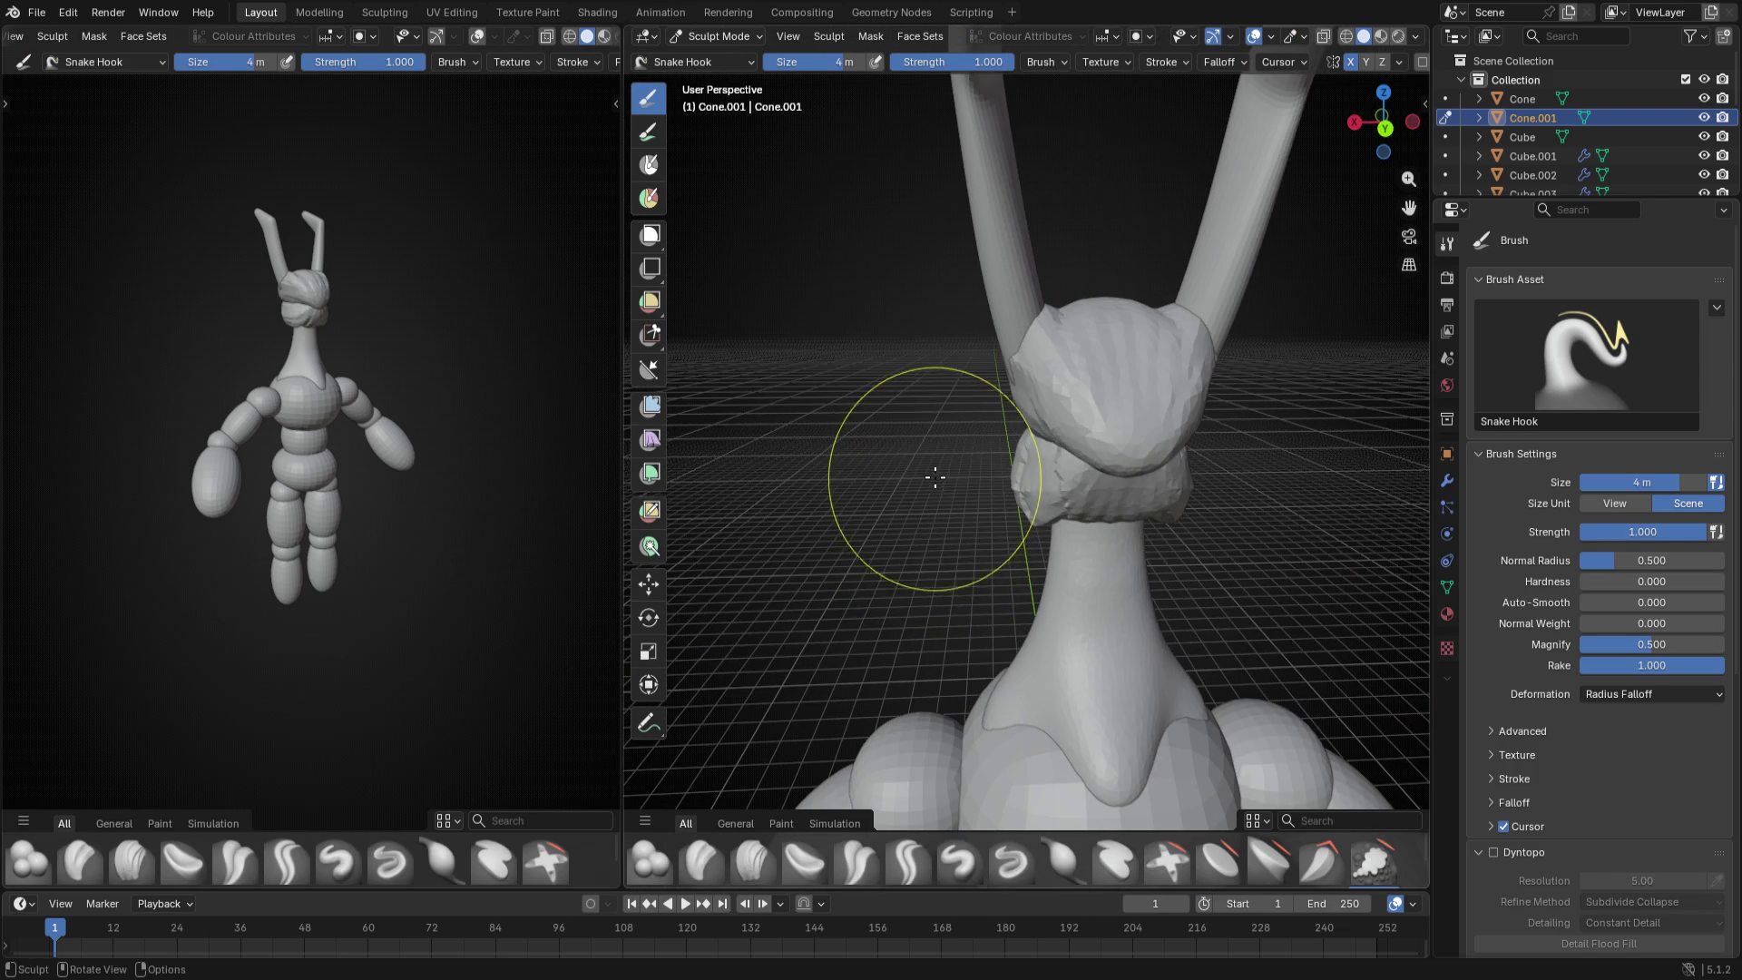
left_click(1053, 464)
mouse_move(1053, 464)
middle_mouse_down()
mouse_move(924, 458)
mouse_move(980, 517)
mouse_move(1034, 450)
middle_mouse_up()
key("ctrl+Tab")
- Shift the selected head piece and horn 1.966 m along the Y axis
left_click(962, 556)
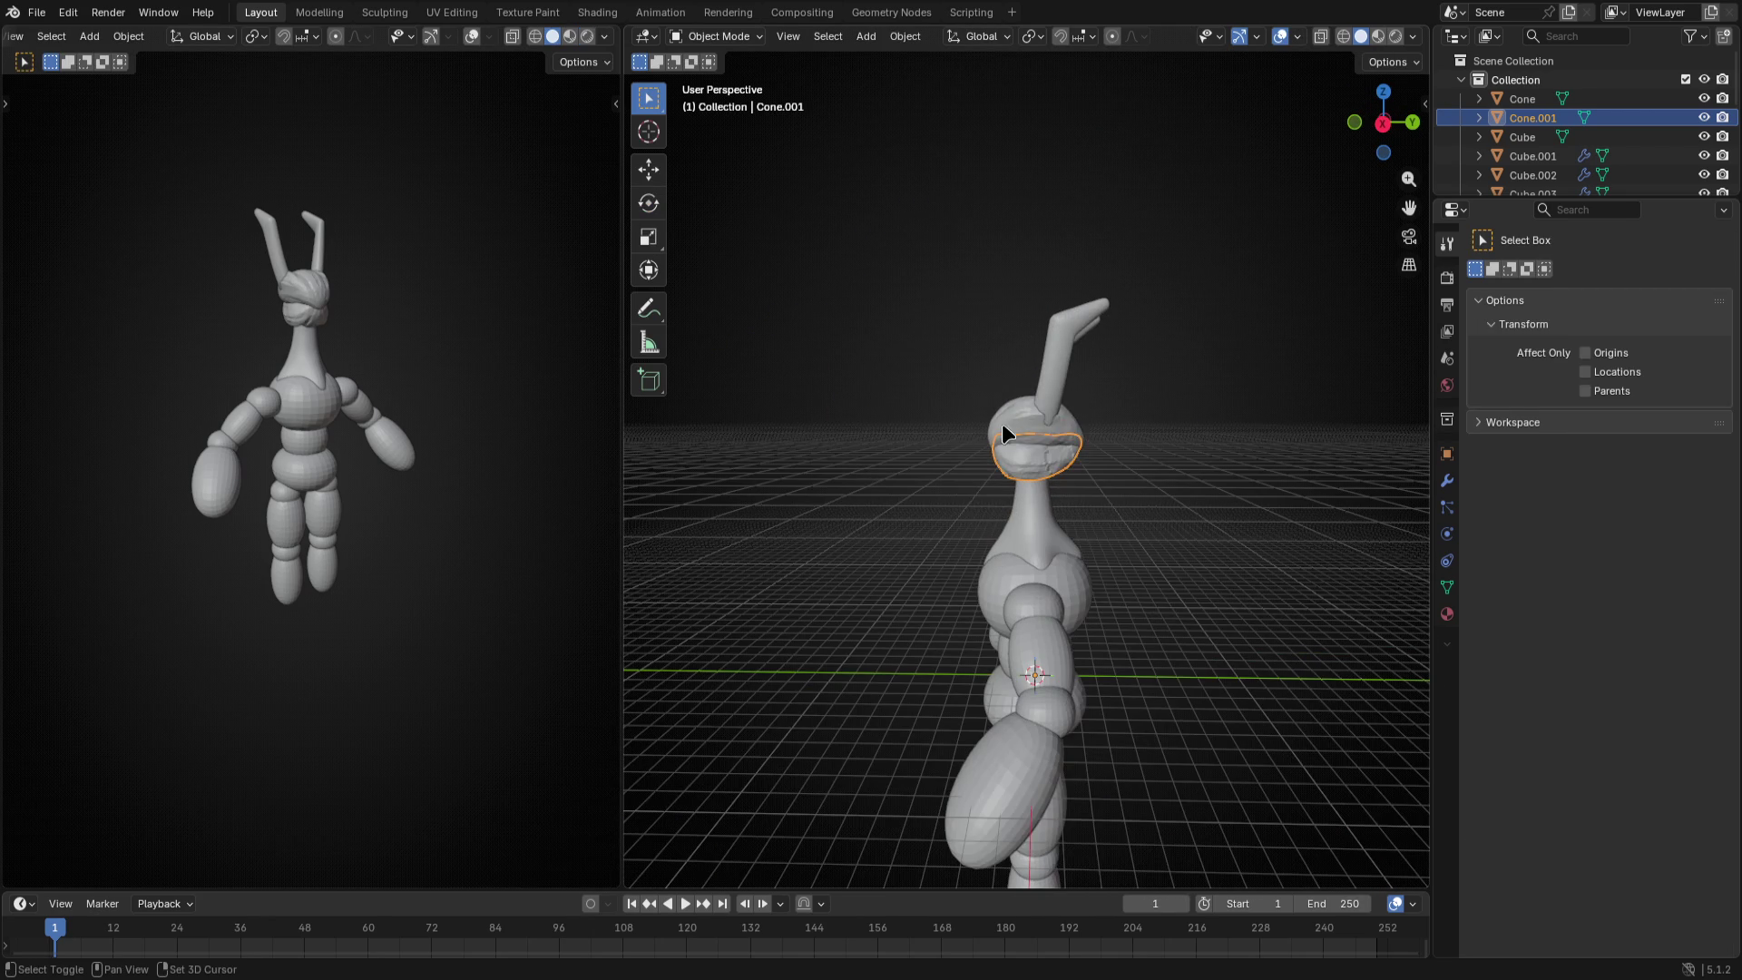
left_click(1041, 435)
left_click(1082, 314, "shift")
key("Tab")
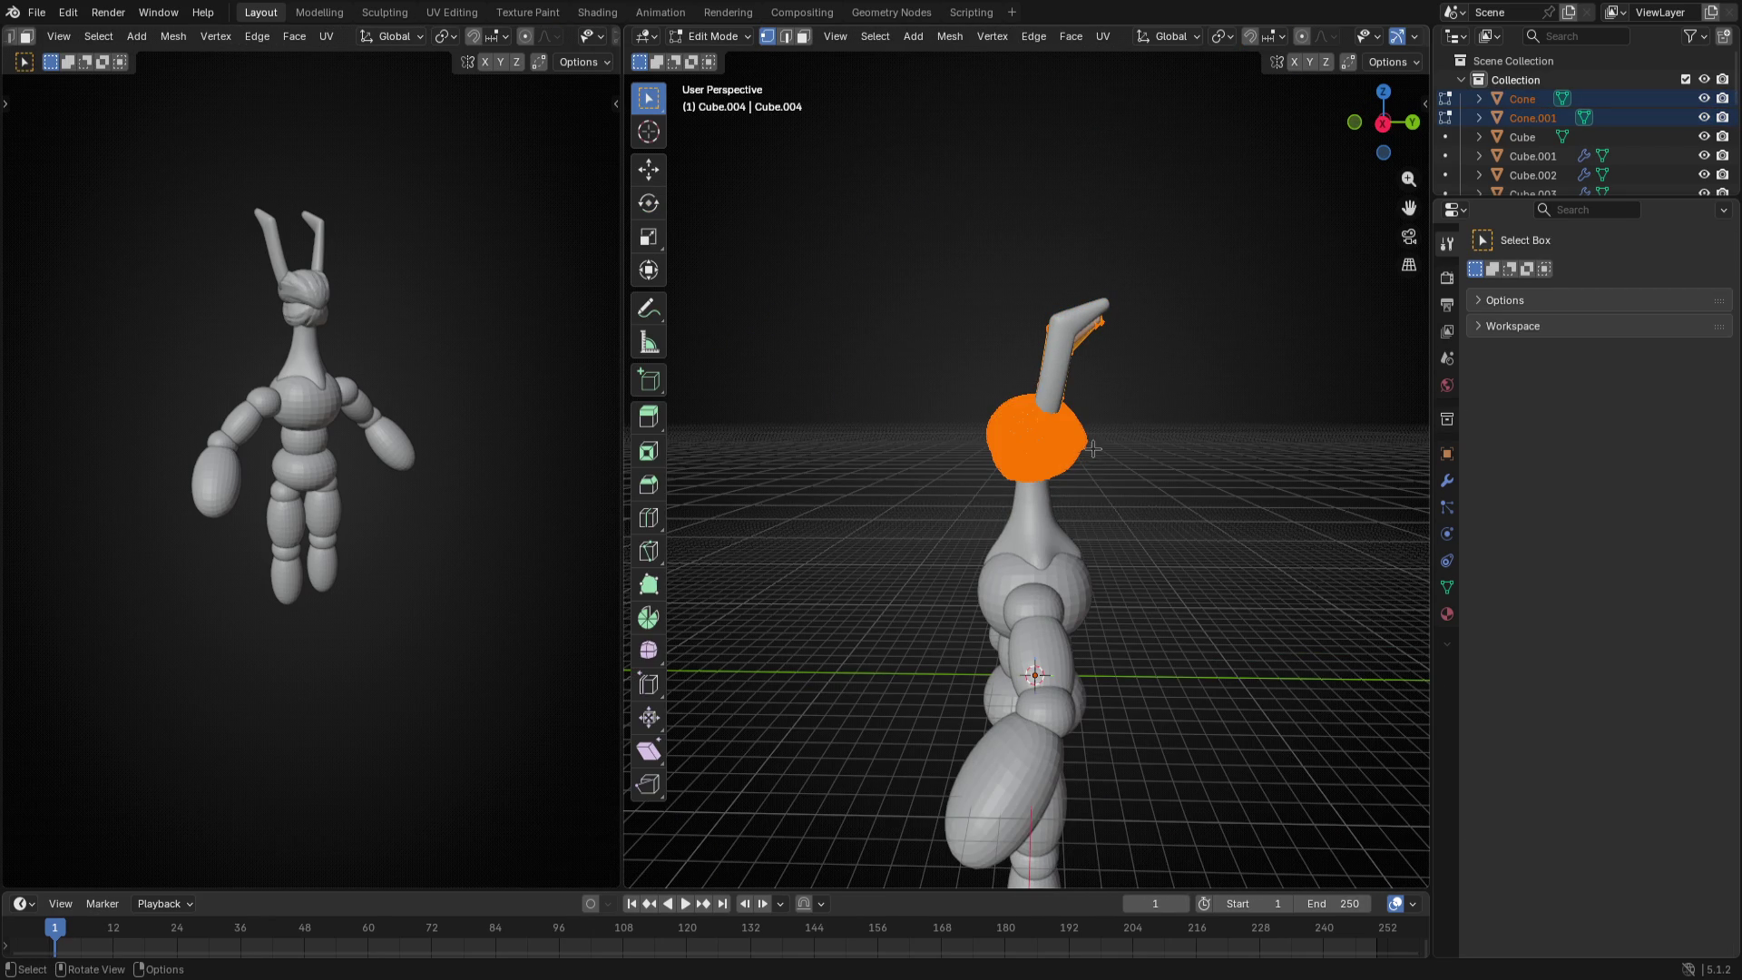
key("g")
key("z")
key("Escape")
key("g")
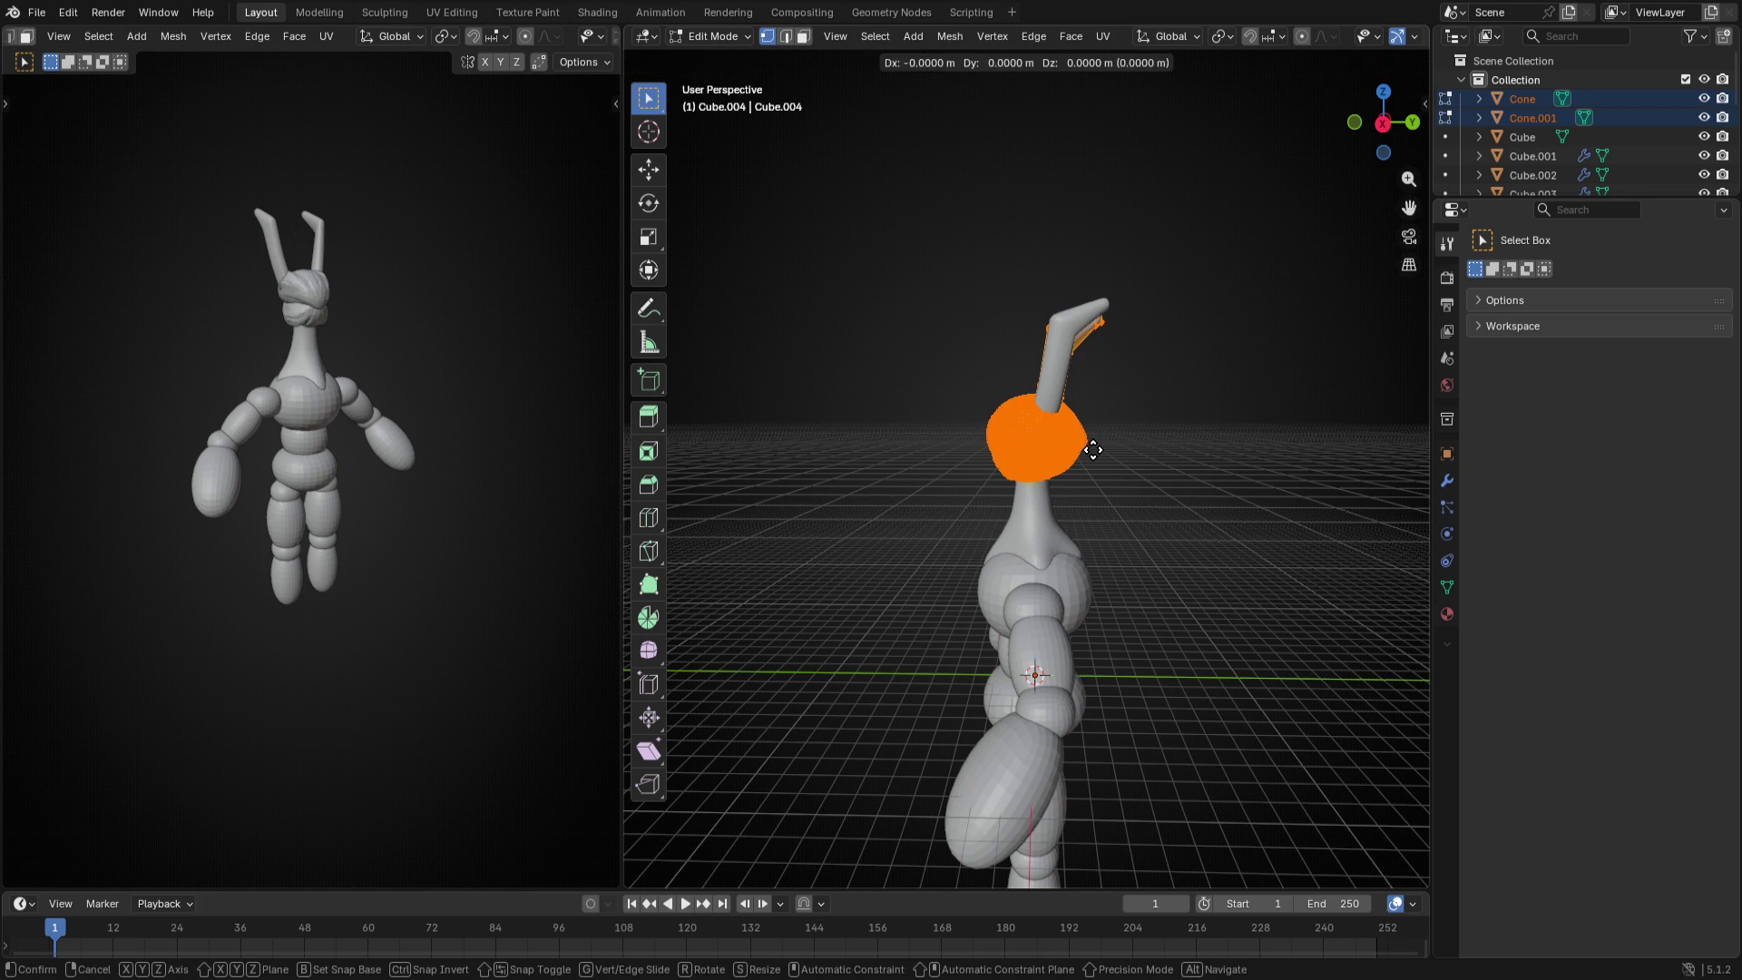
key("y")
left_click(1134, 470)
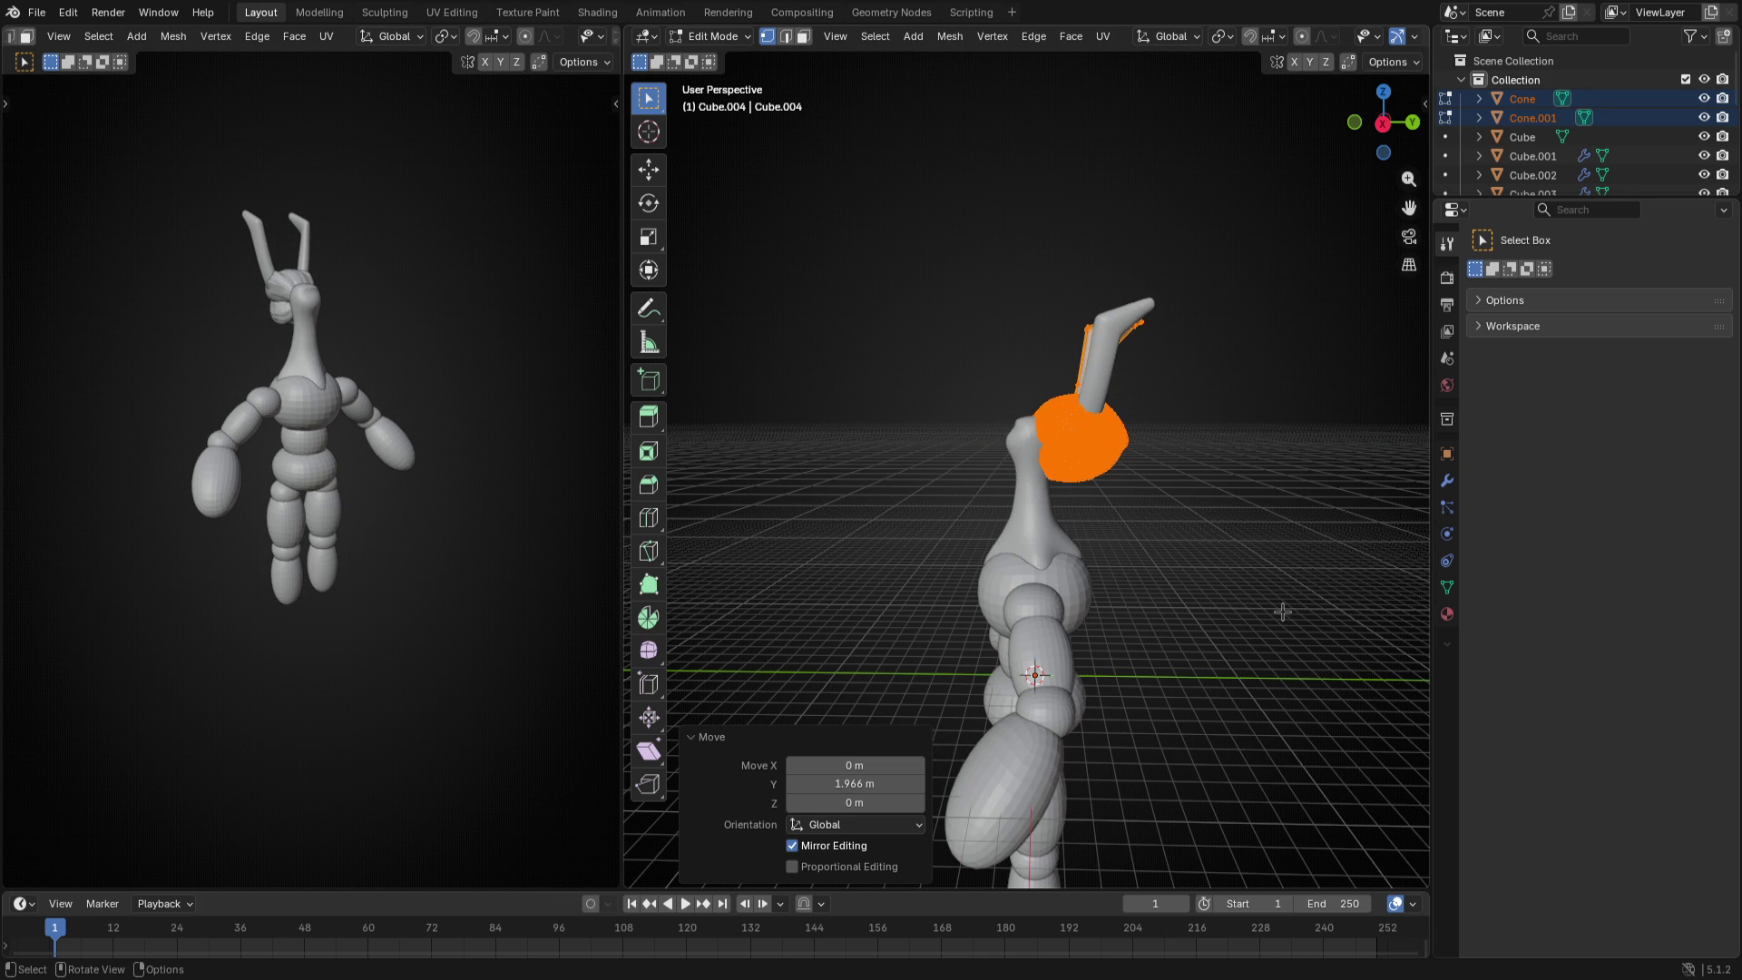
- Return to object mode facing the character's front and select the arm spheres
mouse_move(1281, 612)
middle_mouse_down()
mouse_move(952, 571)
mouse_move(1165, 572)
middle_mouse_up()
key("ctrl+Tab")
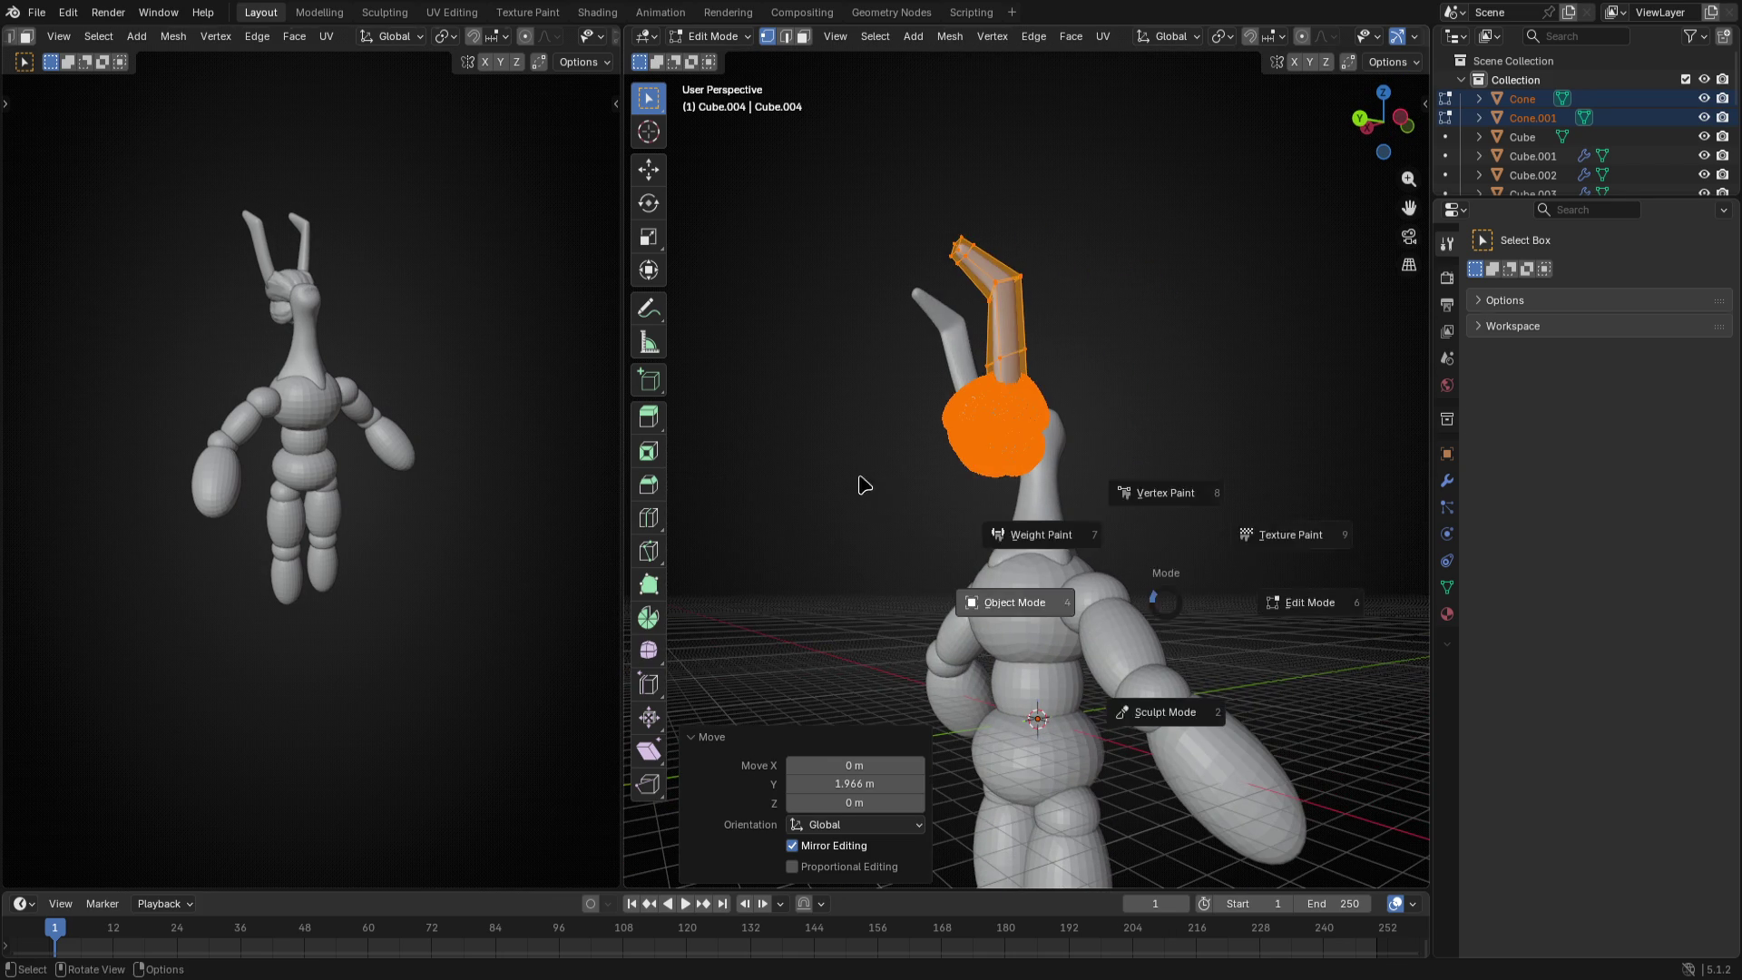
left_click(1014, 602)
left_click(947, 660)
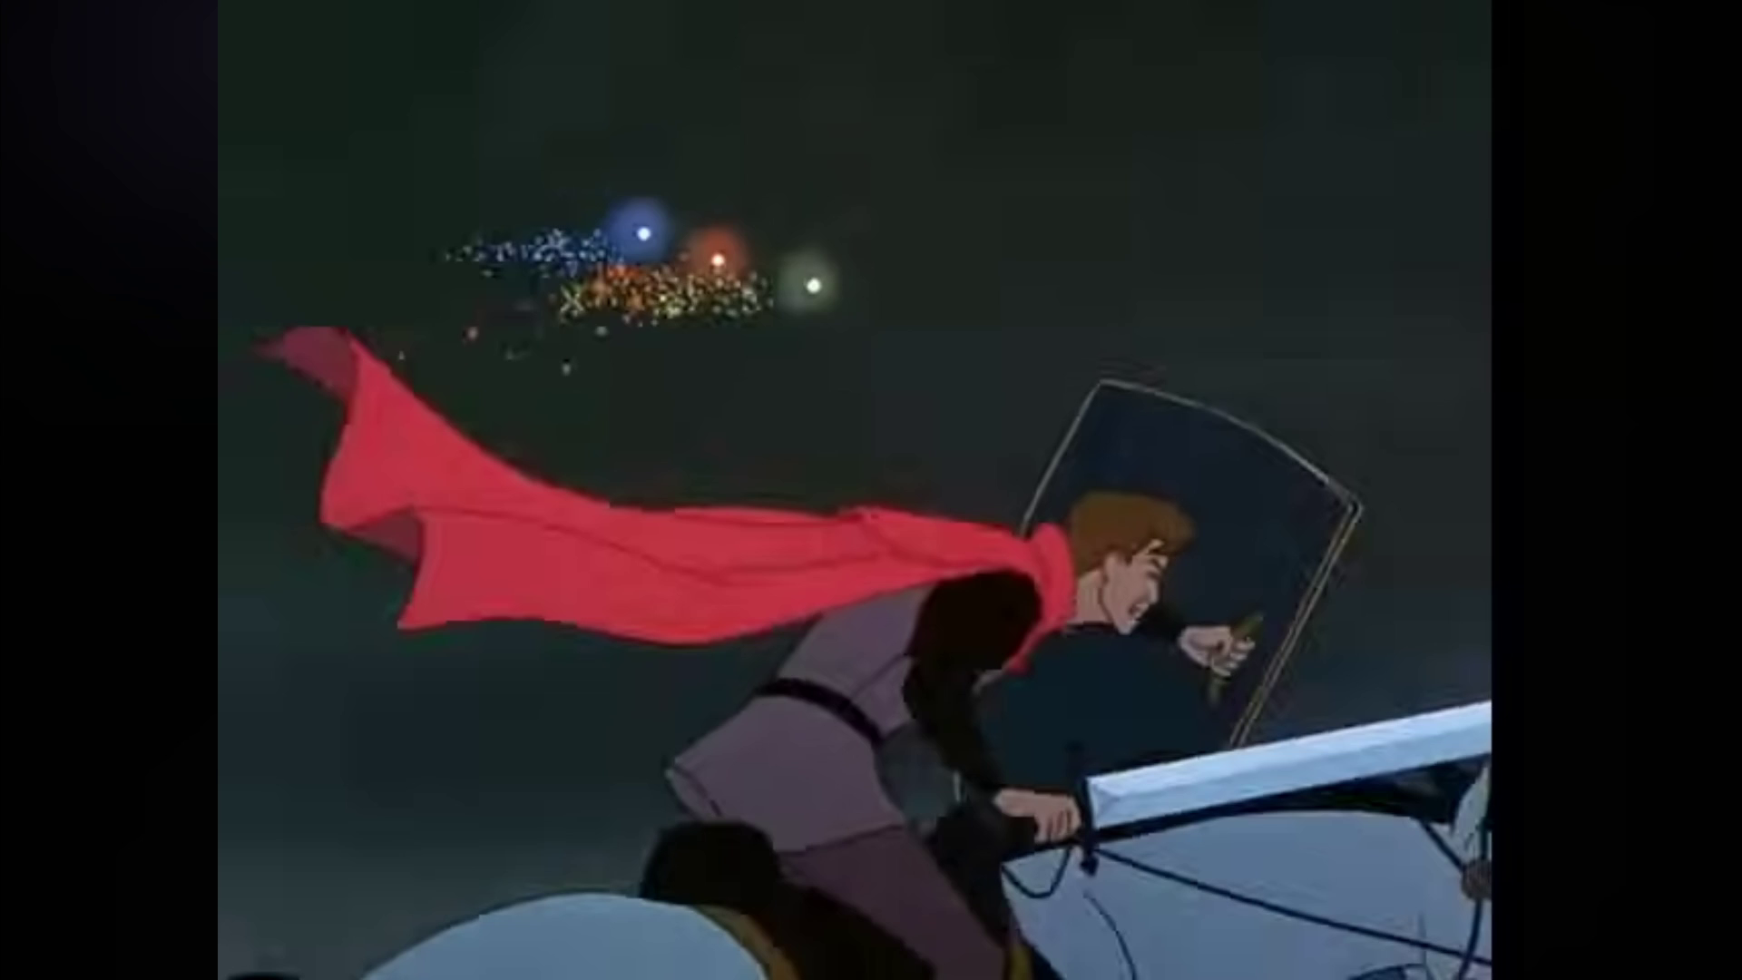
left_click(1207, 627)
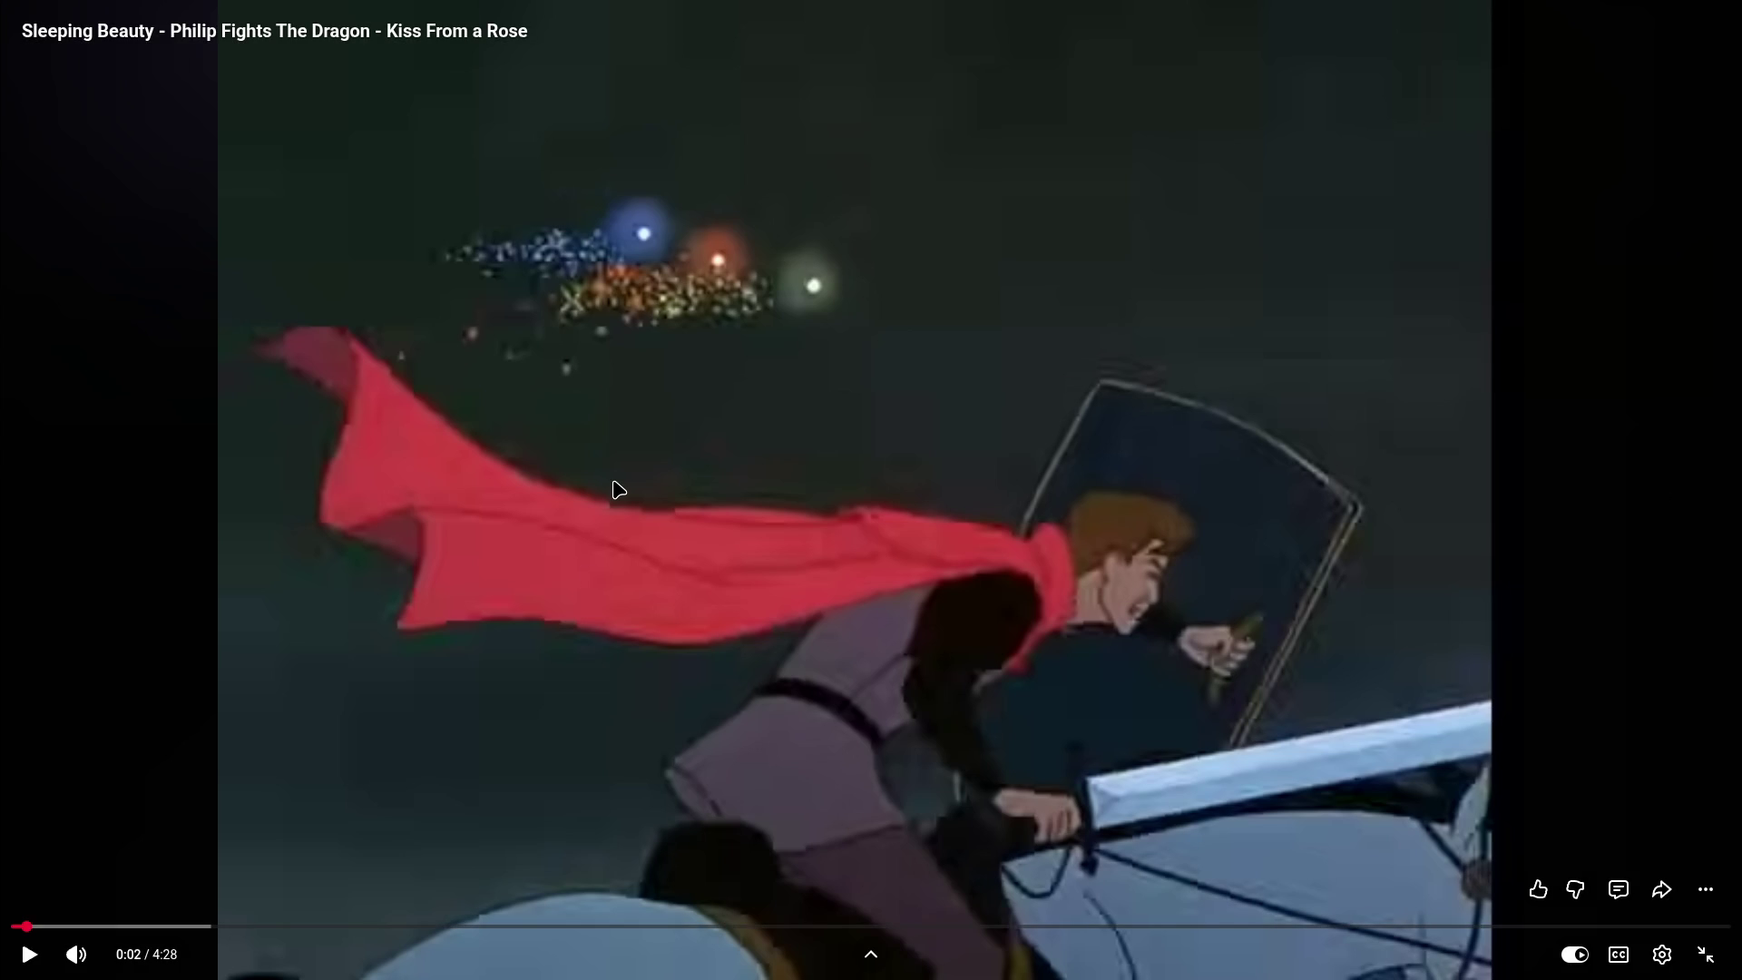
- Skip the dragon-fight clip ahead to the dragon scene, pausing on its close-up and rearing shots
left_click(862, 347)
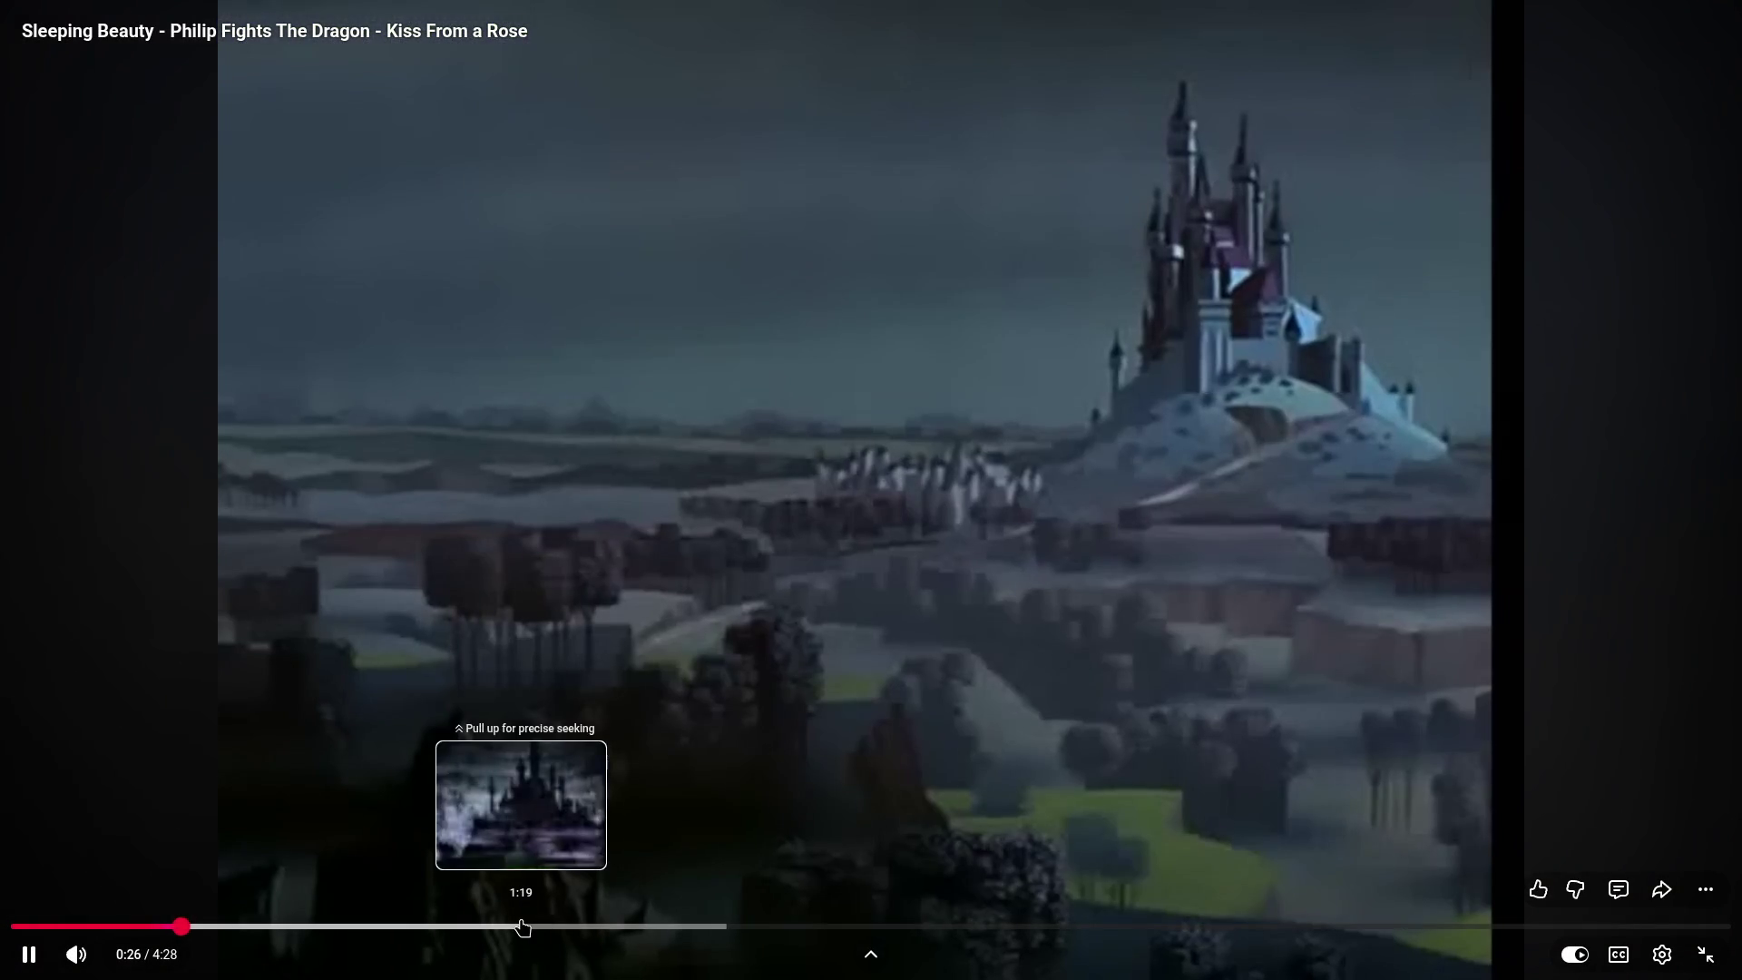
left_click(525, 927)
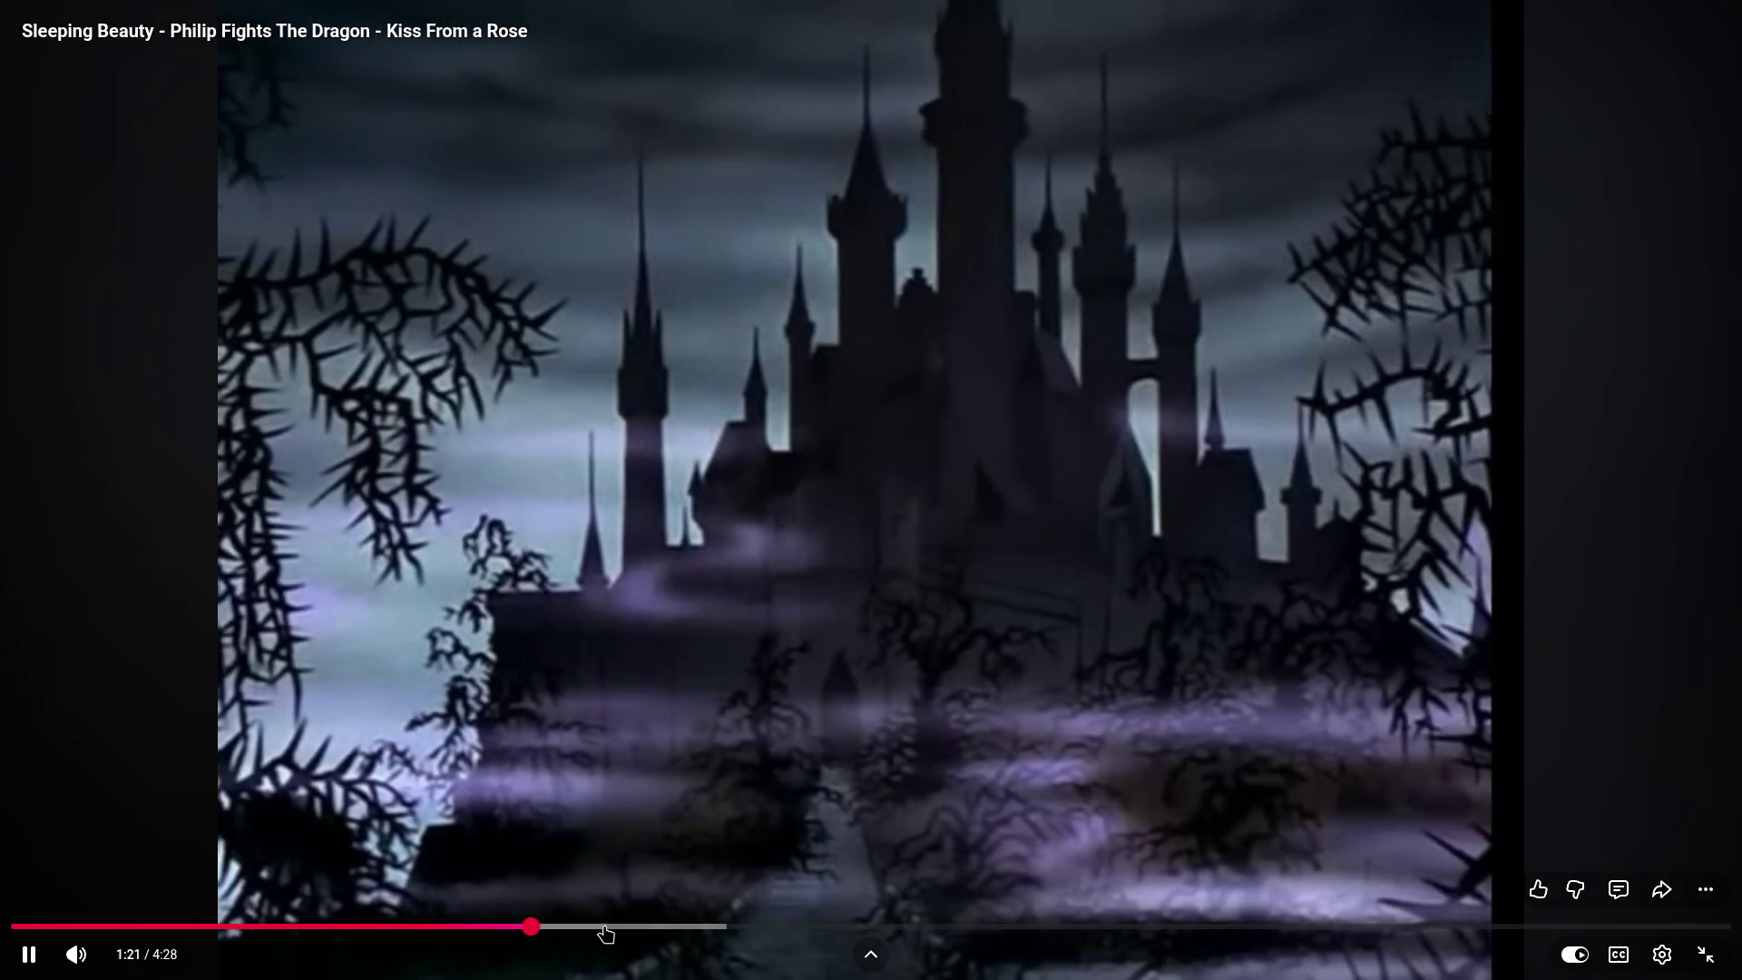
left_click(611, 927)
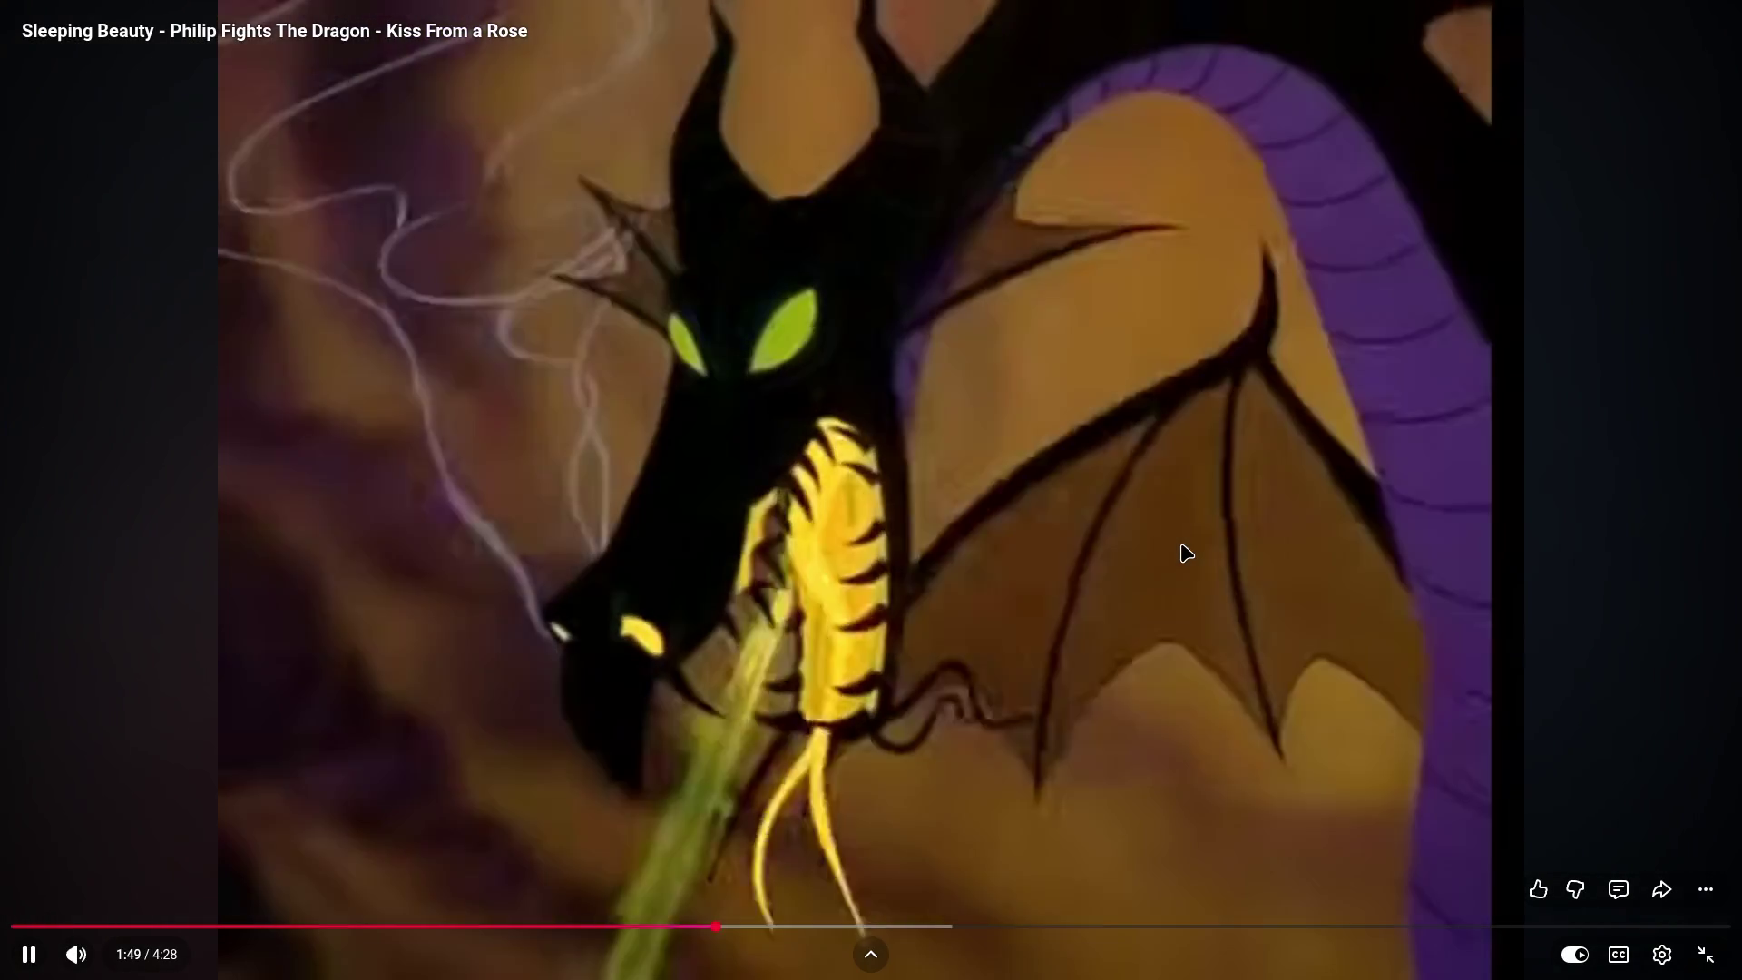
left_click(1186, 553)
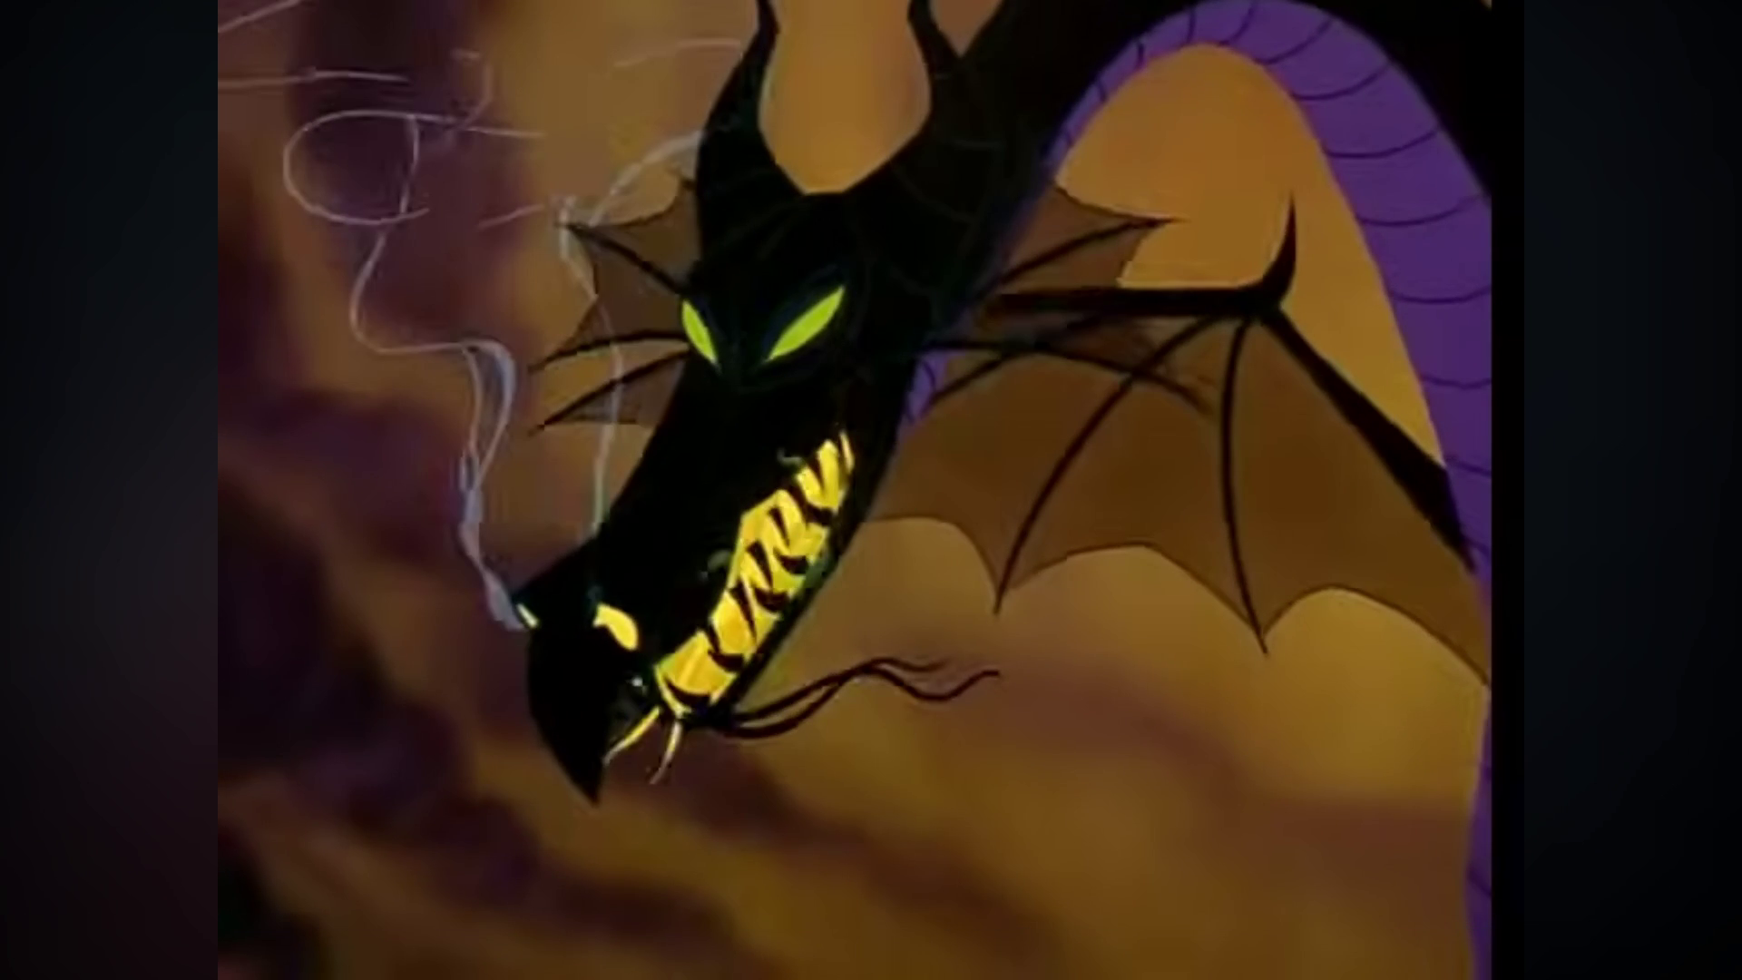
left_click(1059, 313)
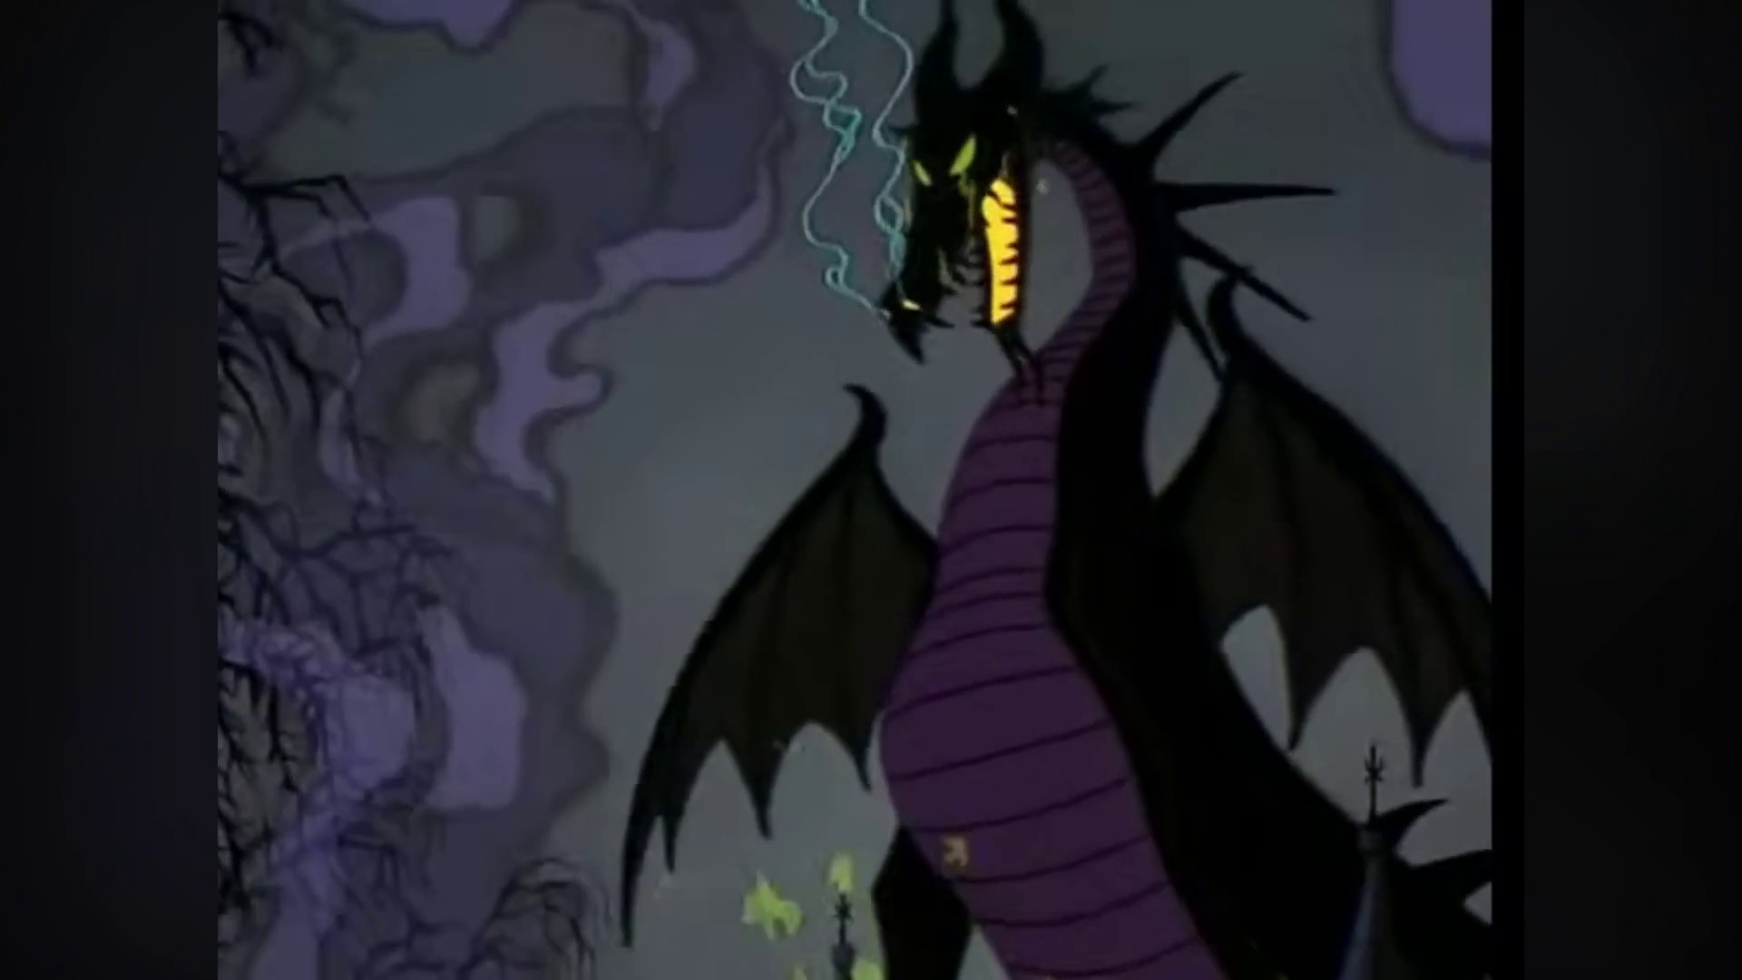
left_click(1060, 317)
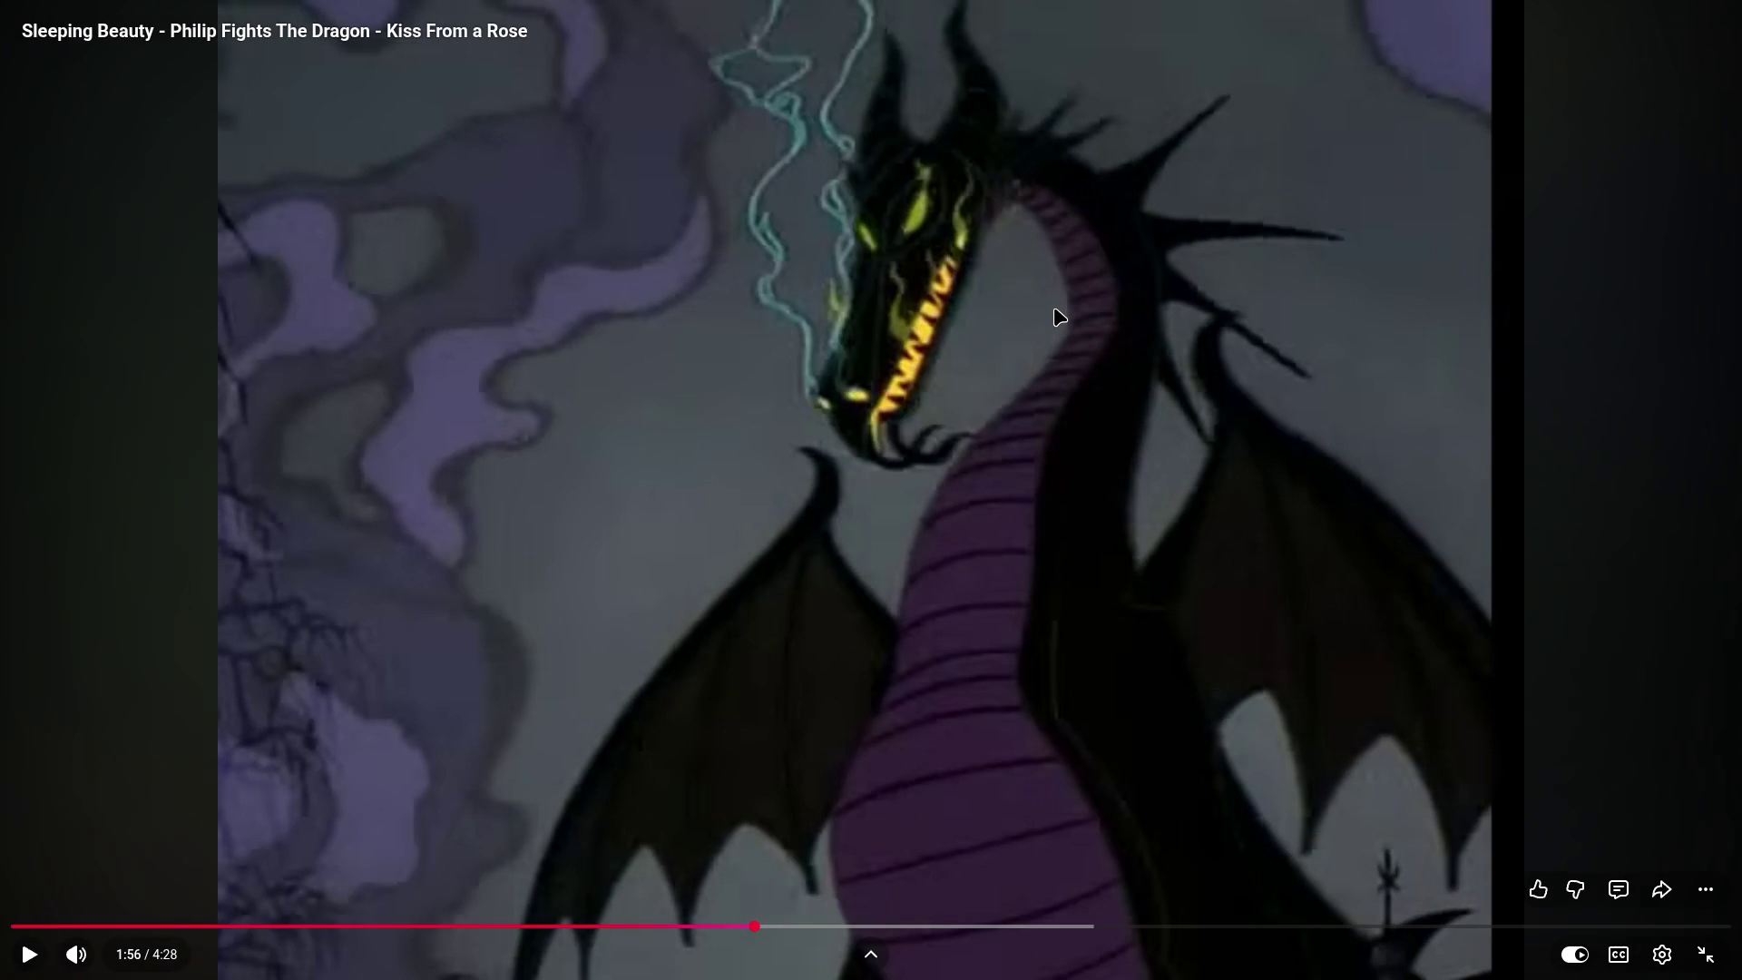
left_click(1060, 317)
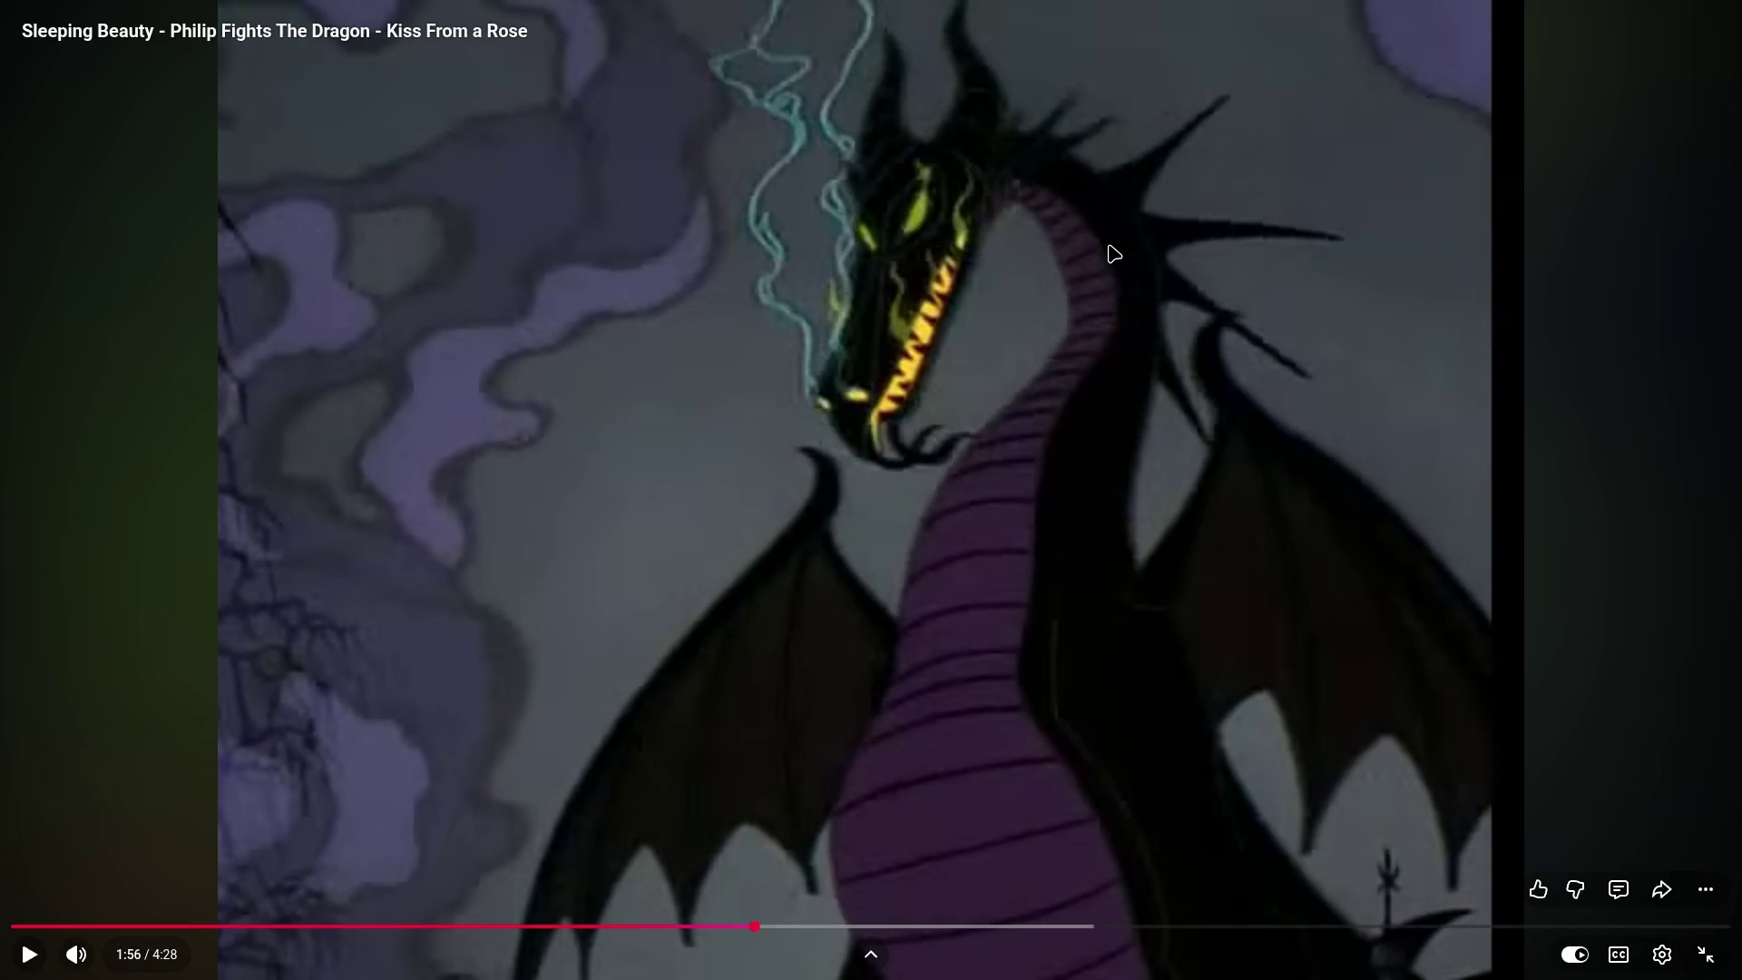
- Pause on the fire-breathing dragon and Philip facing it, then start the She-Ra episode
left_click(1107, 333)
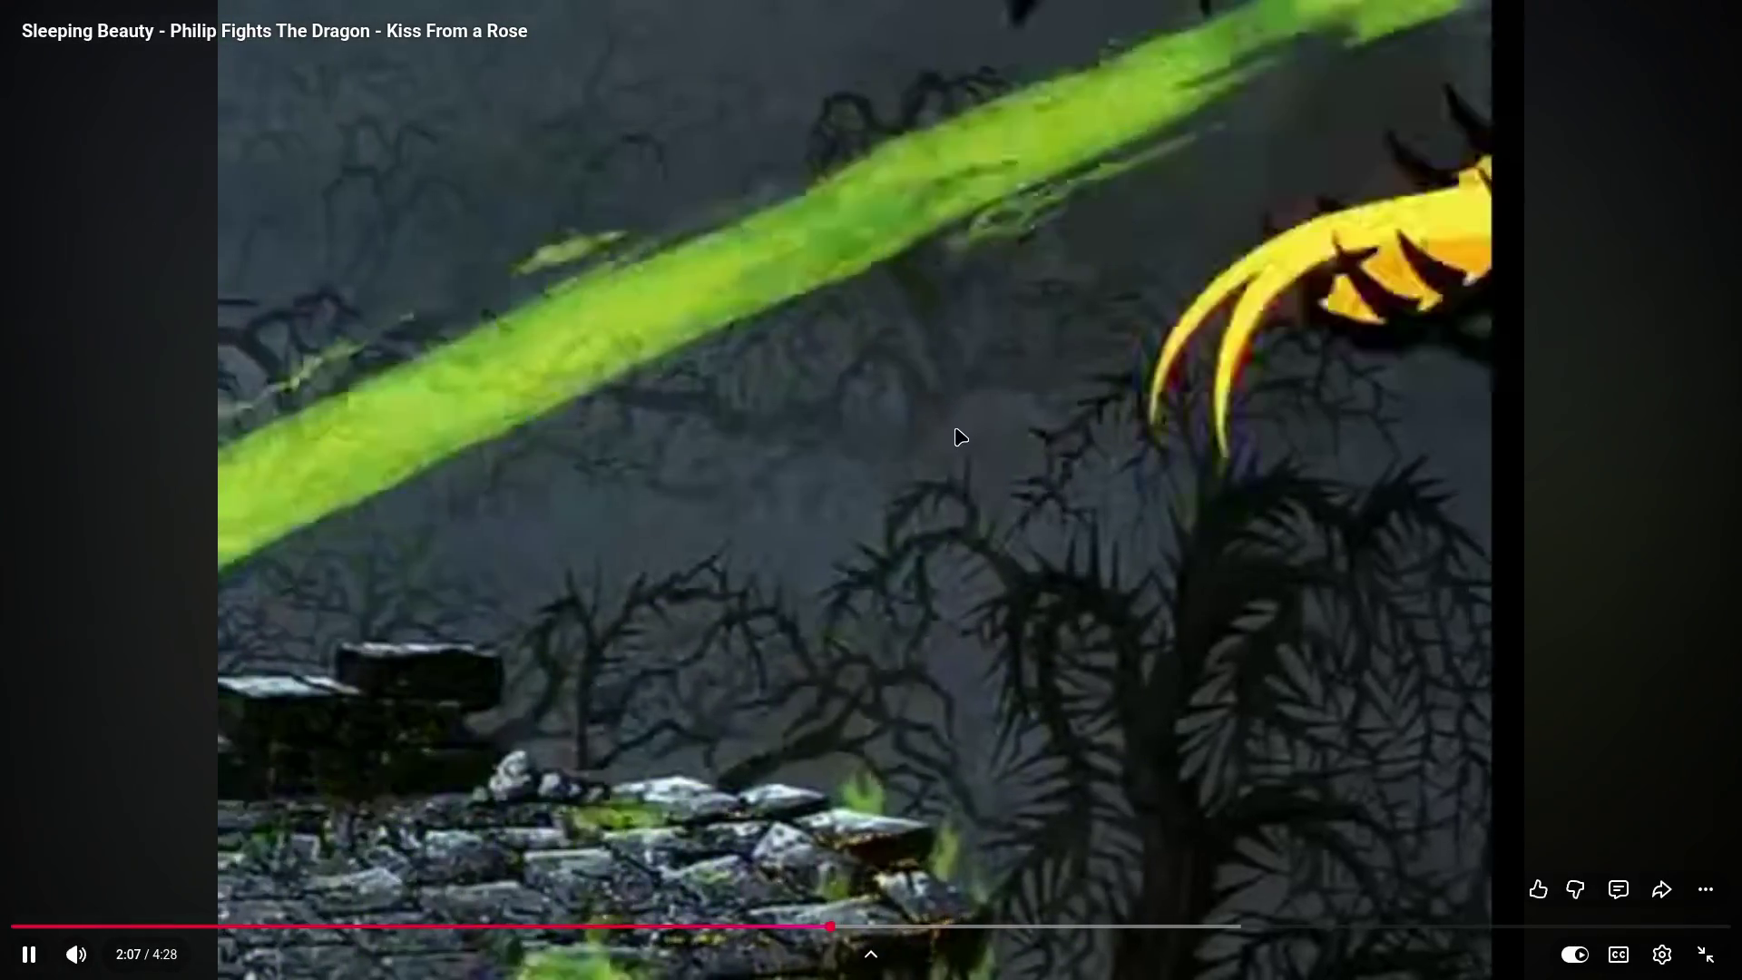
left_click(958, 437)
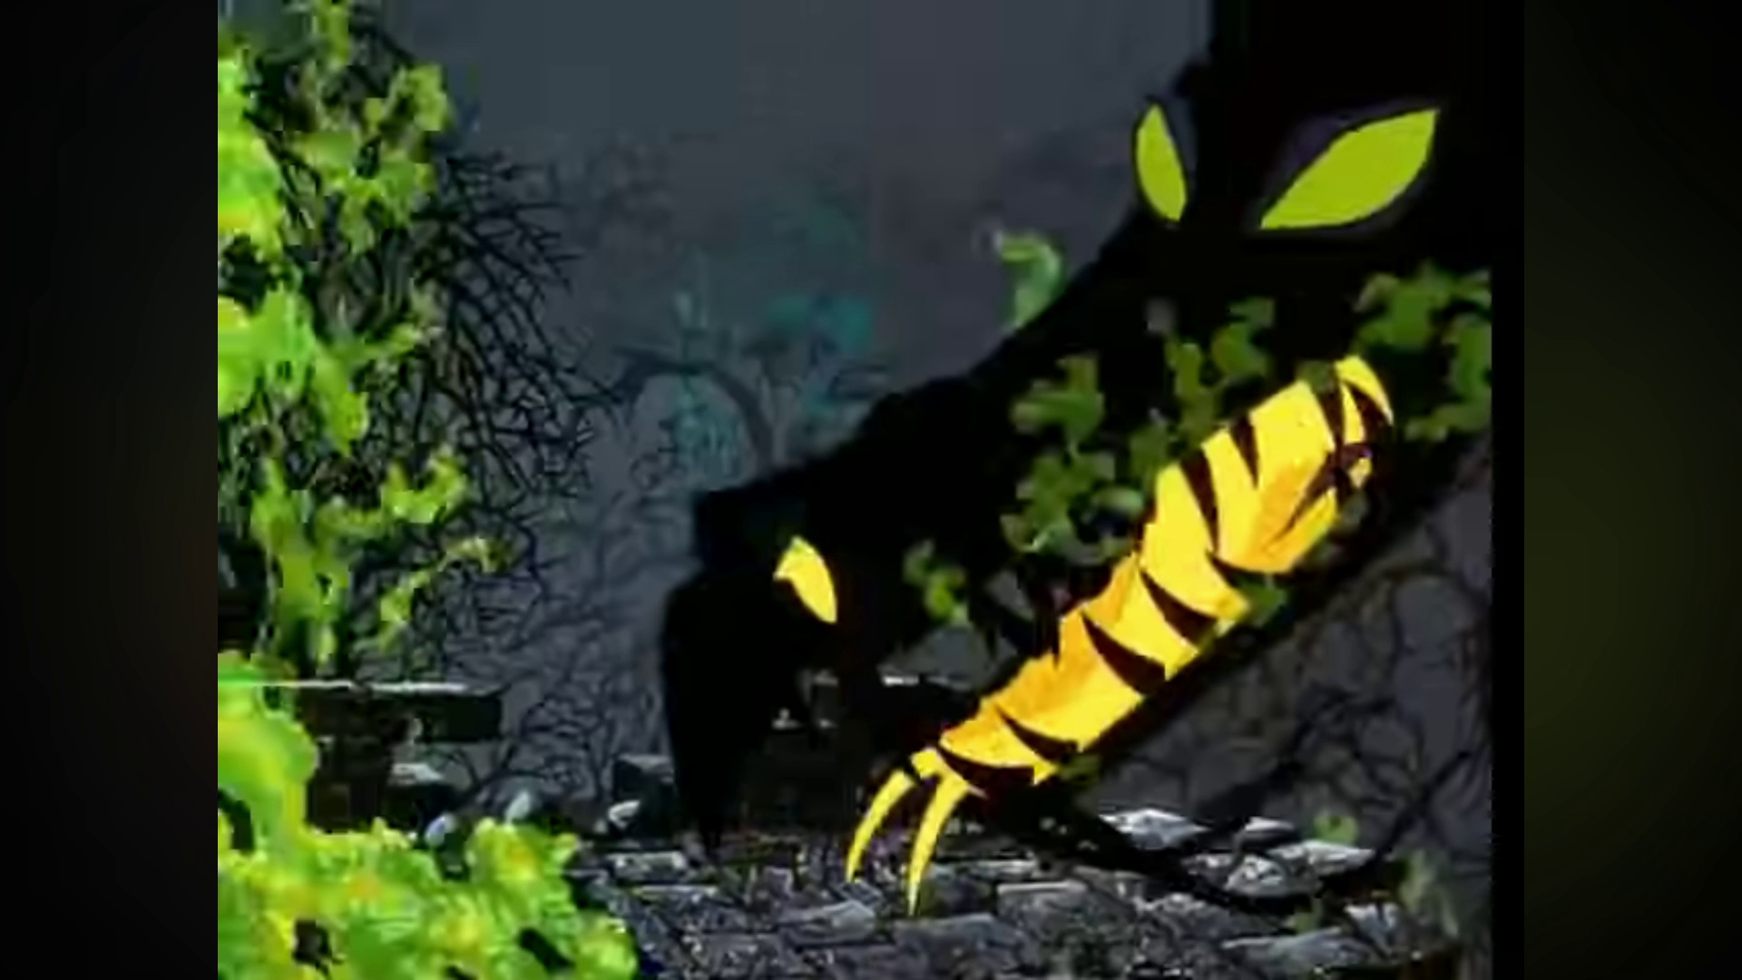
left_click(870, 435)
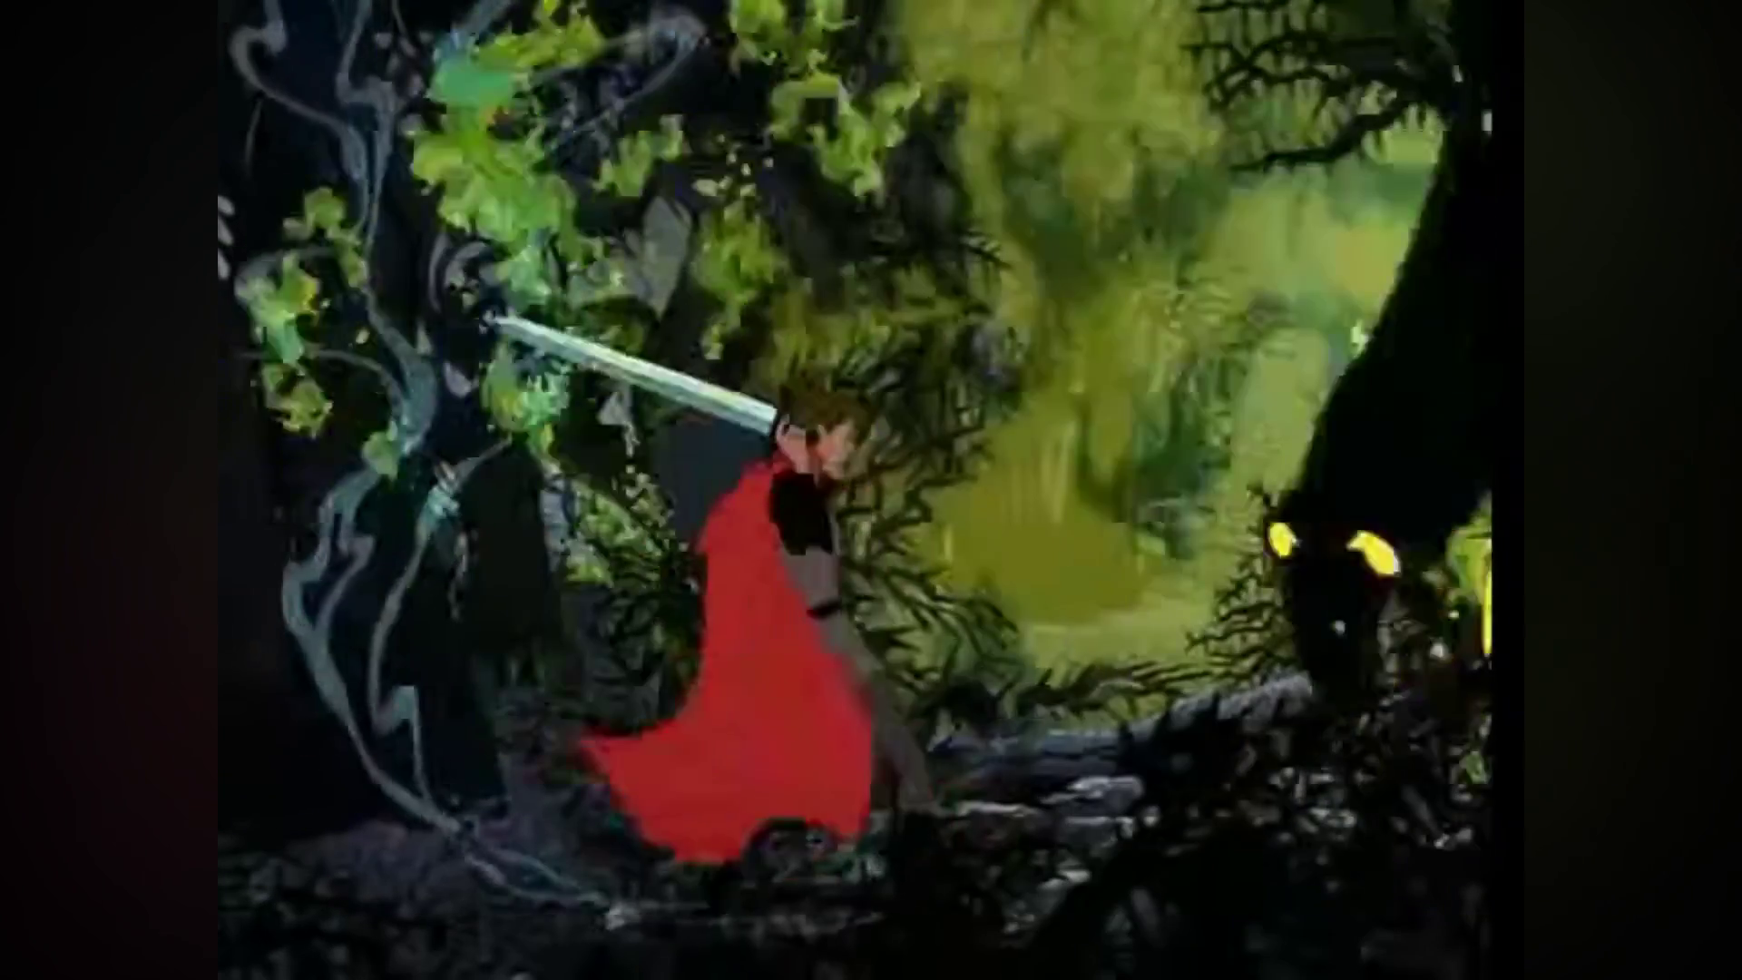
left_click(868, 436)
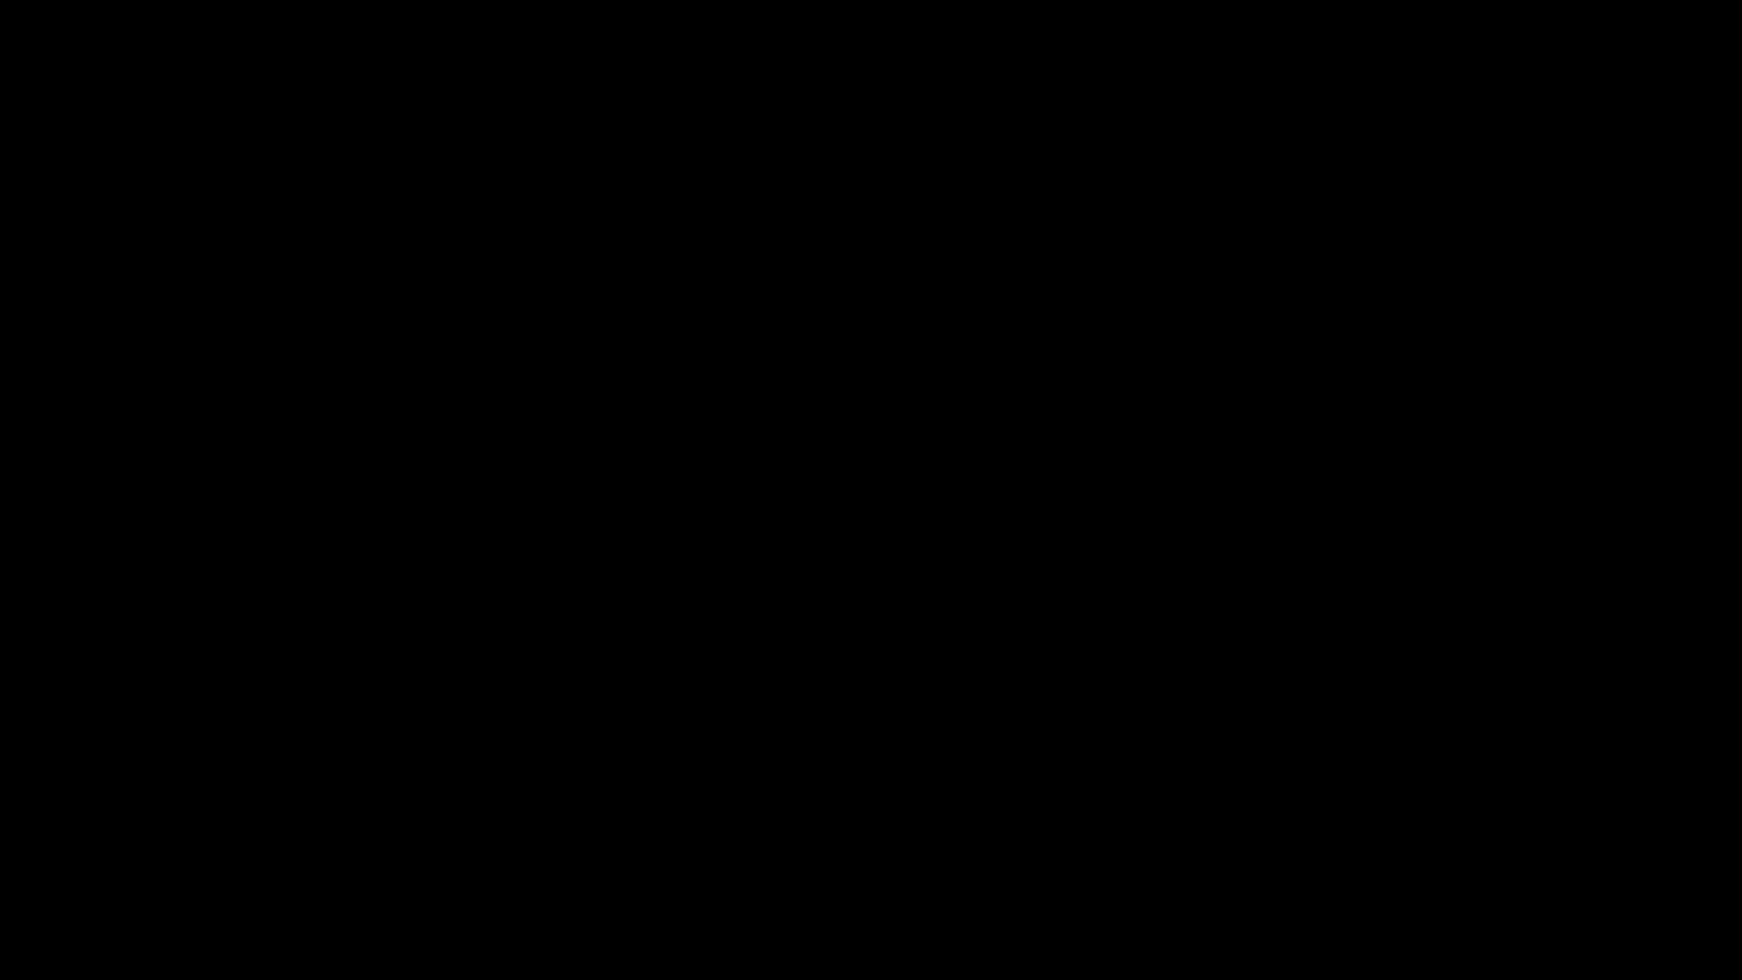
left_click(797, 596)
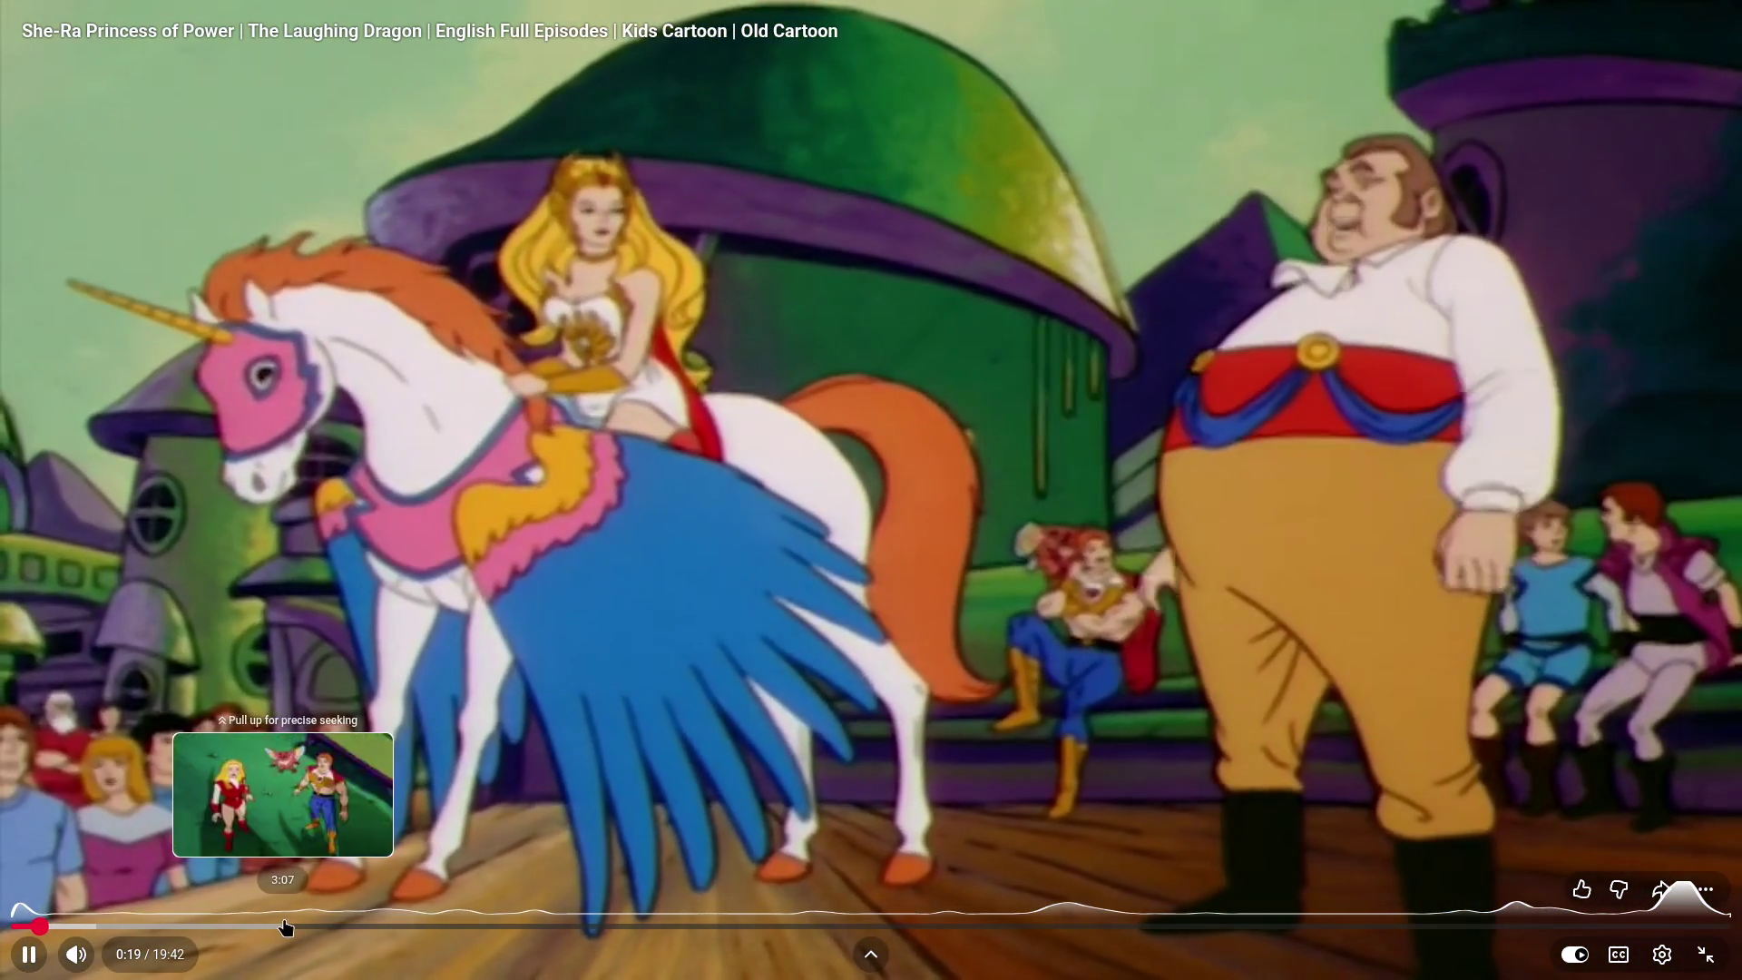
- Skip ahead in the She-Ra episode and pause on the man in pink facing the dragon
left_click_drag(283, 928, 418, 927)
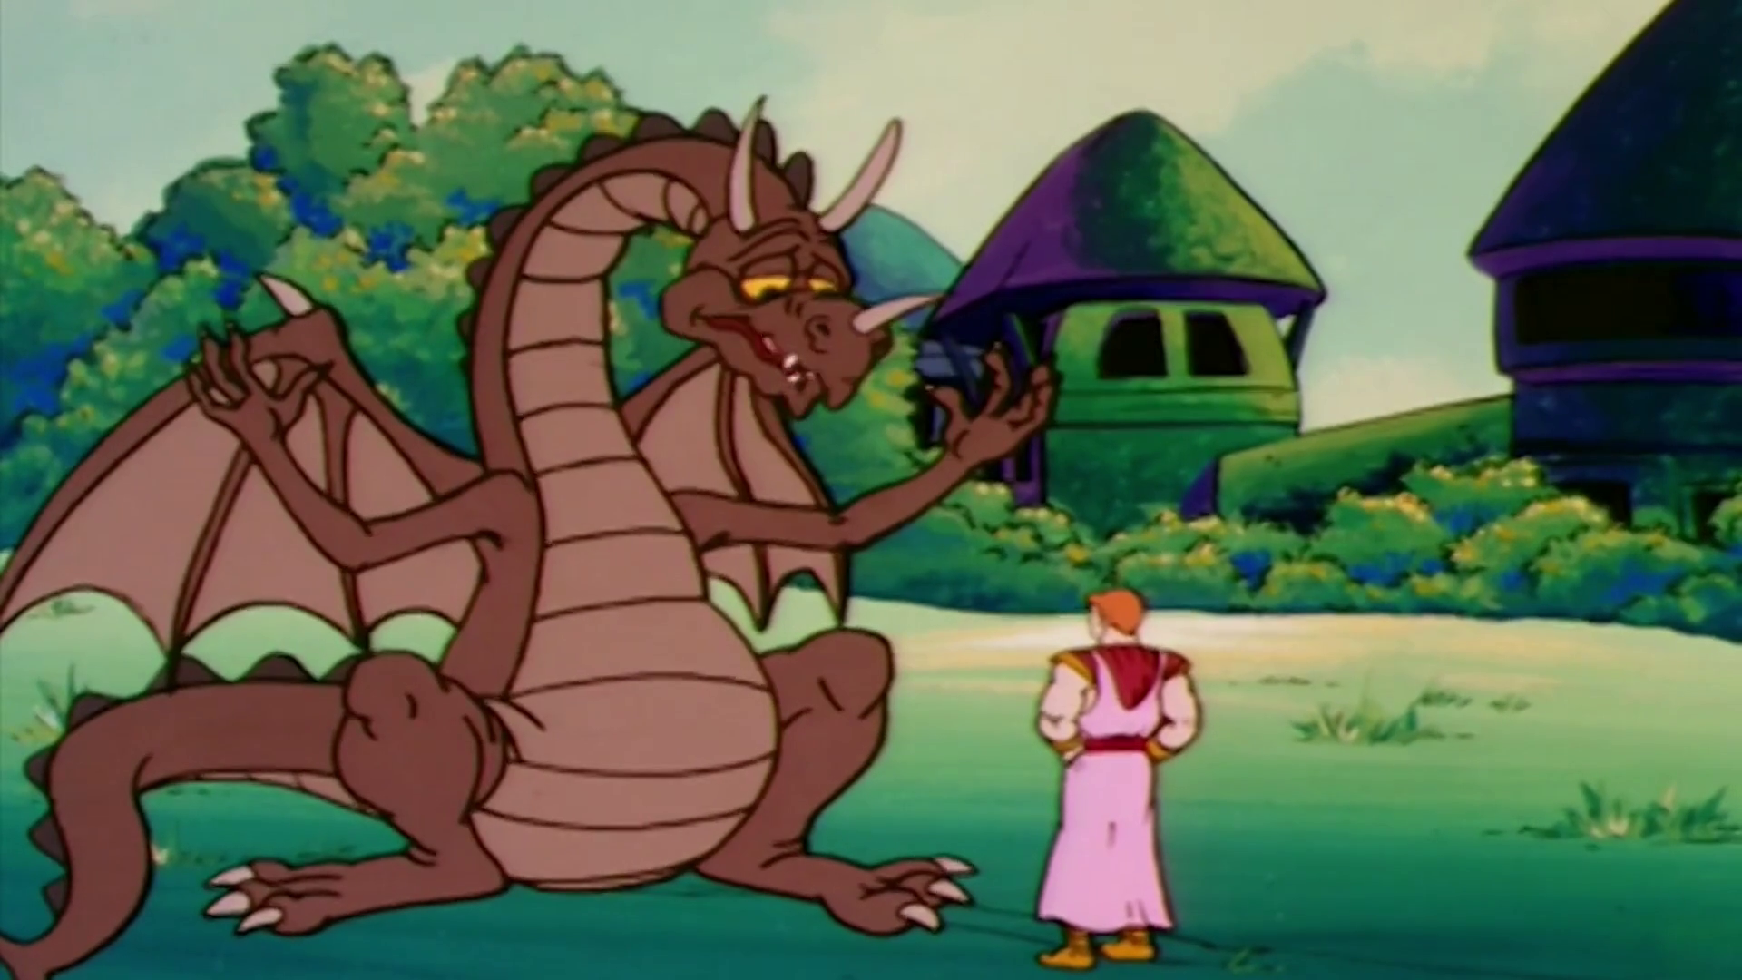
left_click(1060, 554)
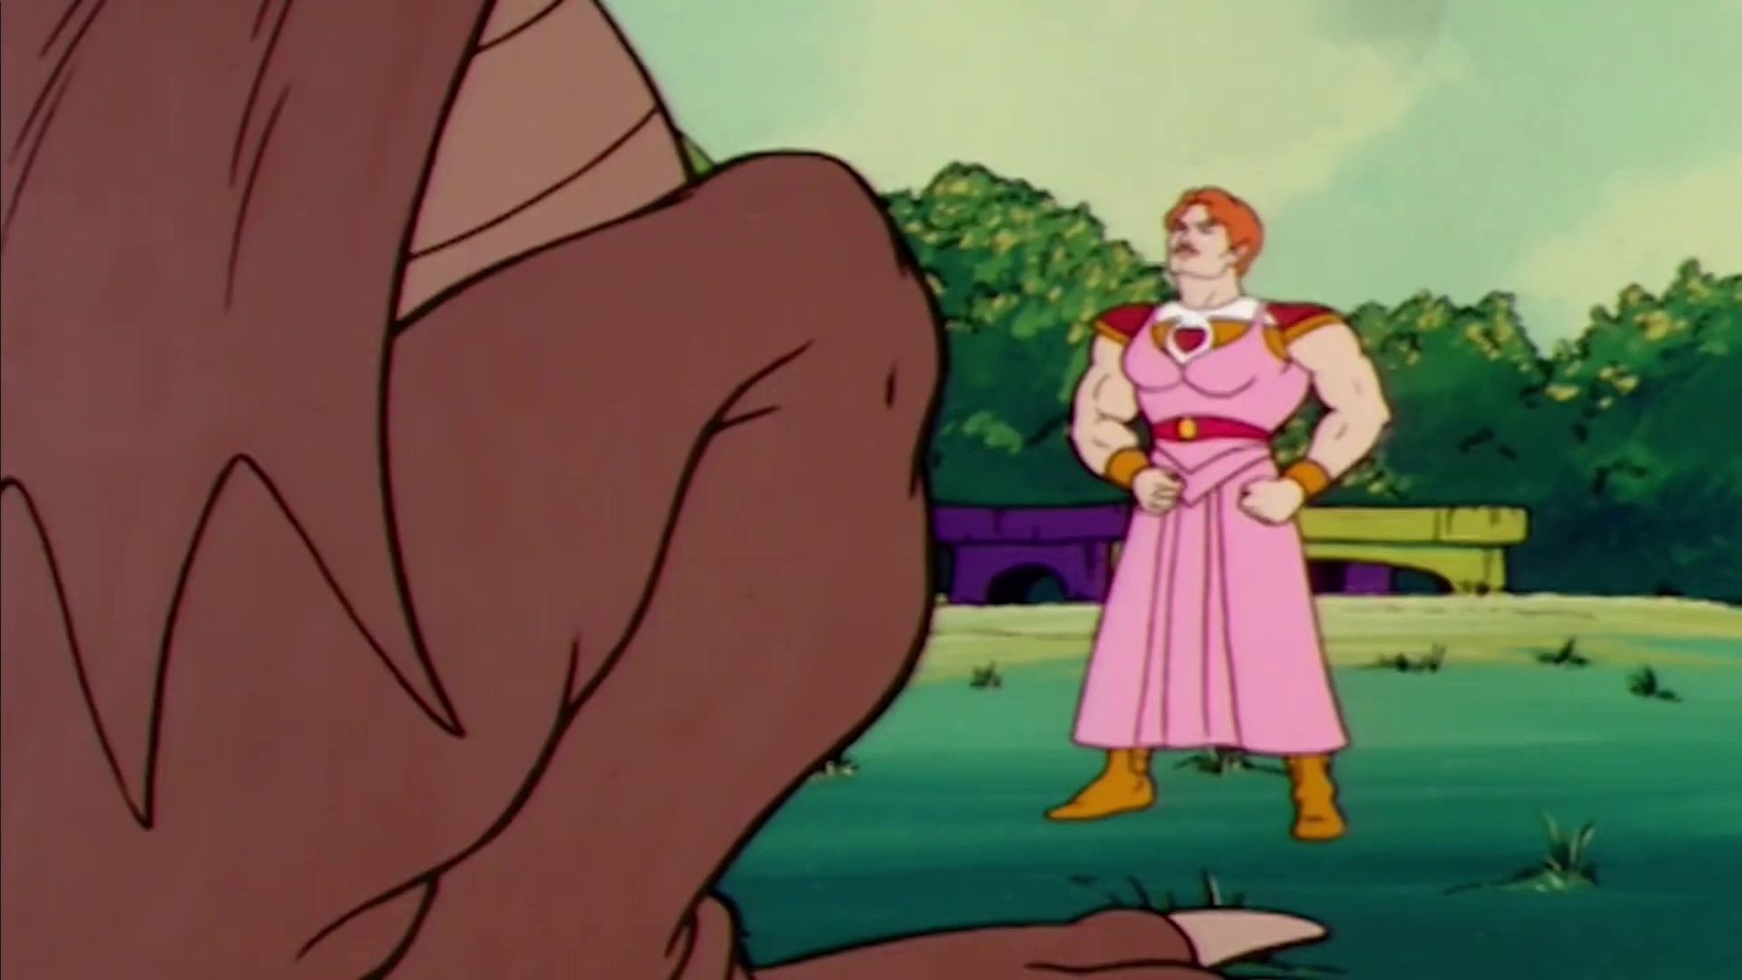
left_click(989, 614)
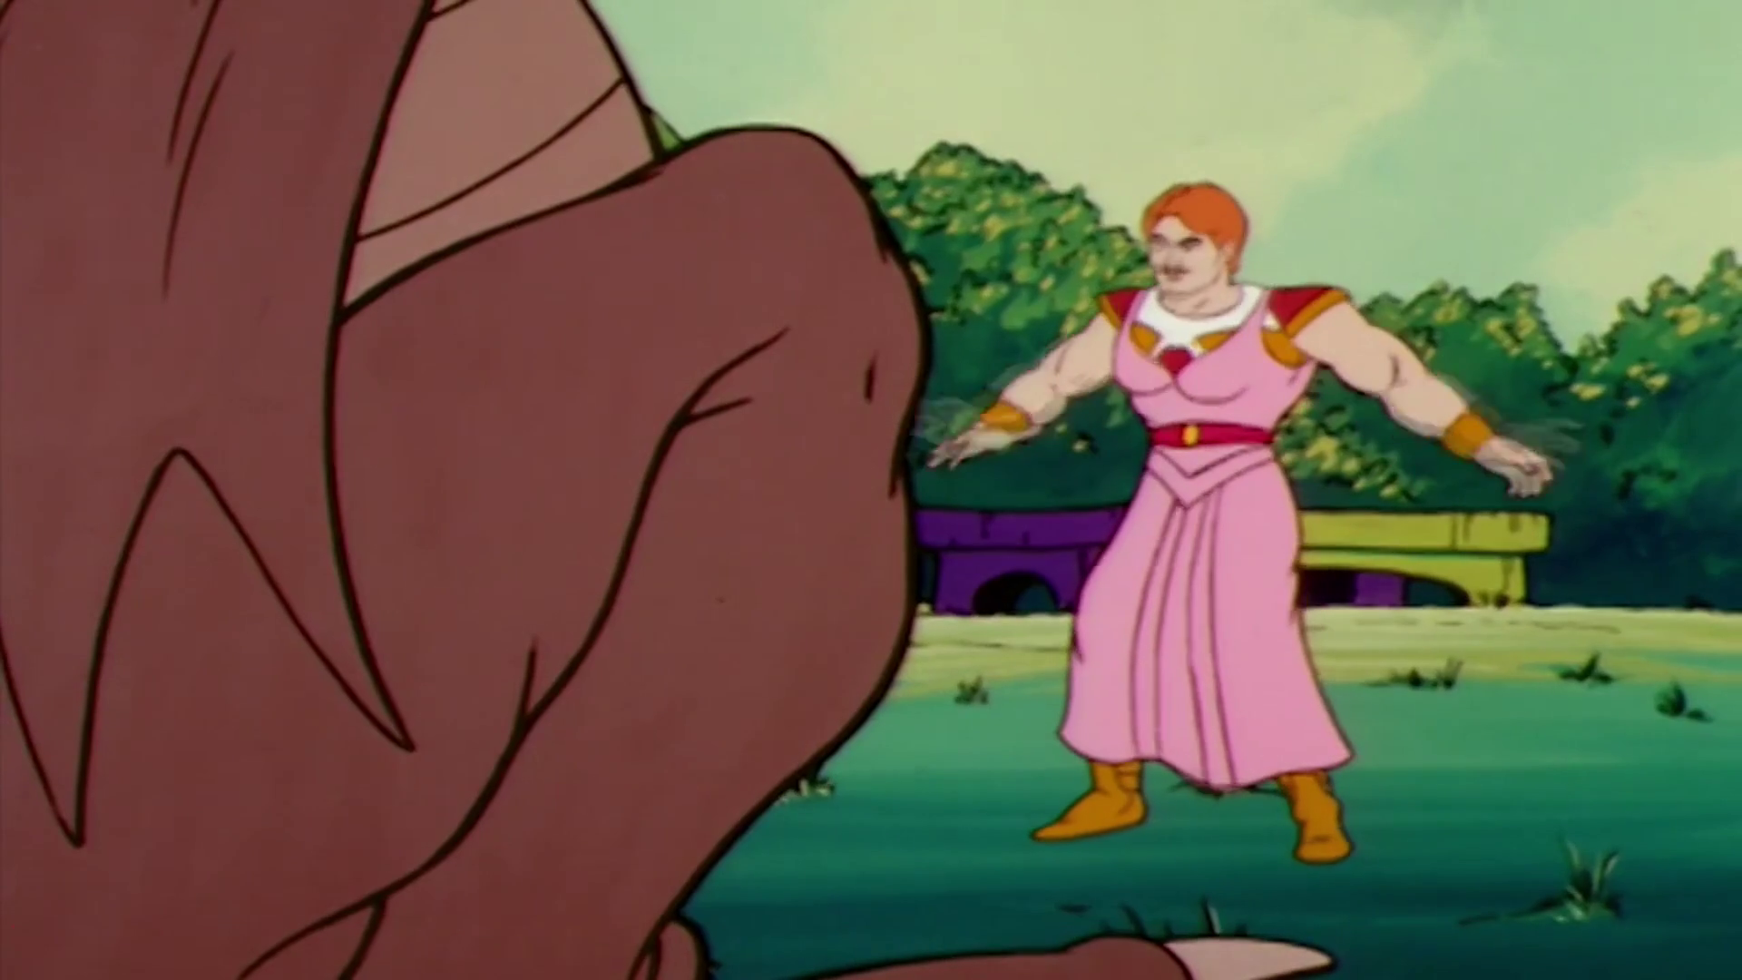
left_click(990, 615)
key("space")
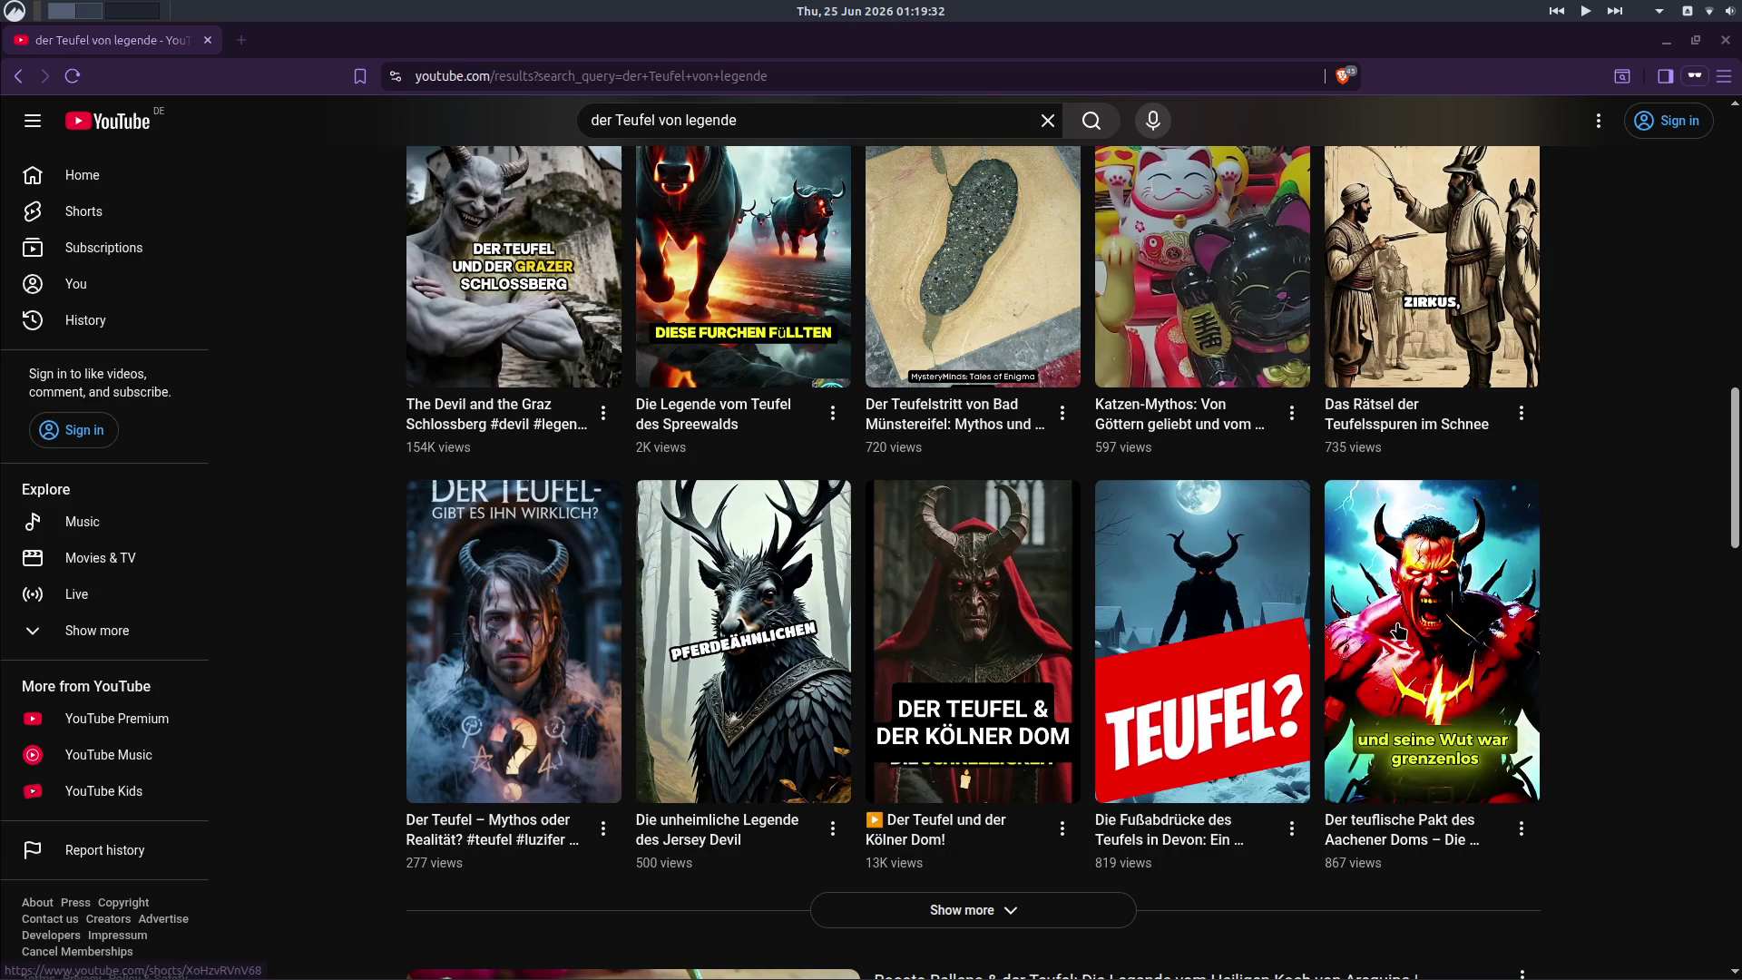
scroll(1696, 680, "down", 1)
scroll(1696, 681, "down", 3)
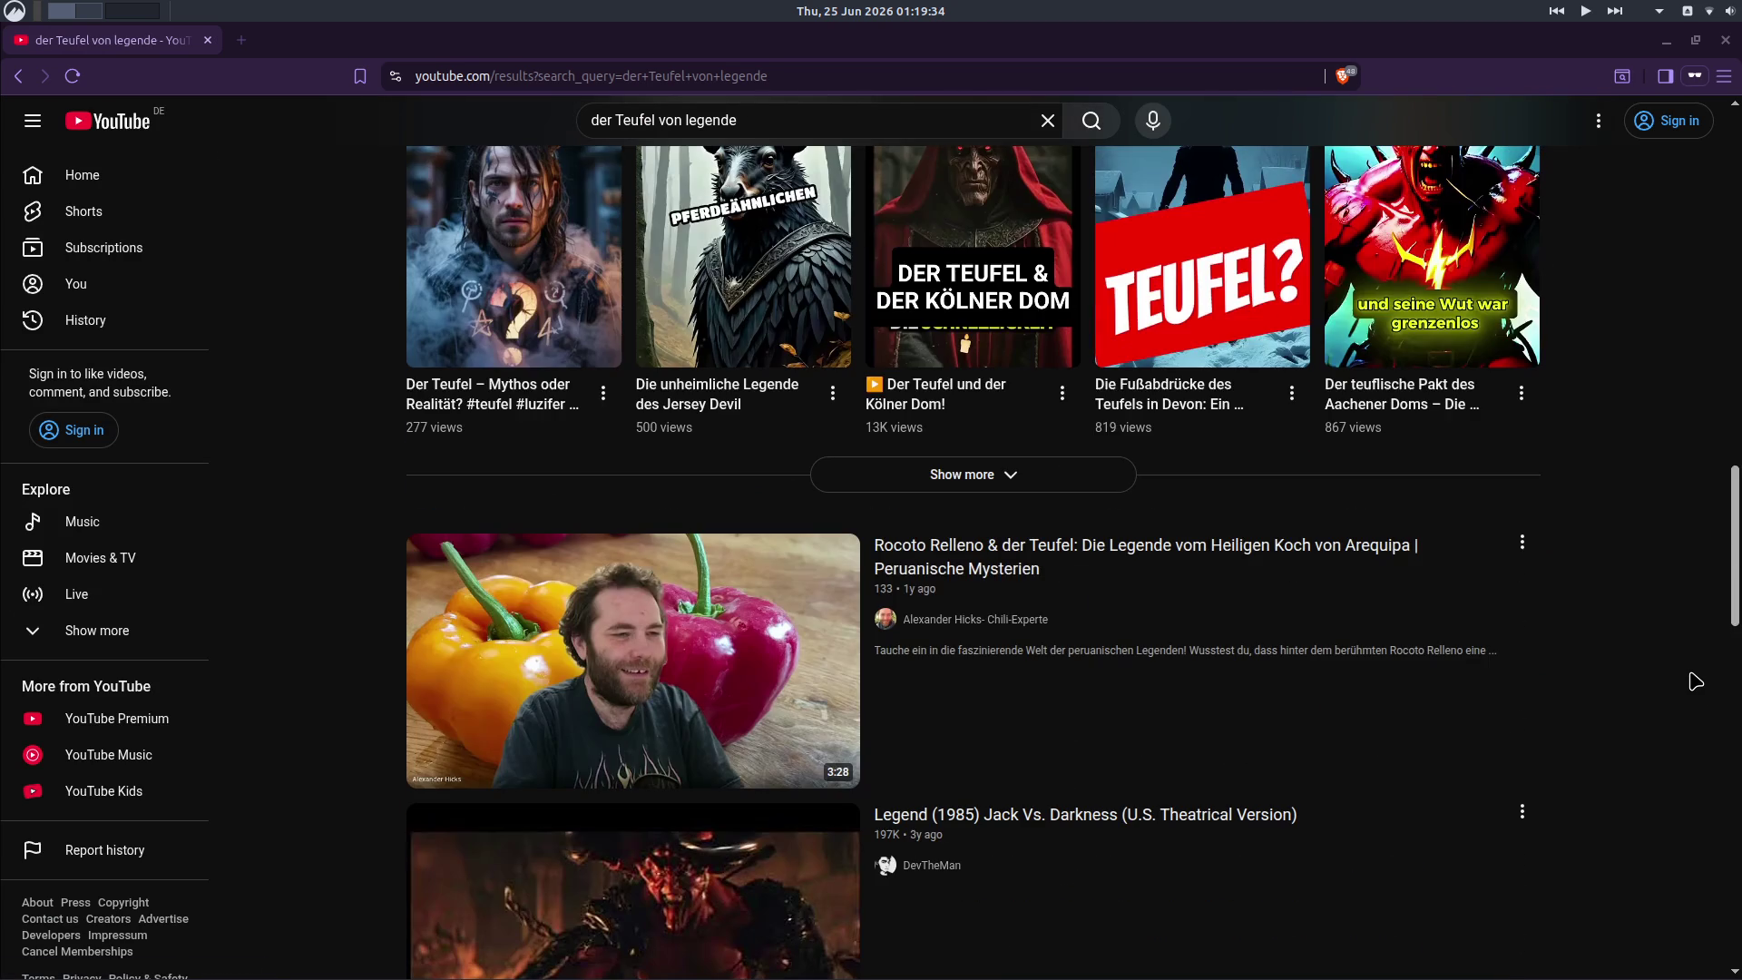
mouse_move(634, 660)
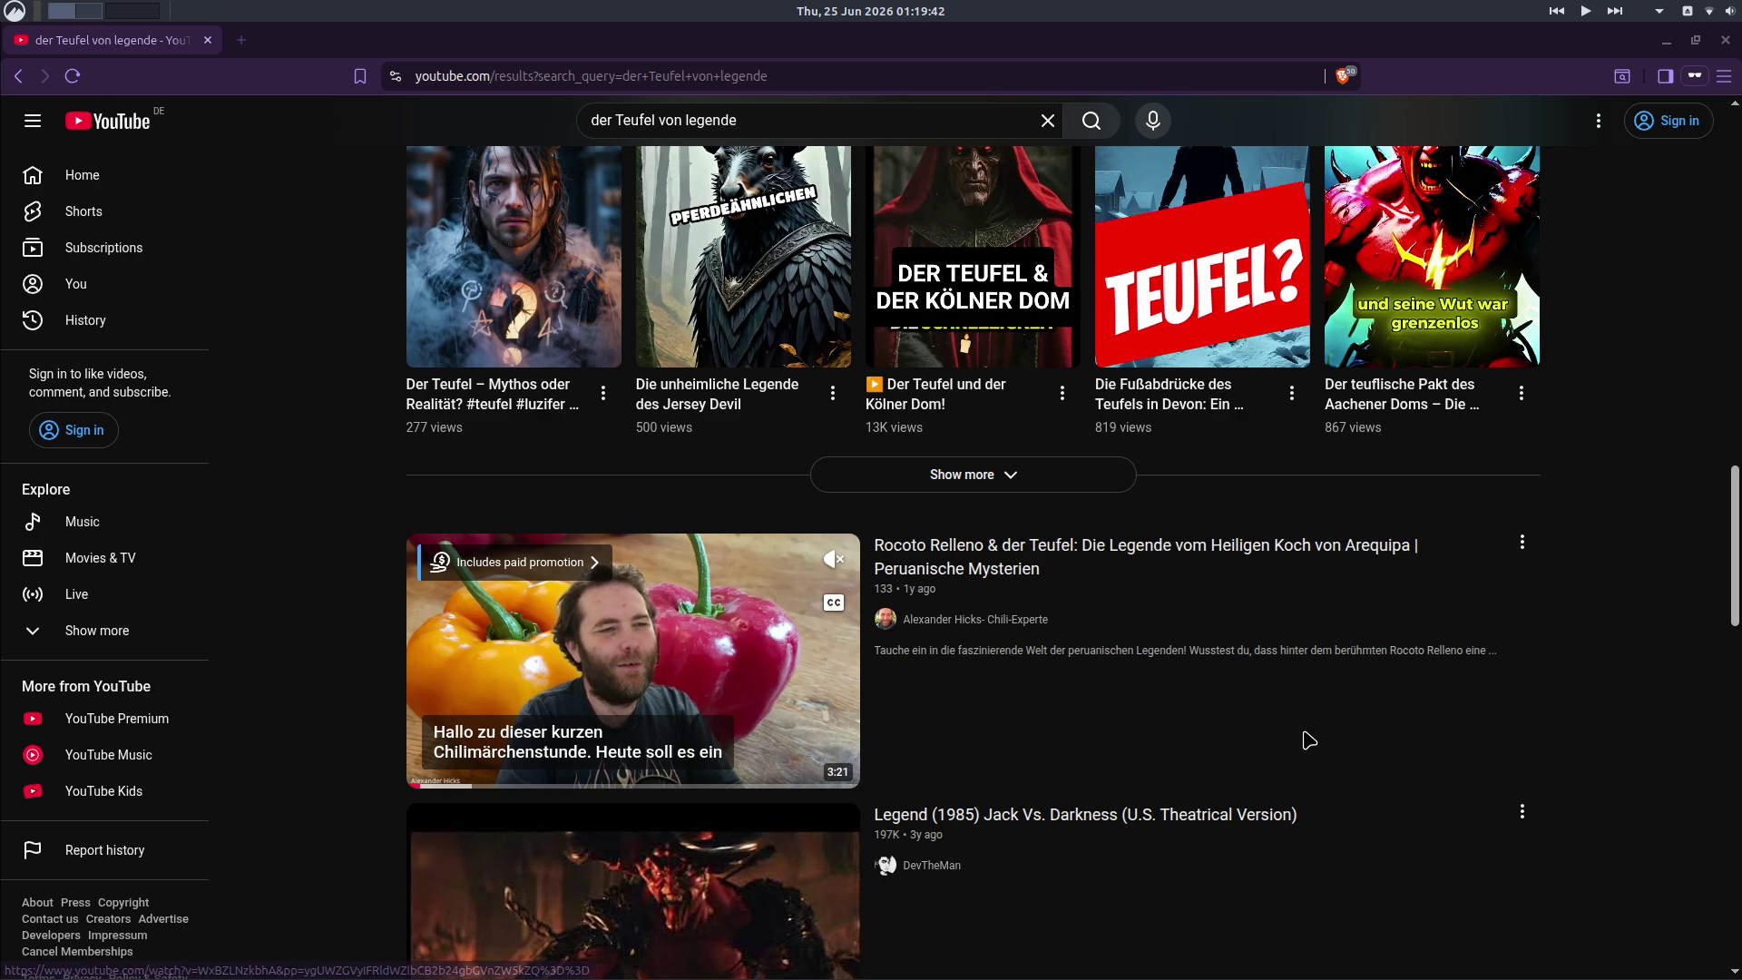
scroll(352, 623, "down", 3)
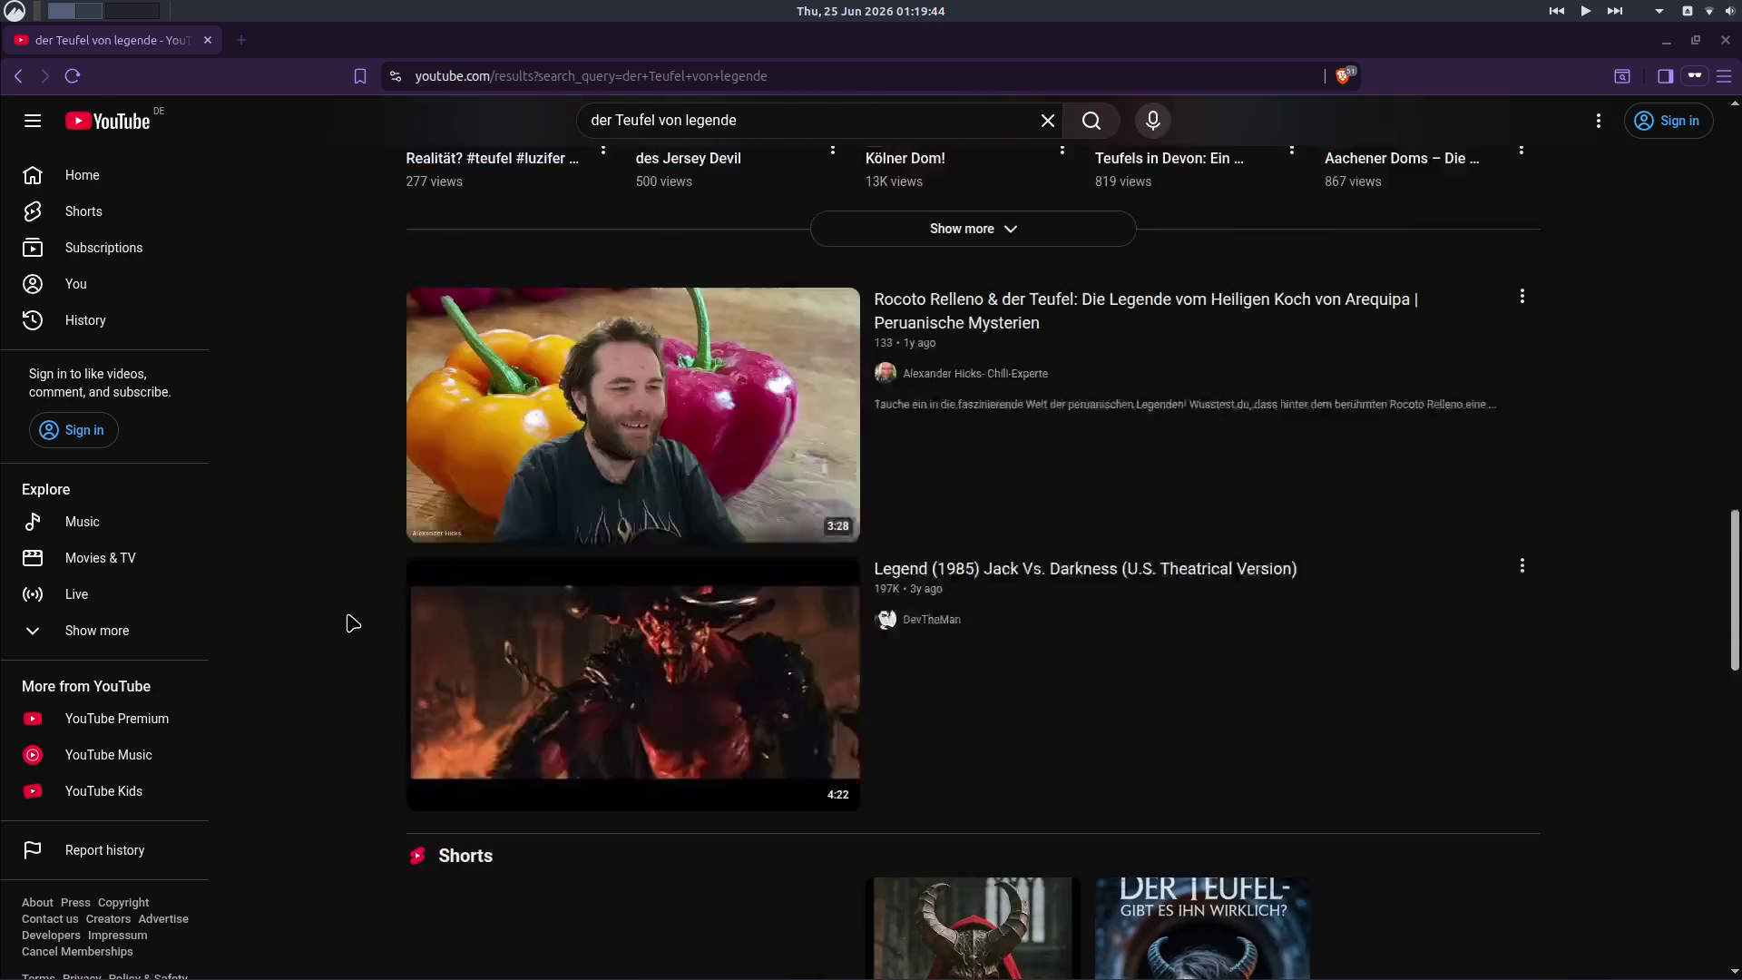
scroll(351, 623, "up", 2)
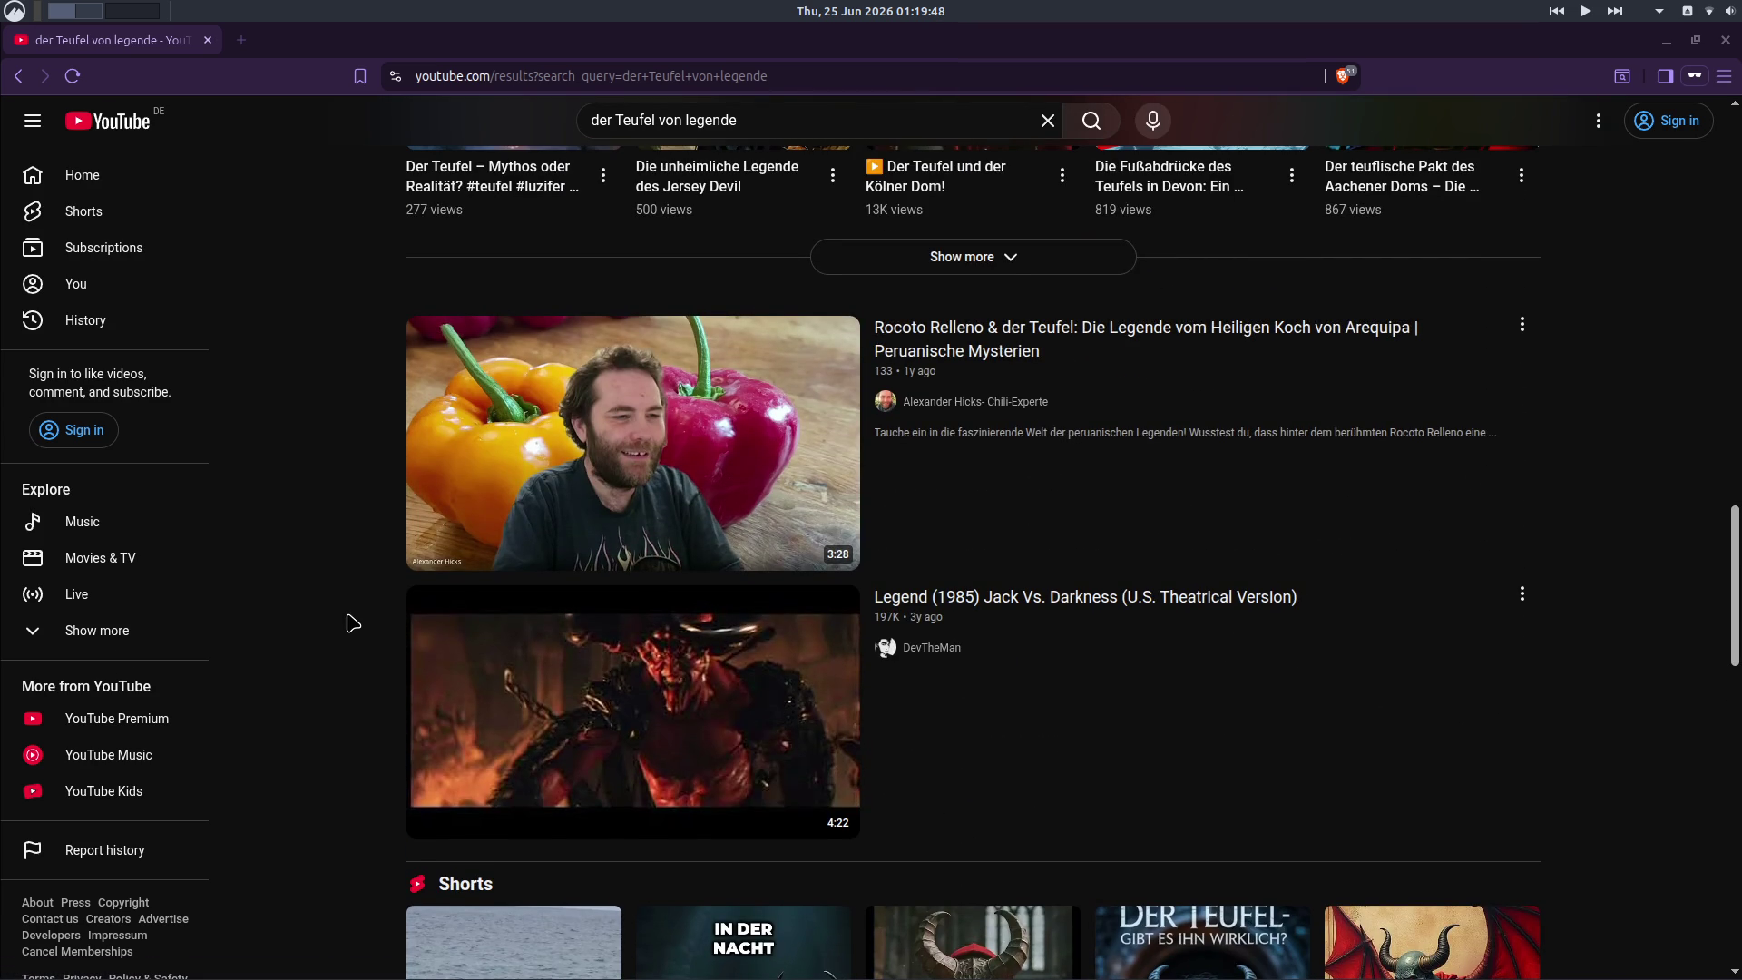
- Switch from the browser back to the creature scene in Blender
key("alt+Tab")
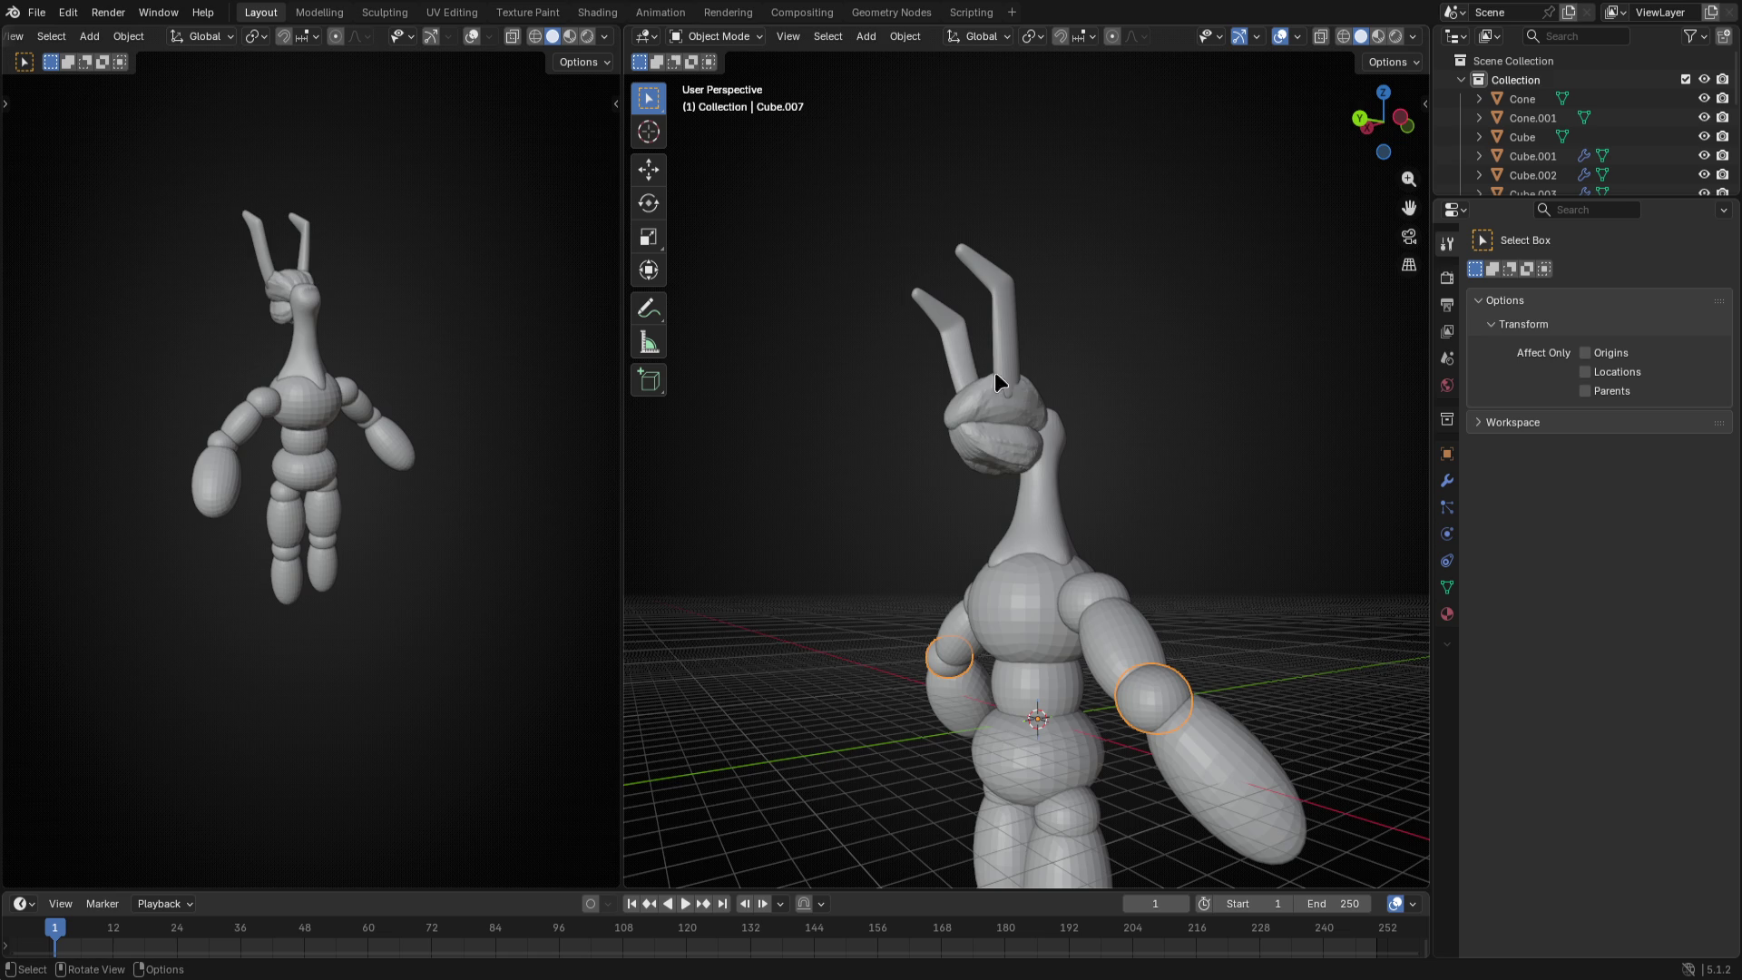
- Select the head piece and its horn together after orbiting around the creature
middle_click_drag(960, 355, 995, 371)
key("ctrl+KP_3")
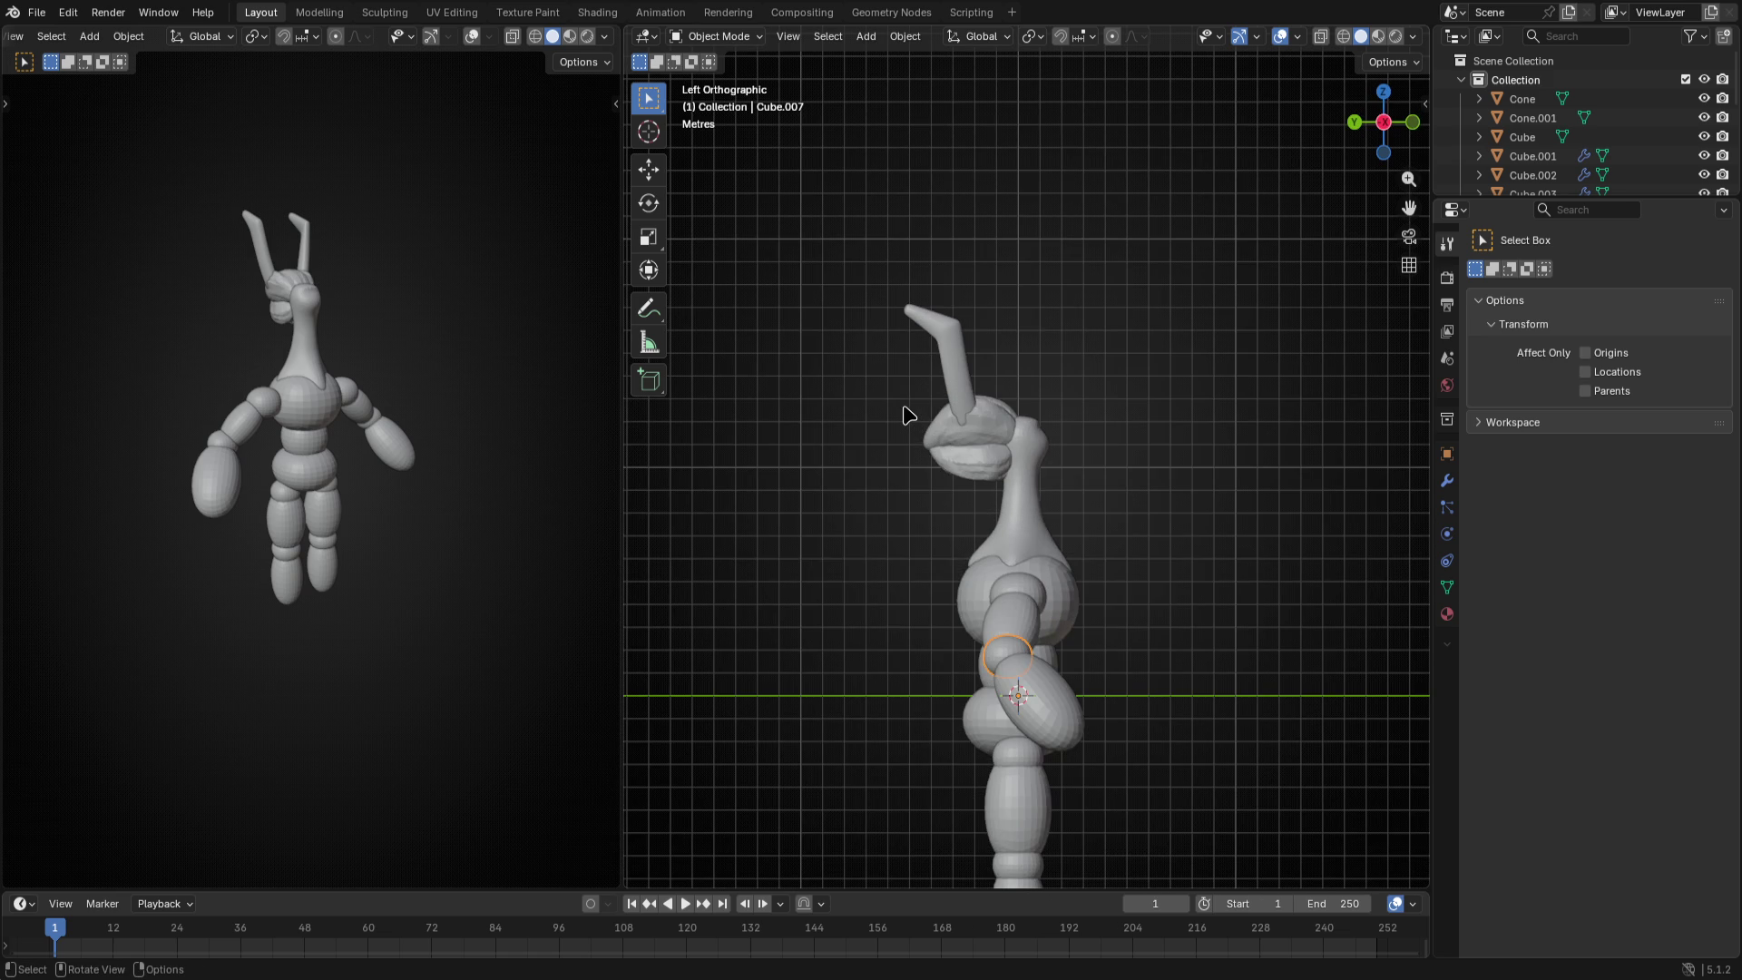
middle_click_drag(903, 416, 1693, 404)
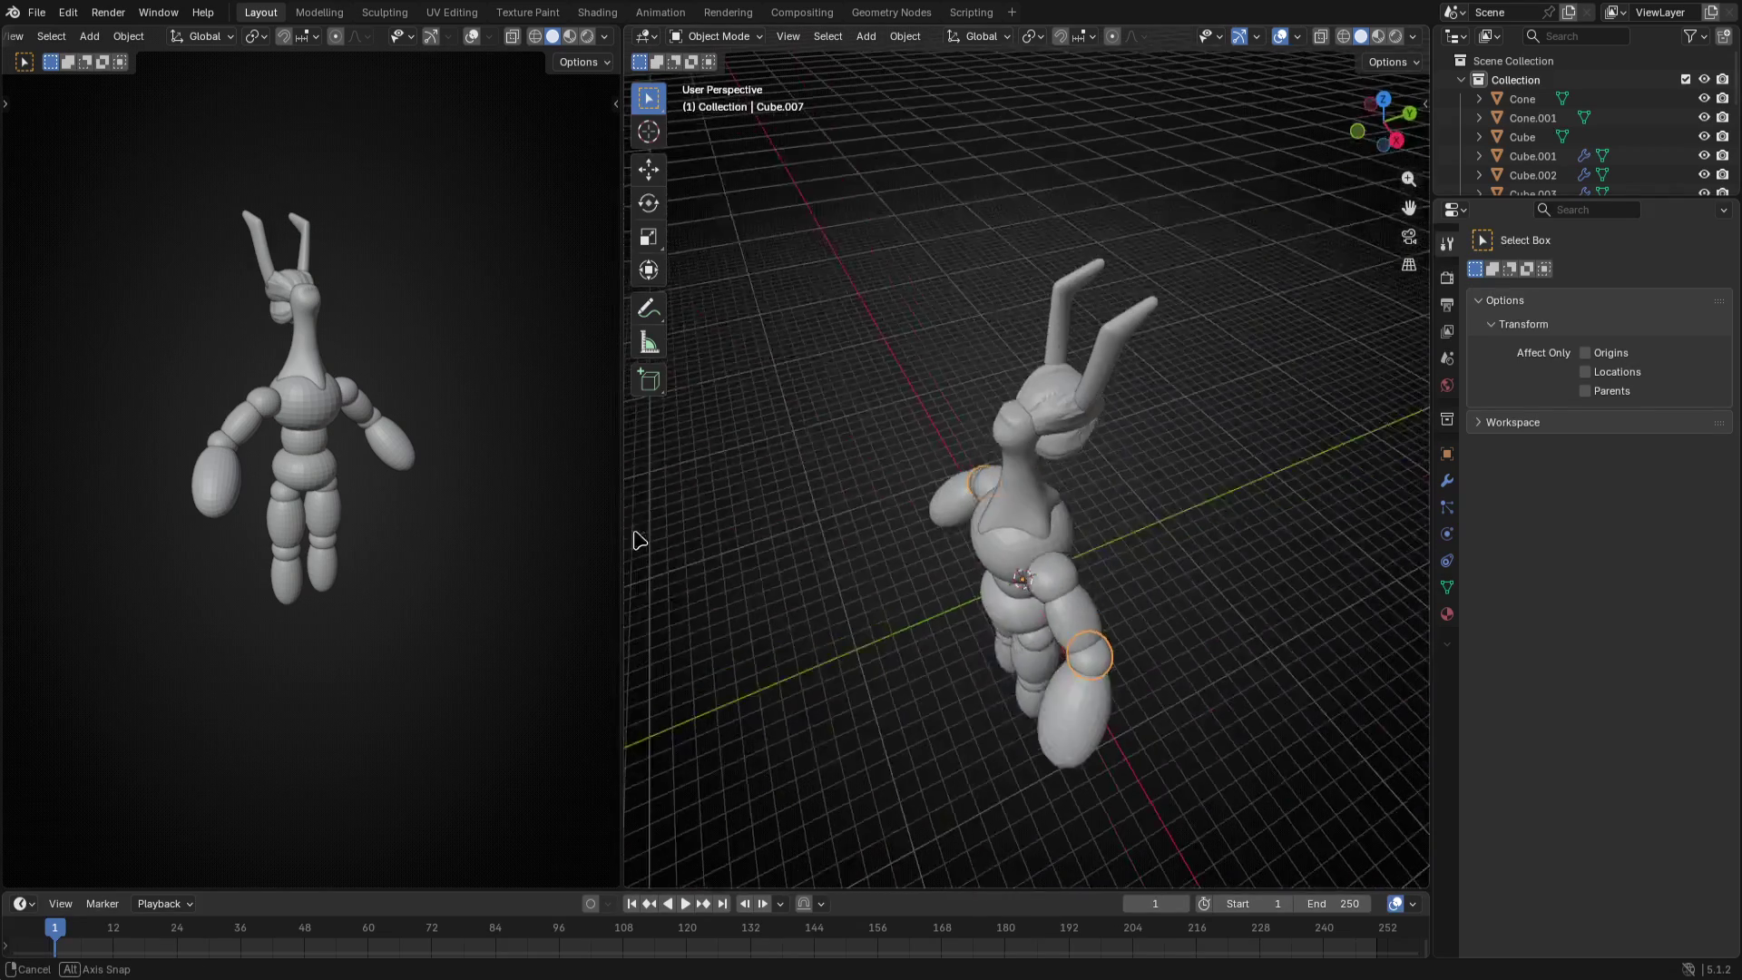
mouse_move(1063, 389)
middle_mouse_down()
mouse_move(1161, 481)
mouse_move(1079, 466)
middle_mouse_up()
left_click(1112, 431)
left_click(1074, 361, "shift")
left_click(1157, 340, "shift")
- In Edit Mode, move the head and horn mesh forward along Y from the top view
key("Tab")
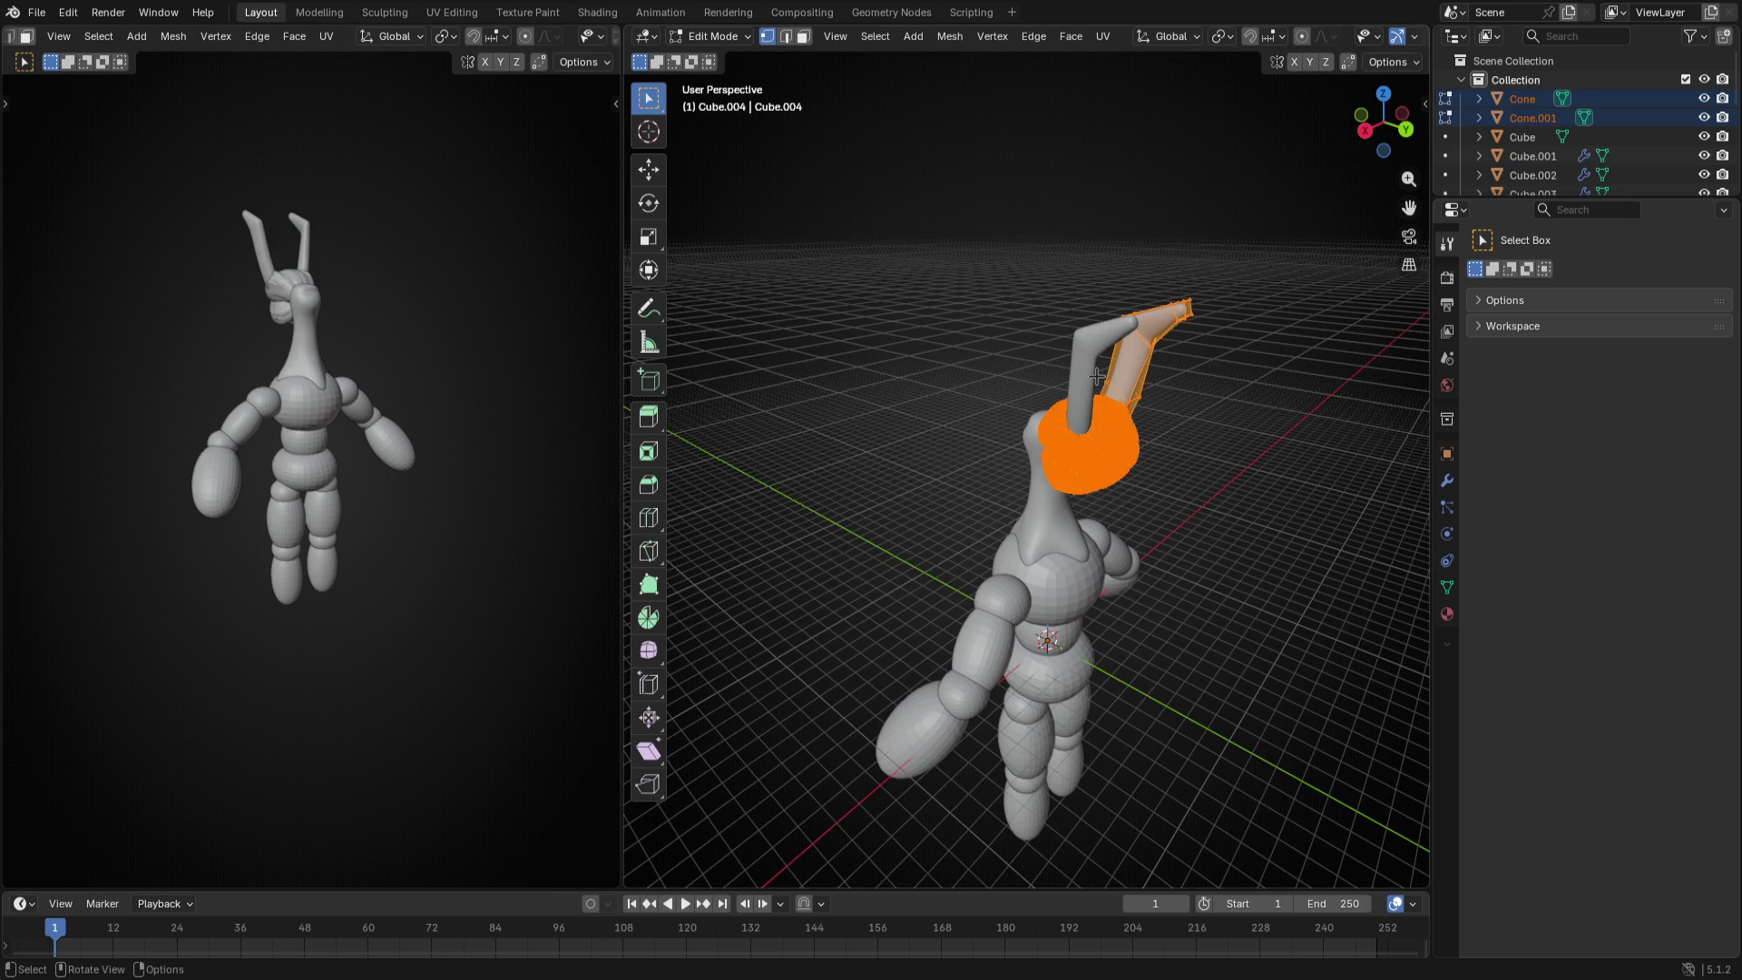
middle_click_drag(1158, 408, 1096, 377)
key("KP_7")
key("g")
key("y")
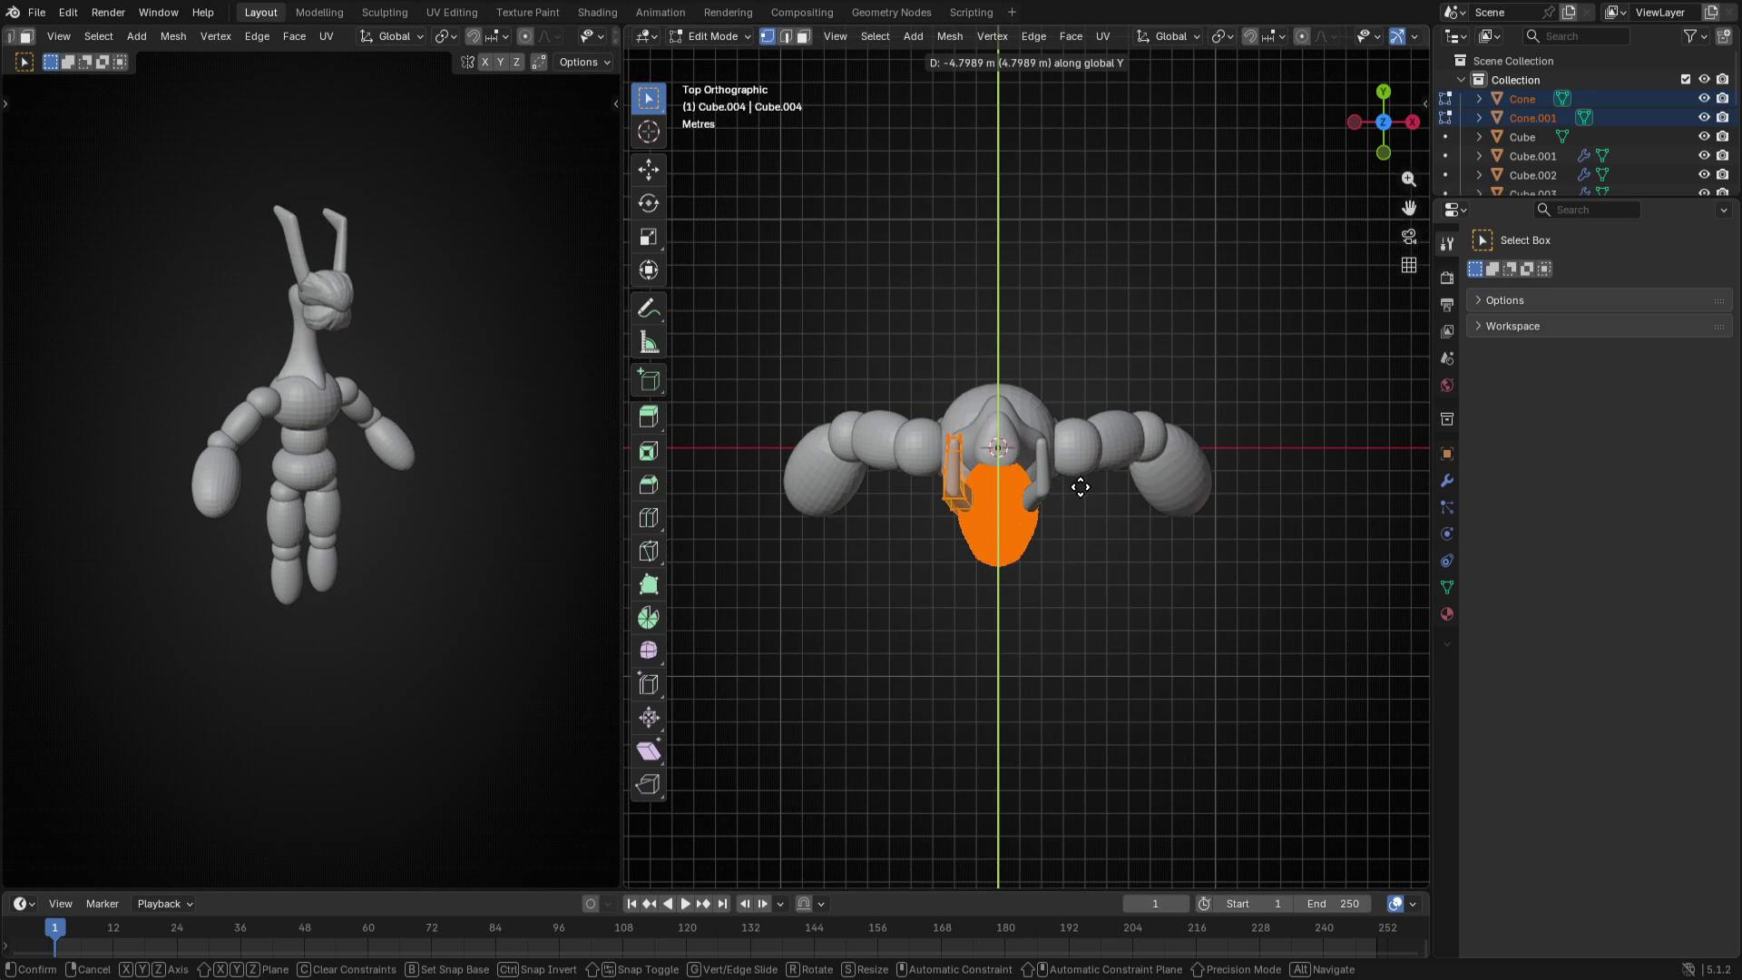
left_click(1081, 489)
- From the side view, switch the head pieces over to Sculpt Mode via the mode pie
key("KP_3")
key("ctrl+Tab")
left_click(929, 490)
key("Tab")
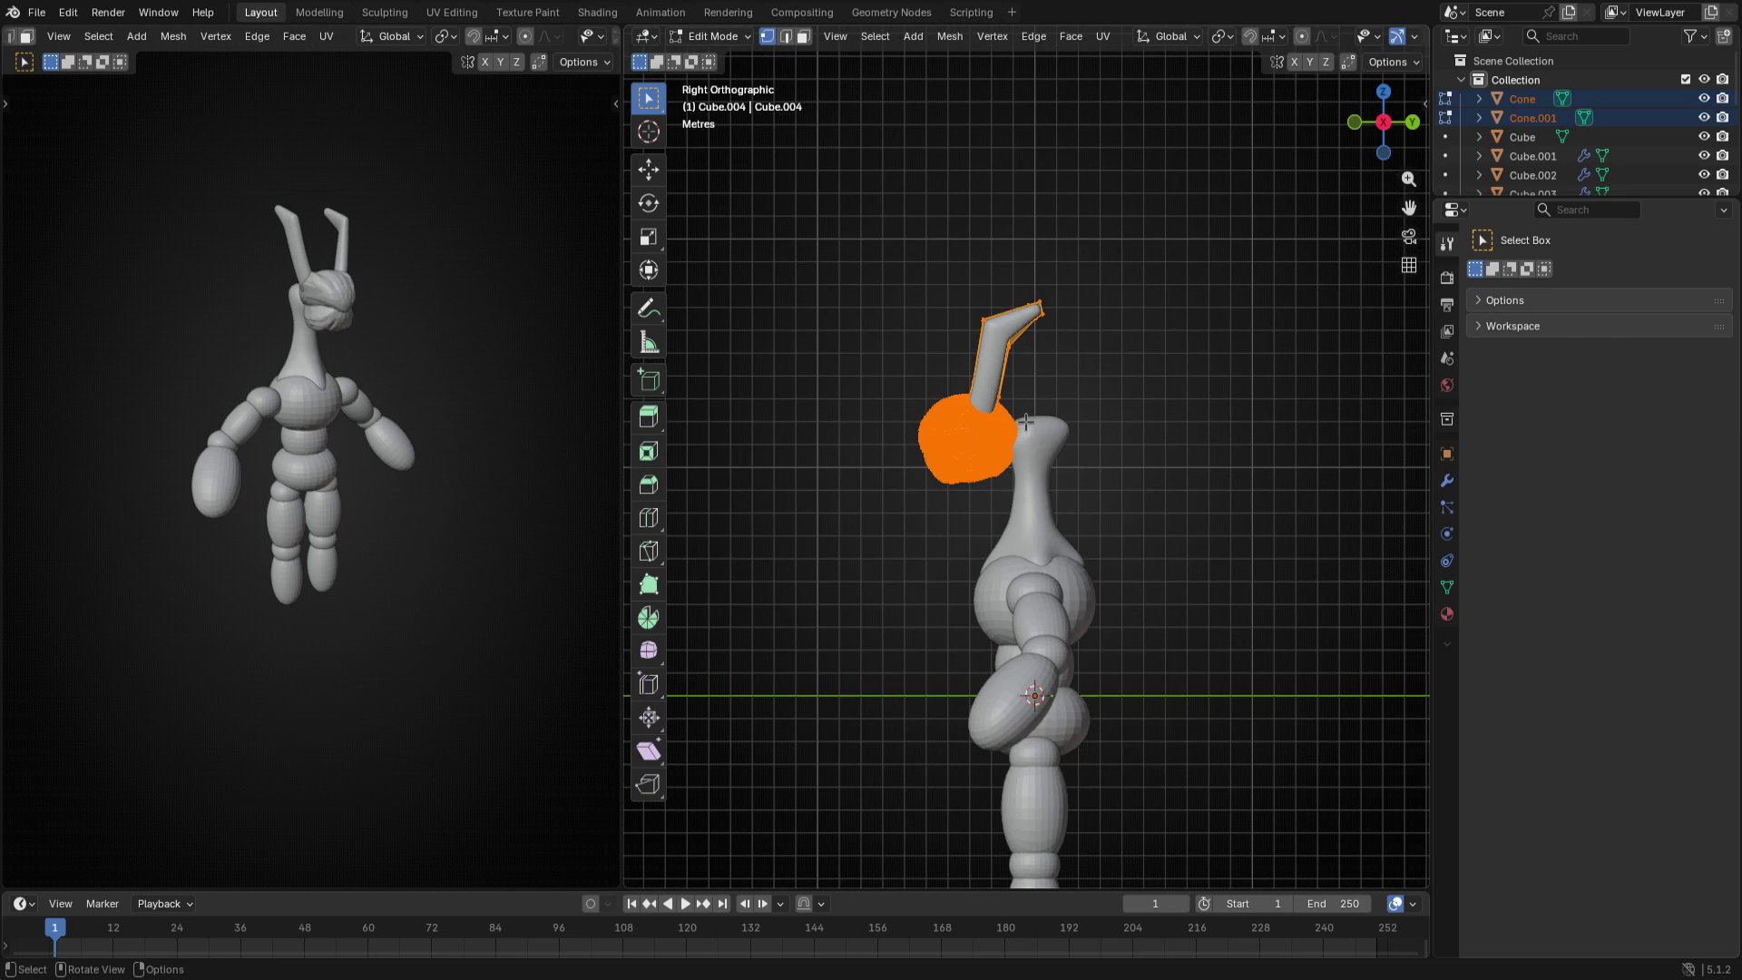
key("ctrl+Tab")
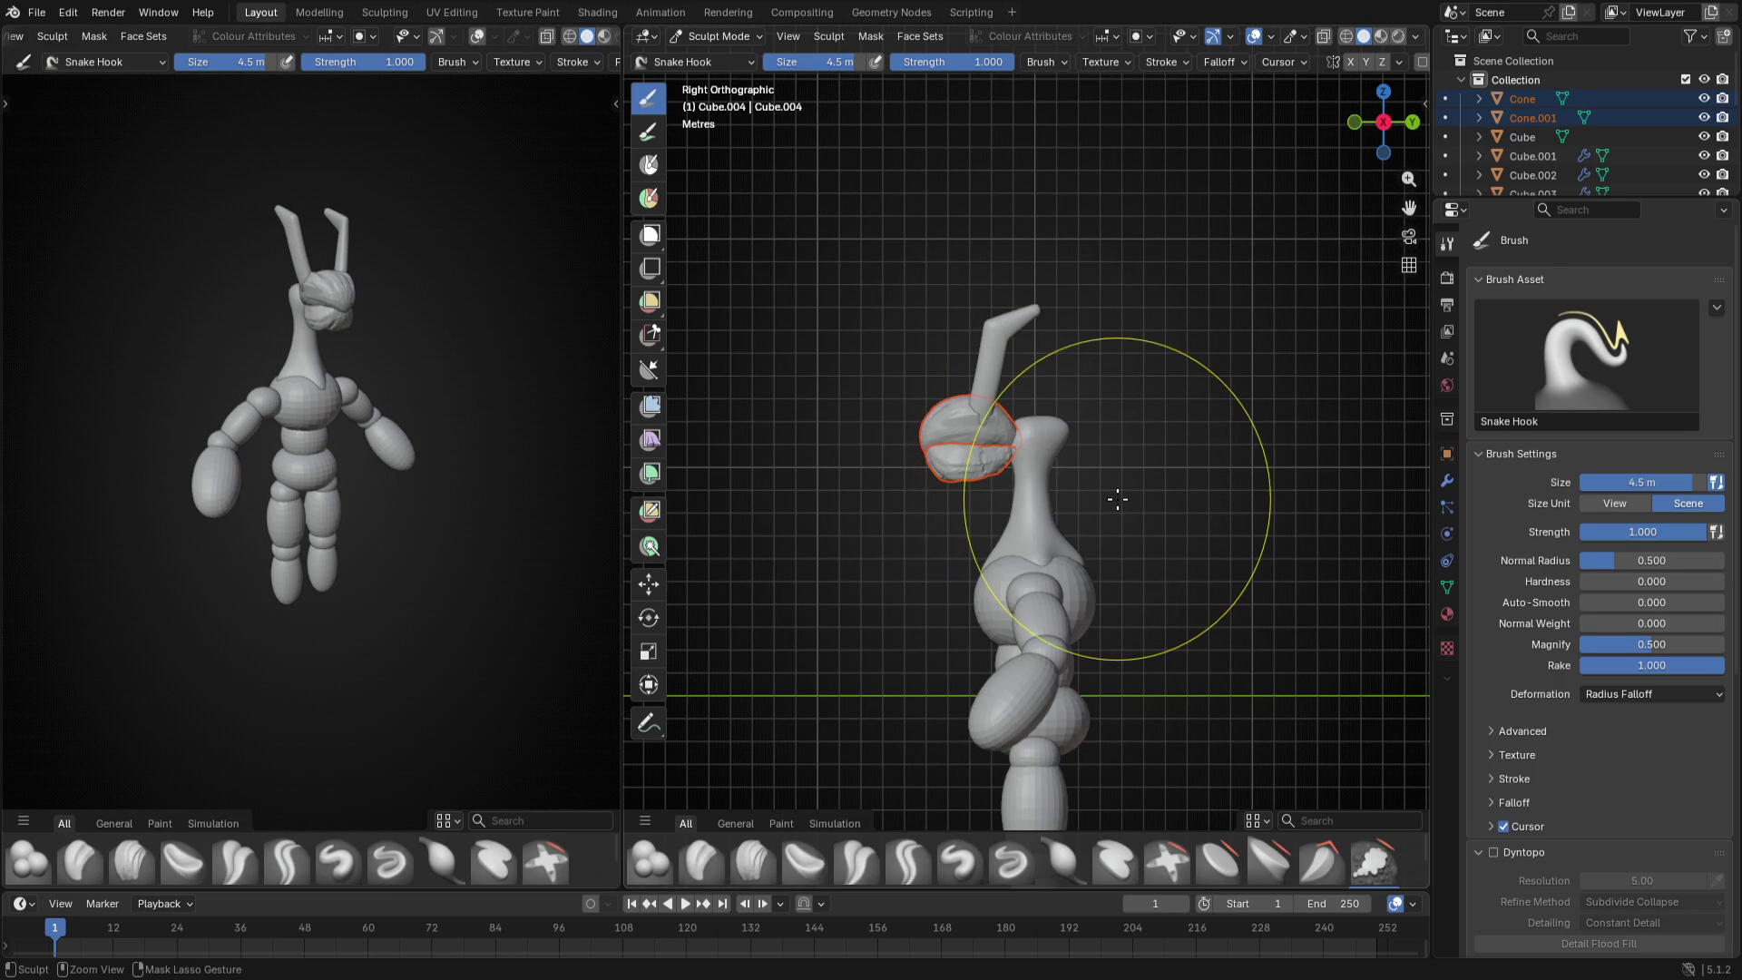
- Select the Cube body, enter Sculpt Mode and enable Dyntopo, accepting the attribute-loss warning
key("ctrl+Tab")
left_click(1034, 459)
key("ctrl+Tab")
left_click(1039, 600)
scroll(1048, 522, "up", 3)
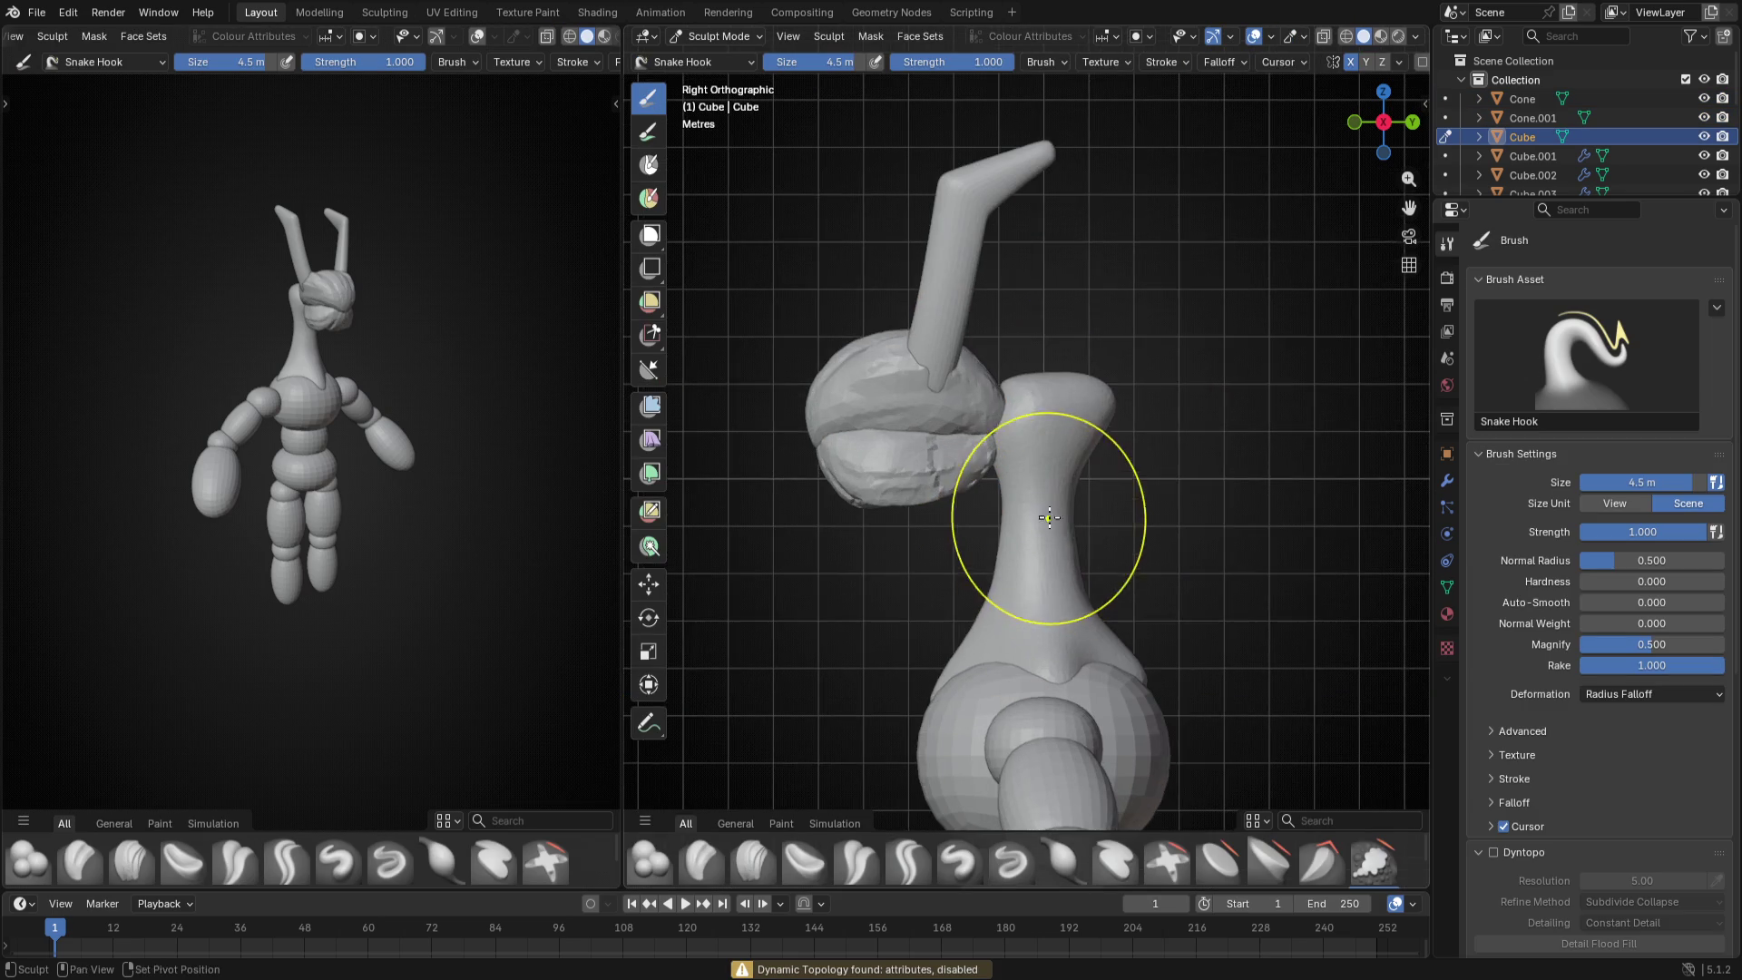
scroll(1047, 520, "up", 1)
scroll(1599, 544, "down", 3)
left_click(1496, 852)
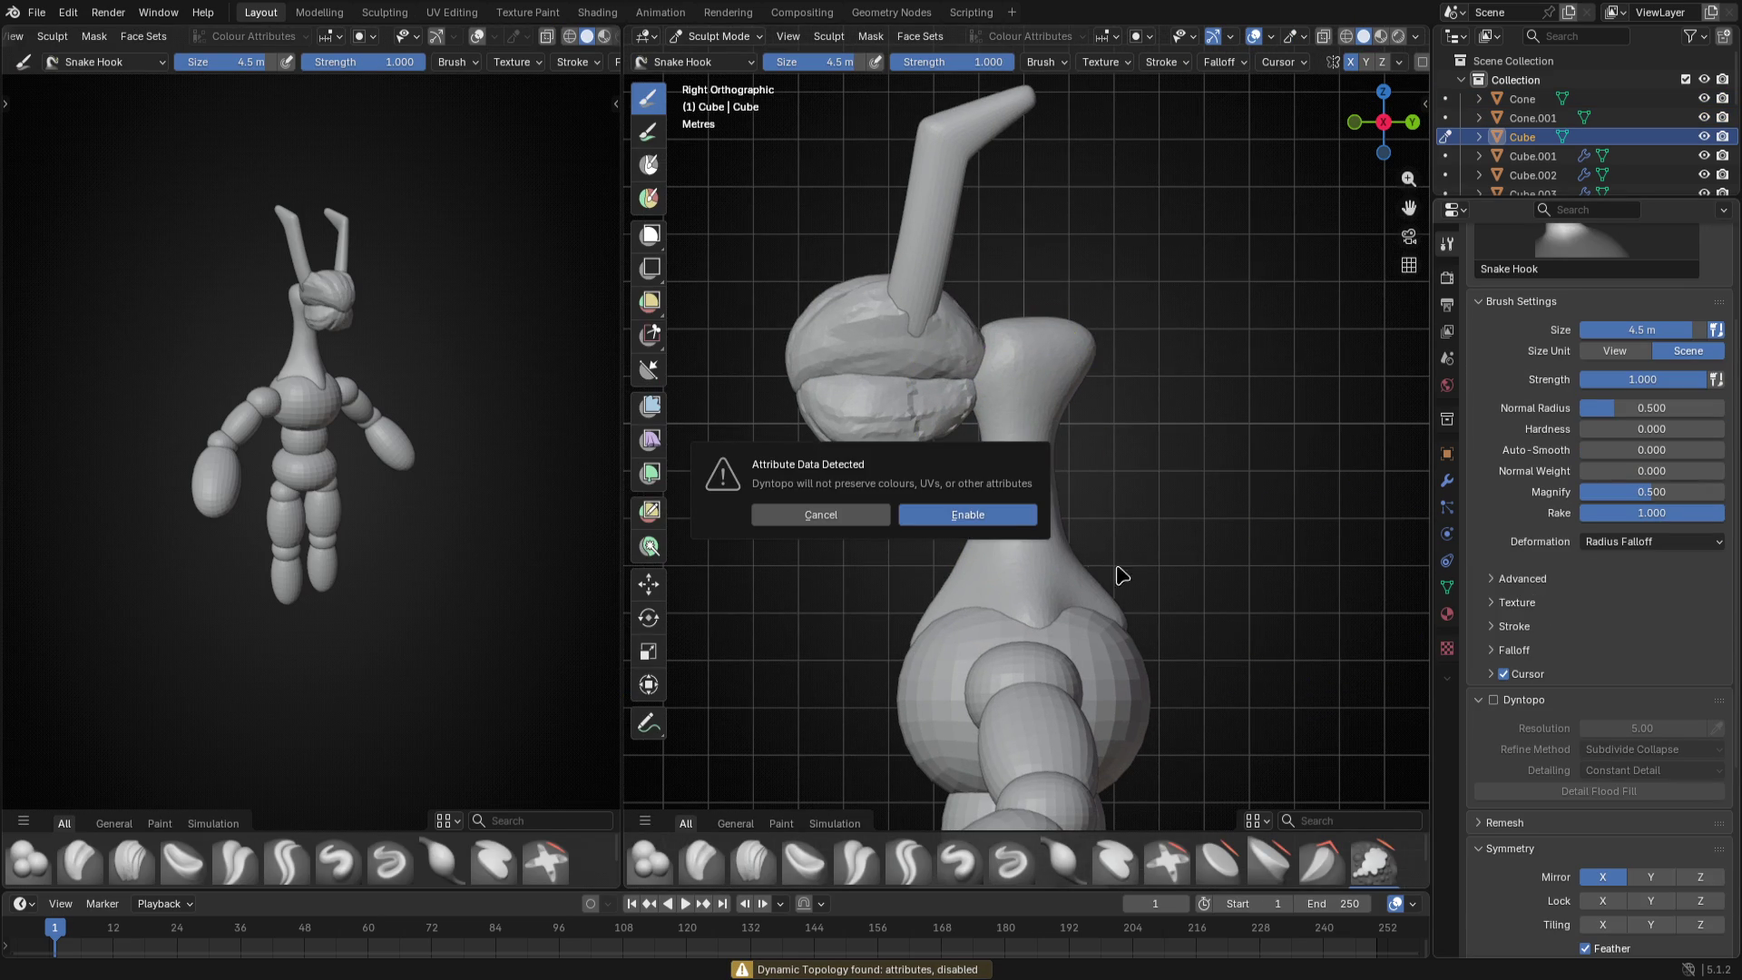
left_click(968, 515)
- With a larger Snake Hook brush, pull the back-of-head bulge down into the neck
key("f")
left_click(966, 365)
mouse_move(964, 364)
left_mouse_down()
mouse_move(953, 393)
mouse_move(973, 374)
left_mouse_up()
mouse_move(981, 368)
middle_mouse_down()
mouse_move(1151, 399)
mouse_move(1035, 340)
middle_mouse_up()
key("f")
left_click(1072, 321)
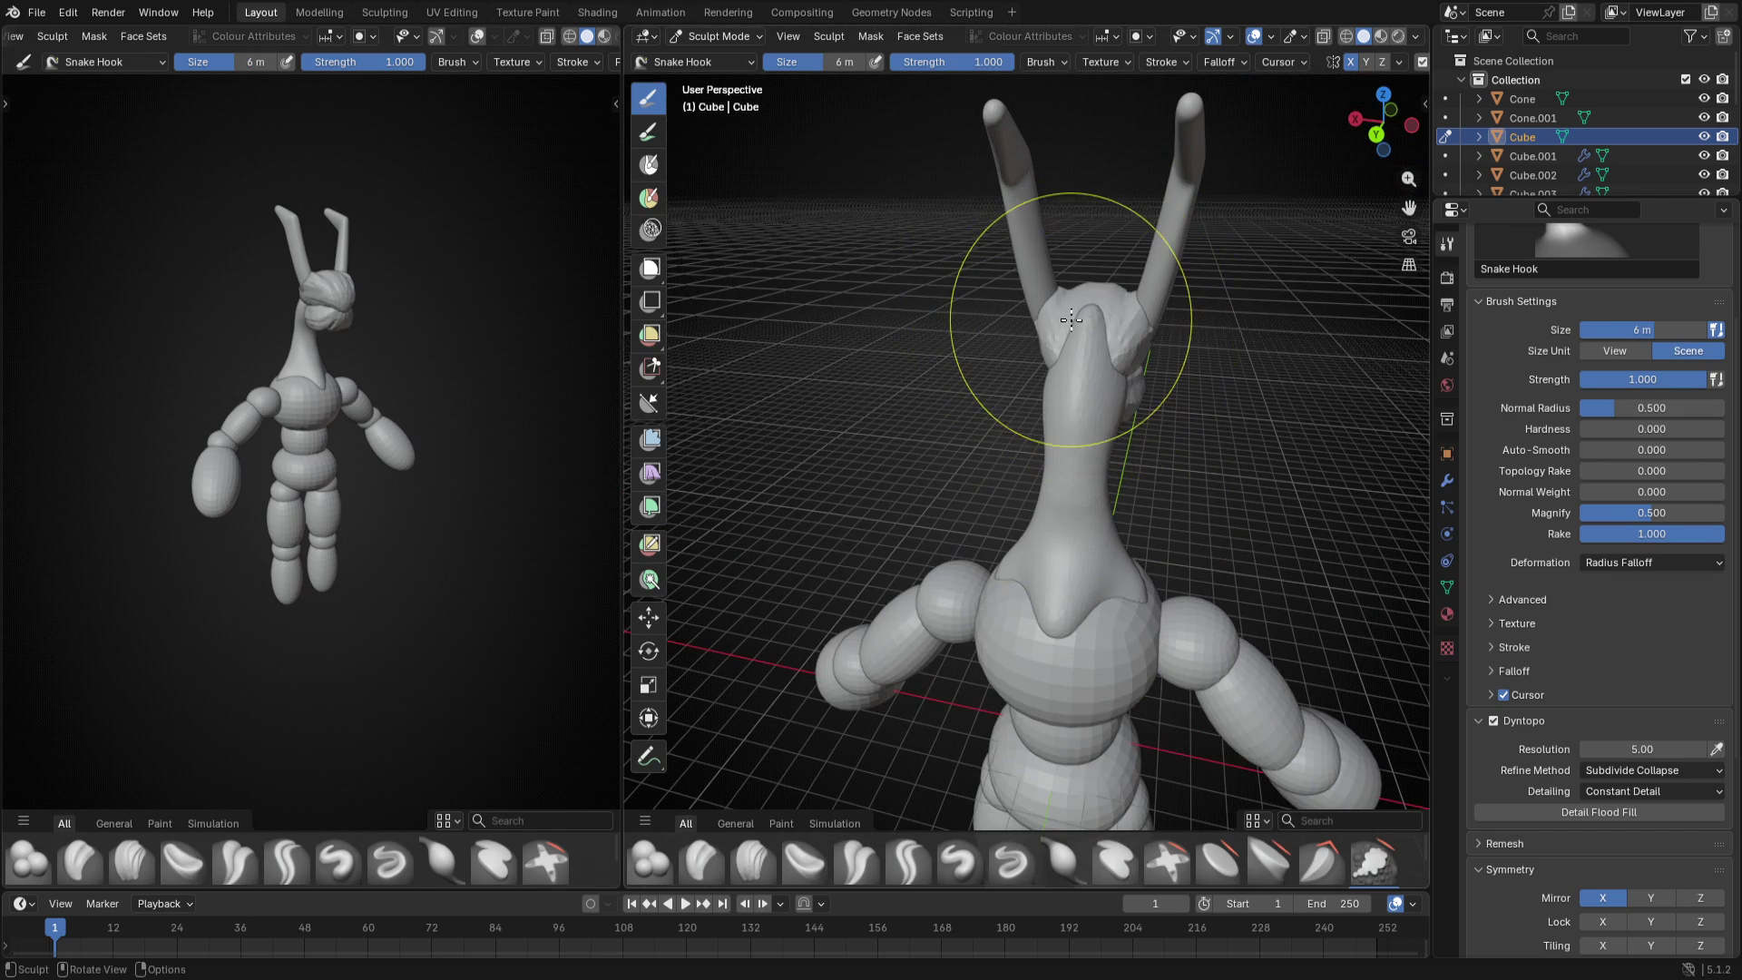
- Shrink the brush stepwise for detail while inspecting the neck-head join from below and front
mouse_move(1075, 326)
middle_mouse_down()
mouse_move(1005, 471)
mouse_move(952, 463)
mouse_move(884, 497)
middle_mouse_up()
scroll(954, 463, "up", 4)
key("f")
left_click(871, 501)
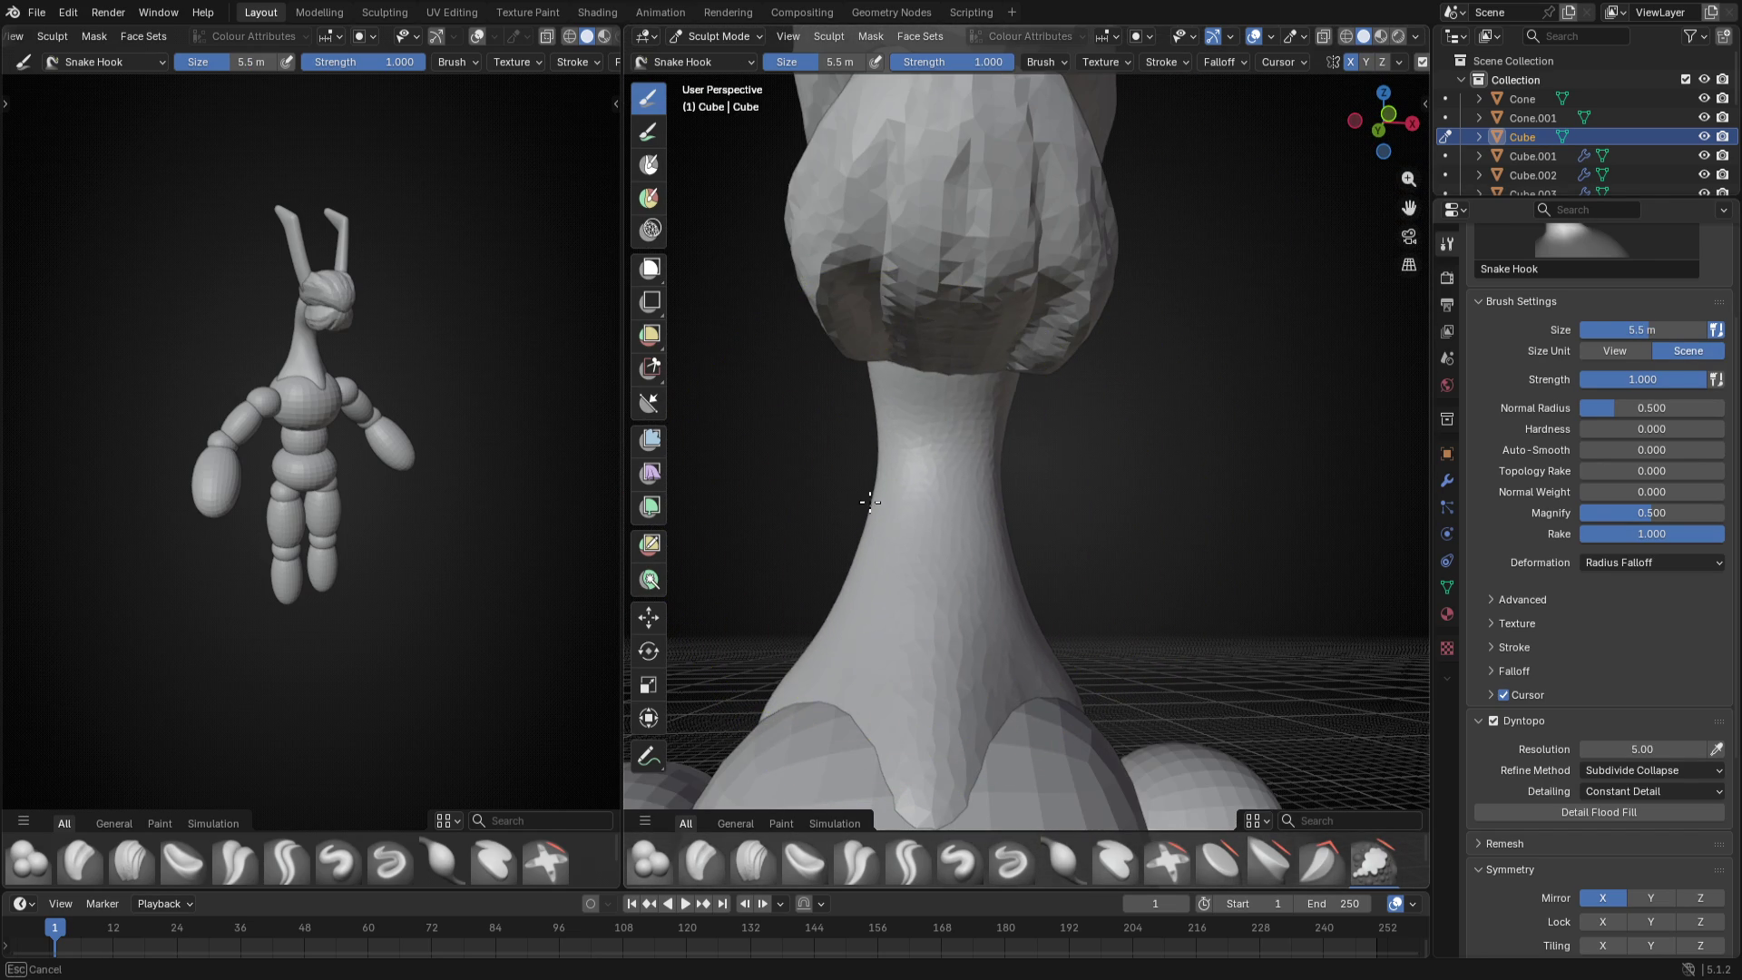
mouse_move(872, 501)
middle_mouse_down()
mouse_move(1152, 411)
mouse_move(1116, 382)
middle_mouse_up()
key("f")
left_click(1106, 345)
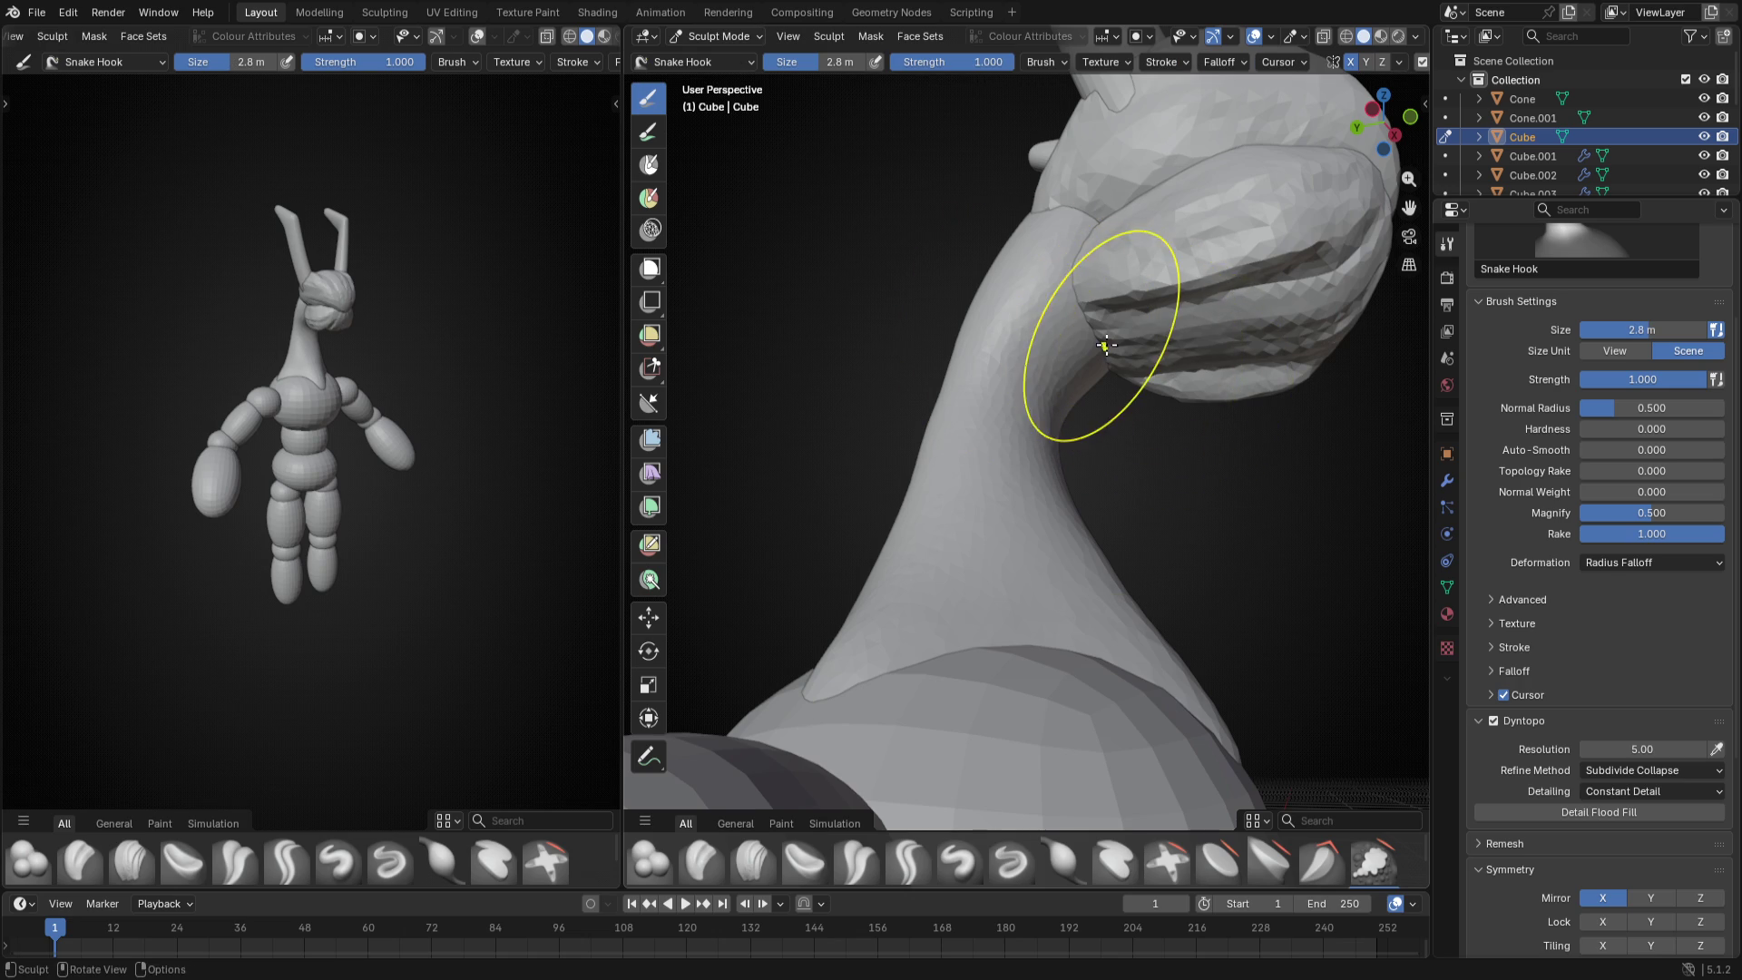
mouse_move(1170, 449)
middle_mouse_down()
mouse_move(1138, 476)
mouse_move(1034, 453)
middle_mouse_up()
key("KP_1")
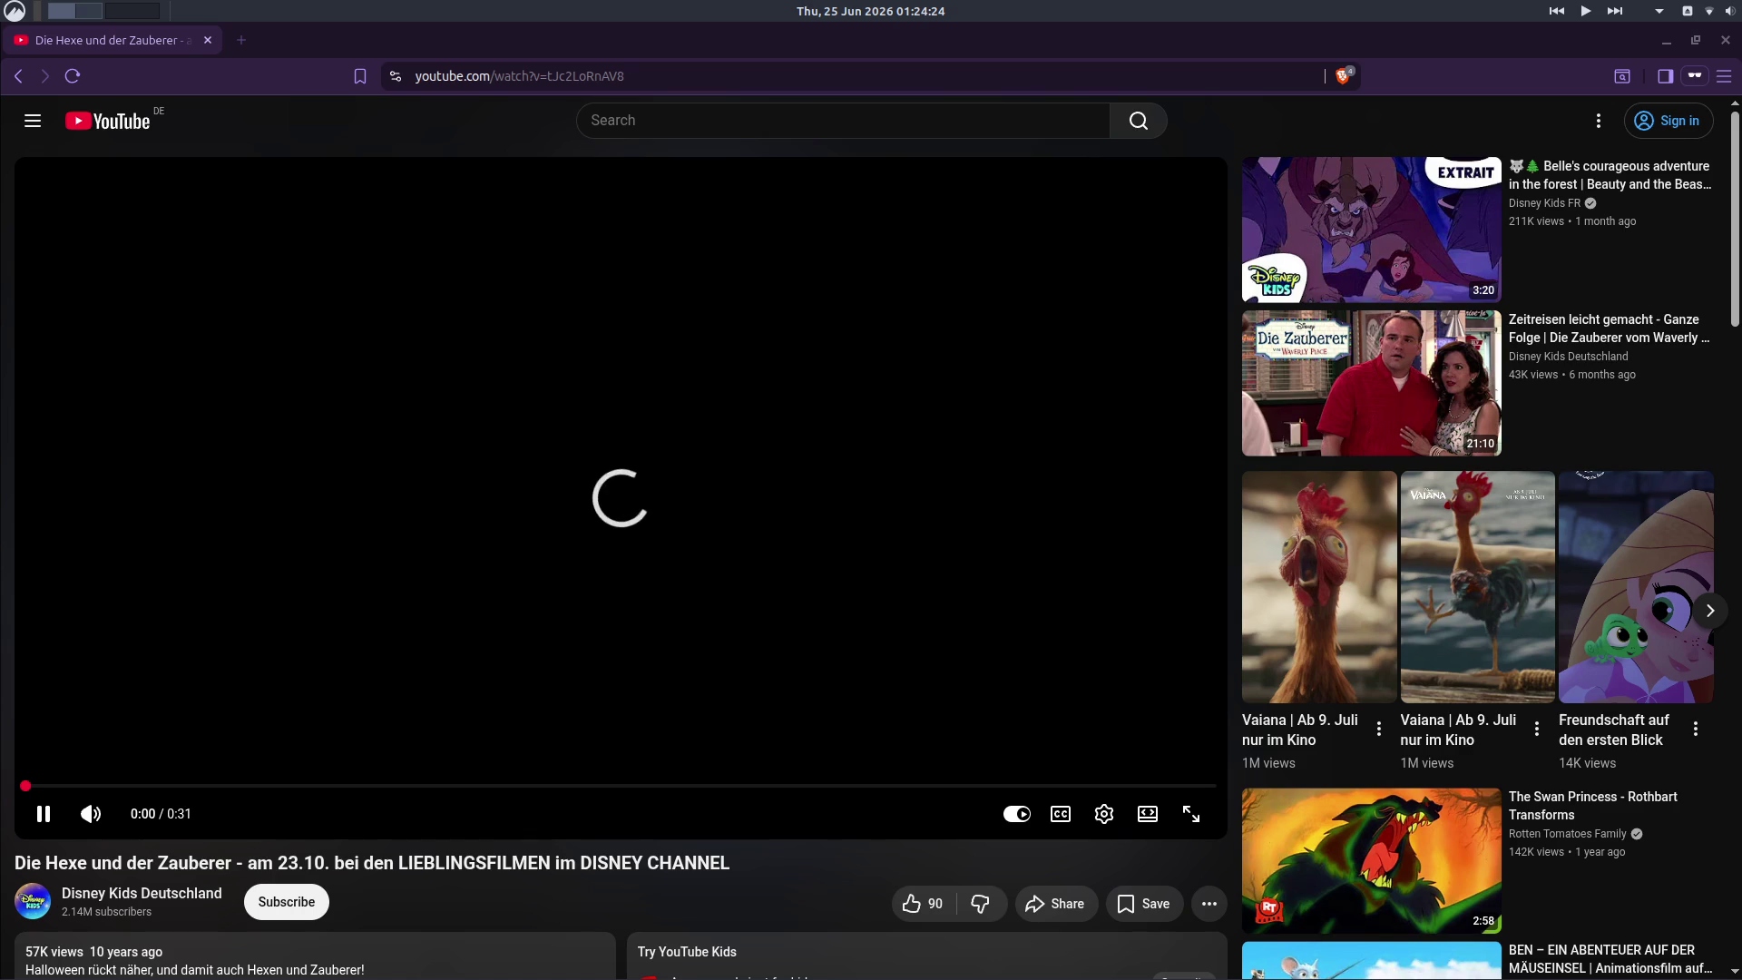
- Watch the clip fullscreen from the start, pause at 0:19, scrub and jump back five seconds
left_click(1191, 813)
left_click(42, 932)
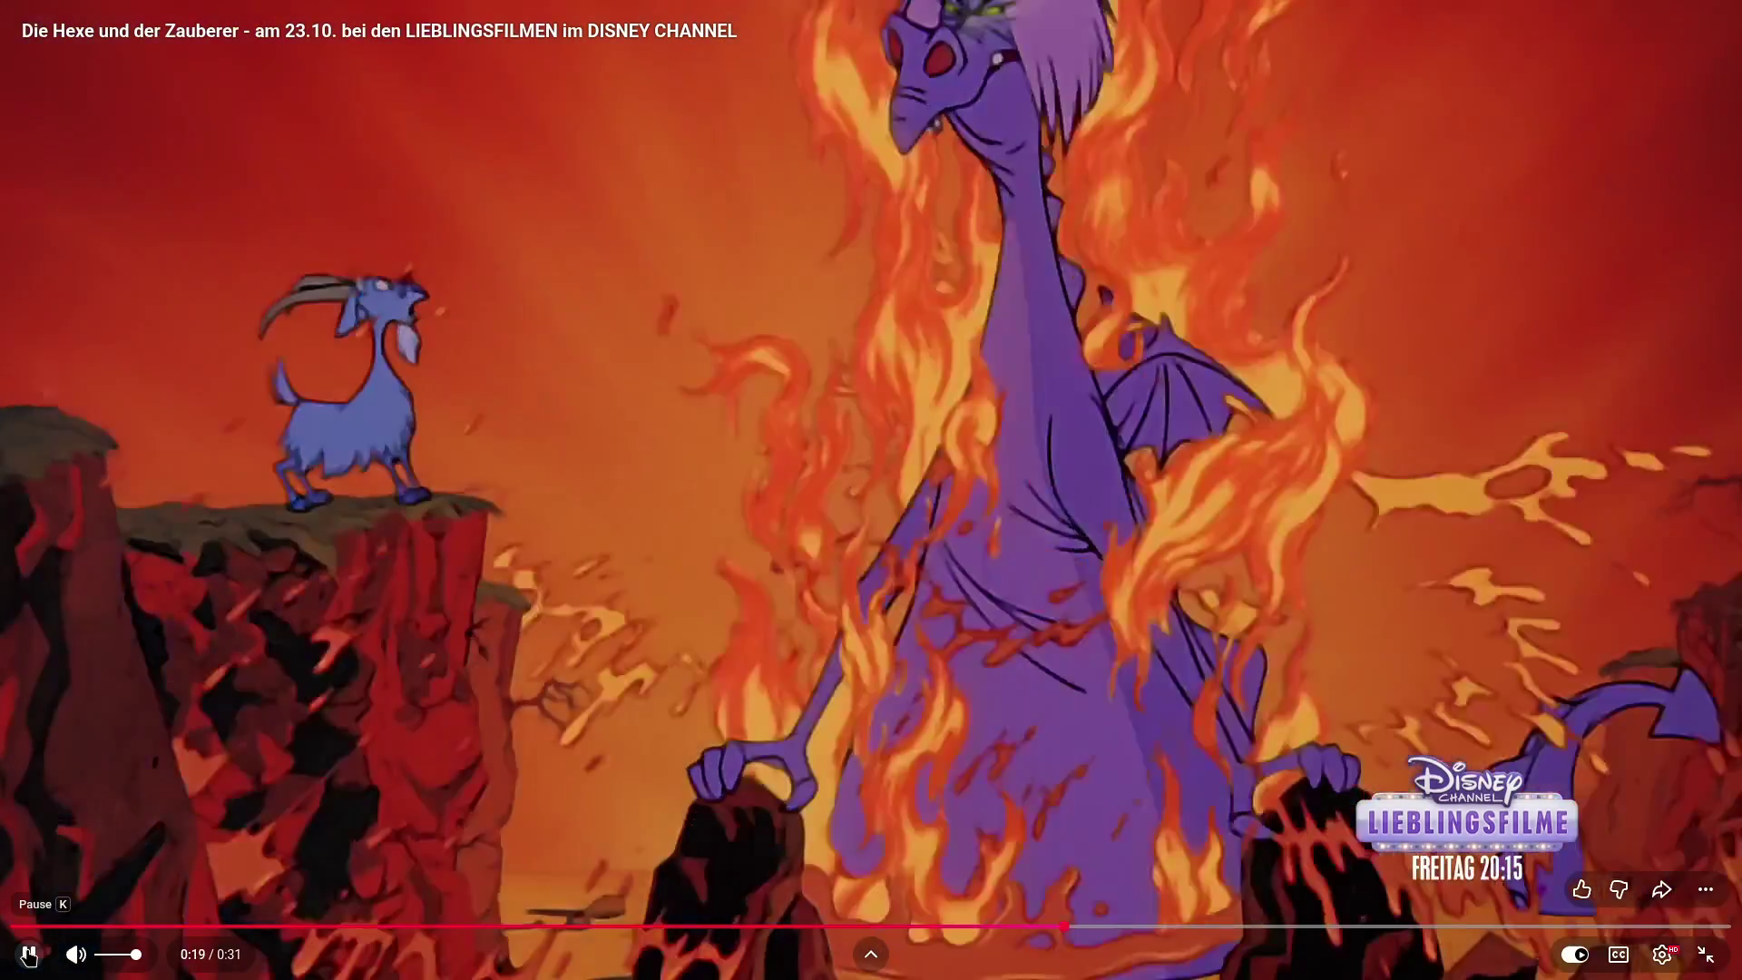
left_click(30, 953)
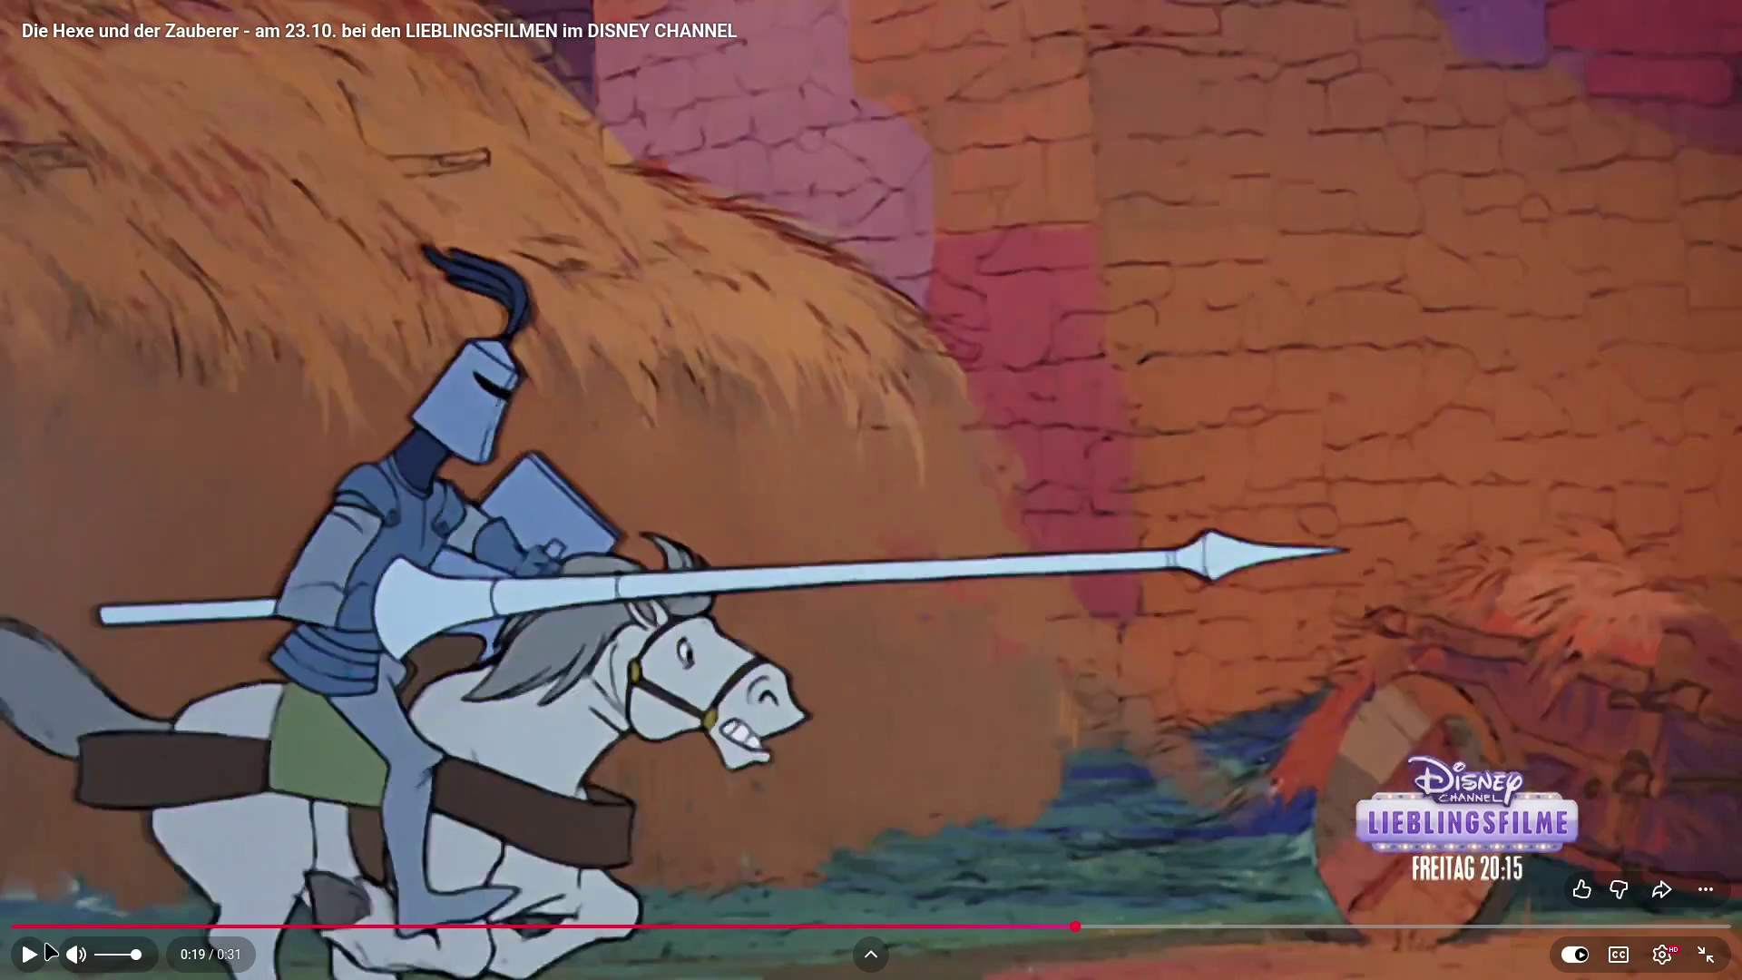
left_click_drag(1072, 929, 1075, 931)
key("Left")
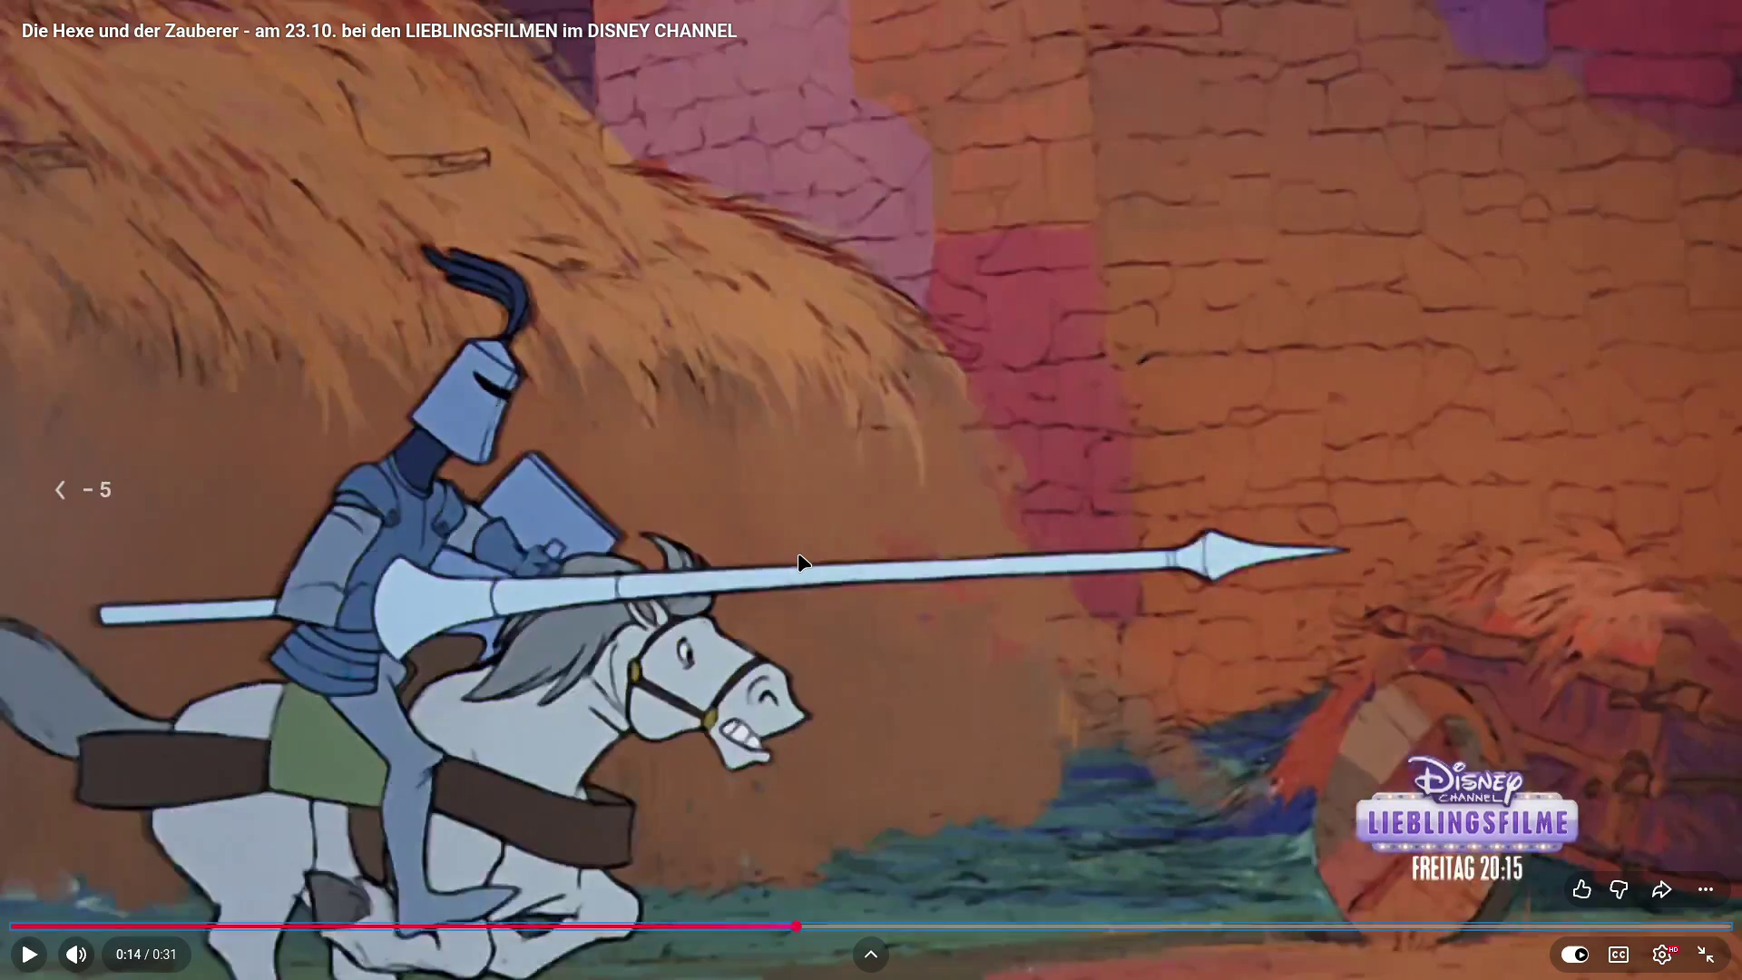
- Play and pause in short bursts from 0:14 until stopping on the goat-on-the-cliff scene
left_click(820, 543)
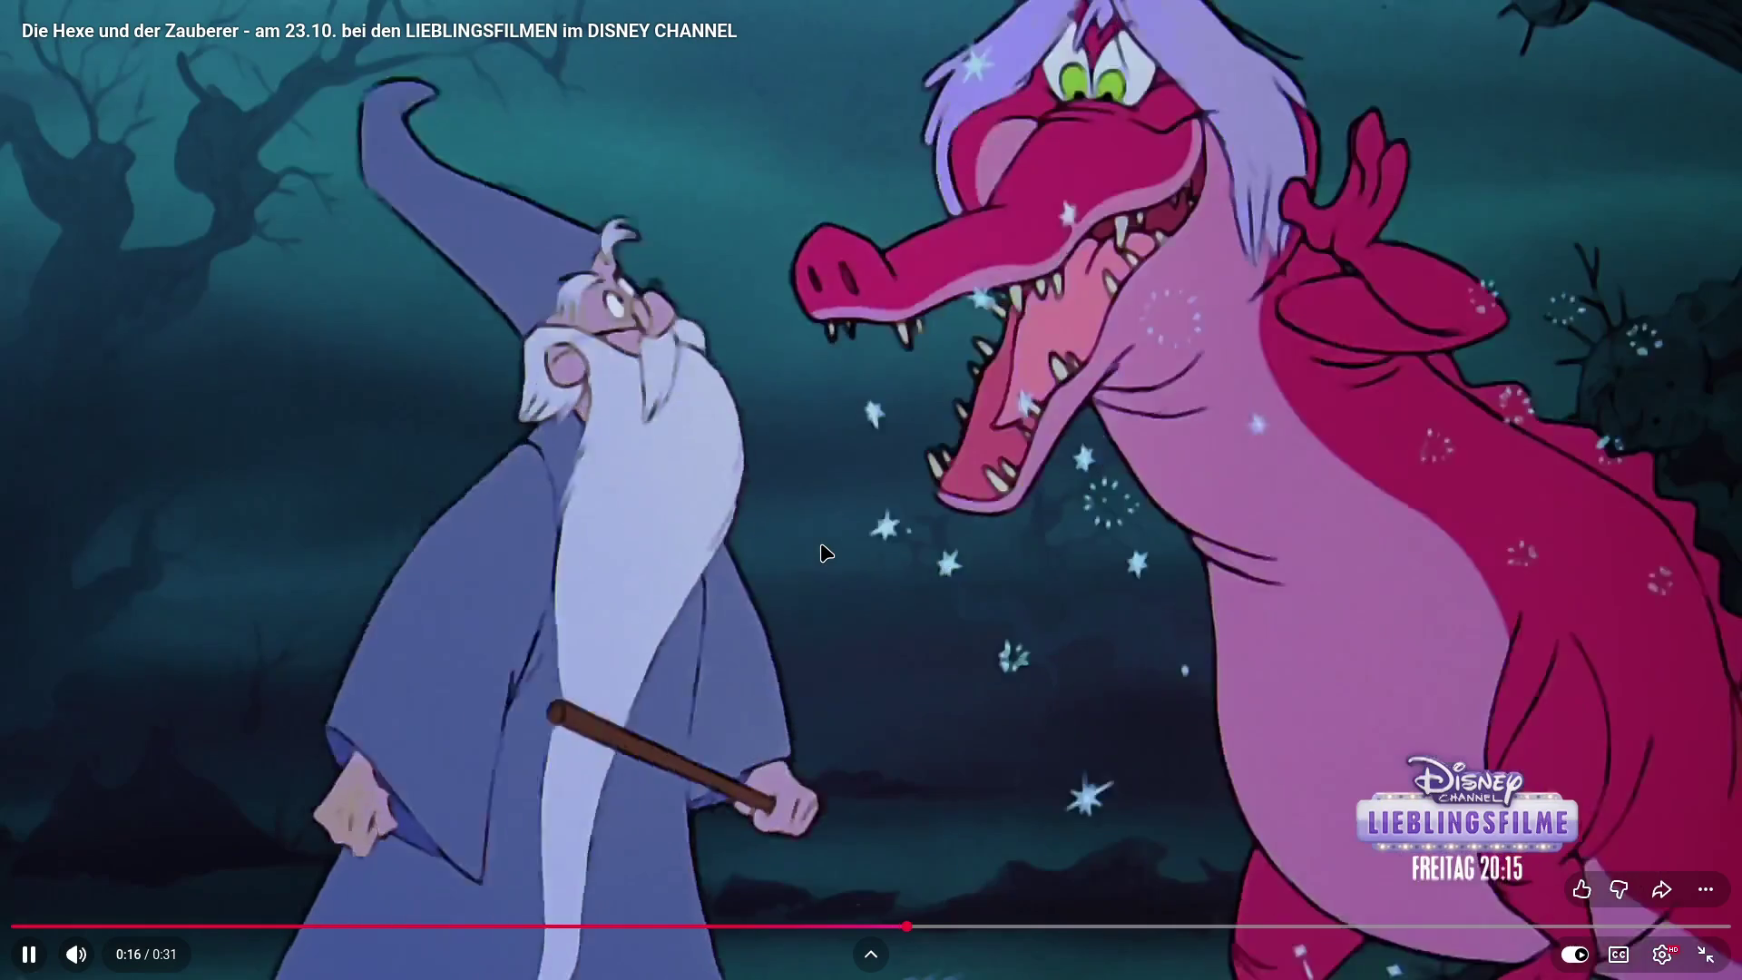
left_click(821, 542)
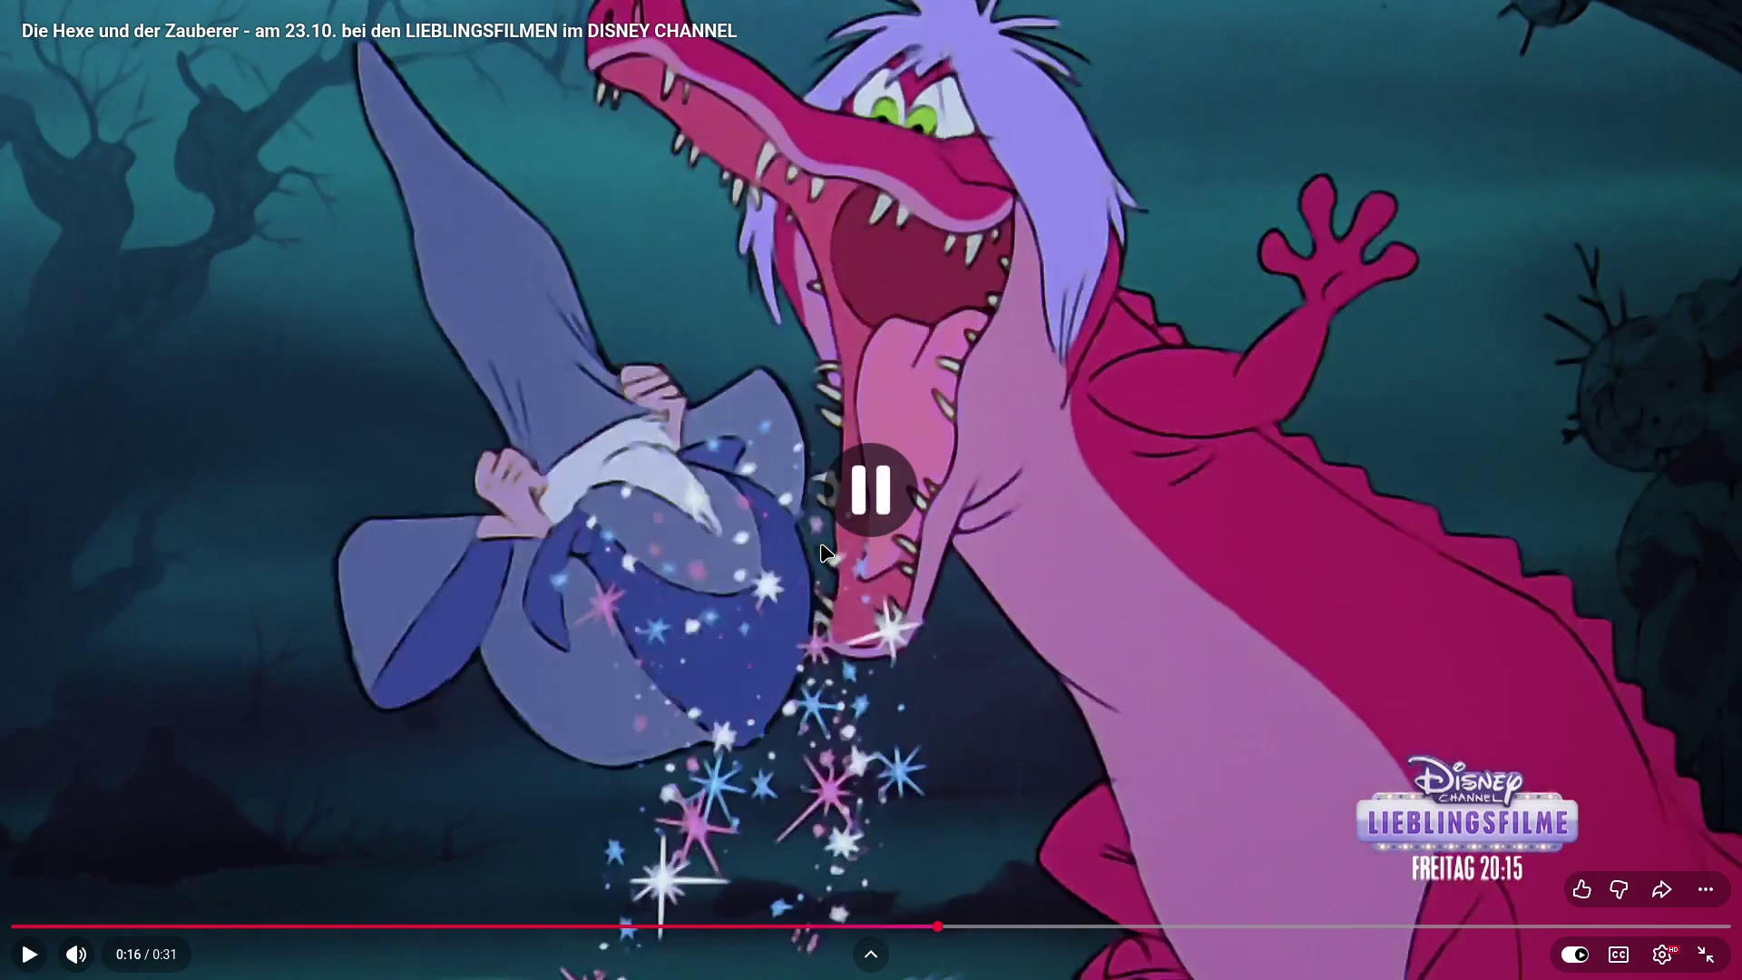
left_click(820, 542)
left_click(821, 543)
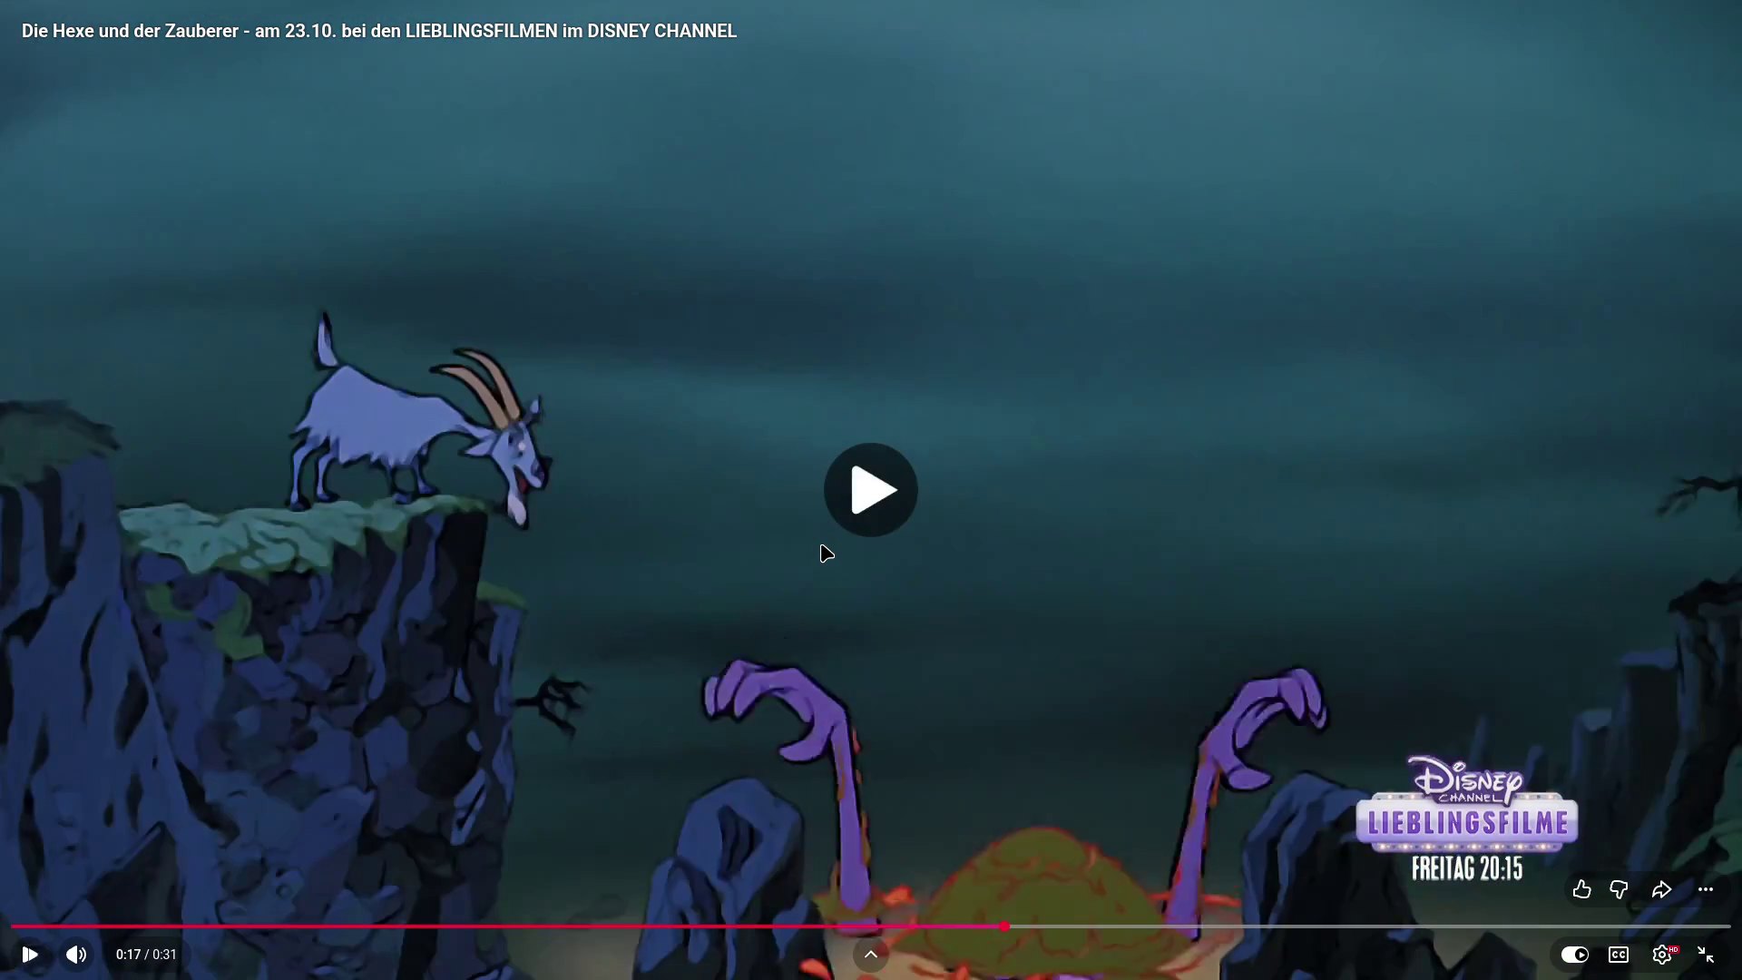
left_click(821, 542)
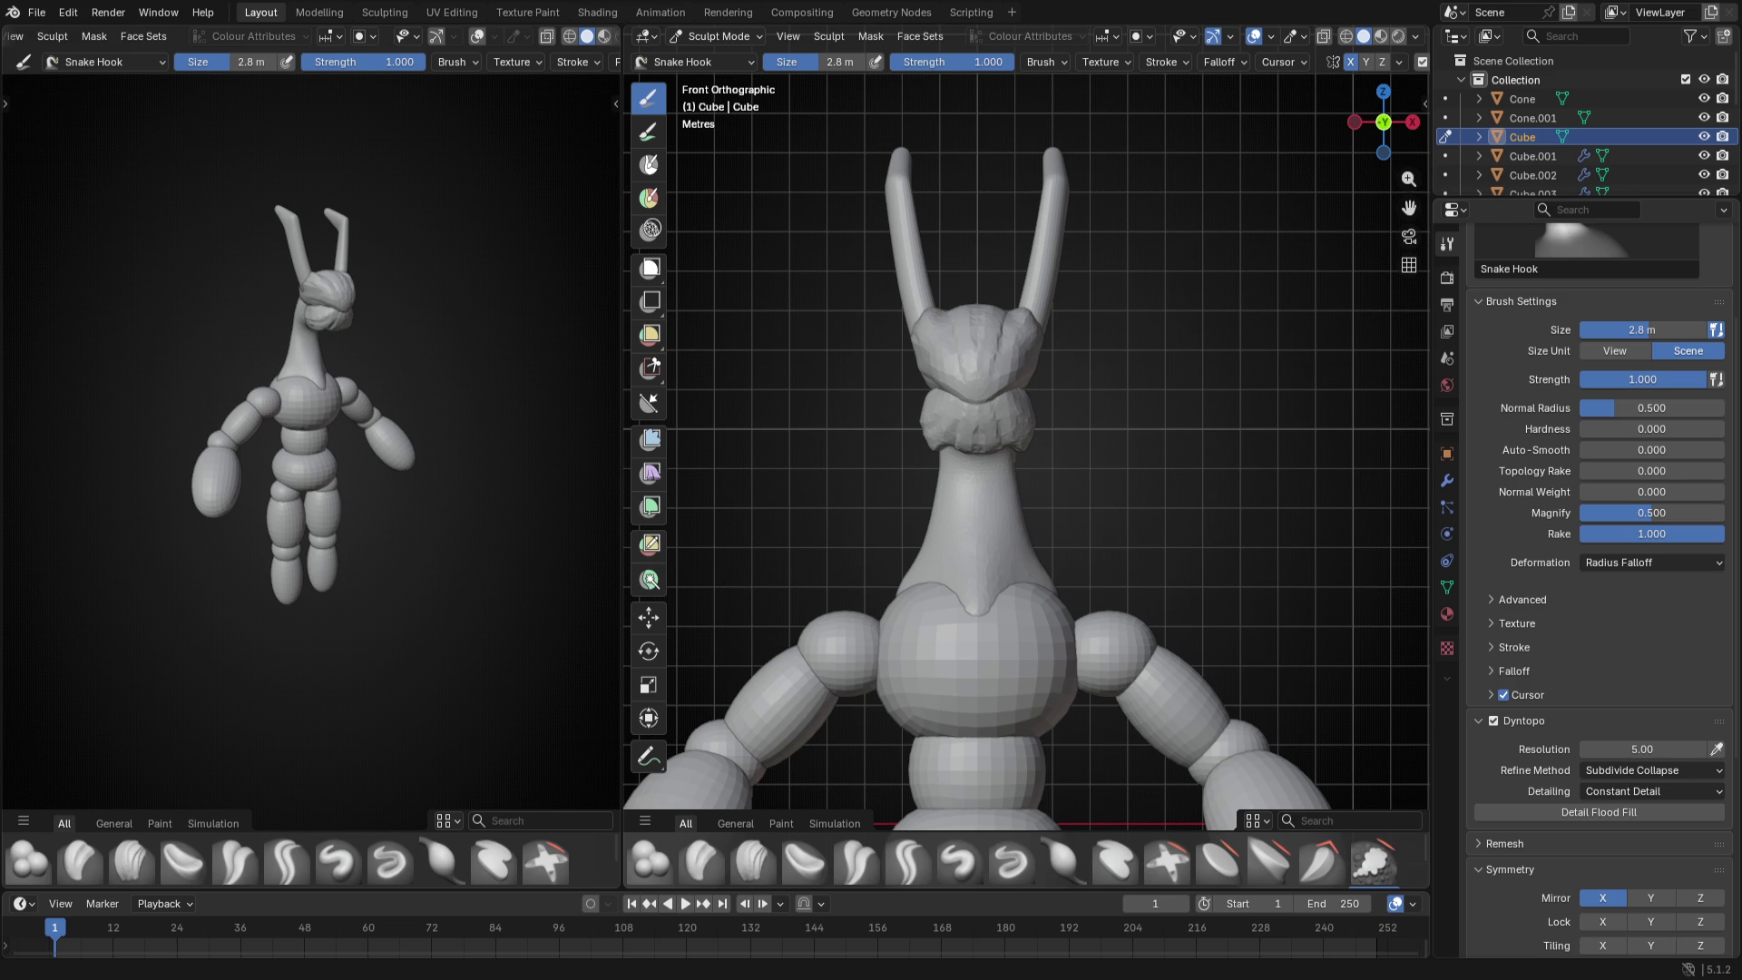
- Orbit from Front Orthographic into a side perspective view of the head and neck
middle_click_drag(1256, 461, 1012, 487)
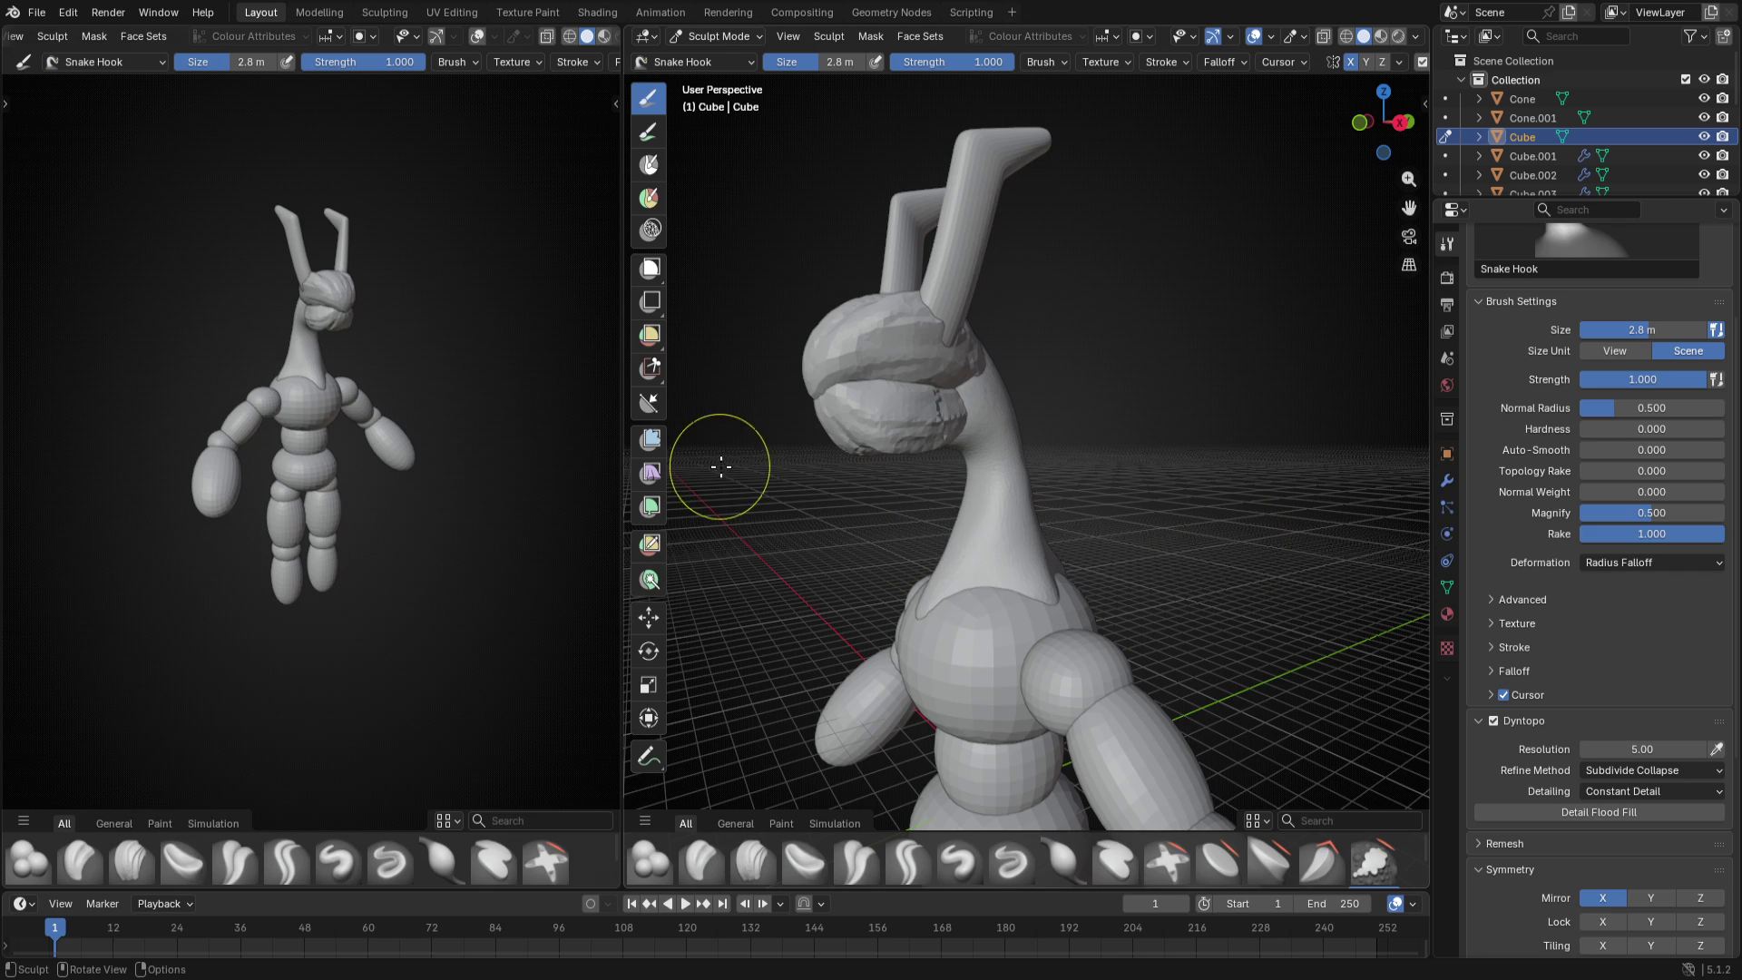
- Set the Snake Hook radius to 5.3 m and sculpt the head into a chunkier, lumpier lobe
middle_click_drag(856, 506, 933, 614)
key("f")
left_click(1004, 609)
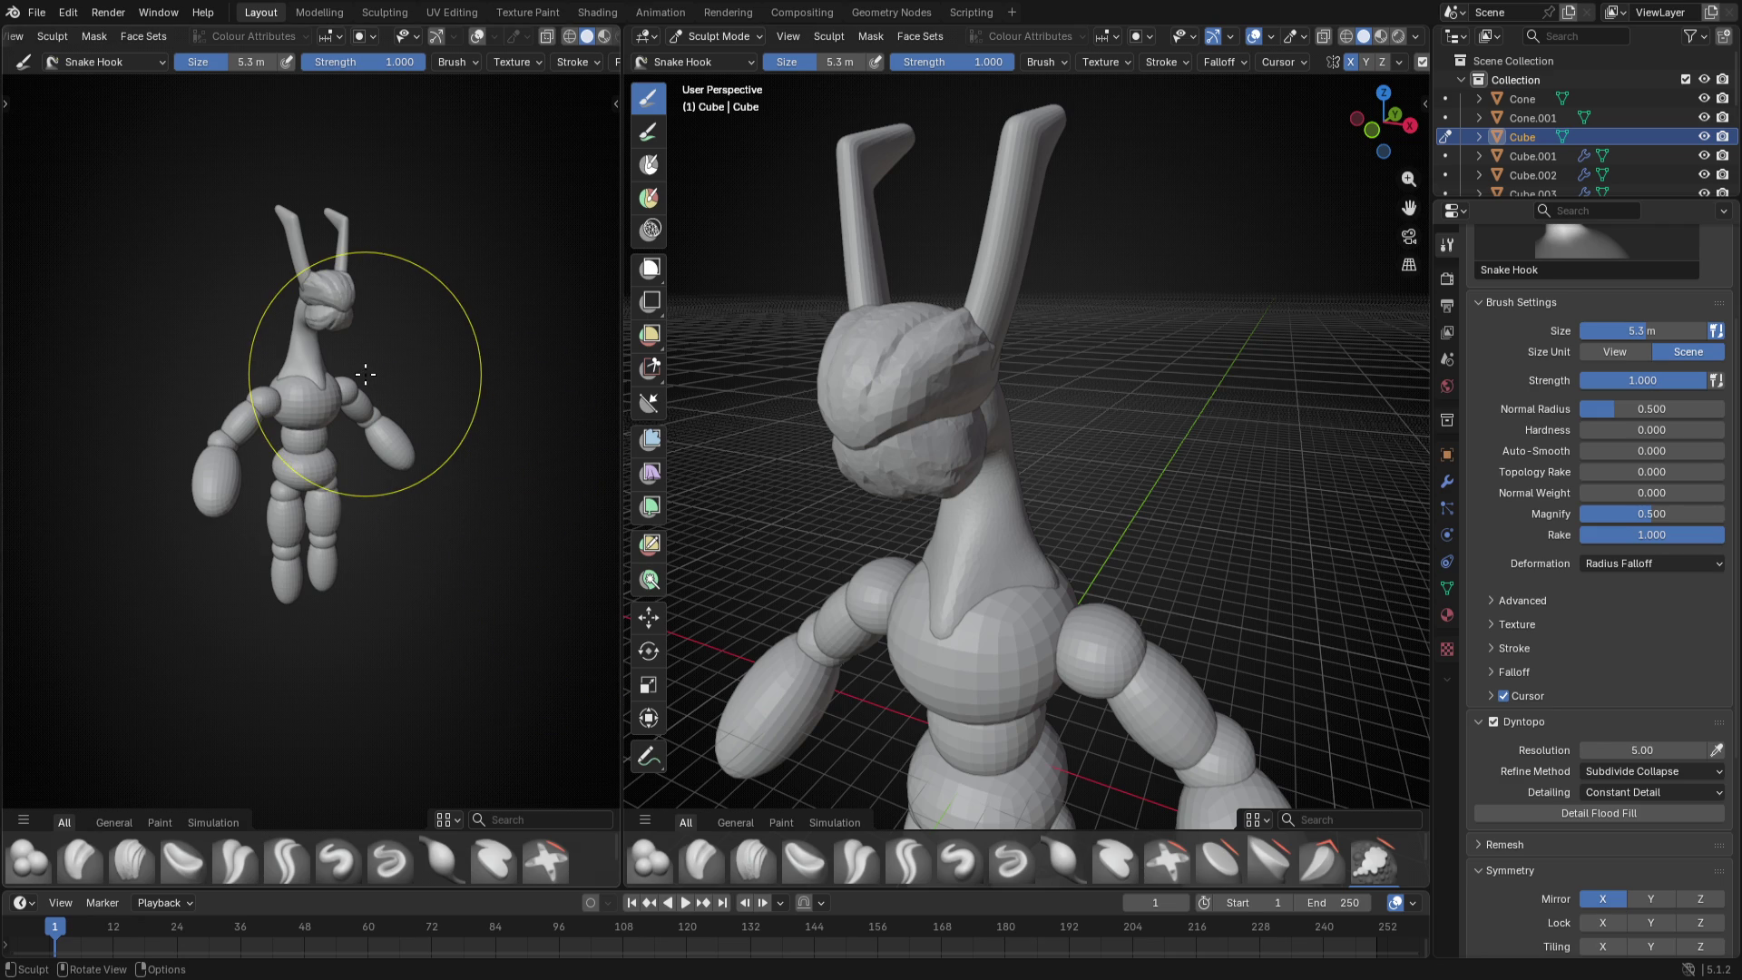
key("f")
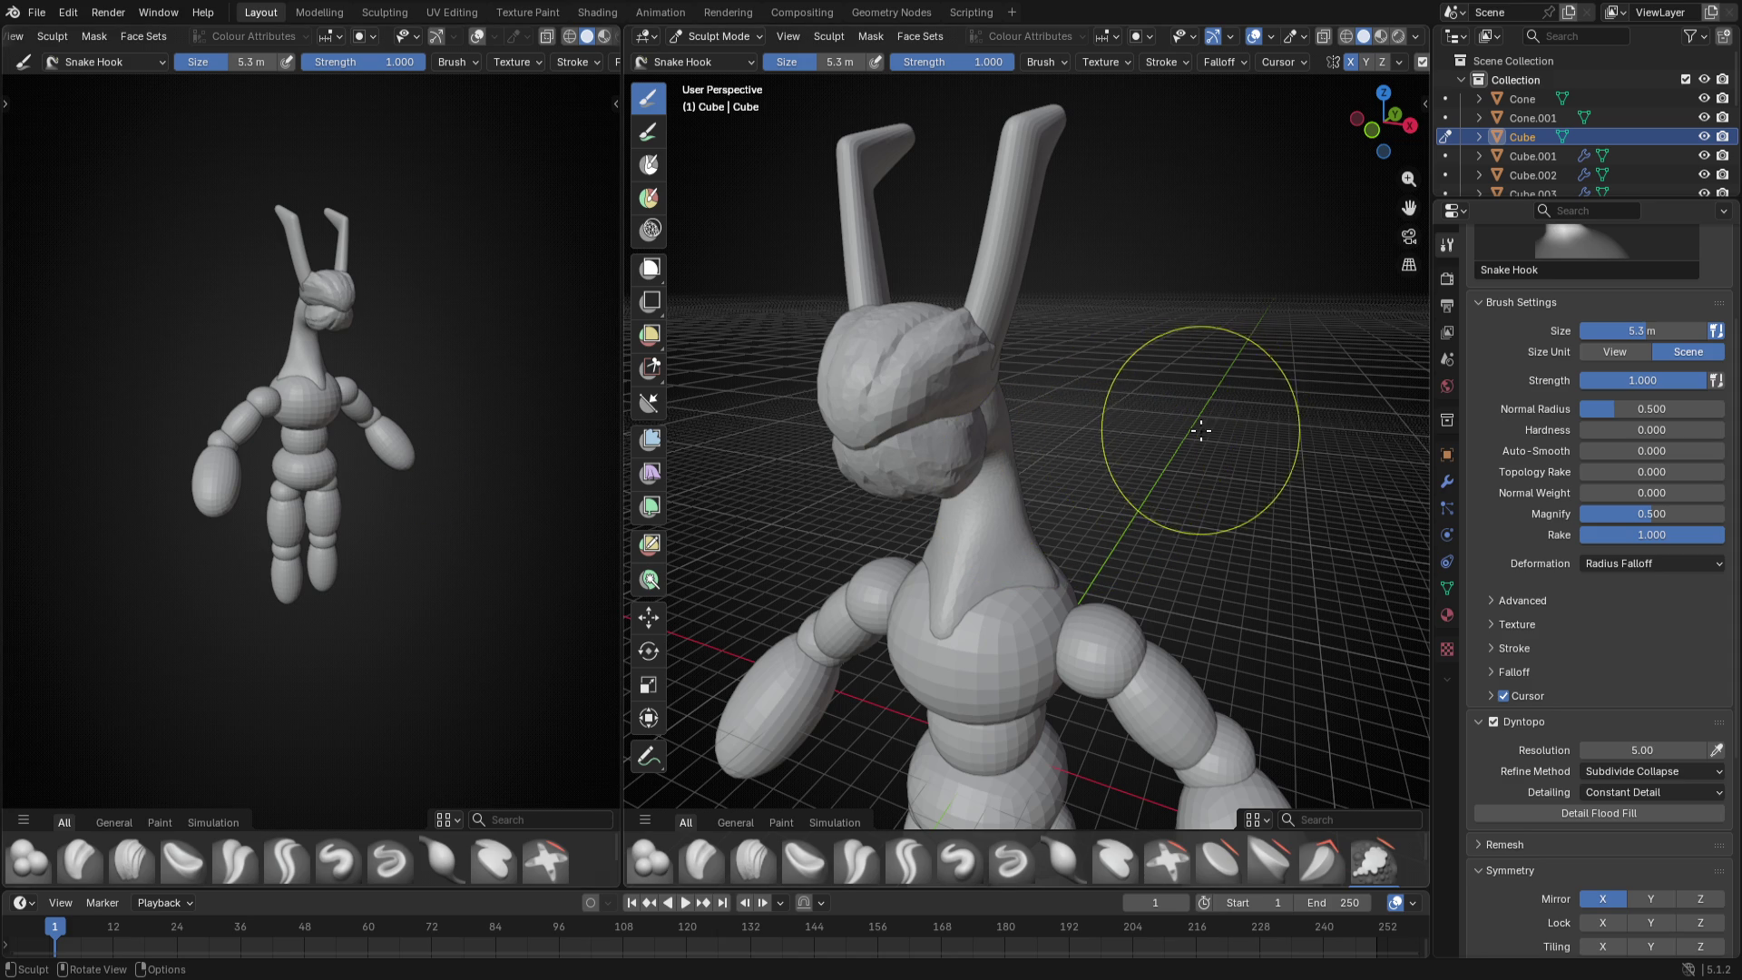
- Orbit the viewport to look at the lumpy sculpted head from the front
middle_click_drag(1202, 430, 1088, 421)
- From the side orthographic view, set the Snake Hook brush size to 4 m
key("KP_3")
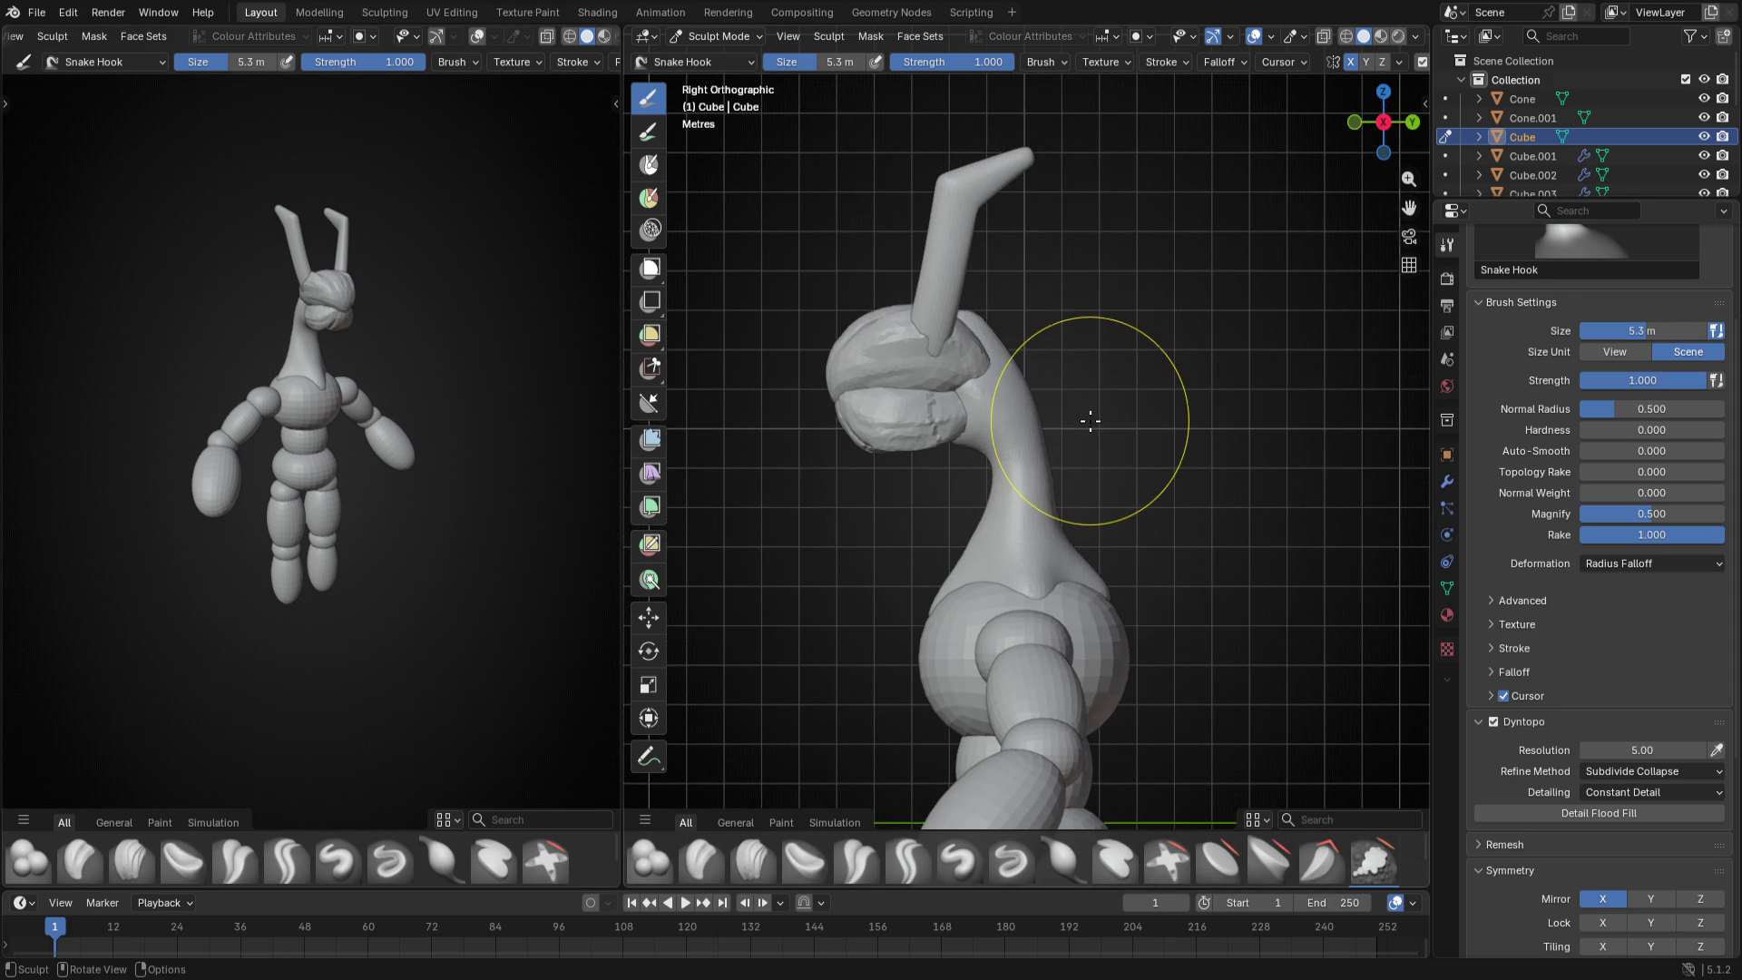
scroll(1088, 419, "up", 3)
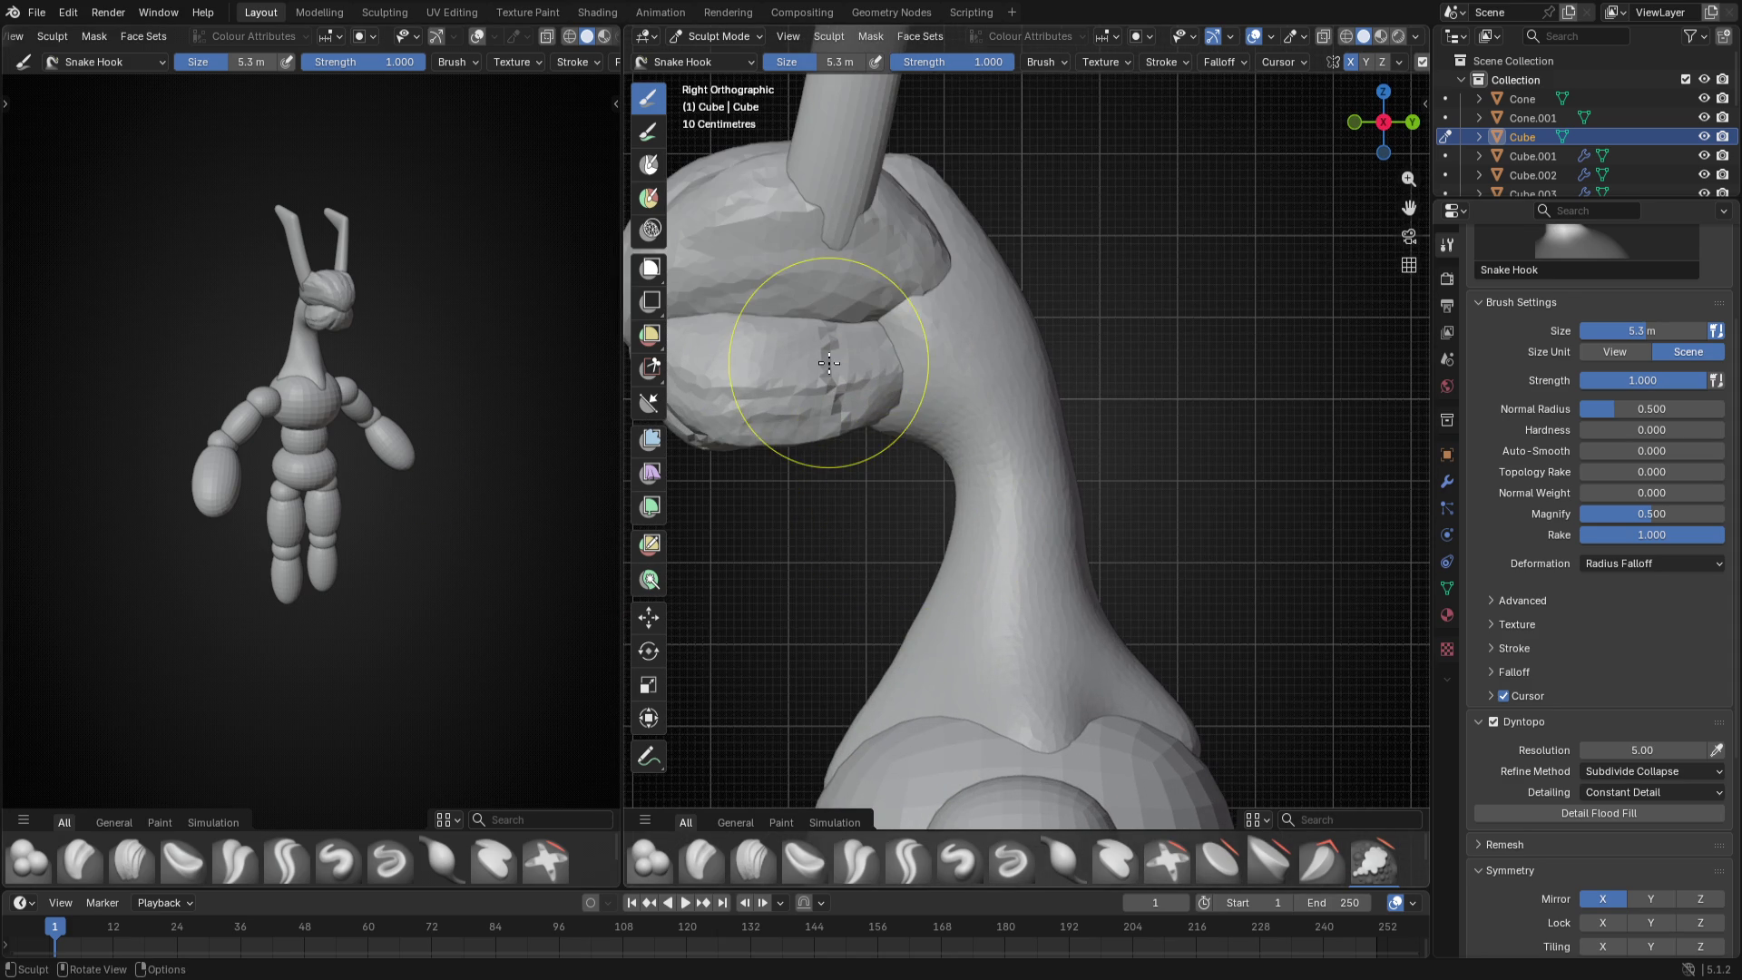
middle_click_drag(828, 362, 954, 368)
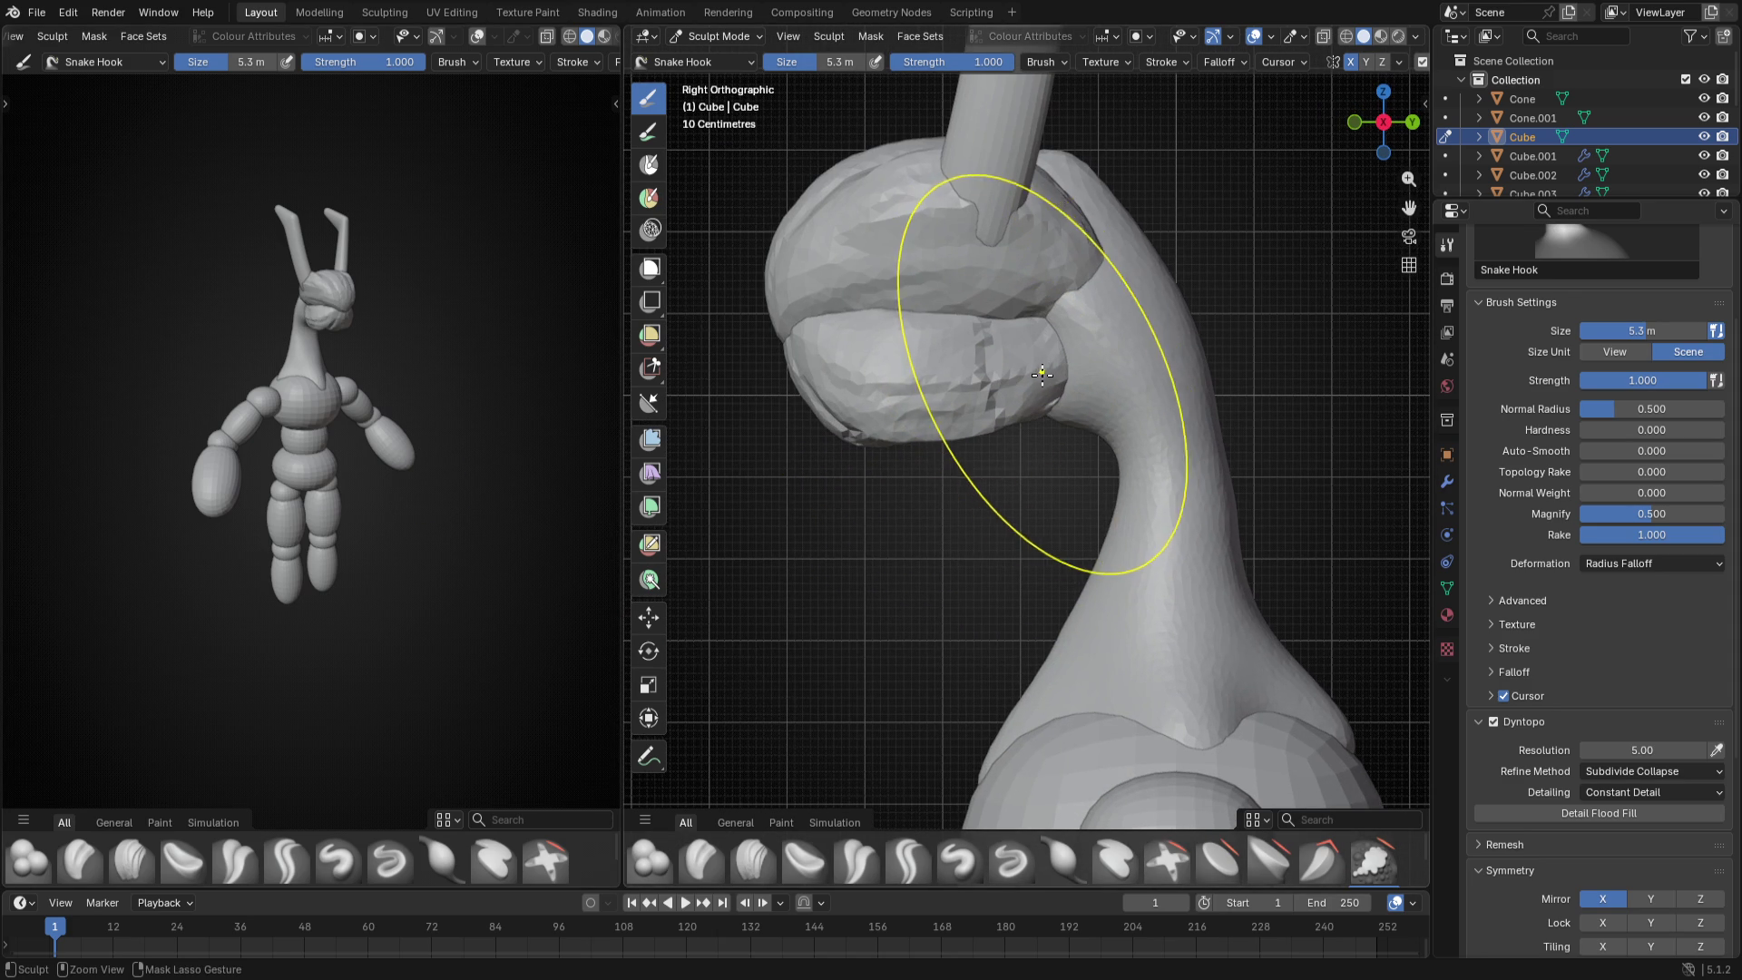
key("f")
left_click(1023, 395)
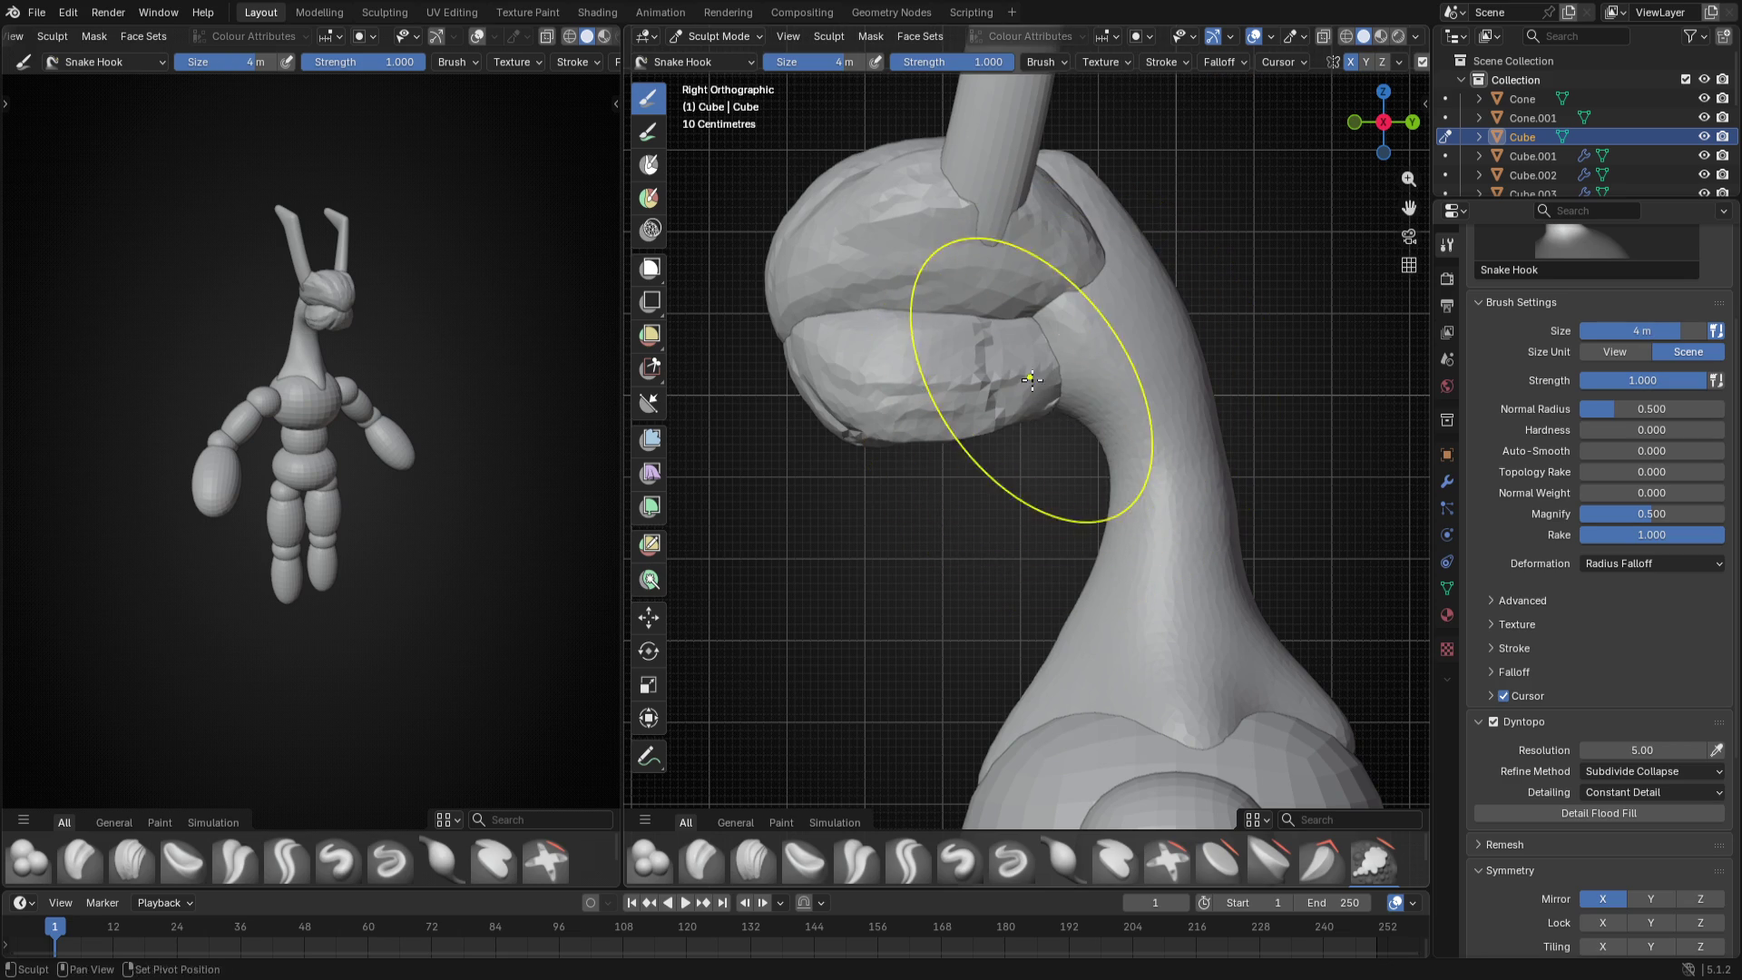
- Inspect the head and neck from below, the back orthographic view and the side again
middle_click_drag(1035, 381, 1034, 272)
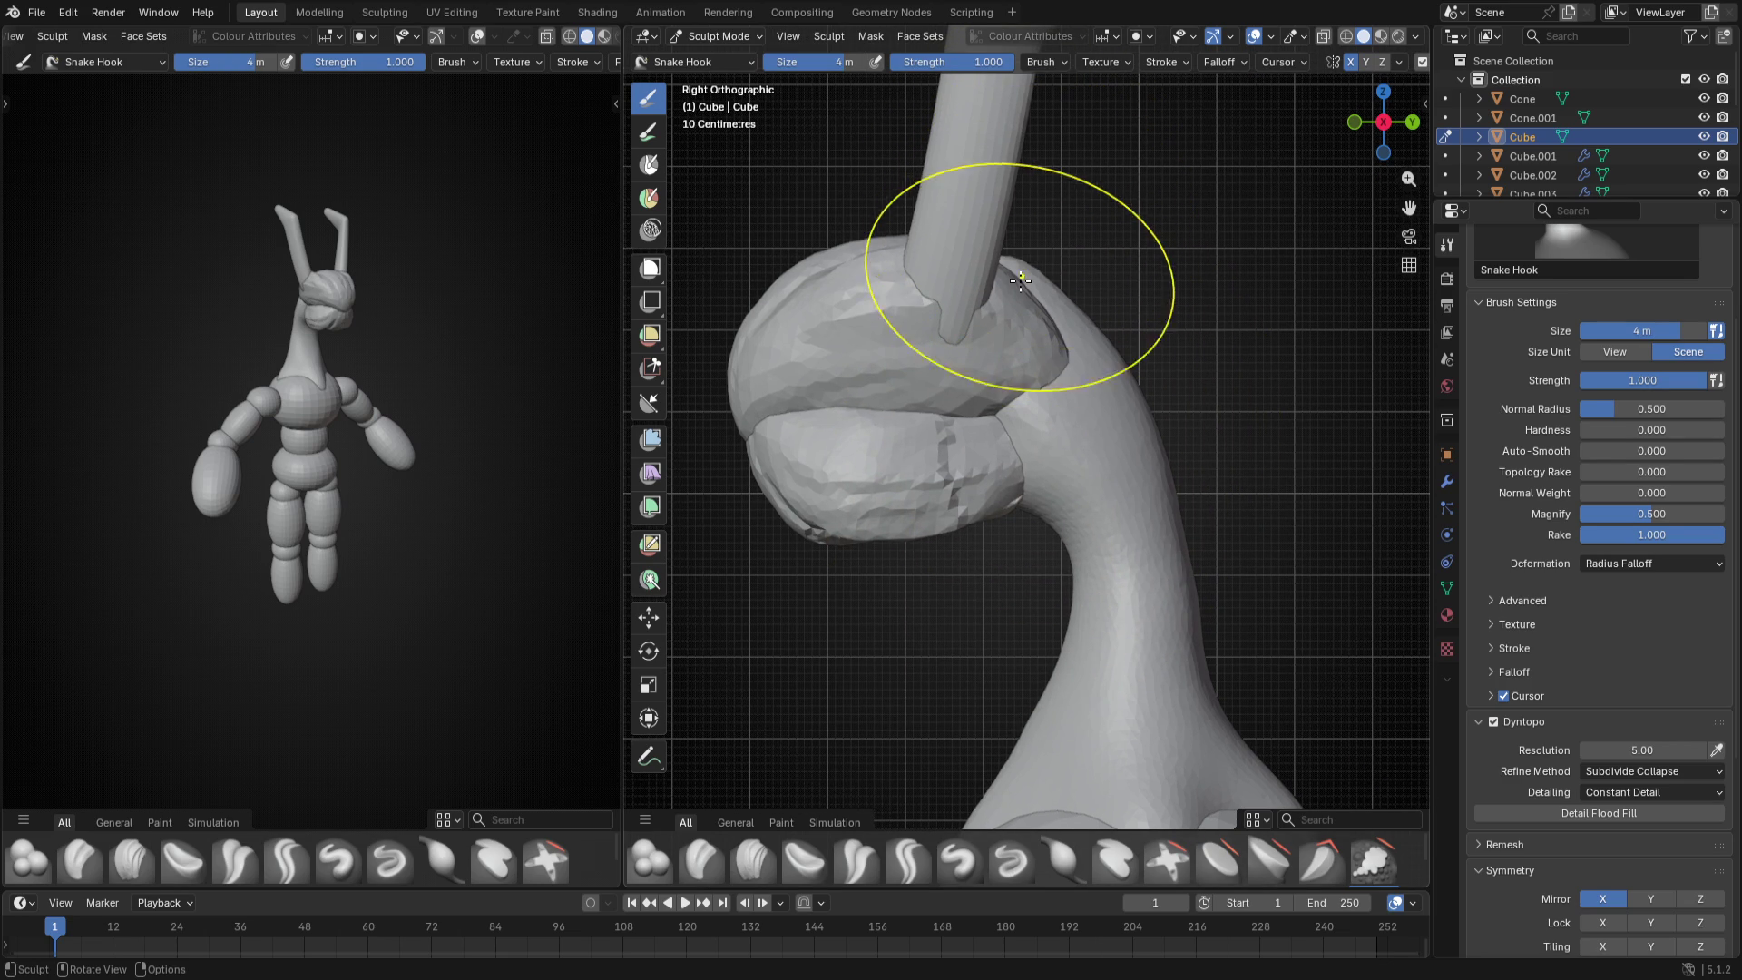
scroll(1030, 374, "up", 3)
mouse_move(843, 395)
middle_mouse_down()
mouse_move(1053, 527)
mouse_move(694, 501)
middle_mouse_up()
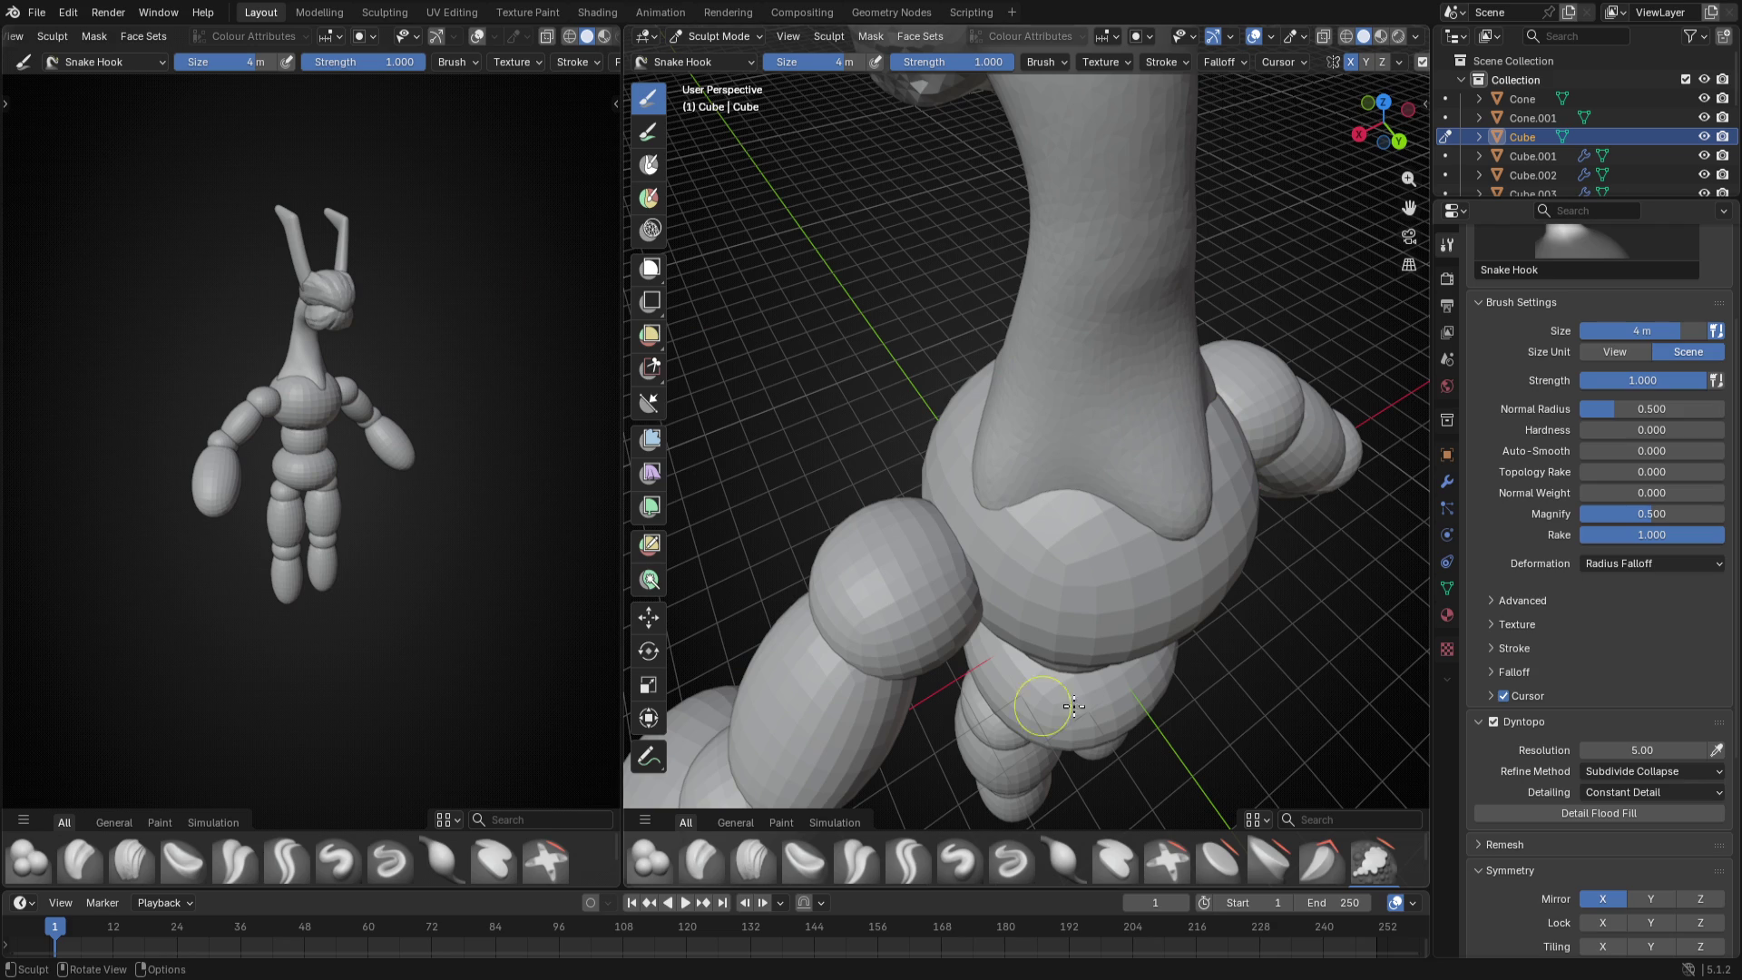
key("ctrl+KP_1")
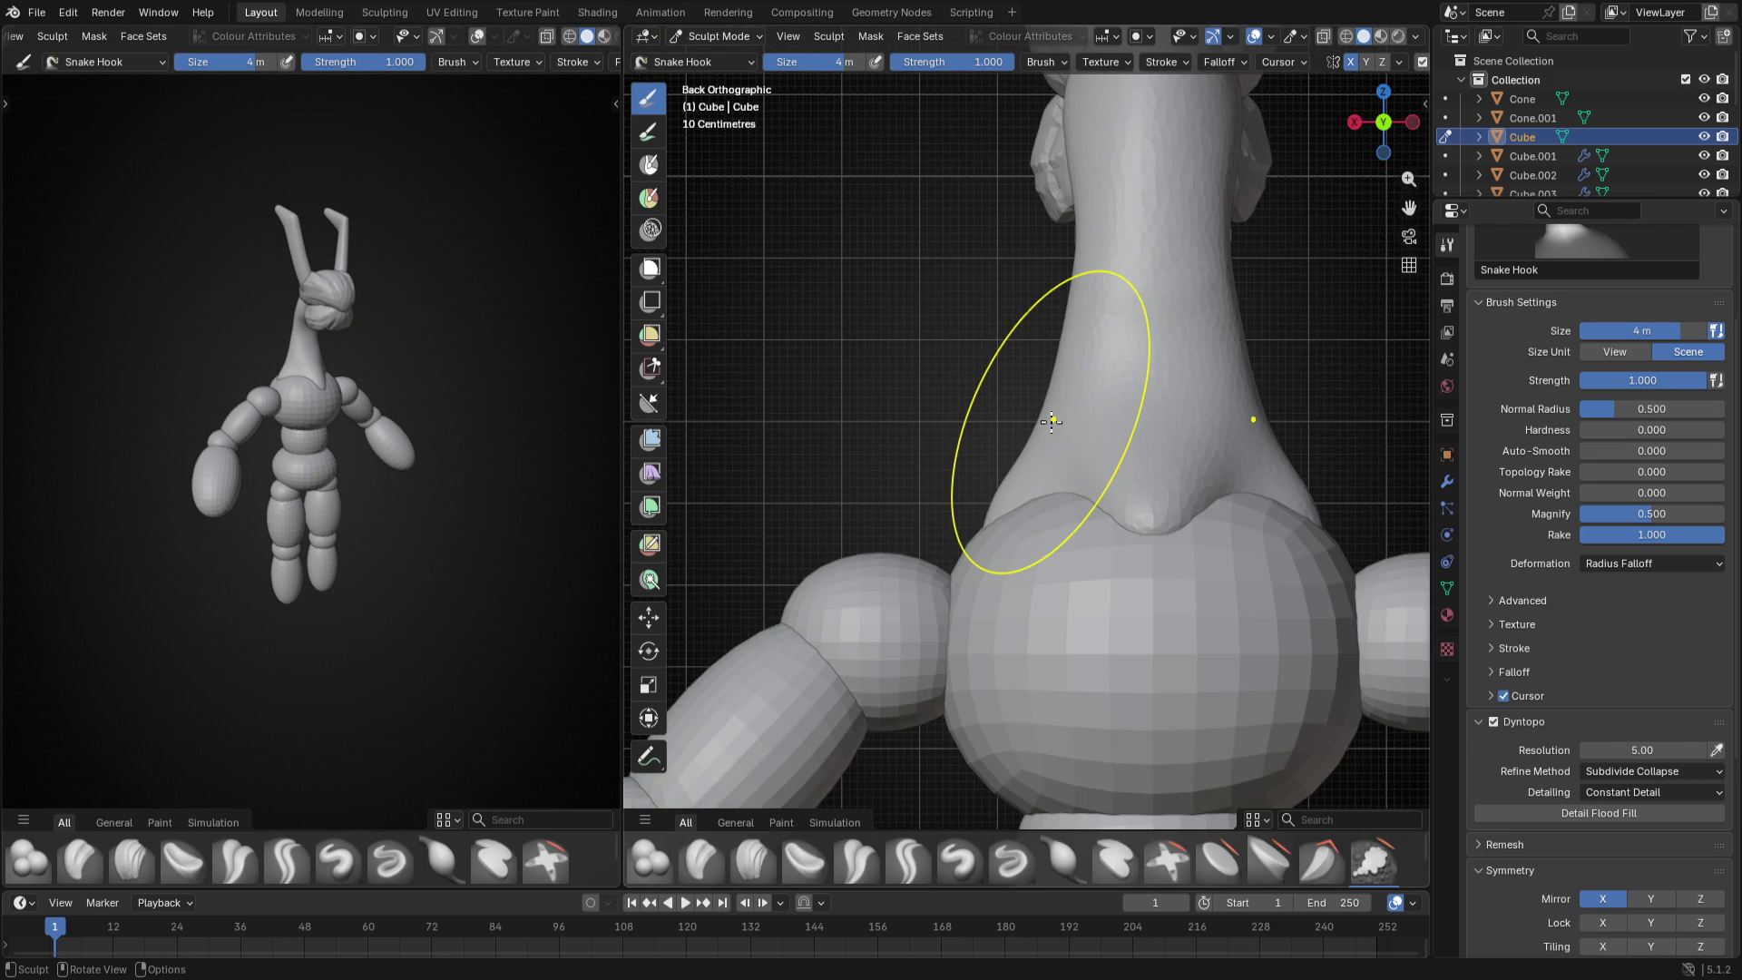
scroll(1052, 421, "down", 2)
scroll(1055, 429, "down", 1)
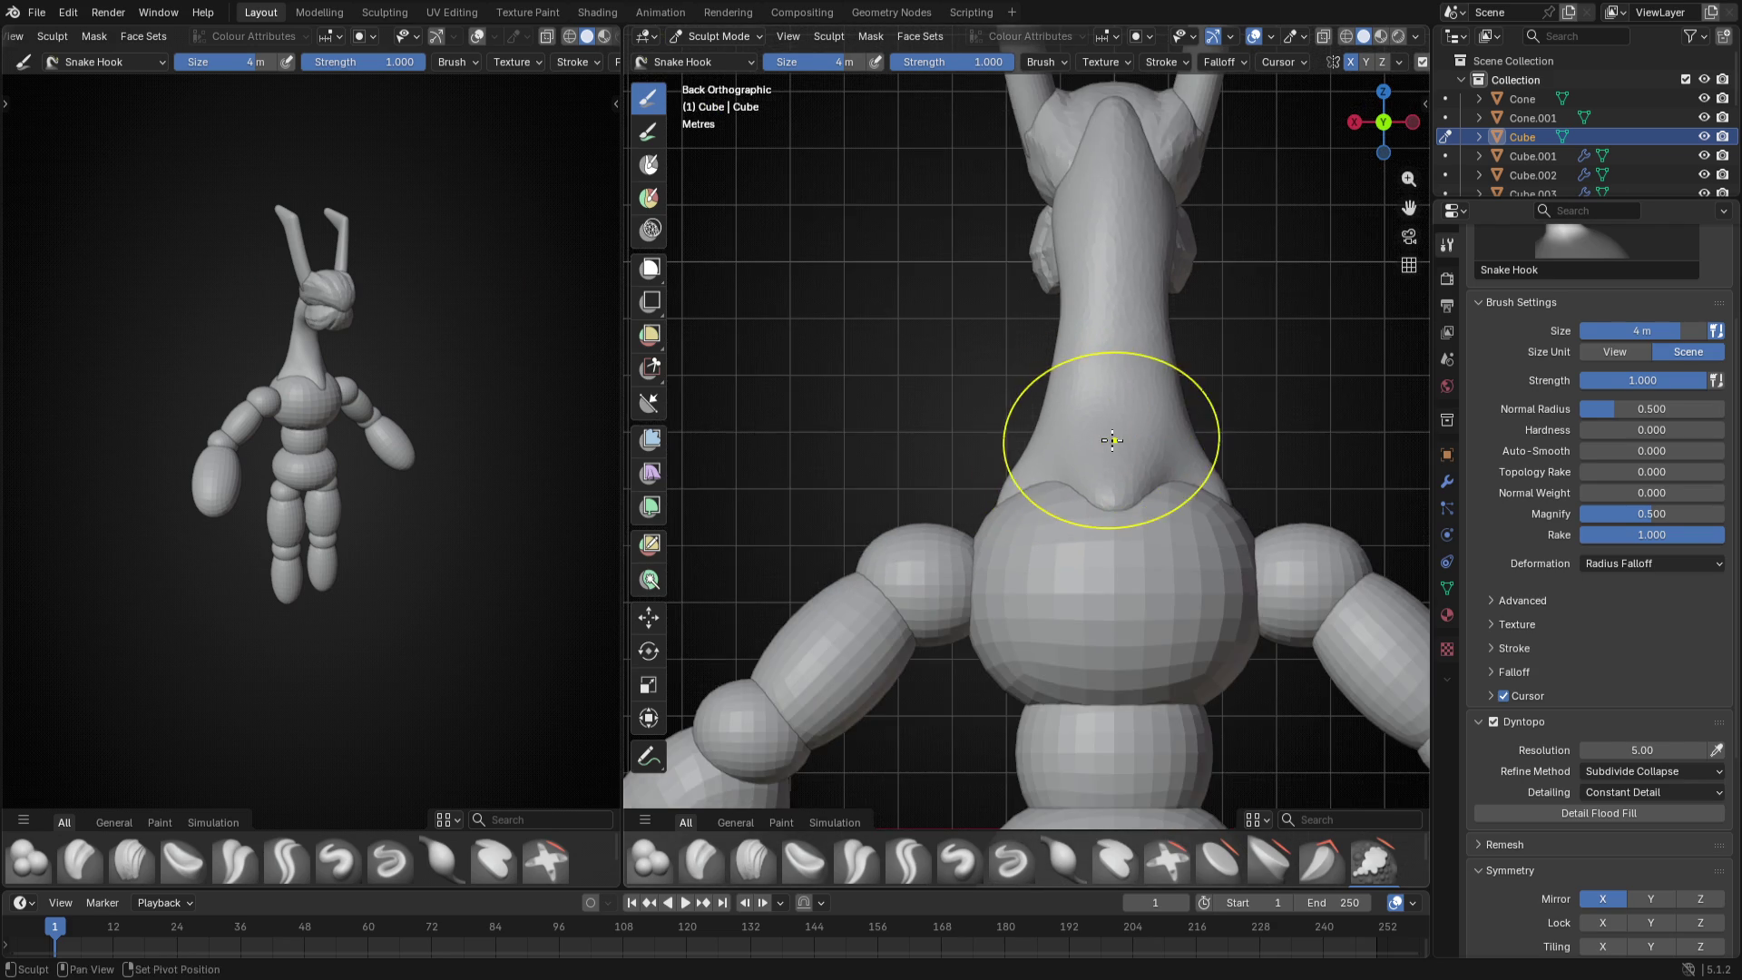
scroll(1058, 437, "down", 2)
middle_click_drag(1058, 437, 928, 463)
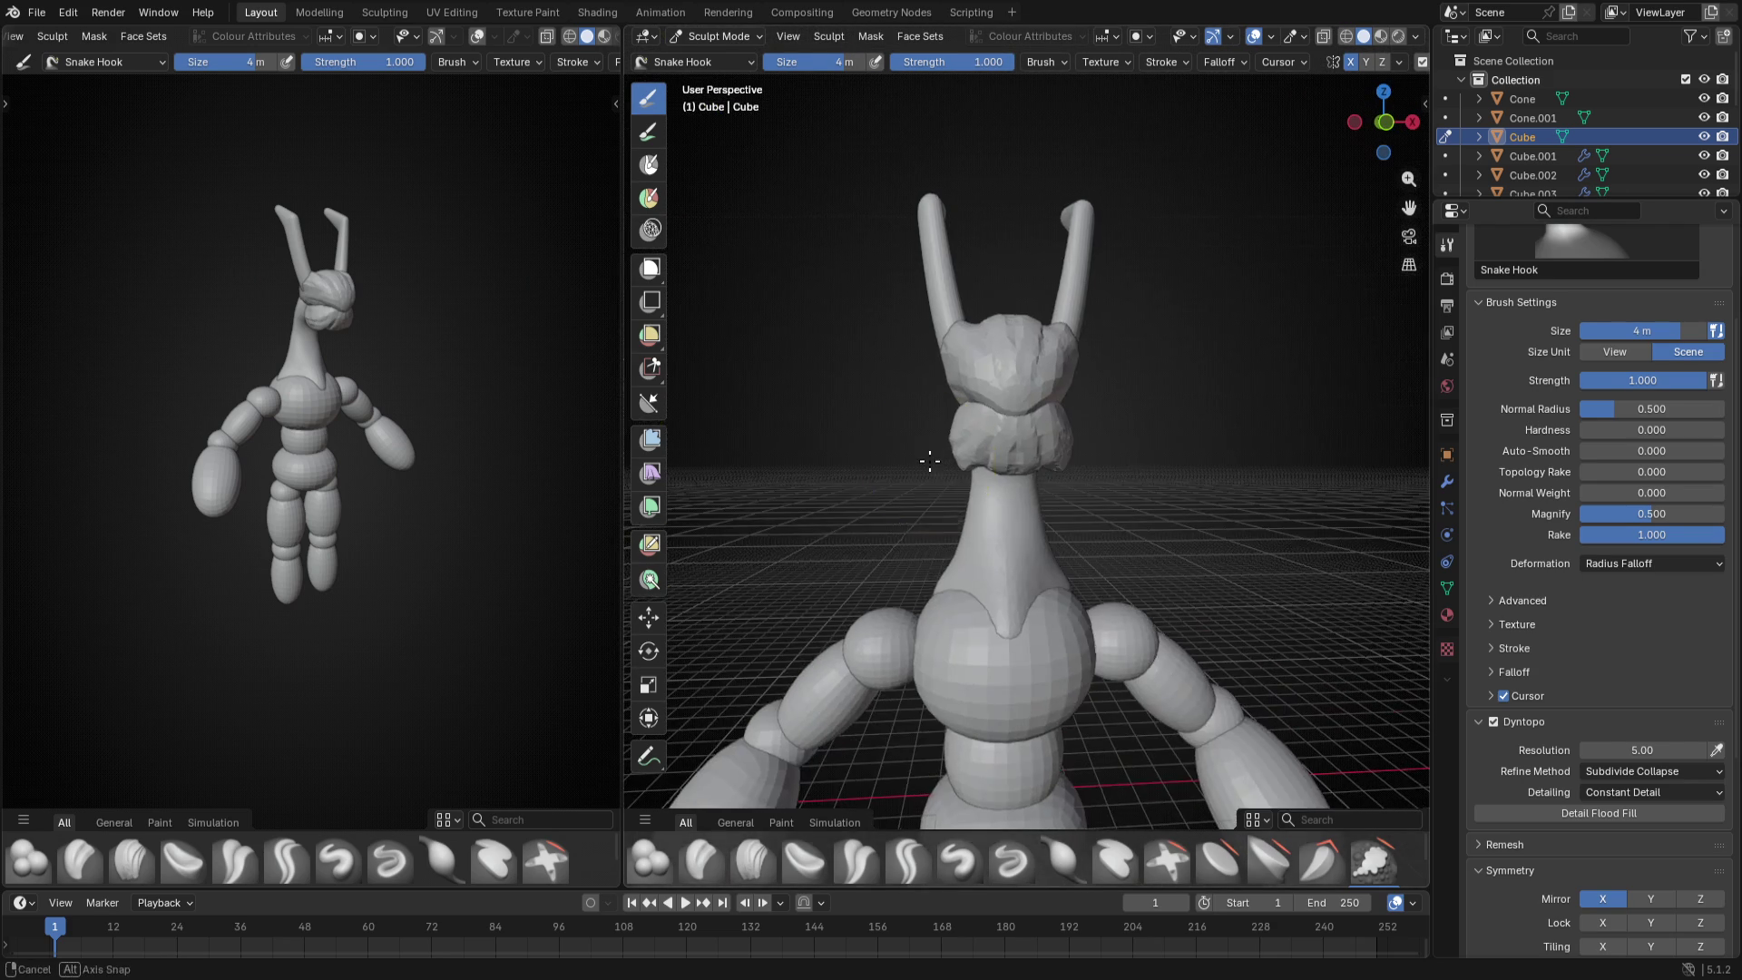
key("KP_3")
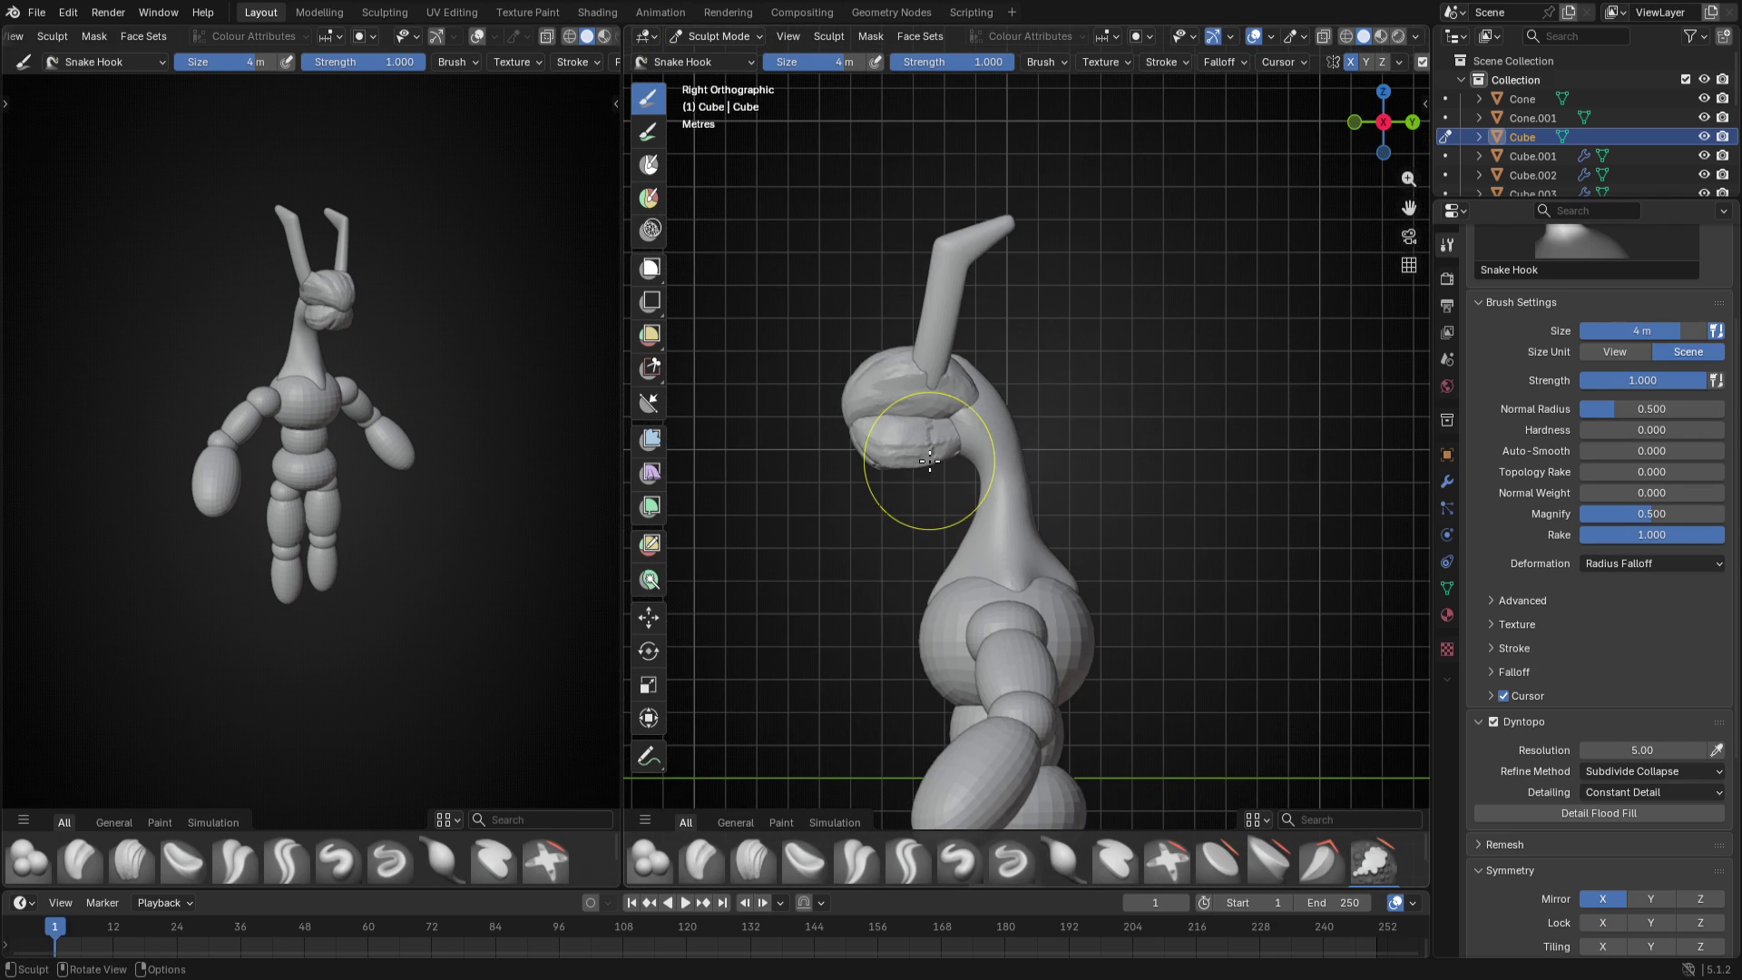
scroll(929, 462, "up", 2)
scroll(926, 436, "up", 2)
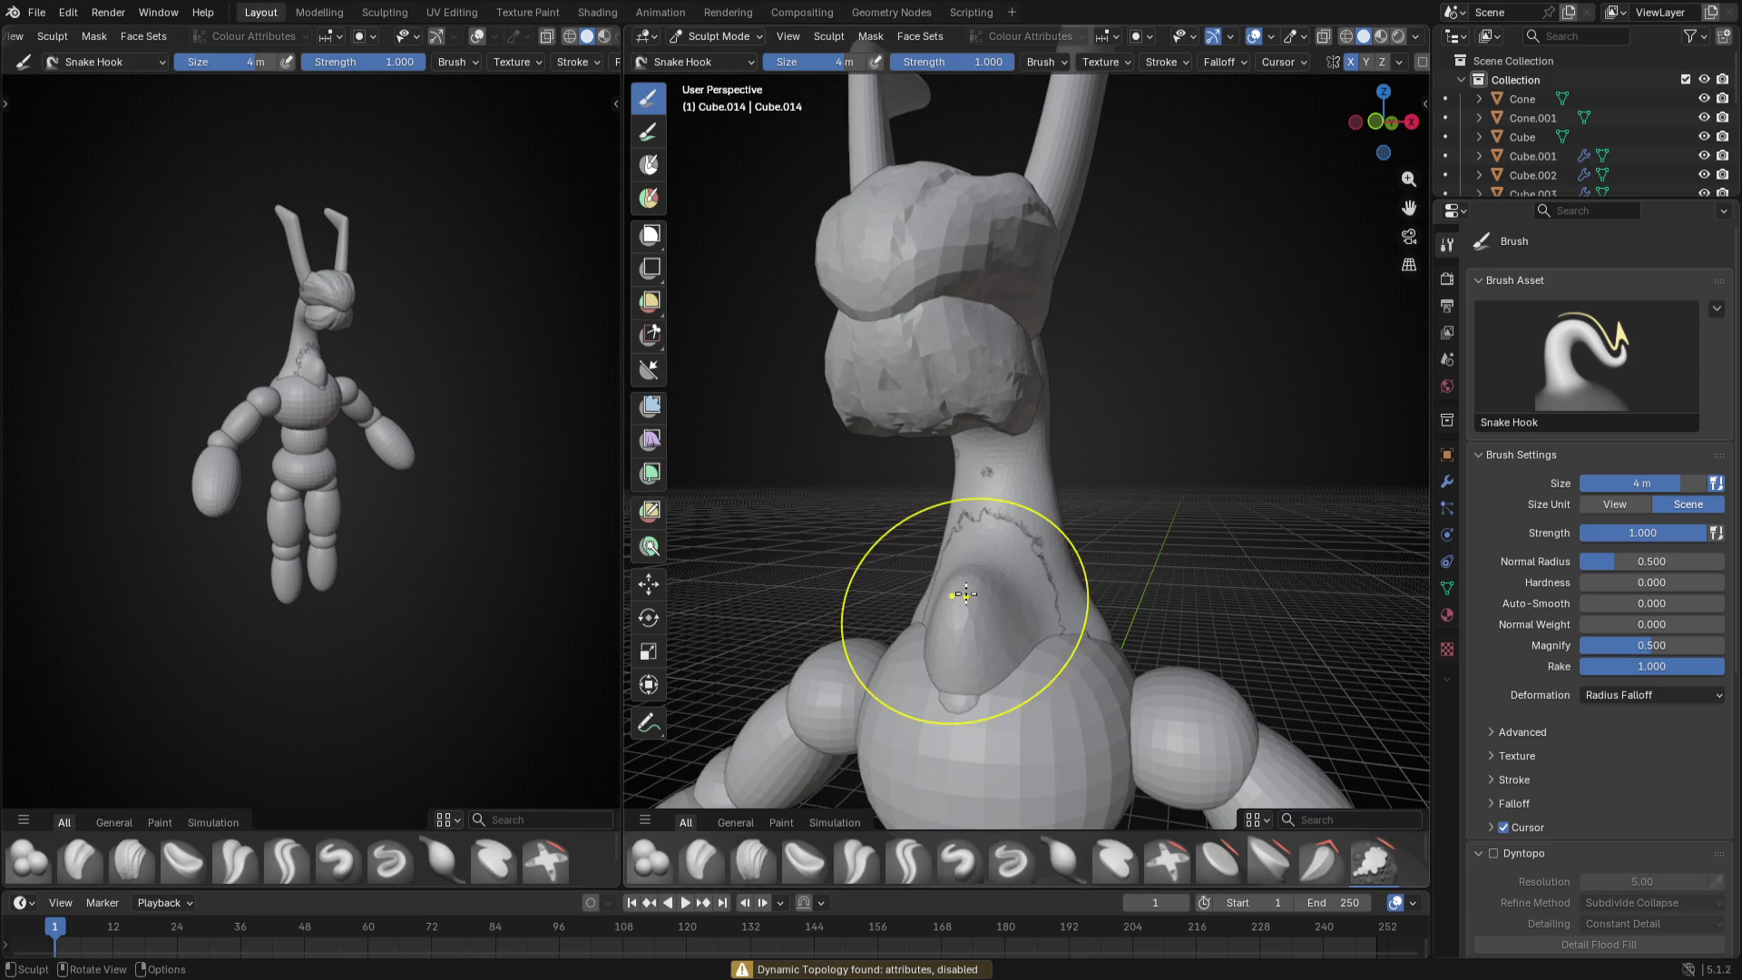
- Pull several bumps out of the neck front, side and base with Snake Hook strokes
left_click_drag(1007, 575, 1009, 668)
mouse_move(1048, 477)
left_mouse_down()
mouse_move(944, 489)
mouse_move(926, 518)
left_mouse_up()
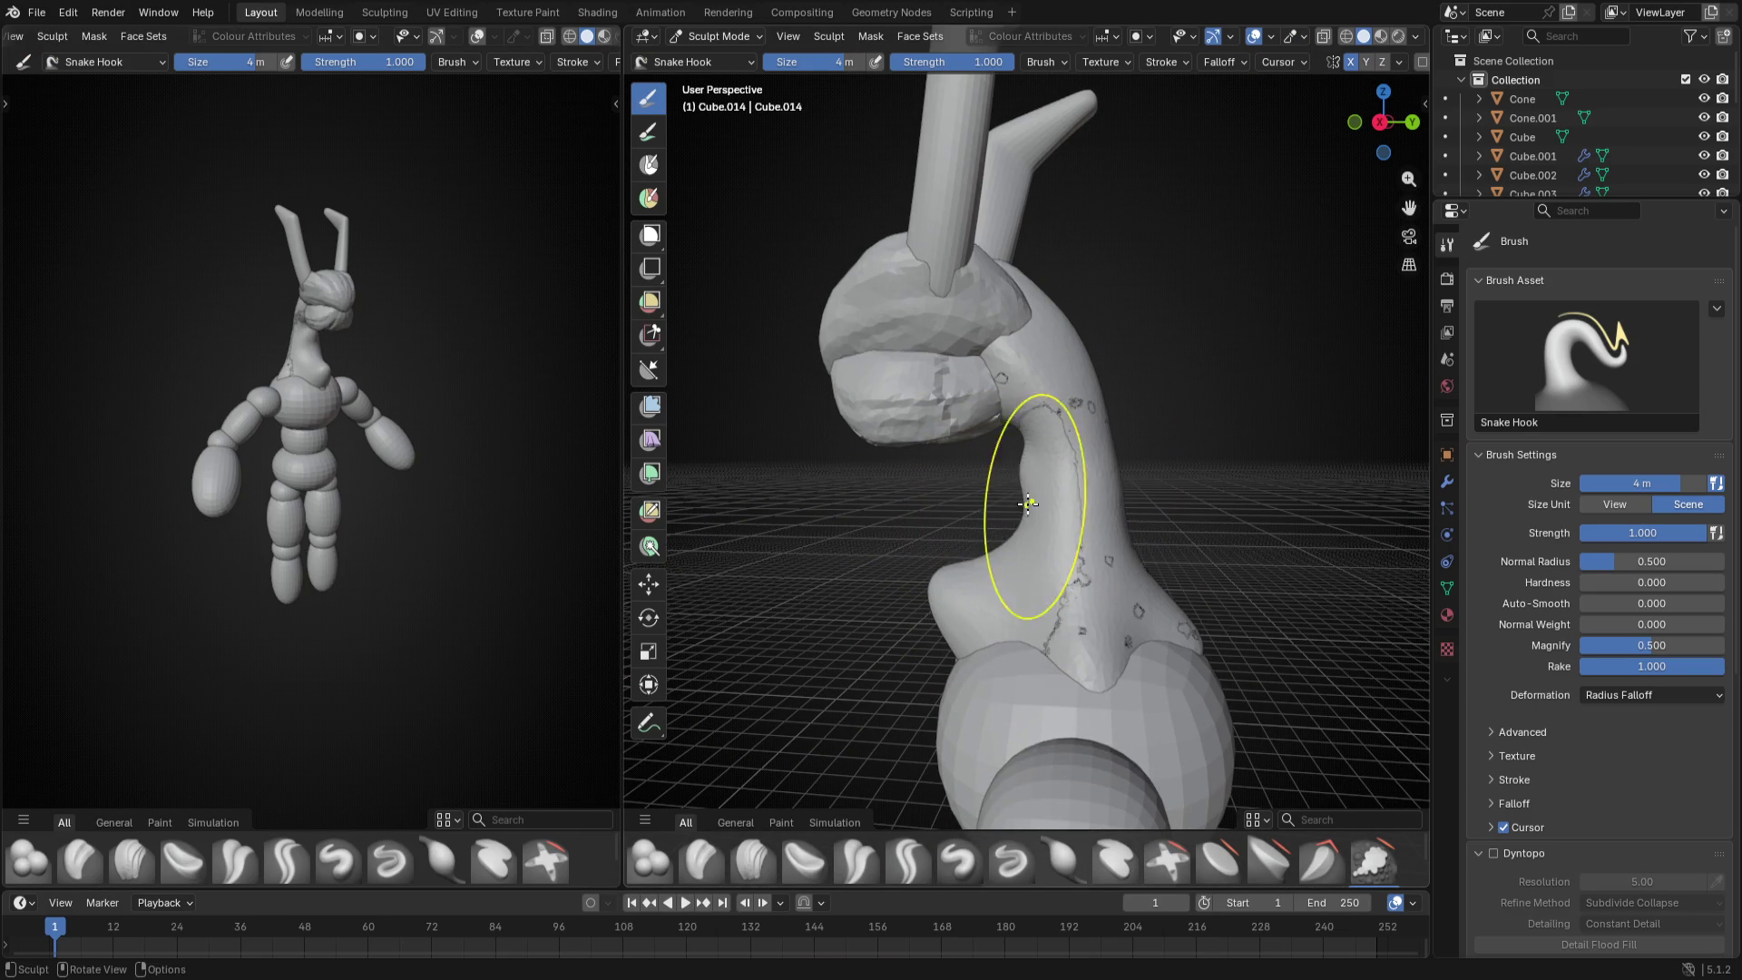
mouse_move(1035, 463)
middle_mouse_down()
mouse_move(993, 545)
mouse_move(853, 637)
middle_mouse_up()
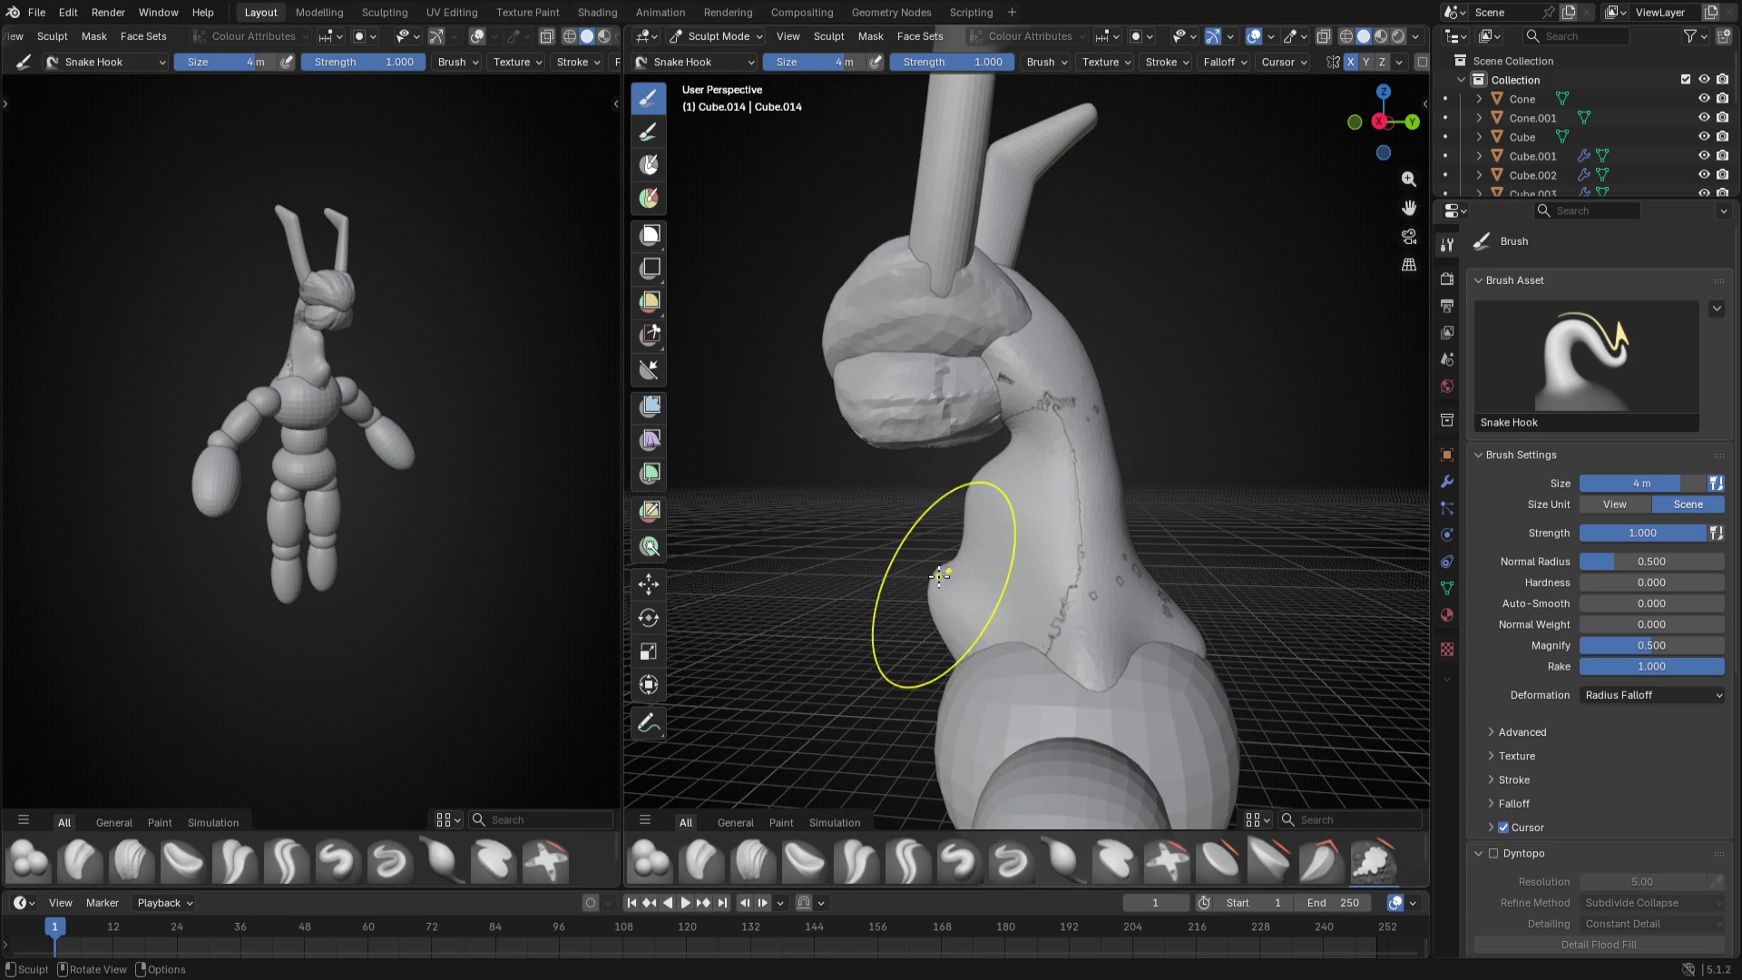
left_click_drag(940, 575, 926, 626)
middle_click_drag(953, 572, 1106, 543)
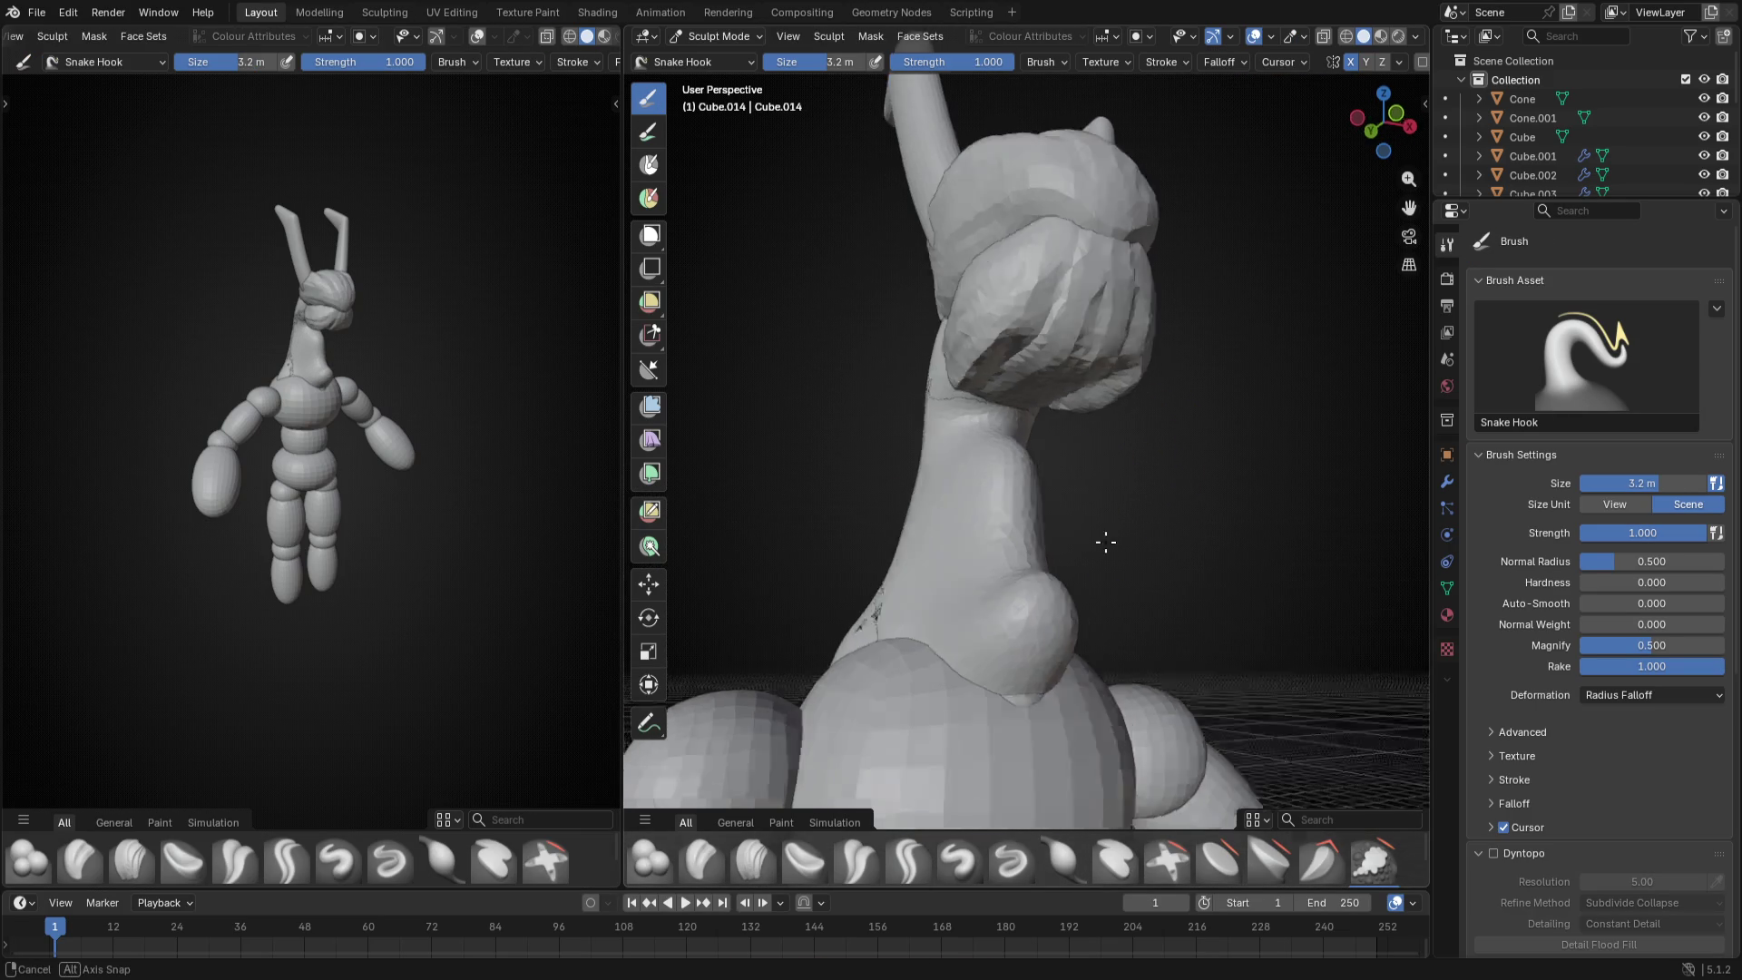
left_click_drag(871, 600, 851, 640)
middle_click_drag(953, 613, 872, 612)
left_click_drag(885, 612, 842, 599)
- Orbit around the neck and try brush sizes 3.5 m, 1.9 m and back to 4 m
middle_click_drag(902, 556, 936, 499)
left_click_drag(929, 427, 912, 408)
middle_click_drag(912, 436, 1061, 449)
key("f")
left_click(1118, 491)
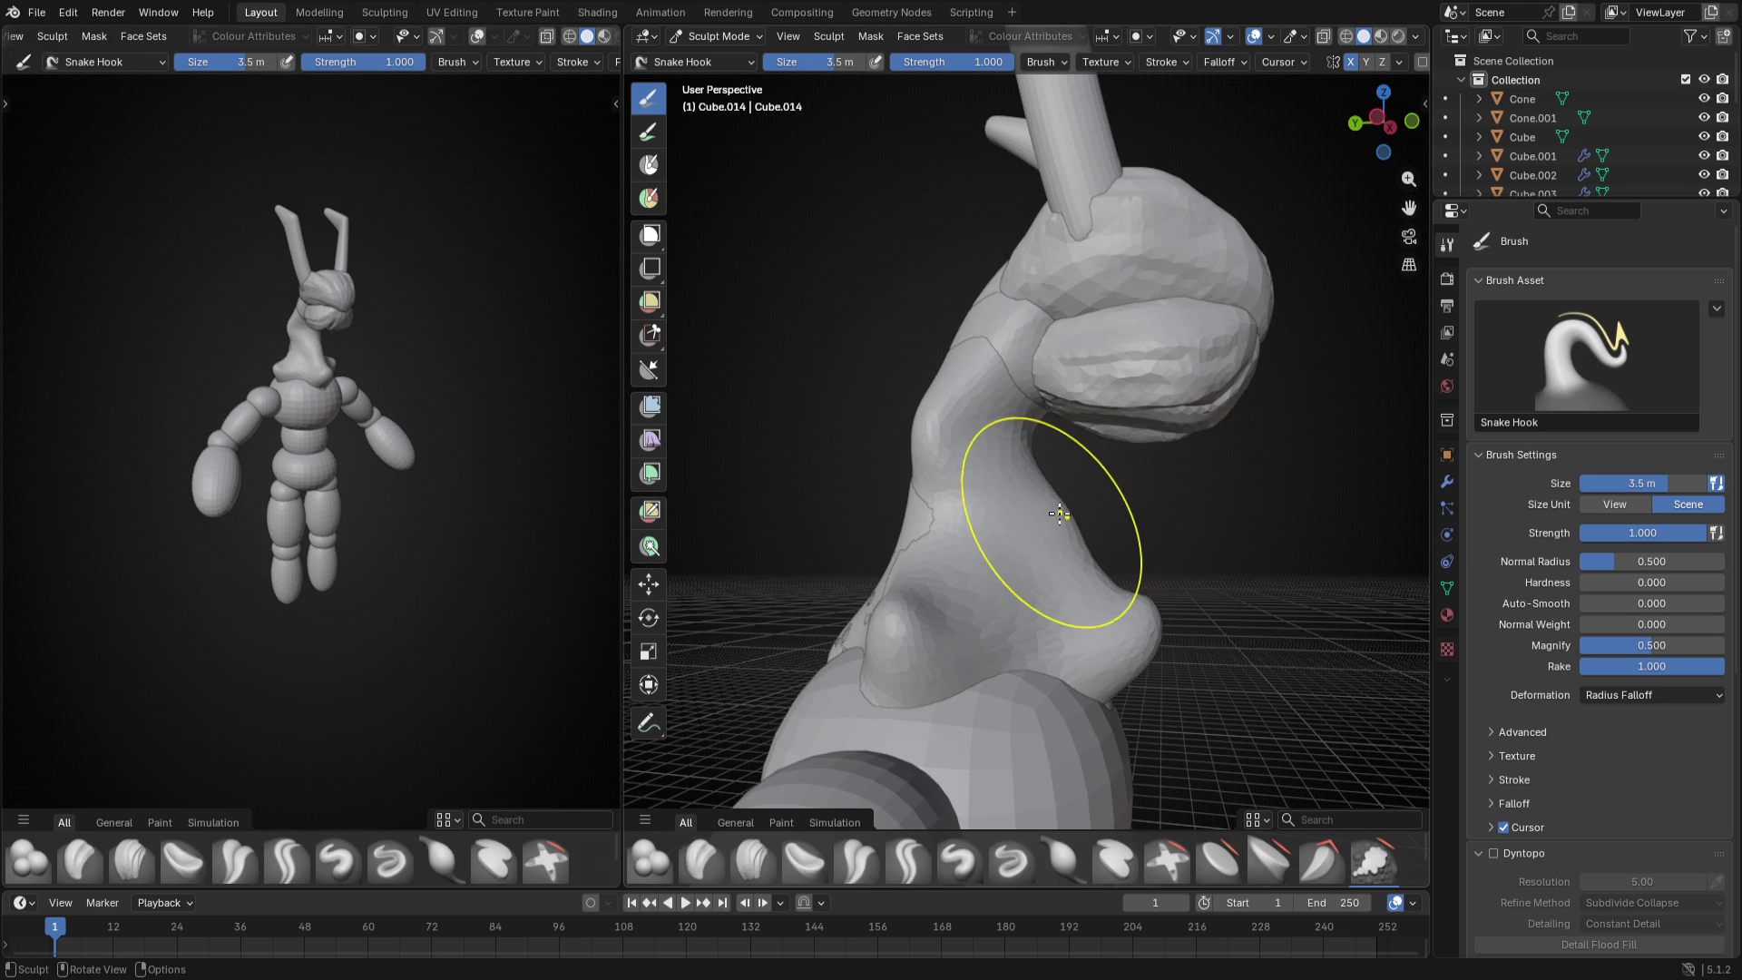
key("f")
left_click(1105, 542)
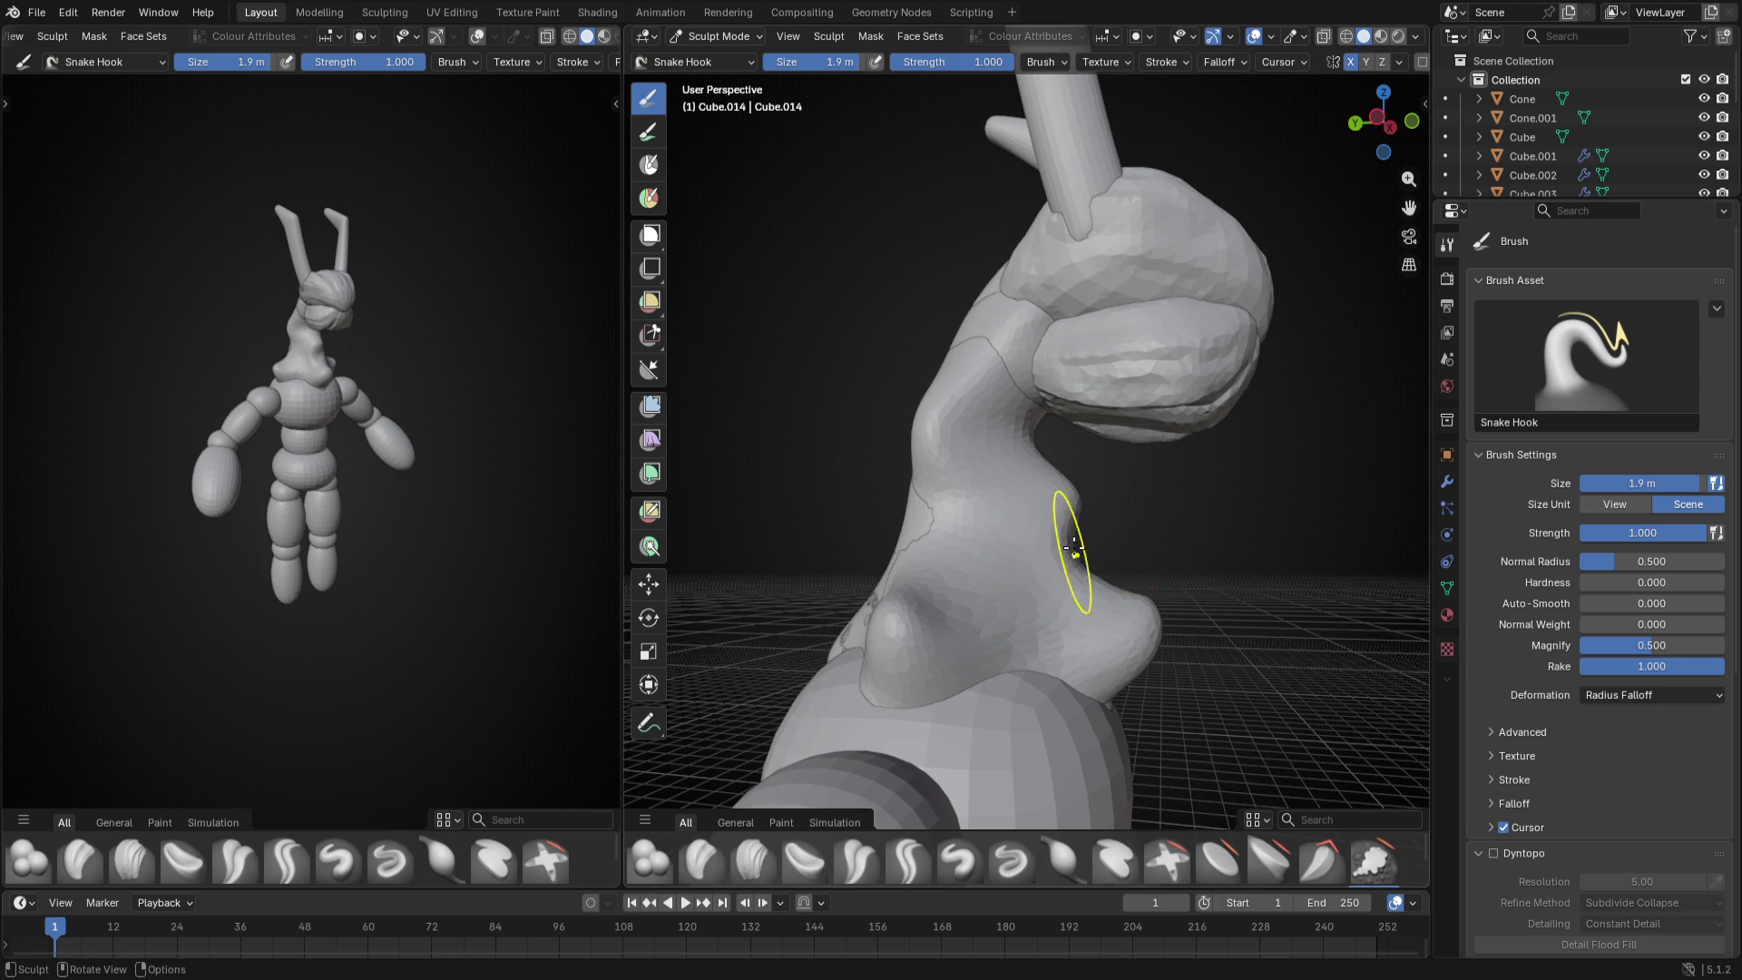
key("f")
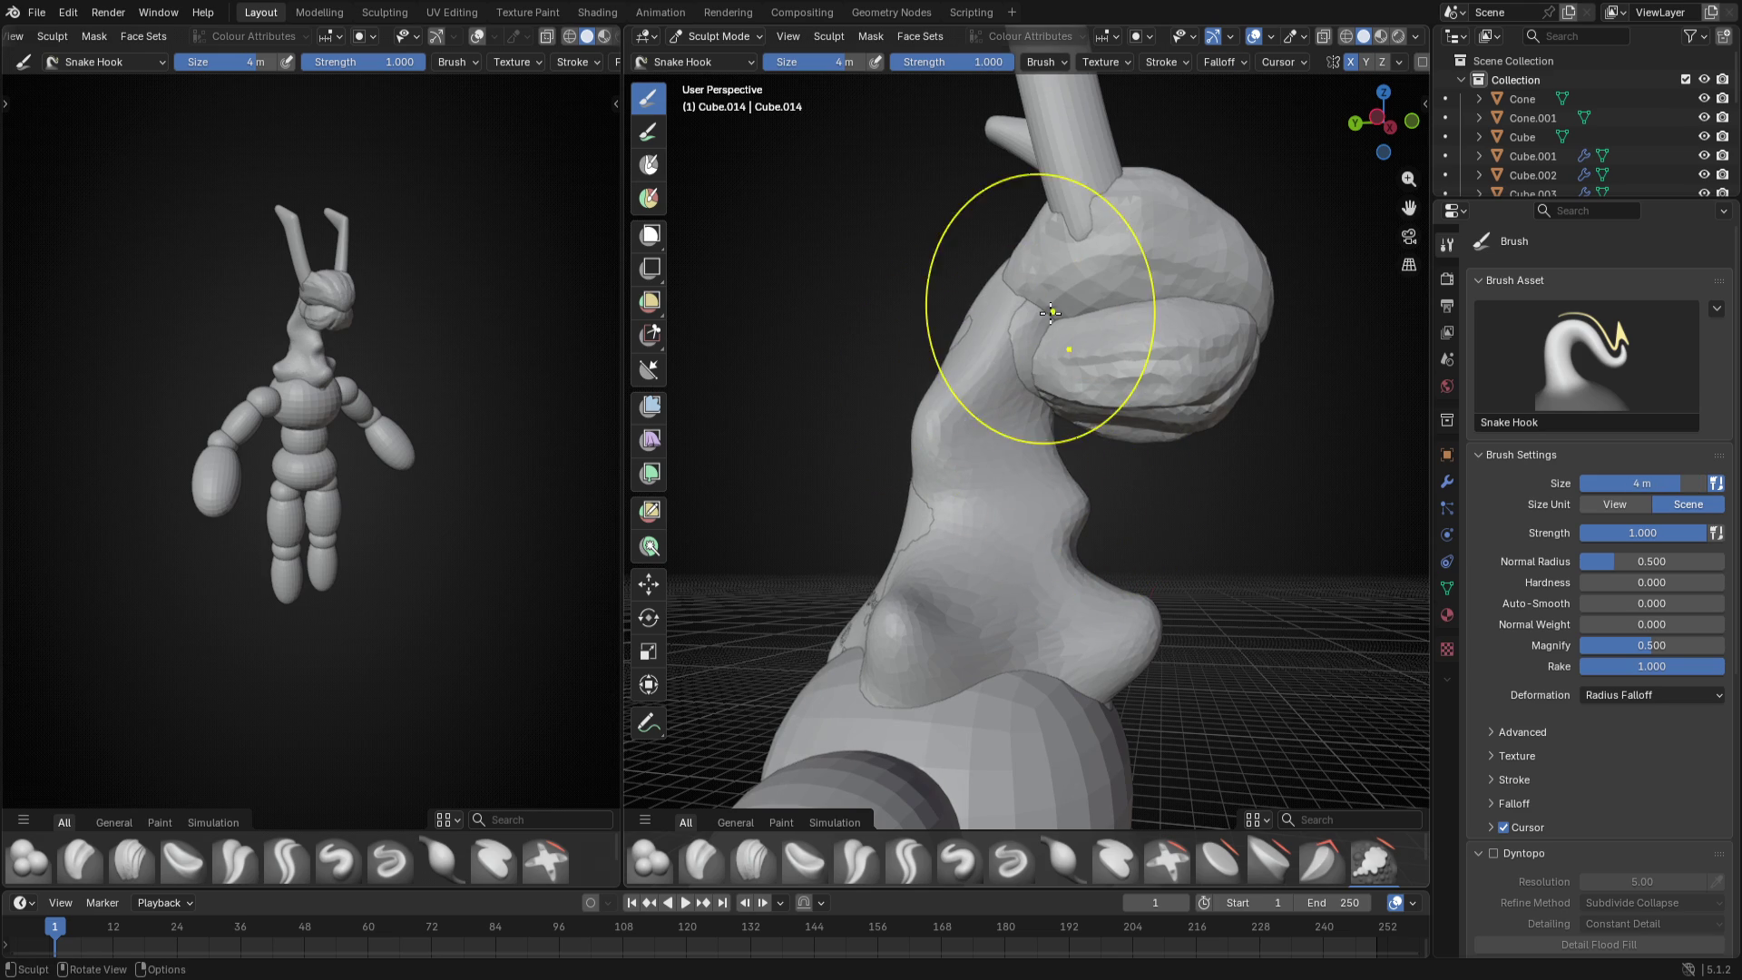
left_click(1062, 341)
middle_click_drag(1062, 341, 1012, 403)
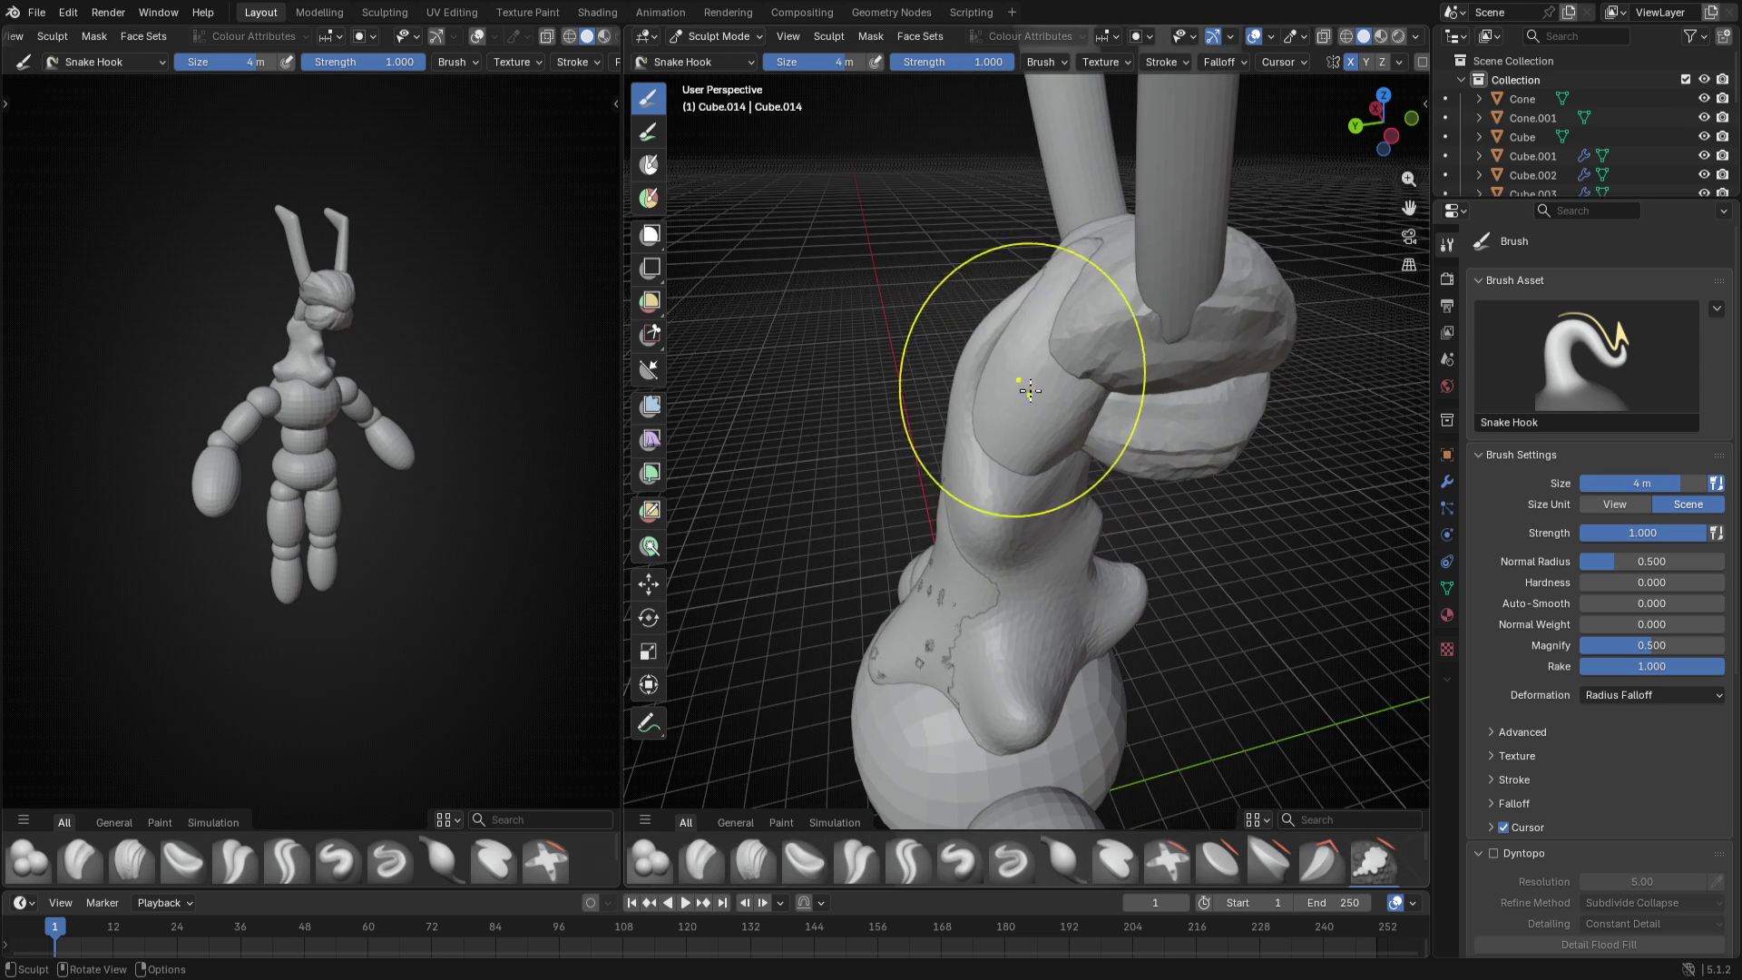
- Add a small stroke on the upper neck, set the brush to 3.1 m and tick Dyntopo
left_click_drag(1001, 357, 1028, 399)
middle_click_drag(1024, 400, 1034, 408)
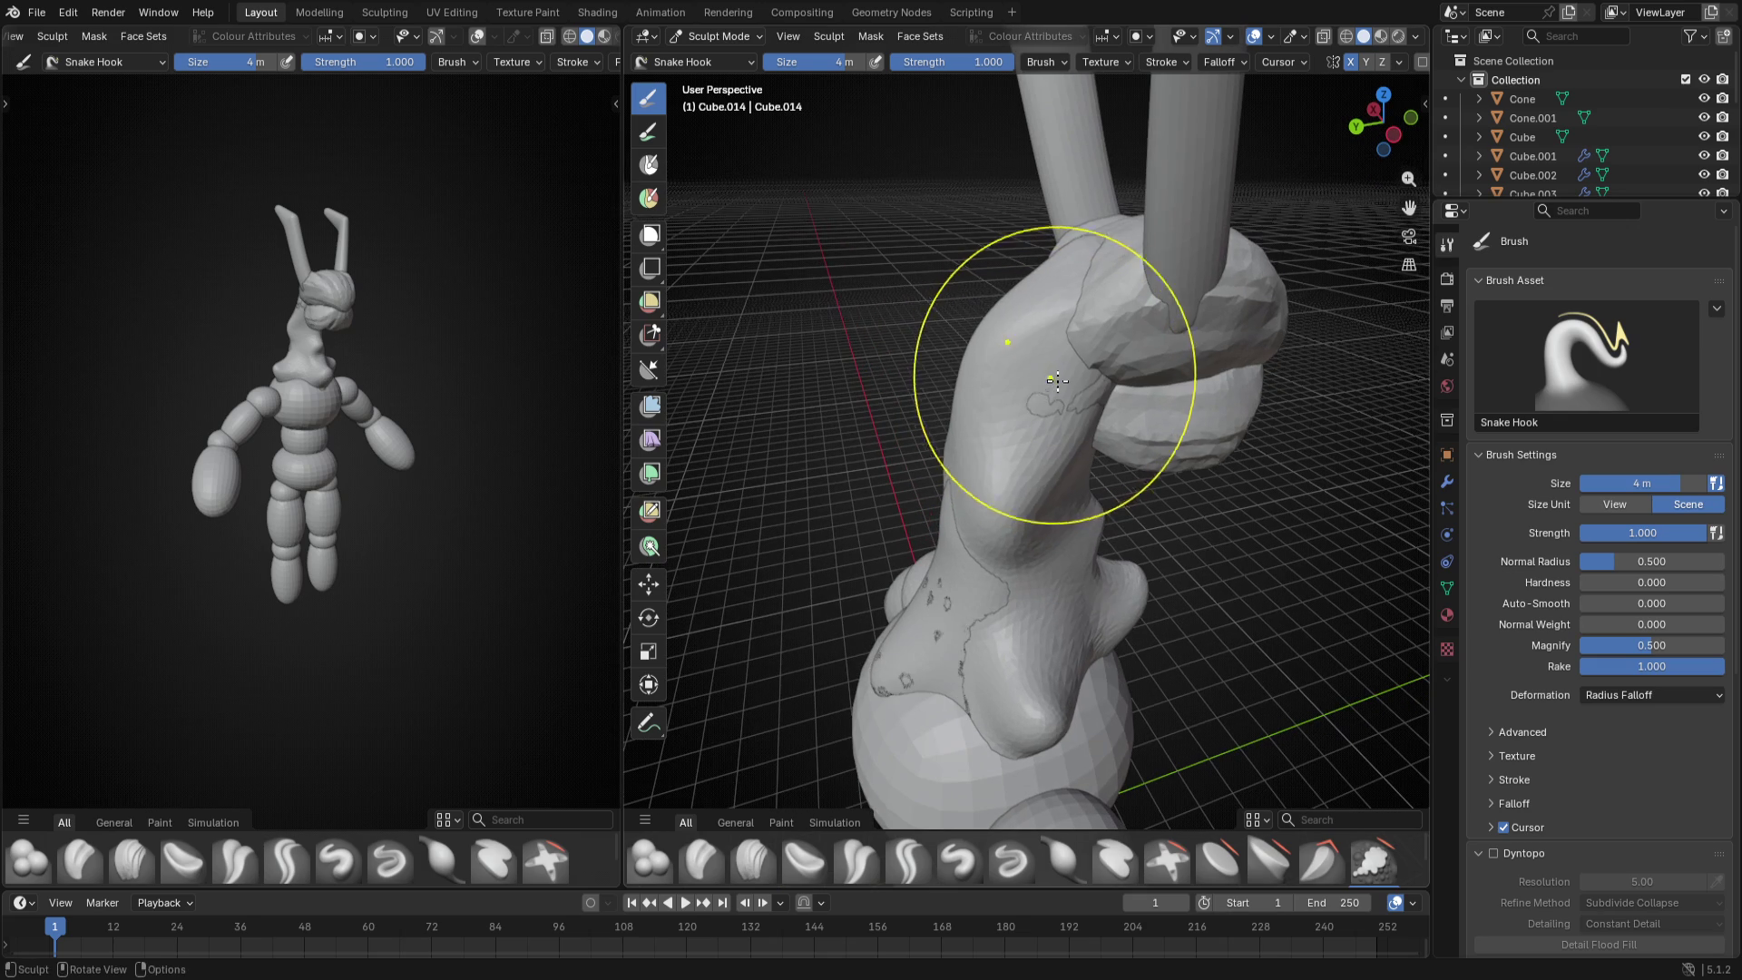
key("f")
left_click(1064, 500)
mouse_move(1064, 500)
middle_mouse_down()
mouse_move(898, 462)
mouse_move(926, 449)
middle_mouse_up()
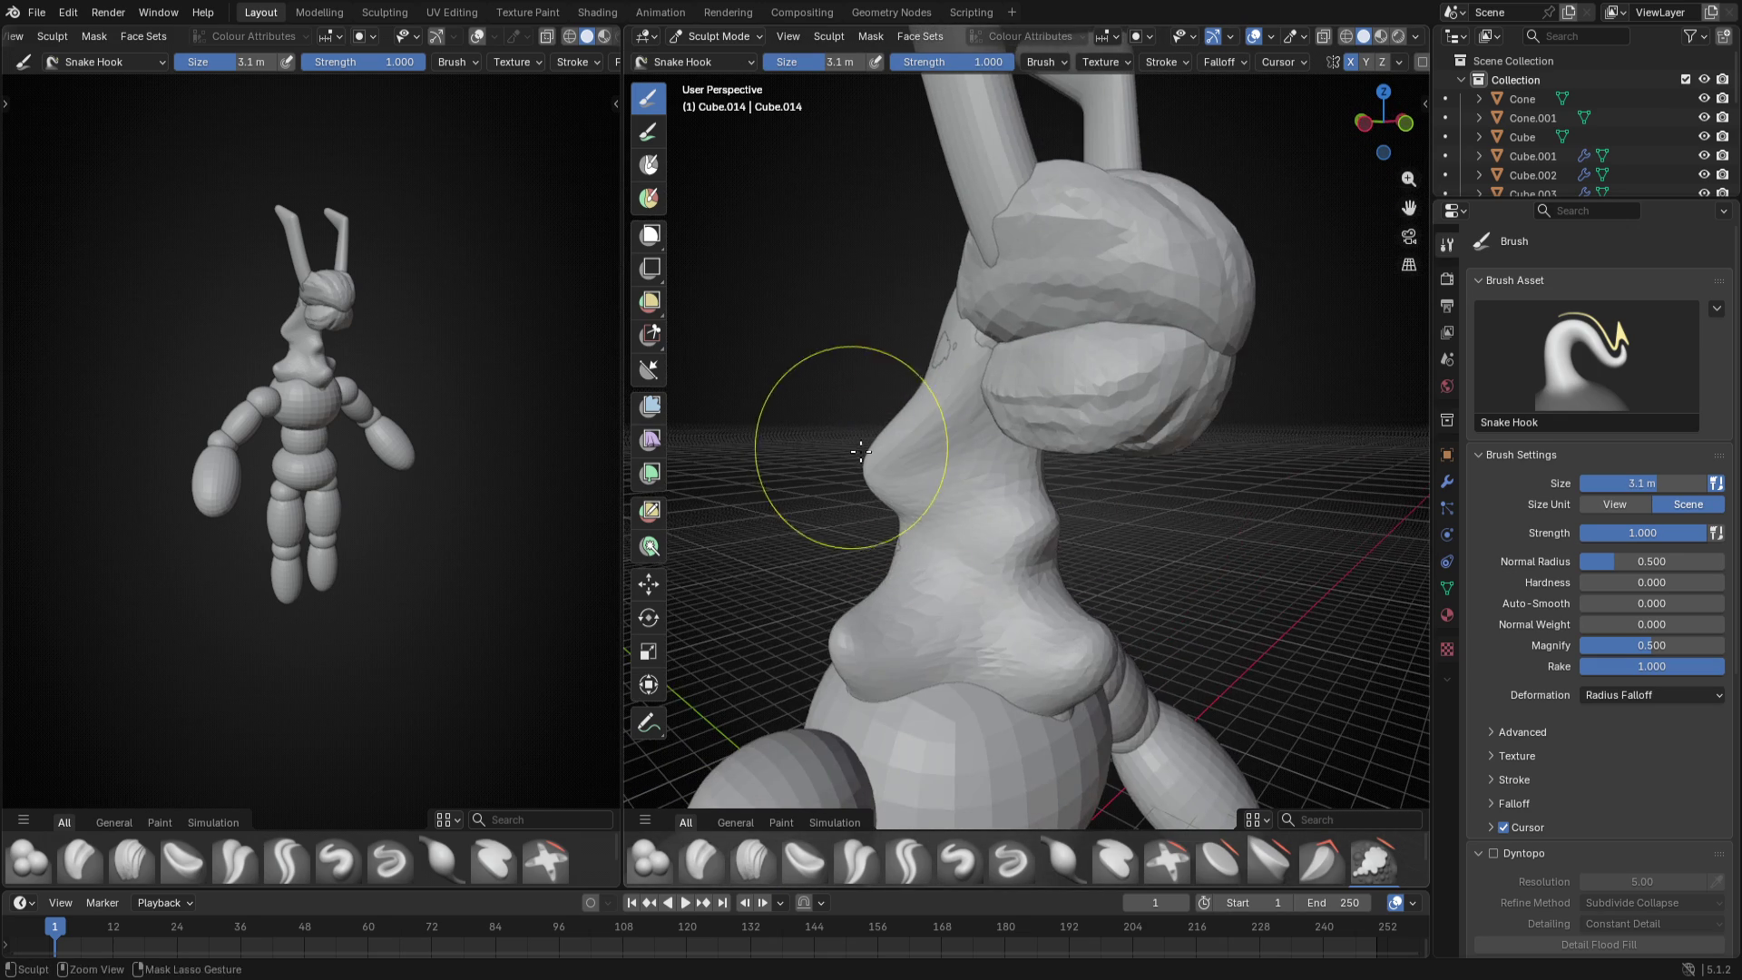
scroll(1552, 633, "down", 2)
scroll(1515, 736, "down", 2)
left_click(1493, 702)
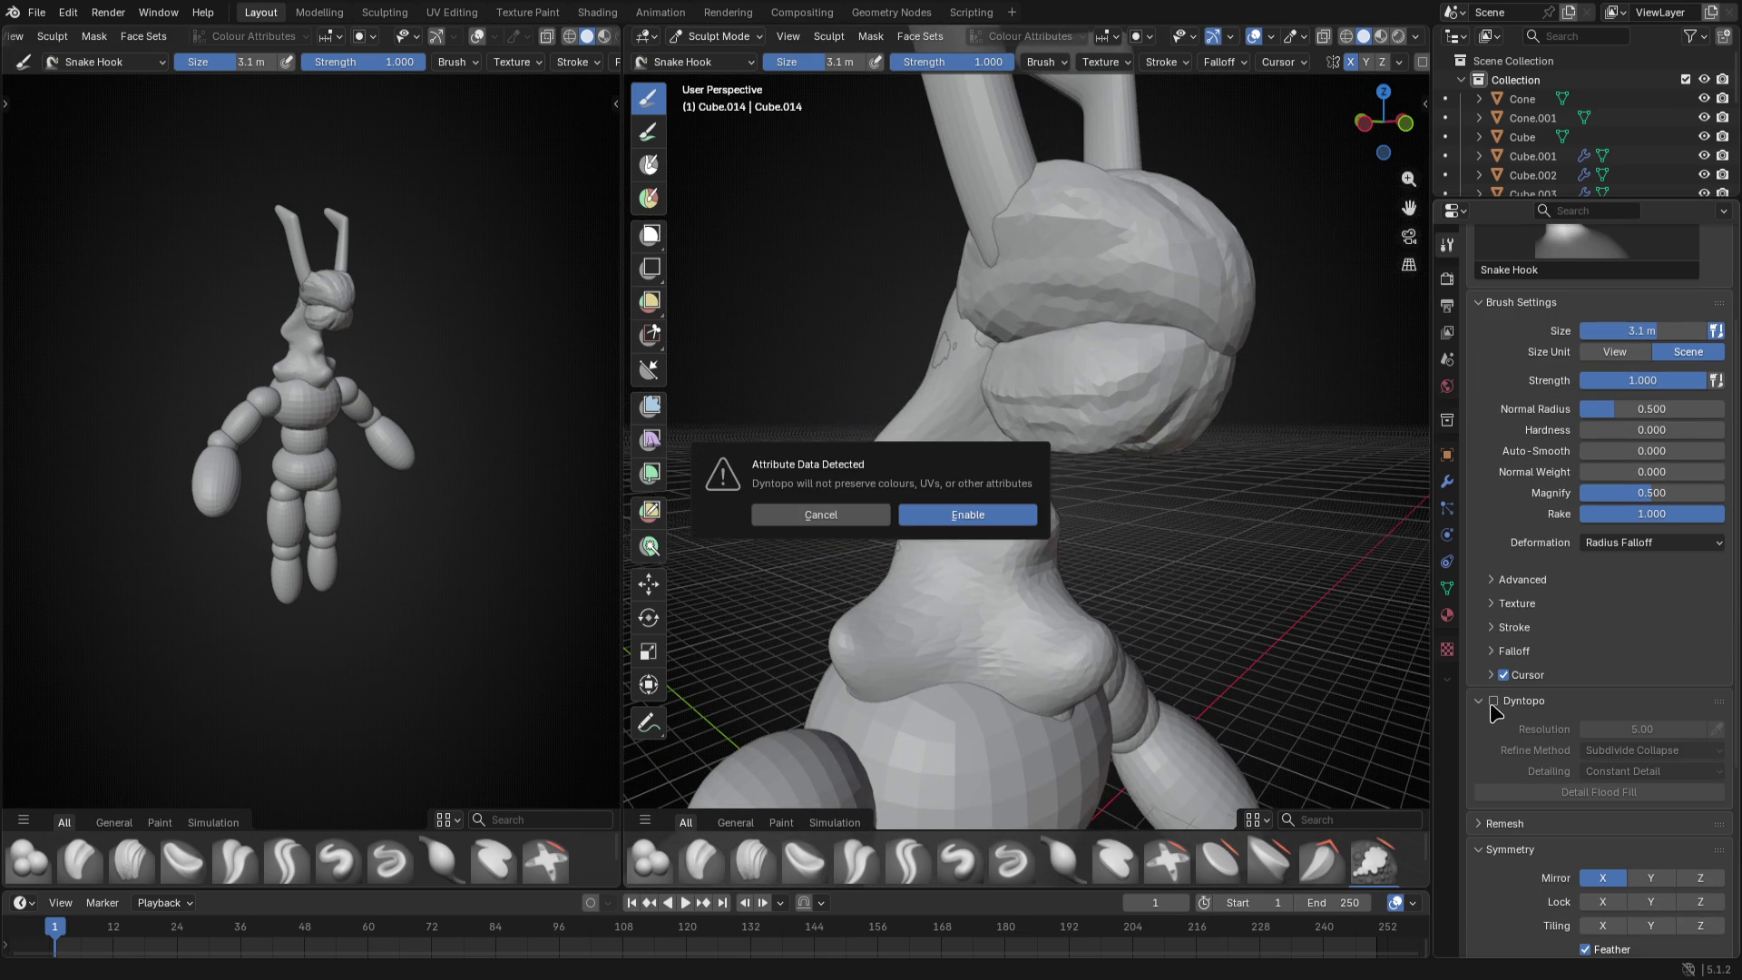
- Confirm Dyntopo despite attribute loss, enlarge the brush and study the neck from several angles
left_click(967, 515)
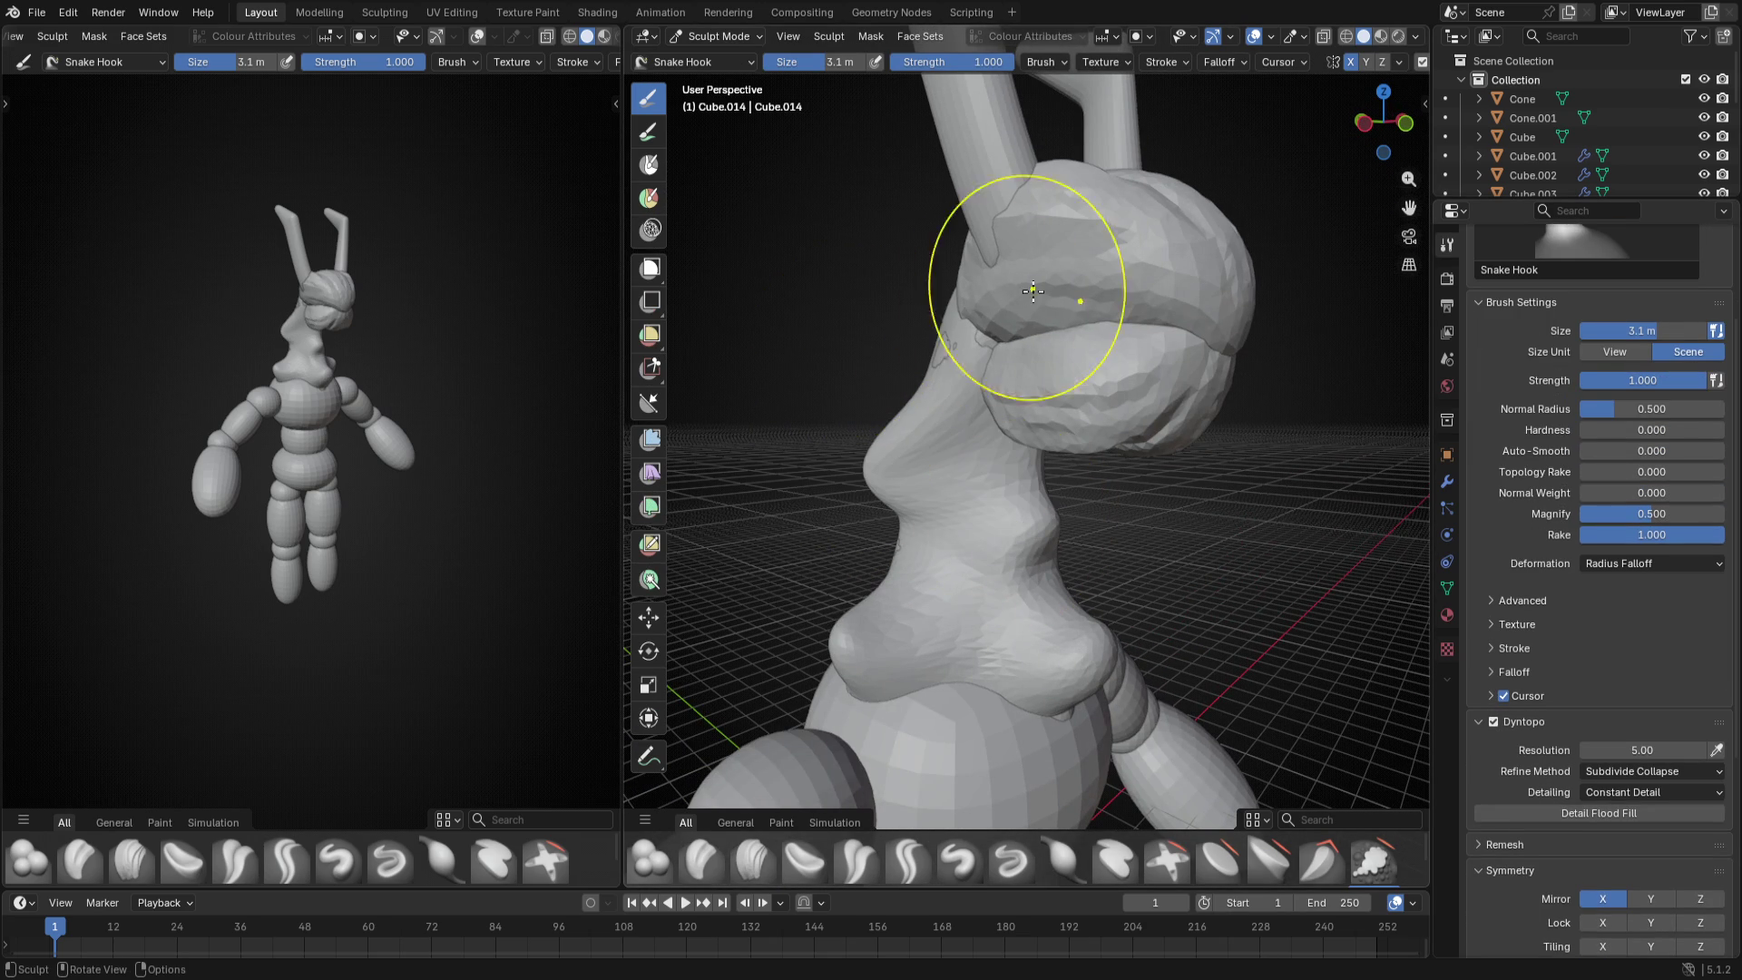
key("bracketright")
key("bracketright")
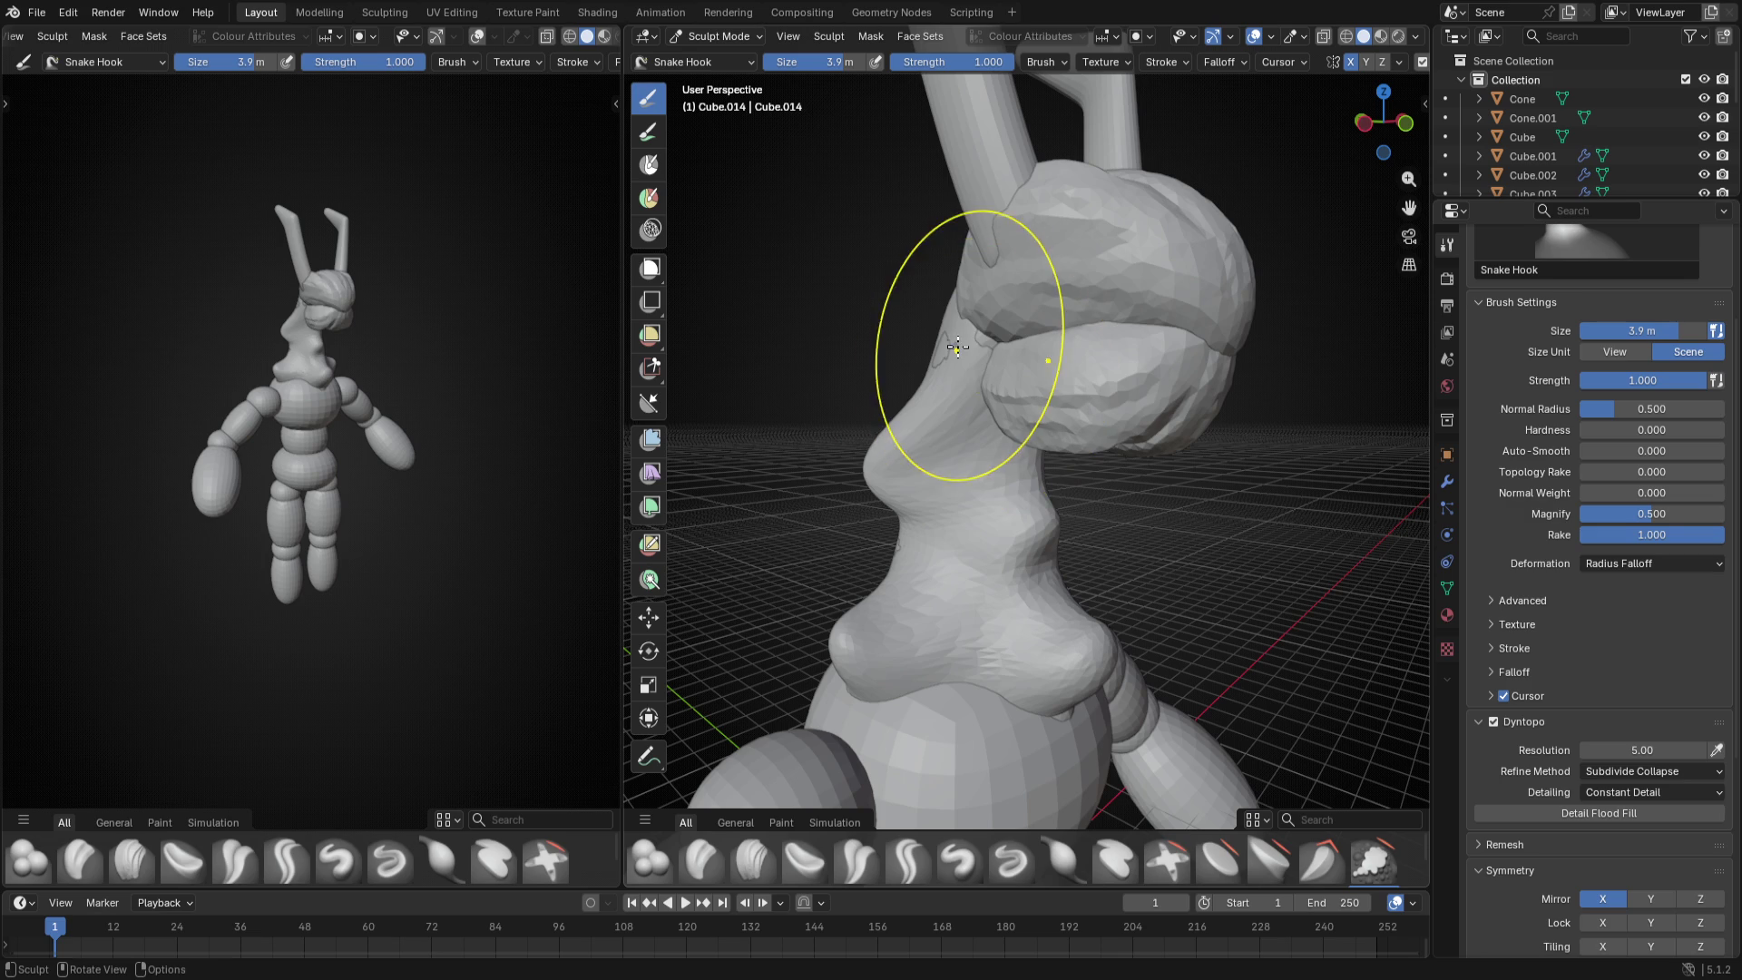
mouse_move(953, 313)
middle_mouse_down()
mouse_move(1037, 335)
mouse_move(1026, 298)
mouse_move(1055, 340)
middle_mouse_up()
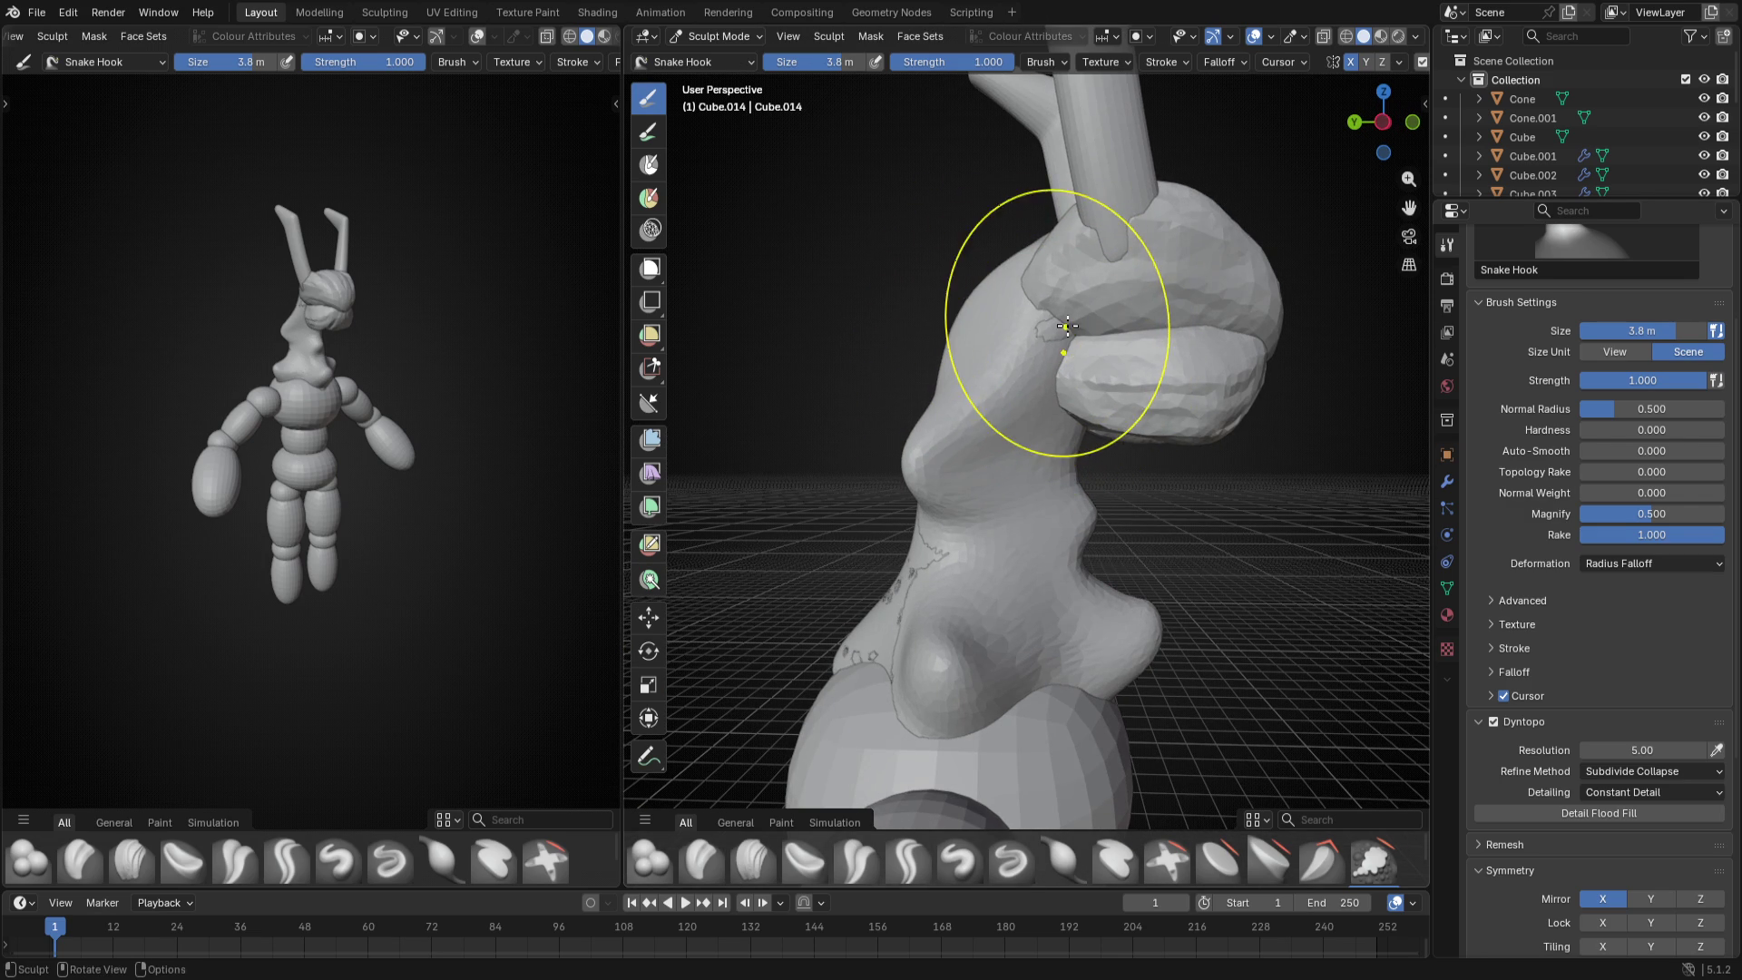
mouse_move(1070, 332)
middle_mouse_down()
mouse_move(922, 450)
mouse_move(973, 607)
mouse_move(953, 641)
middle_mouse_up()
left_click_drag(939, 639, 898, 682)
mouse_move(898, 681)
middle_mouse_down()
mouse_move(1132, 600)
mouse_move(1179, 465)
mouse_move(1212, 549)
middle_mouse_up()
- With a finer brush, pull a protrusion out of the head
key("f")
left_click(1178, 464)
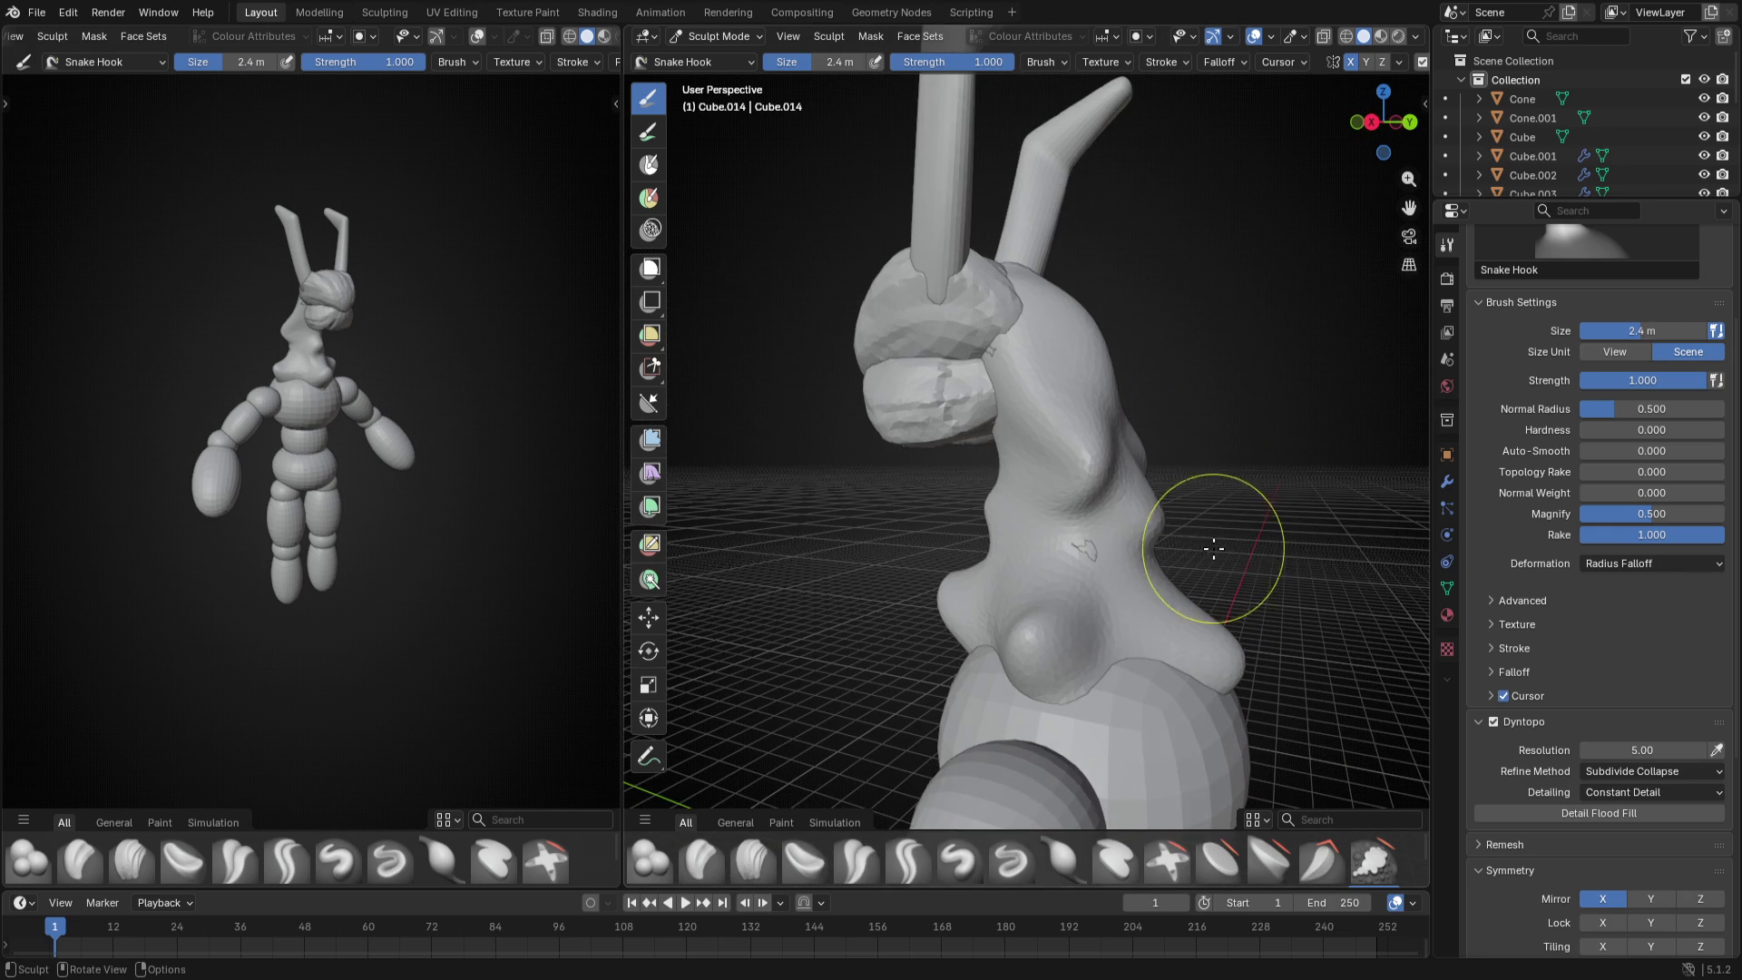
key("f")
left_click(1169, 522)
left_click_drag(1157, 531, 1188, 507)
mouse_move(1187, 507)
middle_mouse_down()
mouse_move(752, 515)
mouse_move(886, 463)
middle_mouse_up()
scroll(885, 464, "up", 2)
- Hook neck geometry down into a bump, then a small bump on the neck front with a reduced brush
key("f")
left_click(878, 453)
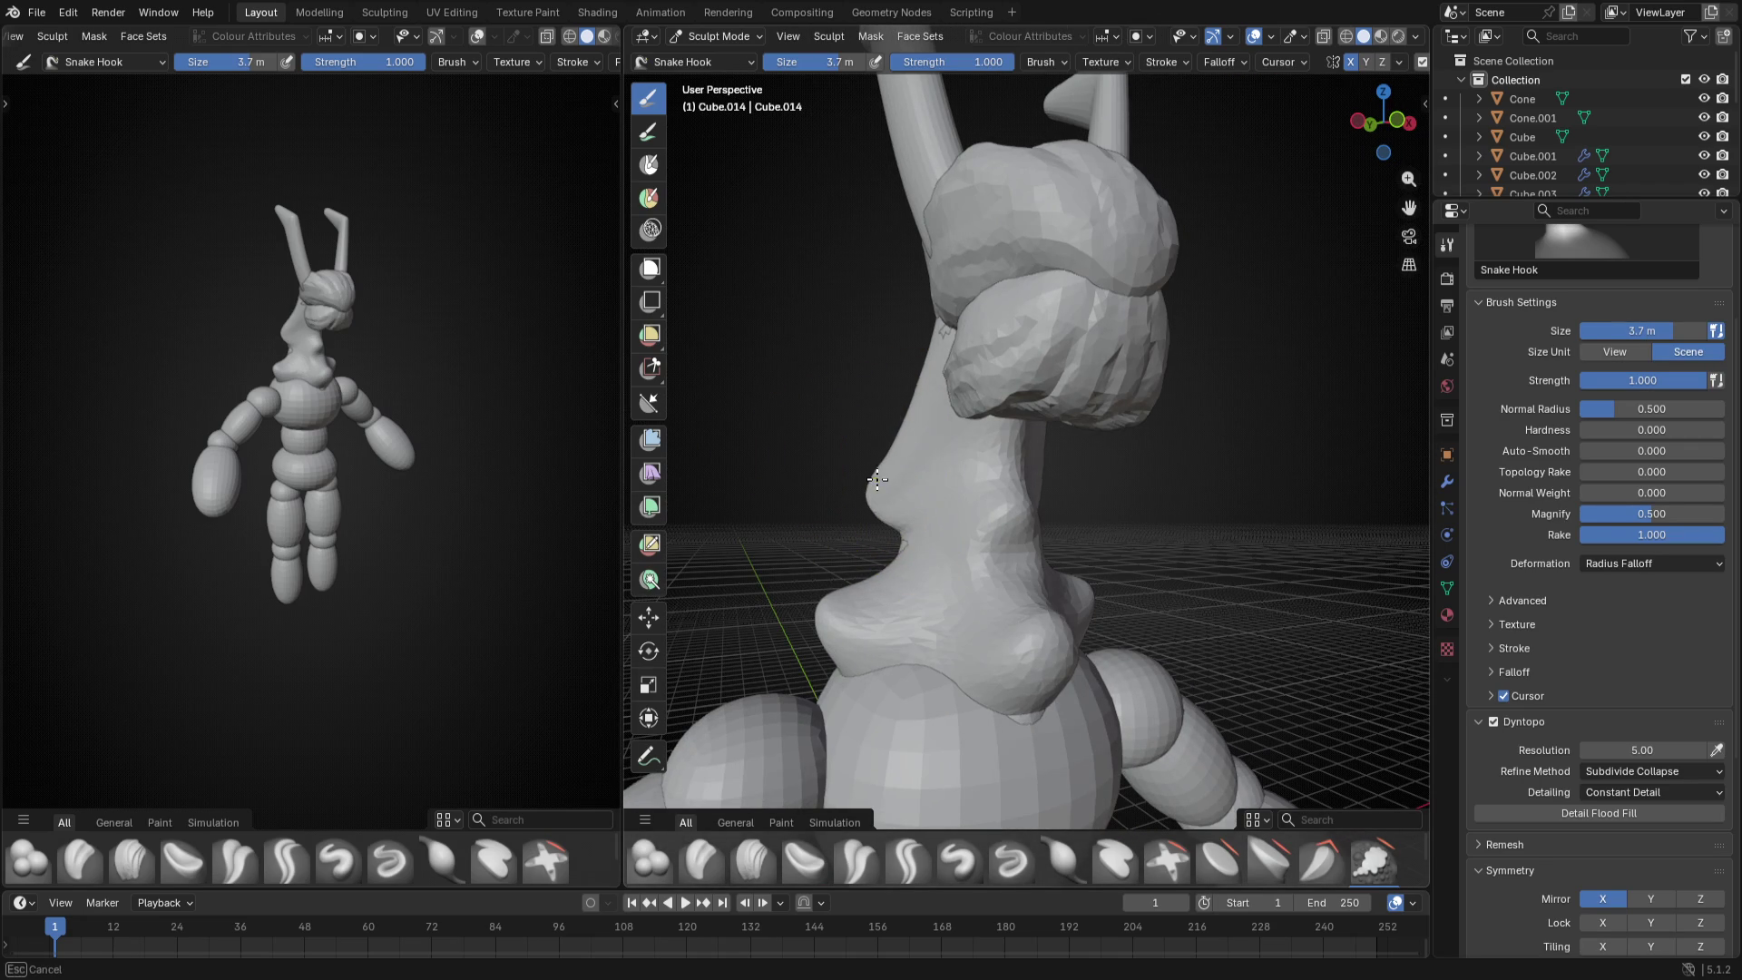
mouse_move(887, 491)
left_mouse_down()
mouse_move(839, 607)
mouse_move(824, 606)
left_mouse_up()
key("f")
left_click(850, 413)
key("f")
left_click(885, 368)
key("f")
left_click(937, 331)
left_click_drag(915, 343, 872, 351)
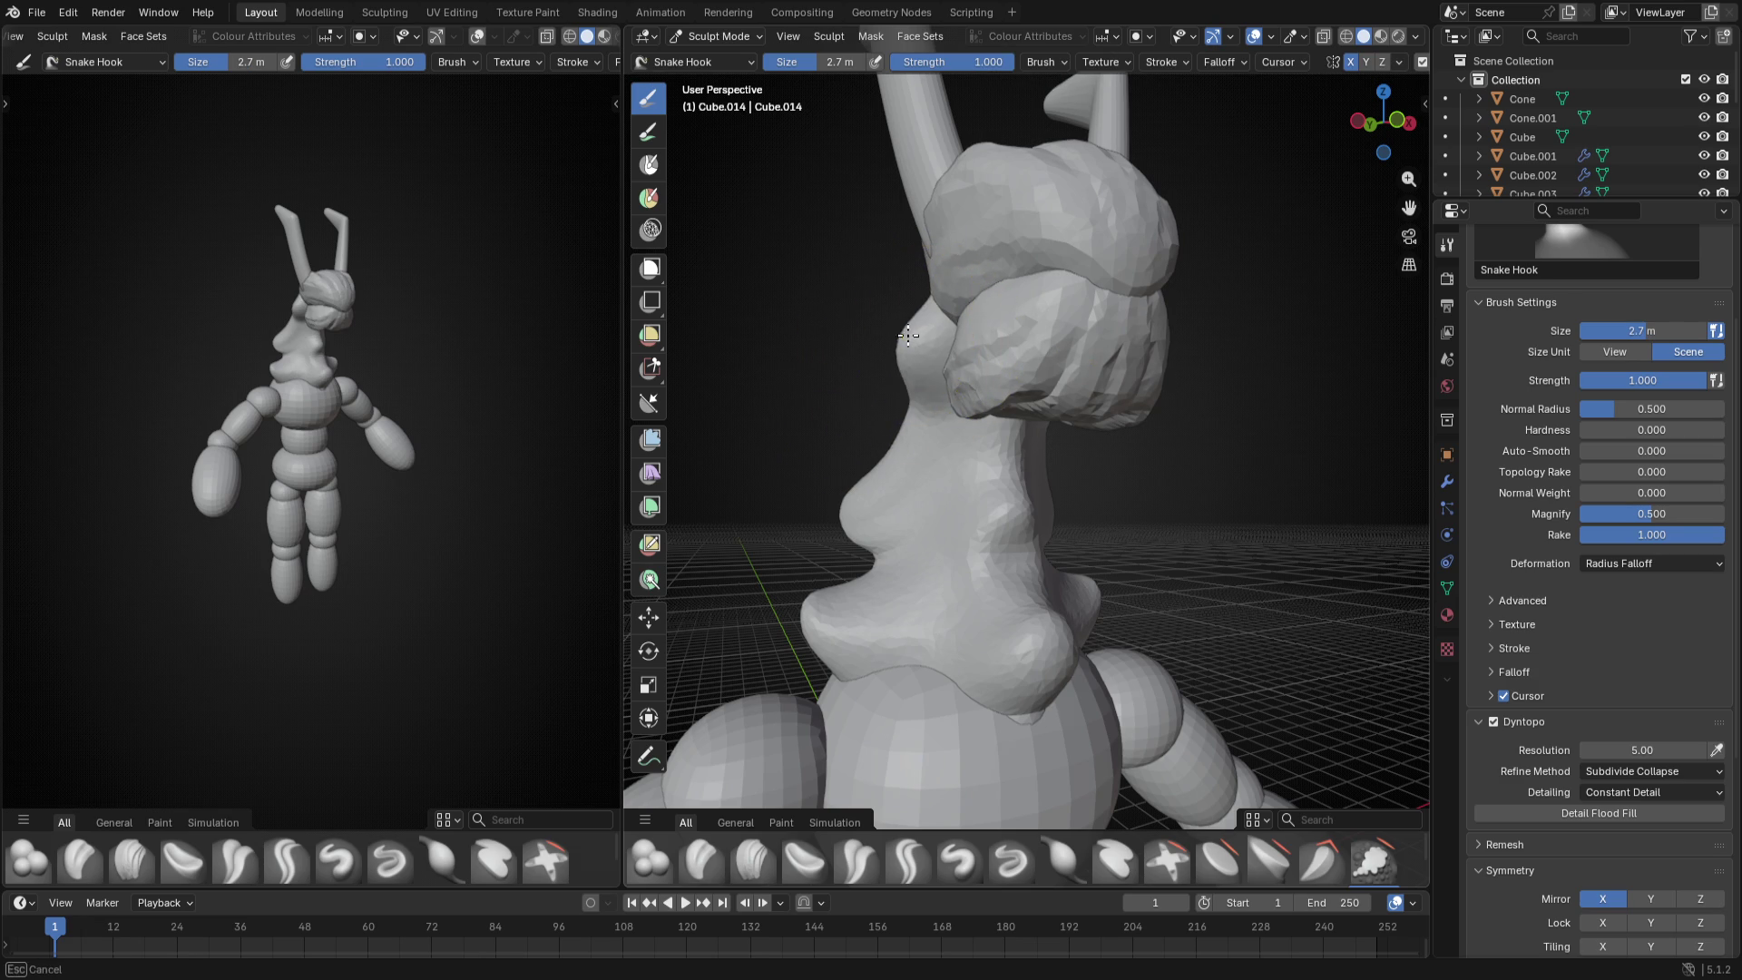
- Settle on a much smaller brush size for finer neck detail
mouse_move(939, 354)
middle_mouse_down()
mouse_move(1114, 423)
mouse_move(1063, 408)
middle_mouse_up()
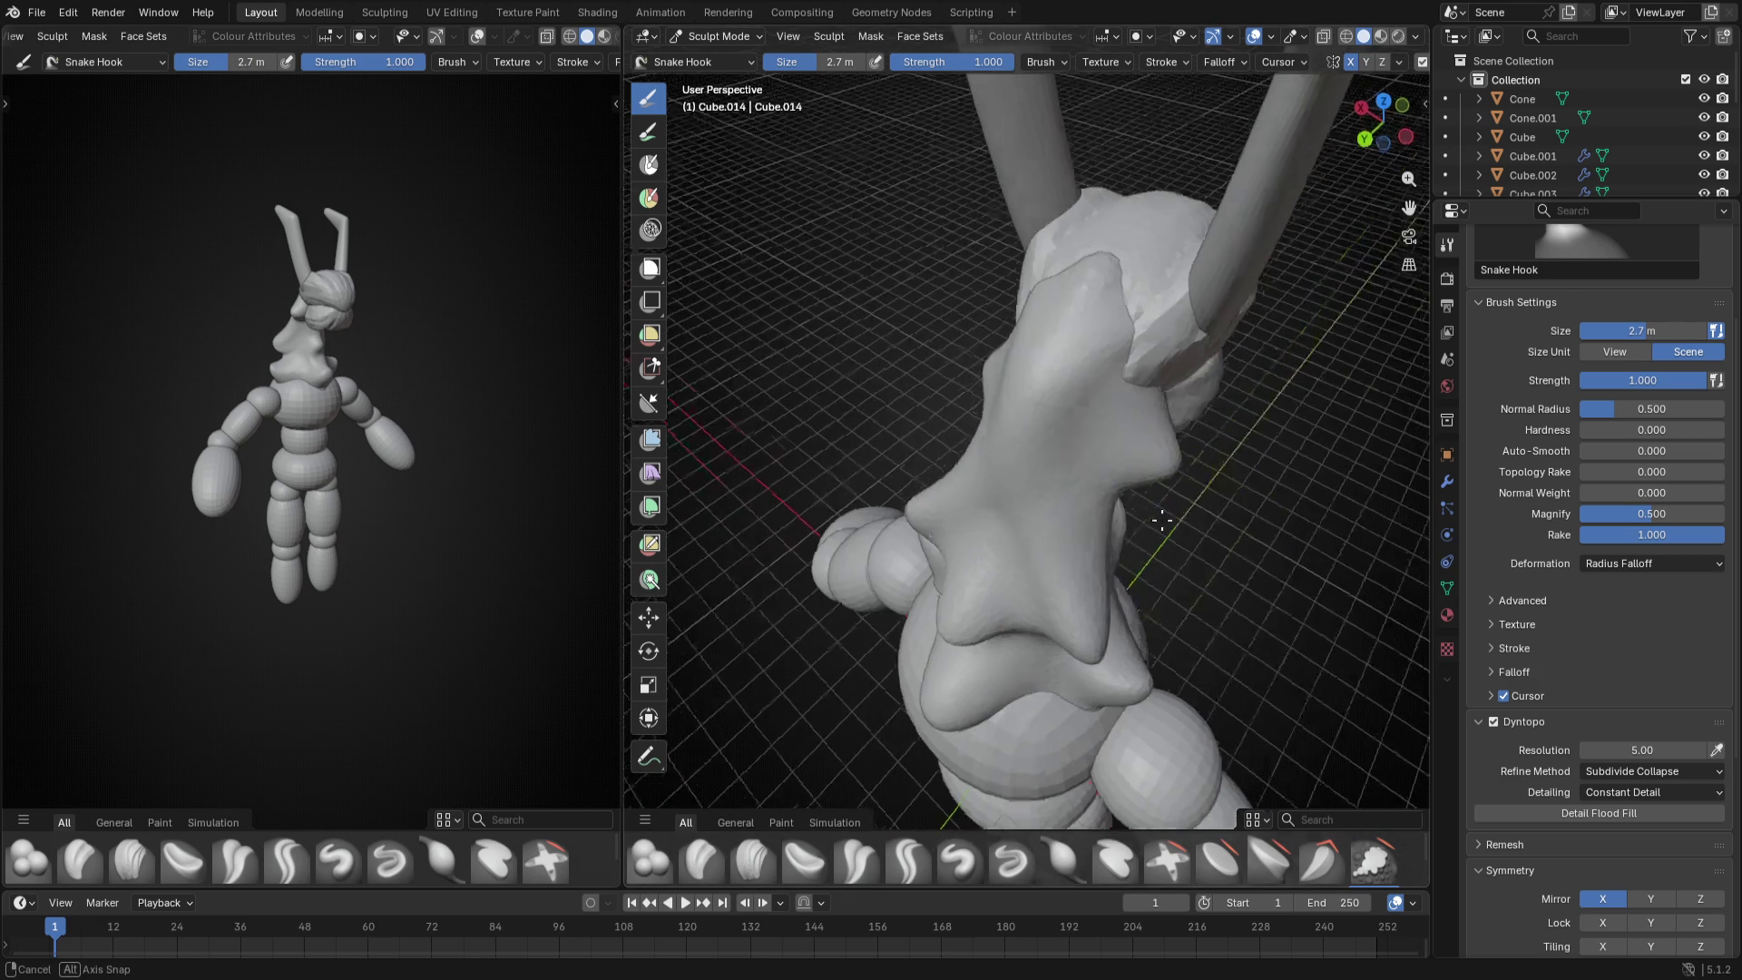
key("f")
left_click(1030, 390)
key("f")
left_click(1031, 341)
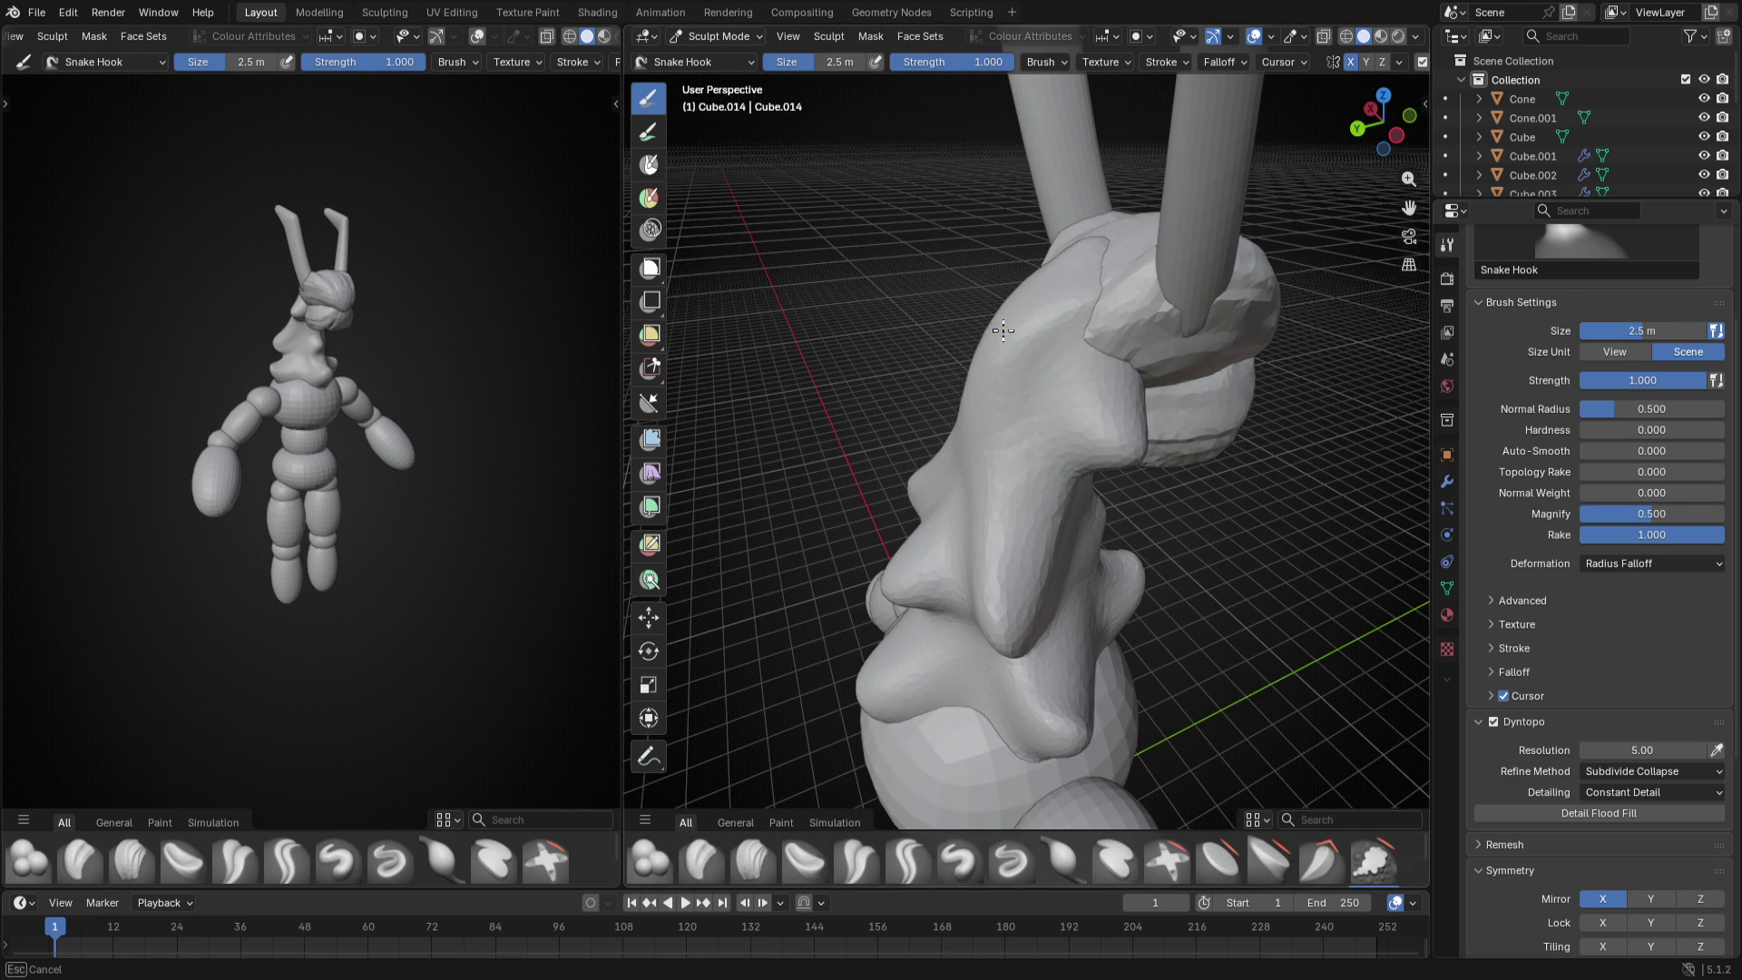
- Pull a pointed bump and a small spike out of the head edge
left_click_drag(961, 421, 987, 408)
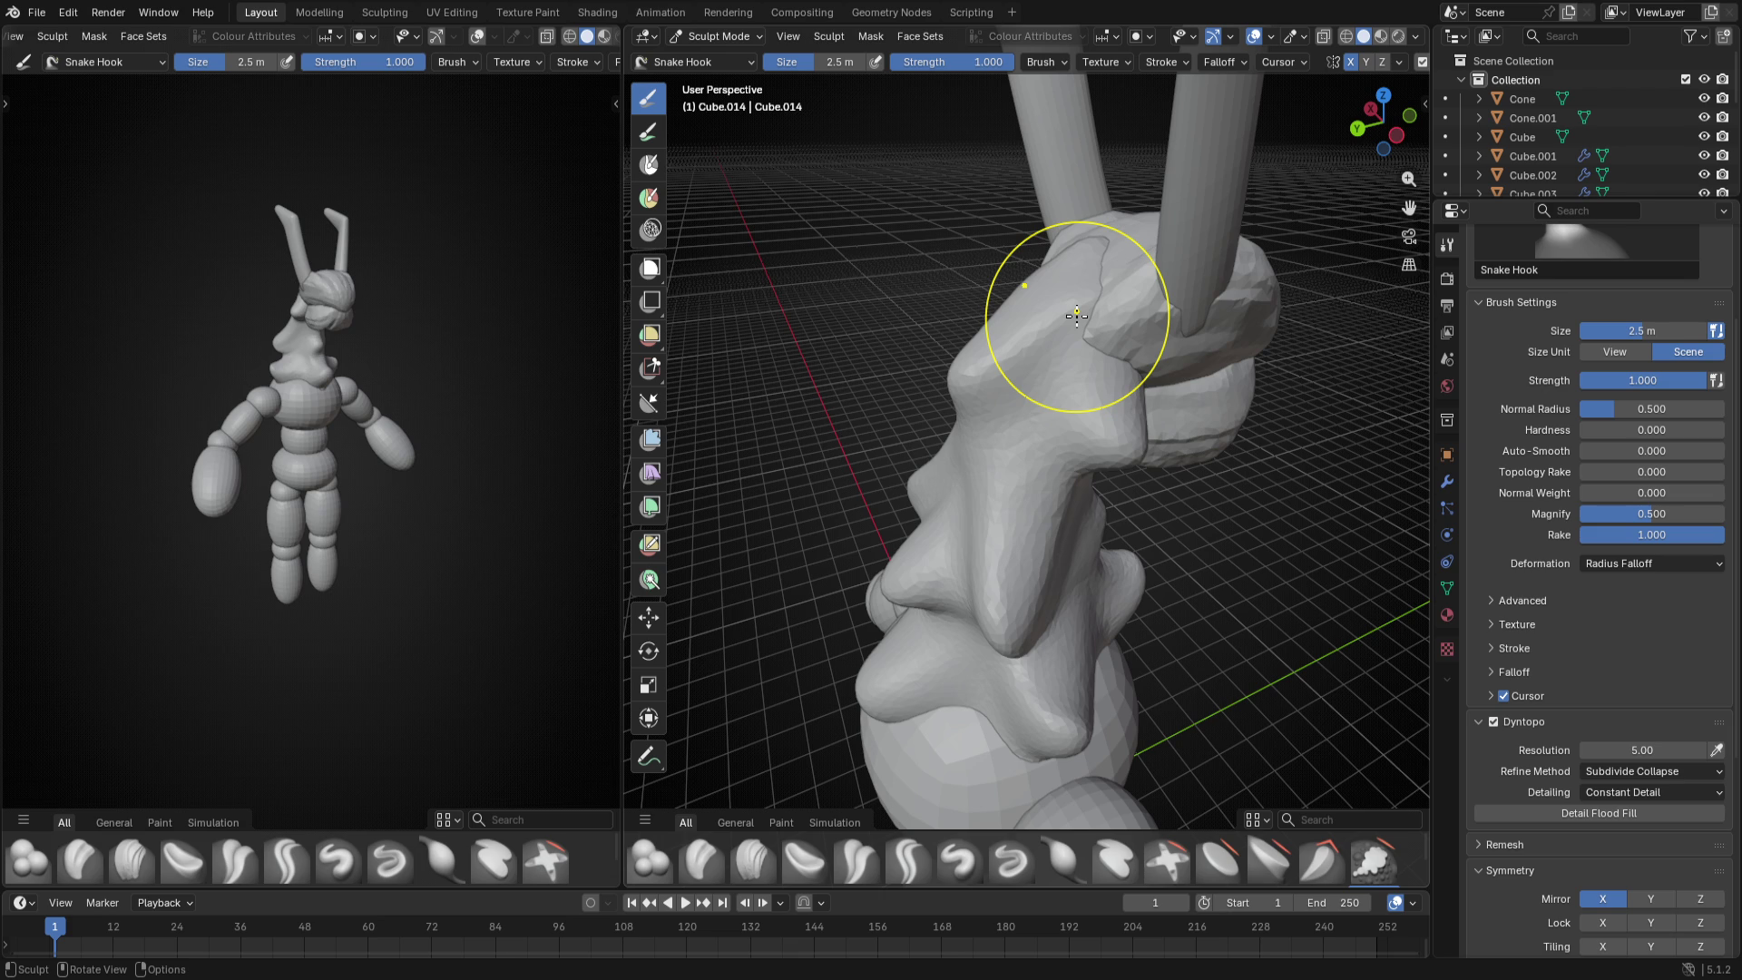
mouse_move(1076, 317)
middle_mouse_down()
mouse_move(1048, 293)
mouse_move(1107, 309)
middle_mouse_up()
key("f")
left_click(1089, 292)
mouse_move(1082, 280)
left_mouse_down()
mouse_move(1071, 251)
mouse_move(1085, 270)
left_mouse_up()
mouse_move(1085, 270)
middle_mouse_down()
mouse_move(1061, 287)
mouse_move(1143, 313)
mouse_move(1118, 299)
mouse_move(1143, 341)
mouse_move(1034, 353)
mouse_move(1042, 422)
mouse_move(1075, 381)
mouse_move(1116, 395)
mouse_move(1161, 475)
mouse_move(865, 515)
middle_mouse_up()
- Enlarge the brush and switch to the flat side orthographic view
key("f")
left_click(1140, 338)
key("f")
left_click(1049, 341)
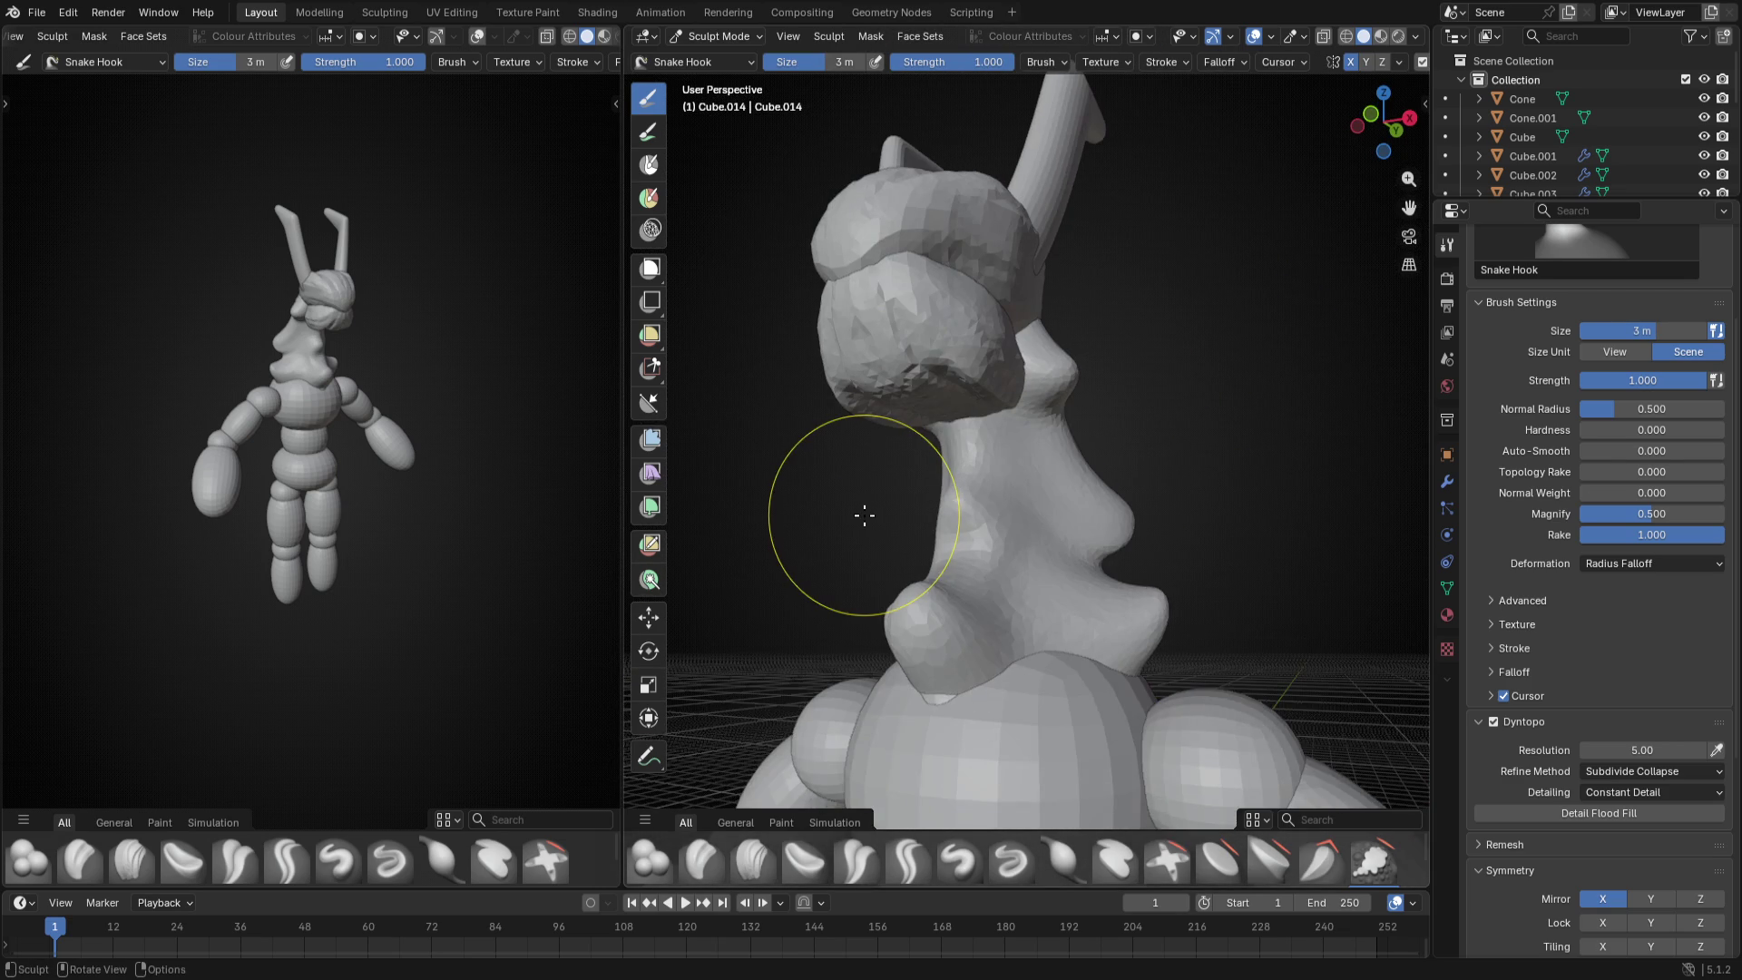
key("ctrl+KP_3")
- Hook a bump on the lower body and another on the creature's back, then return to perspective
key("f")
left_click(1139, 629)
left_click_drag(1117, 641, 1140, 628)
key("f")
left_click(1116, 587)
left_click_drag(1075, 525, 1109, 529)
middle_click_drag(1109, 528, 953, 599)
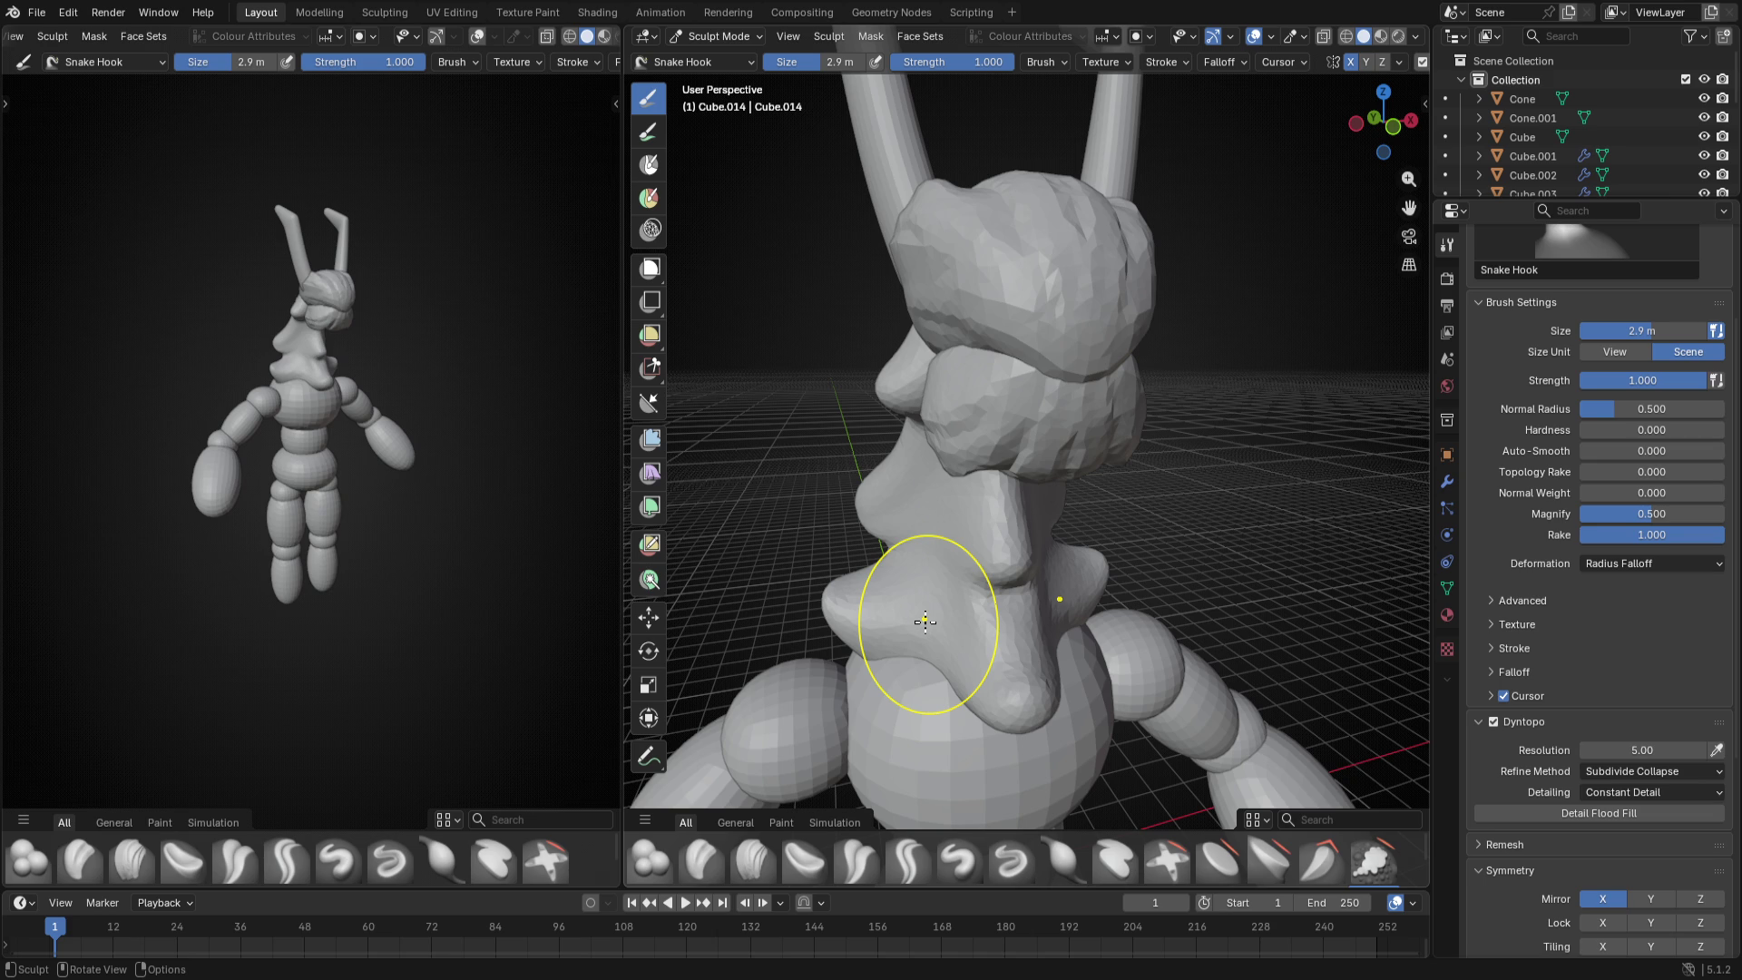
- Orbit to face the creature's front while shrinking the sculpt brush with the bracket key
middle_click_drag(919, 614, 1026, 487)
key("bracketleft")
key("bracketleft")
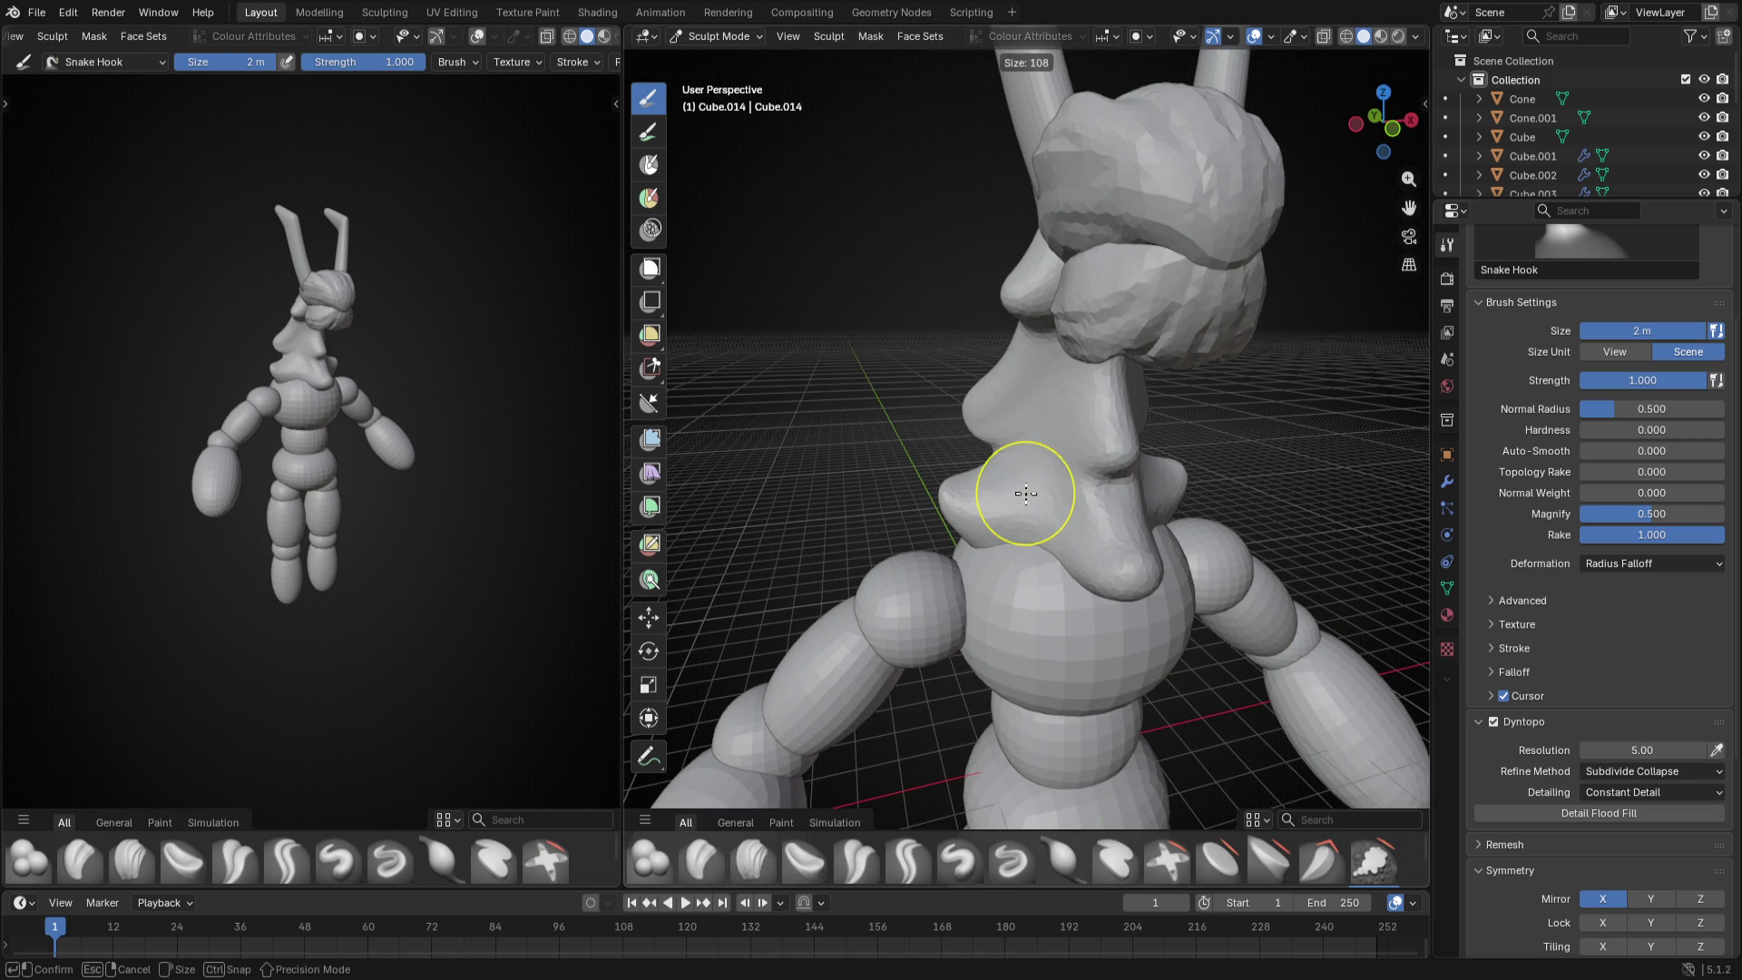
middle_click_drag(1026, 488, 1034, 494)
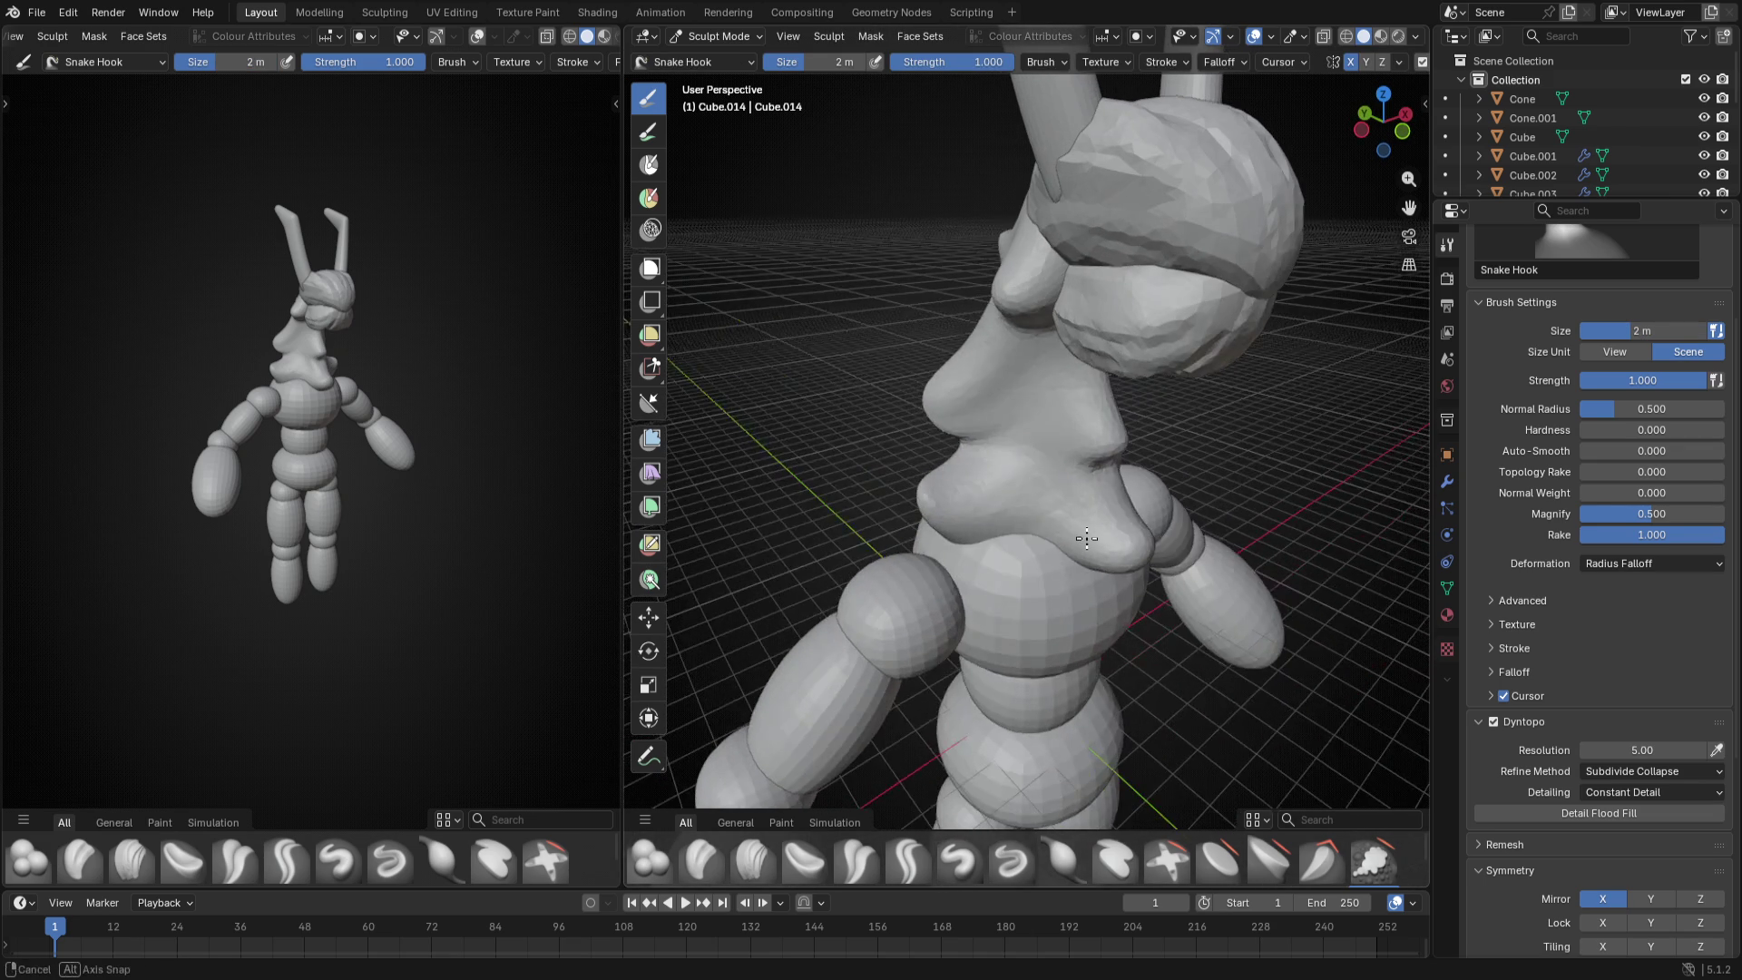
left_click(1038, 487)
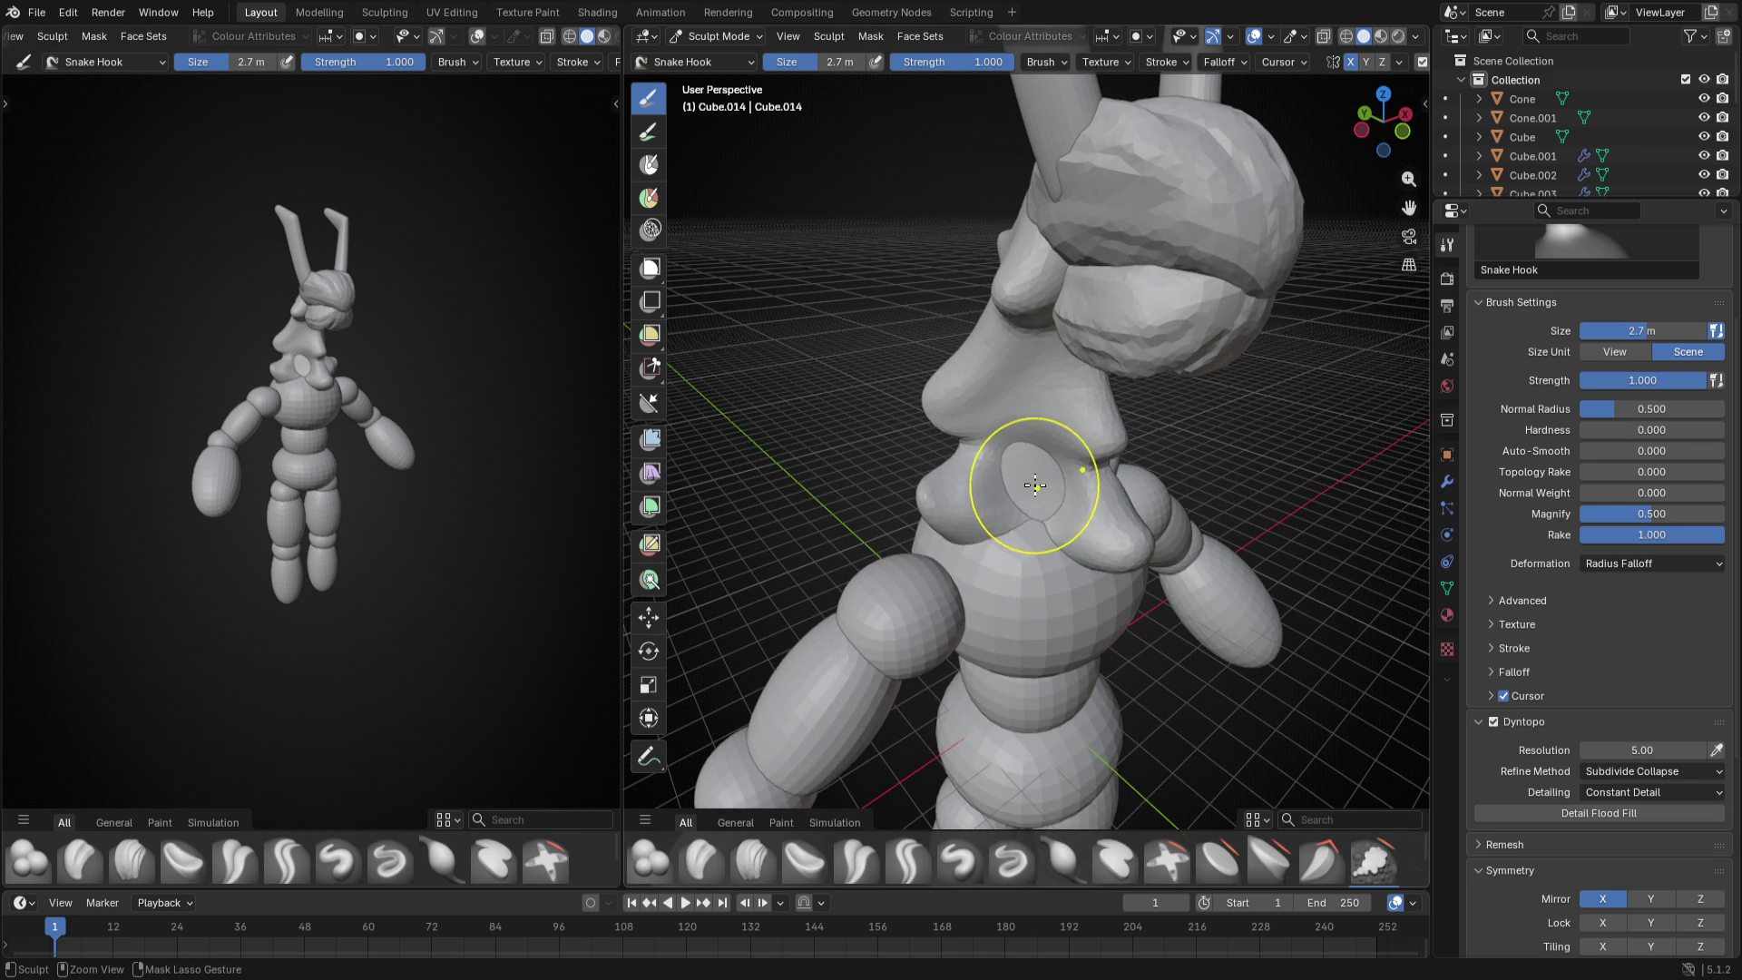
middle_click_drag(1037, 488, 1076, 518)
key("bracketleft")
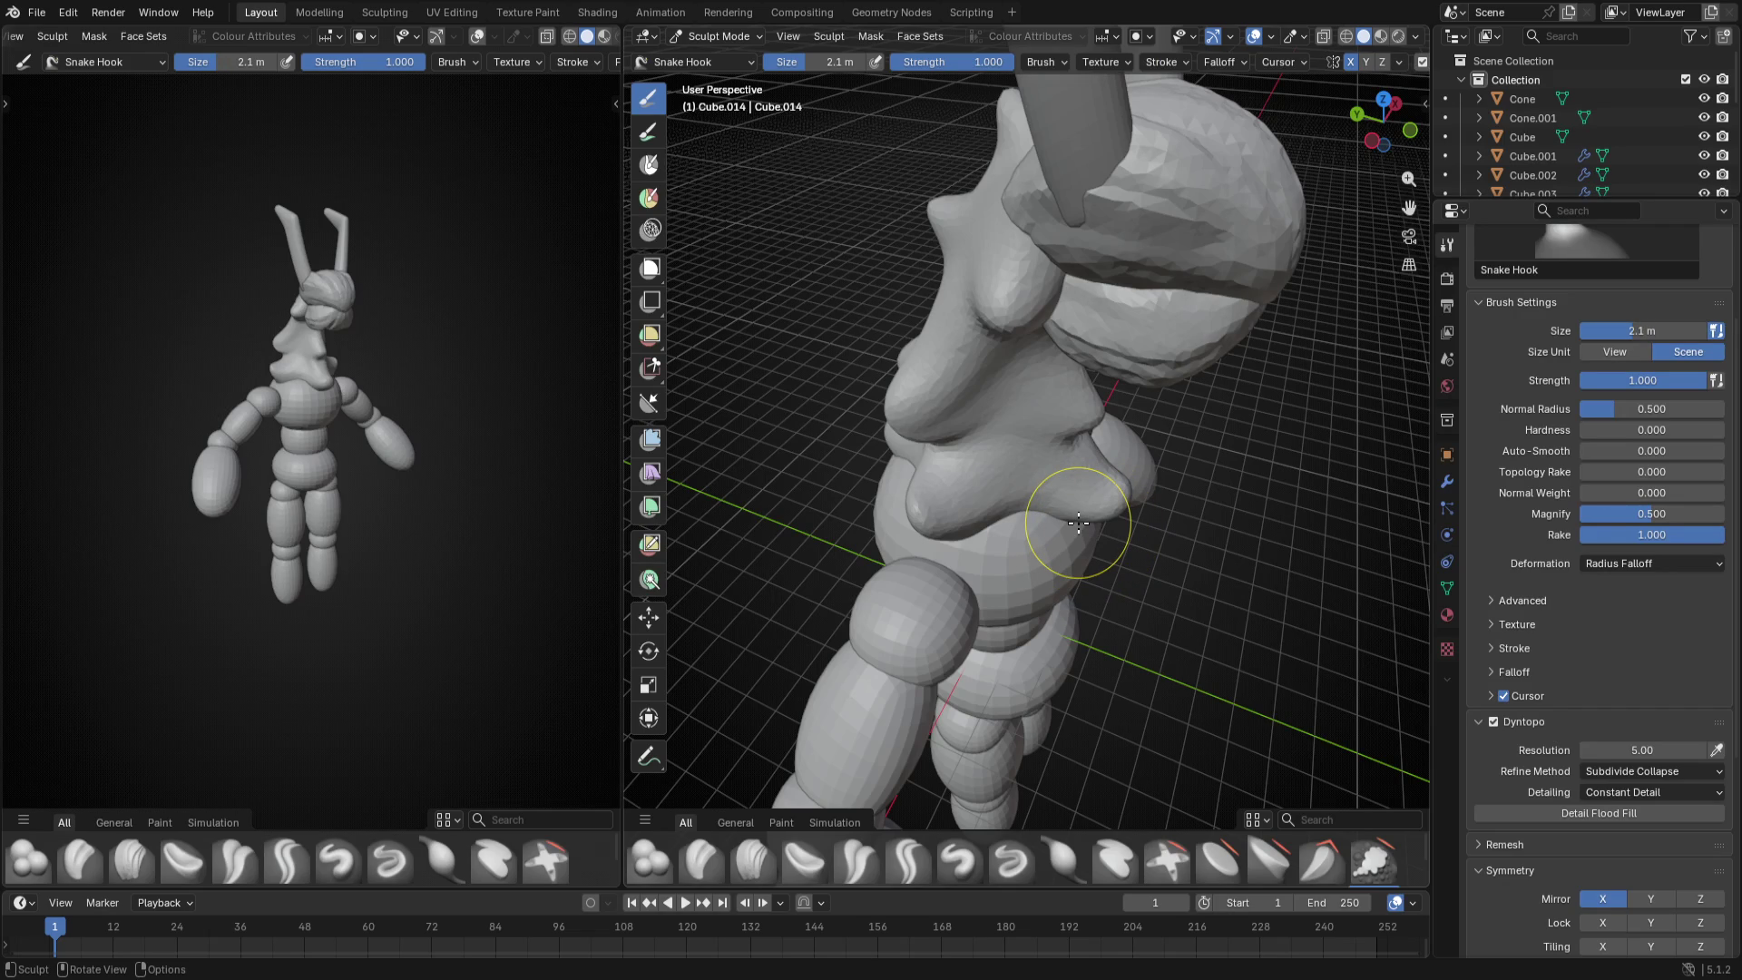
- Fine-tune the brush radius with F and sculpt small bumps near the shoulder
key("f")
left_click(1048, 491)
key("f")
left_click(1011, 435)
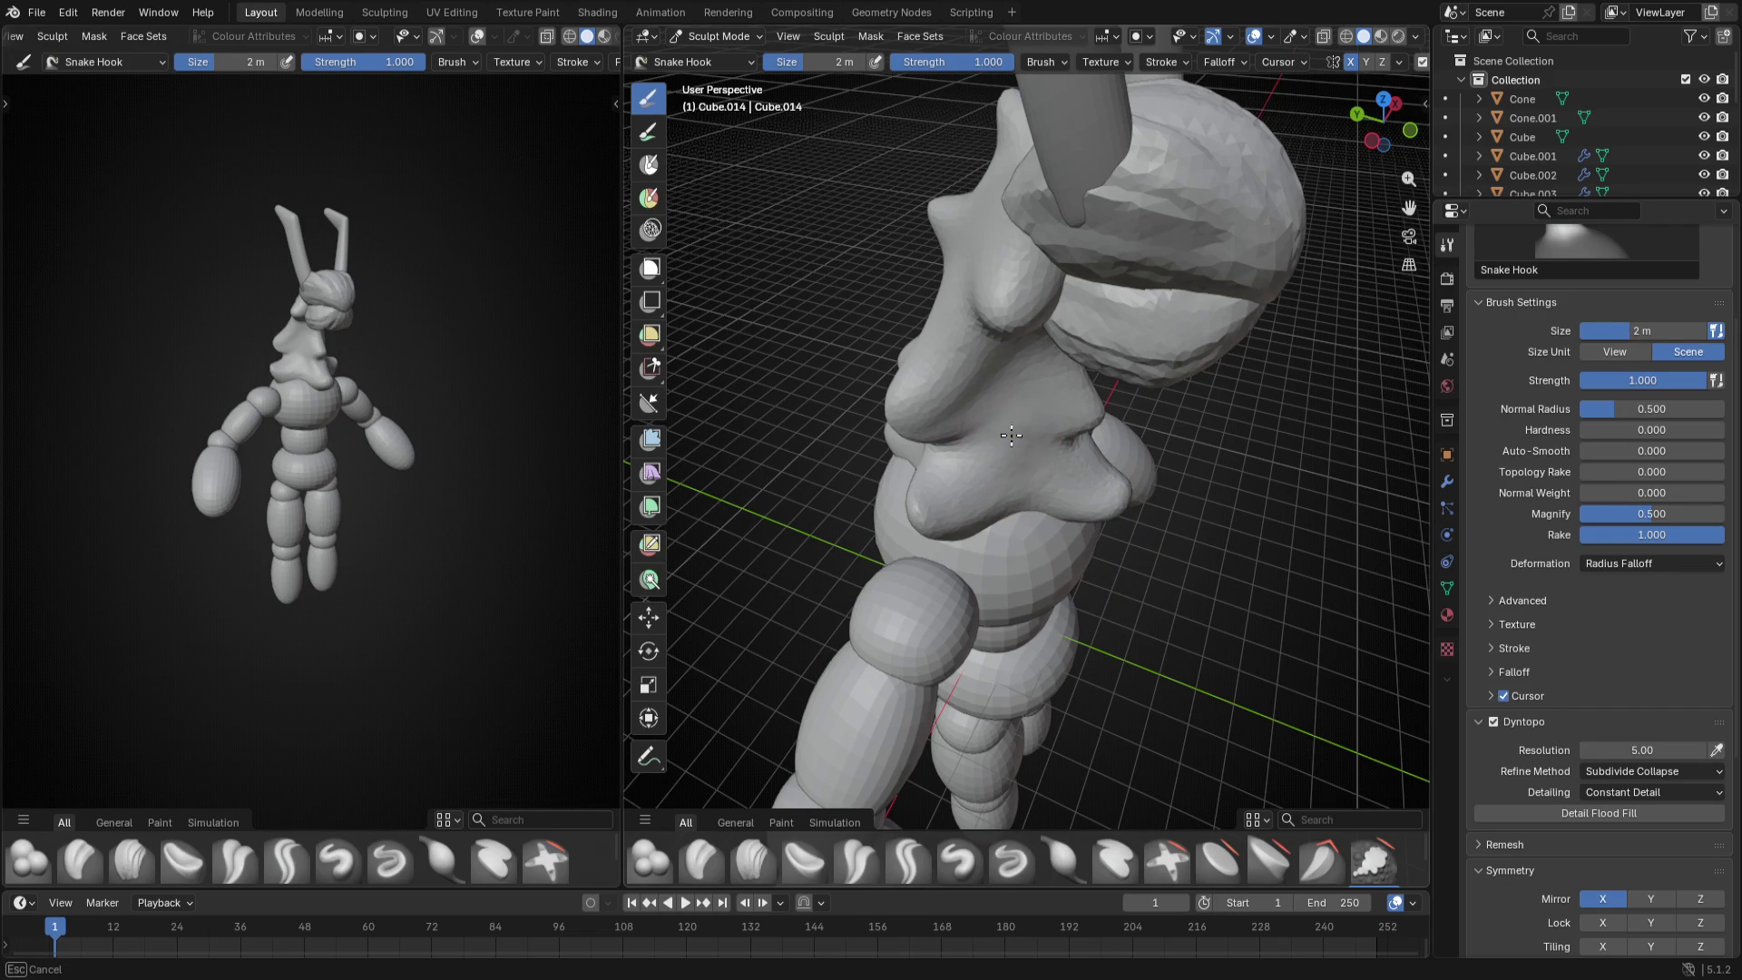
middle_click_drag(1016, 445, 952, 450)
key("f")
left_click(1026, 446)
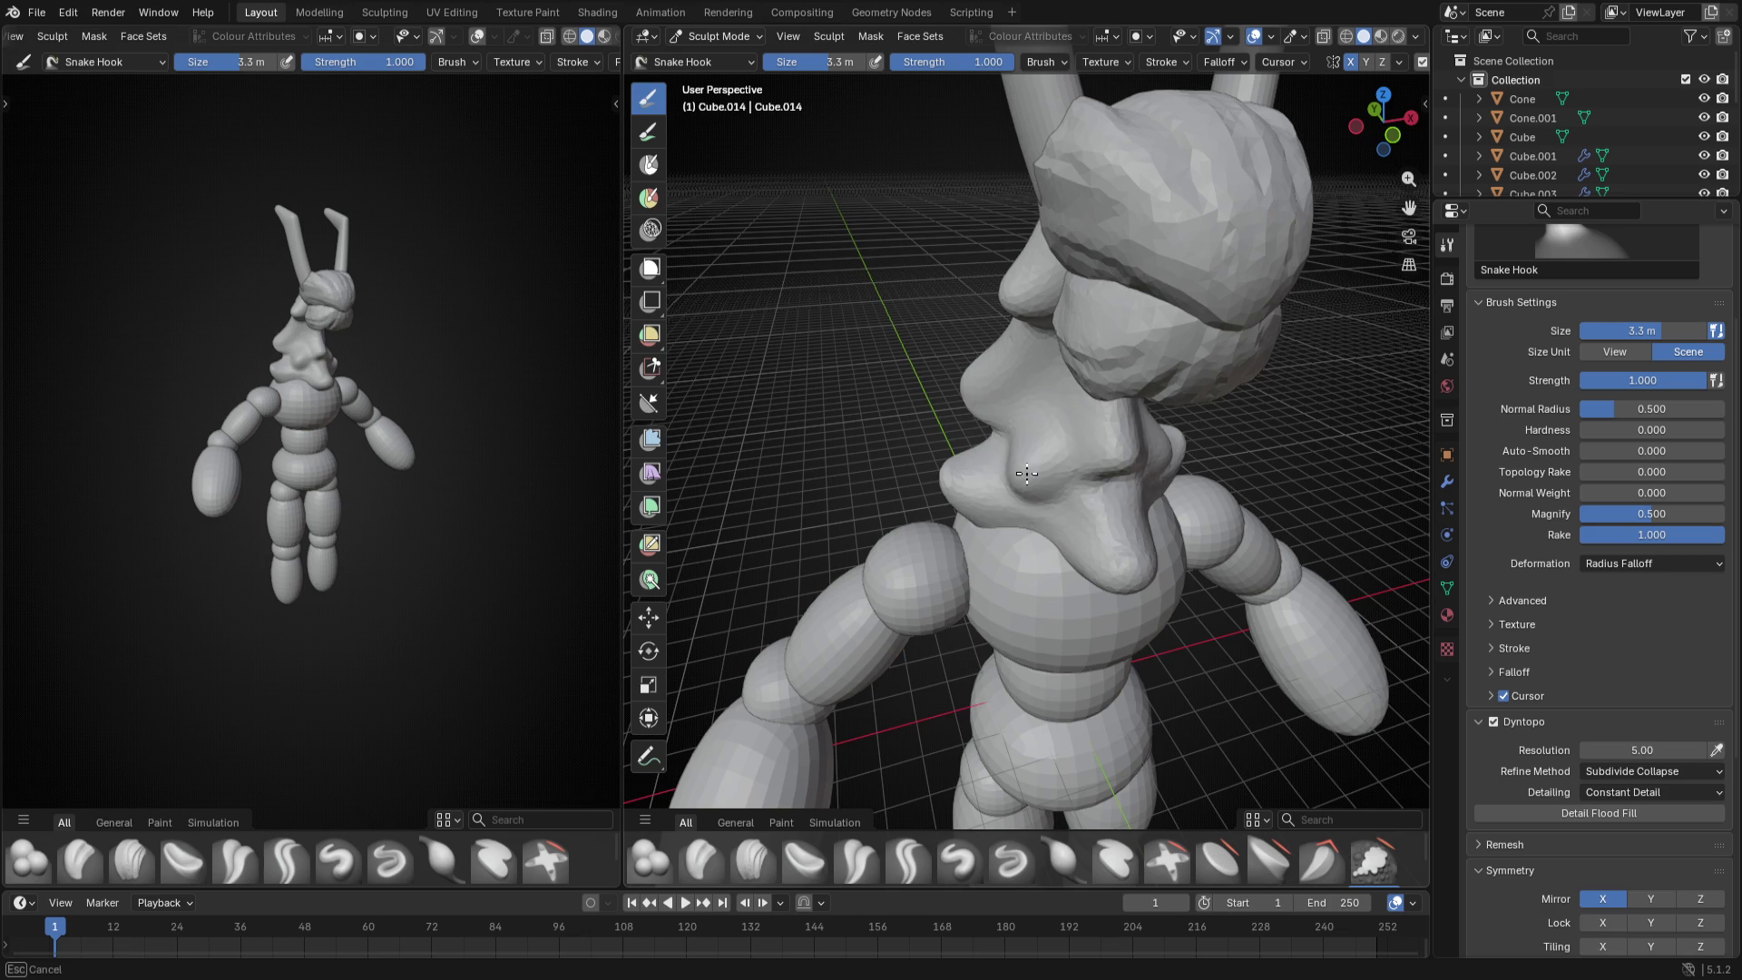
middle_click_drag(1042, 465, 1051, 416)
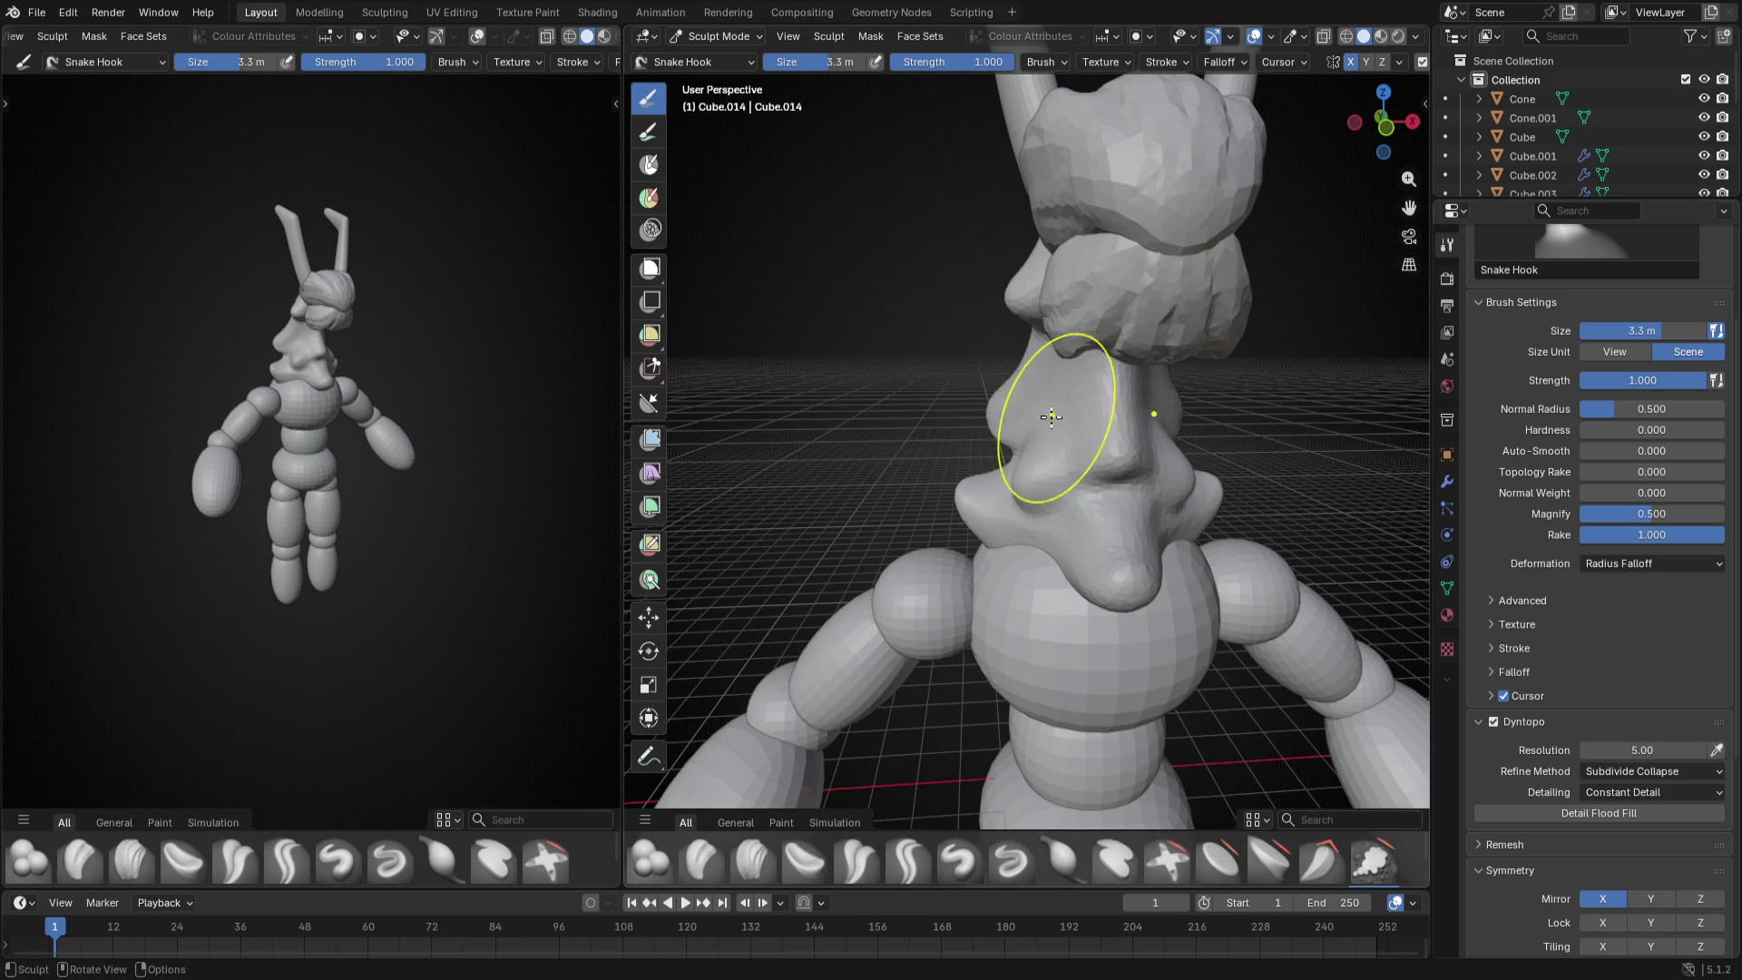
left_click_drag(1185, 476, 1187, 545)
- Inspect the neck from side and front, repeatedly nudging the brush size up and down
mouse_move(1034, 484)
middle_mouse_down()
mouse_move(1094, 537)
mouse_move(1025, 534)
mouse_move(1060, 538)
middle_mouse_up()
middle_click_drag(970, 529, 1085, 599)
key("f")
left_click(1038, 510)
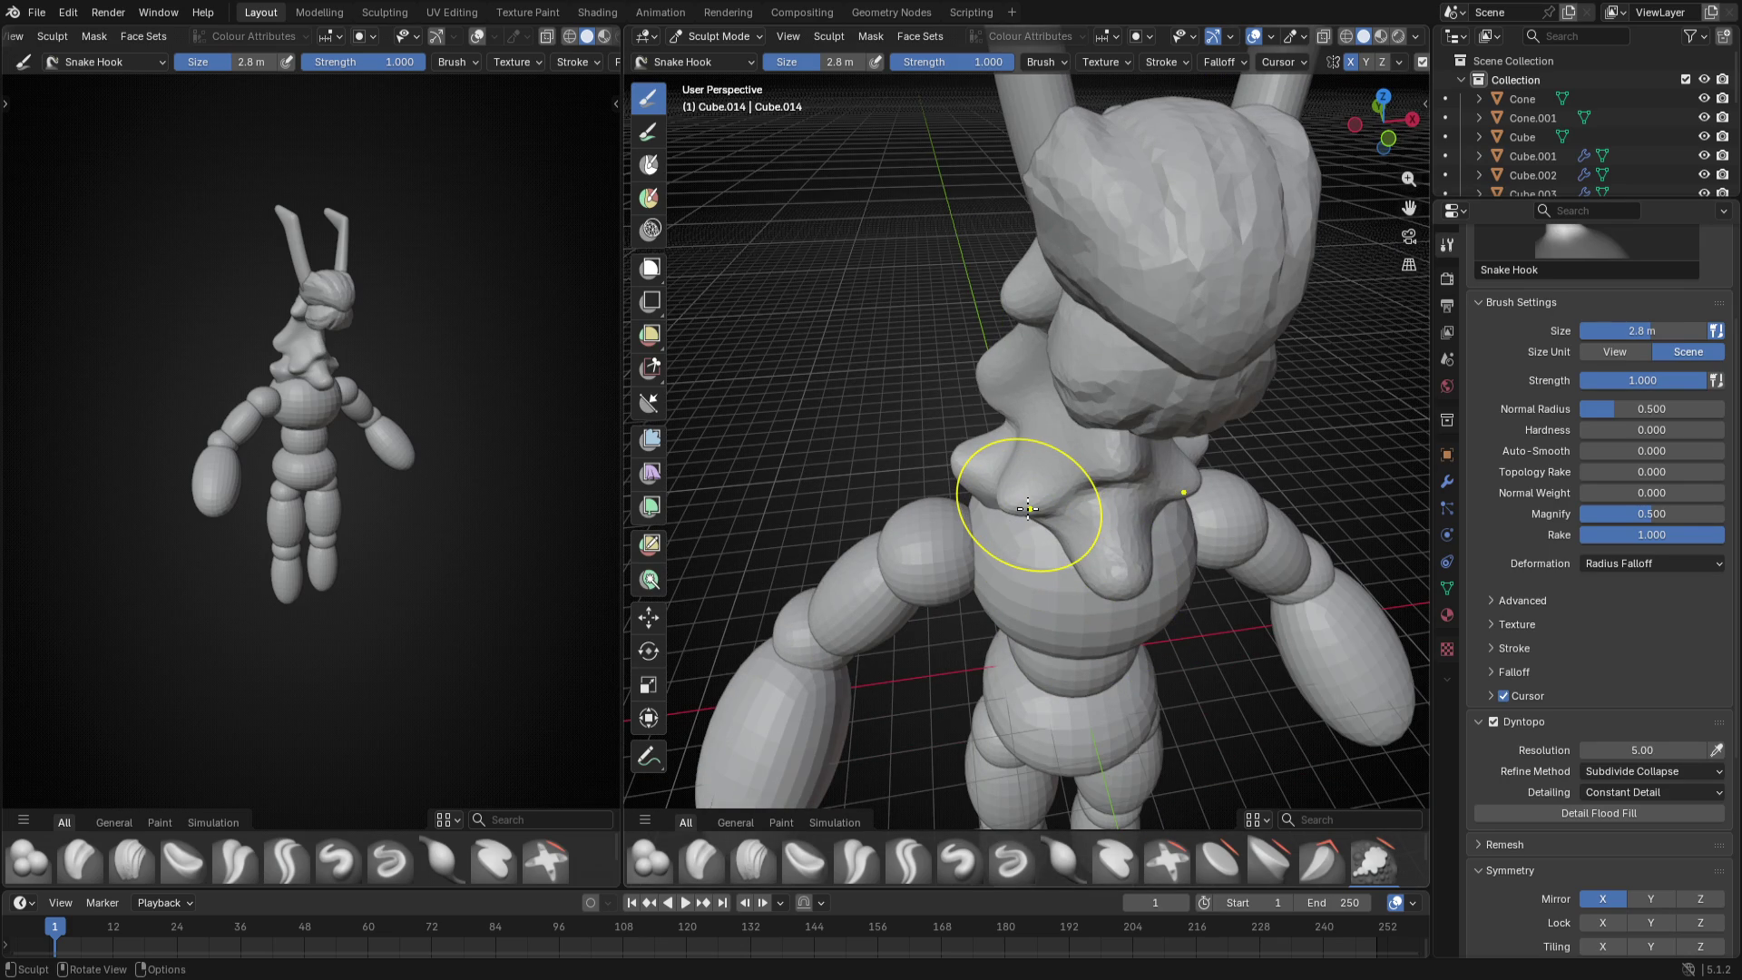
middle_click_drag(1012, 495, 994, 461)
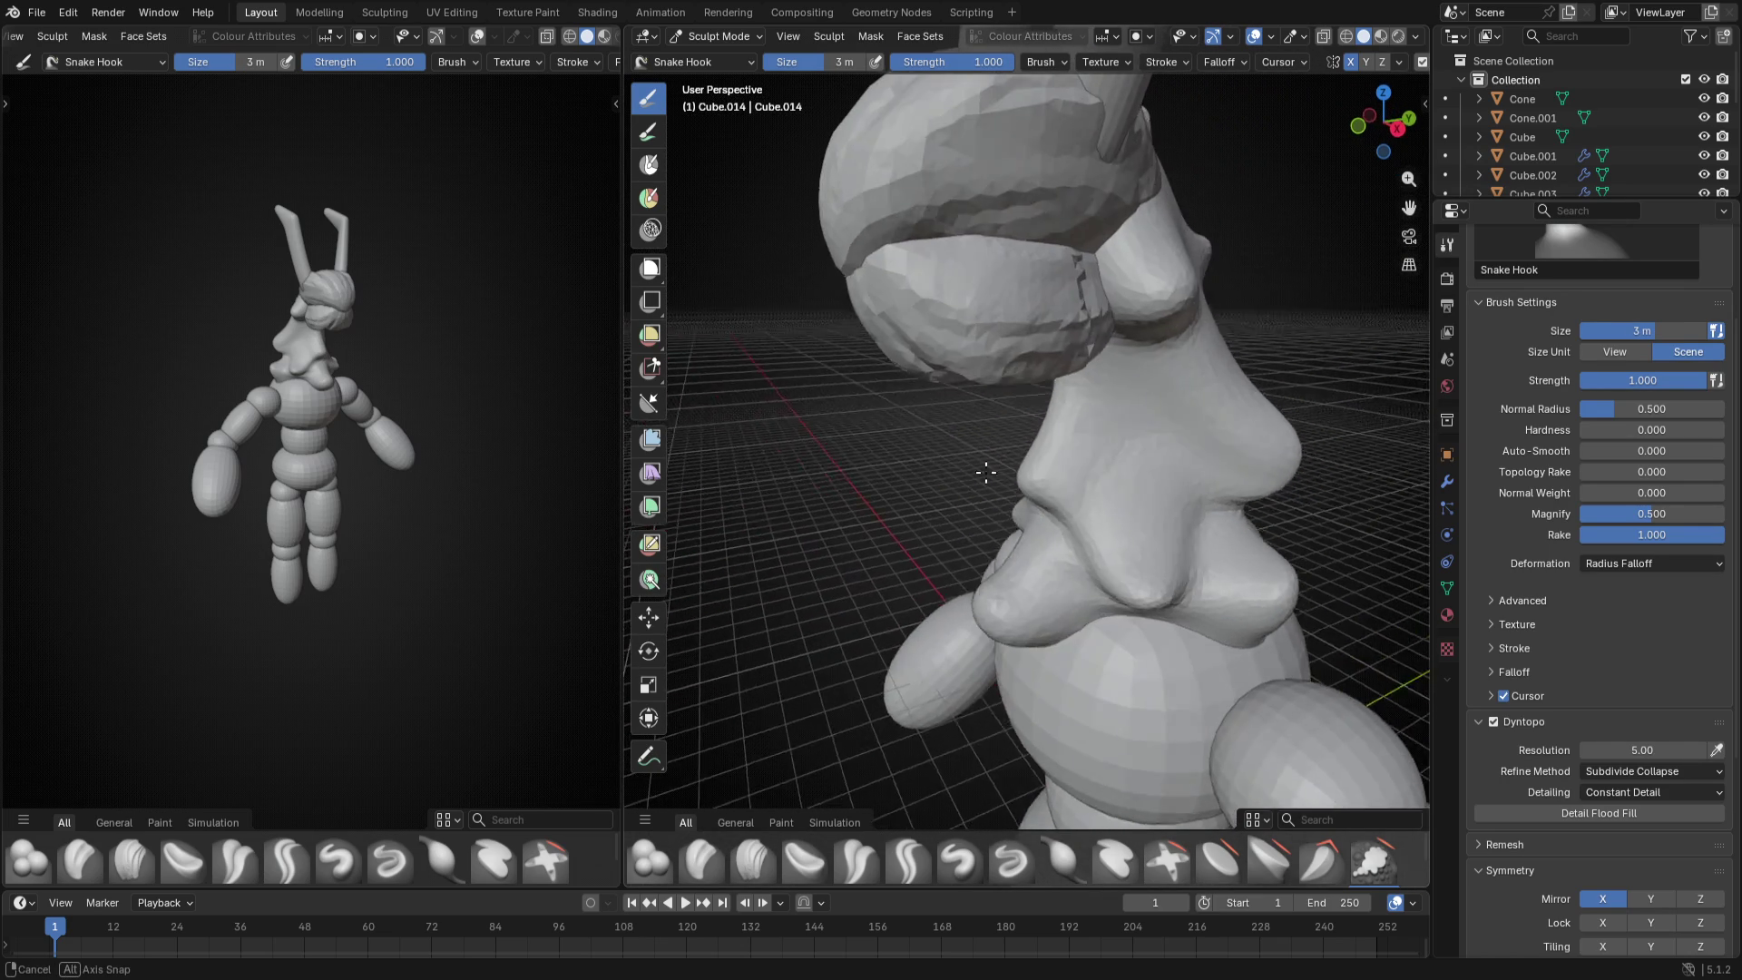
mouse_move(1009, 463)
middle_mouse_down()
mouse_move(1130, 464)
mouse_move(1048, 408)
middle_mouse_up()
key("f")
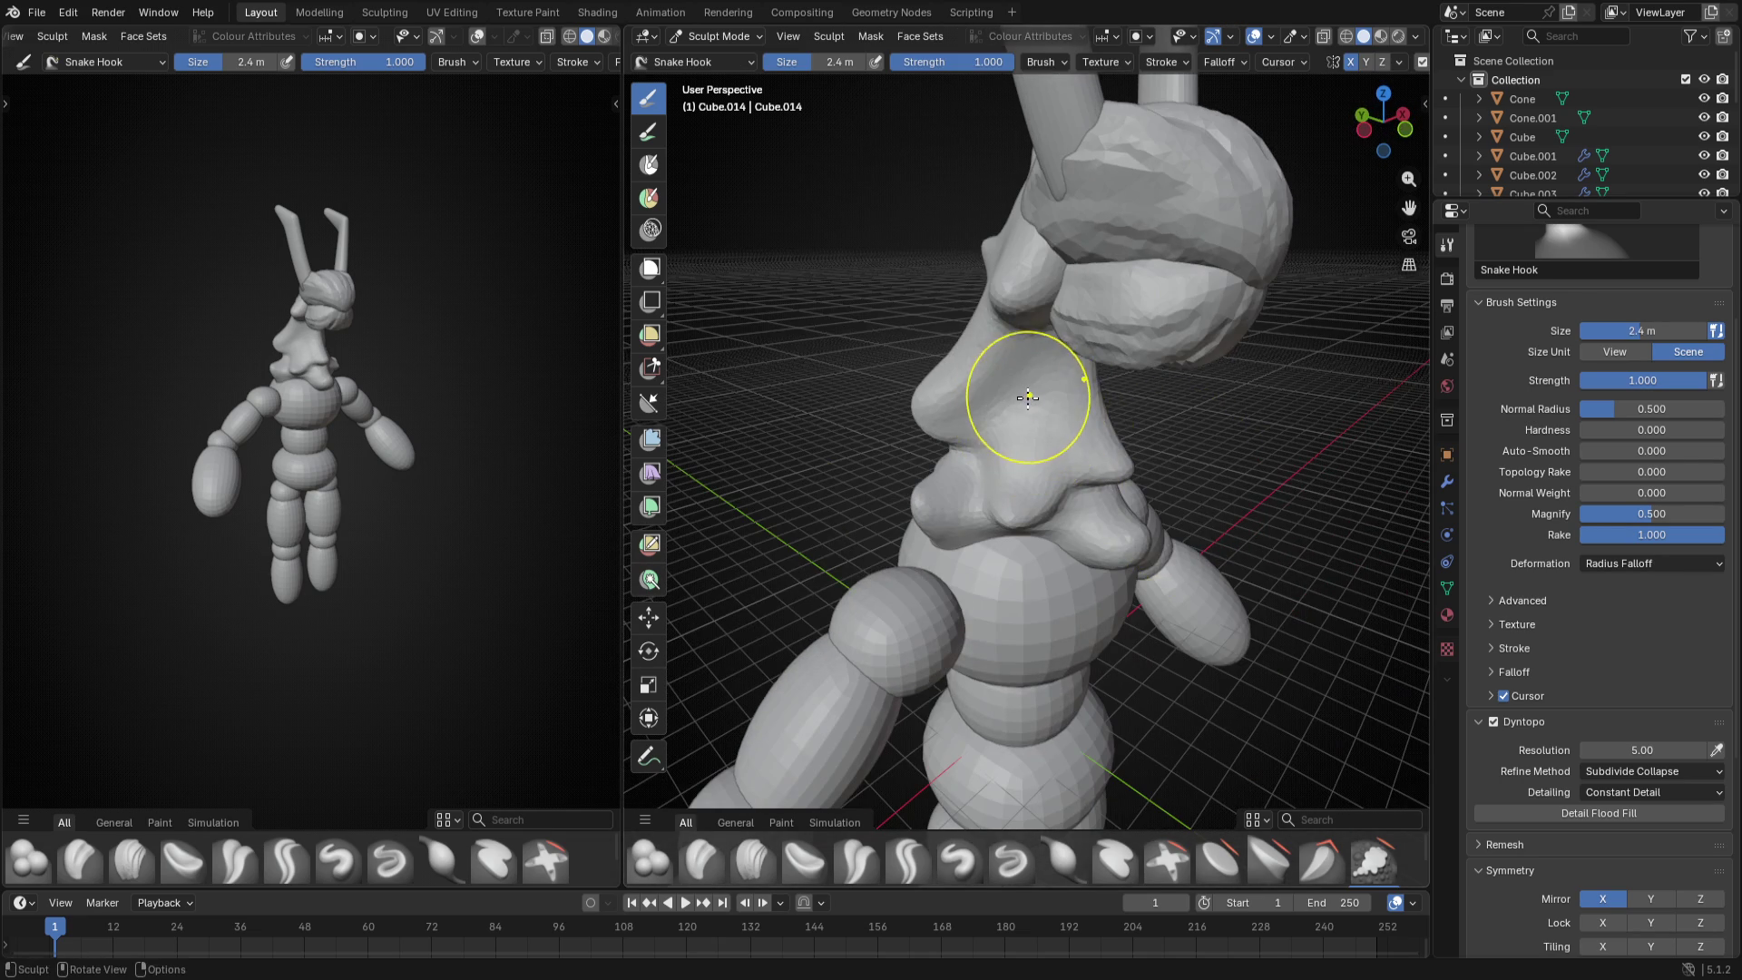
scroll(1026, 397, "up", 1)
key("bracketleft")
middle_click_drag(1056, 396, 1108, 394)
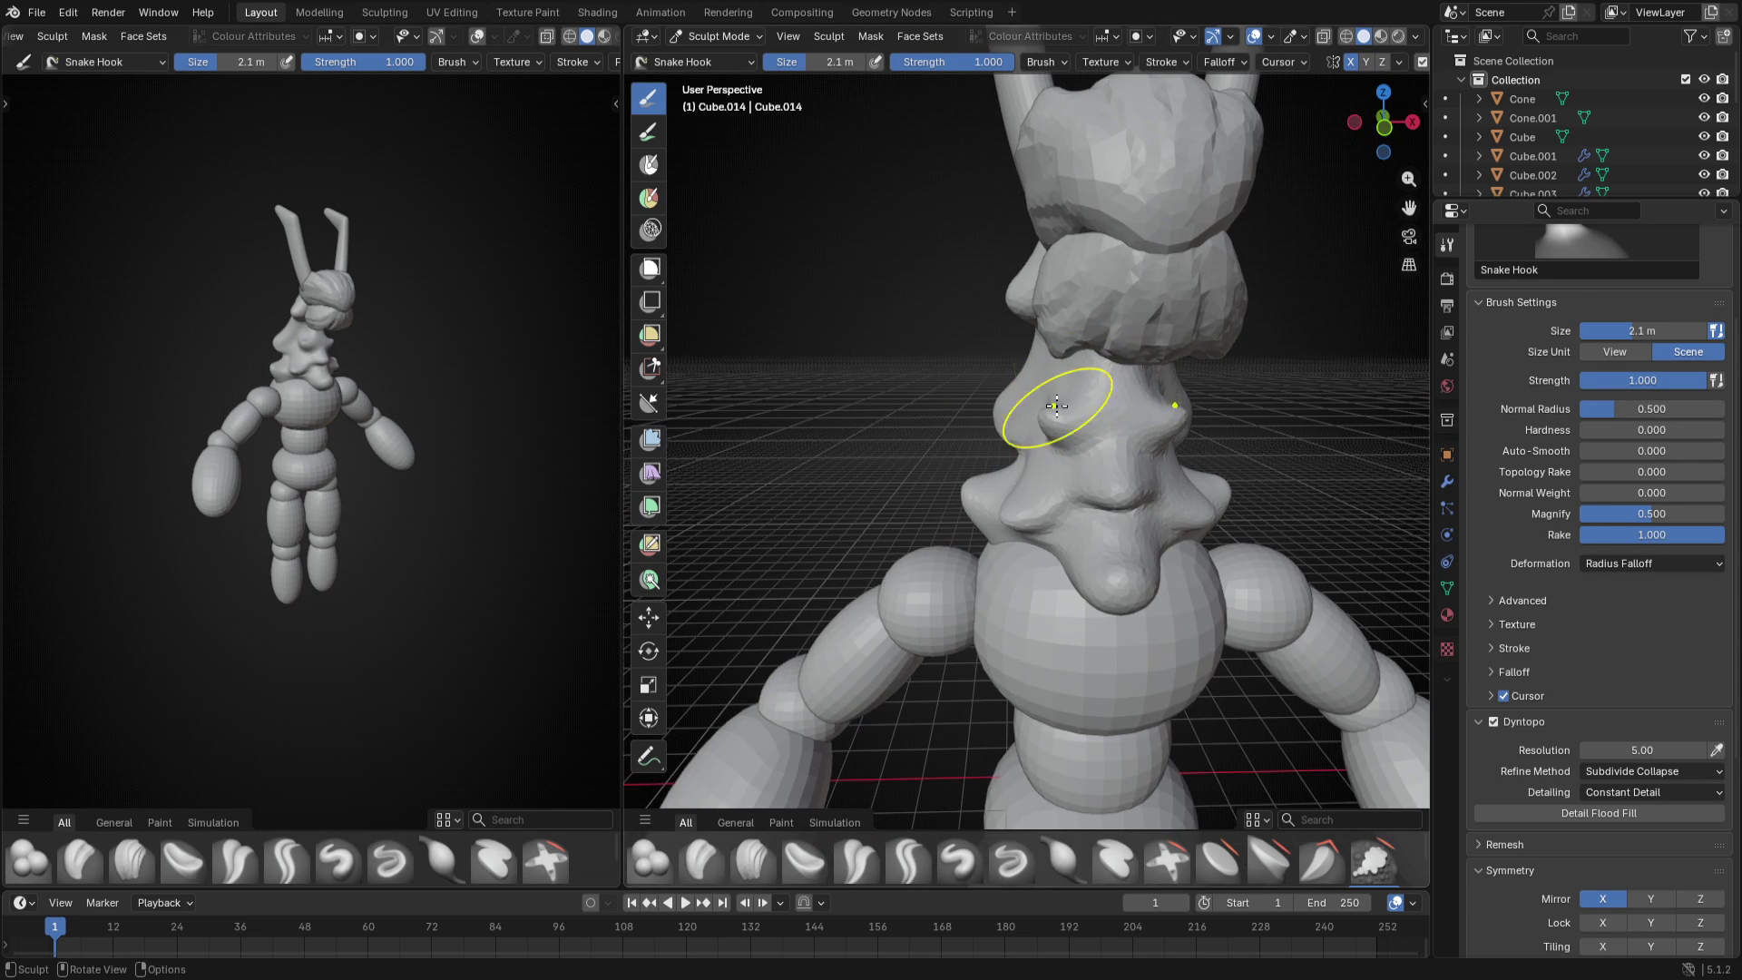
key("f")
left_click(1096, 363)
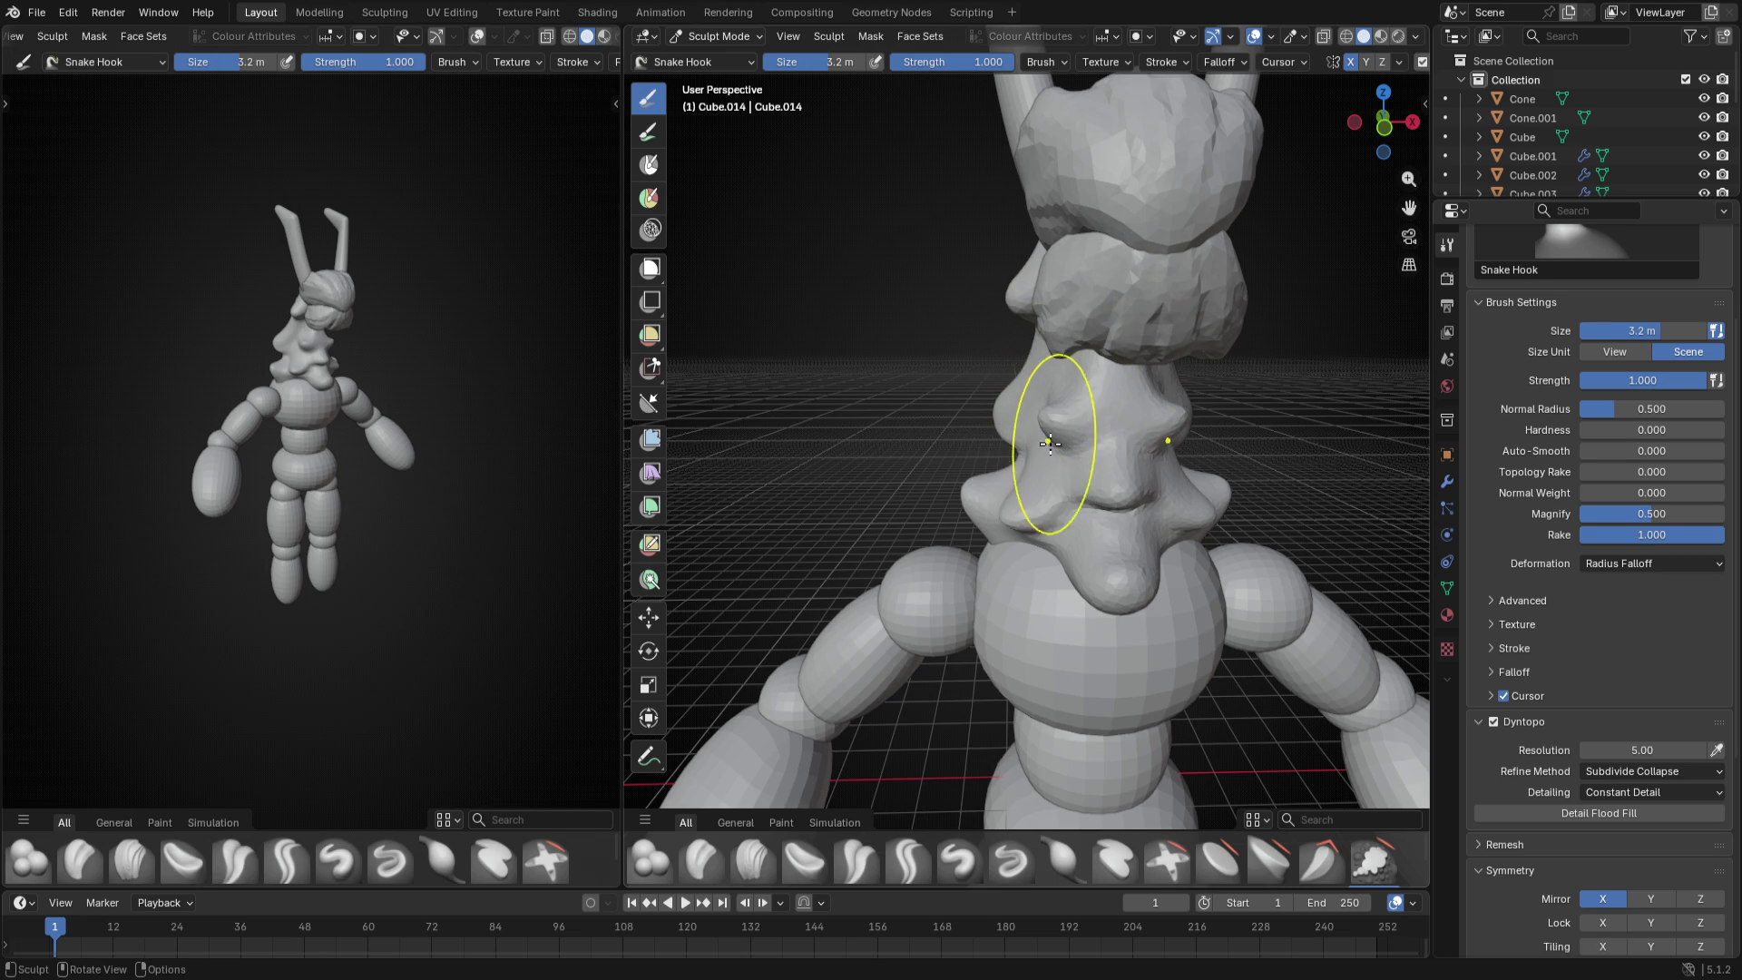
middle_click_drag(1060, 446, 1215, 480)
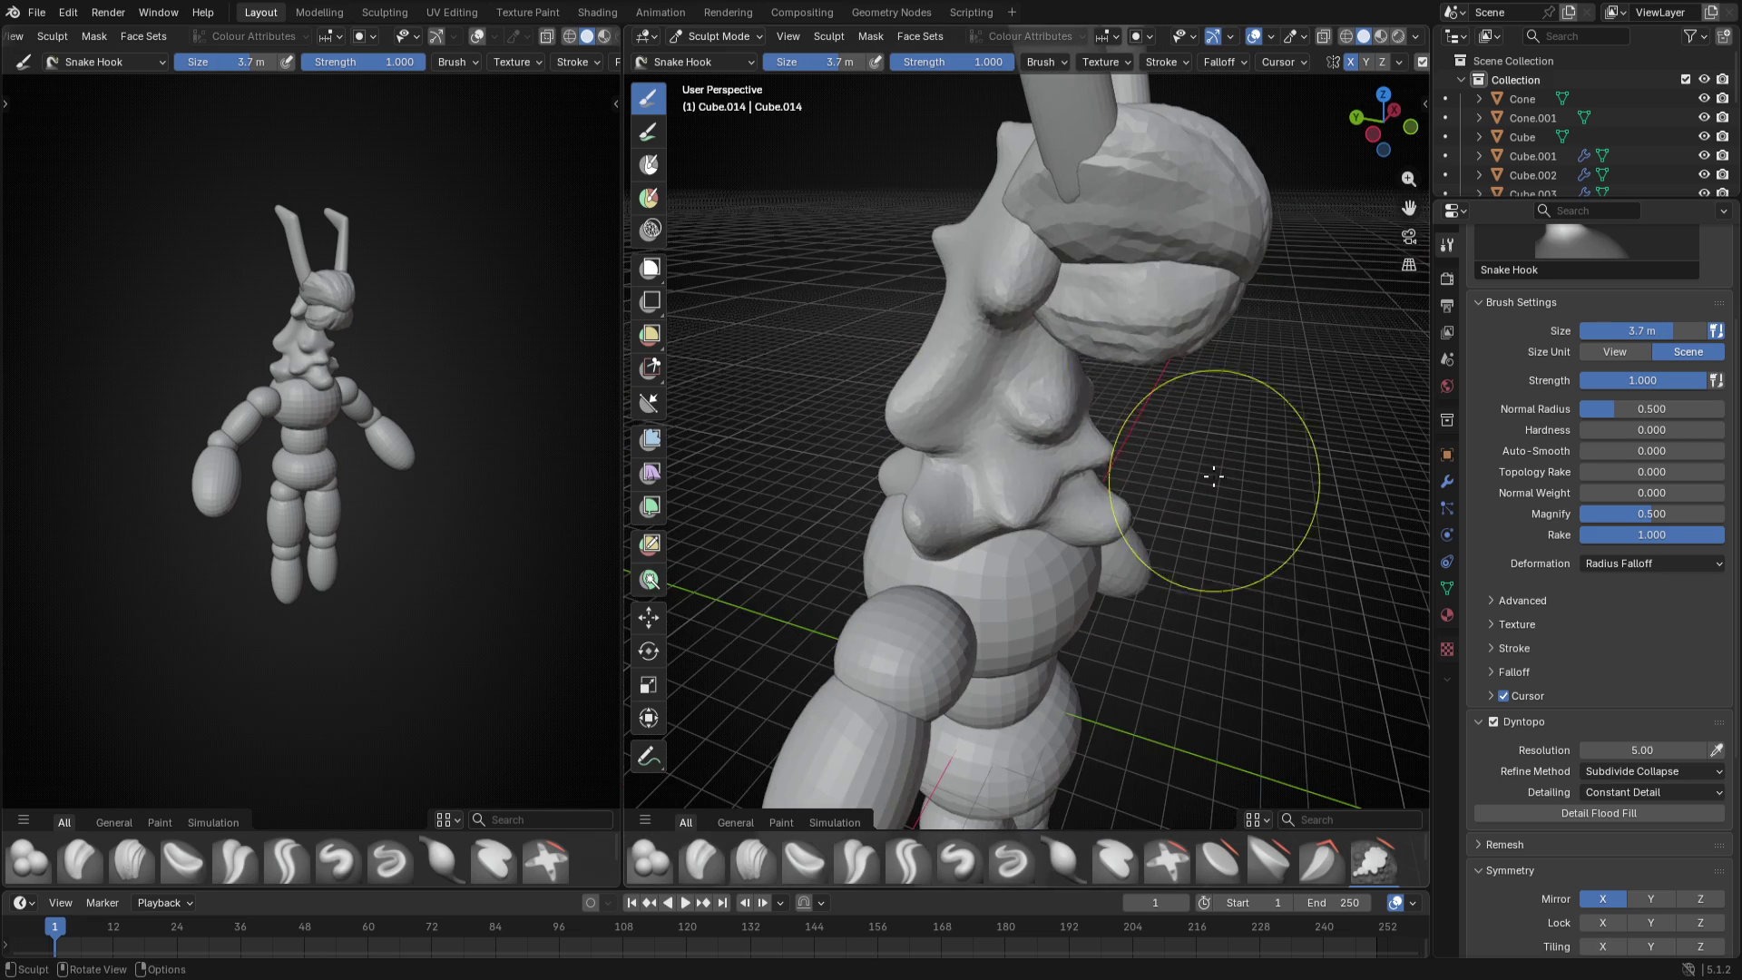
key("f")
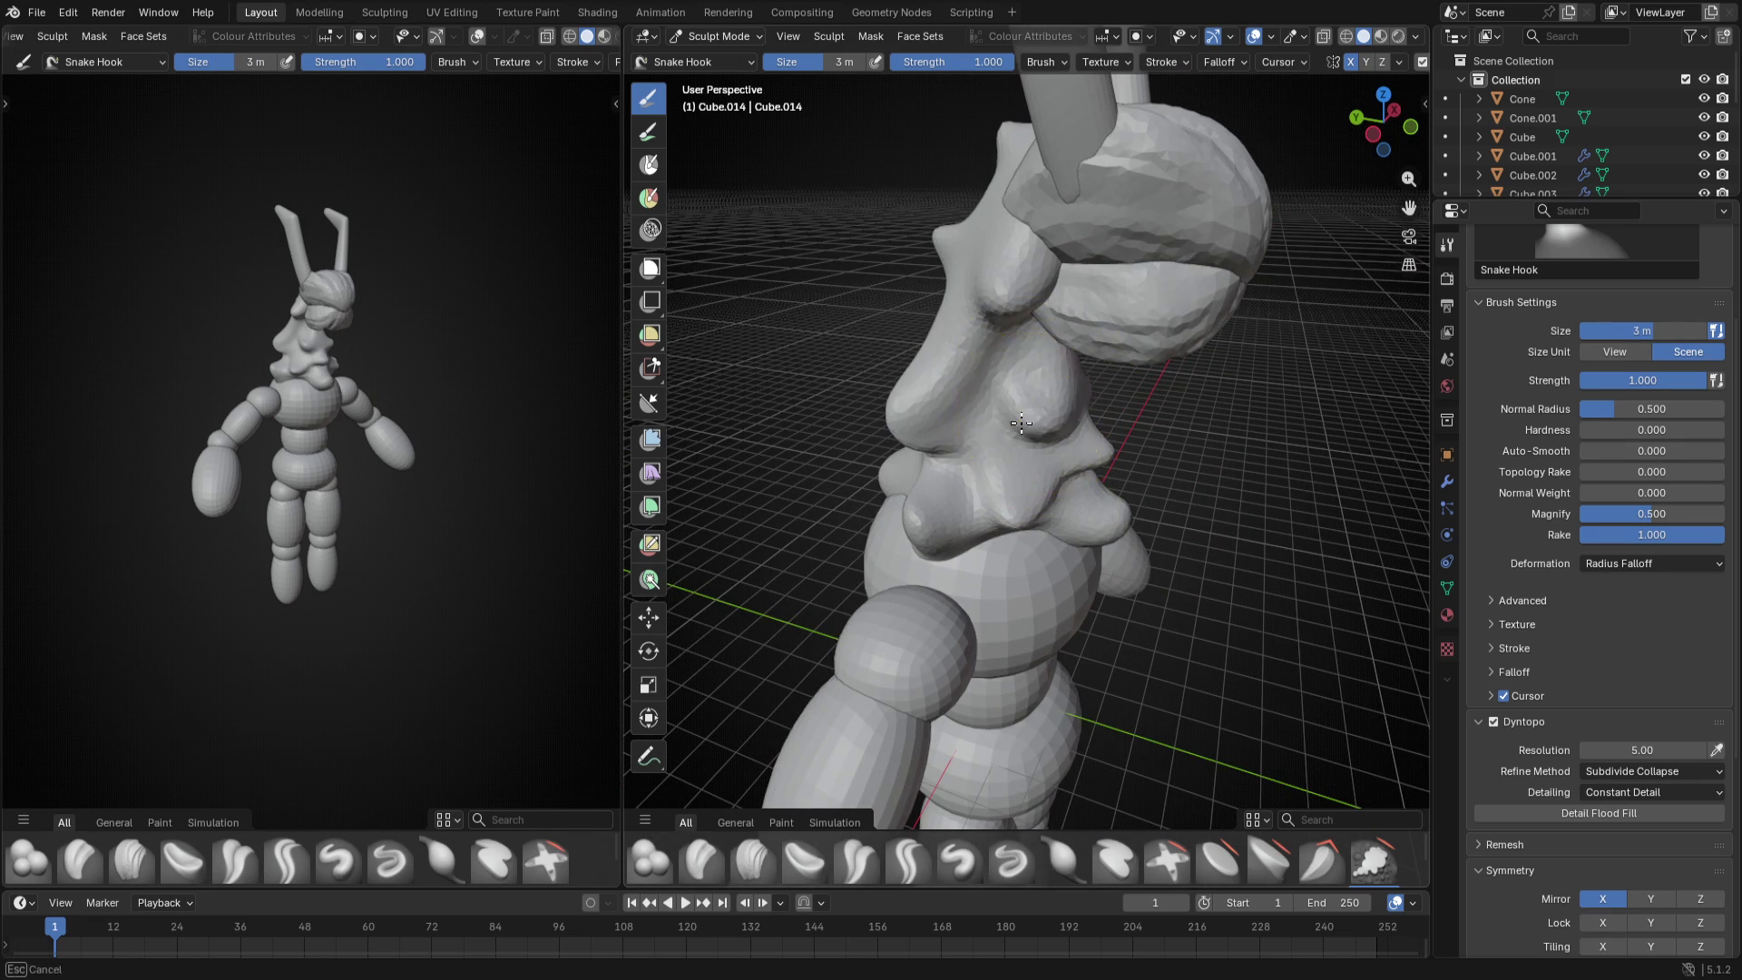
mouse_move(1031, 421)
middle_mouse_down()
mouse_move(1048, 558)
mouse_move(1246, 540)
middle_mouse_up()
- Switch to Crease Sharp (Shift+C) at about 1.6–1.7 m and cut a first groove into a neck bump
key("shift+c")
key("f")
left_click(1132, 385)
left_click(1124, 421)
mouse_move(1101, 467)
middle_mouse_down()
mouse_move(1058, 382)
mouse_move(1121, 445)
middle_mouse_up()
left_click_drag(1007, 365, 1004, 396)
middle_click_drag(1015, 414, 957, 499)
key("f")
- Carve a 1.5 m crease along a bump's groove and orbit around the neck to check it
left_click(957, 500)
left_click_drag(953, 498, 926, 408)
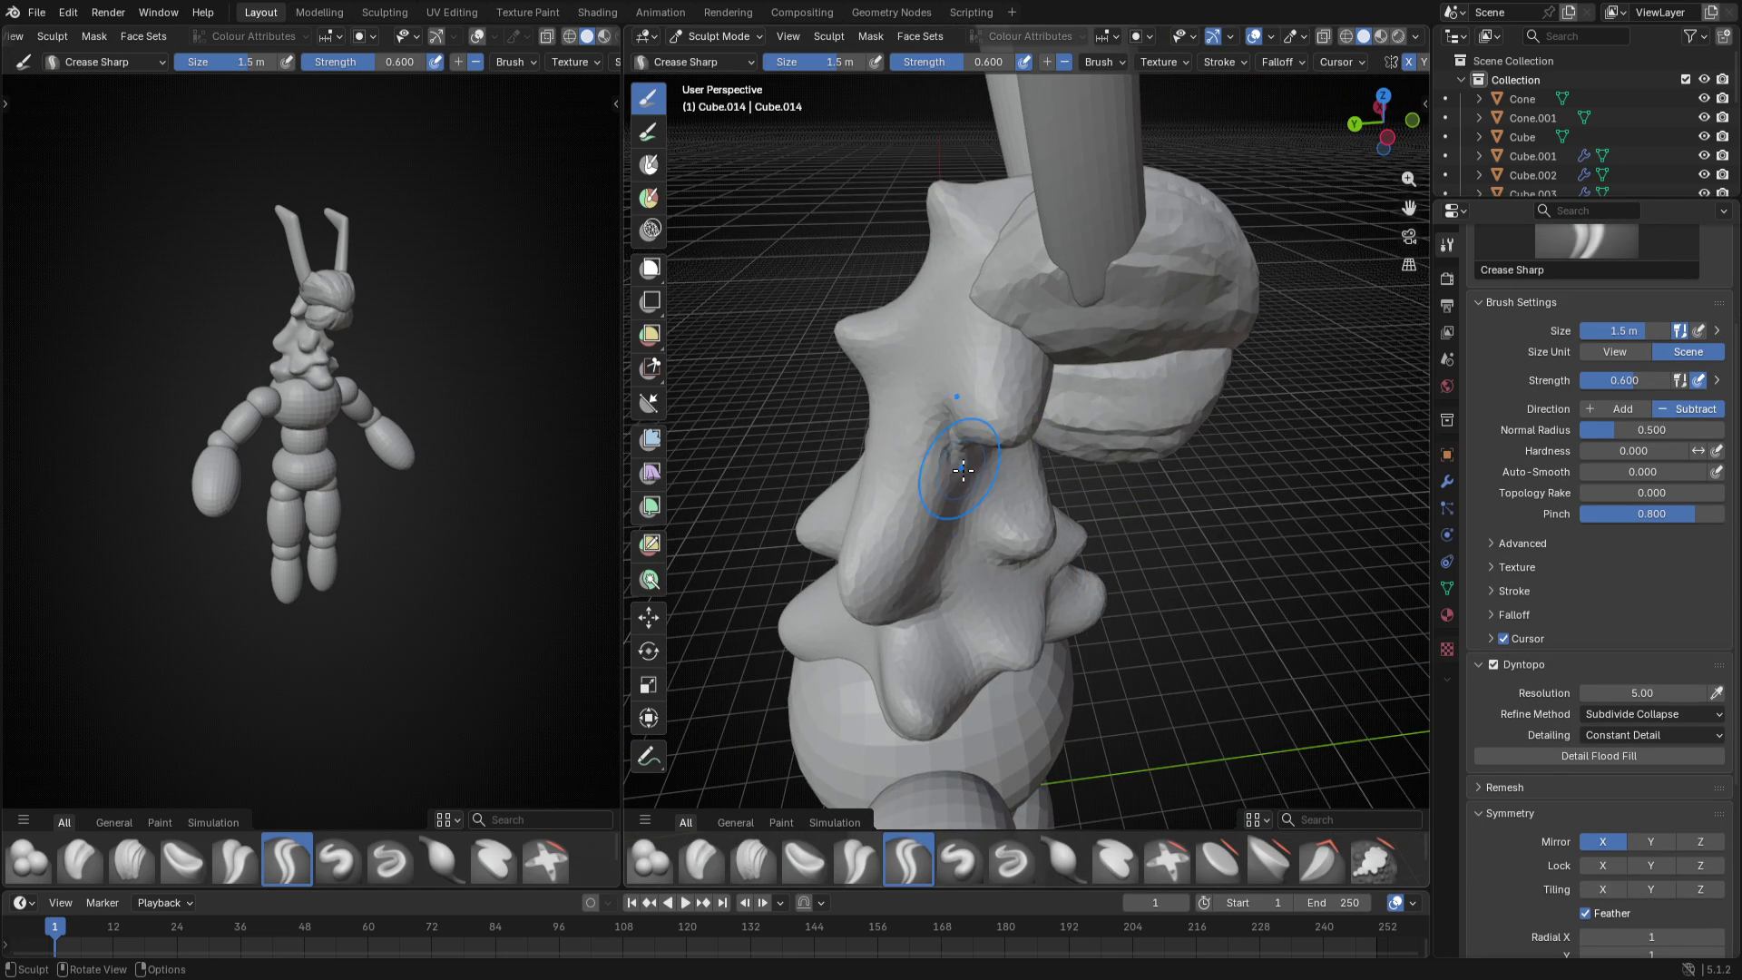
mouse_move(939, 436)
middle_mouse_down()
mouse_move(1129, 560)
mouse_move(1095, 517)
middle_mouse_up()
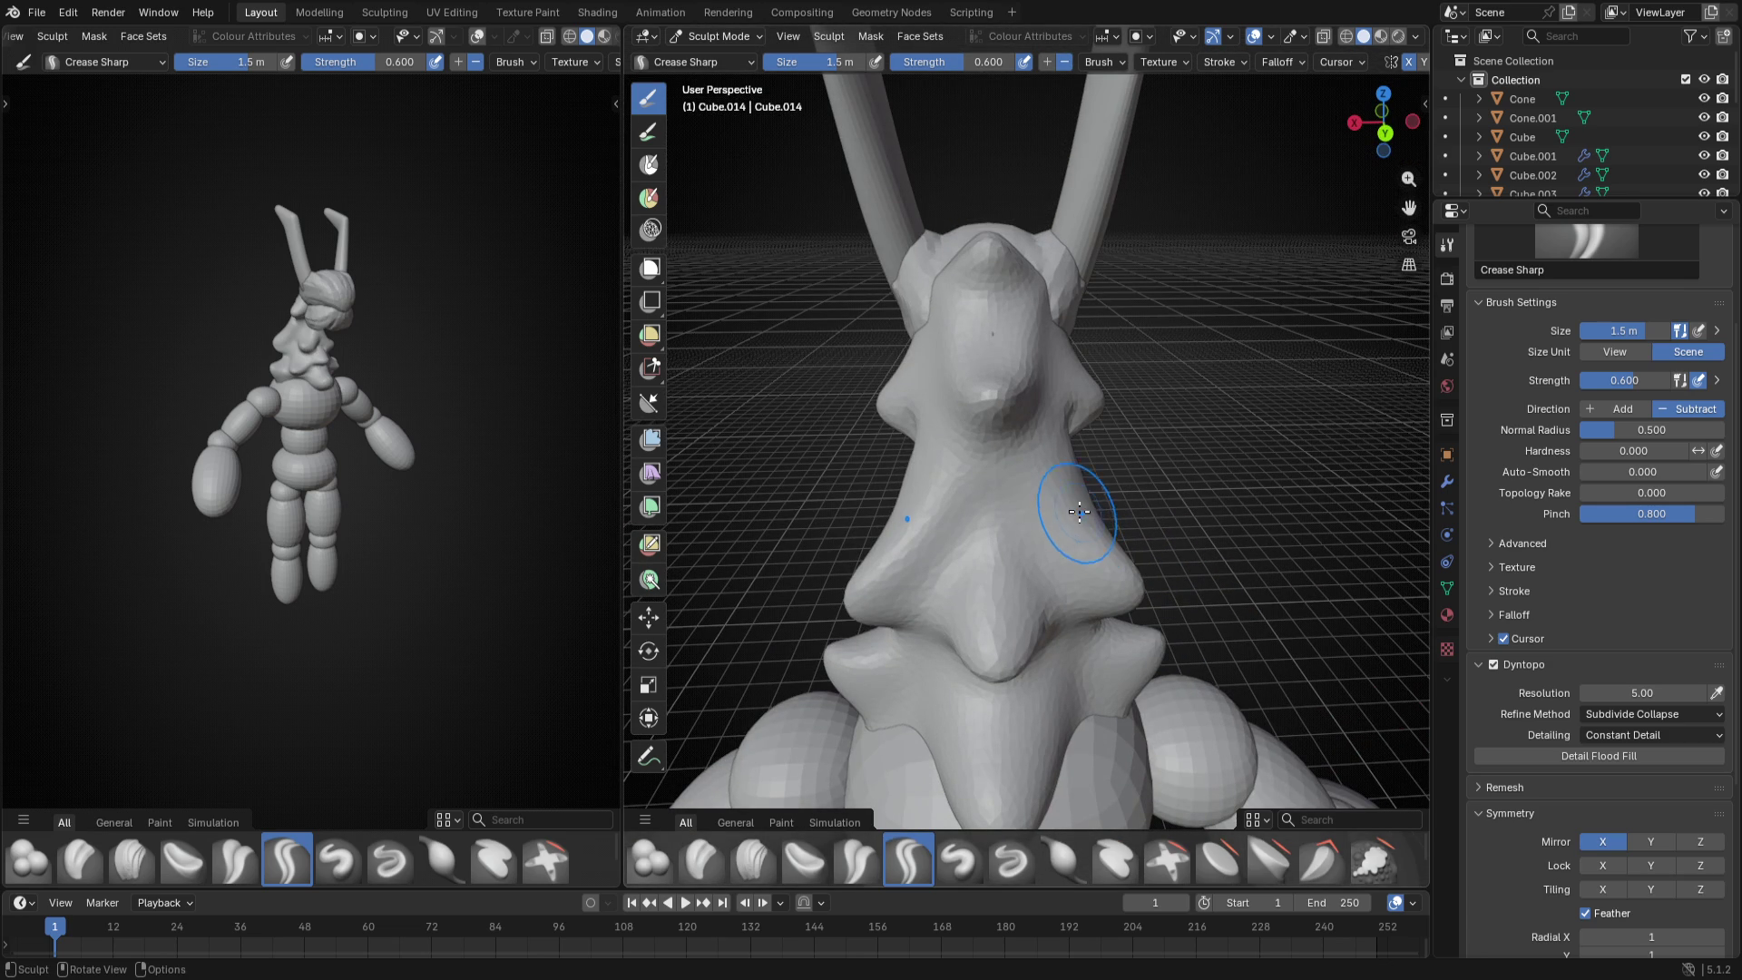
middle_click_drag(1079, 512, 1064, 518)
middle_click_drag(1004, 435, 1022, 480)
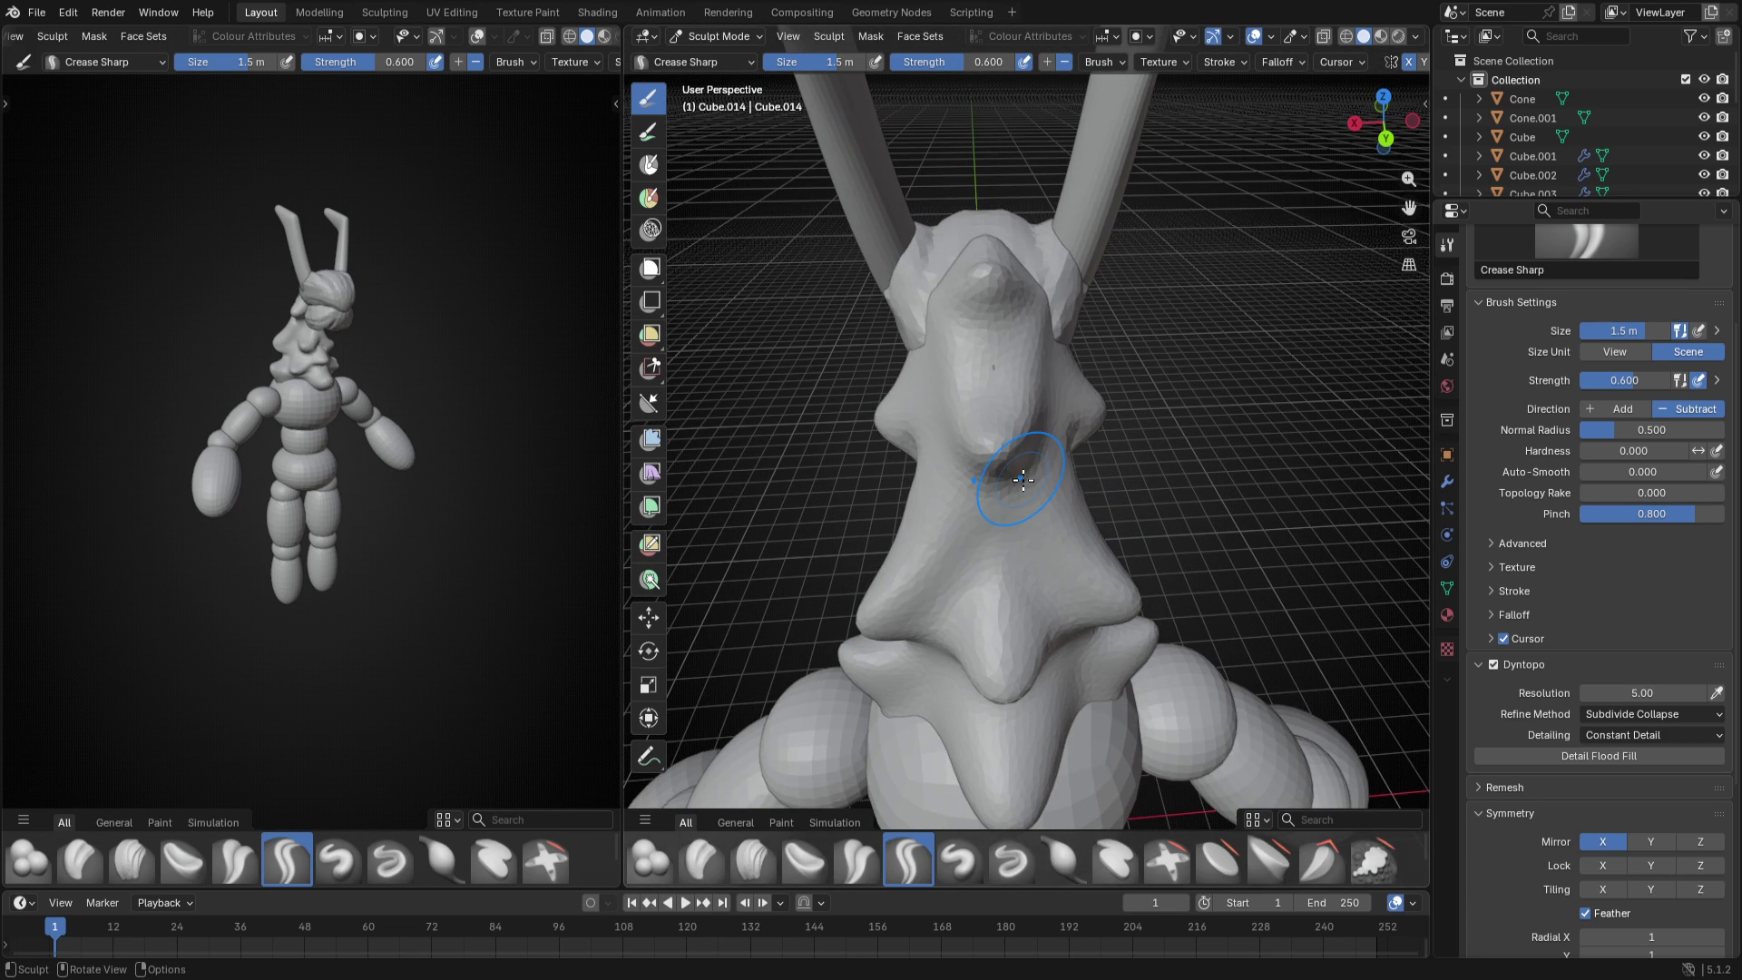
mouse_move(1023, 472)
middle_mouse_down()
mouse_move(1007, 463)
mouse_move(1042, 473)
mouse_move(796, 439)
middle_mouse_up()
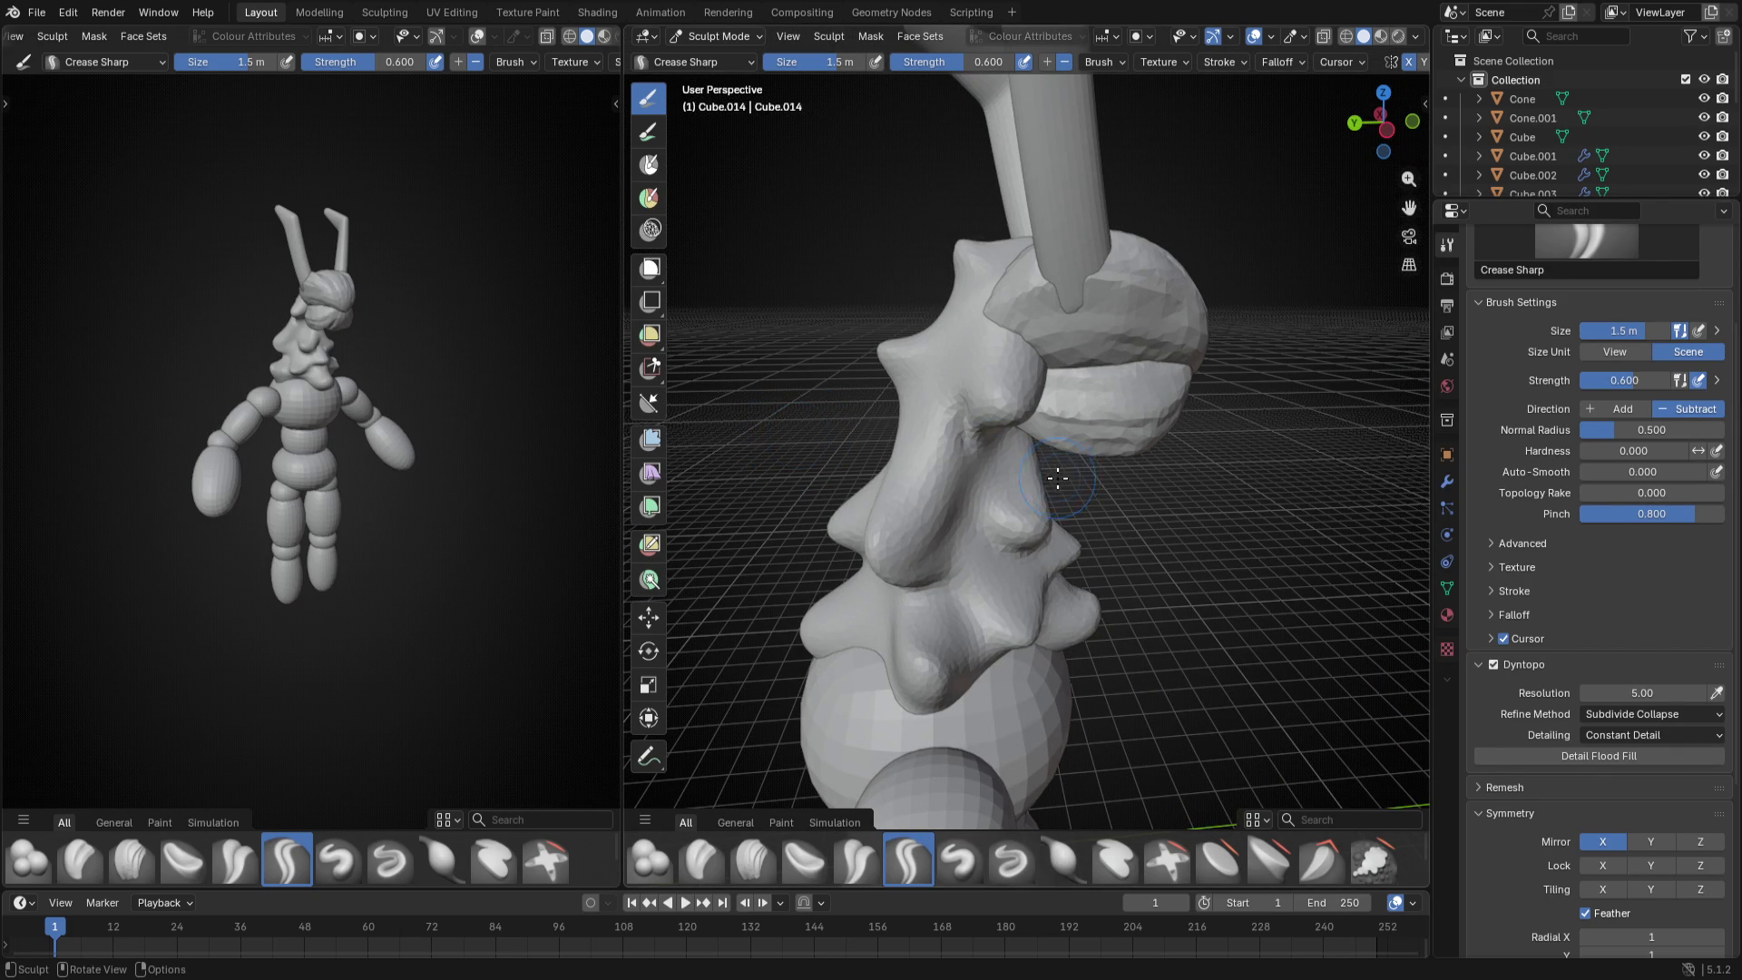
middle_click_drag(1056, 476, 960, 469)
- Review the creases in front and right orthographic views, then return to the Snake Hook brush
key("KP_1")
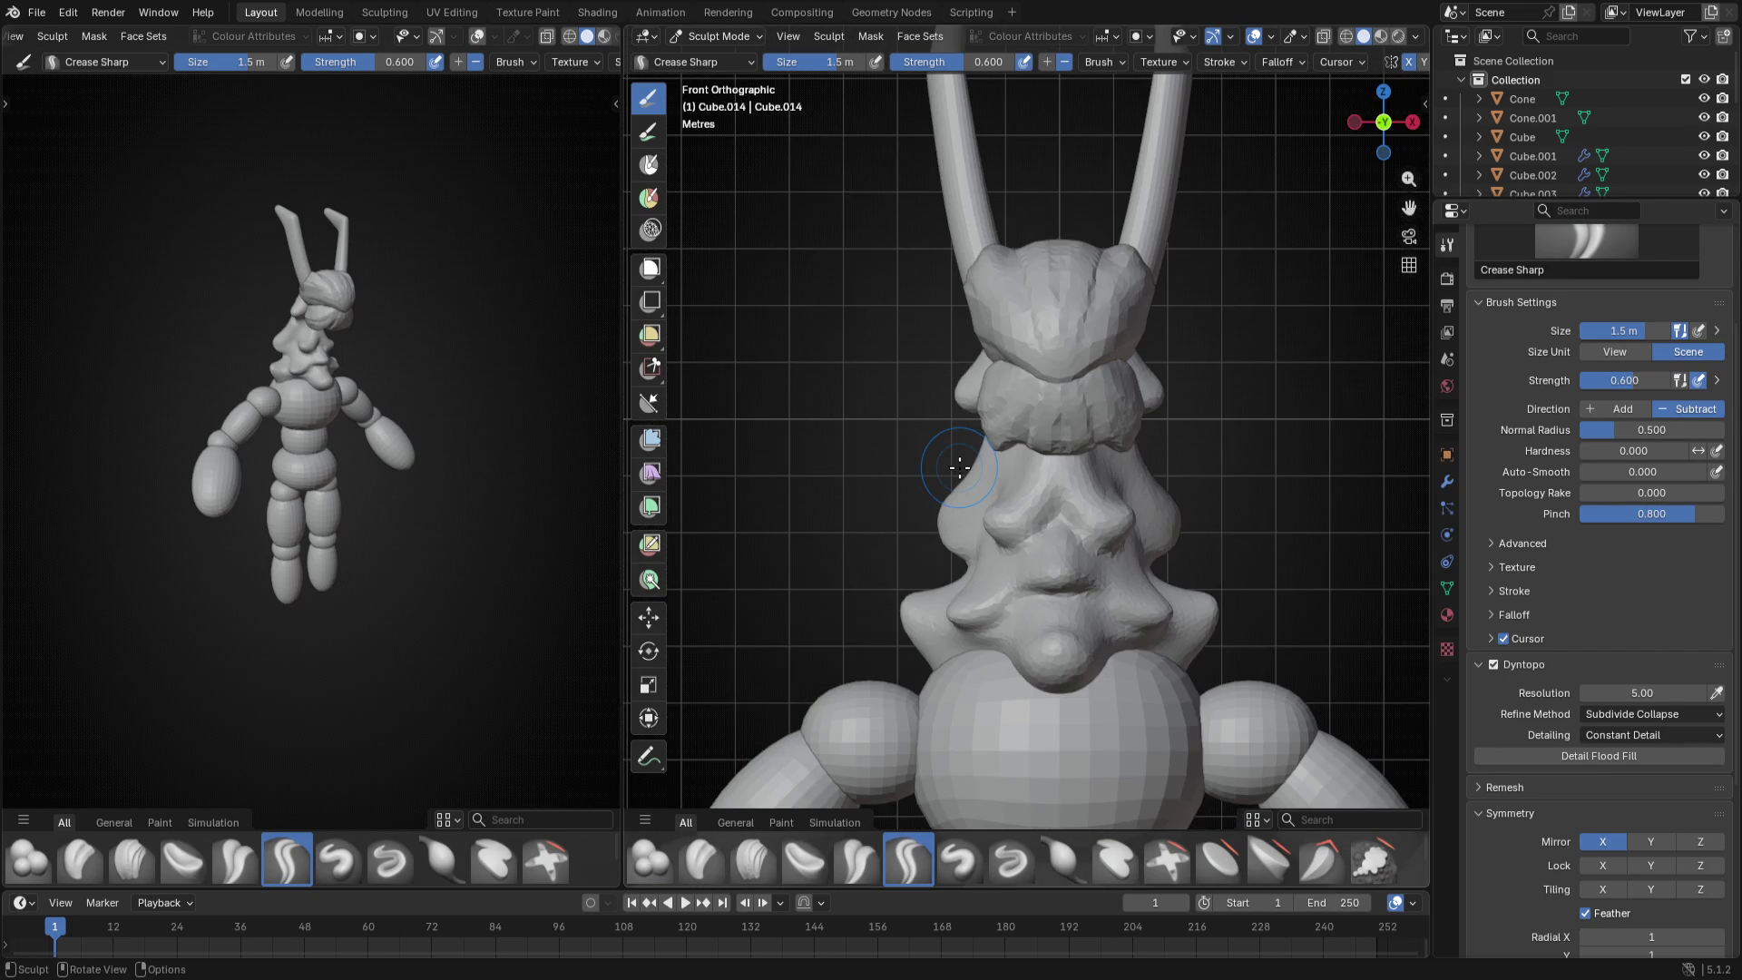
key("KP_3")
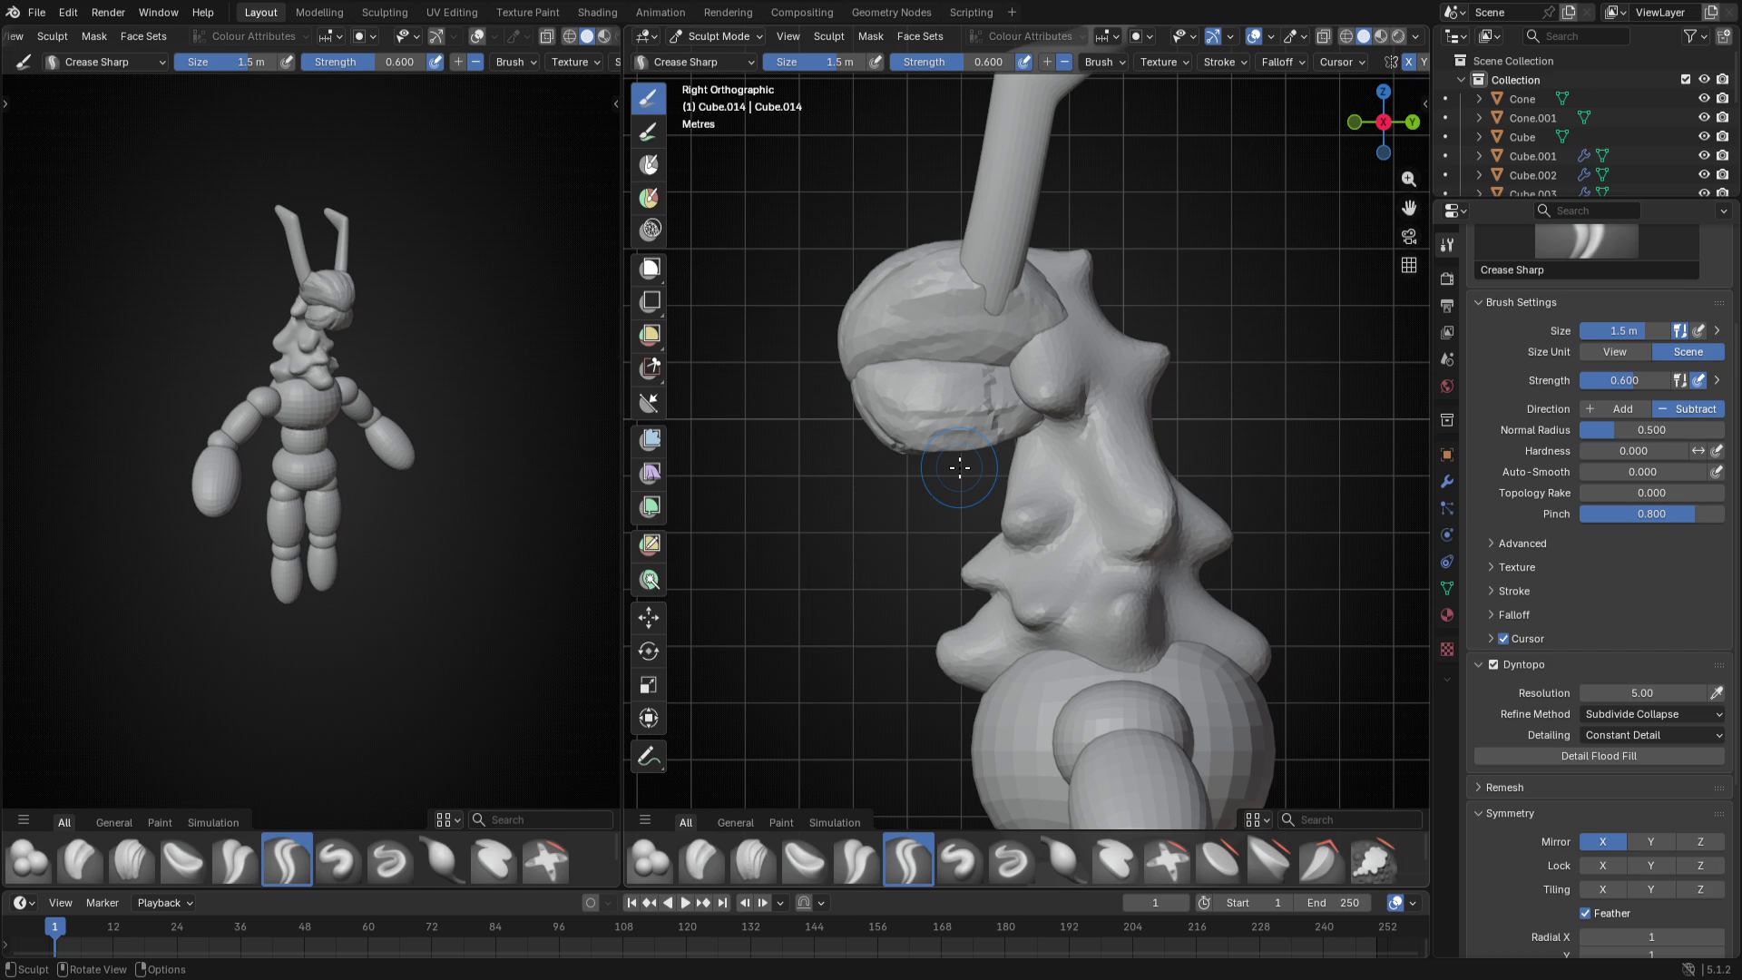
key("k")
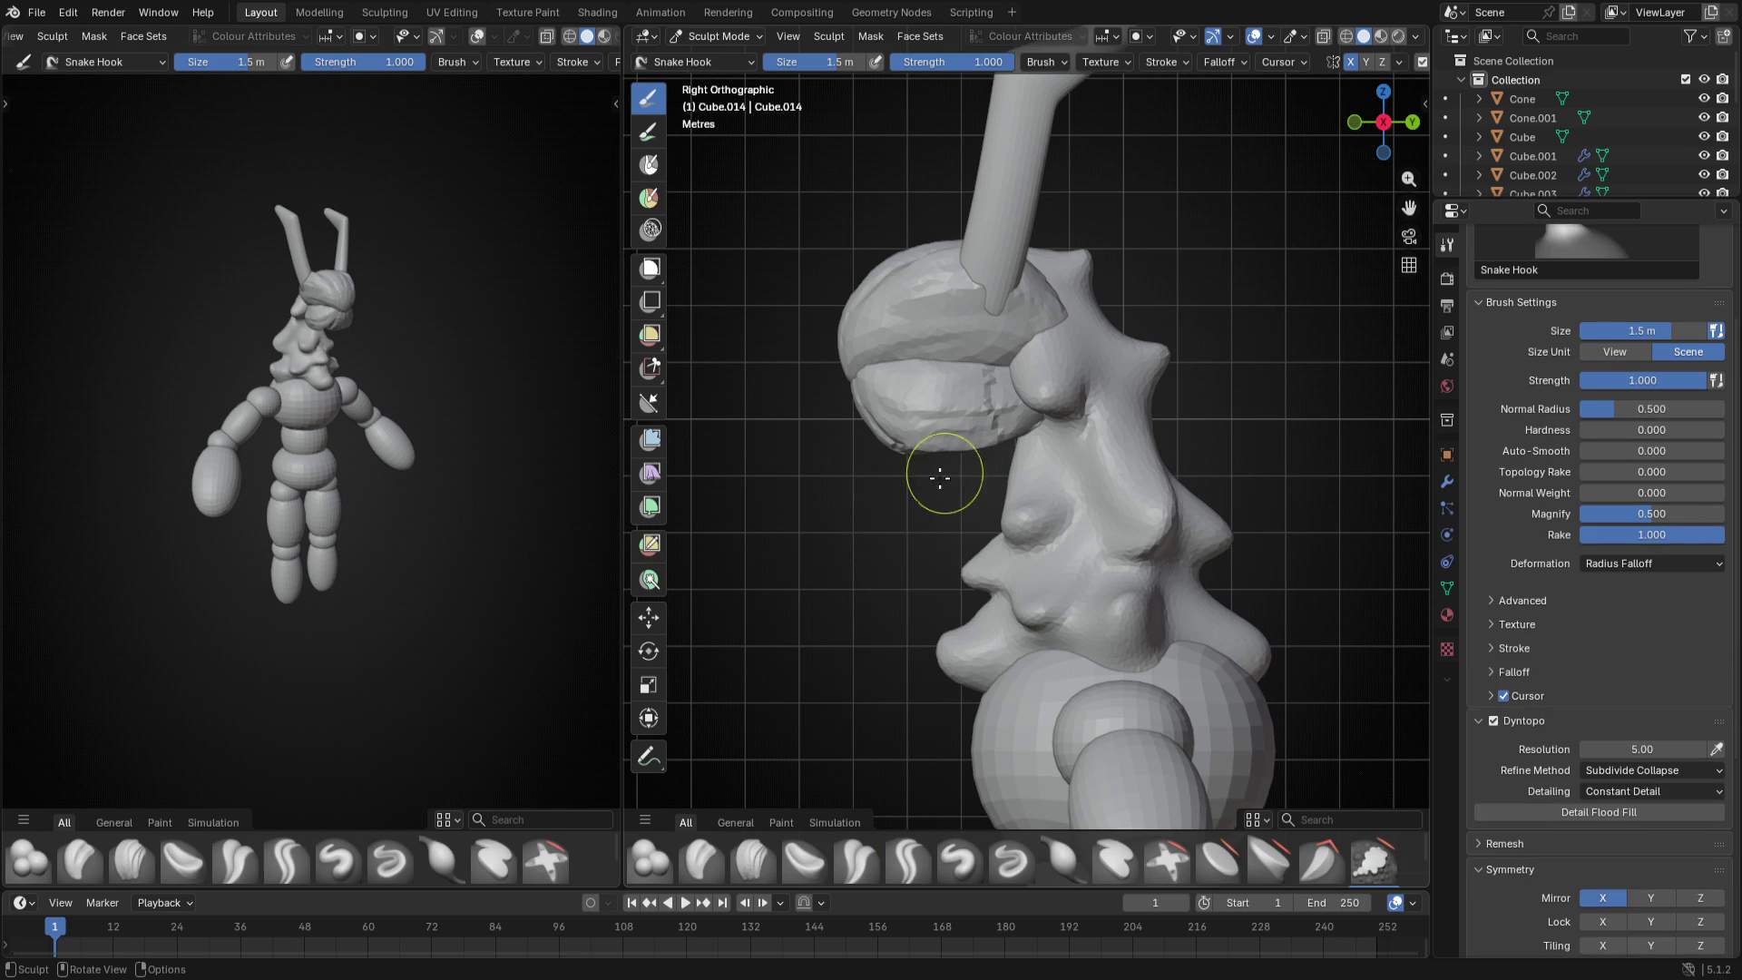
- Pull the face bumps upward with an enlarged Snake Hook, settling around 3.7–4.4 m
key("f")
left_click(951, 638)
left_click_drag(952, 638, 1007, 528)
key("f")
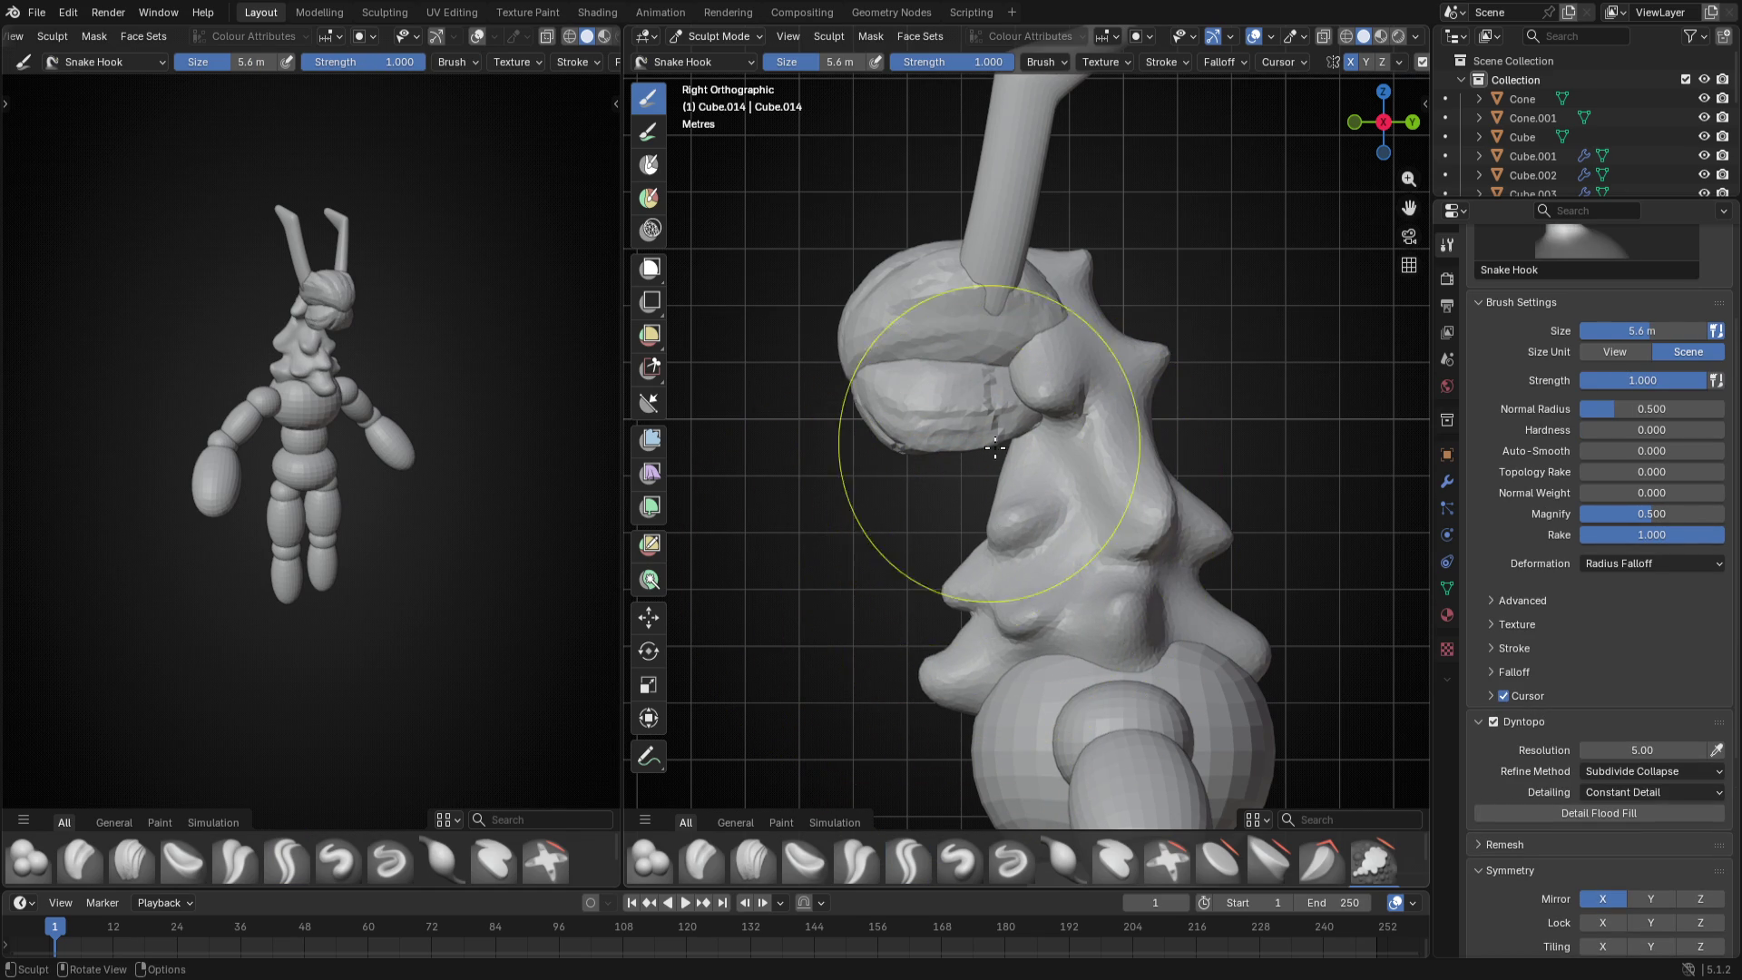
left_click(960, 493)
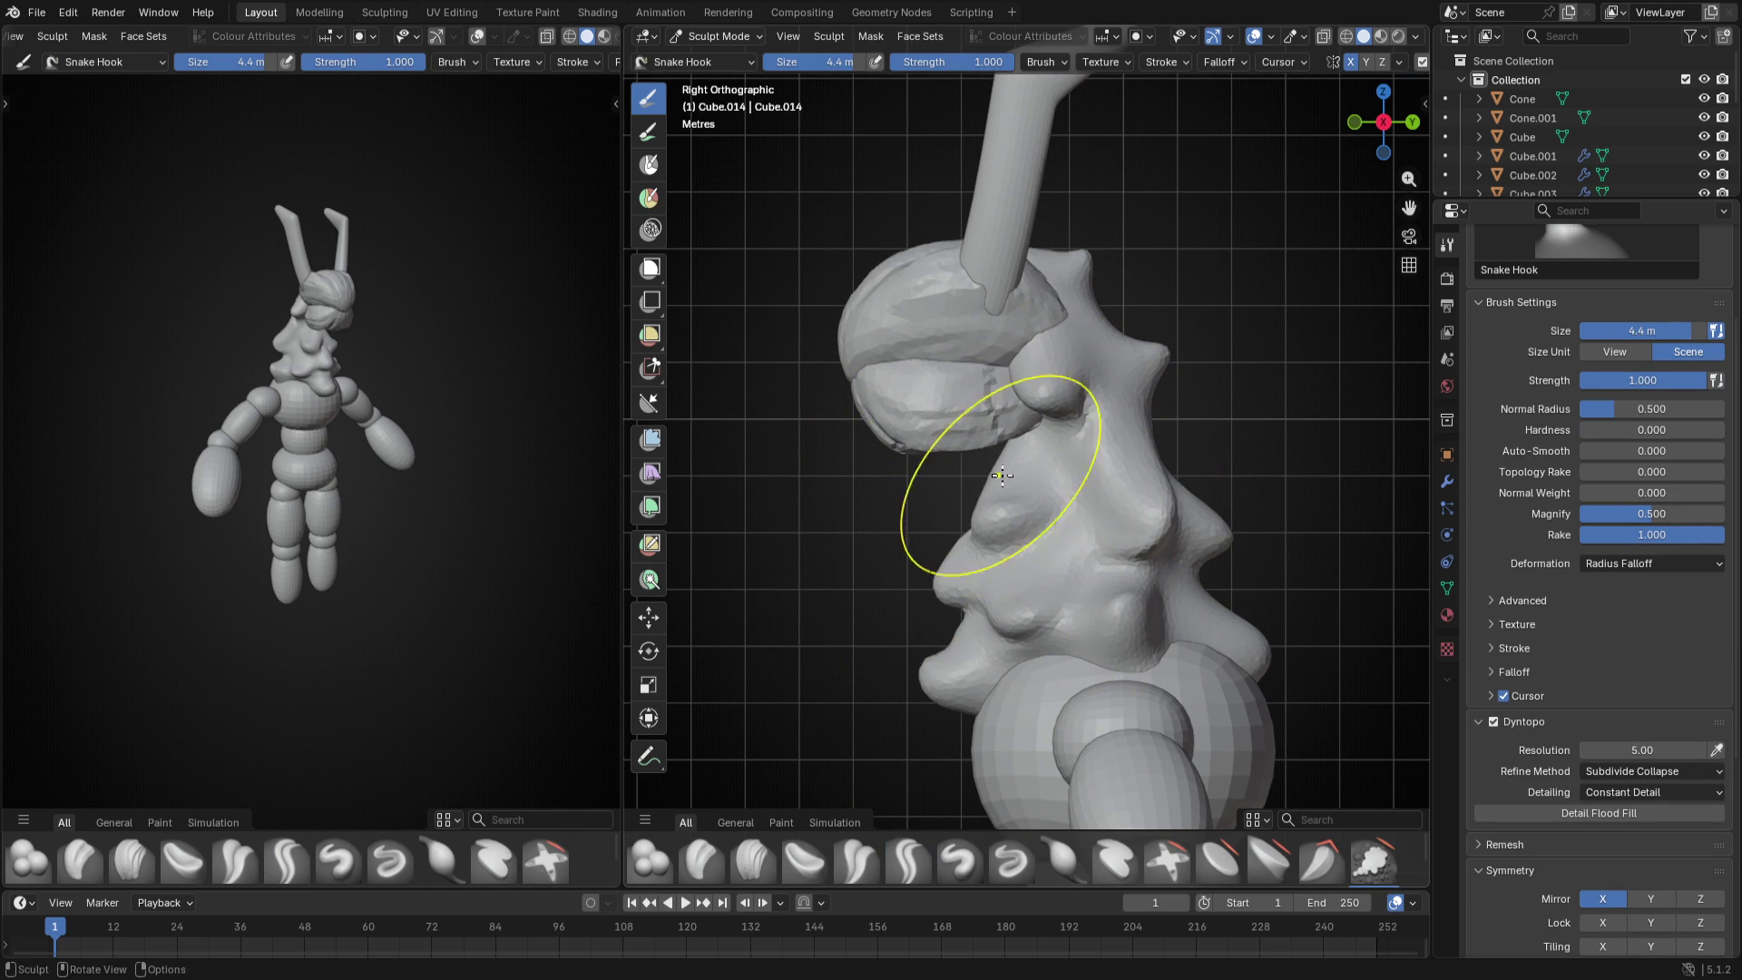
key("f")
left_click(982, 534)
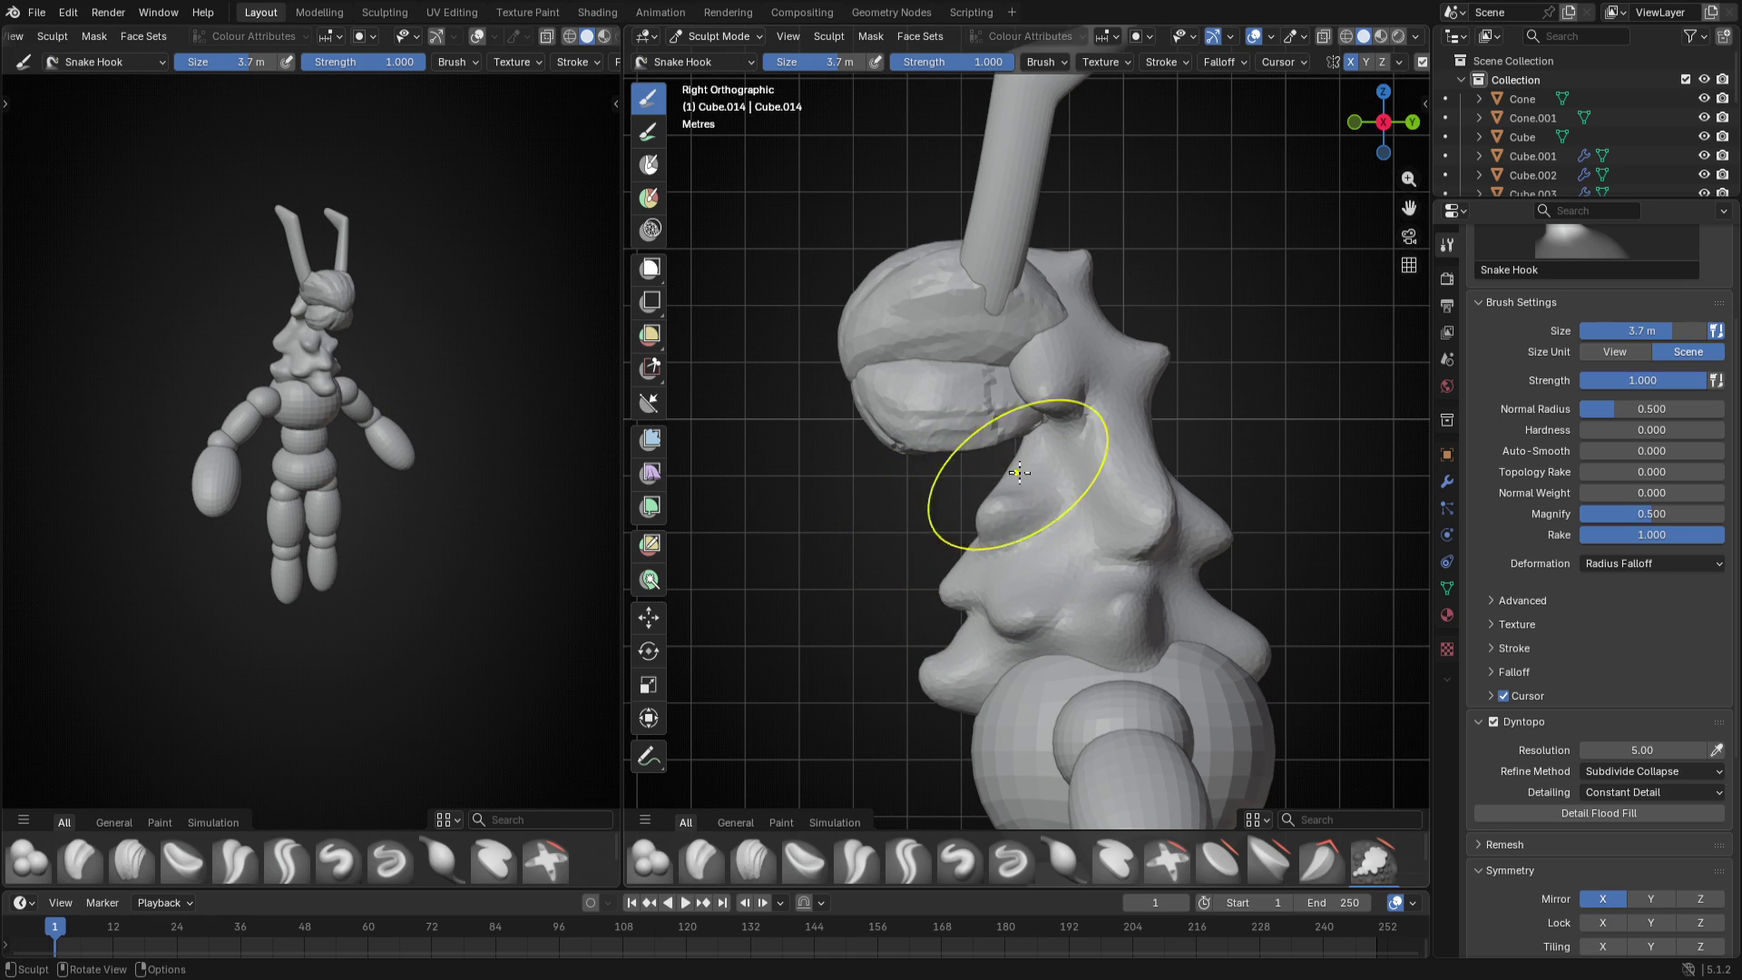
- Reduce the brush to 3.4 m, view the back, and undo the lumpy Snake Hook pulls
mouse_move(1035, 435)
middle_mouse_down()
mouse_move(1037, 531)
mouse_move(915, 611)
middle_mouse_up()
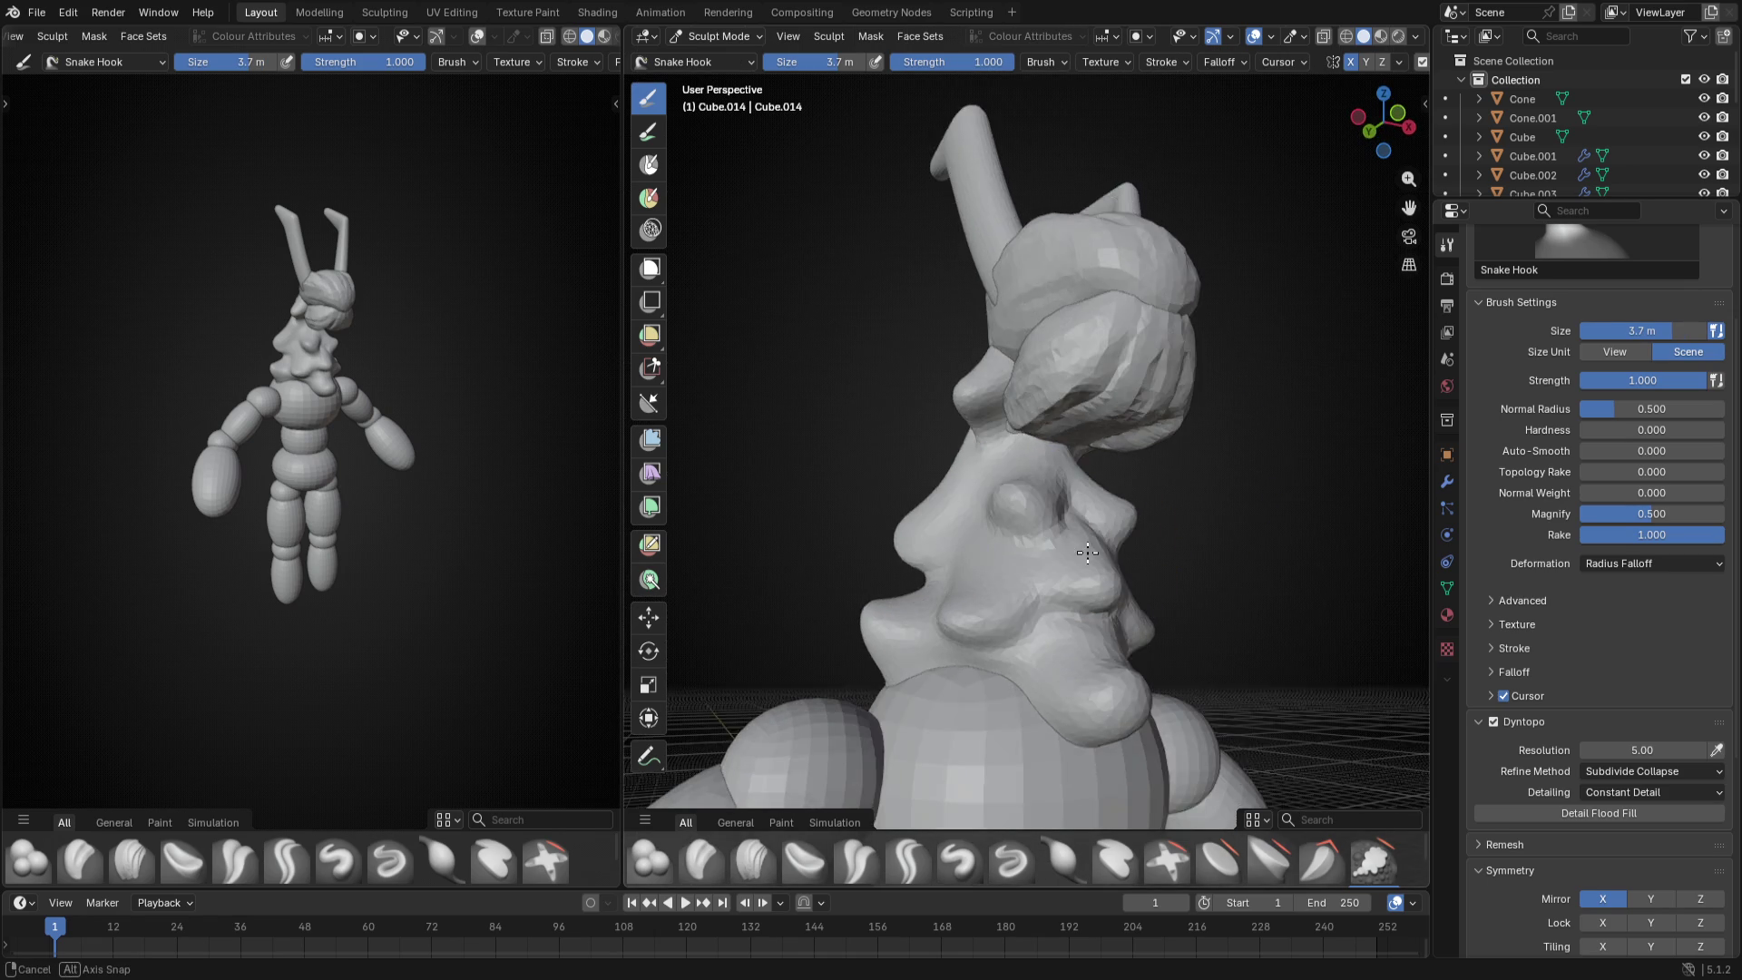
key("f")
left_click(938, 599)
middle_click_drag(1054, 724, 989, 633)
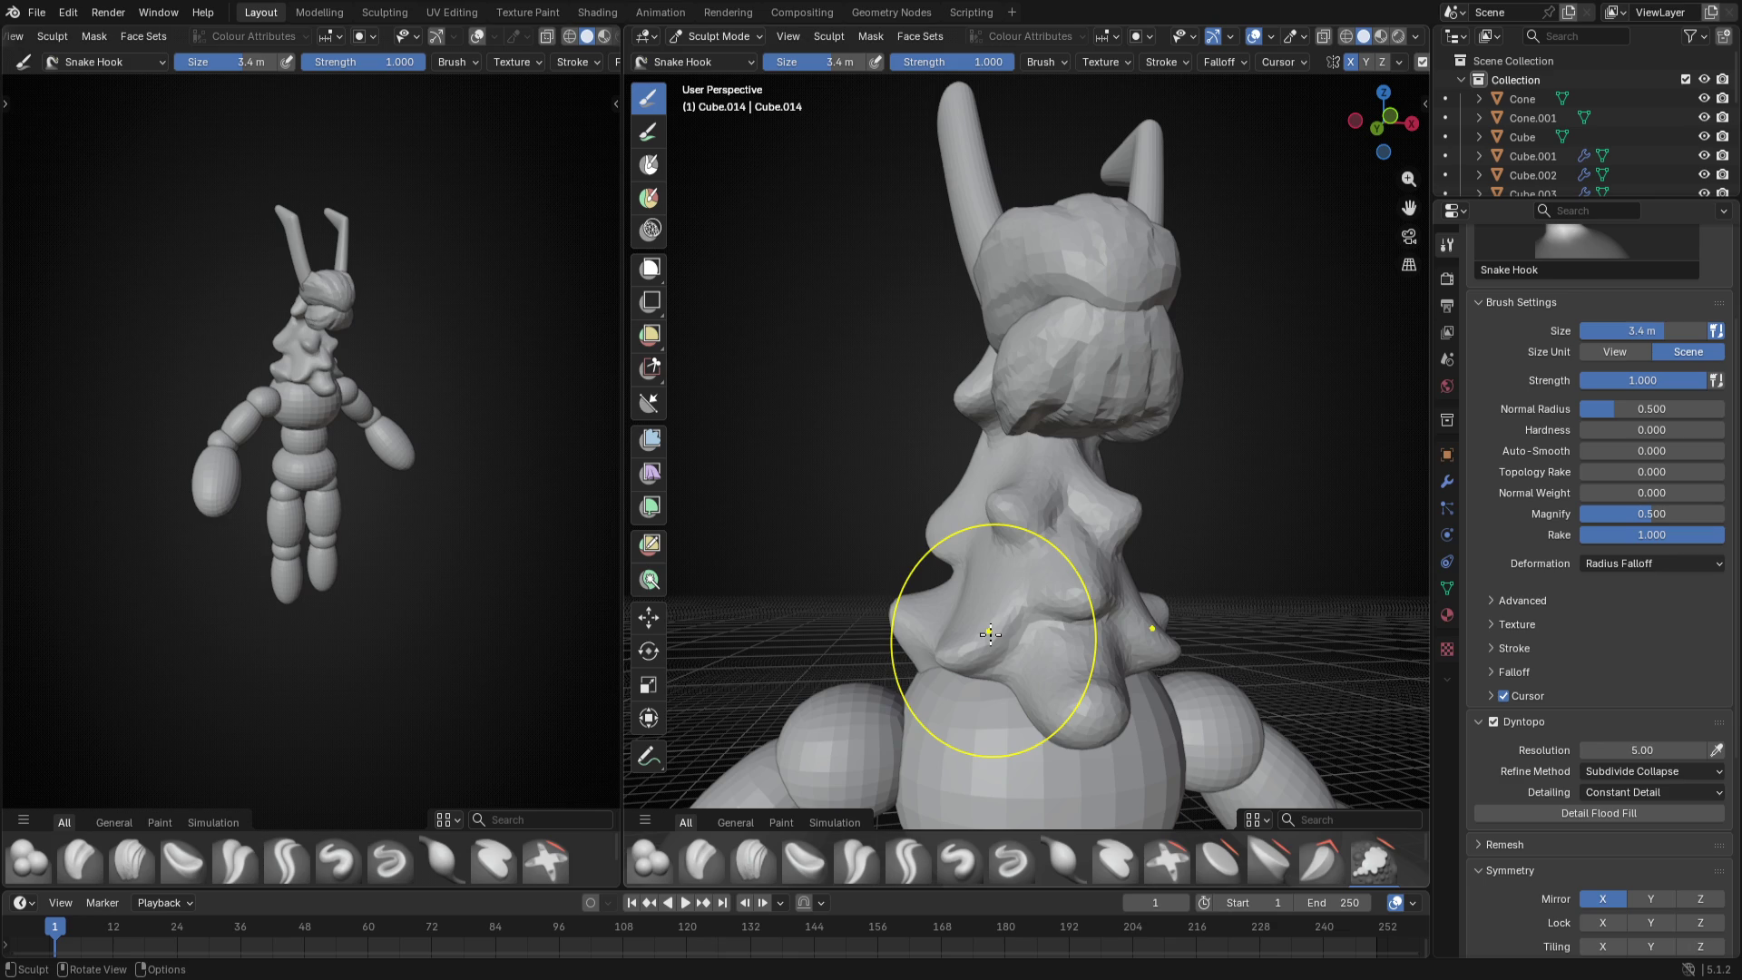
key("ctrl+z")
key("ctrl+z")
key("ctrl+z")
key("ctrl+z")
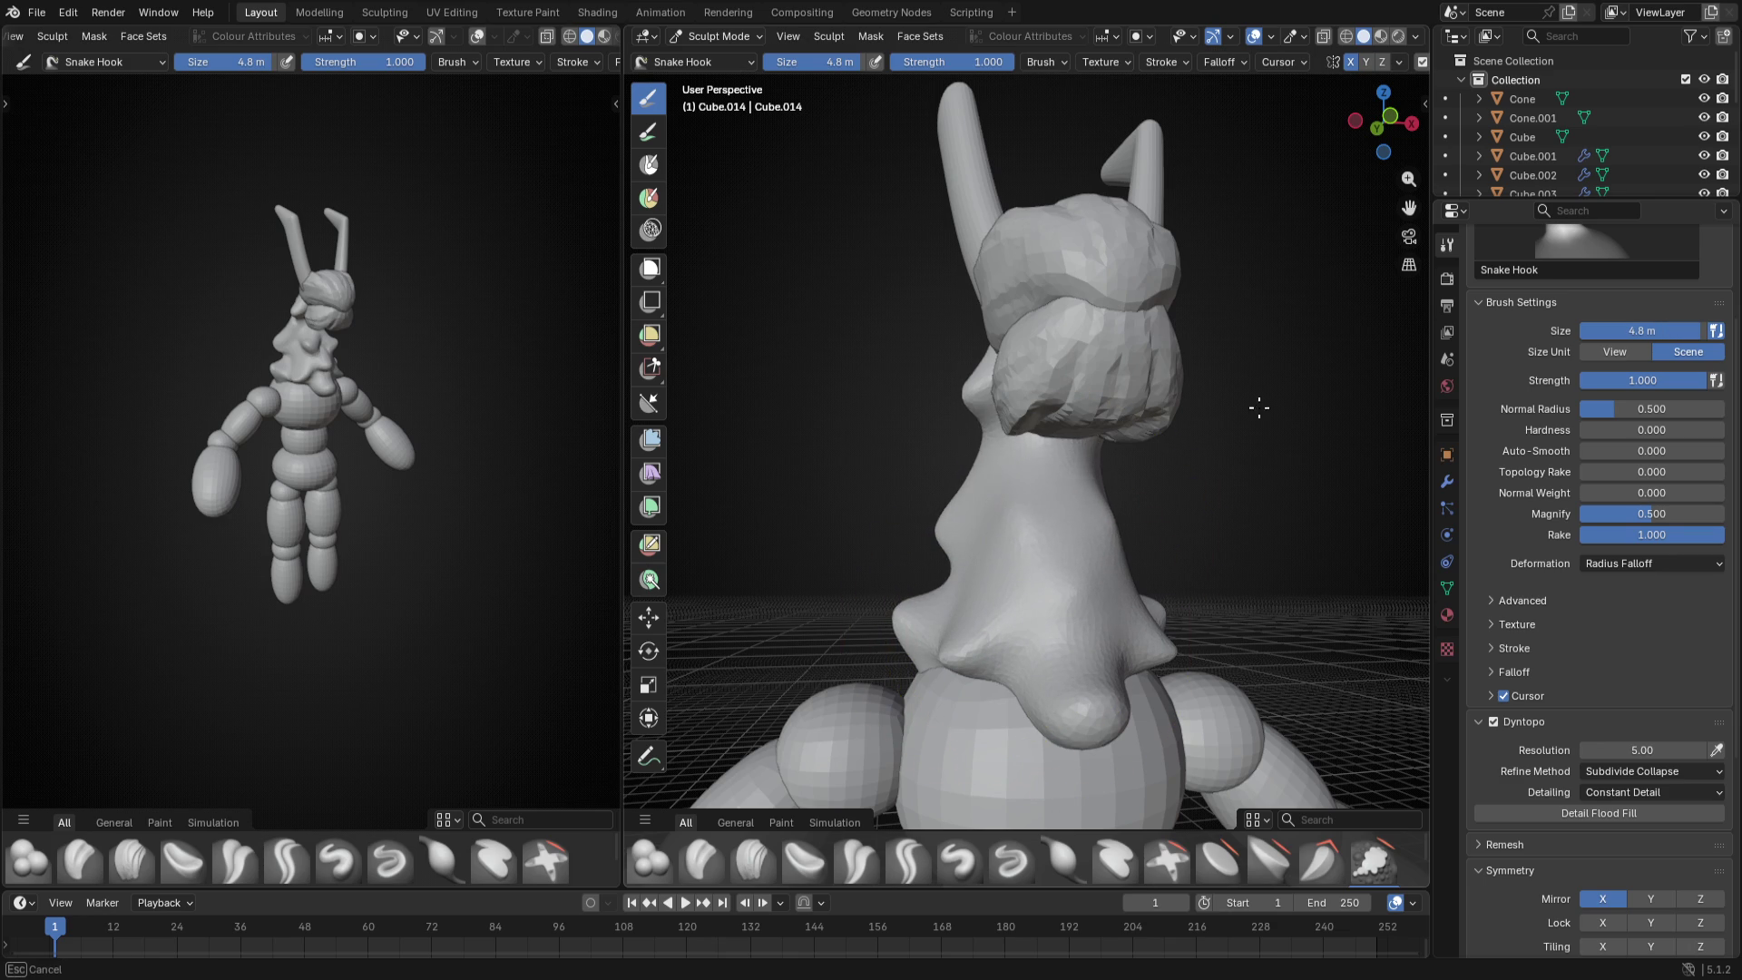
- Switch to Object Mode via the Ctrl+Tab pie and delete the bumpy head object with X
mouse_move(1076, 572)
middle_mouse_down()
mouse_move(1143, 517)
mouse_move(1089, 559)
middle_mouse_up()
key("ctrl+Tab")
left_click(1000, 572)
key("x")
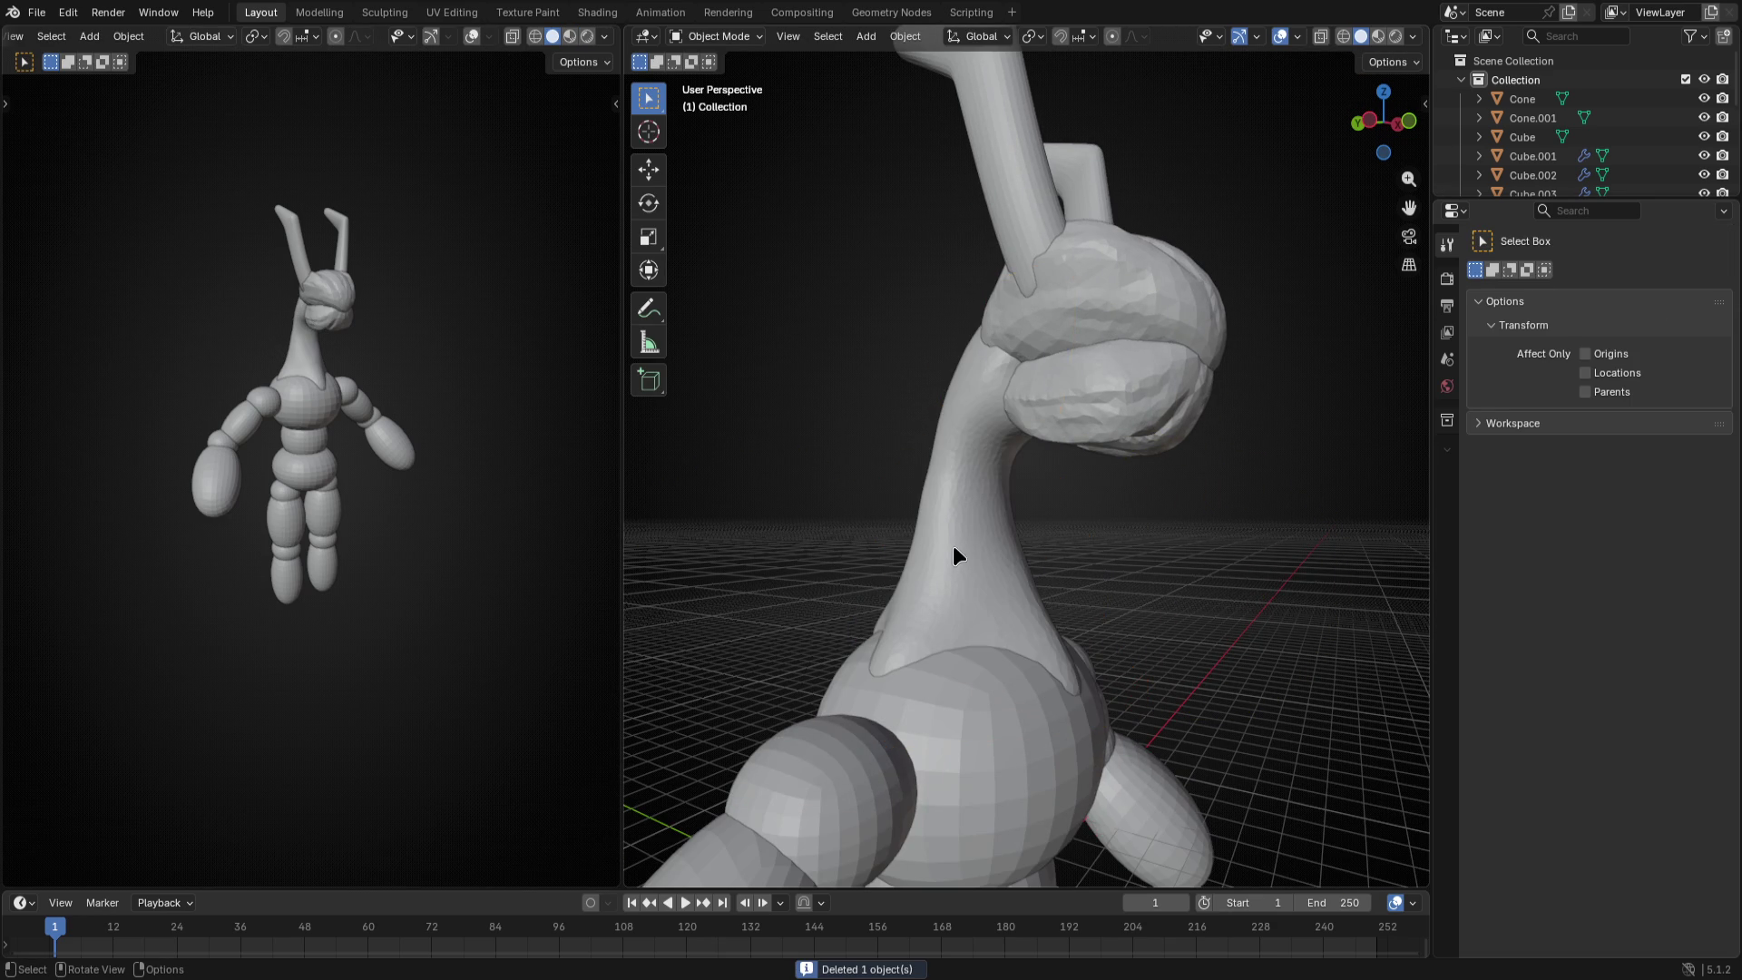
- Select the Cube body, enter Sculpt Mode, enable Dyntopo accepting attribute loss, and choose Clay
left_click(1049, 586)
scroll(1065, 586, "down", 2)
key("ctrl+Tab")
left_click(960, 726)
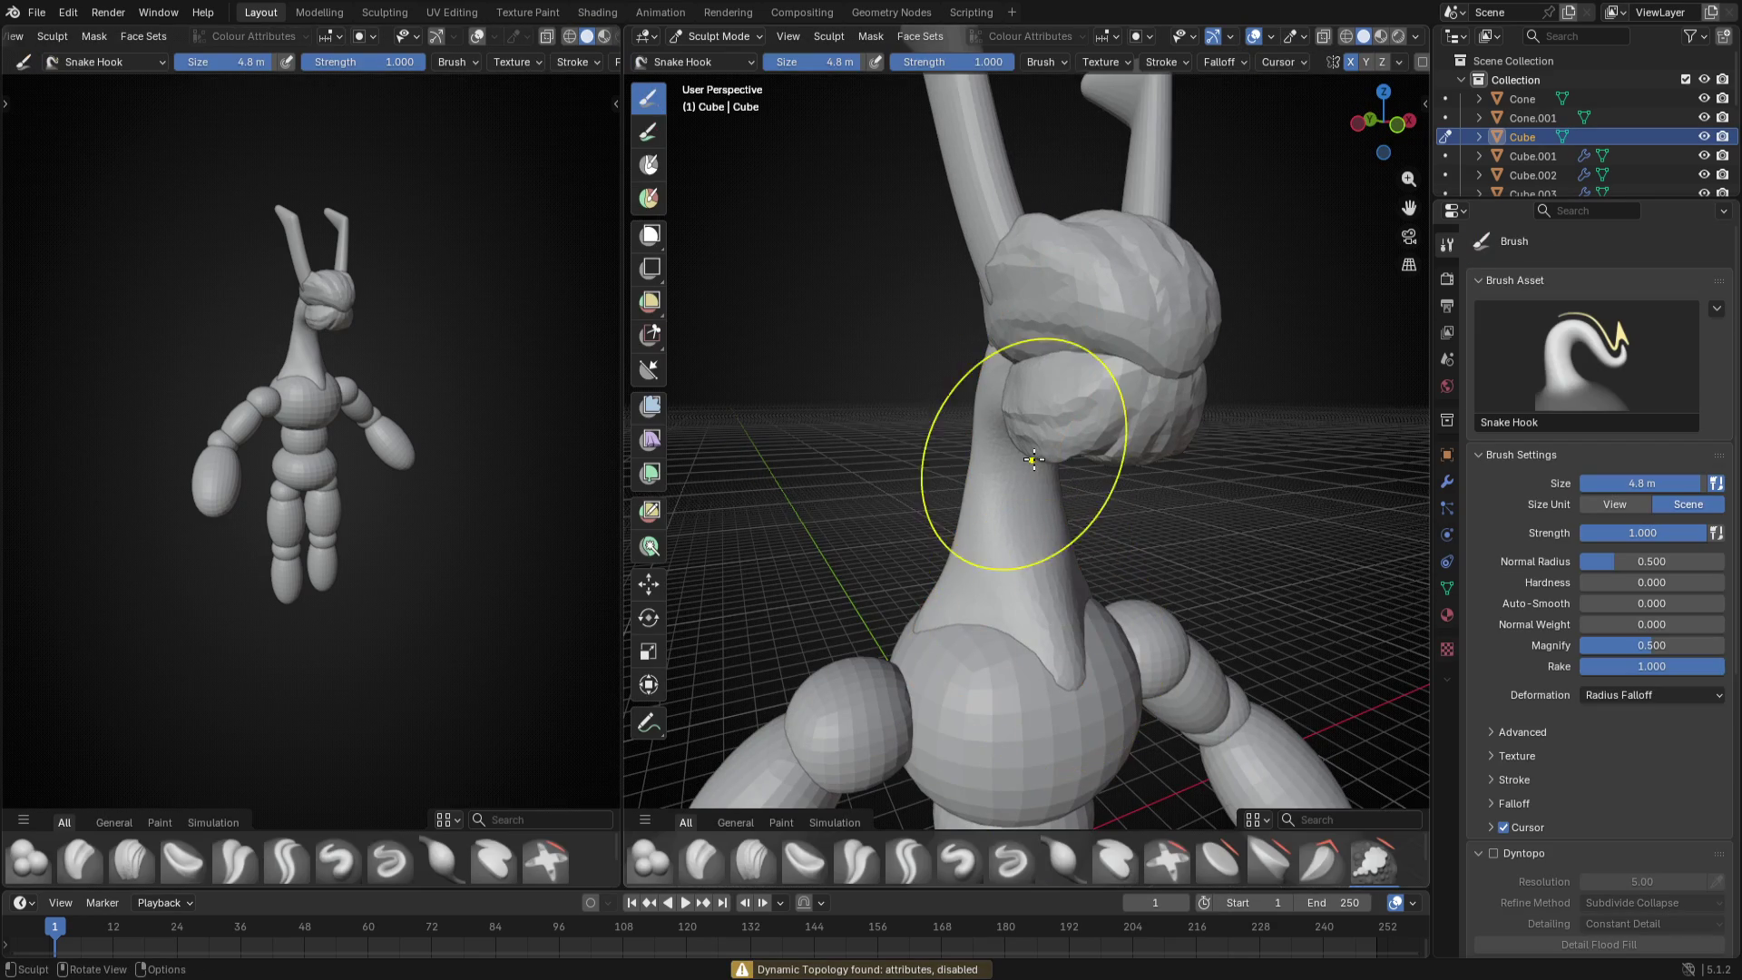
left_click(1500, 853)
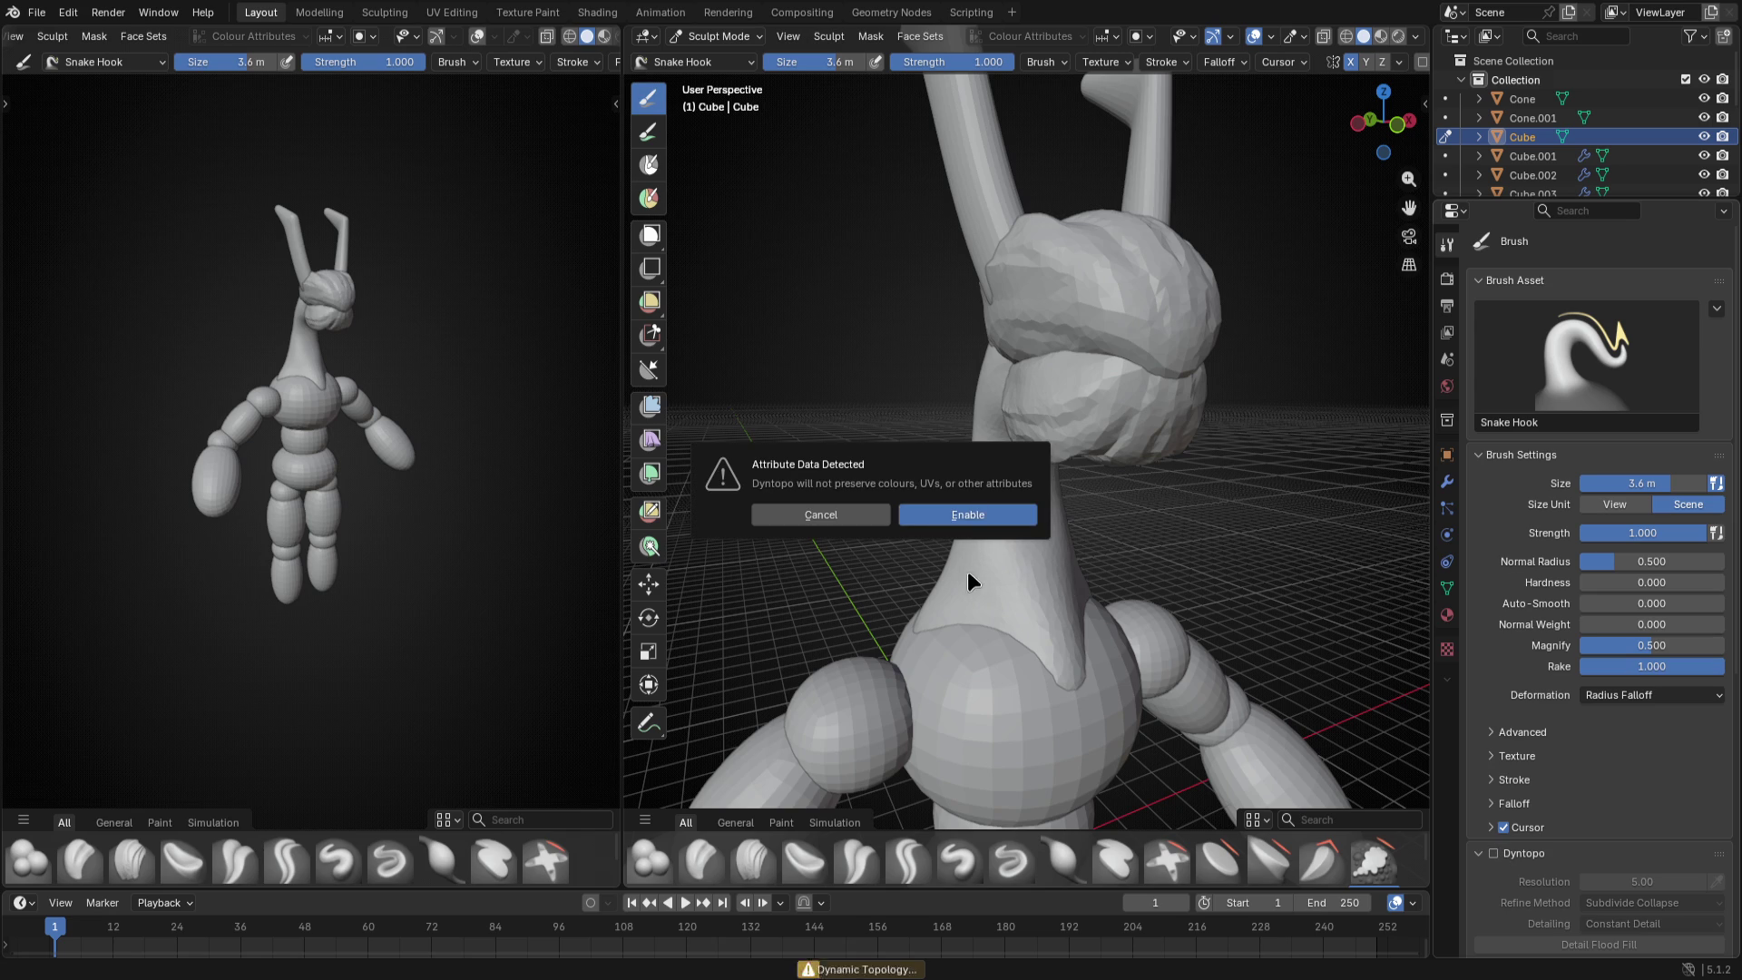
left_click(977, 513)
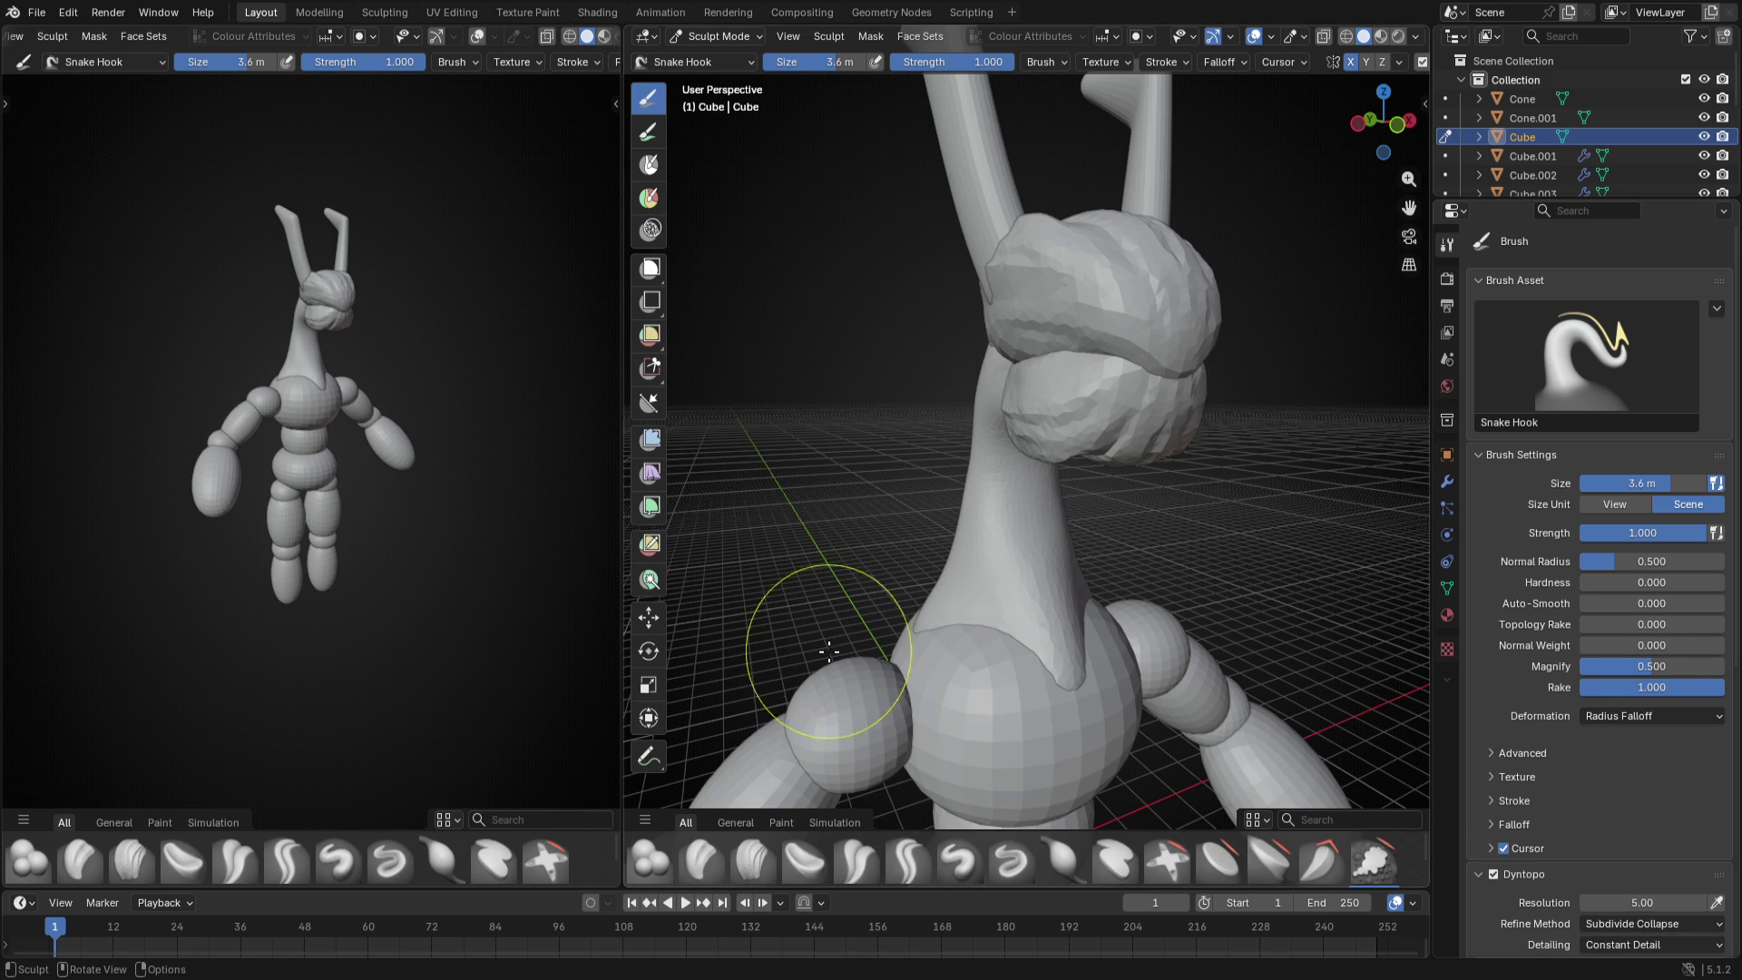
left_click(701, 860)
scroll(1035, 408, "up", 4)
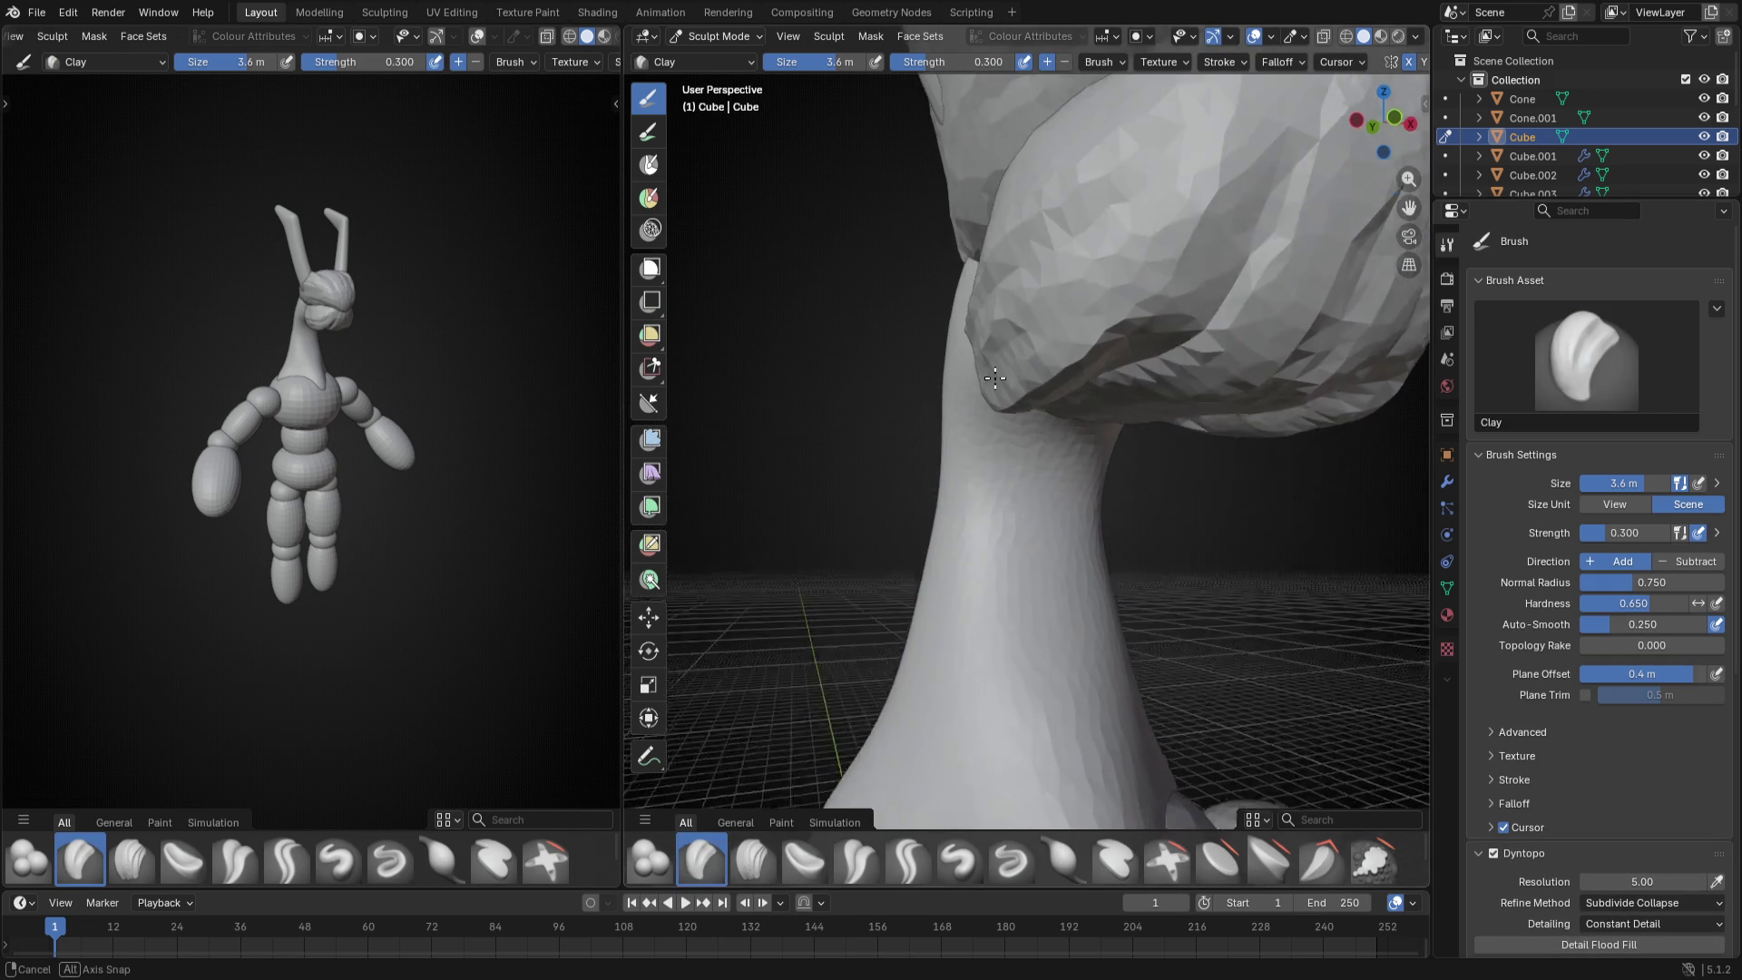
- Lay clay bumps and ridges where the neck meets the hair and along the neck's side
middle_click_drag(1034, 408, 983, 412)
left_click_drag(982, 411, 1021, 545)
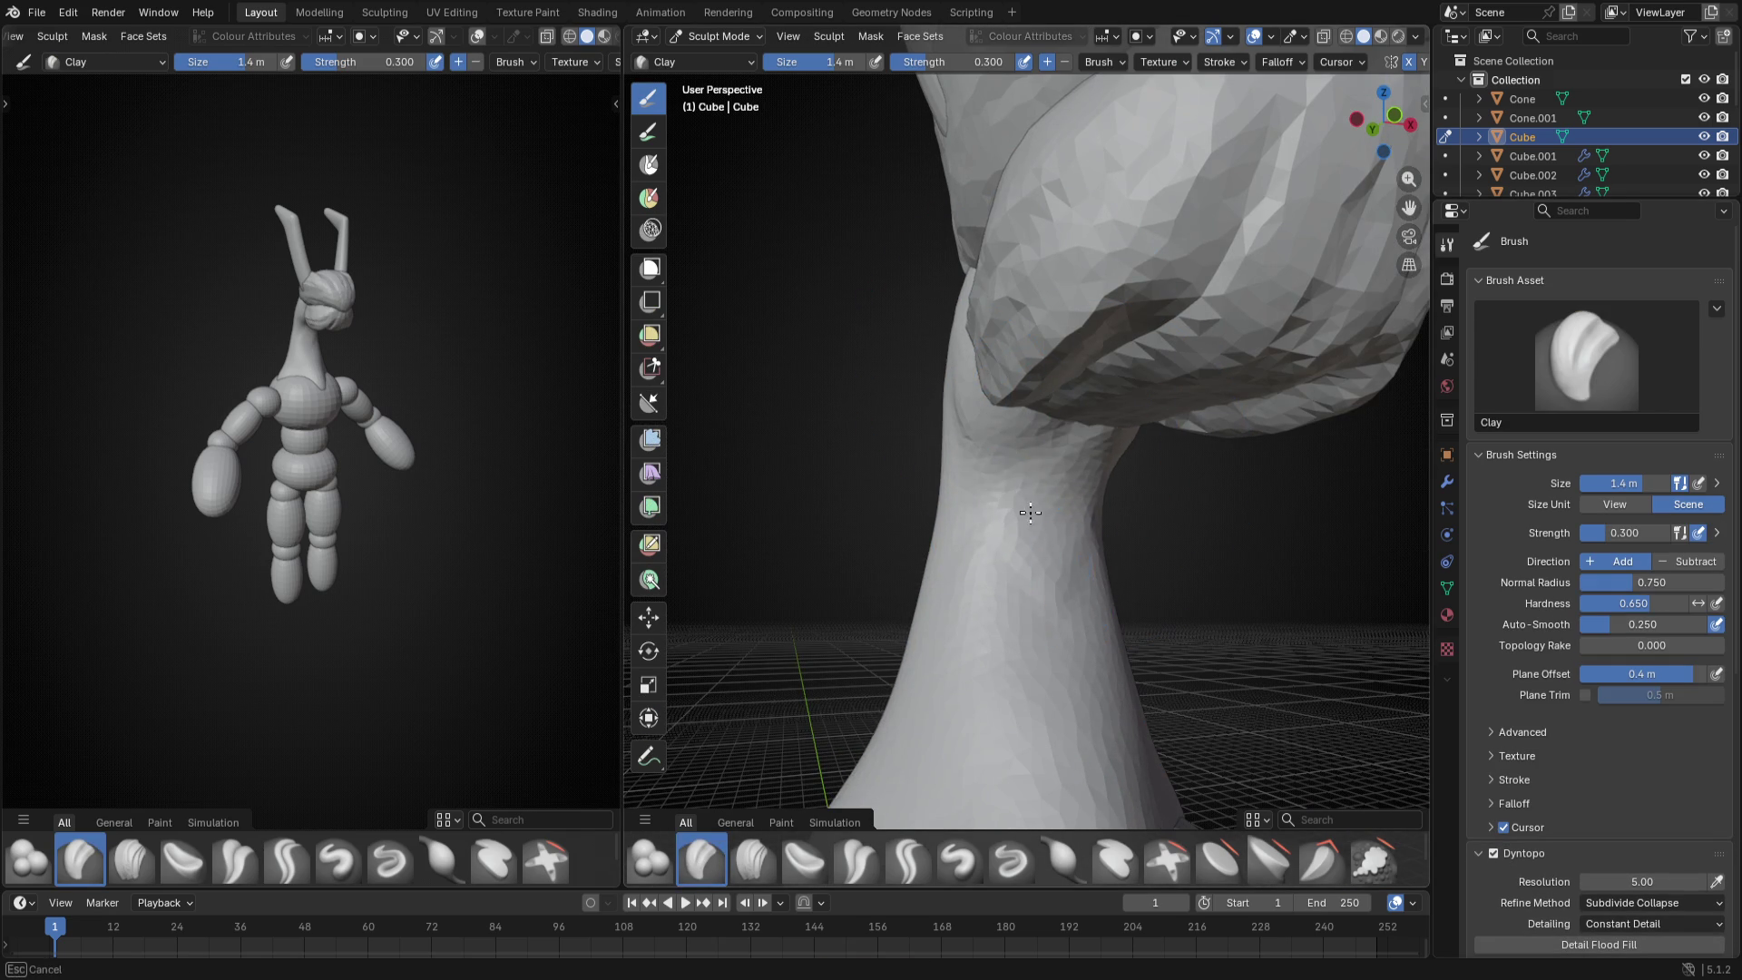
left_click_drag(972, 369, 1045, 508)
middle_click_drag(1045, 508, 911, 458)
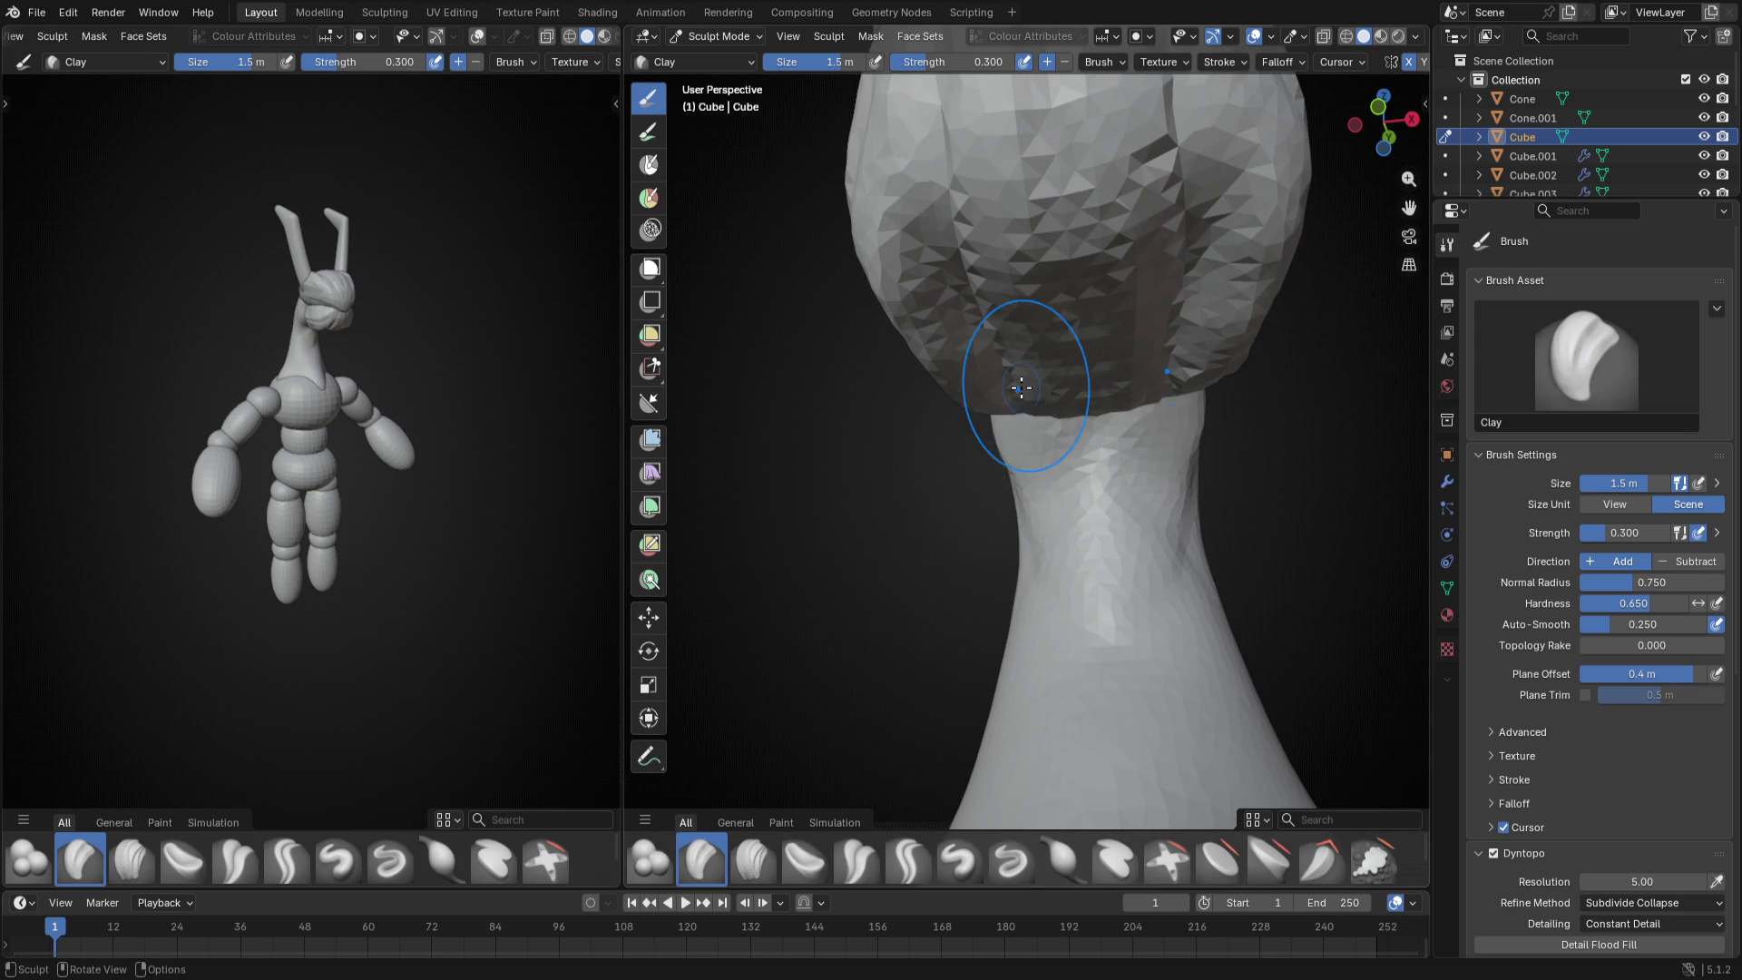
mouse_move(1076, 653)
middle_mouse_down()
mouse_move(1098, 684)
mouse_move(991, 544)
middle_mouse_up()
mouse_move(991, 600)
left_mouse_down()
mouse_move(953, 505)
mouse_move(967, 403)
left_mouse_up()
mouse_move(934, 465)
left_mouse_down()
mouse_move(993, 640)
mouse_move(1062, 680)
mouse_move(913, 518)
mouse_move(937, 437)
left_mouse_up()
- Enlarge the Clay brush to 2.4 m and stroke along the back of the neck
key("f")
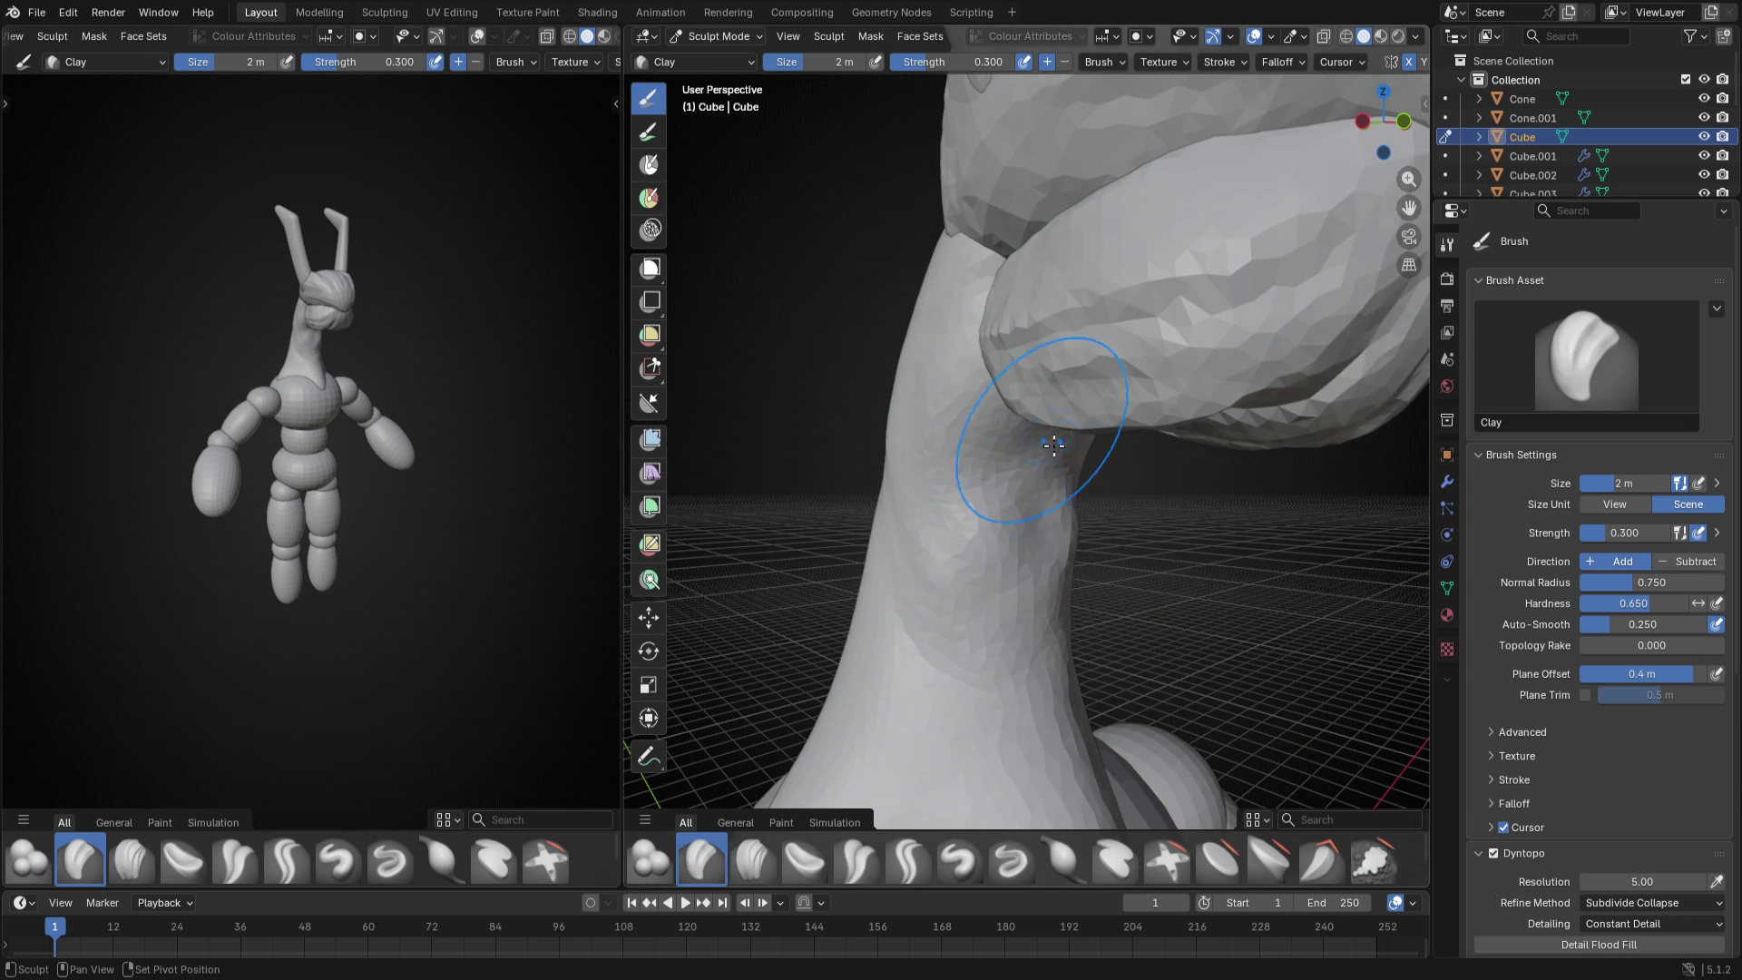
middle_click_drag(1056, 461, 1034, 450)
key("f")
left_click_drag(939, 327, 953, 476)
middle_click_drag(1088, 585, 1007, 559)
mouse_move(994, 558)
left_mouse_down()
mouse_move(953, 436)
mouse_move(1076, 654)
mouse_move(945, 426)
left_mouse_up()
left_click(945, 426)
middle_click_drag(980, 463, 1095, 585)
mouse_move(1014, 330)
middle_mouse_down()
mouse_move(1225, 463)
mouse_move(1116, 436)
mouse_move(1156, 555)
mouse_move(1075, 546)
mouse_move(1062, 504)
middle_mouse_up()
- At 1.3 m add clay bumps near the shoulder and lower neck, then set the brush to 1.9 m
key("f")
left_click(1125, 433)
scroll(1126, 432, "up", 2)
mouse_move(1225, 490)
left_mouse_down()
mouse_move(1062, 572)
mouse_move(1035, 613)
left_mouse_up()
left_click_drag(1117, 394, 1044, 517)
key("f")
left_click(1062, 544)
mouse_move(1054, 504)
middle_mouse_down()
mouse_move(1057, 545)
mouse_move(1035, 538)
mouse_move(1087, 533)
middle_mouse_up()
scroll(1035, 538, "up", 2)
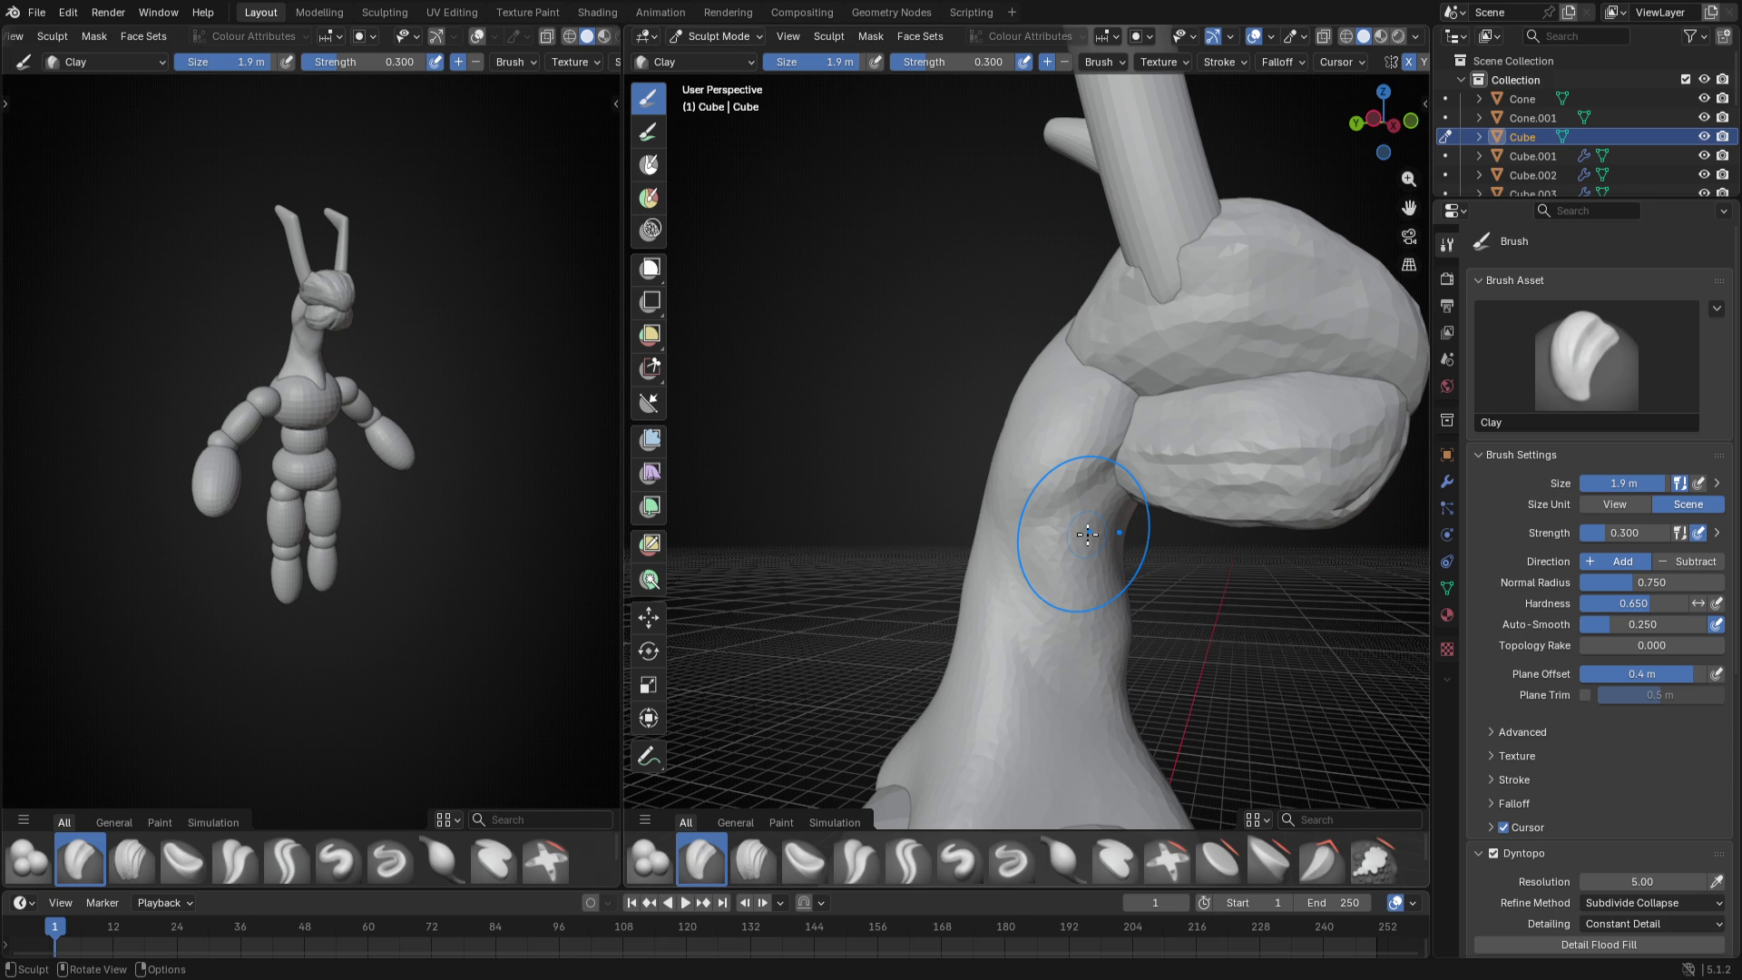
scroll(1075, 517, "up", 2)
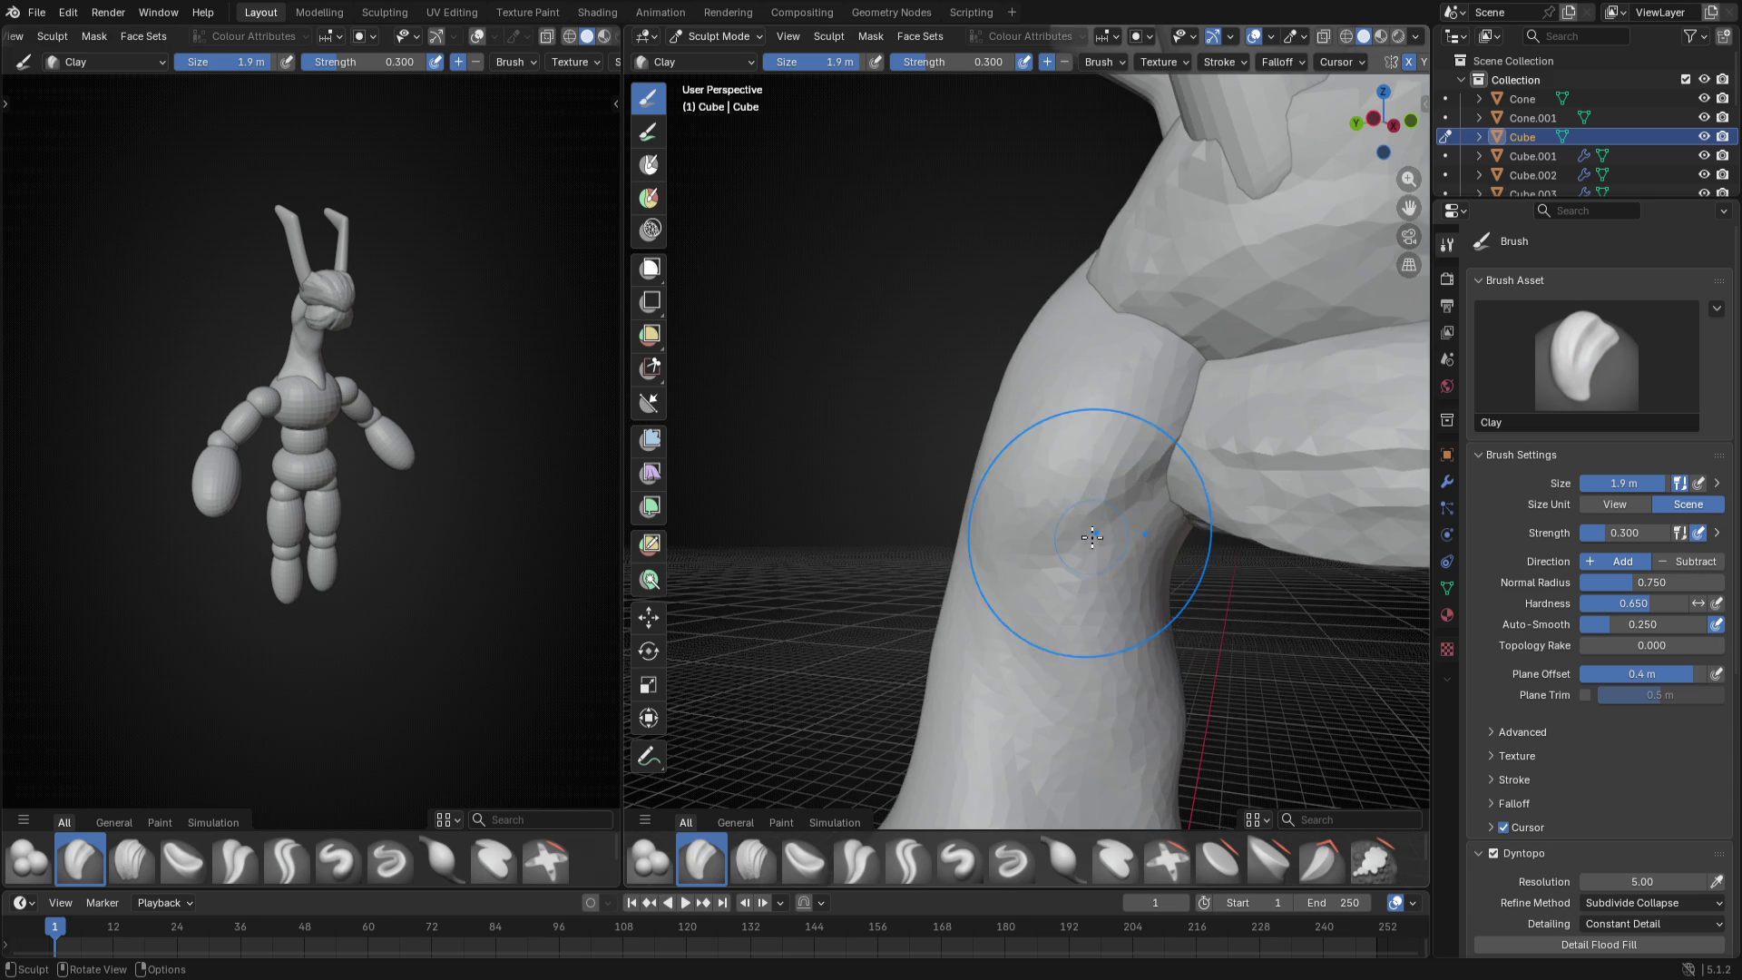
scroll(1034, 572, "up", 3)
- Polish the crease down the neck with the Crease Polish brush from several angles
left_click(855, 861)
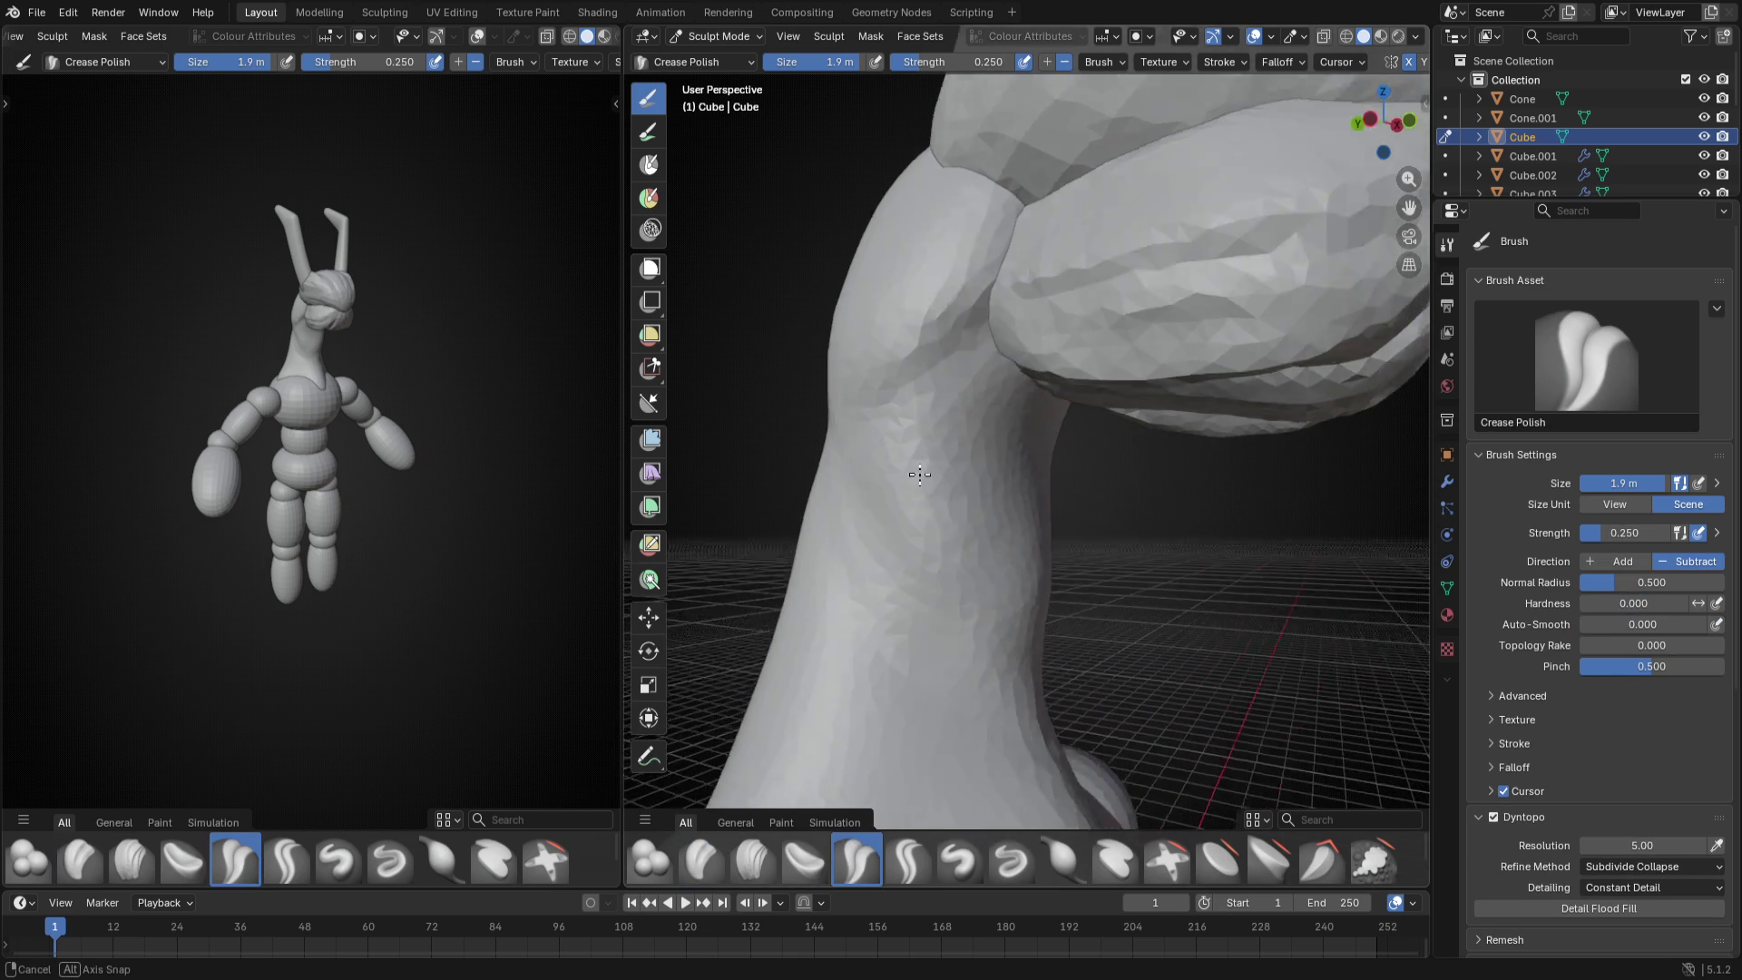
scroll(872, 435, "up", 2)
left_click_drag(834, 421, 886, 565)
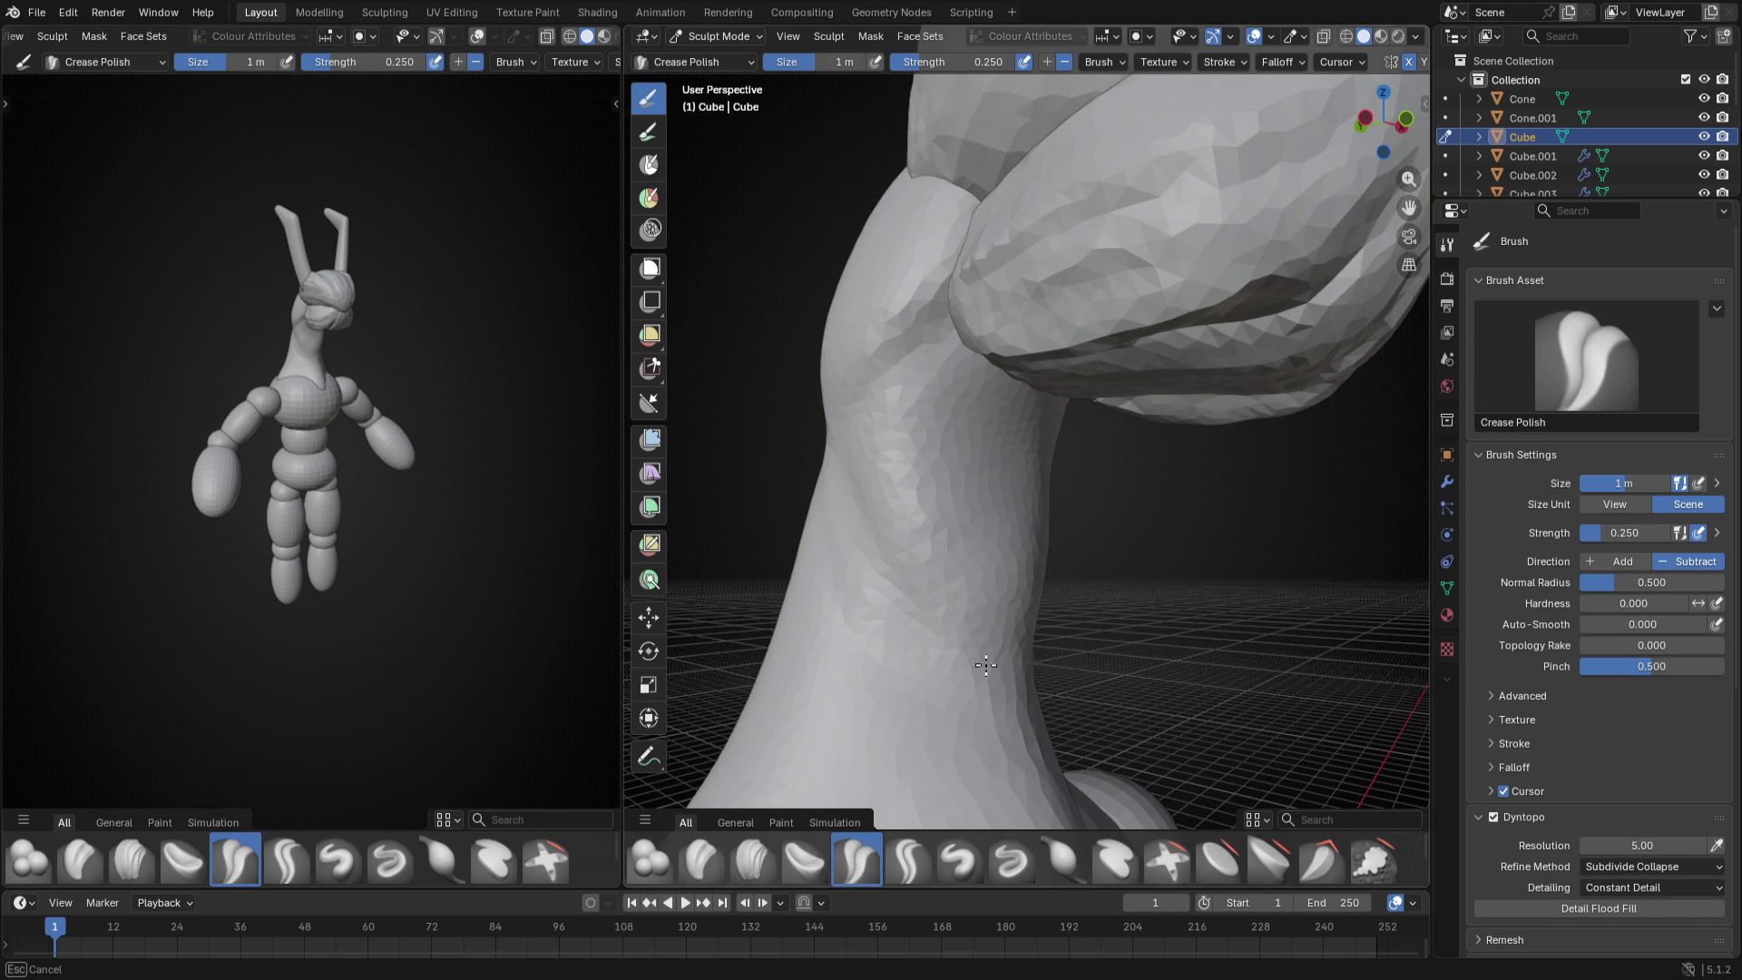
left_click_drag(1034, 708, 1035, 619)
mouse_move(940, 490)
middle_mouse_down()
mouse_move(981, 544)
mouse_move(871, 559)
mouse_move(817, 588)
middle_mouse_up()
scroll(872, 559, "up", 3)
left_click_drag(964, 311, 1018, 429)
mouse_move(1149, 433)
left_mouse_down()
mouse_move(1136, 409)
mouse_move(1102, 443)
left_mouse_up()
mouse_move(1049, 426)
middle_mouse_down()
mouse_move(1121, 512)
mouse_move(934, 460)
middle_mouse_up()
key("k")
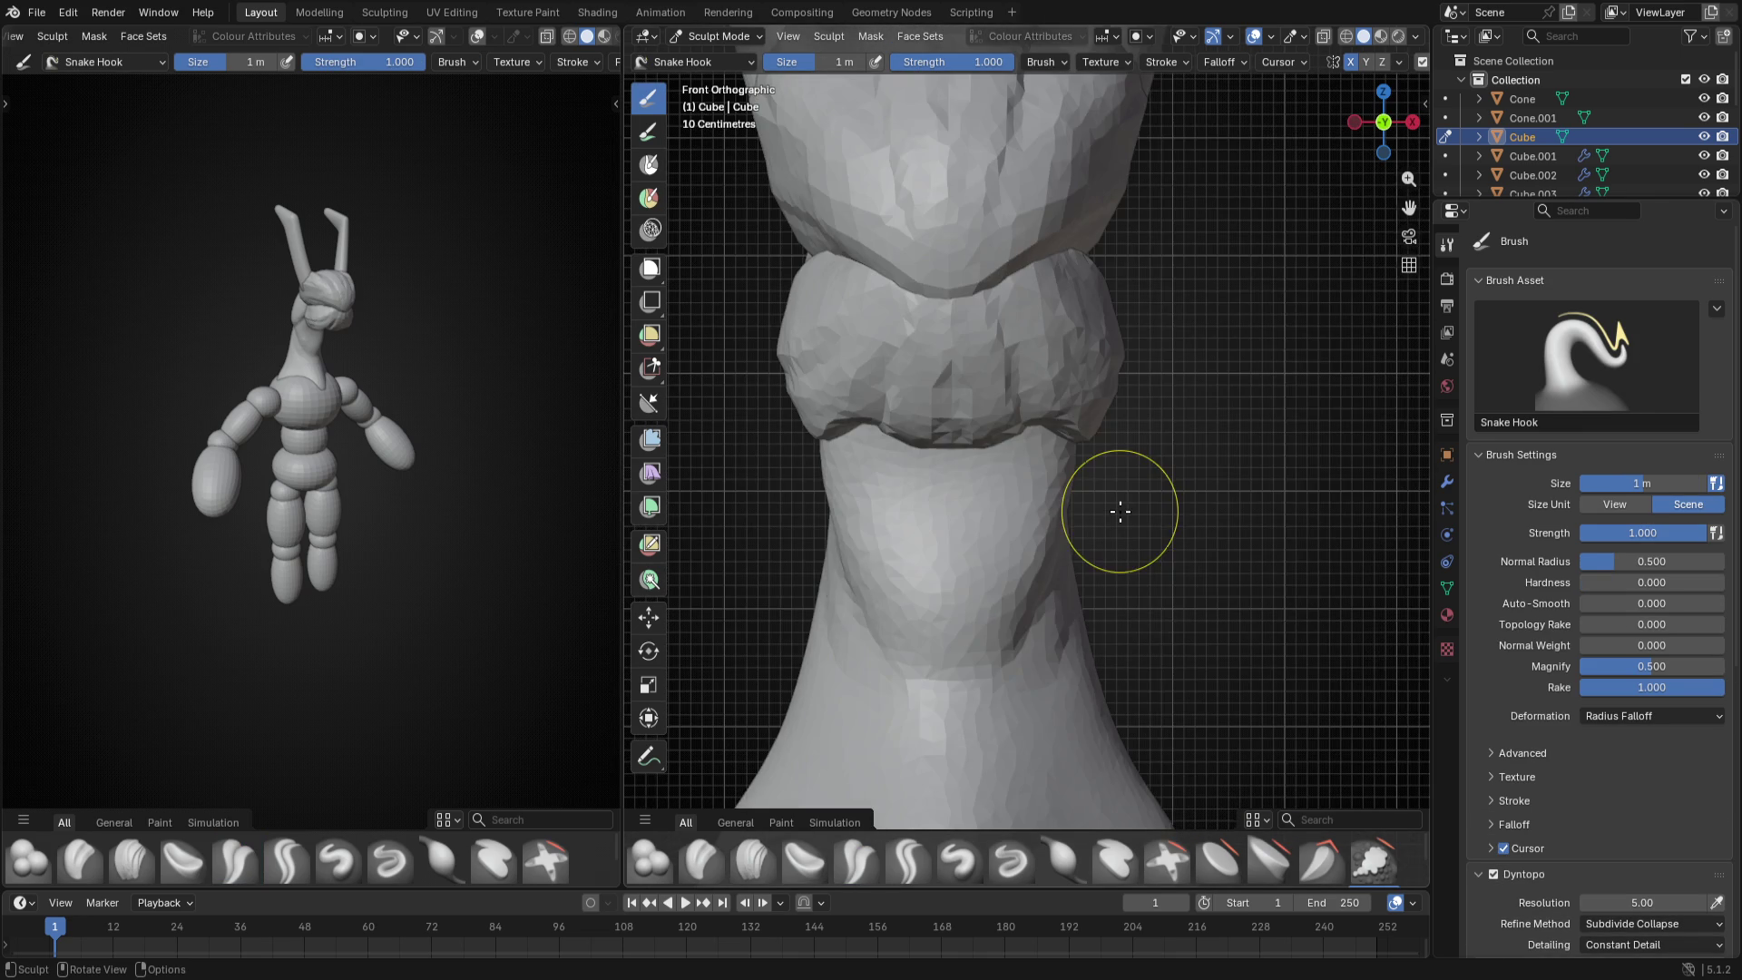
- Enlarge the Snake Hook brush and pull a first bump out of the front of the neck
key("f")
left_click(937, 405)
key("f")
left_click(953, 382)
left_click_drag(903, 425, 843, 396)
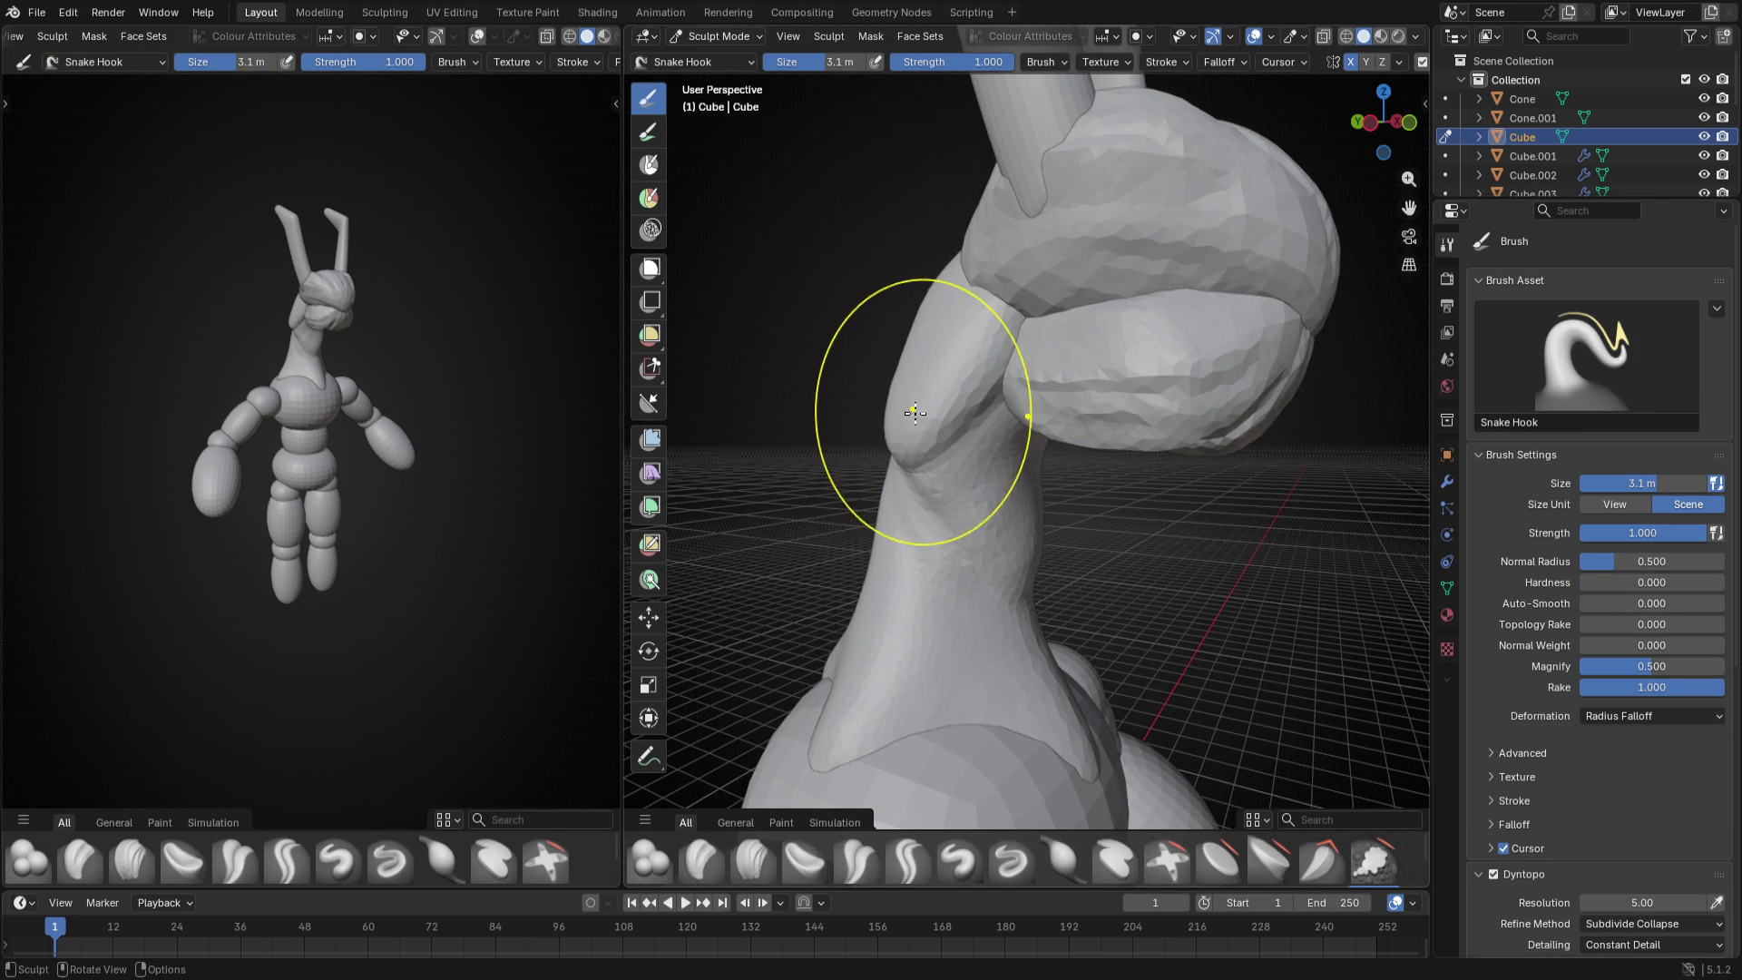
middle_click_drag(953, 477, 844, 409)
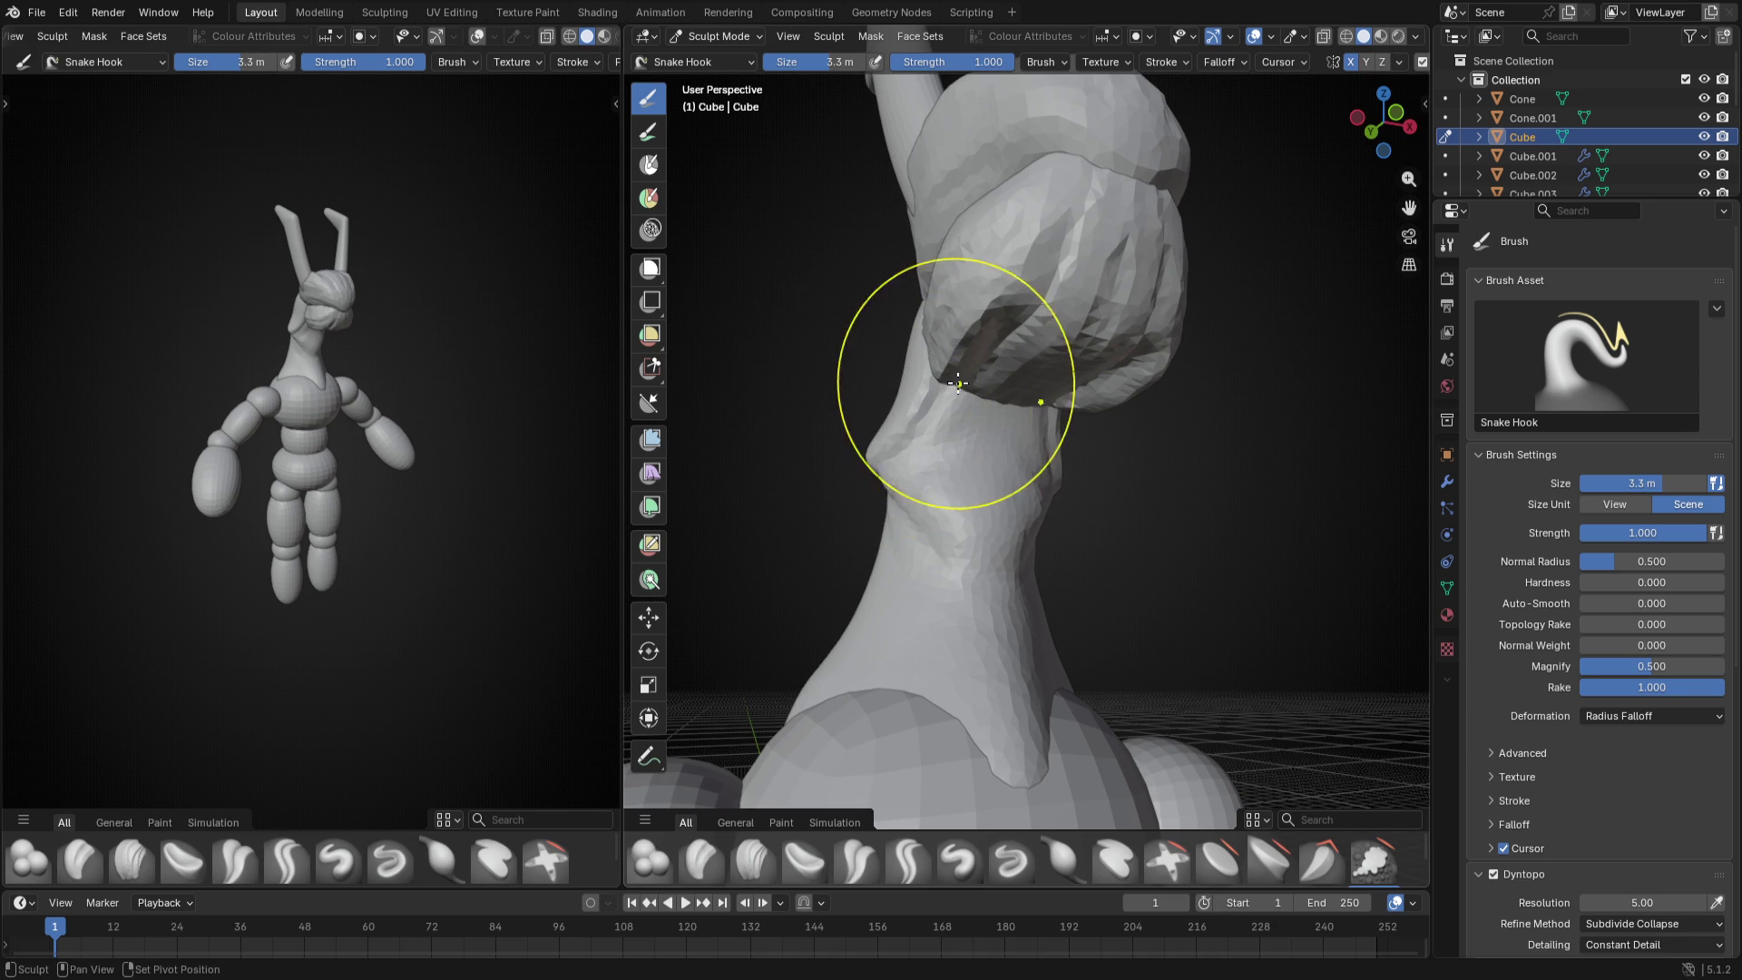
mouse_move(885, 369)
middle_mouse_down()
mouse_move(1159, 480)
mouse_move(943, 435)
mouse_move(977, 503)
mouse_move(924, 497)
middle_mouse_up()
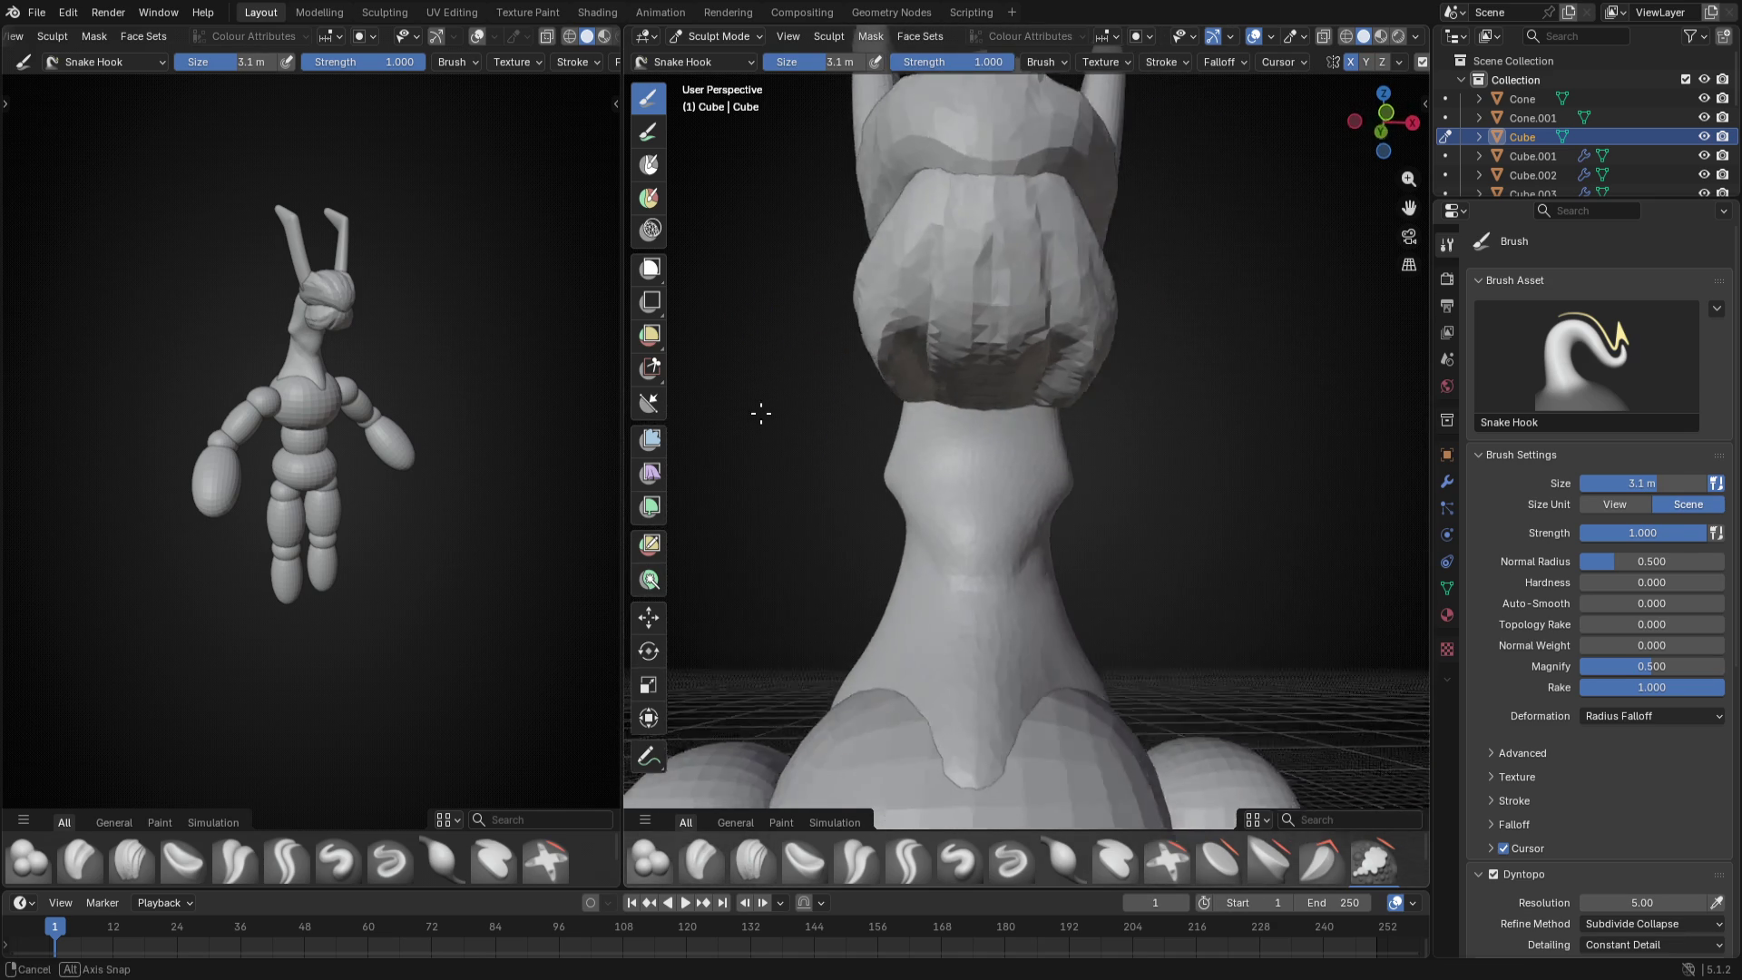
- Adjust the brush size and stretch the throat bump further out into a pointed protrusion
key("f")
left_click(917, 493)
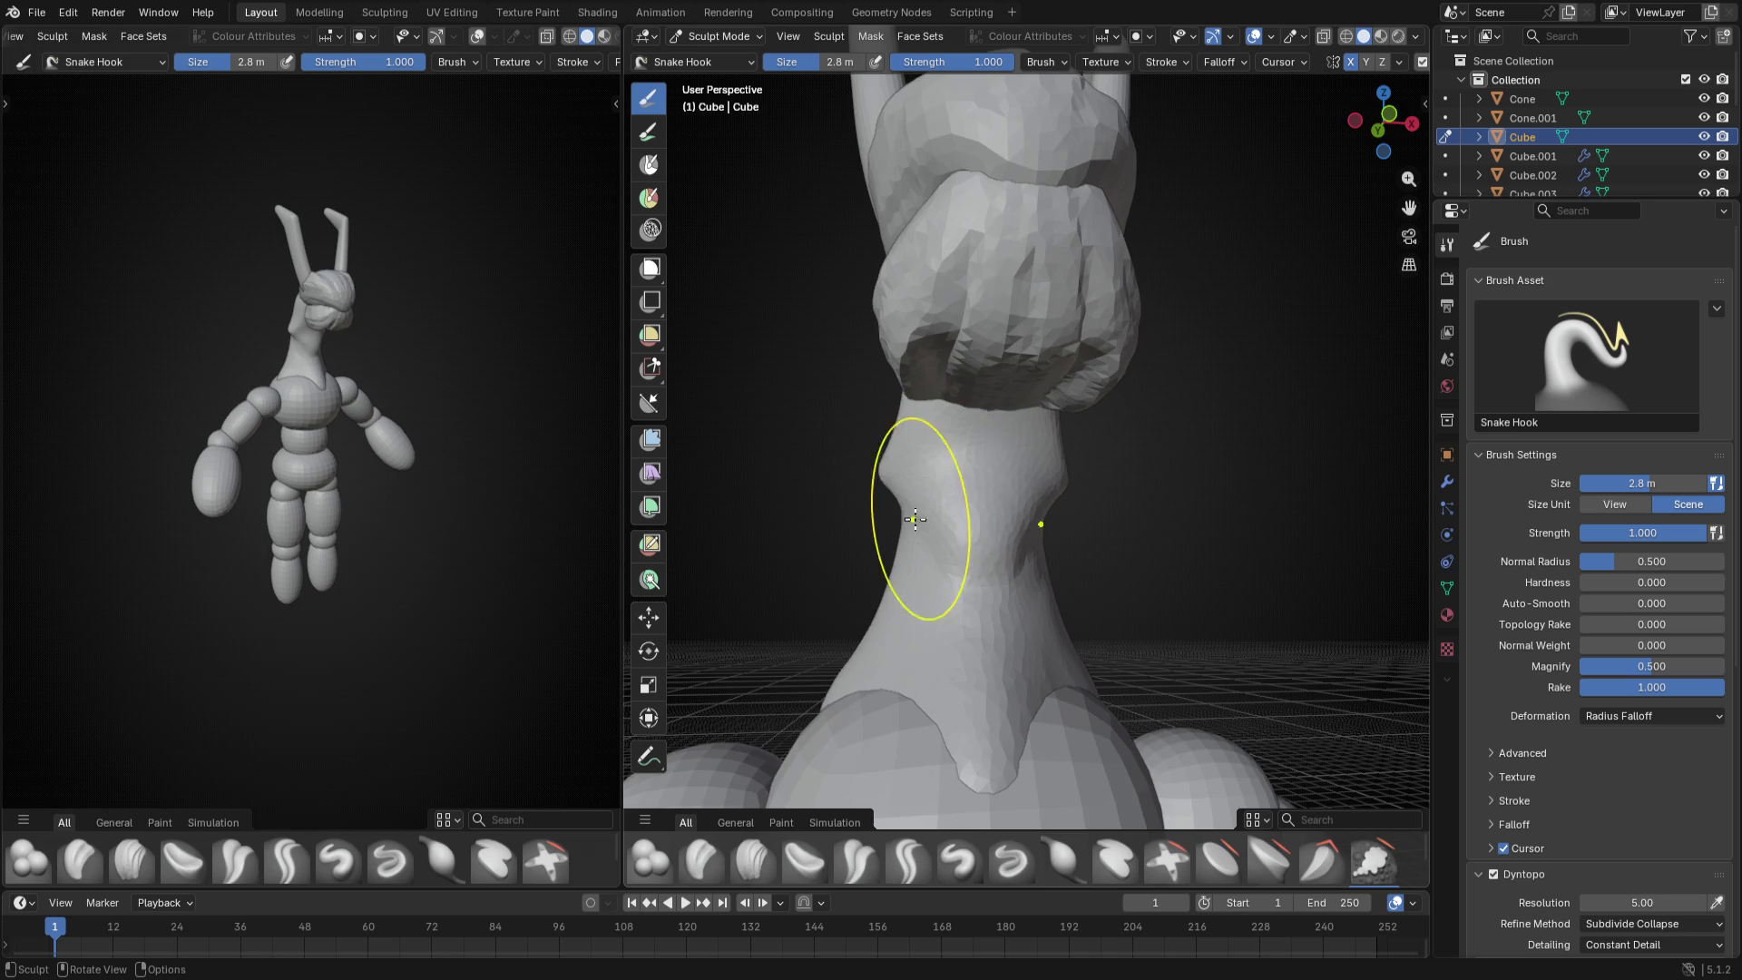
middle_click_drag(915, 519, 1007, 491)
key("f")
left_click(996, 462)
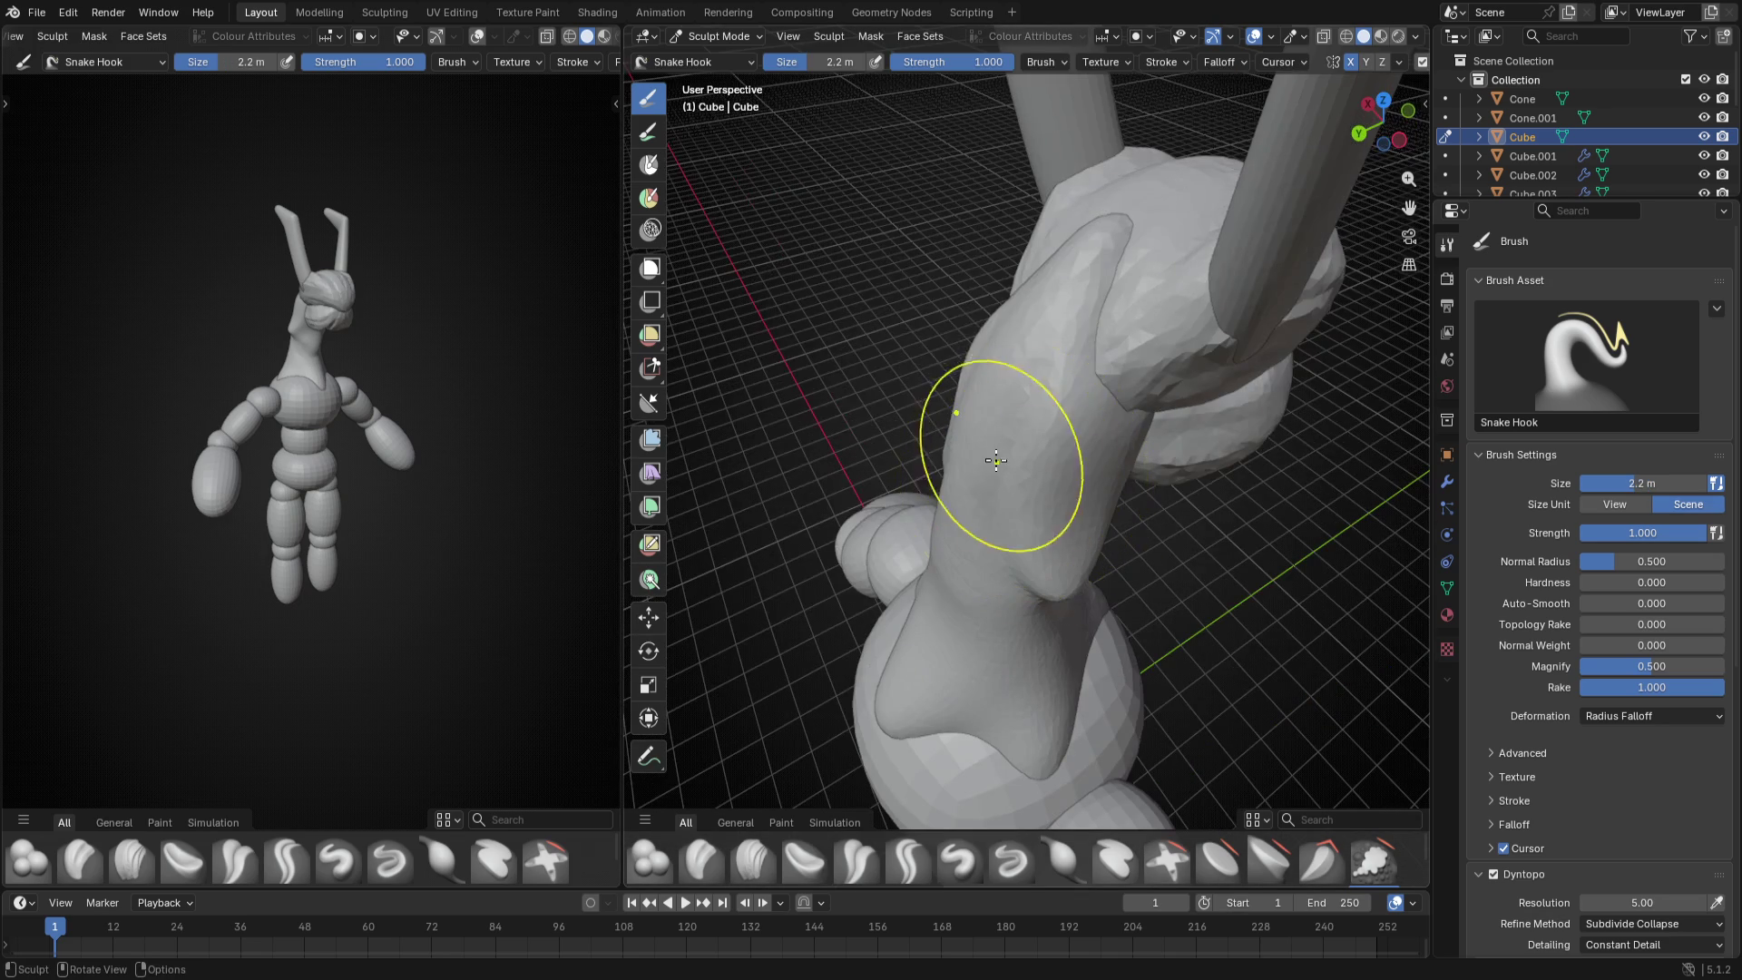
key("f")
left_click(986, 419)
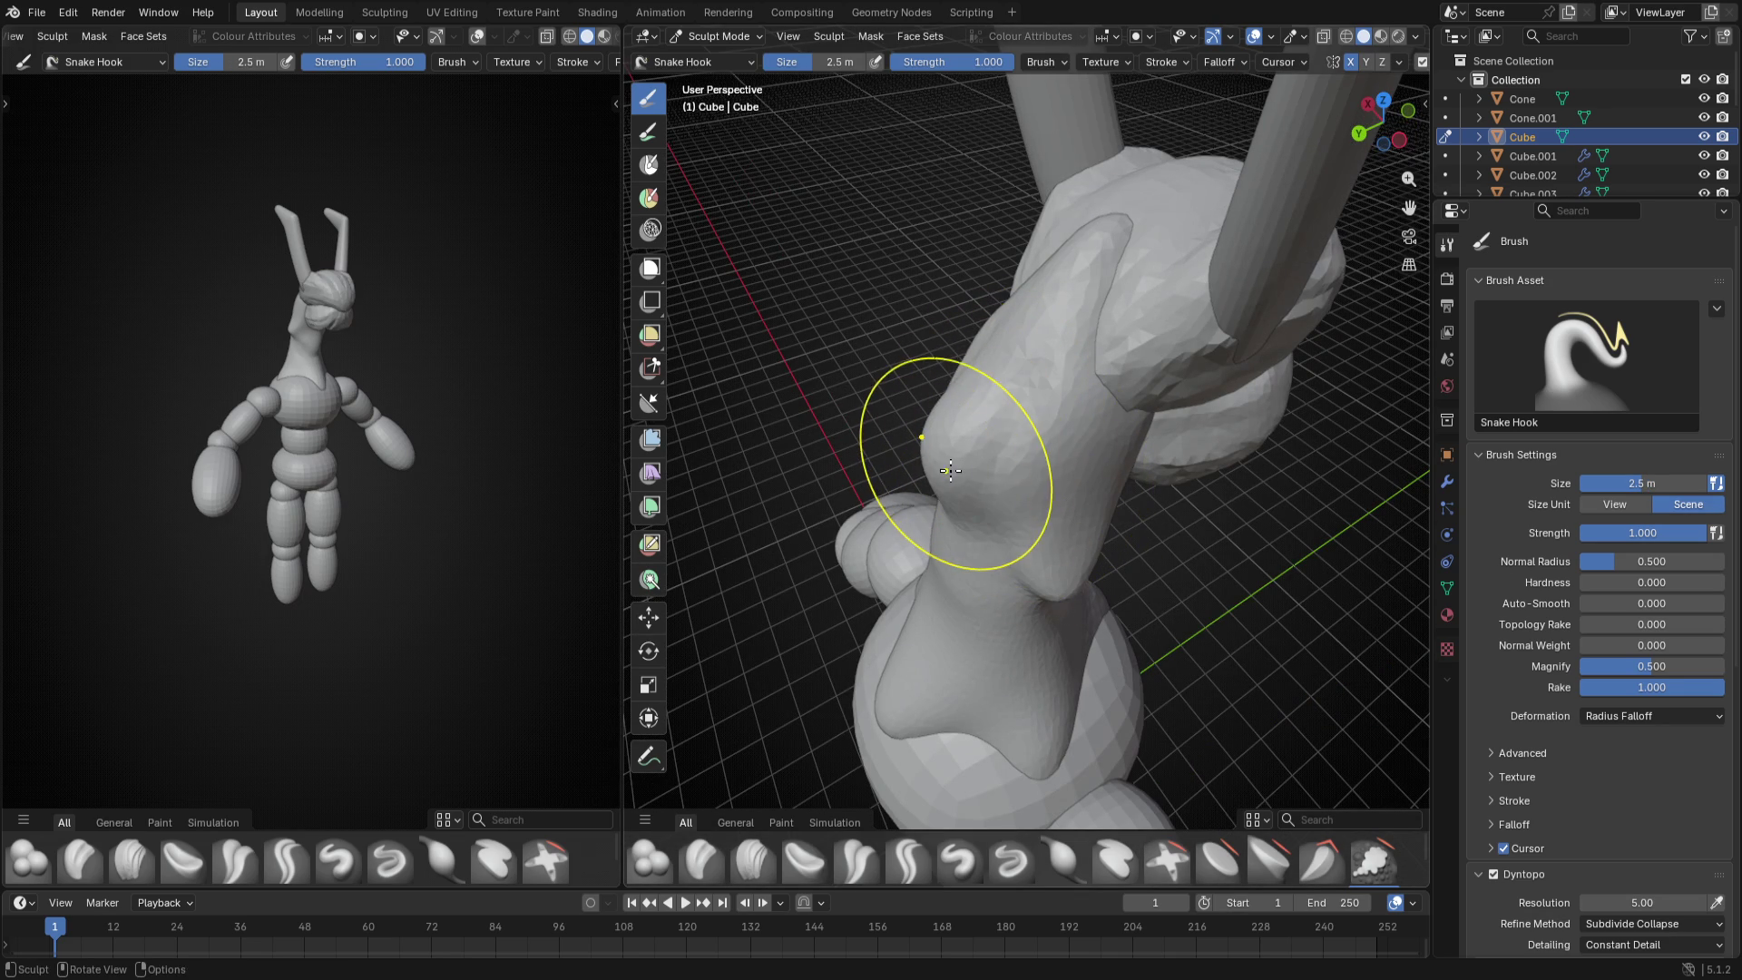
key("f")
left_click(961, 477)
left_click_drag(919, 508, 892, 531)
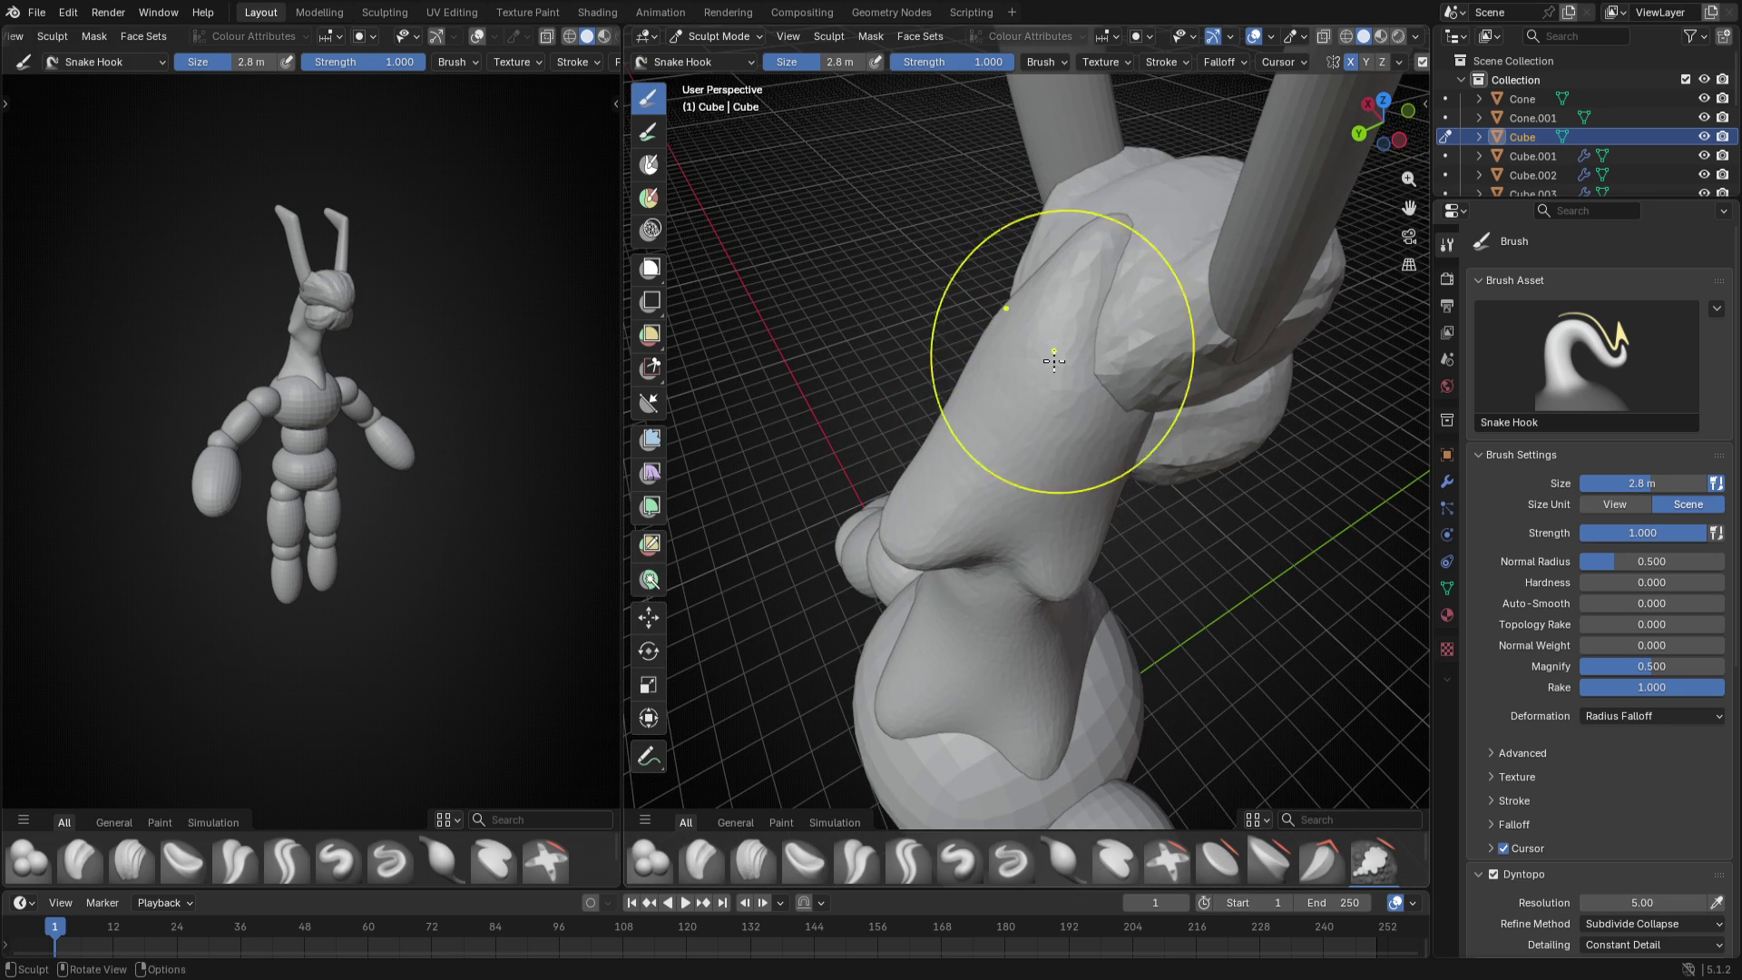
middle_click_drag(1055, 361, 887, 500)
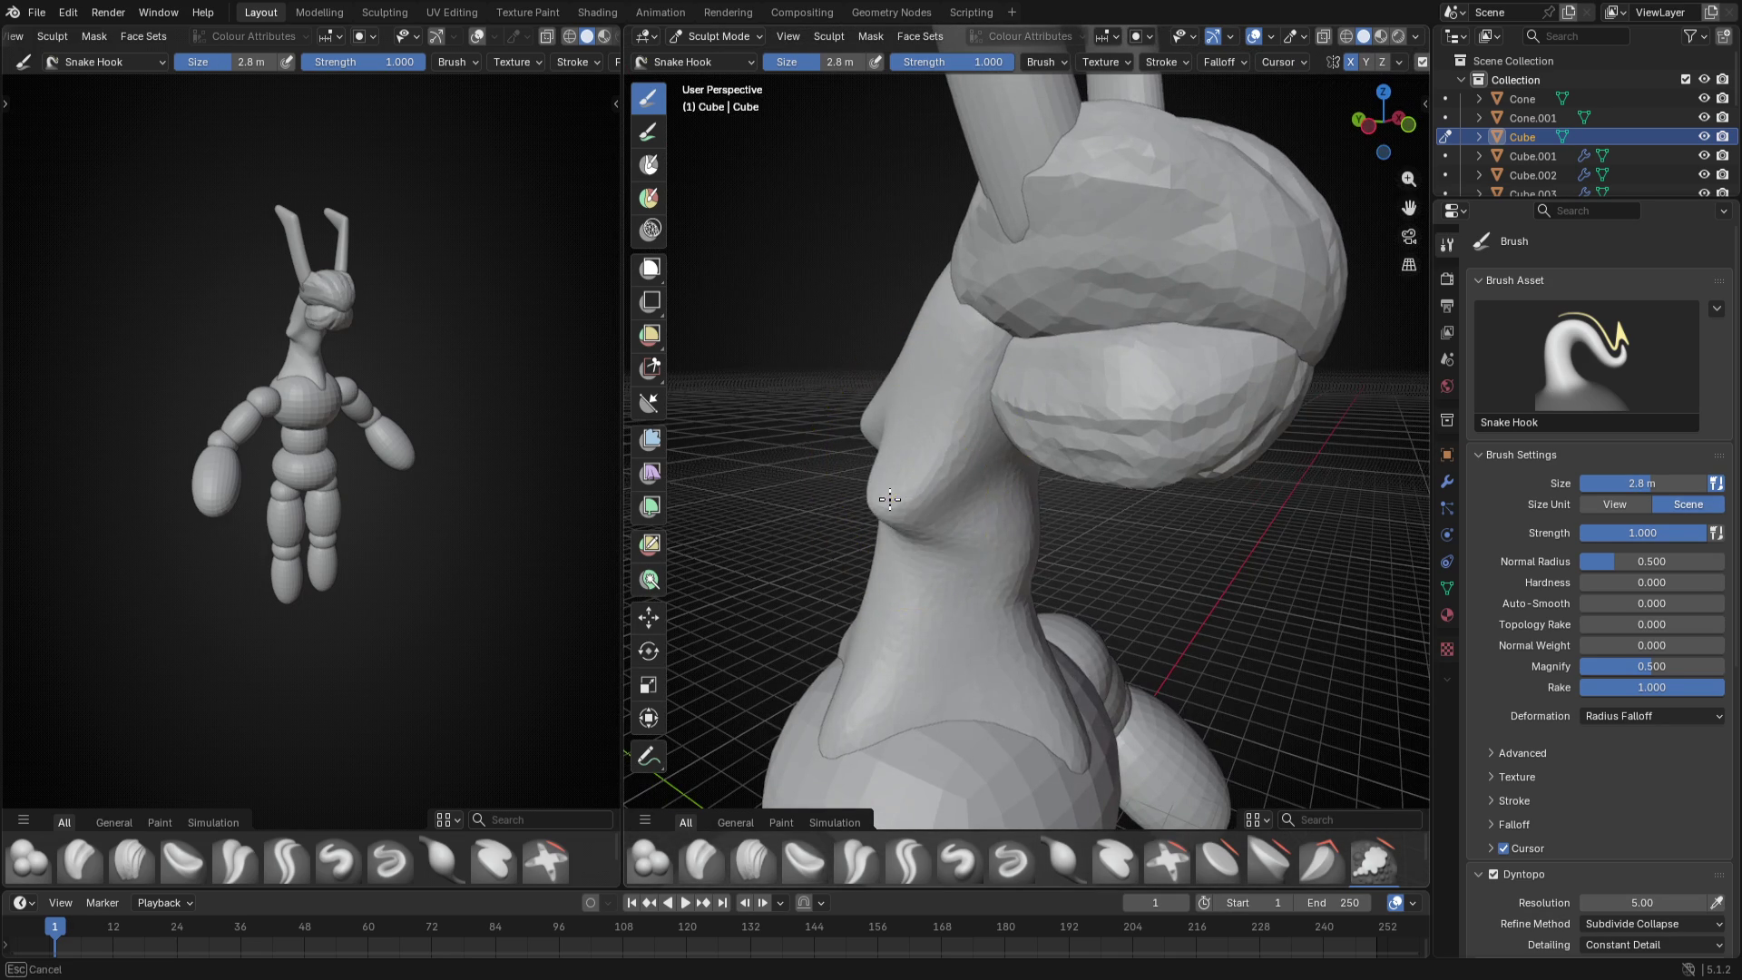
middle_click_drag(887, 499, 1042, 515)
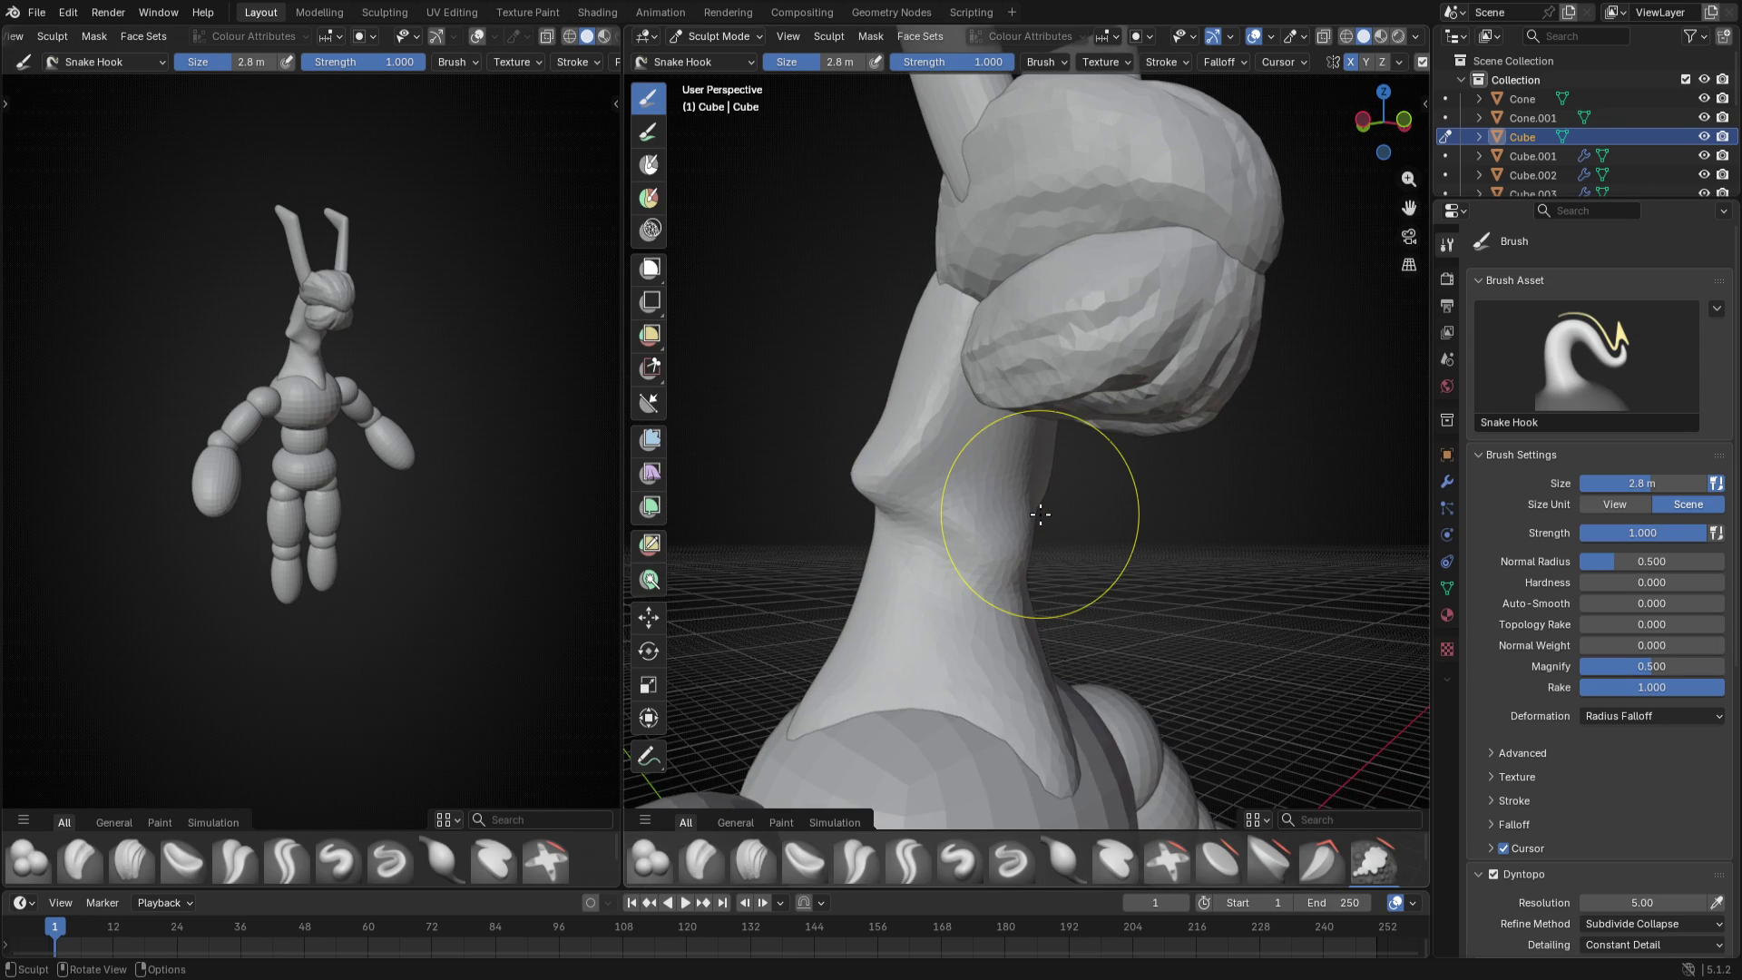
- Pull a bulge out of the back of the neck with a smaller brush
key("f")
left_click(1052, 514)
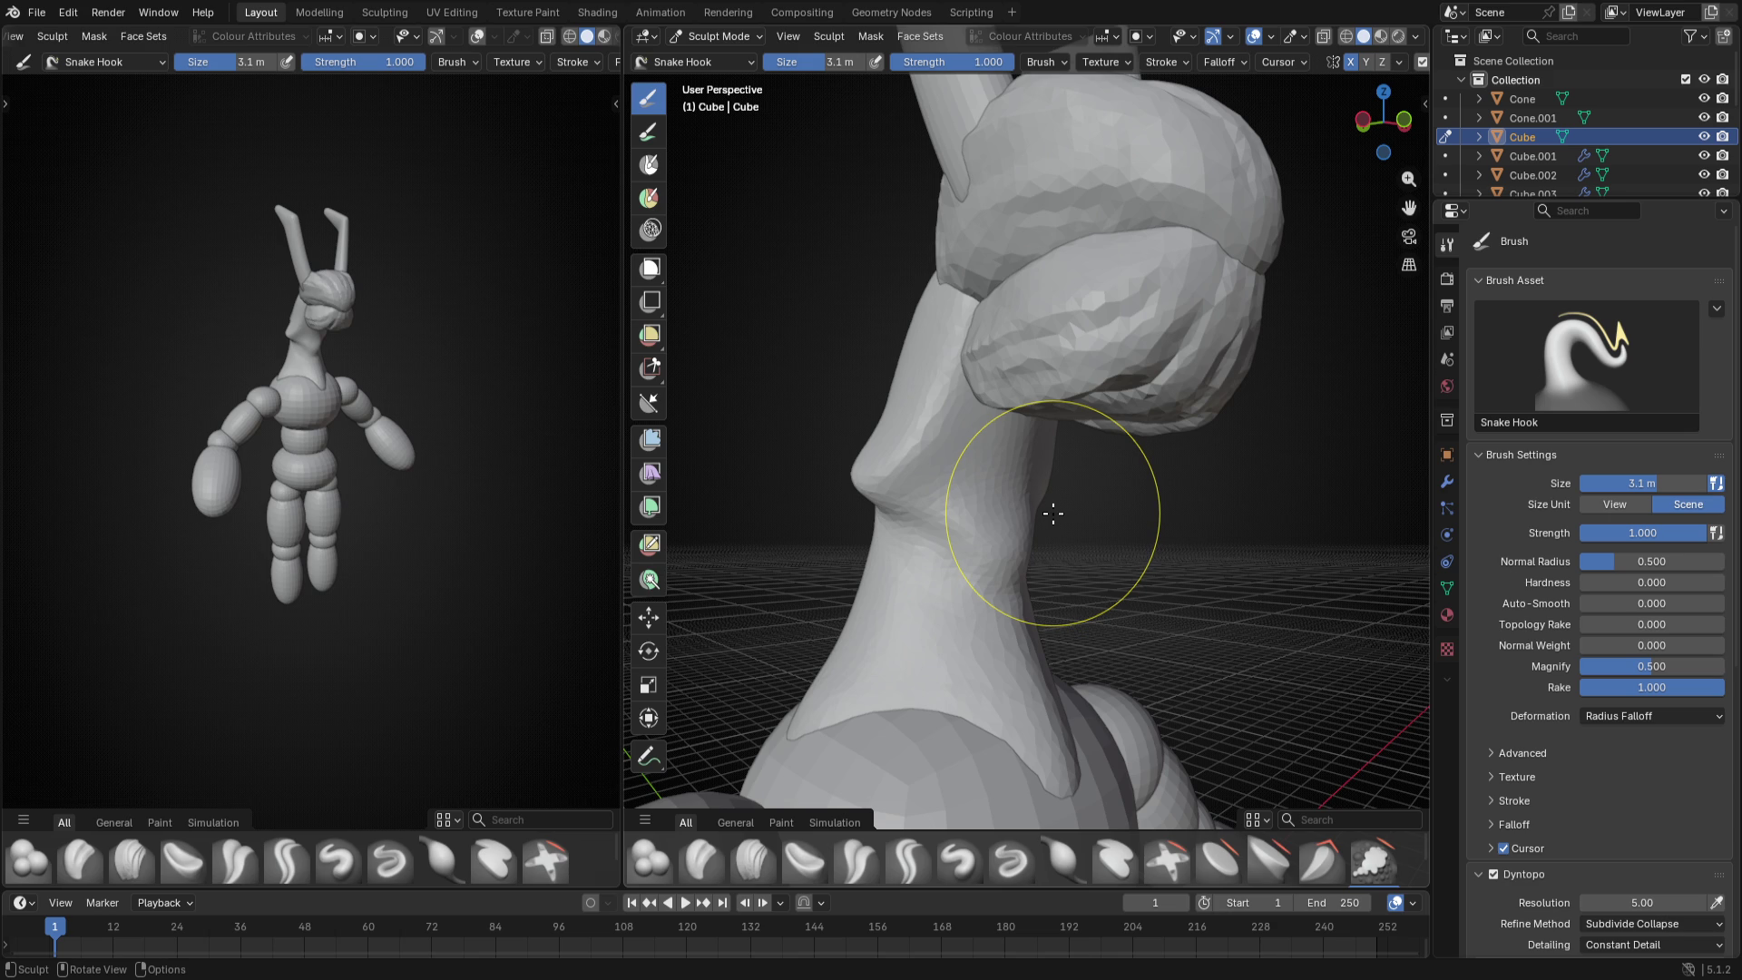
mouse_move(1051, 513)
middle_mouse_down("ctrl")
mouse_move(1035, 544)
mouse_move(1119, 562)
middle_mouse_up("ctrl")
key("f")
left_click(1088, 545)
left_click_drag(1049, 572, 1085, 545)
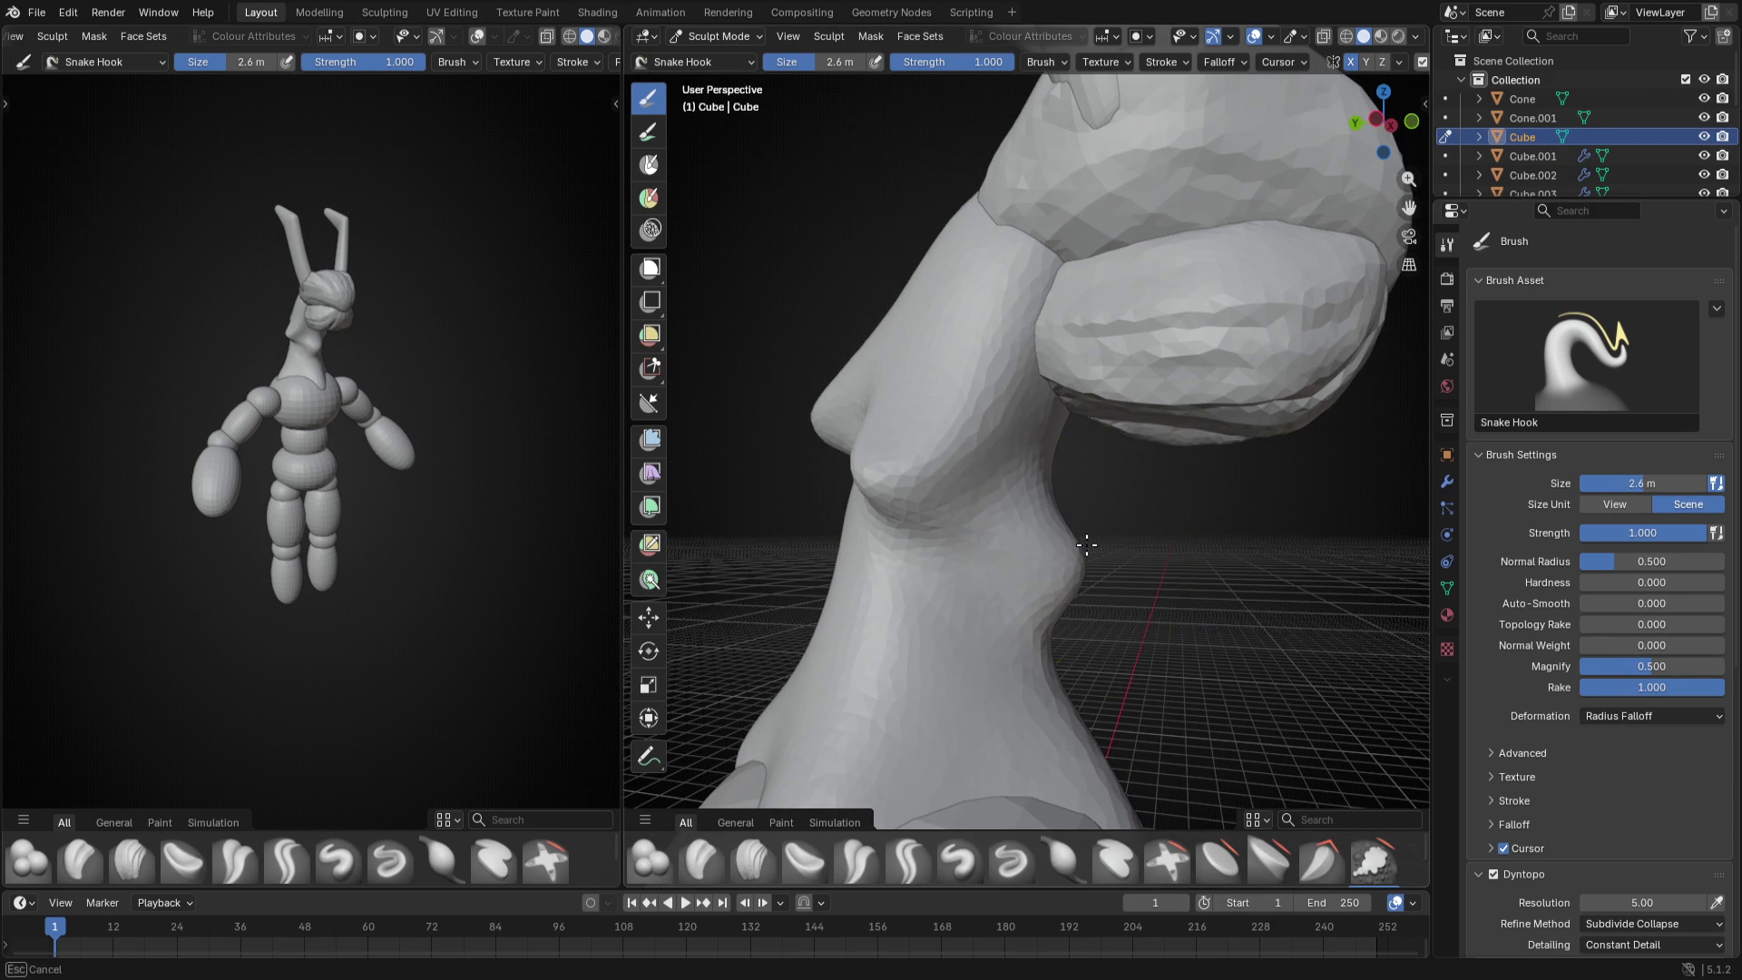
mouse_move(1048, 531)
middle_mouse_down()
mouse_move(882, 488)
mouse_move(953, 490)
middle_mouse_up()
left_click(910, 859)
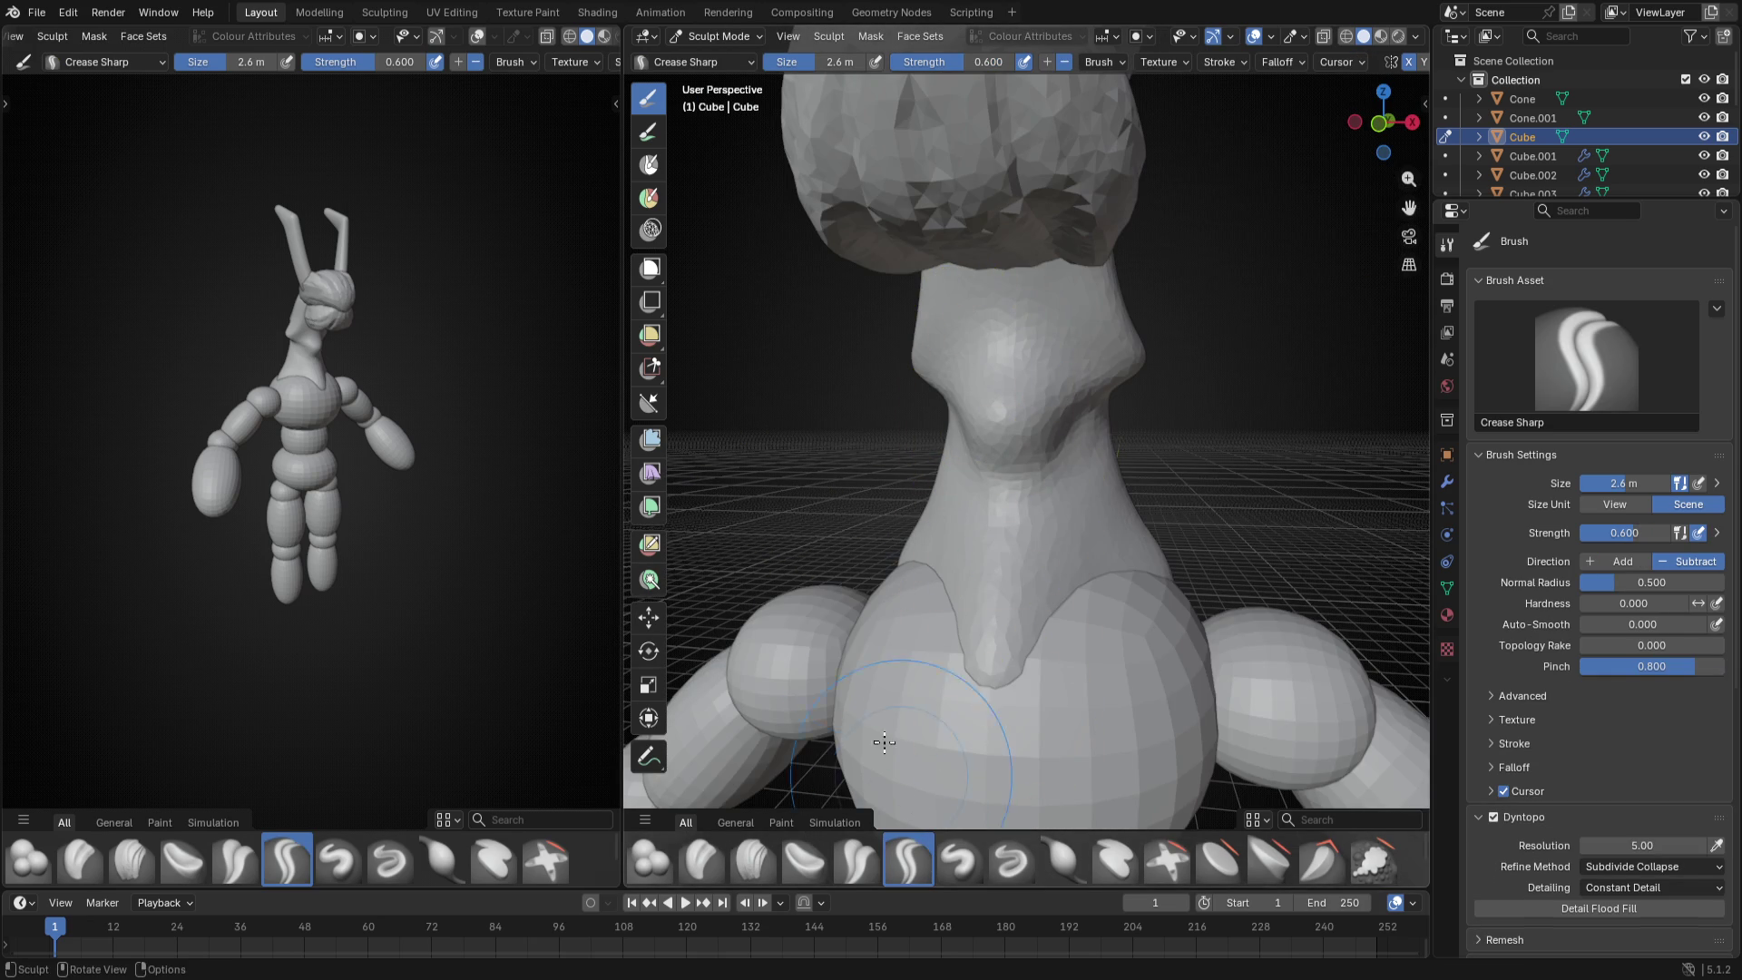
- Shrink Crease Sharp to 1.7 m at strength 0.4 and carve a crease under the throat protrusion
middle_click_drag(913, 803, 1035, 477)
key("f")
left_click(946, 396)
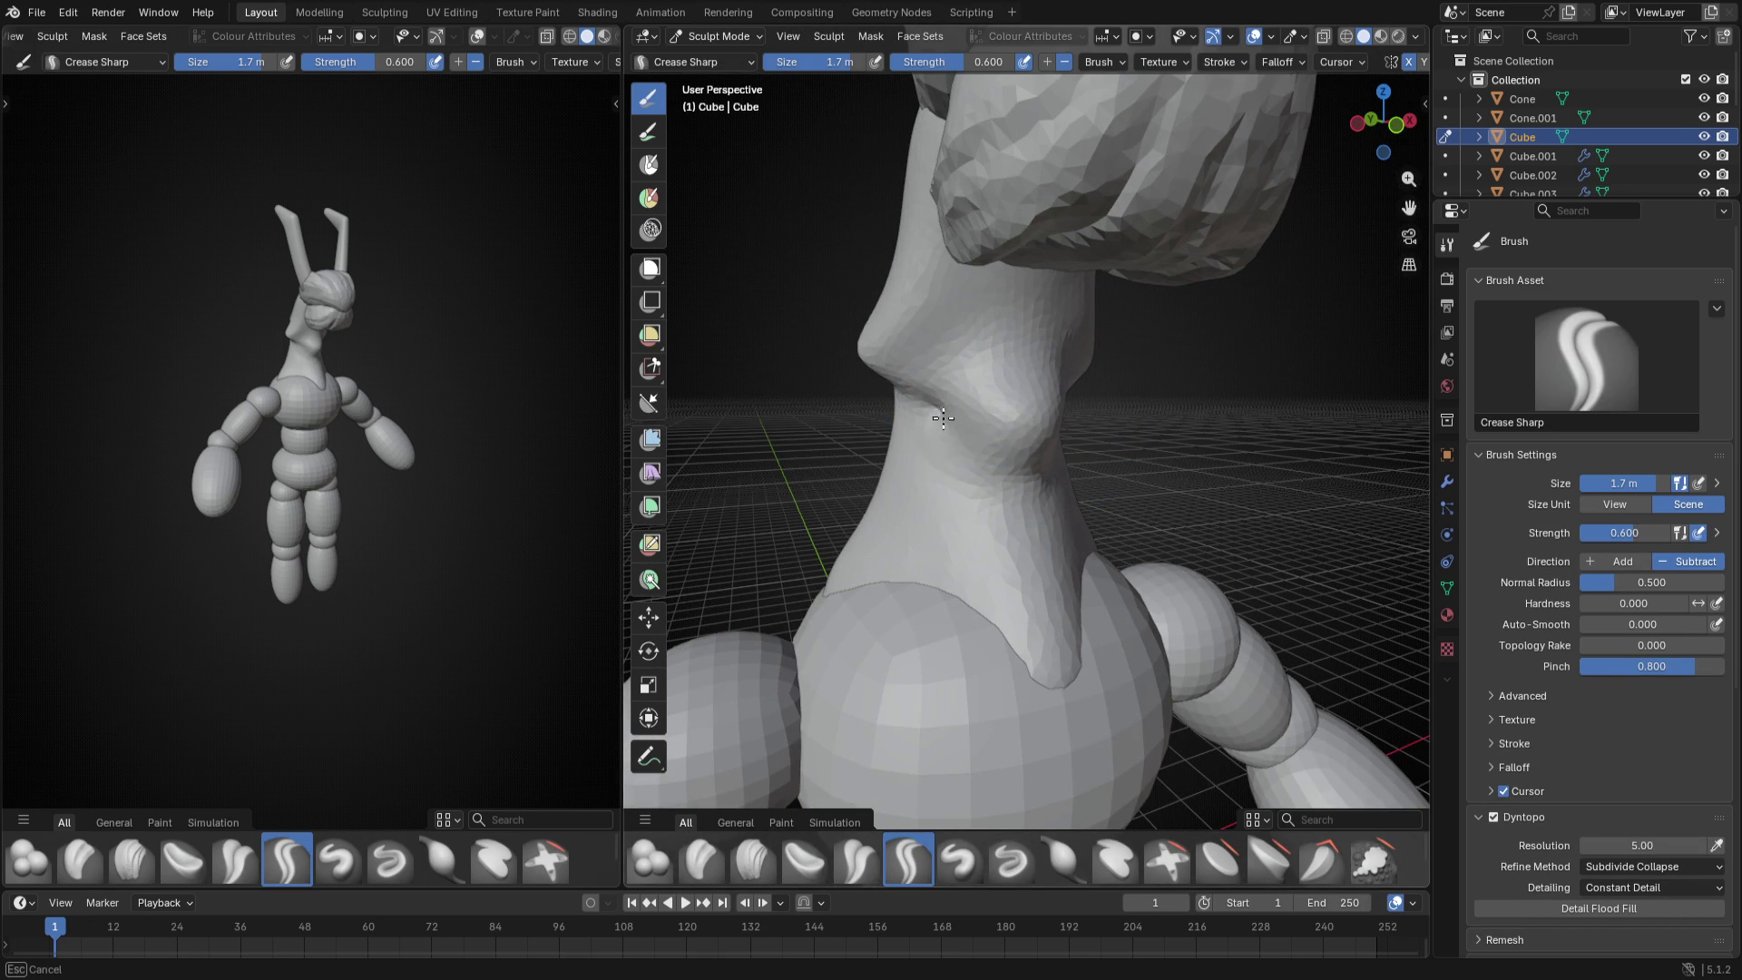
key("shift+f")
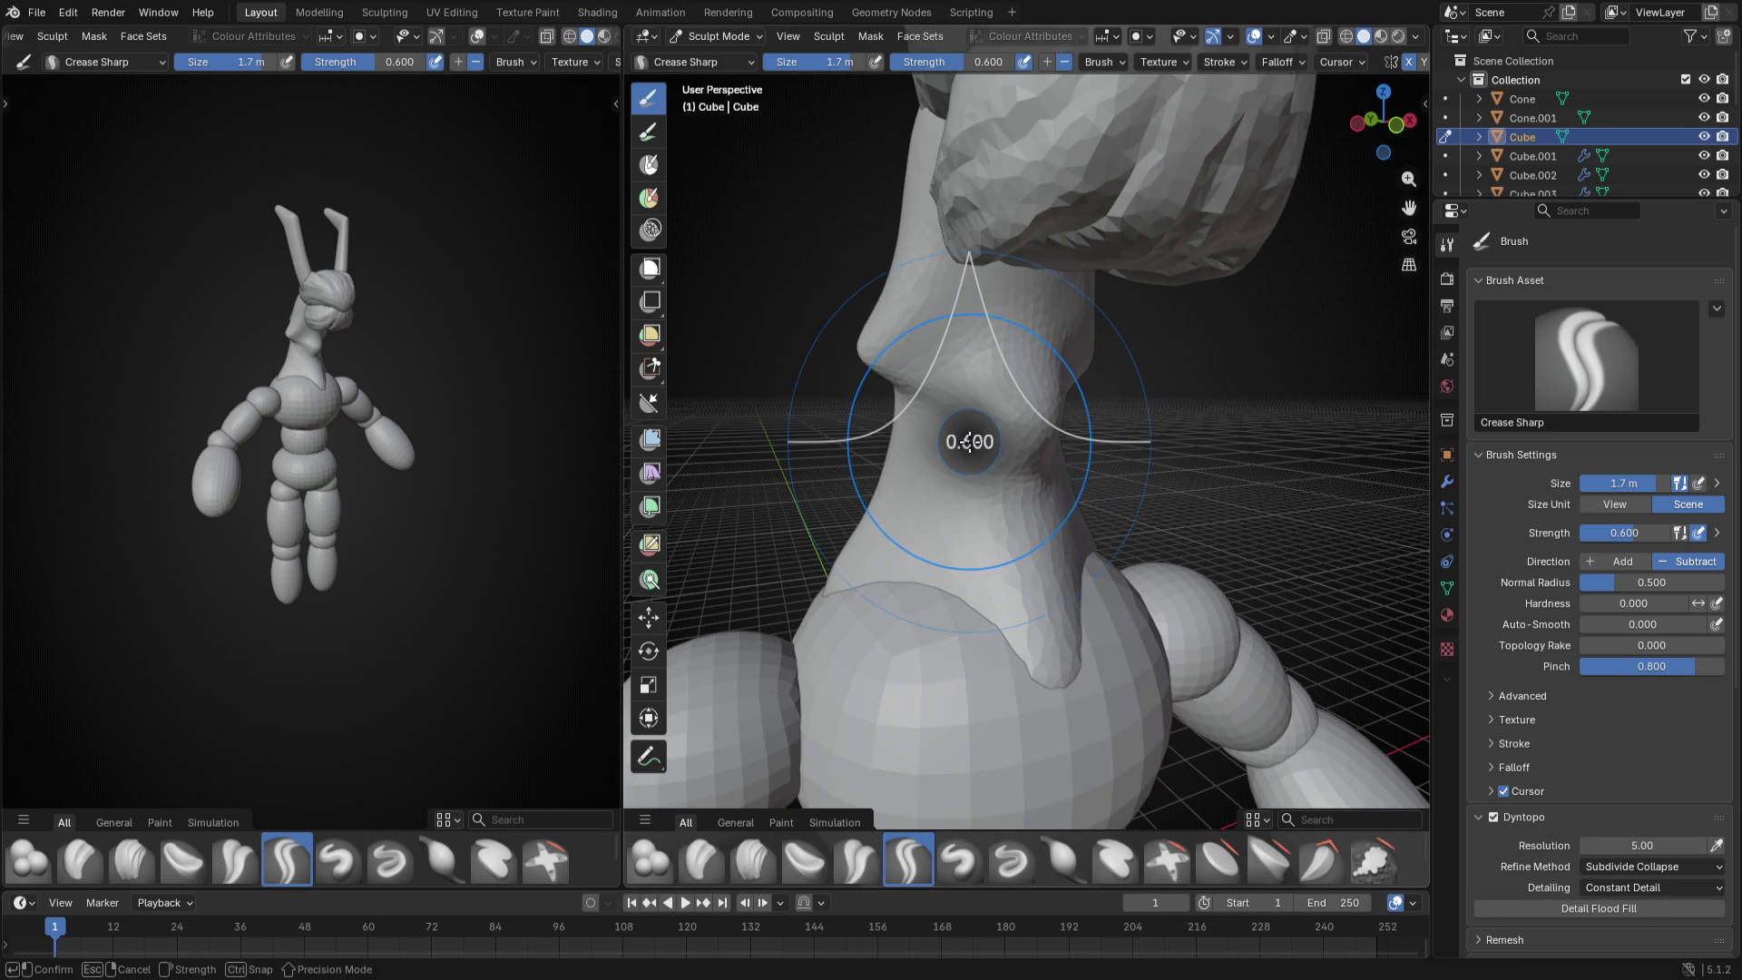
left_click(931, 435)
left_click_drag(991, 465, 980, 491)
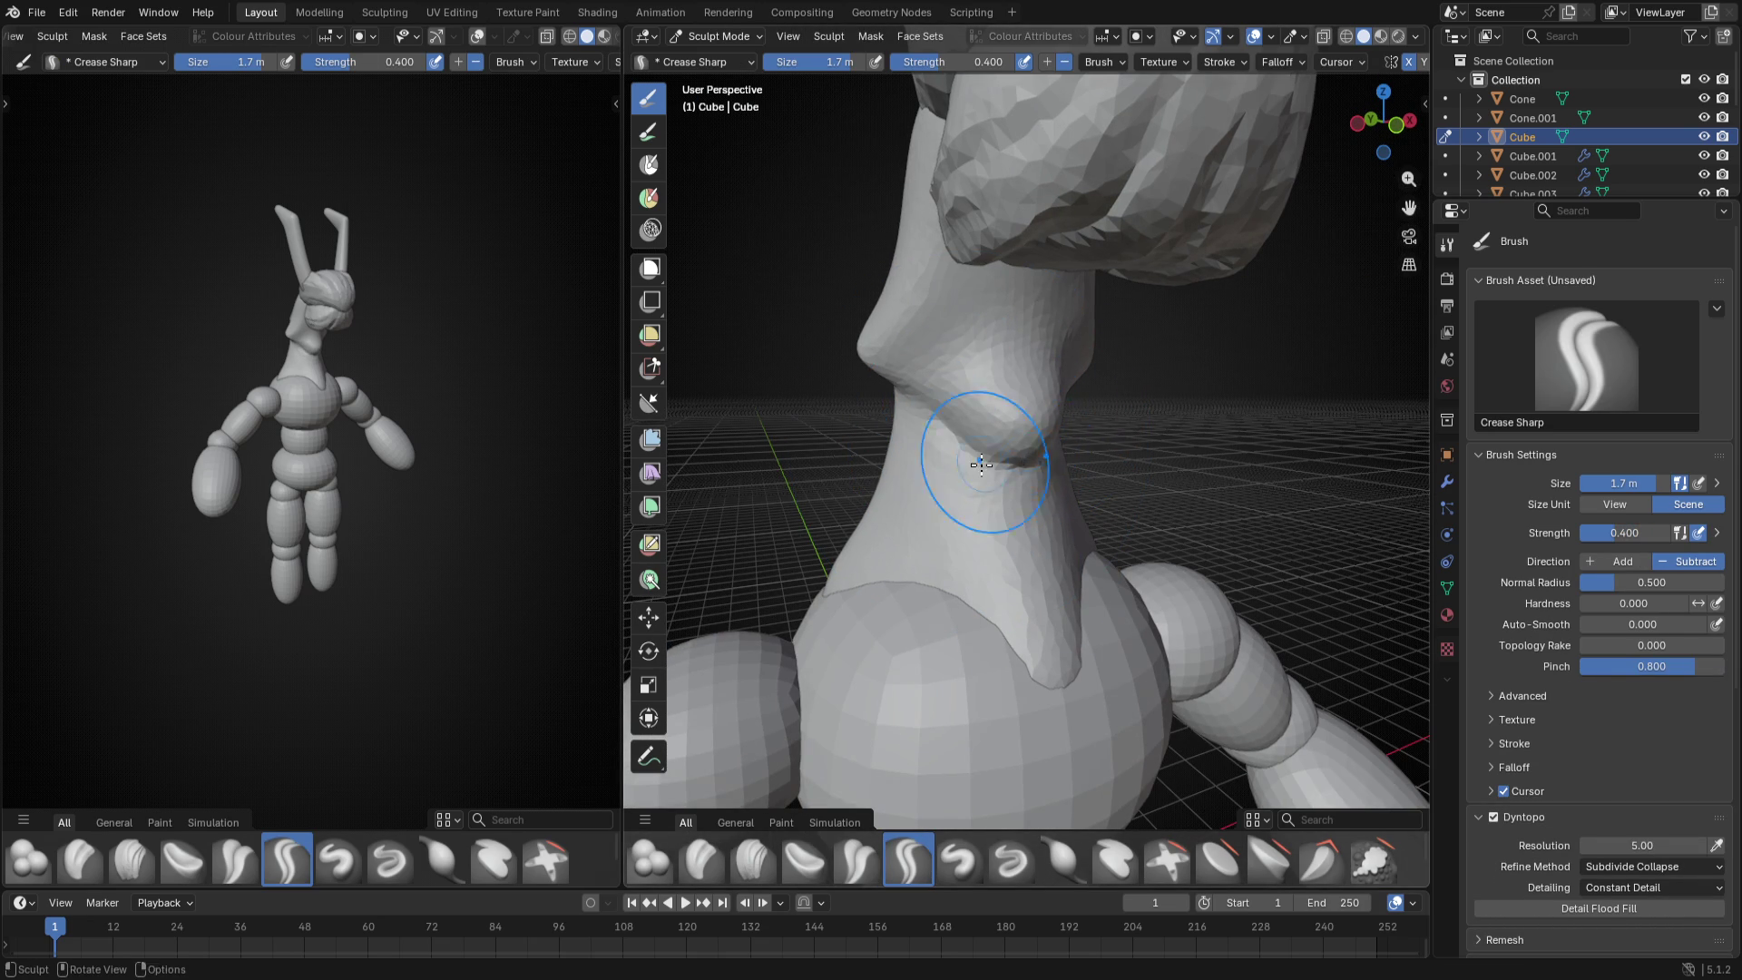
- Check the crease from front, side and left orthographic views
middle_click_drag(980, 490, 1004, 438)
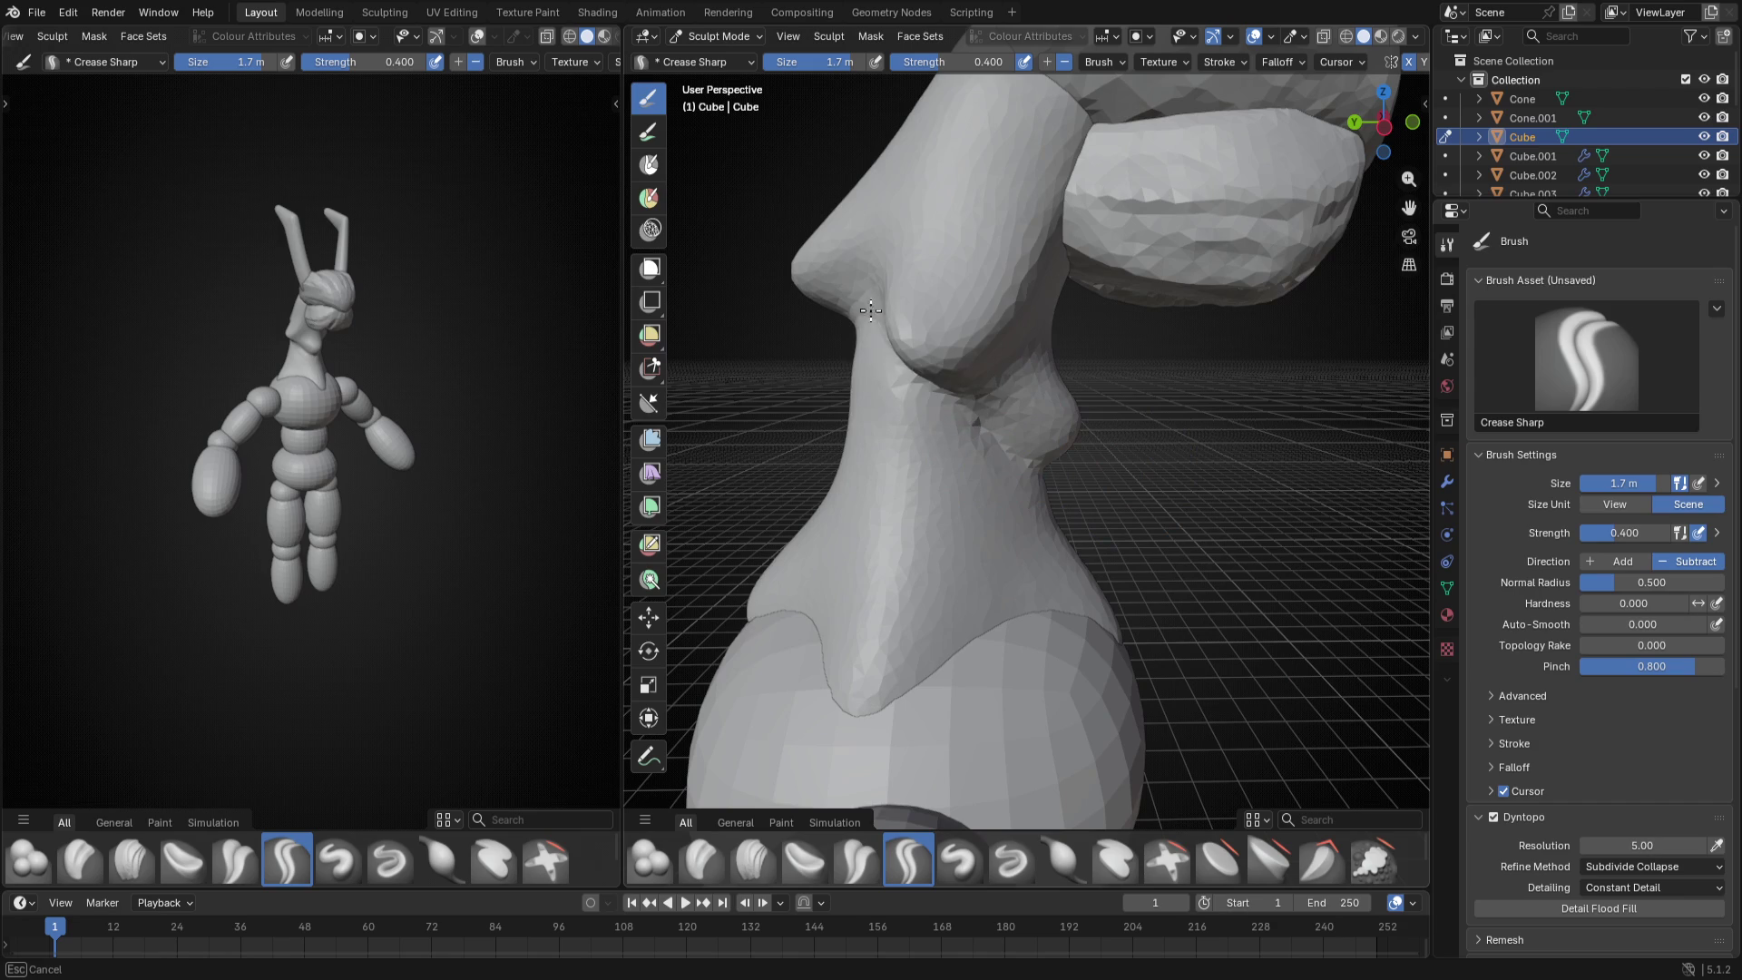
middle_click_drag(869, 310, 1024, 375)
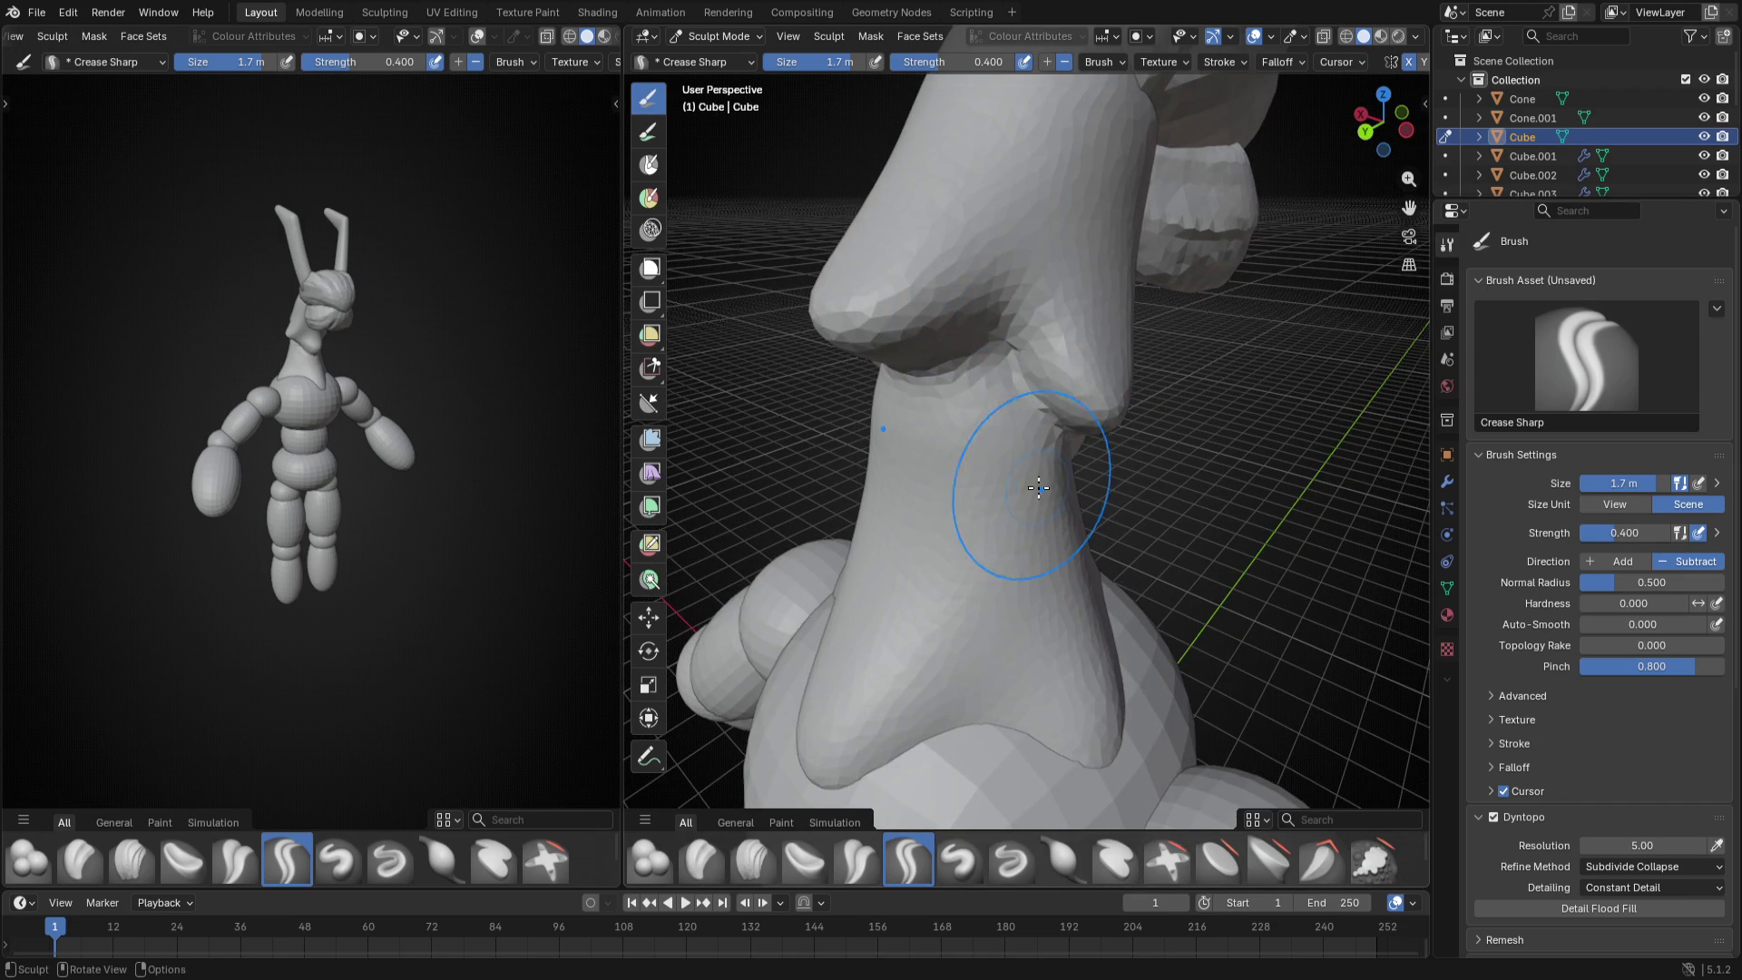
middle_click_drag(1008, 504, 1020, 354)
mouse_move(1306, 245)
middle_mouse_down()
mouse_move(1096, 509)
mouse_move(1252, 521)
middle_mouse_up()
key("KP_1")
key("ctrl+KP_3")
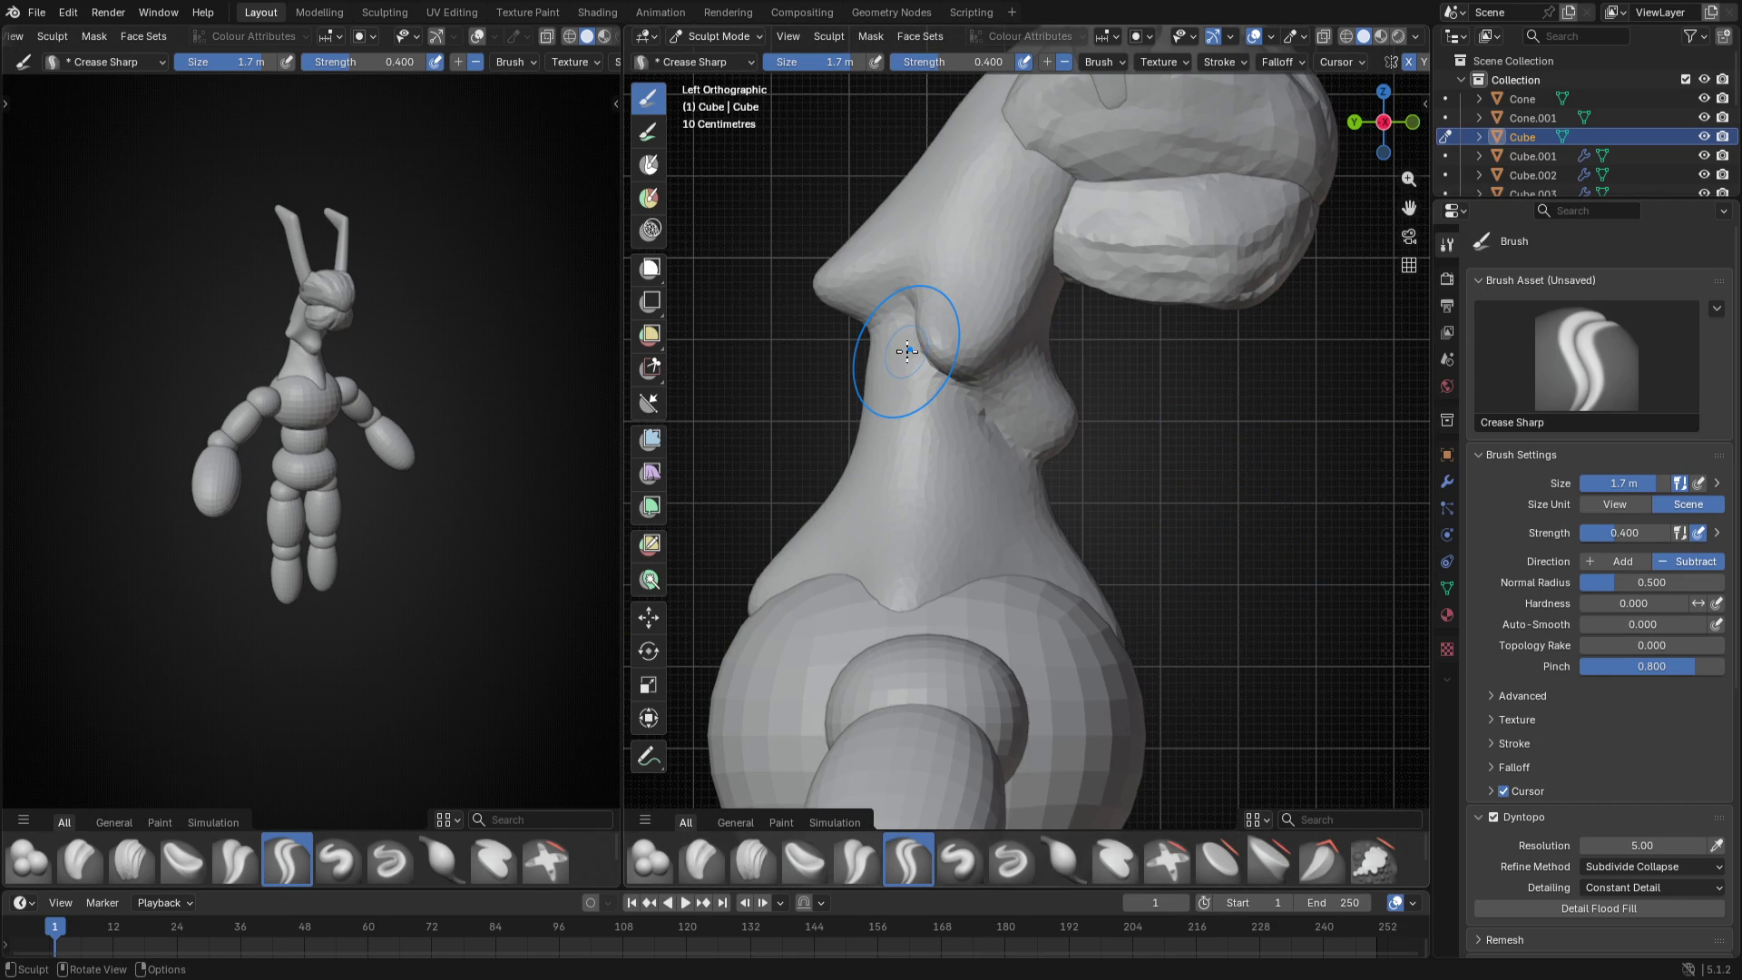
key("k")
middle_click_drag(907, 352, 933, 378)
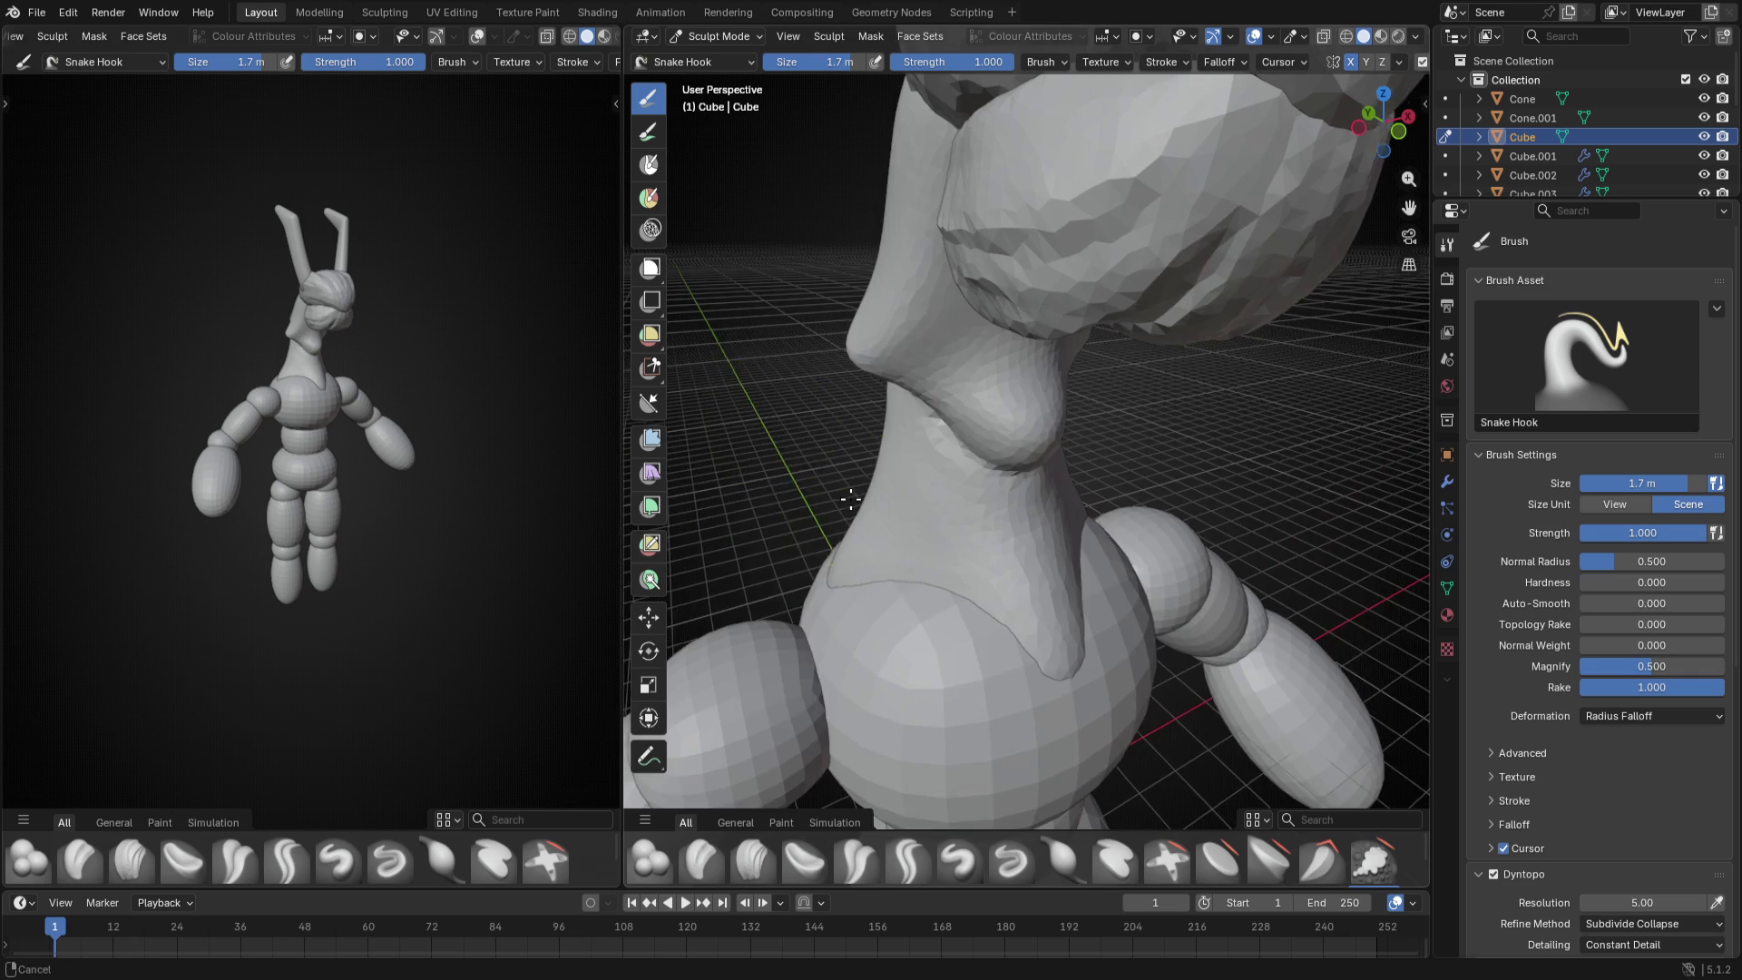
- Tune the Snake Hook brush size while orbiting around the torso and chest
key("f")
left_click(961, 388)
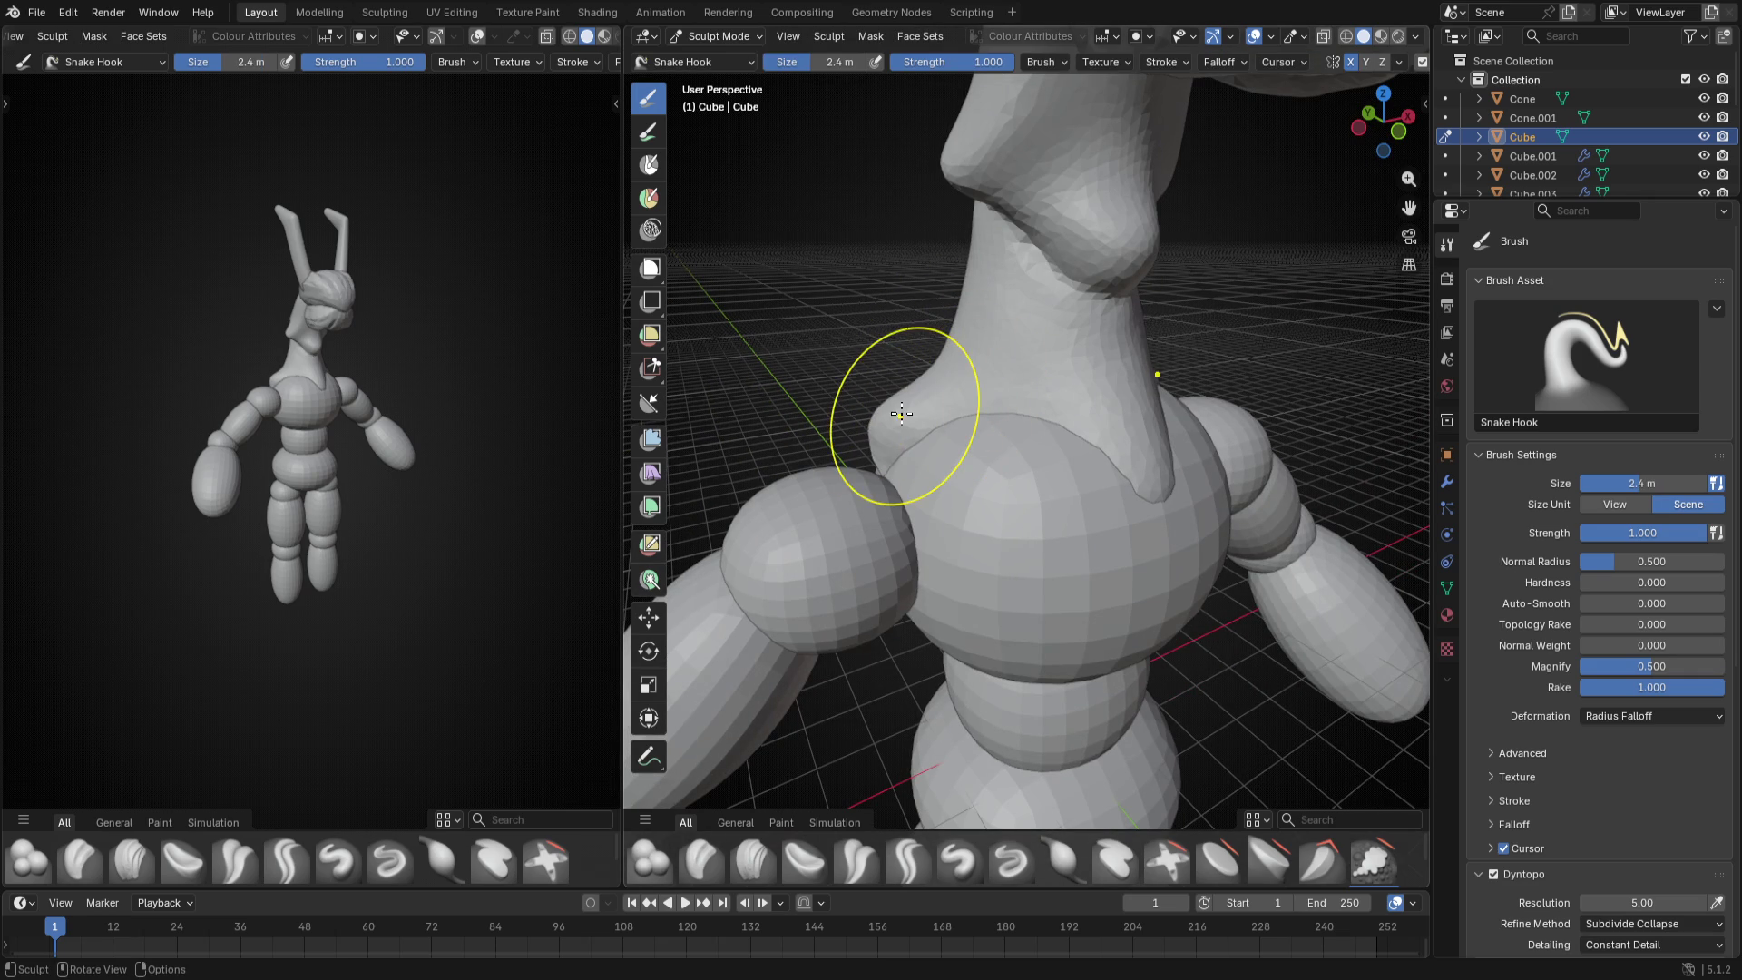
key("f")
left_click(954, 409)
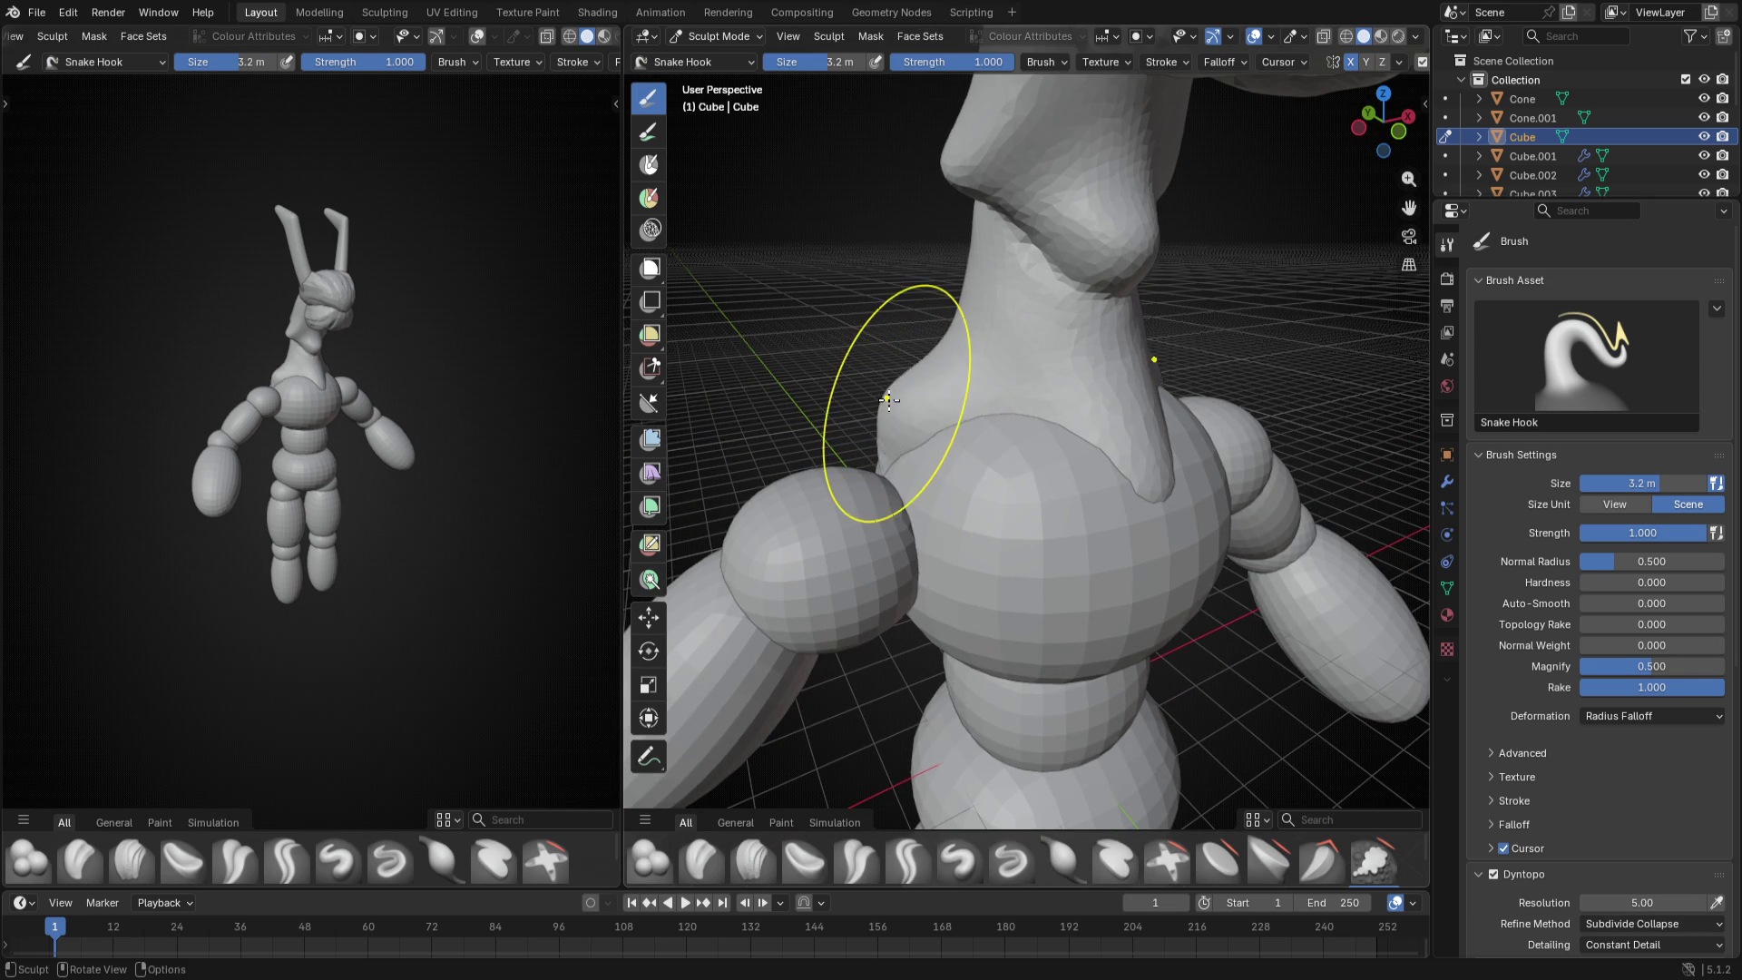
mouse_move(926, 415)
middle_mouse_down()
mouse_move(937, 450)
mouse_move(1055, 409)
middle_mouse_up()
key("f")
left_click(1089, 408)
mouse_move(1182, 438)
middle_mouse_down()
mouse_move(979, 503)
mouse_move(1126, 476)
mouse_move(964, 452)
mouse_move(899, 490)
middle_mouse_up()
key("f")
left_click(871, 517)
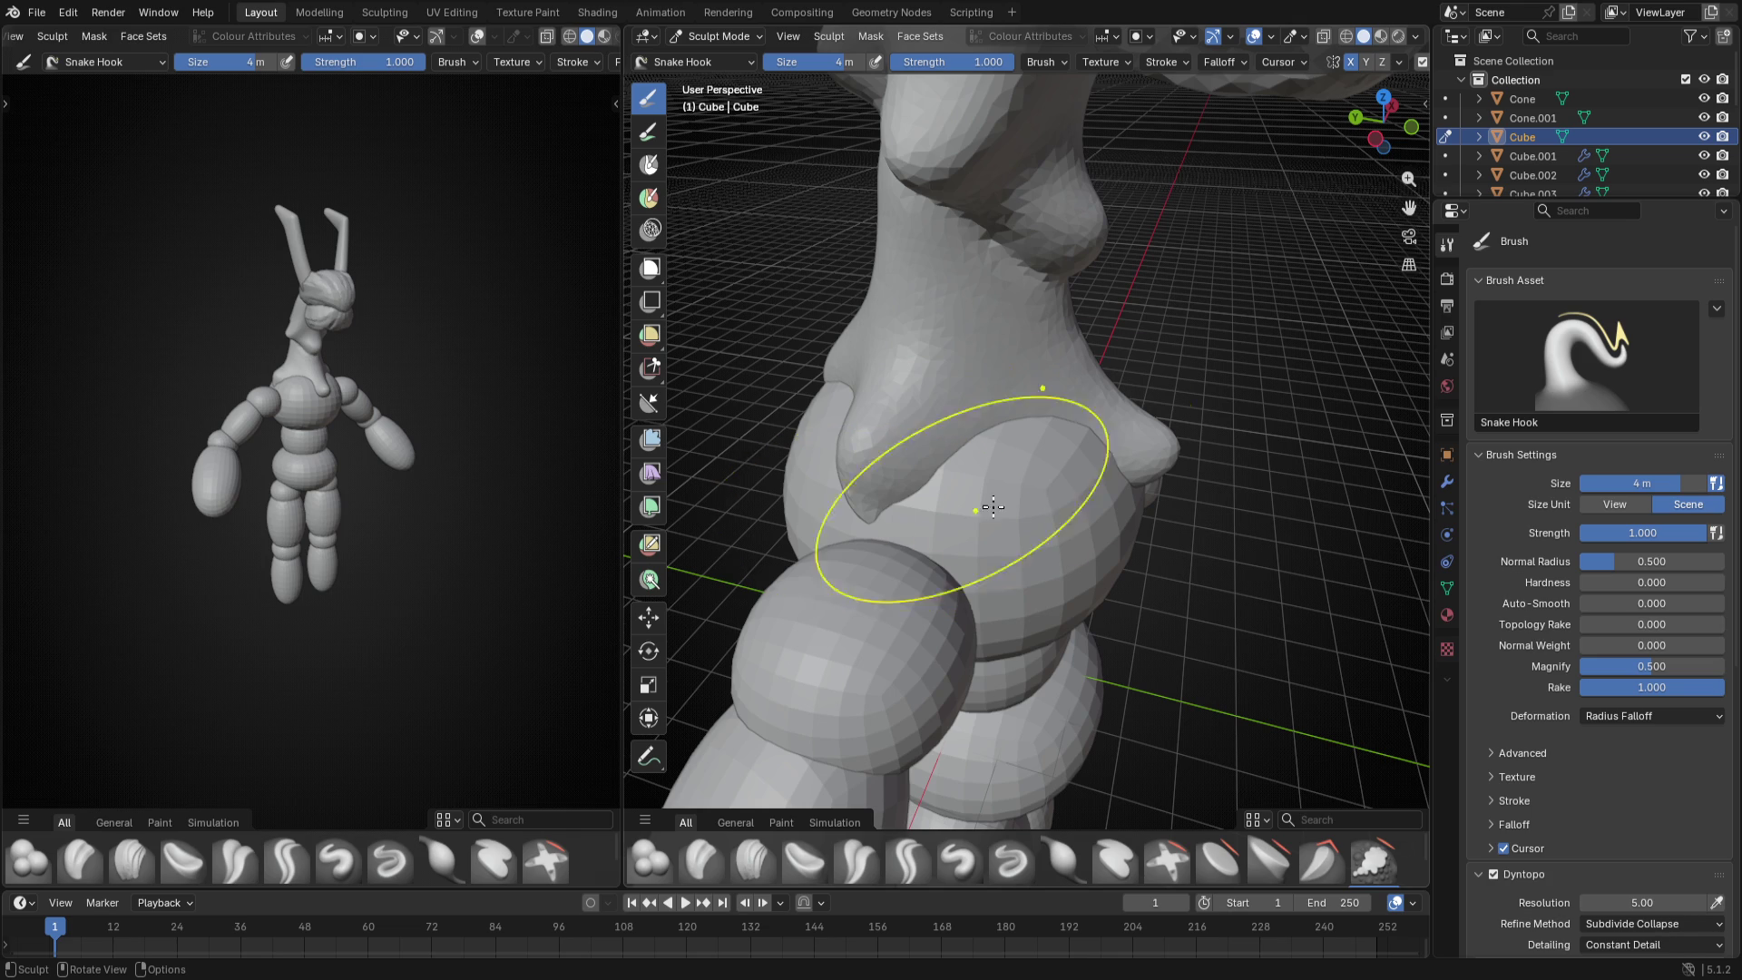
middle_click_drag(901, 534, 939, 408)
key("f")
left_click(940, 336)
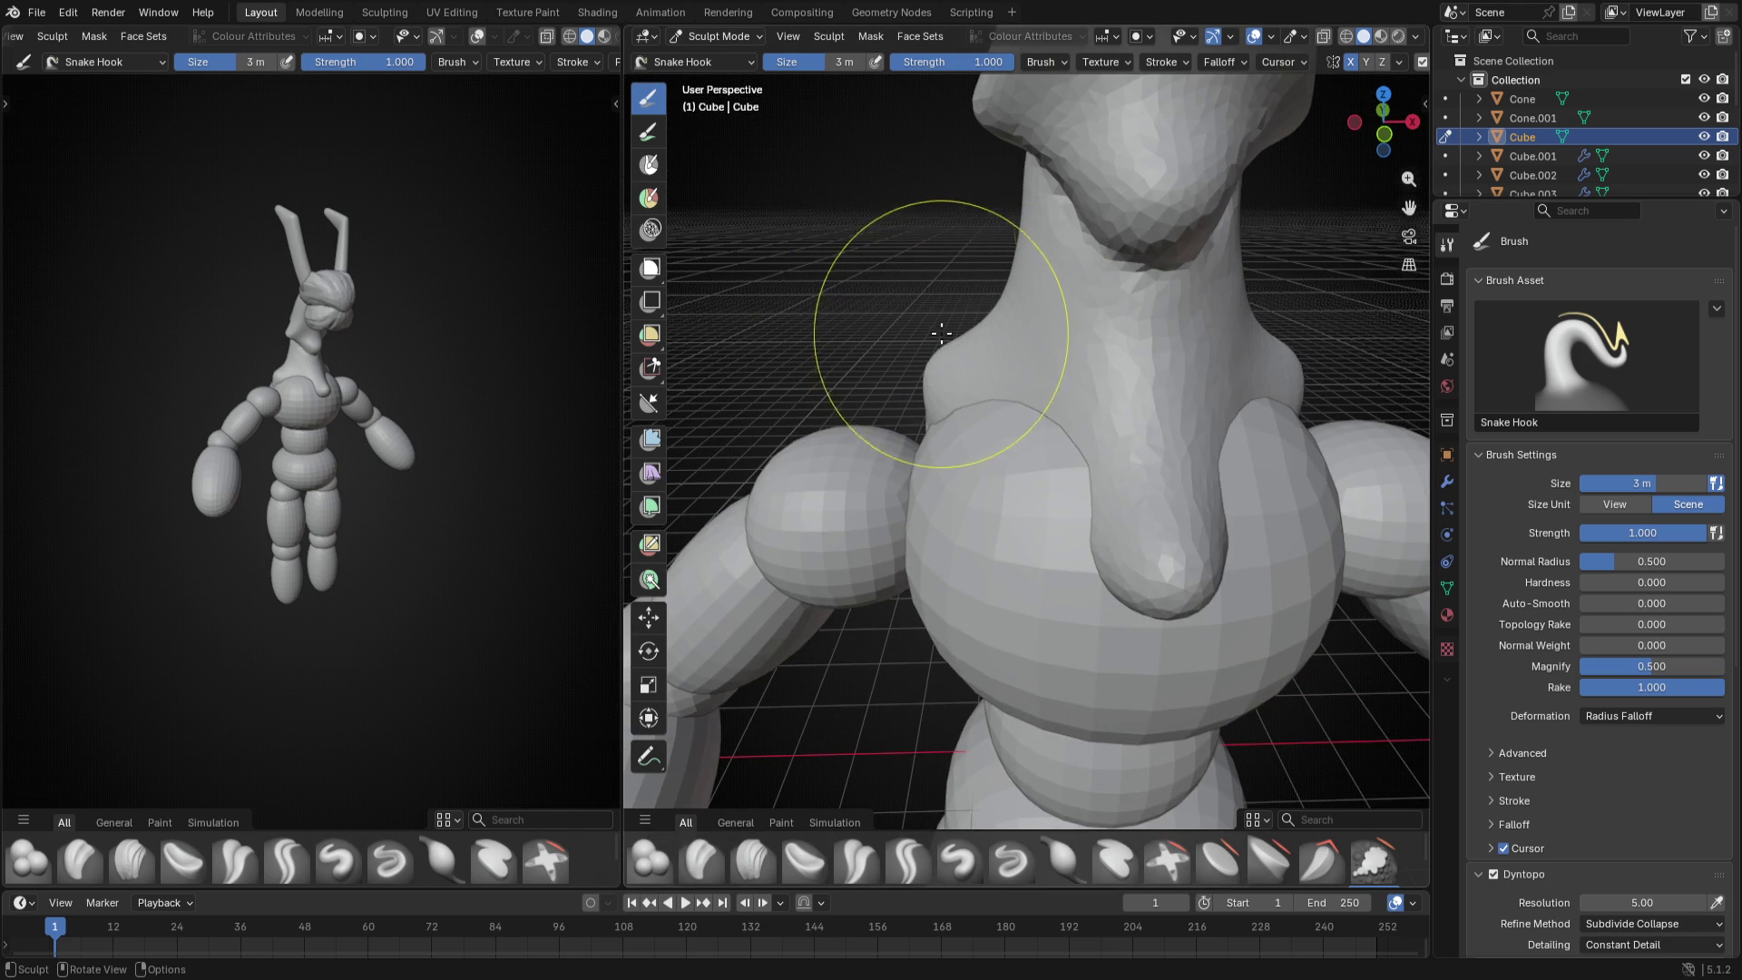
middle_click_drag(980, 409, 1020, 395)
key("f")
left_click(1027, 401)
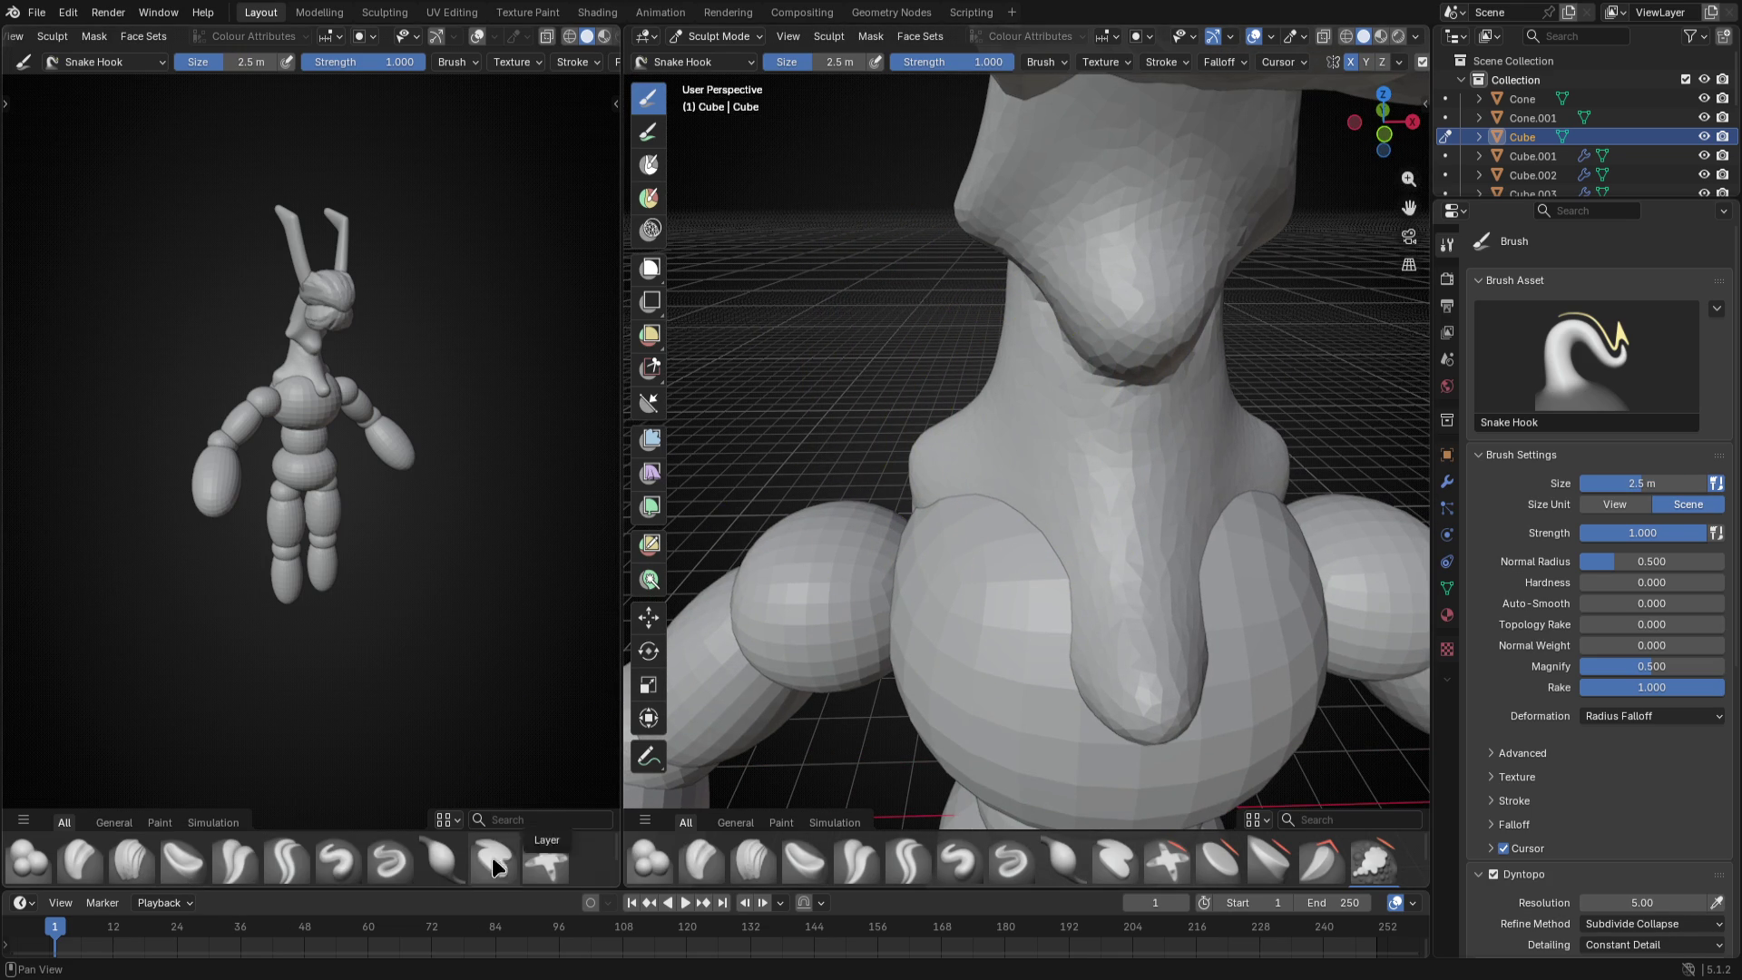
- Try the Clay brush at several sizes around the front of the model
left_click(697, 860)
middle_click_drag(952, 478, 1116, 409)
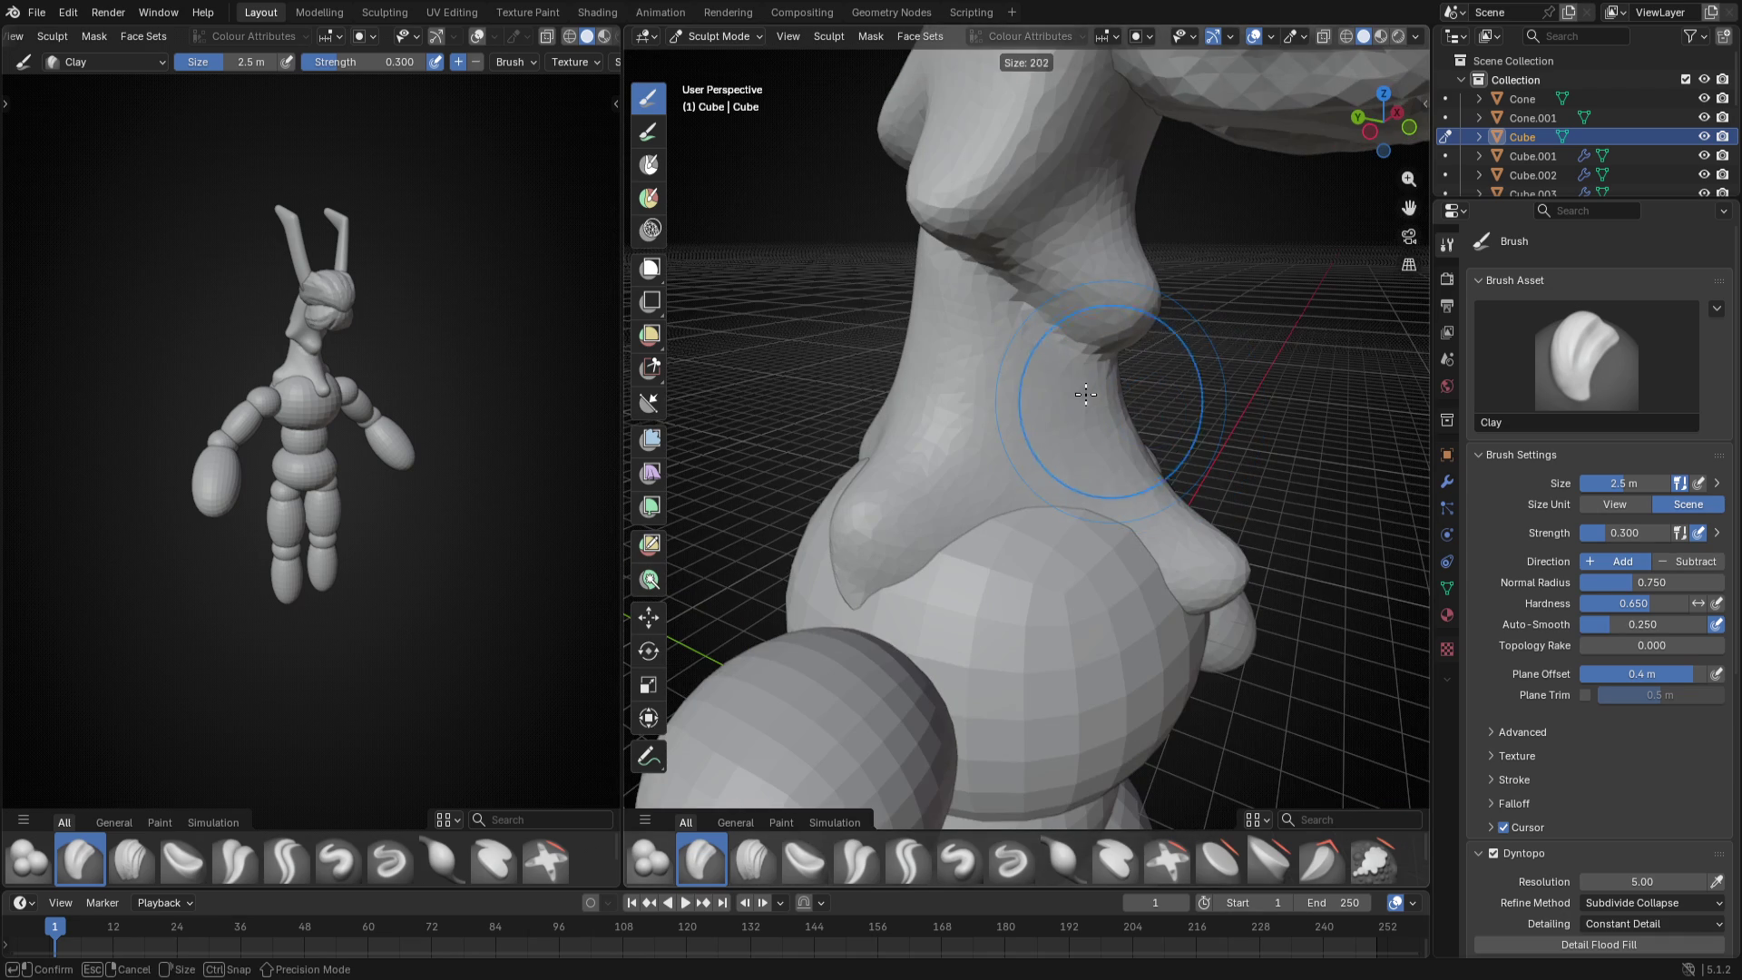
key("f")
left_click(1007, 348)
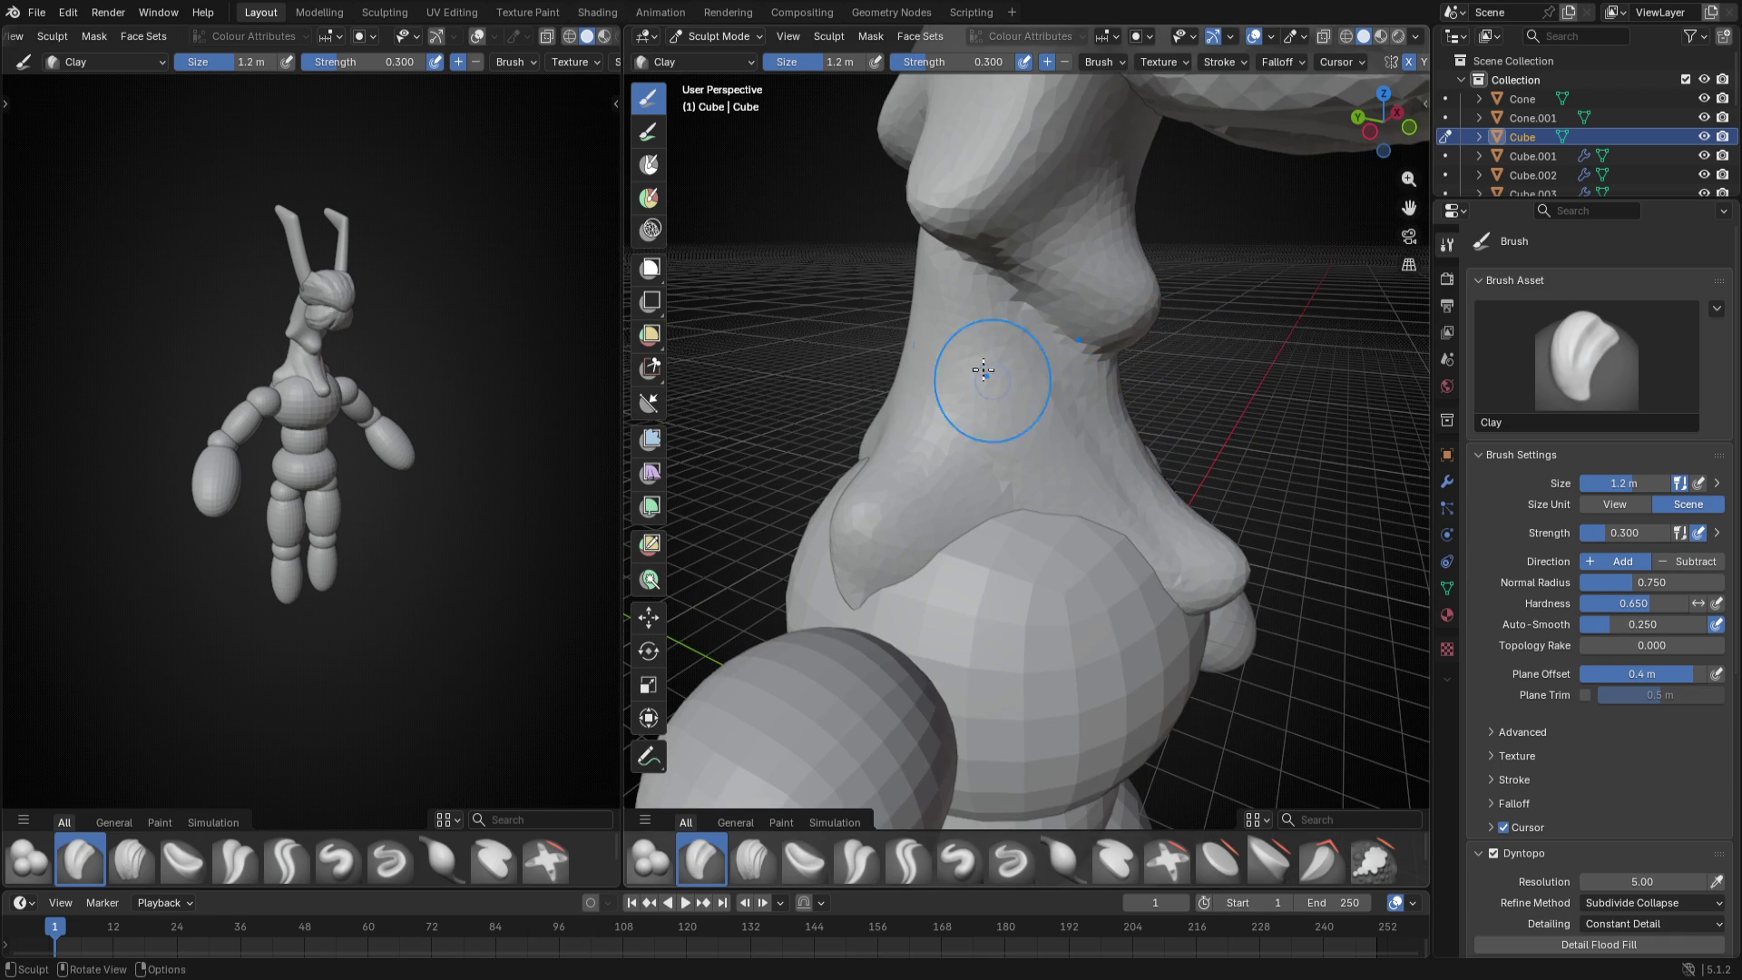
mouse_move(1226, 546)
middle_mouse_down()
mouse_move(1034, 518)
mouse_move(1035, 545)
mouse_move(952, 518)
mouse_move(1090, 545)
mouse_move(979, 572)
middle_mouse_up()
key("f")
left_click(1105, 528)
key("f")
left_click(1089, 548)
- Return to Snake Hook and settle on a 2.4 m brush for the throat plate
key("k")
middle_click_drag(1089, 545, 1300, 555)
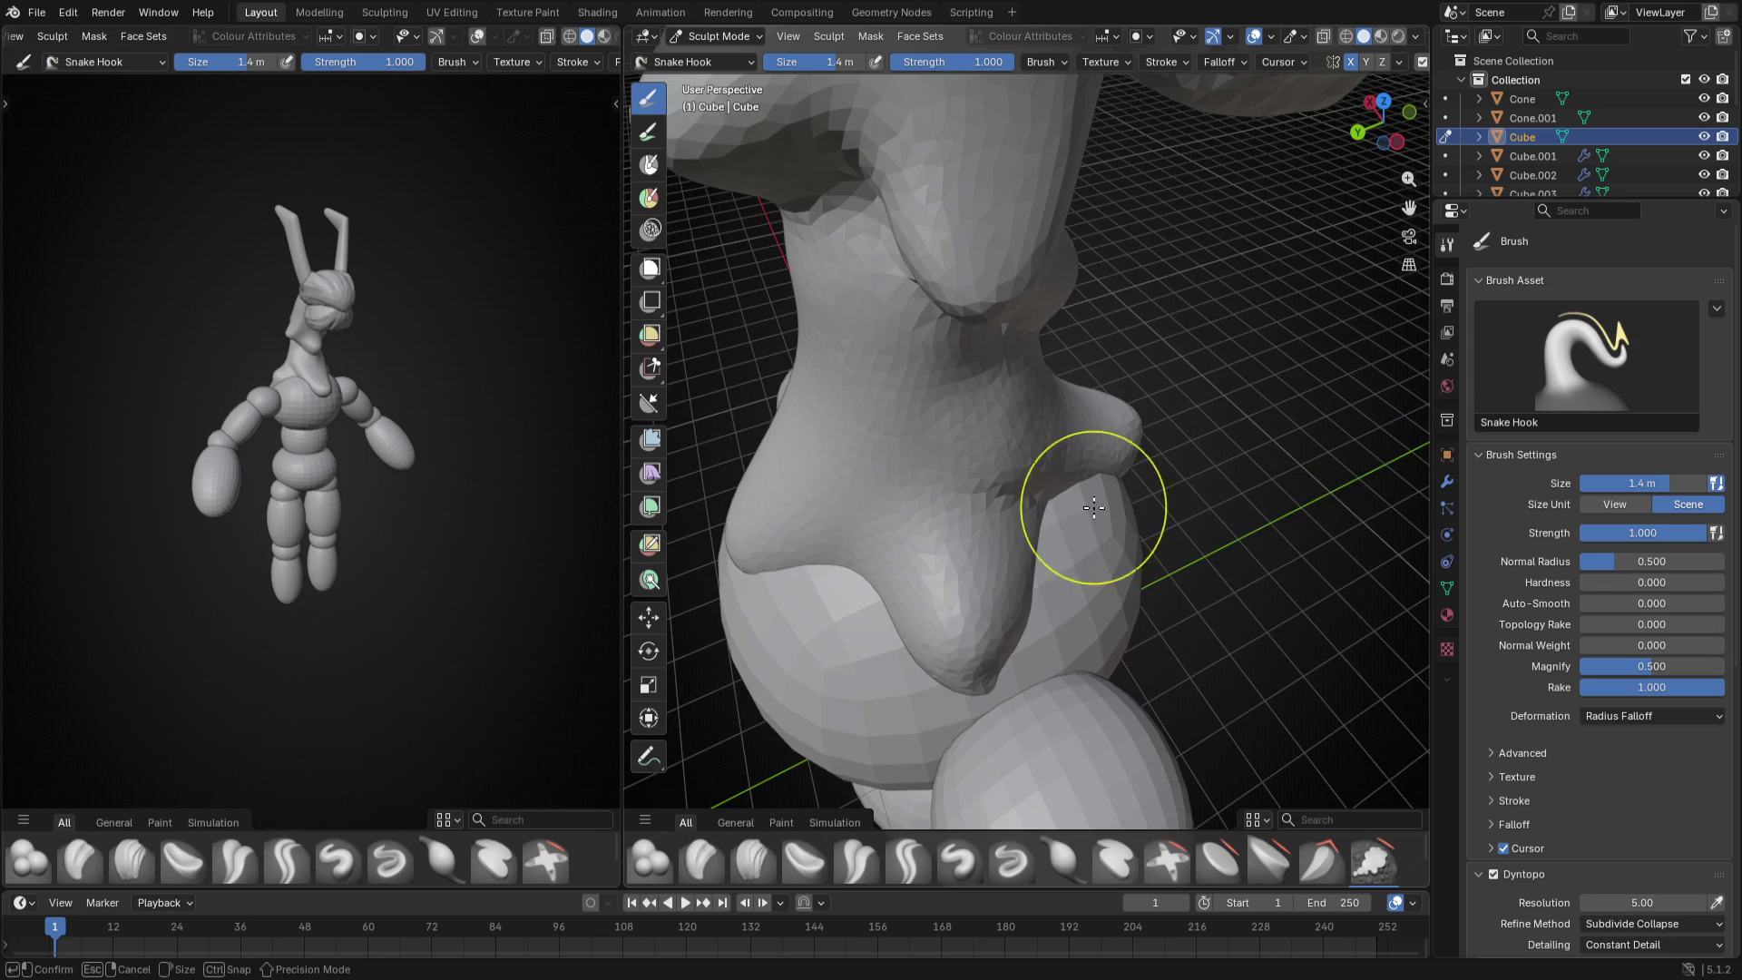
middle_click_drag(1093, 507, 1117, 531)
key("f")
left_click(1160, 547)
key("f")
left_click(1117, 531)
middle_click_drag(1187, 503, 871, 524)
key("f")
left_click(1093, 518)
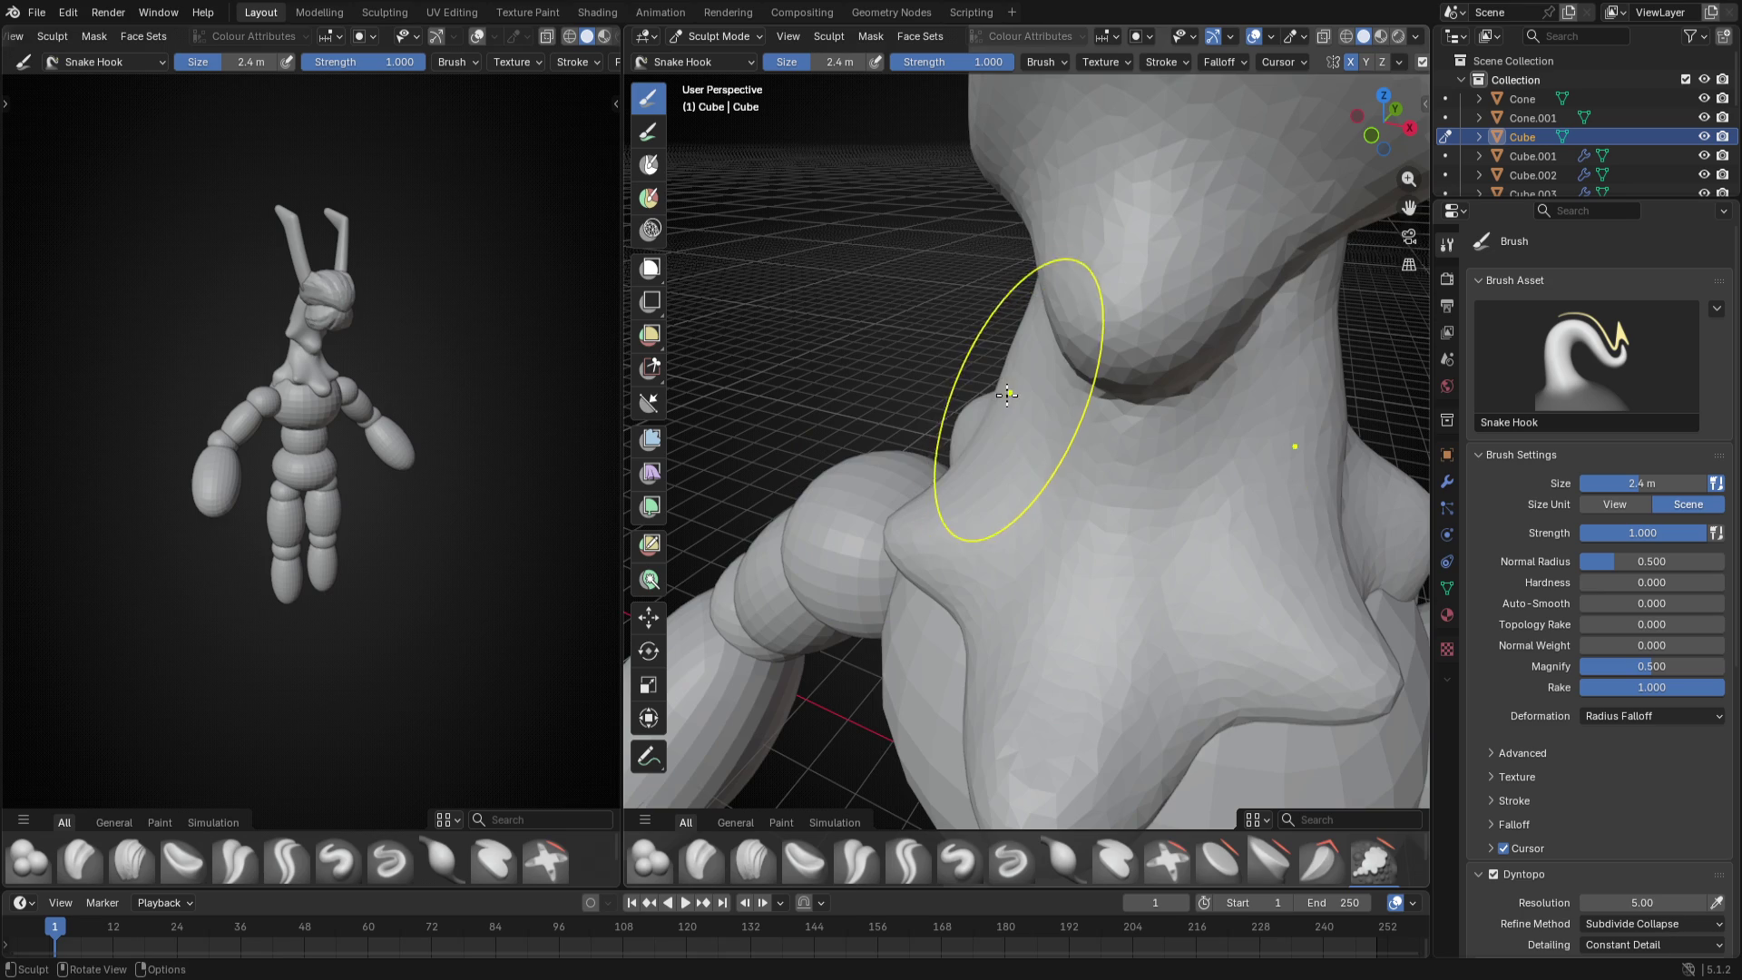
- Inspect the pulled throat plate from several sides
mouse_move(1018, 381)
middle_mouse_down()
mouse_move(1197, 408)
mouse_move(1011, 482)
middle_mouse_up()
mouse_move(987, 545)
middle_mouse_down()
mouse_move(871, 489)
mouse_move(818, 510)
middle_mouse_up()
mouse_move(797, 449)
middle_mouse_down()
mouse_move(864, 471)
mouse_move(927, 471)
mouse_move(954, 450)
mouse_move(940, 464)
mouse_move(1266, 480)
middle_mouse_up()
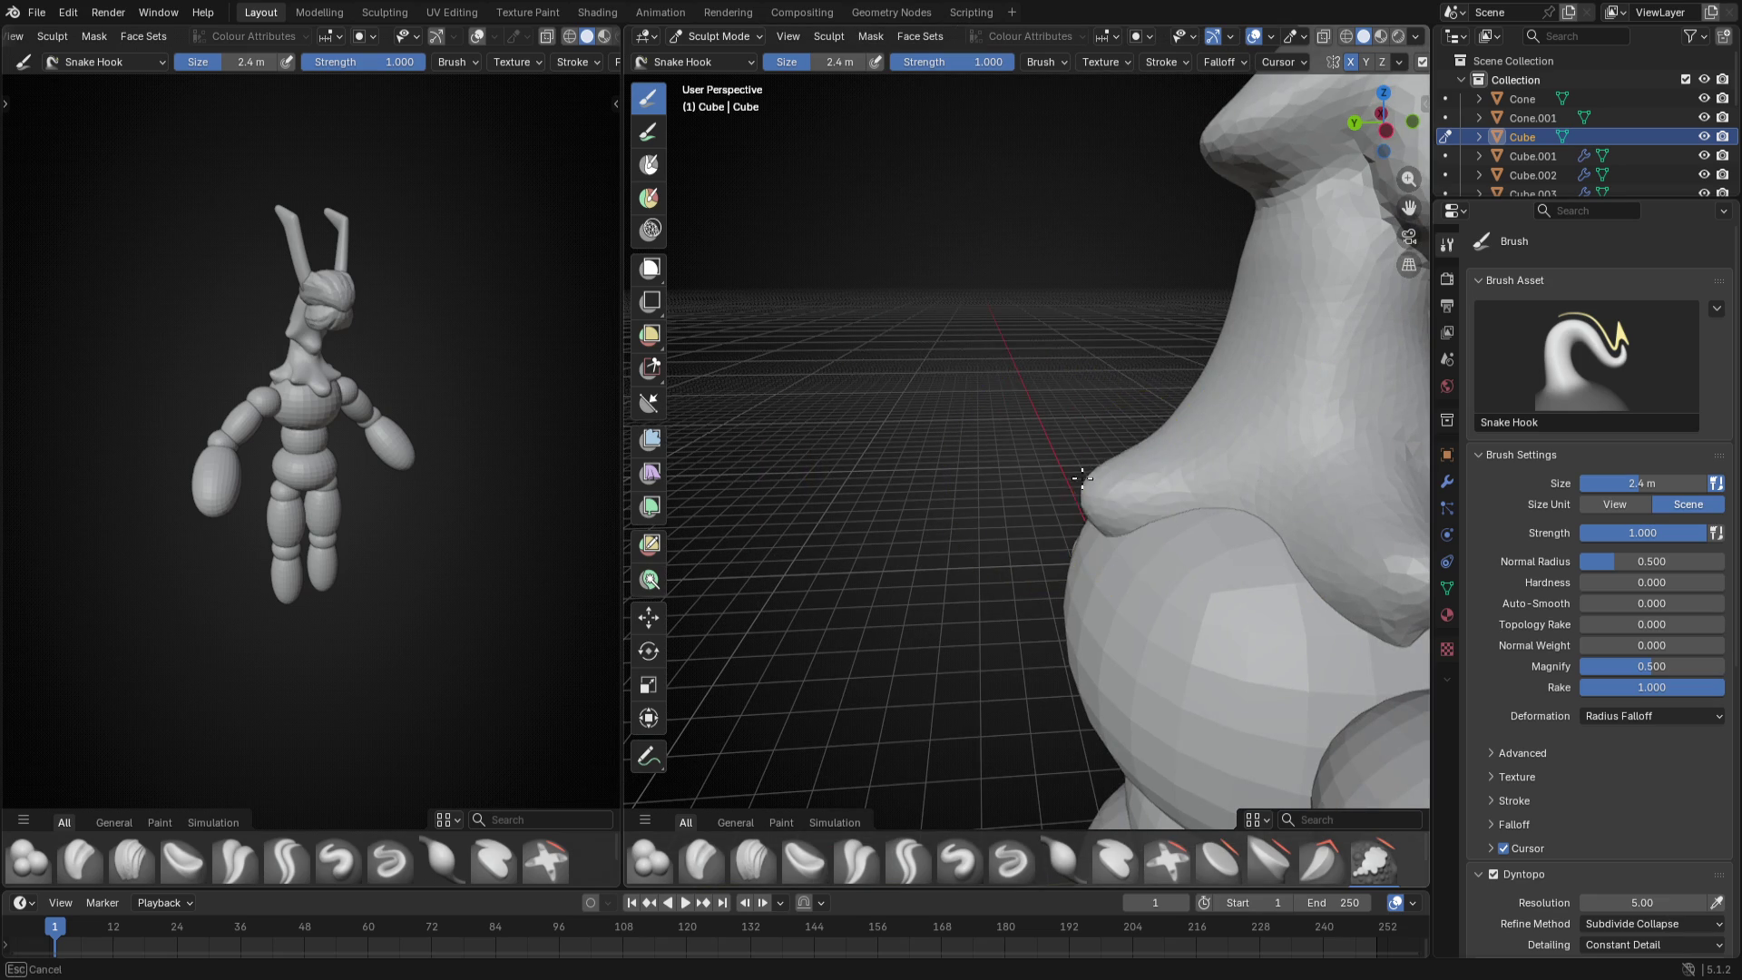
mouse_move(1118, 453)
middle_mouse_down()
mouse_move(1034, 463)
mouse_move(1076, 477)
mouse_move(1075, 510)
mouse_move(826, 757)
middle_mouse_up()
left_click(701, 860)
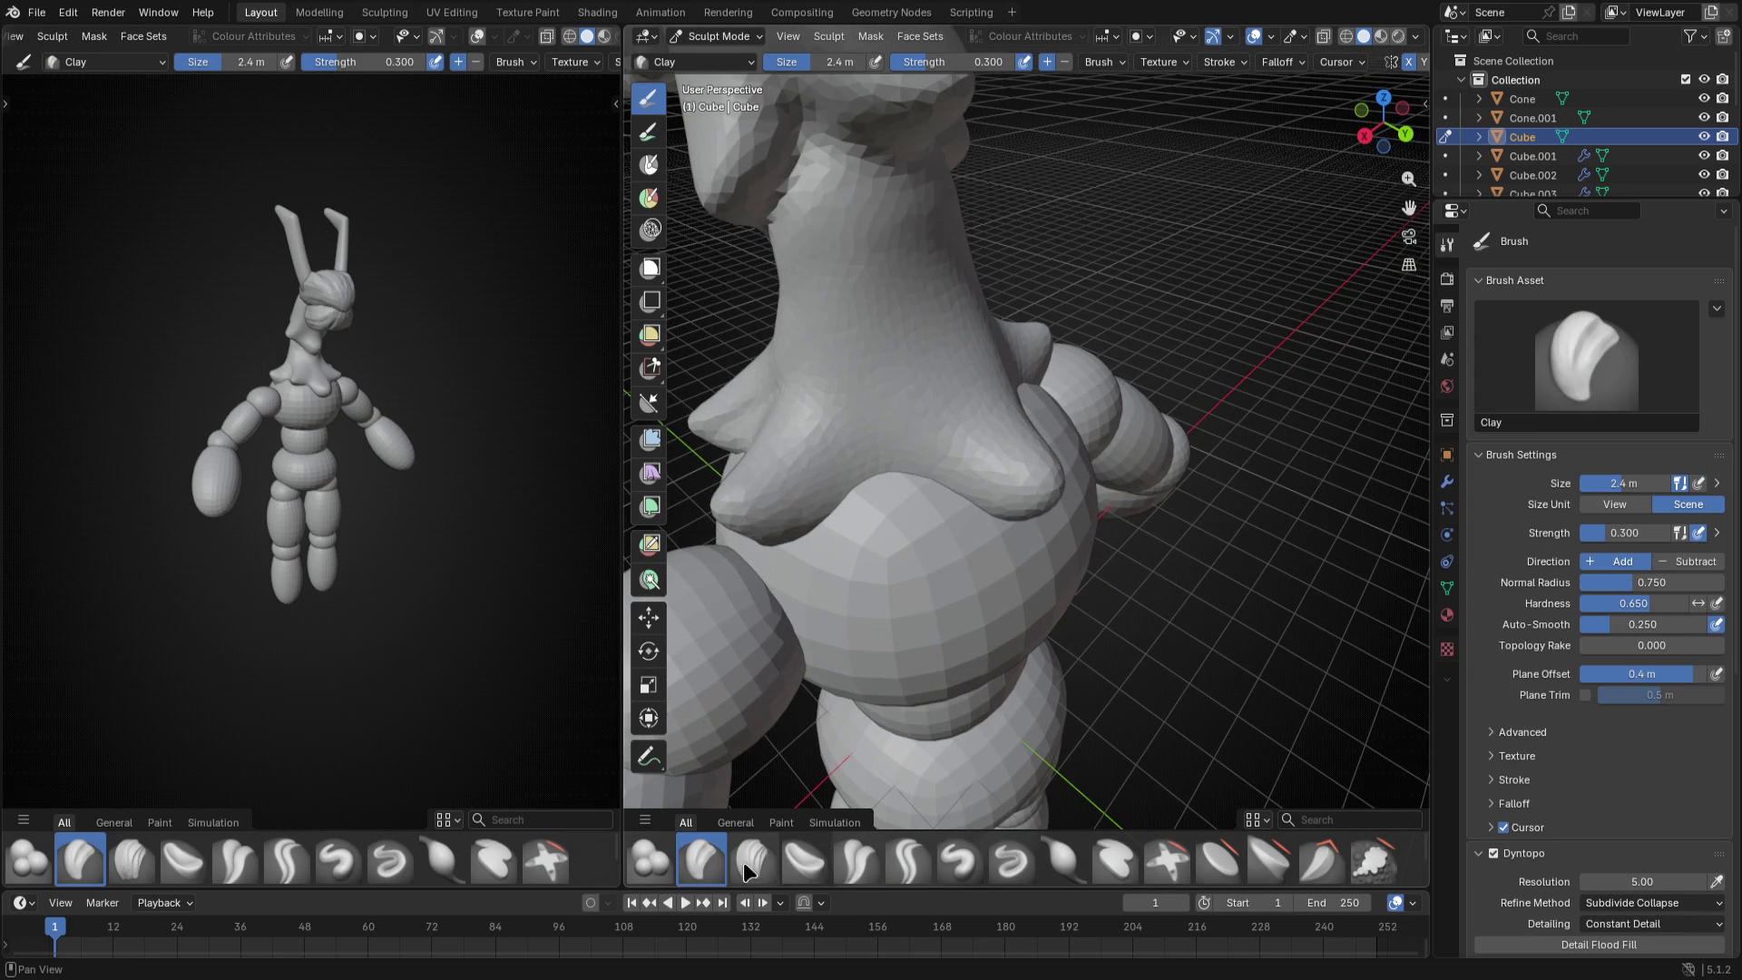
- Build up clay on the neck and fill the creases beside the throat plate
key("bracketleft")
mouse_move(938, 246)
left_mouse_down()
mouse_move(953, 340)
mouse_move(1007, 409)
left_mouse_up()
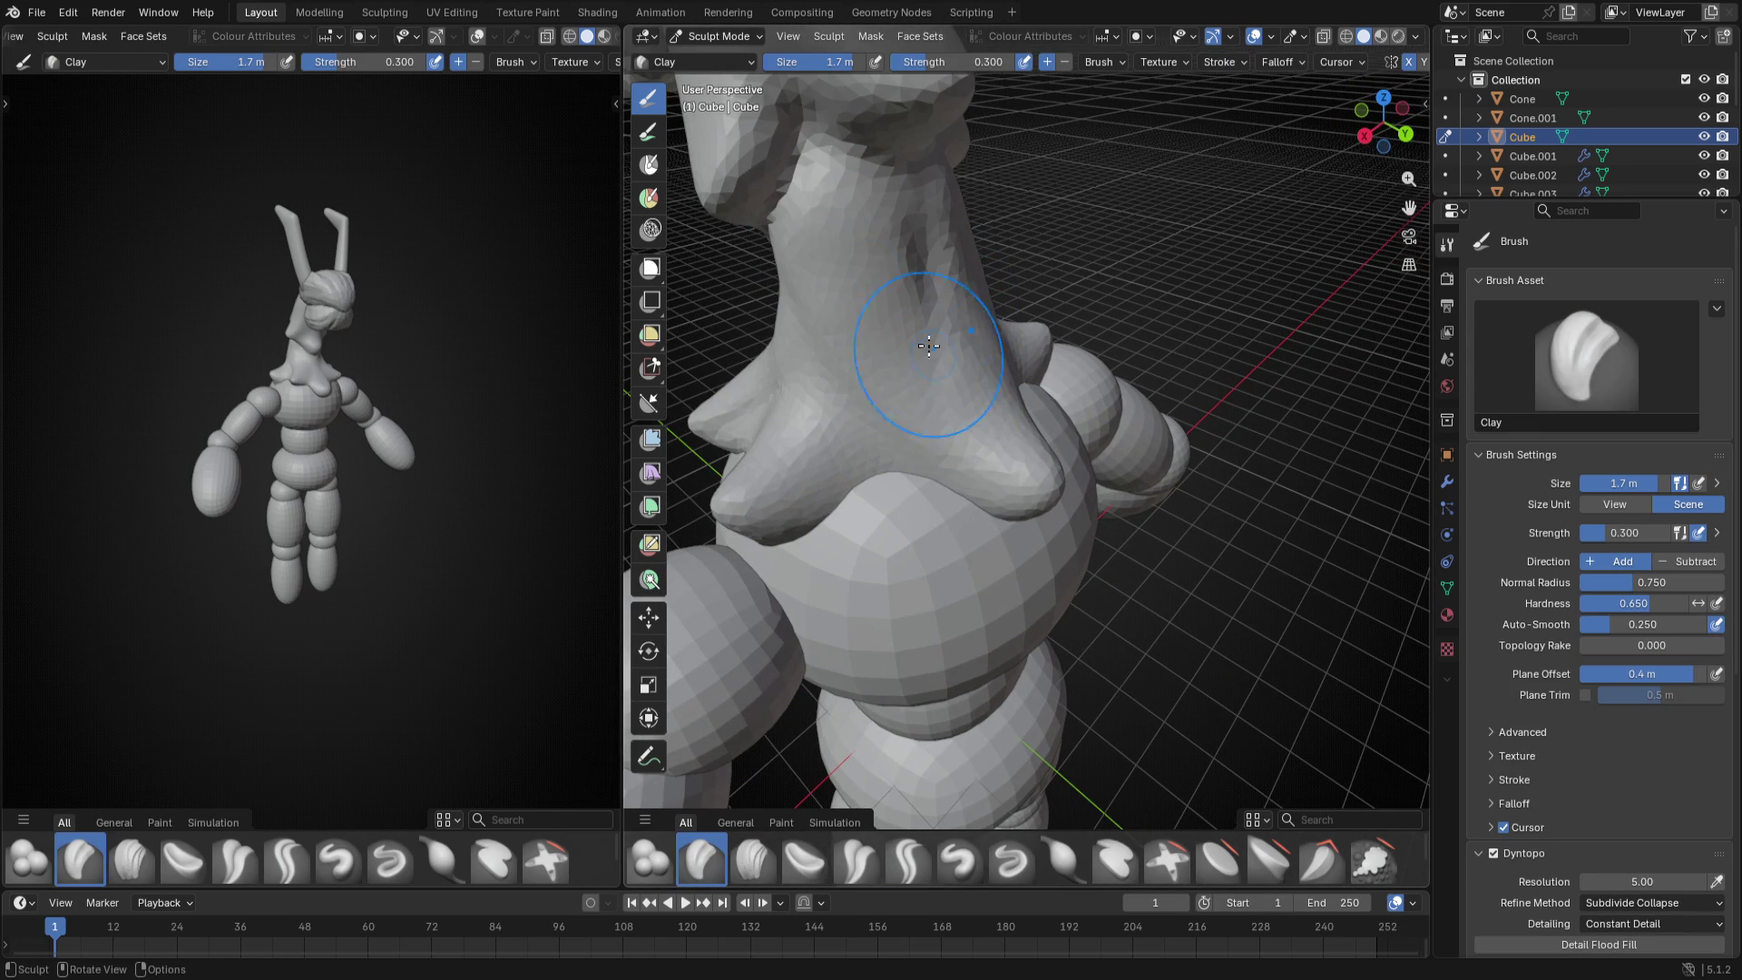
middle_click_drag(1098, 495, 953, 408)
scroll(1089, 463, "up", 2)
middle_click_drag(1116, 450, 1196, 371)
key("bracketleft")
mouse_move(1195, 371)
left_mouse_down()
mouse_move(1102, 513)
mouse_move(1211, 573)
left_mouse_up()
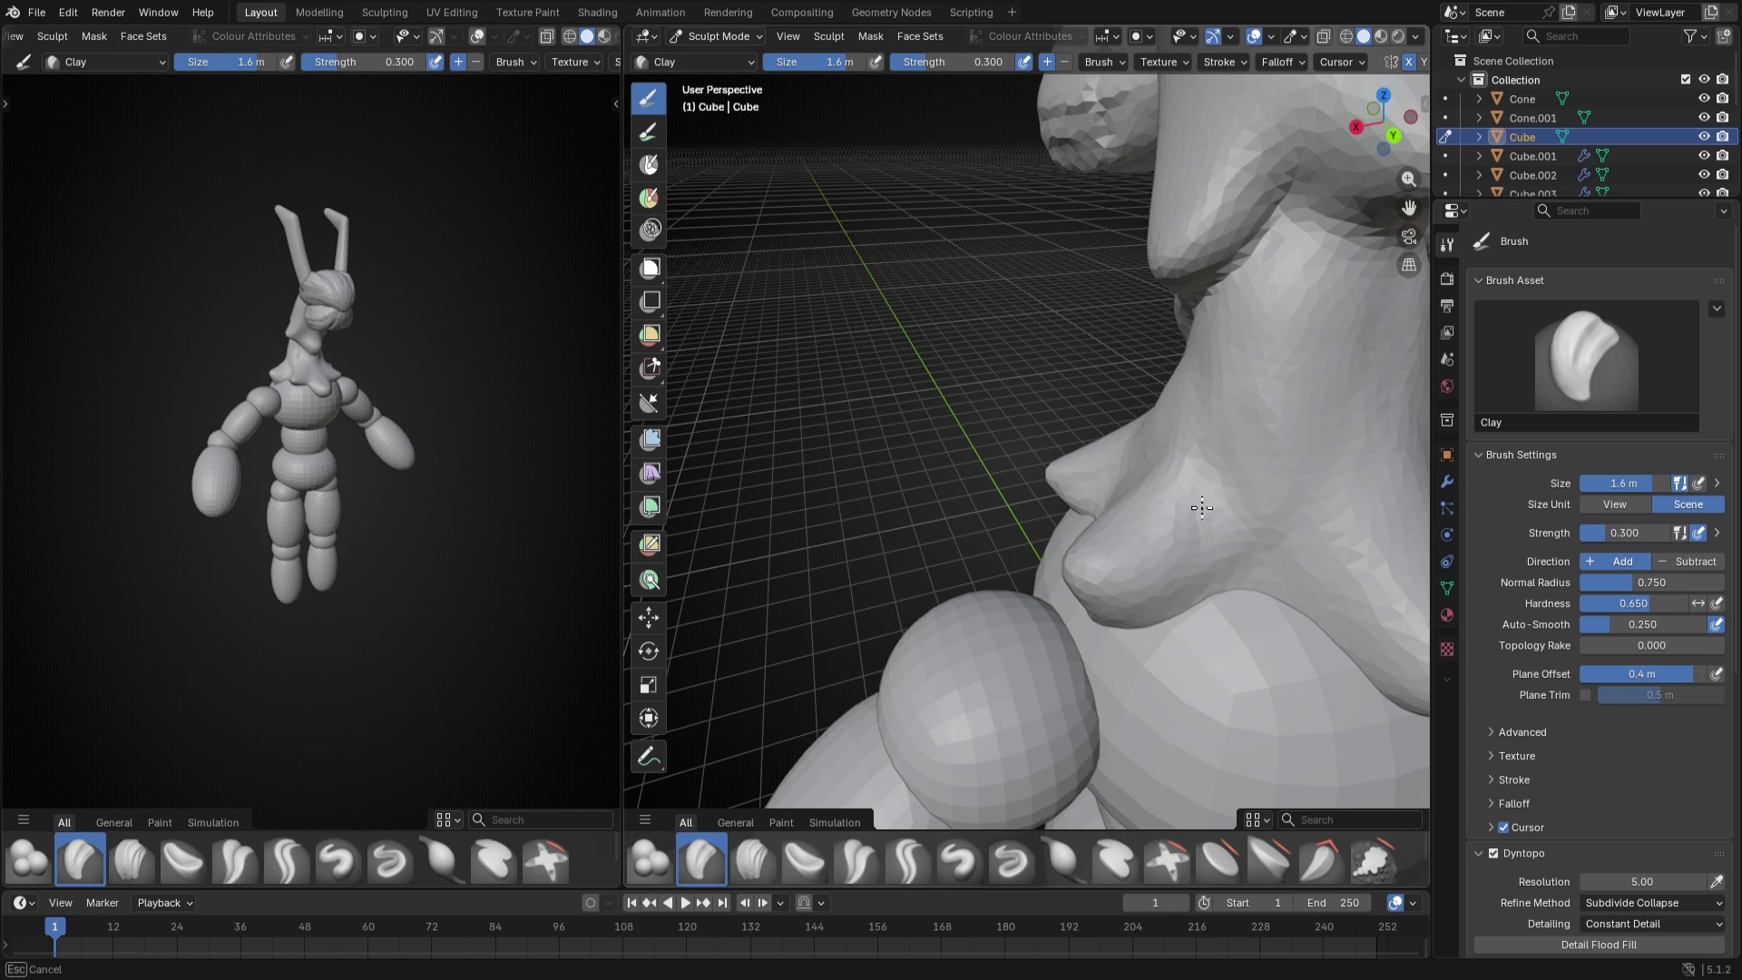
middle_click_drag(1198, 517, 953, 449)
mouse_move(871, 517)
middle_mouse_down()
mouse_move(1064, 474)
mouse_move(980, 450)
middle_mouse_up()
scroll(993, 449, "down", 1)
key("bracketleft")
mouse_move(994, 408)
left_mouse_down()
mouse_move(1088, 573)
mouse_move(1077, 485)
left_mouse_up()
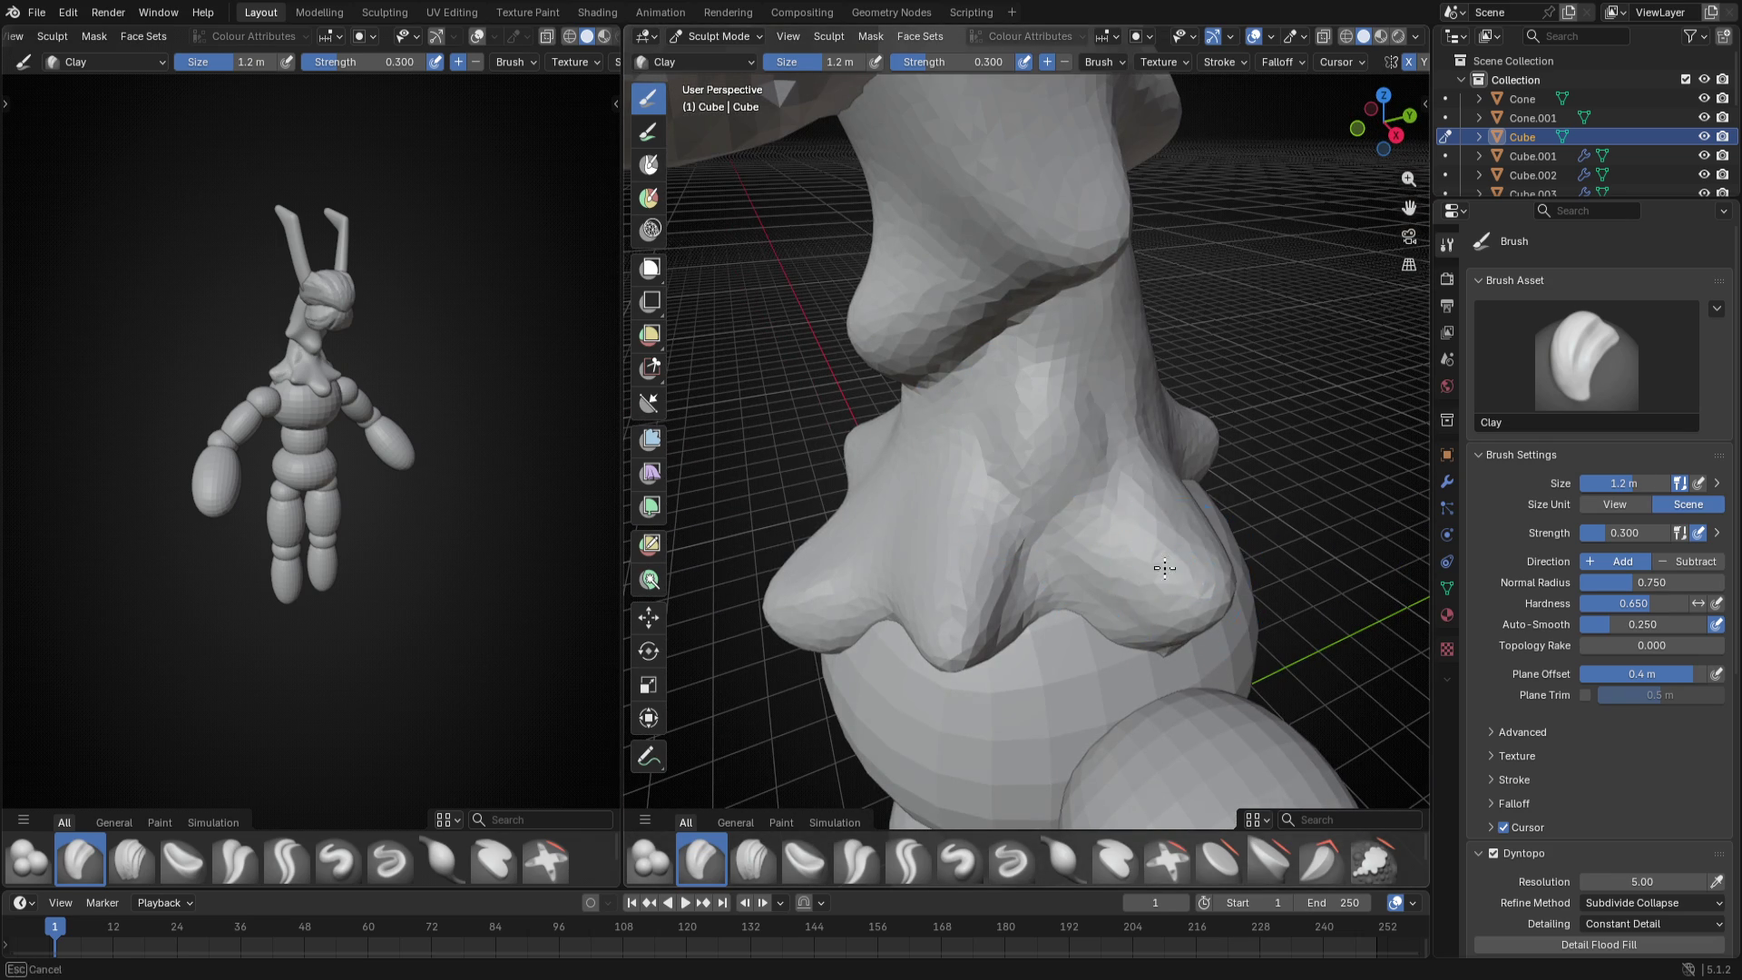
key("bracketright")
key("bracketright")
middle_click_drag(1140, 505, 1119, 524)
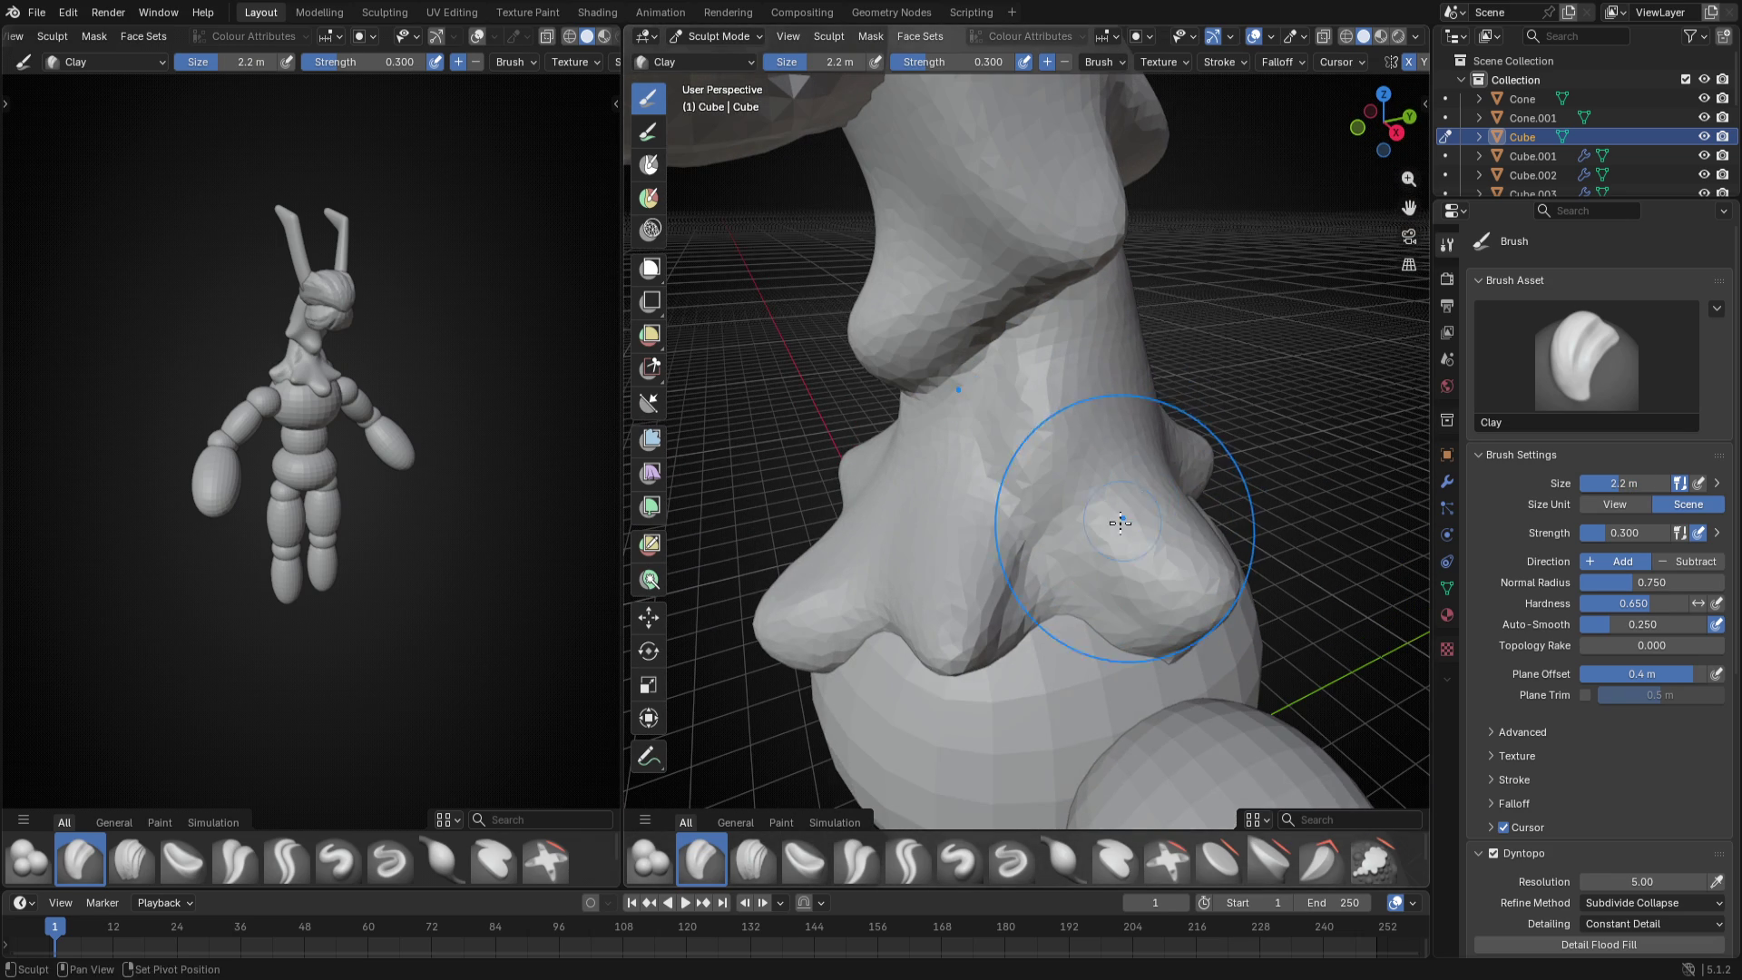
- Sharpen the crease under the throat plate with Crease Polish and check it from behind and the left
left_click(854, 860)
key("bracketleft")
key("bracketleft")
left_click_drag(1037, 608, 1049, 666)
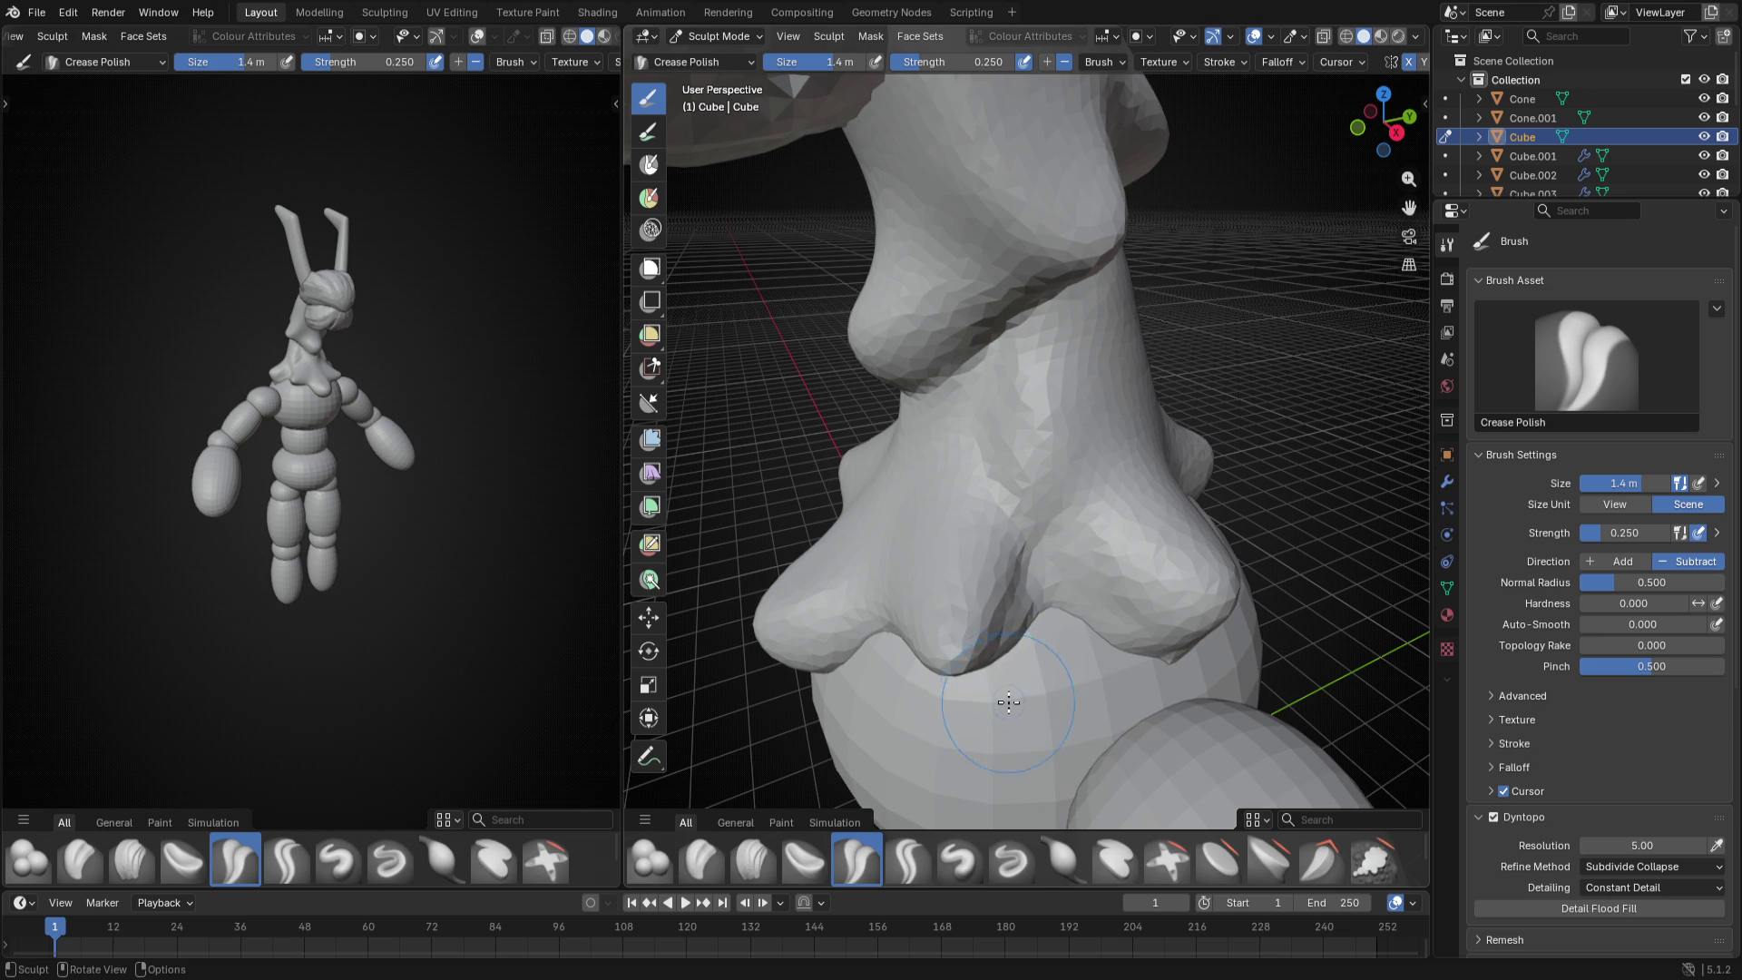
middle_click_drag(1038, 599, 1142, 619)
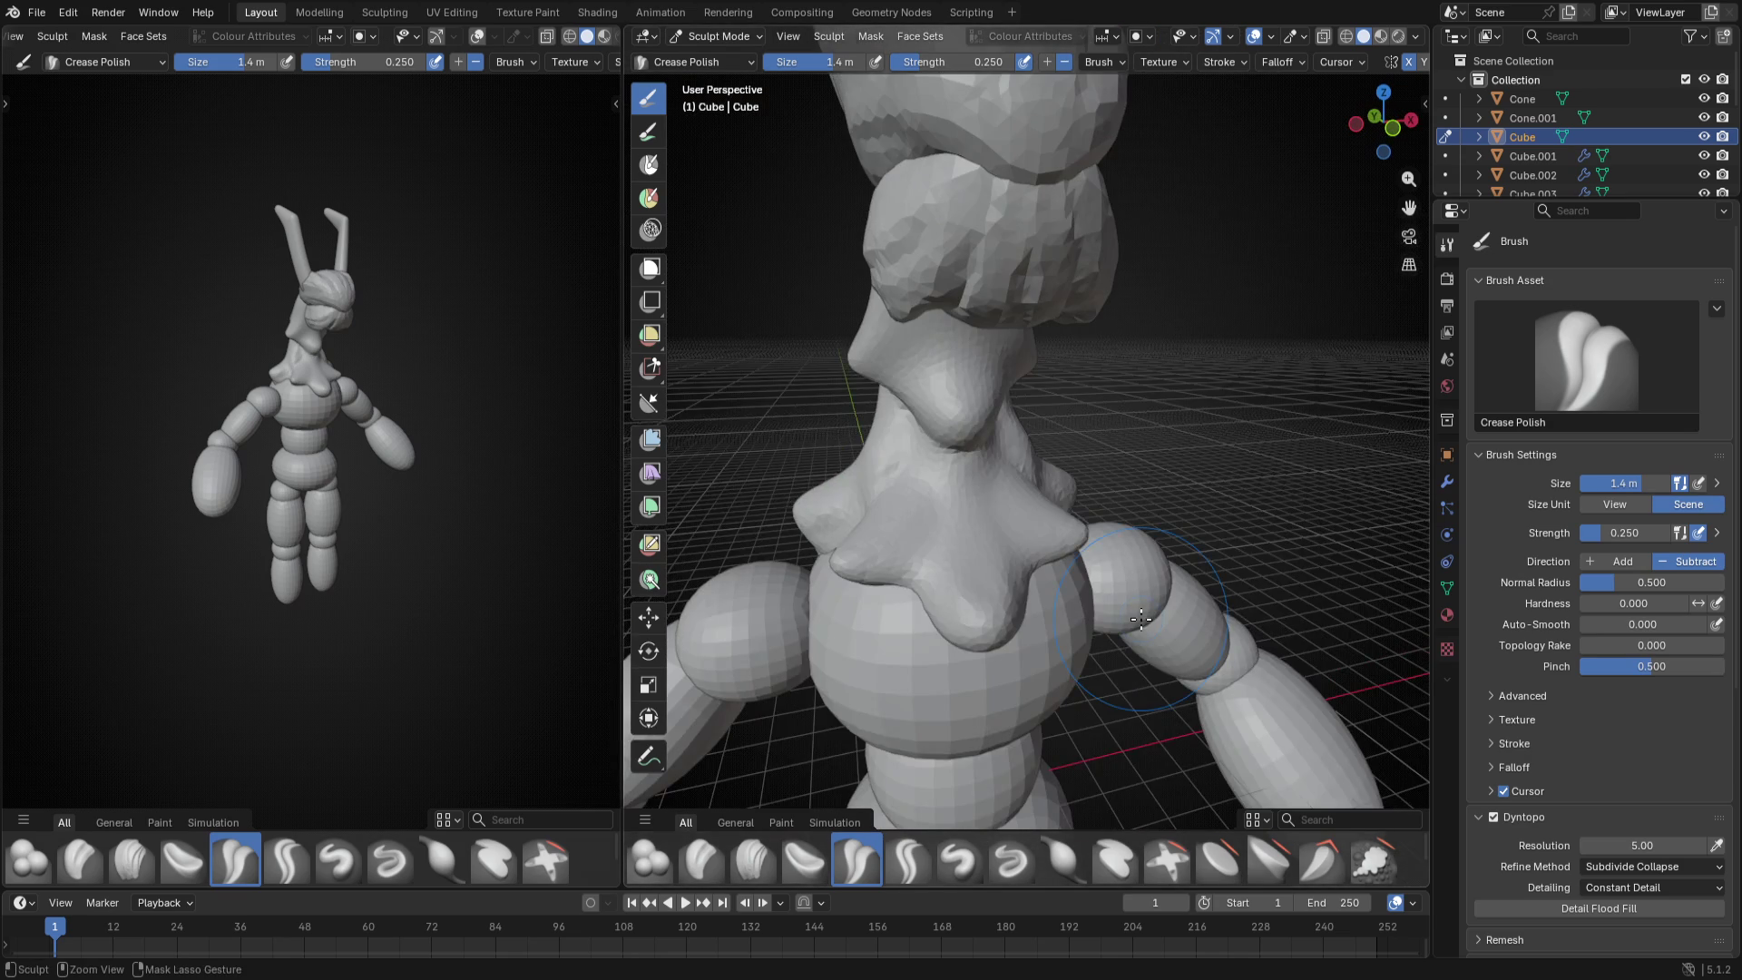
key("ctrl+KP_1")
key("ctrl+KP_3")
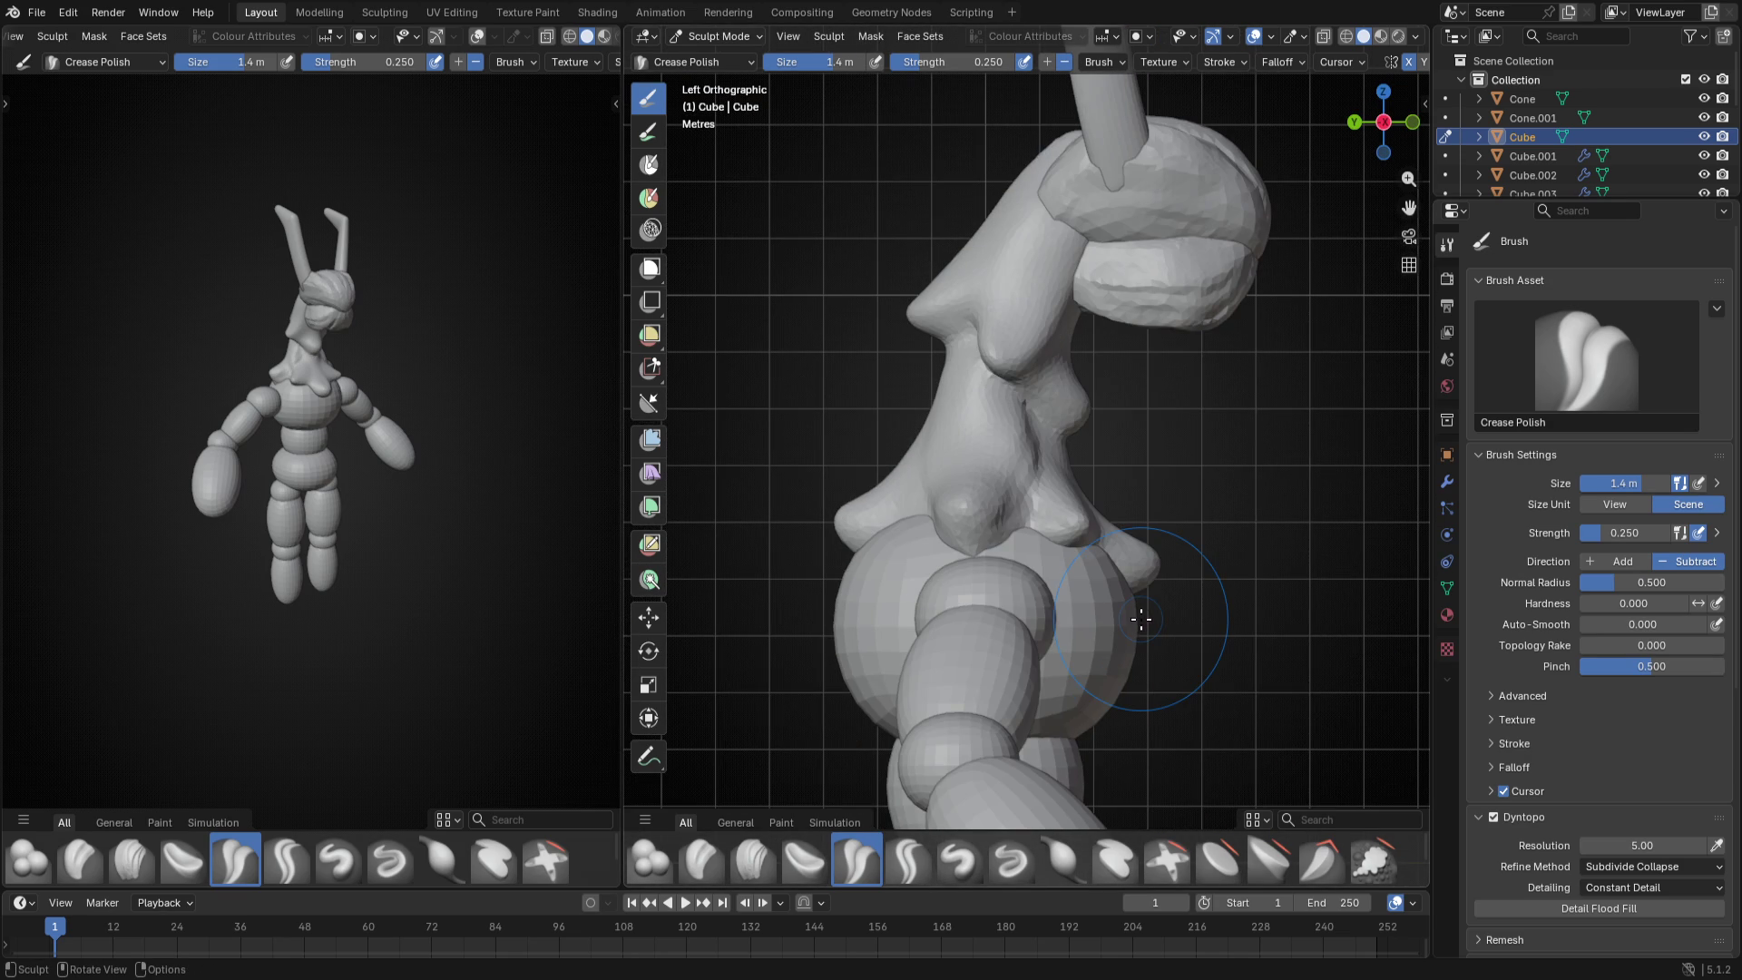
key("k")
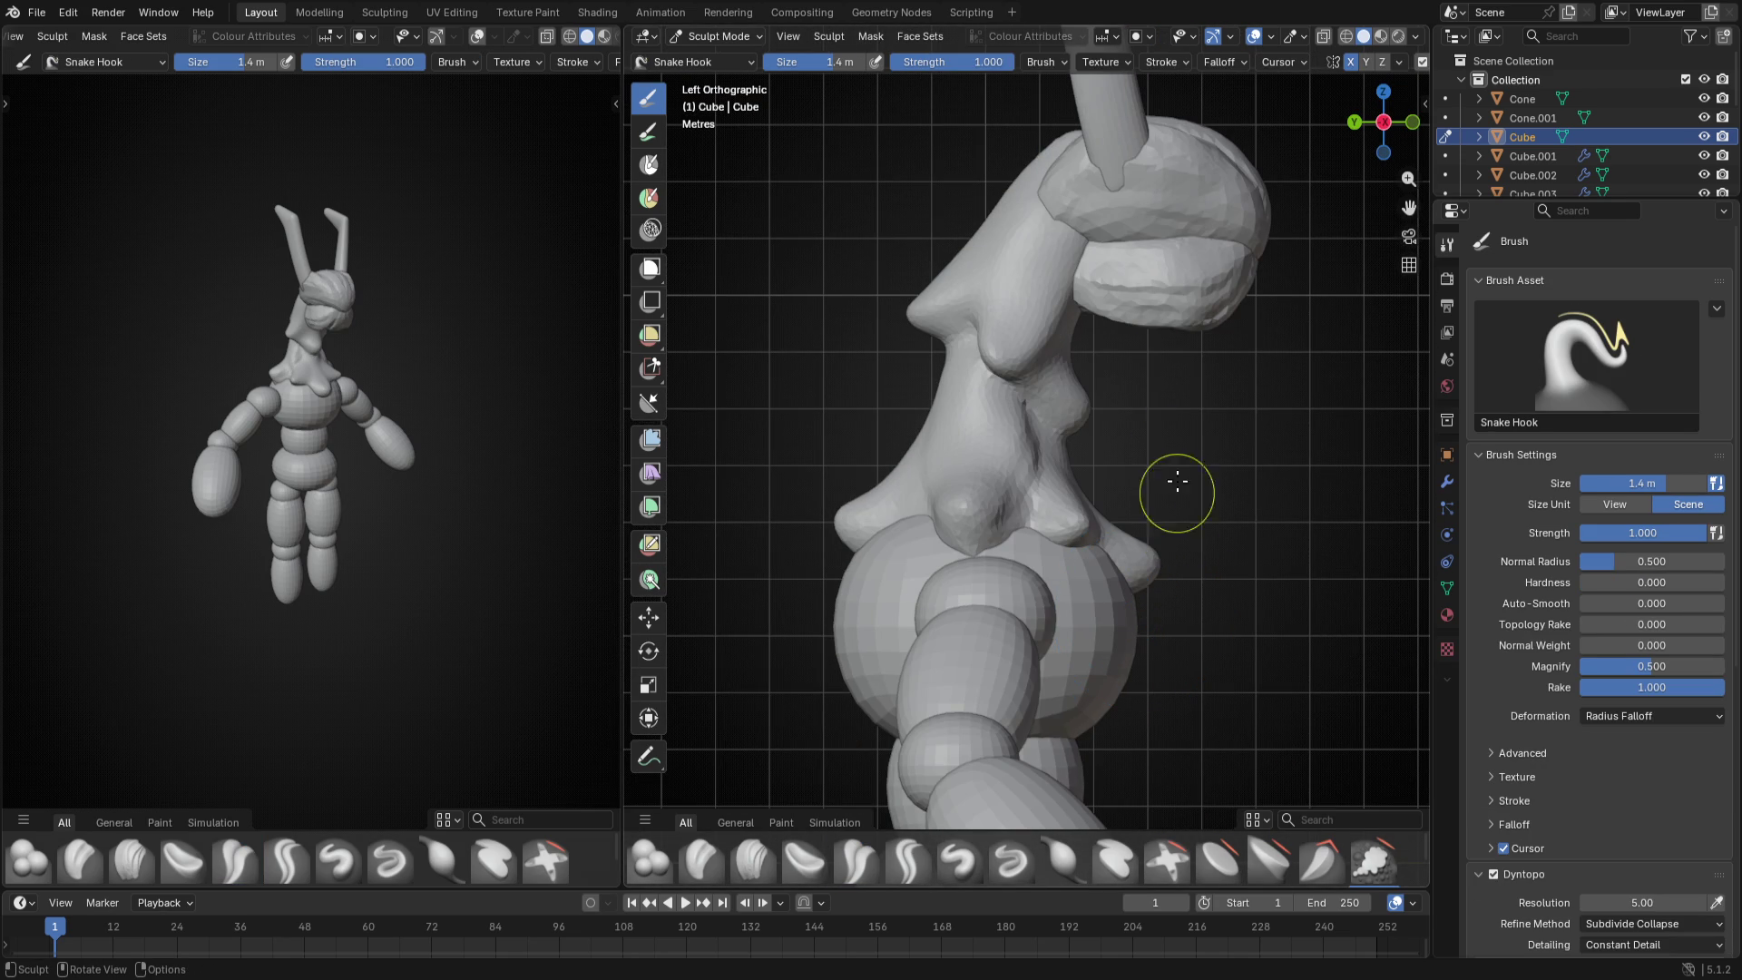
- Pull the throat plate and lower throat outward with an enlarged Snake Hook brush
key("f")
left_click(1034, 340)
mouse_move(954, 326)
left_mouse_down()
mouse_move(1113, 376)
mouse_move(1111, 391)
left_mouse_up()
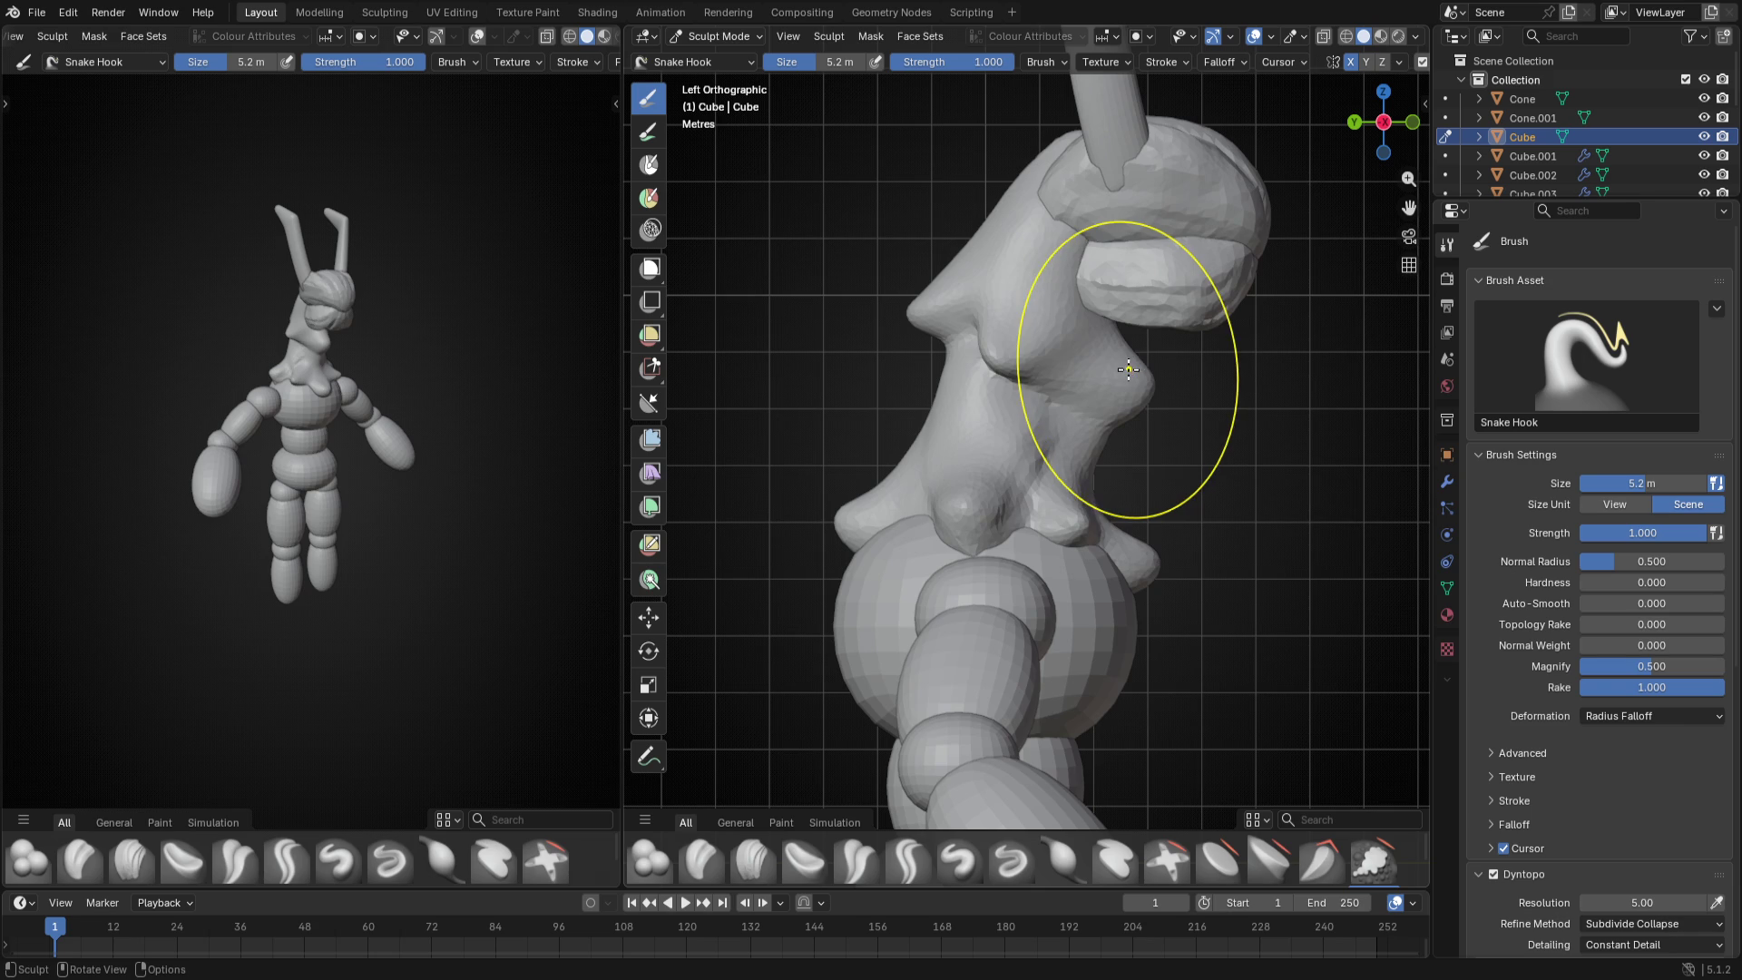
key("f")
left_click(1102, 524)
left_click_drag(1097, 517, 1120, 513)
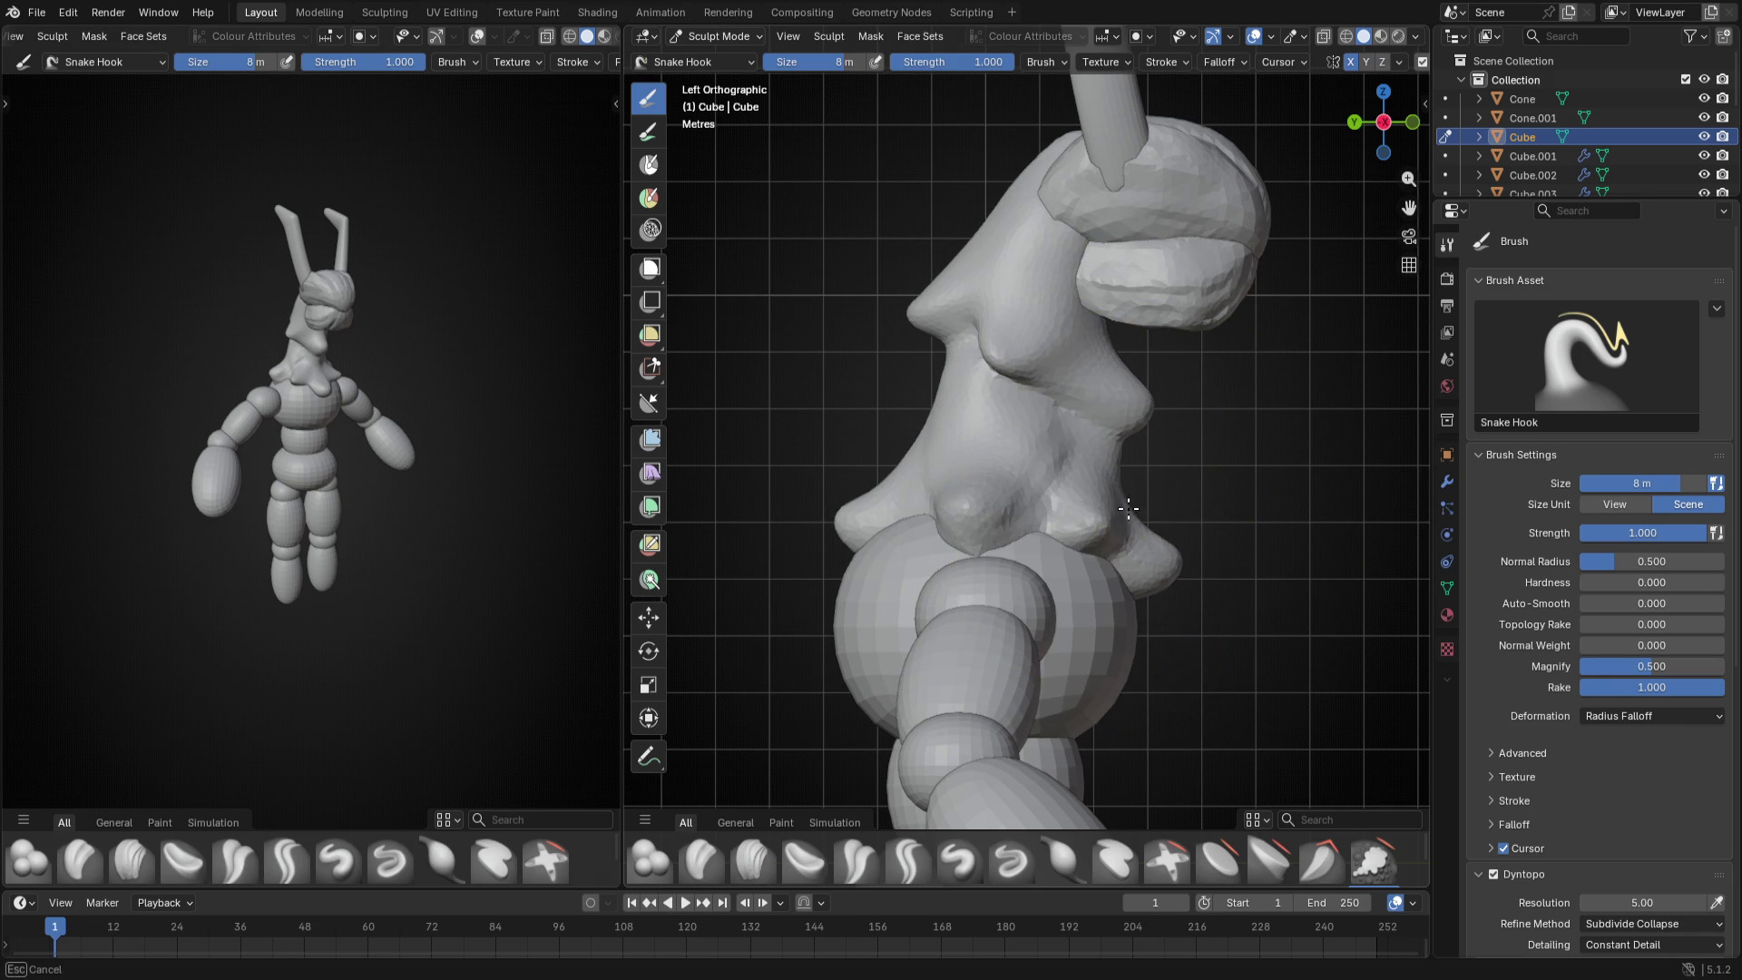
left_click_drag(885, 497, 920, 302)
mouse_move(919, 313)
middle_mouse_down()
mouse_move(793, 354)
mouse_move(872, 408)
middle_mouse_up()
- Flare both sides of the throat plate outward and check from the front
key("f")
left_click(872, 409)
left_click_drag(816, 517, 782, 503)
middle_click_drag(818, 491, 801, 453)
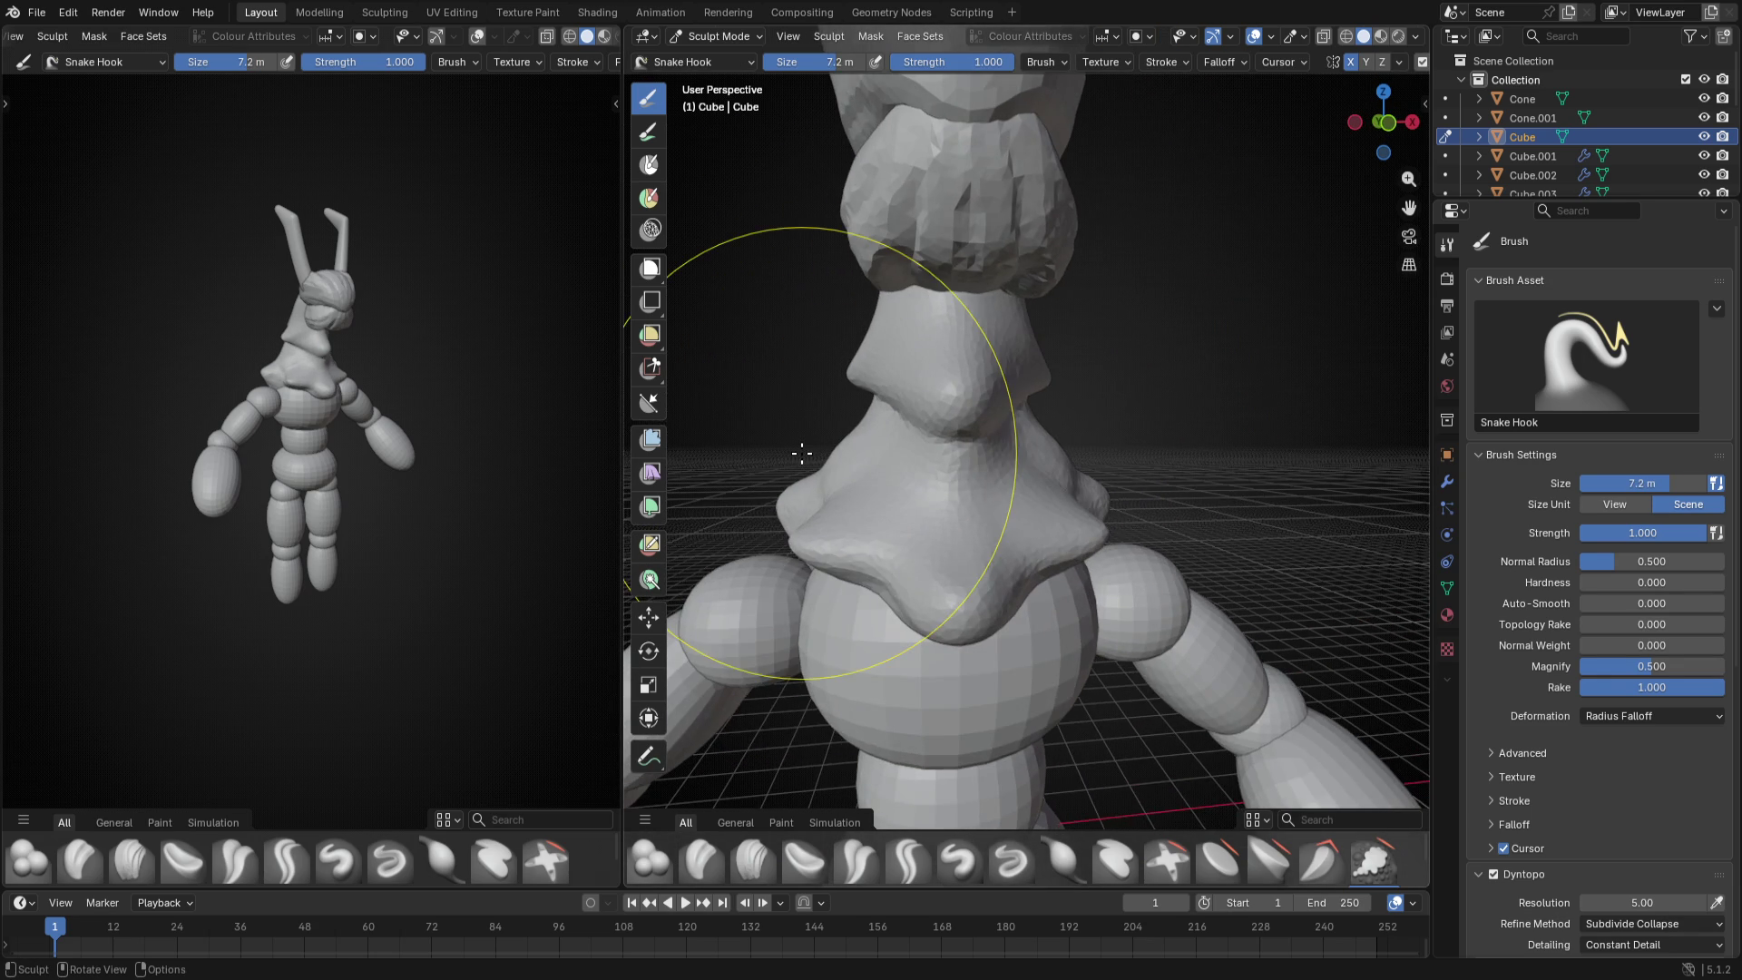
key("KP_1")
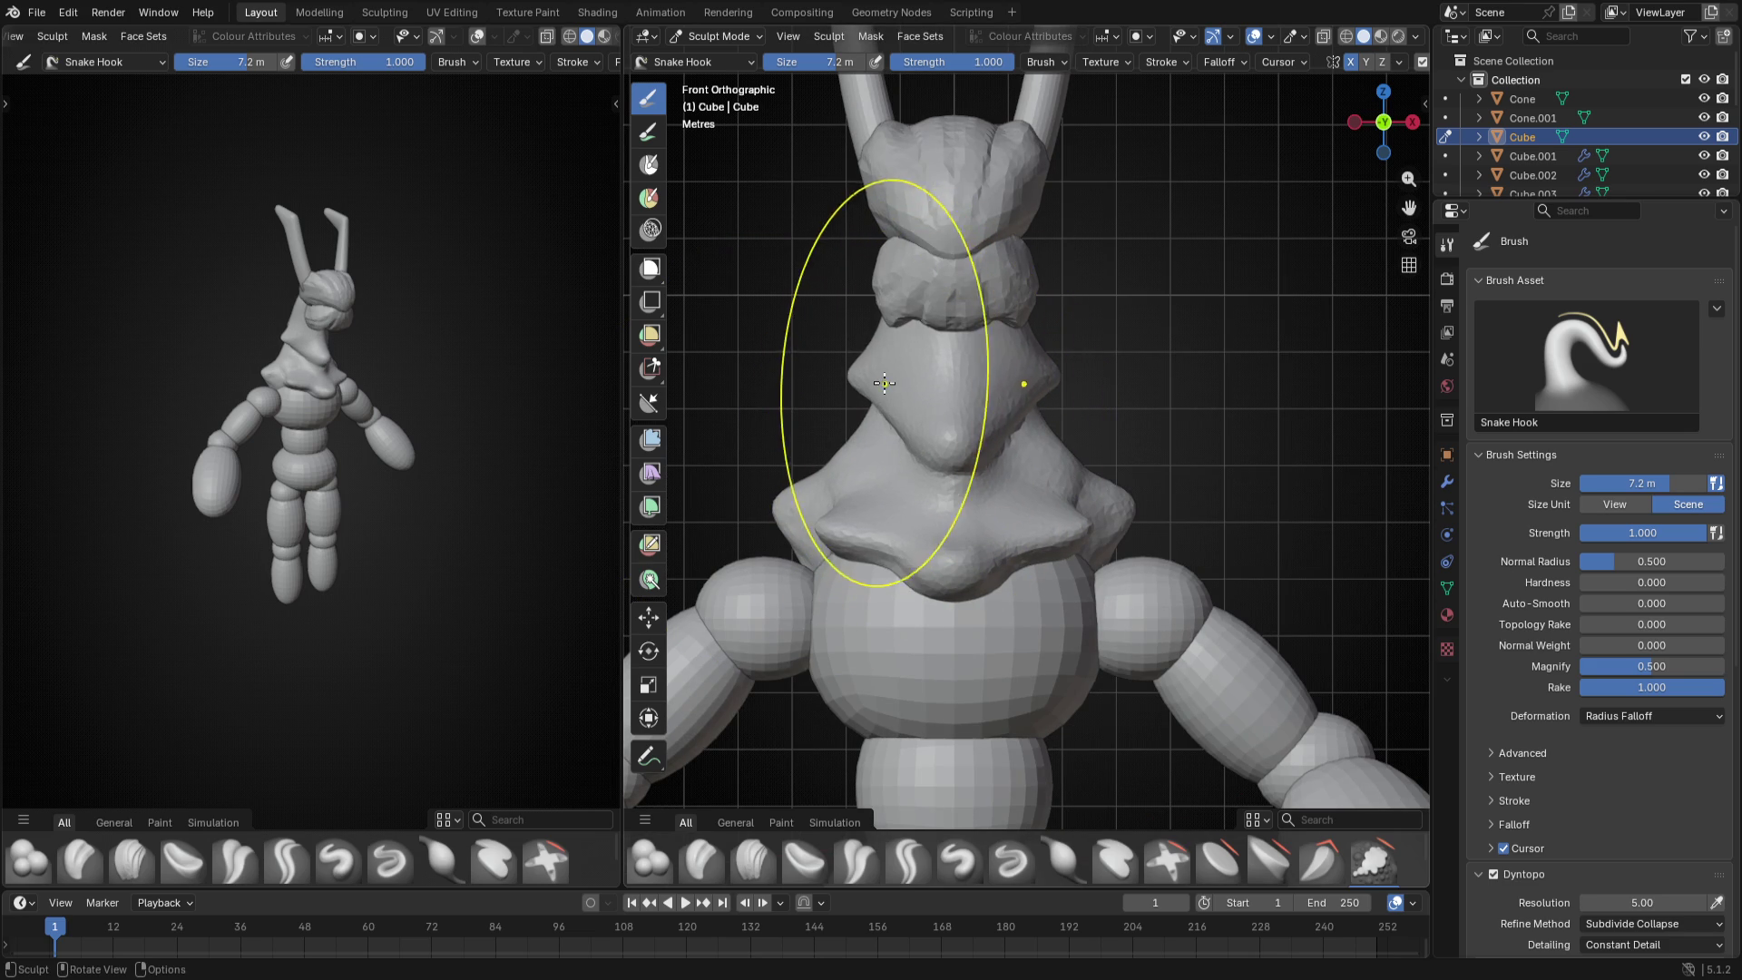
- Set a 5 m brush, review the upper body from the front and widen the main 3D view
key("f")
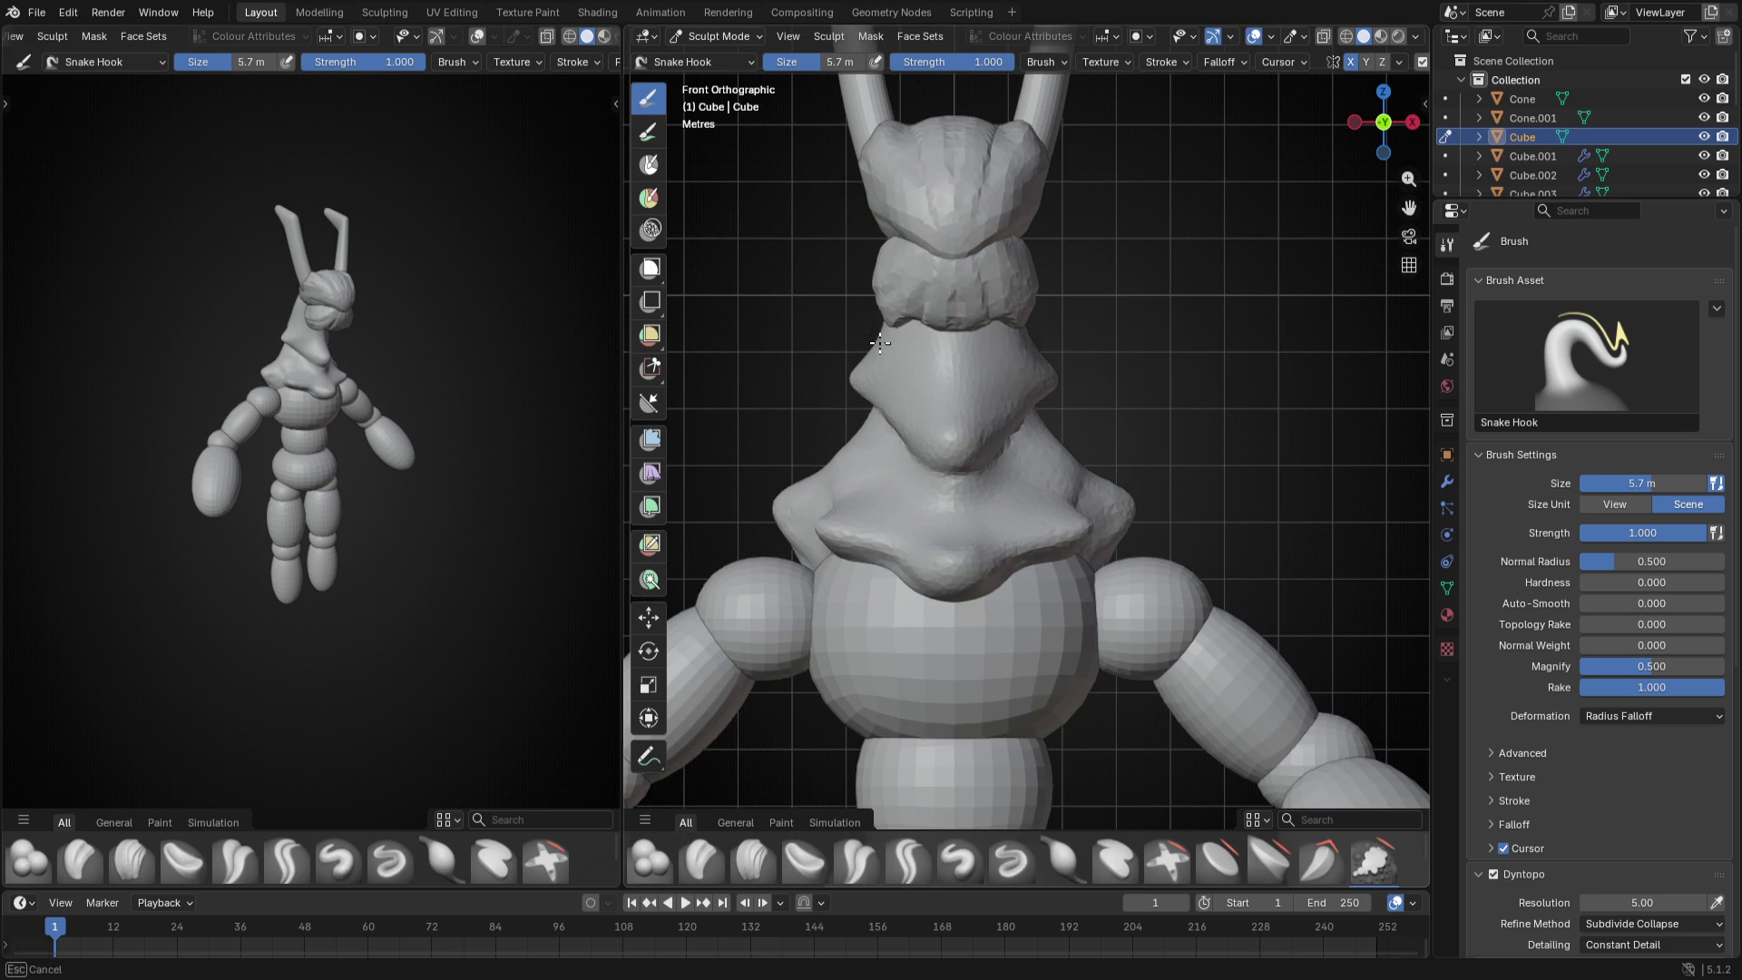
key("f")
left_click(859, 317)
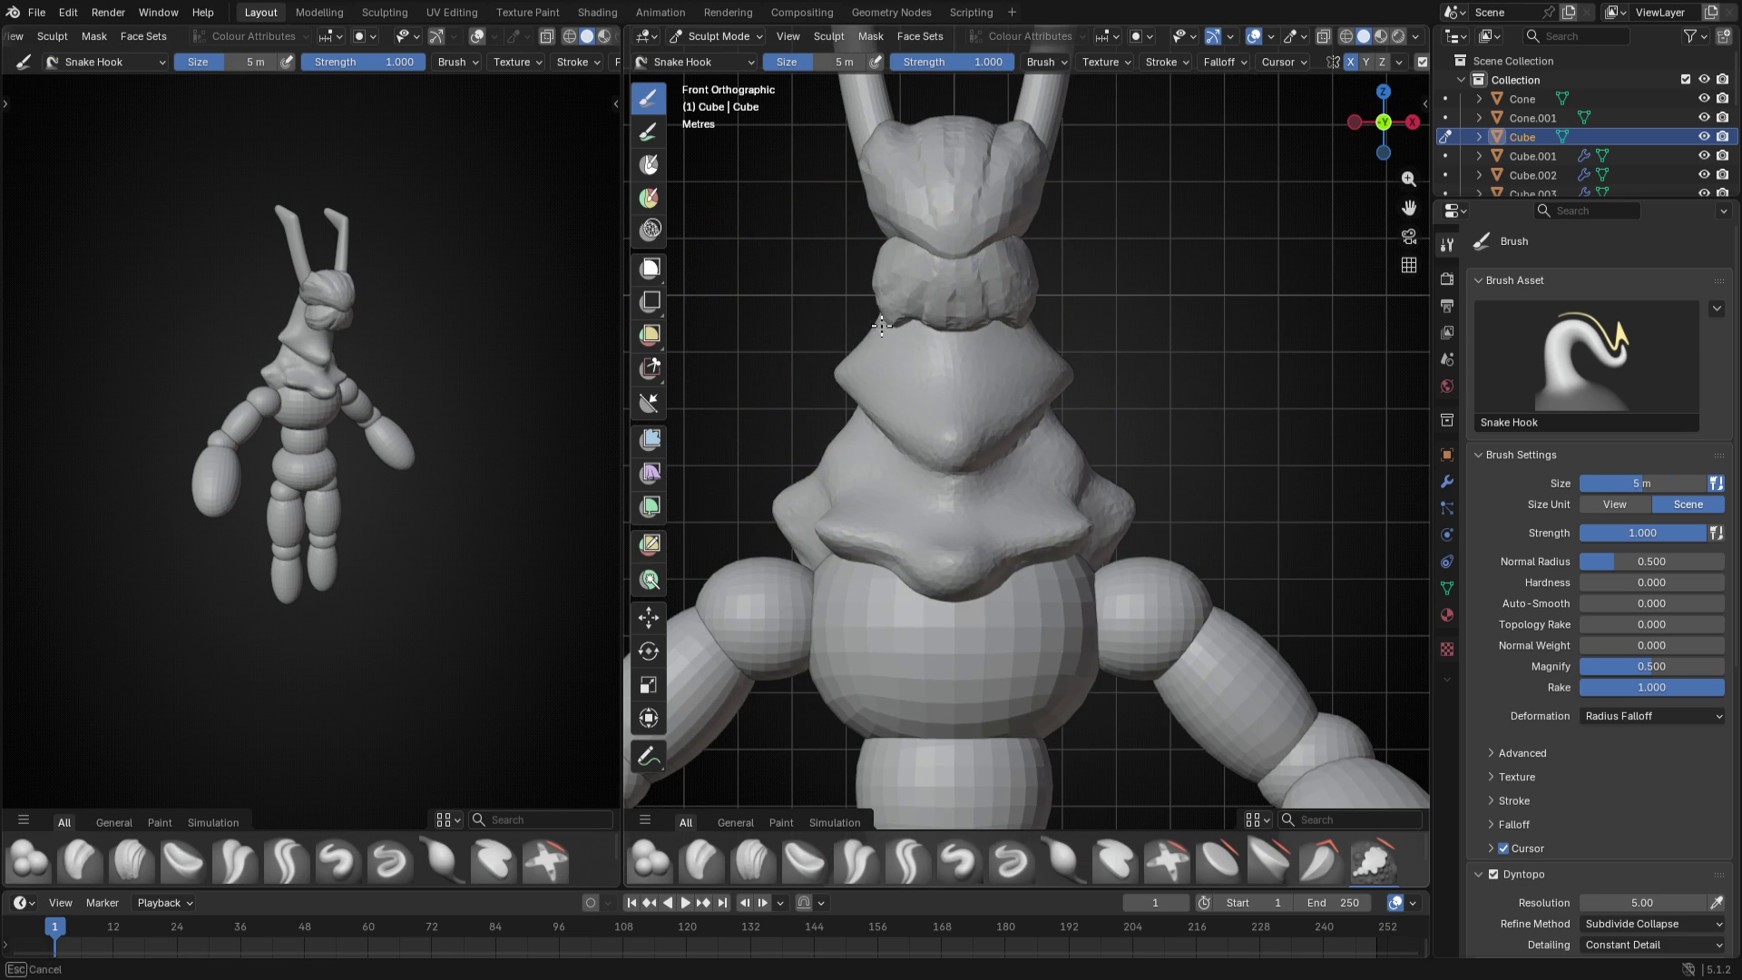
scroll(875, 356, "down", 2)
mouse_move(876, 357)
middle_mouse_down()
mouse_move(1142, 347)
mouse_move(1000, 396)
middle_mouse_up()
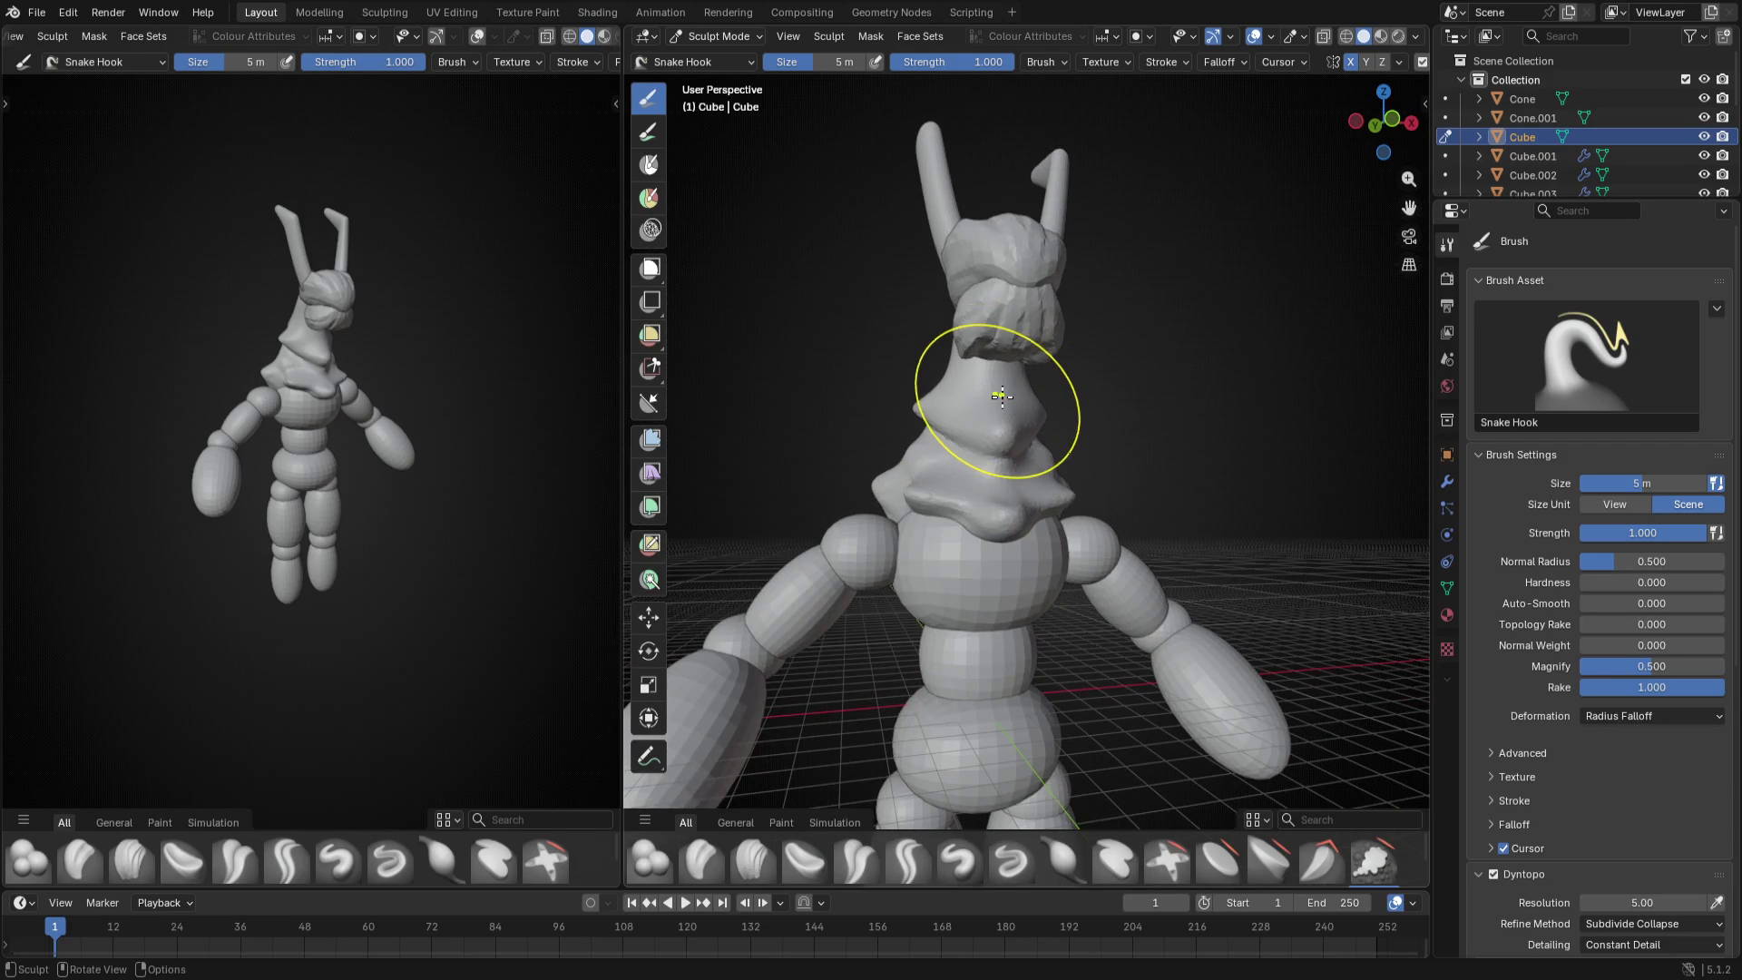
key("KP_1")
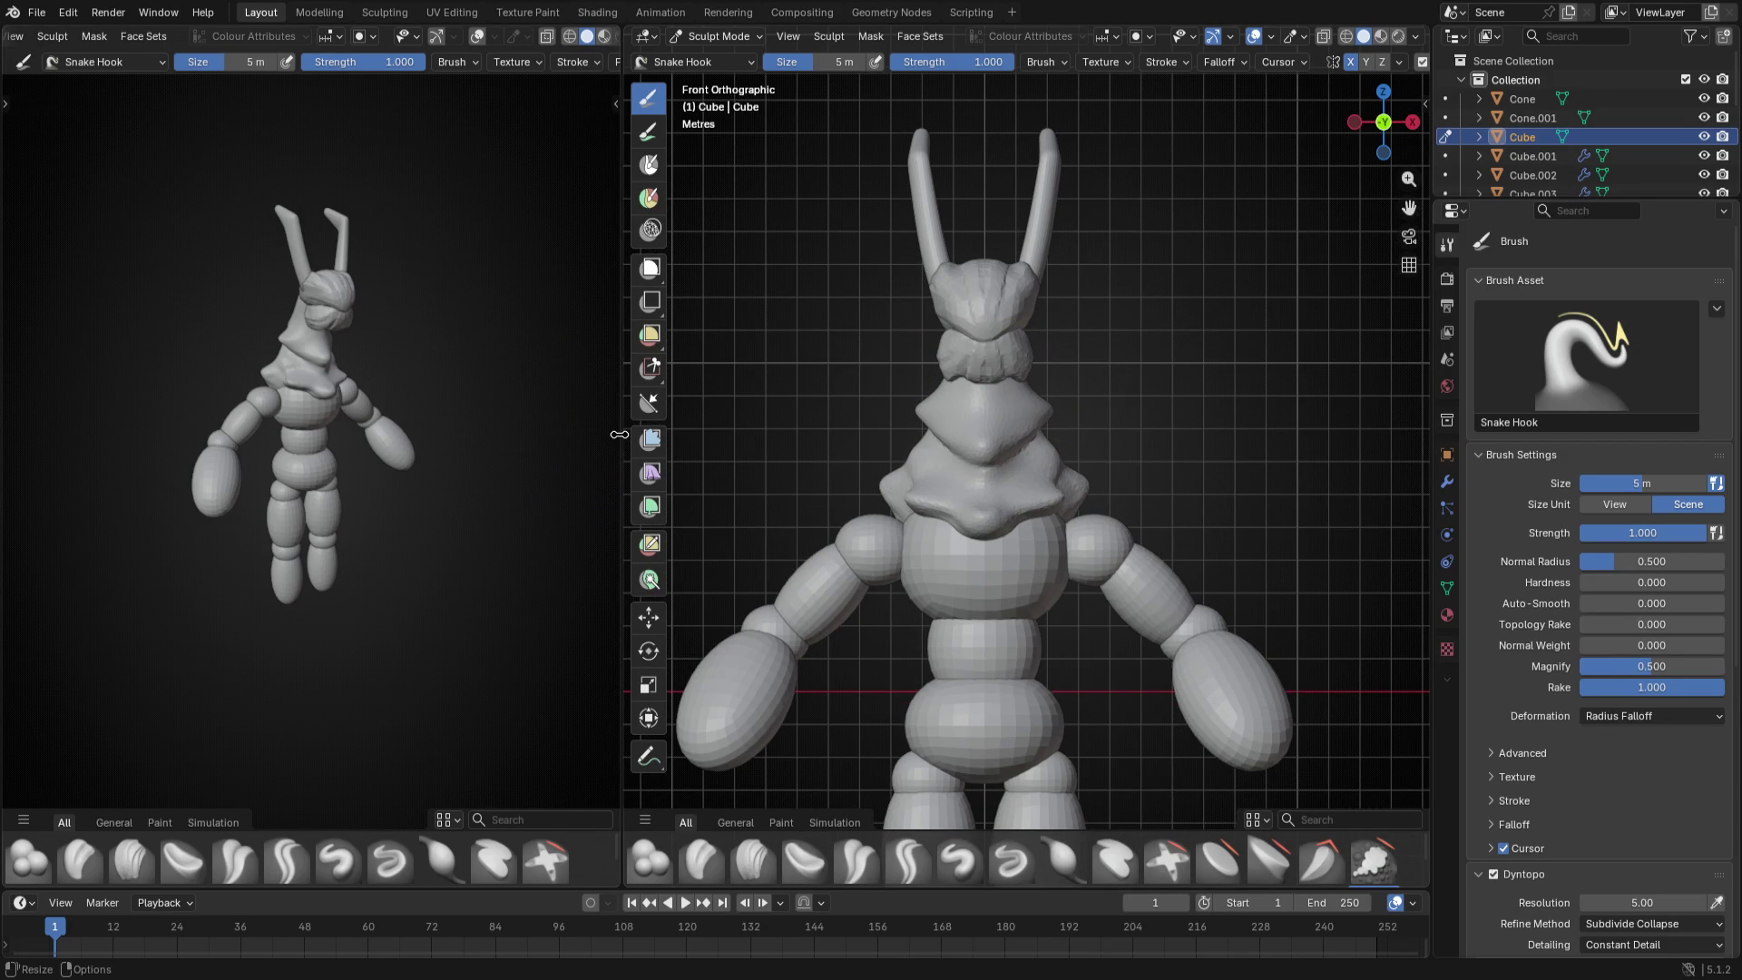
left_click_drag(620, 436, 367, 450)
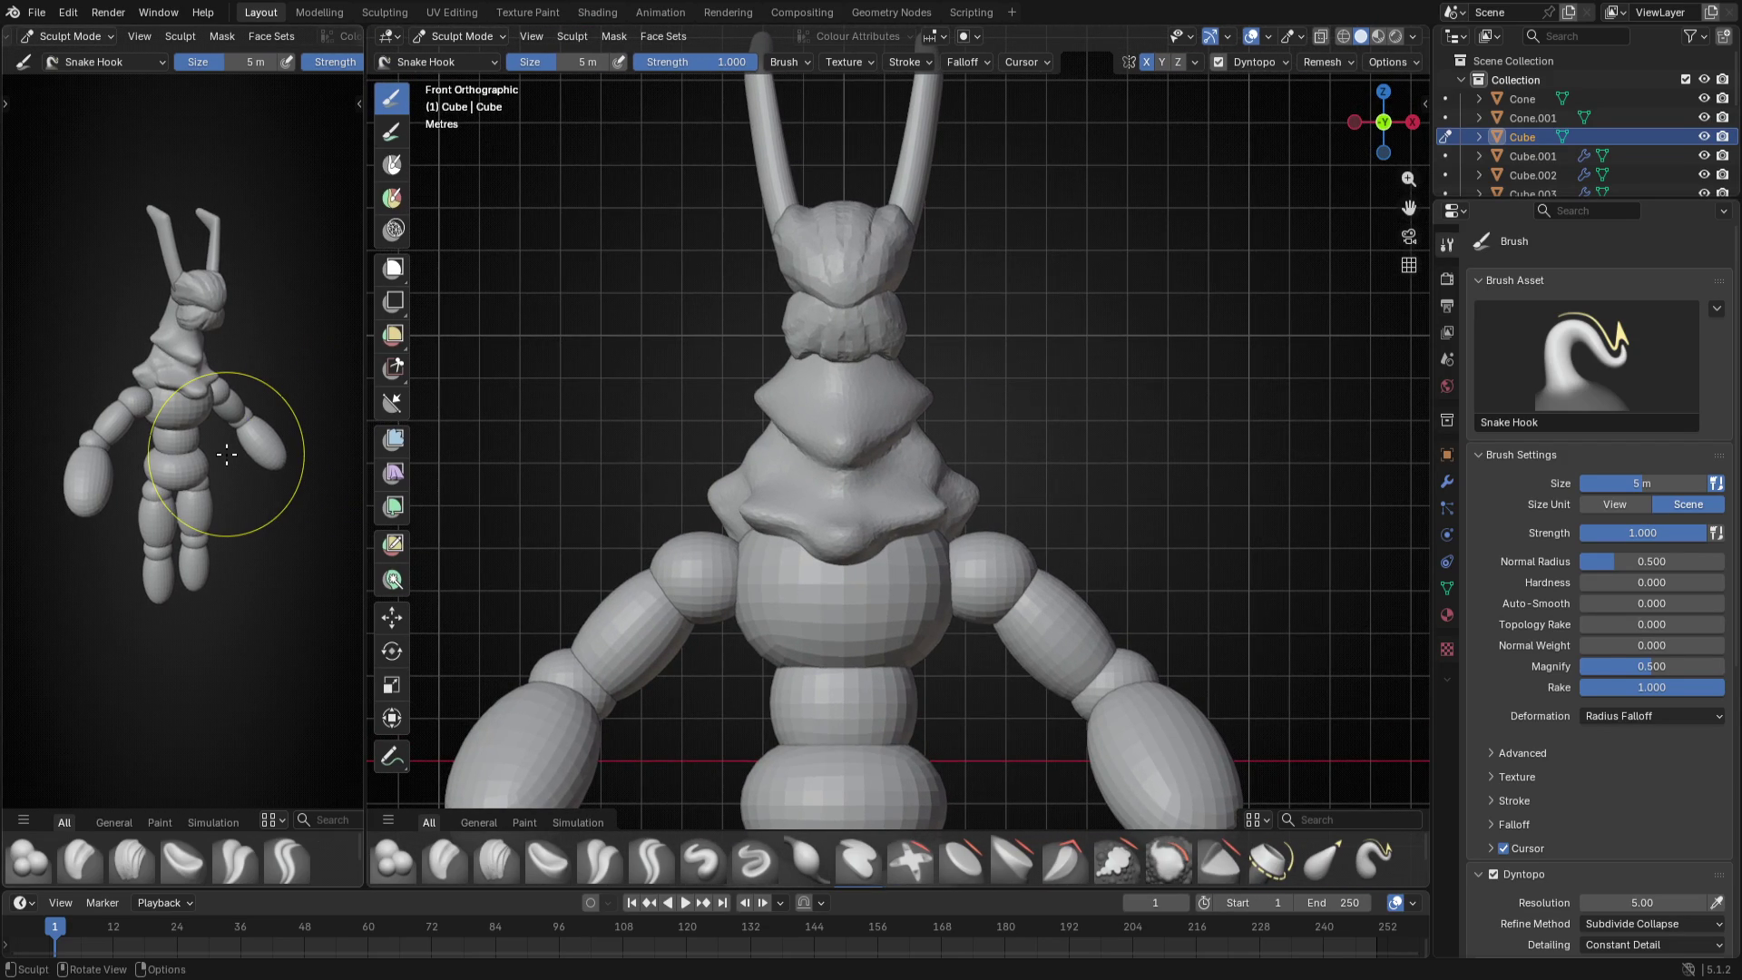
- Rotate the small reference view of the character to a closer angle
mouse_move(228, 453)
middle_mouse_down()
mouse_move(307, 510)
mouse_move(178, 504)
middle_mouse_up()
scroll(218, 531, "up", 2)
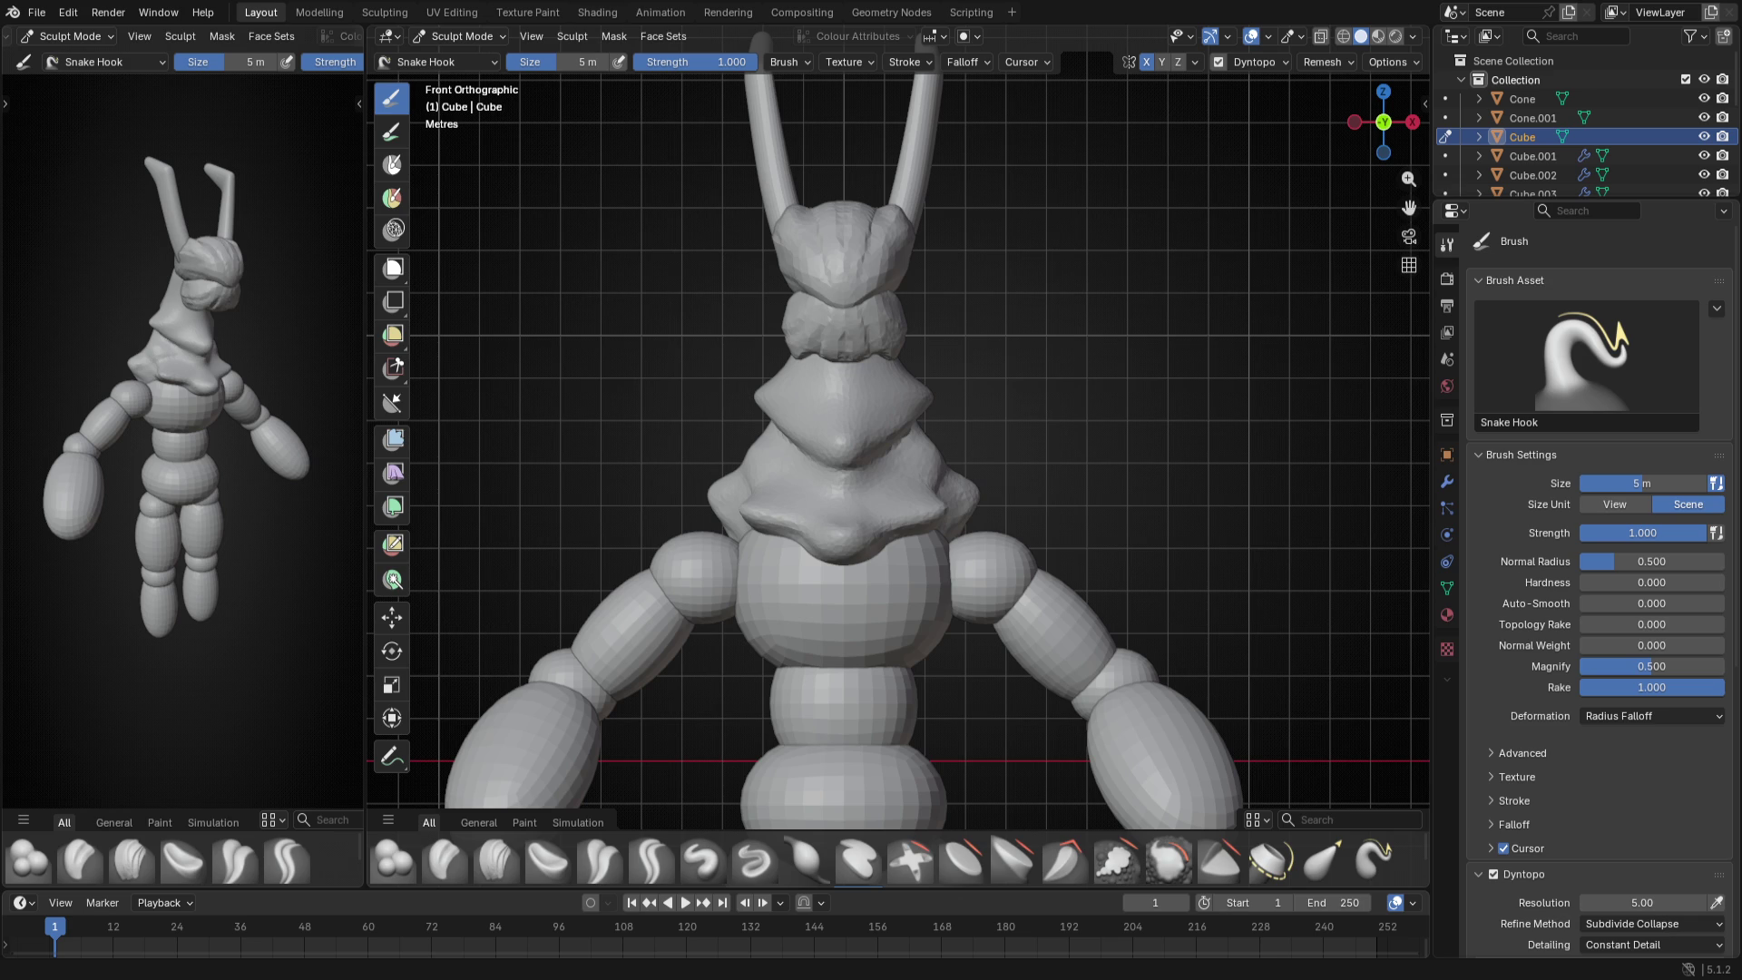
scroll(807, 424, "up", 2)
- Pull the chest collar's side lobes outward with a 4 m Snake Hook brush, then check from front view
key("f")
left_click(736, 457)
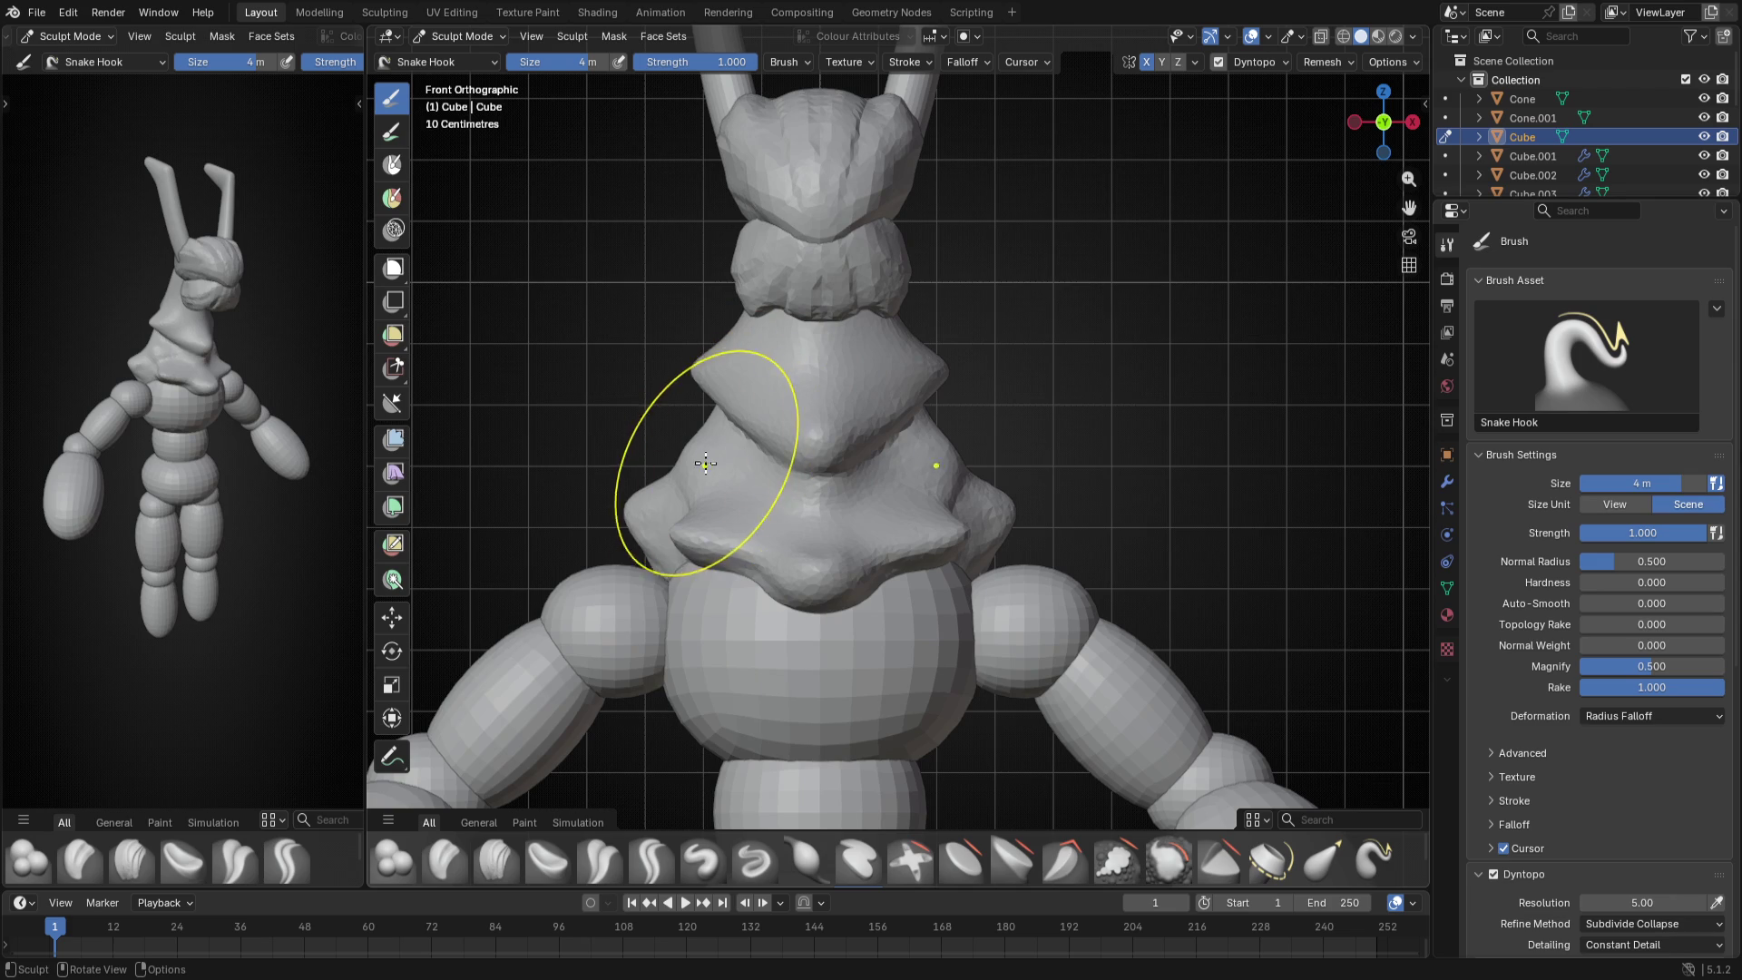
mouse_move(711, 460)
left_mouse_down()
mouse_move(636, 474)
mouse_move(681, 436)
left_mouse_up()
scroll(680, 437, "down", 2)
mouse_move(708, 450)
middle_mouse_down()
mouse_move(795, 425)
mouse_move(926, 449)
middle_mouse_up()
left_click(950, 470)
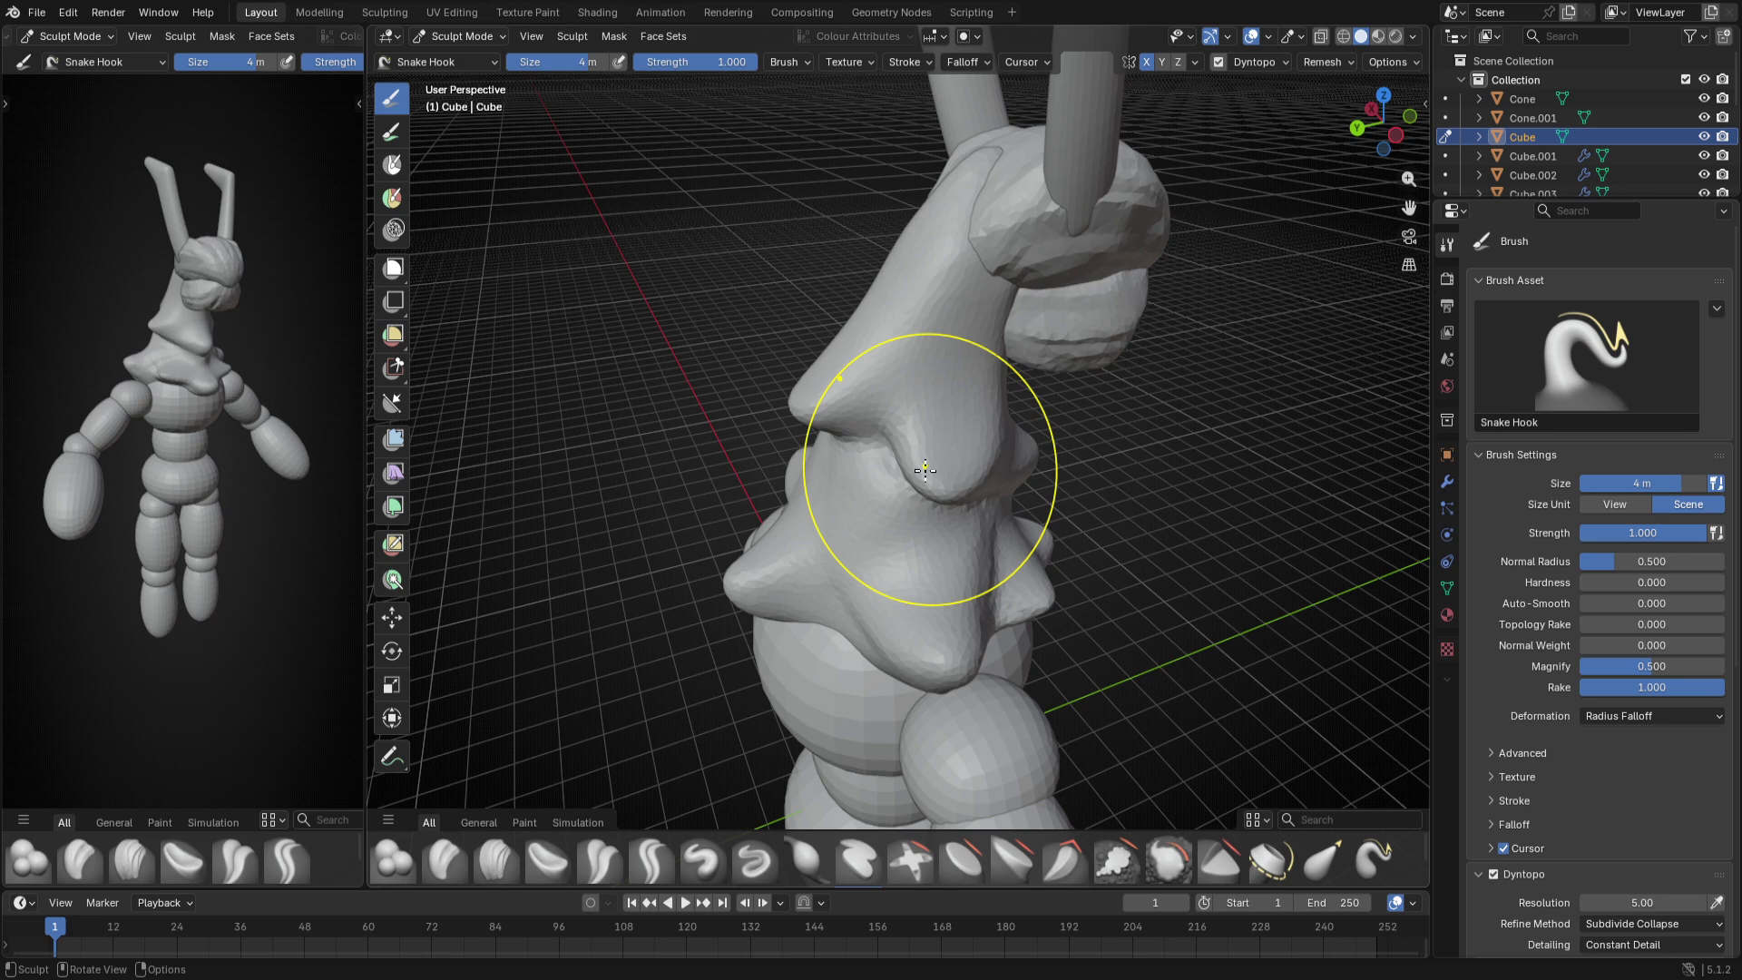
middle_click_drag(923, 470, 871, 435)
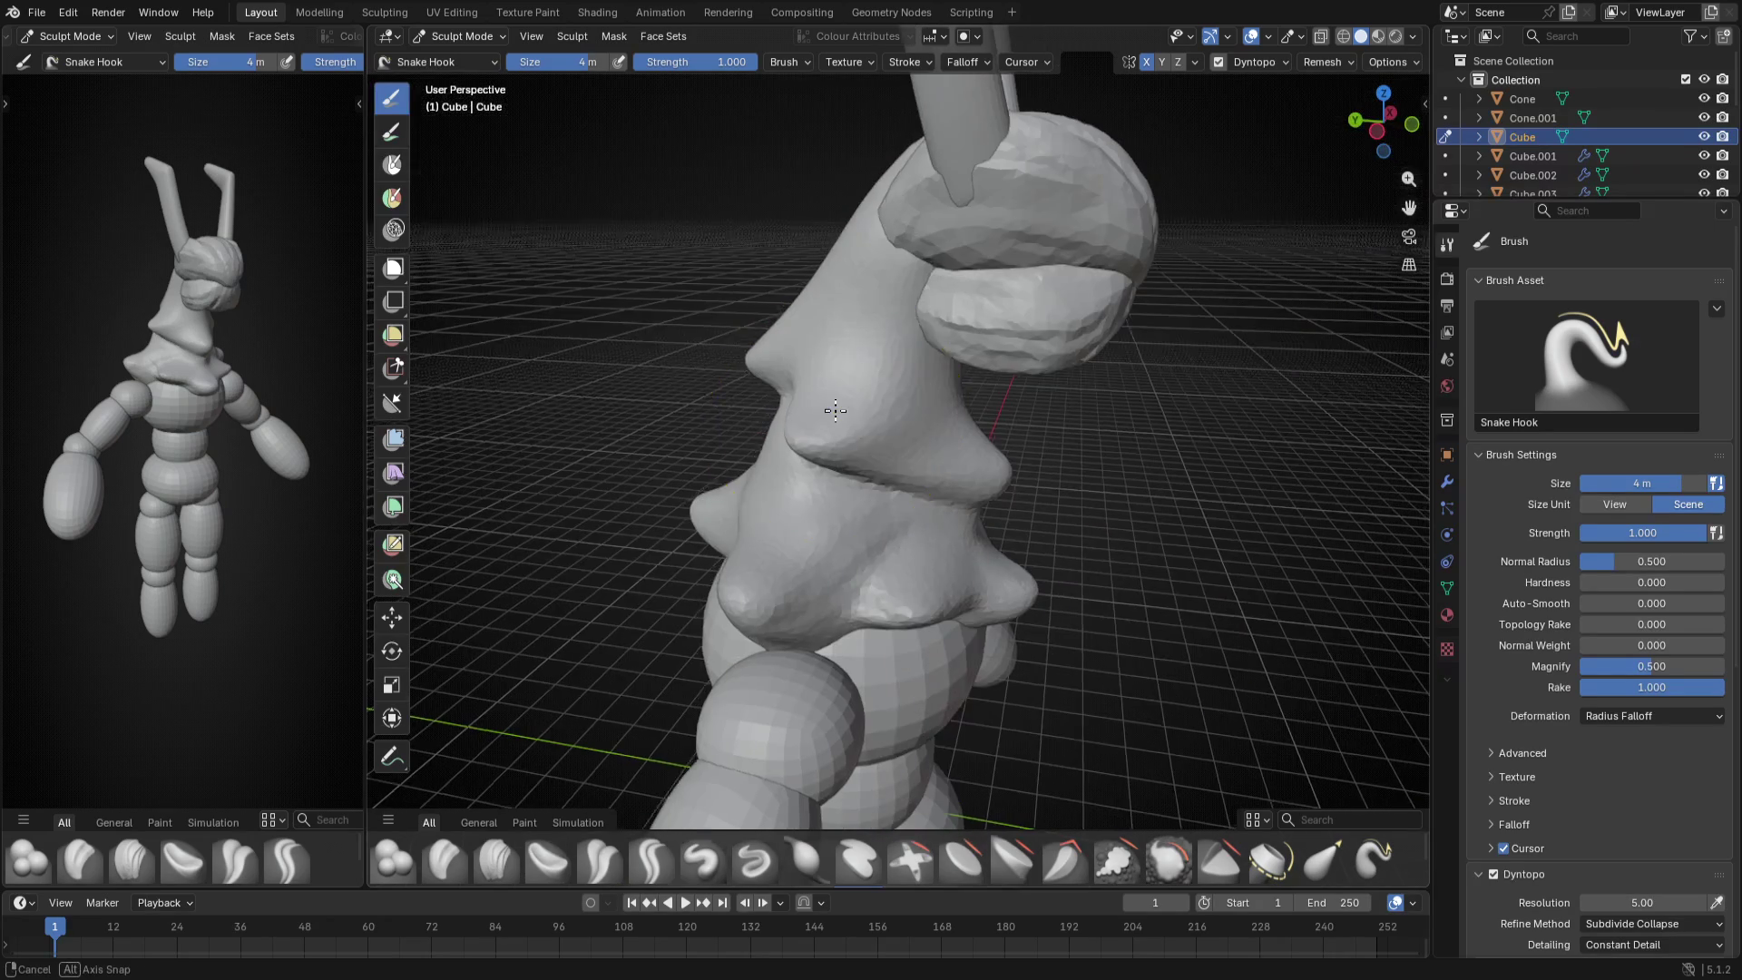
key("KP_1")
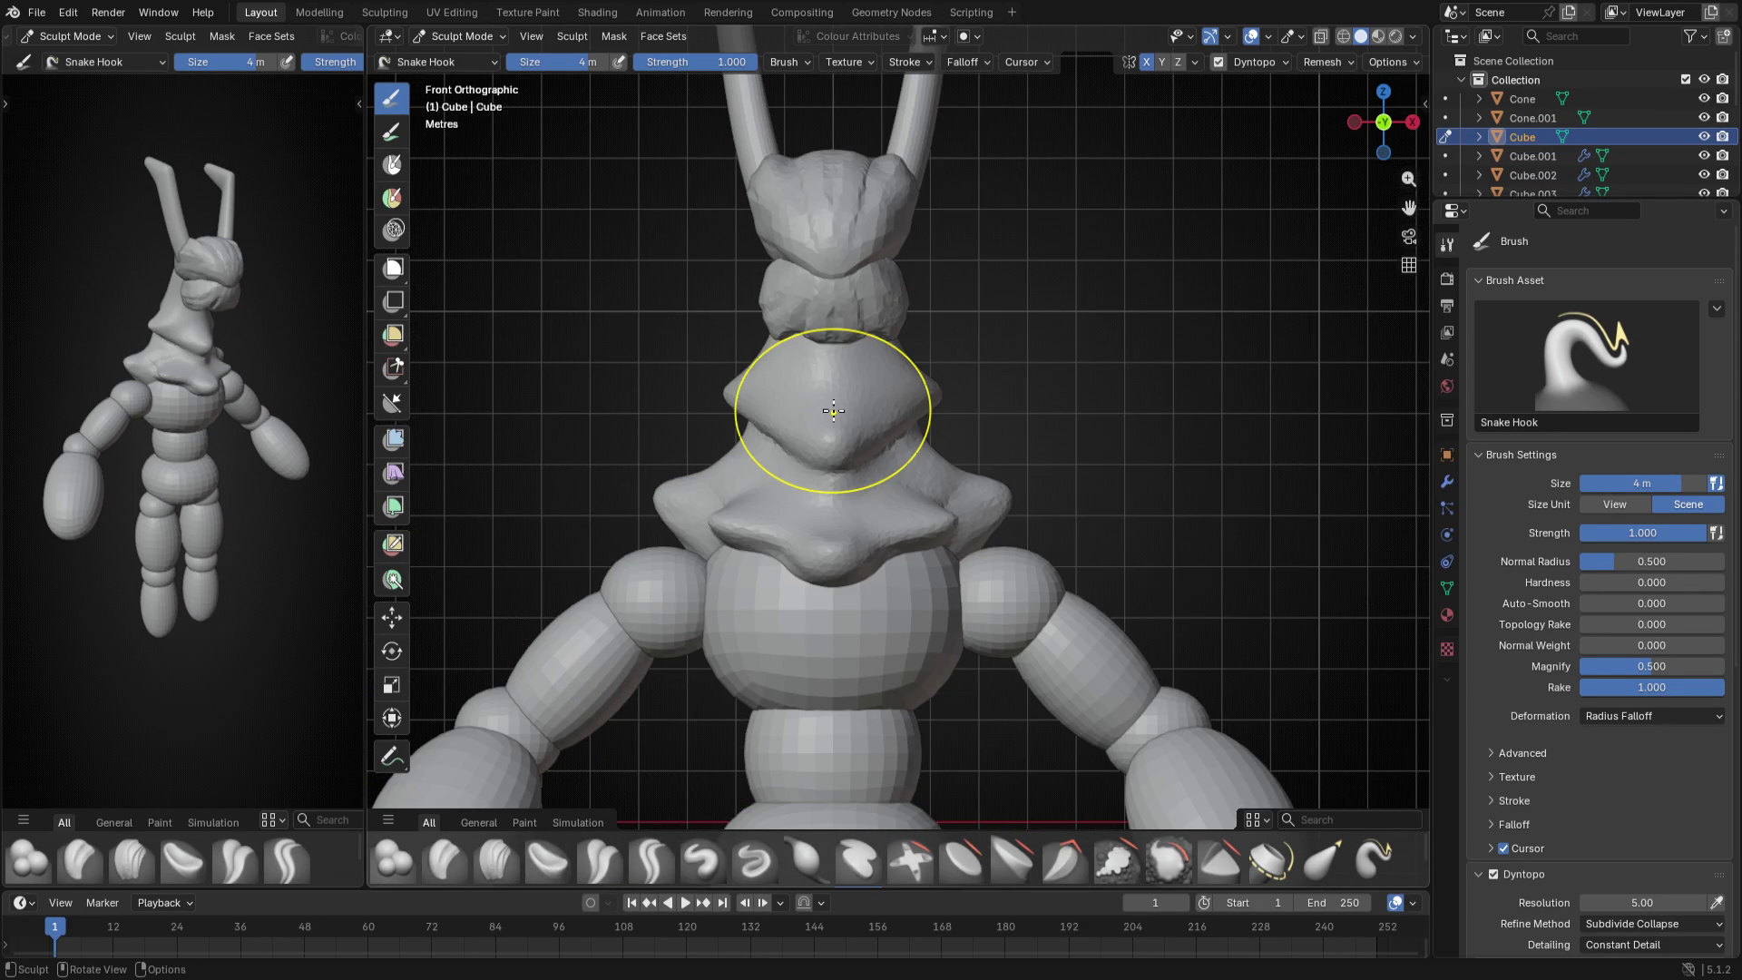
scroll(763, 354, "up", 1)
- Resize the brush between 2.6 m and 3.2 m to refine the upper throat plate's pointed edge
key("f")
left_click(713, 326)
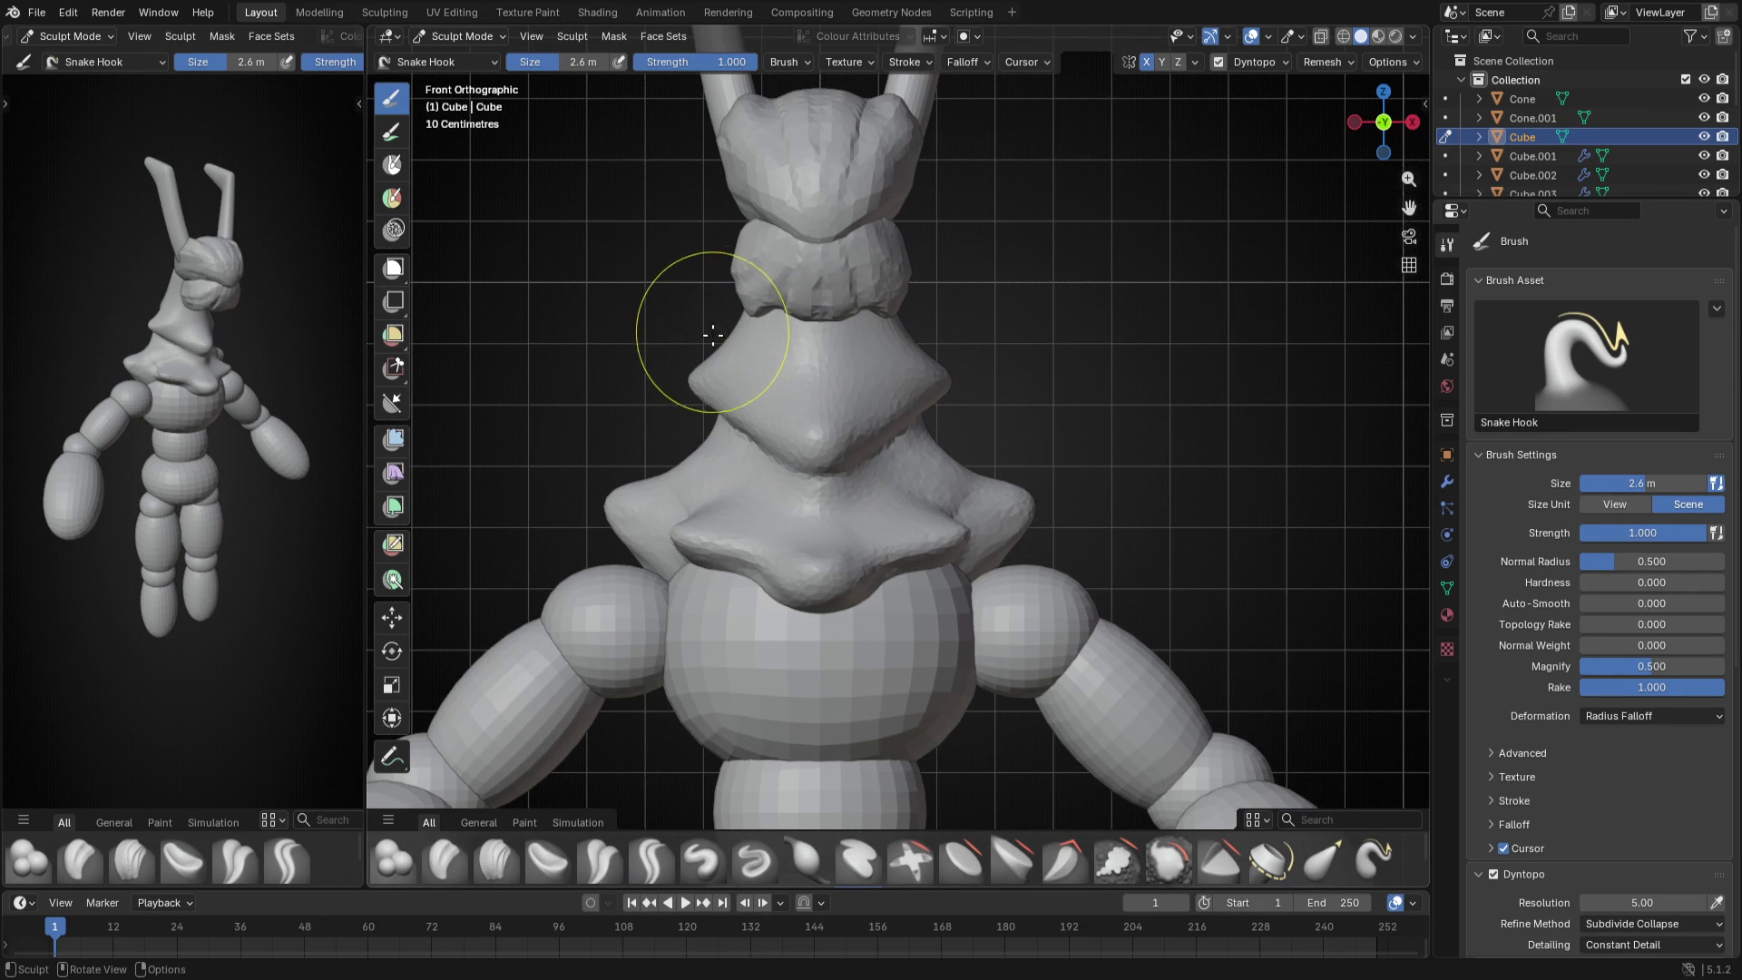
key("f")
left_click(718, 340)
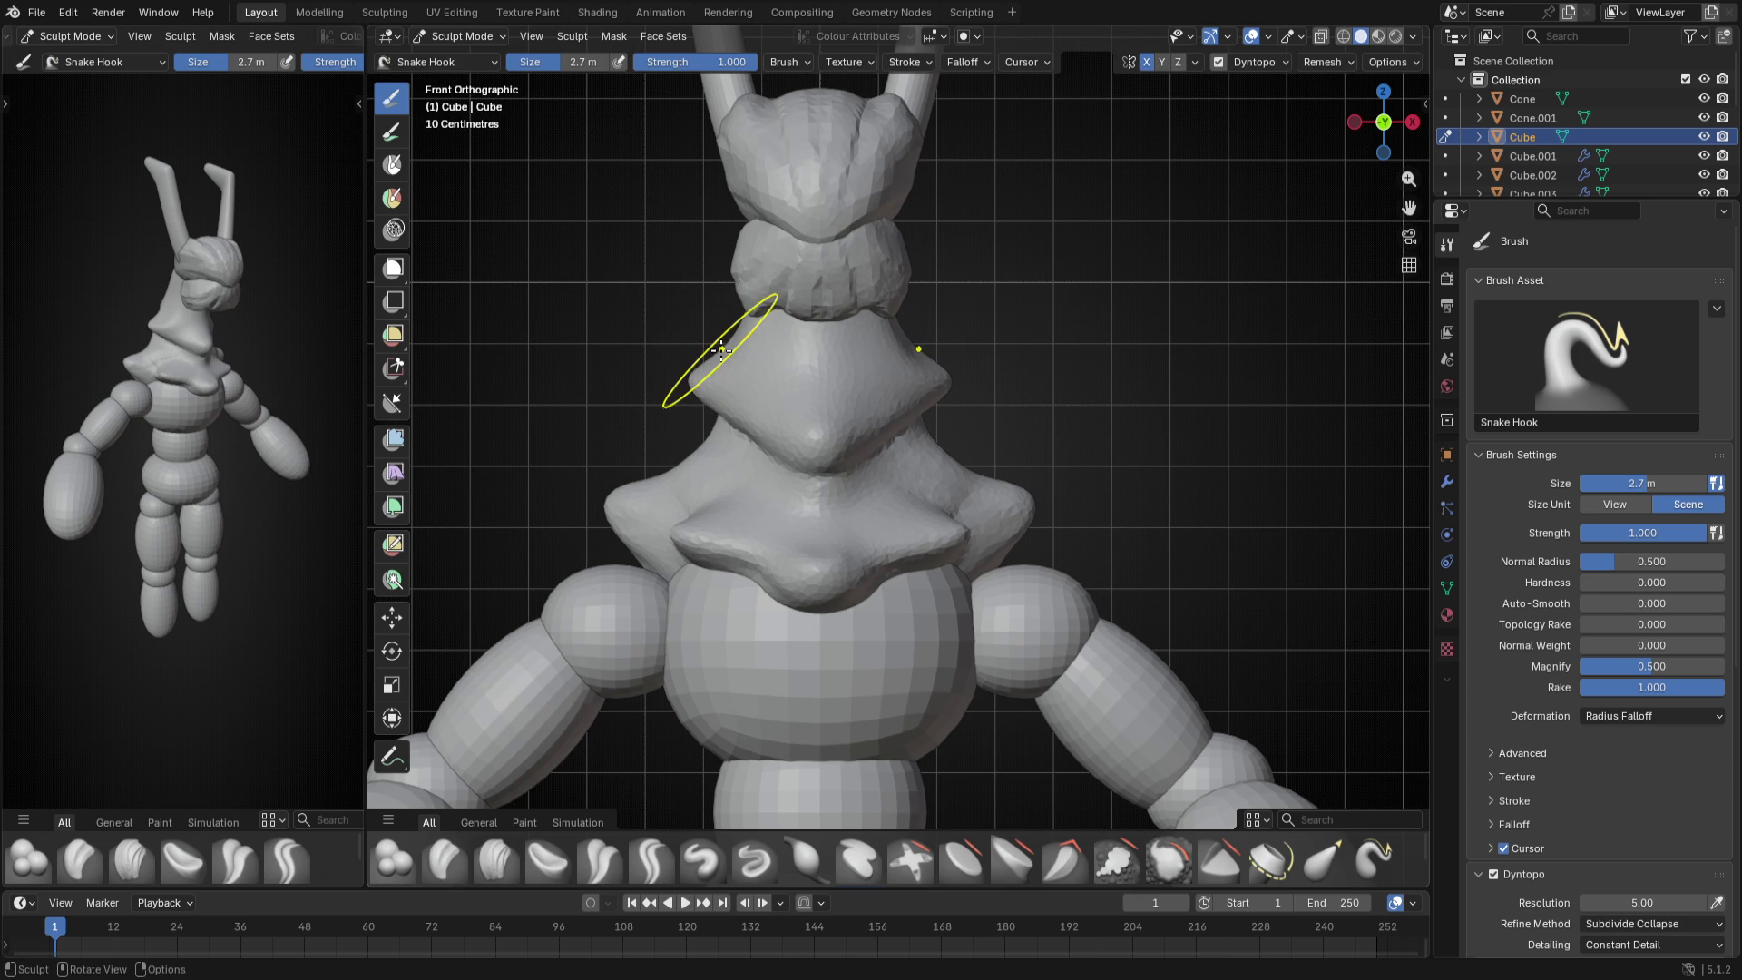
key("f")
left_click(721, 337)
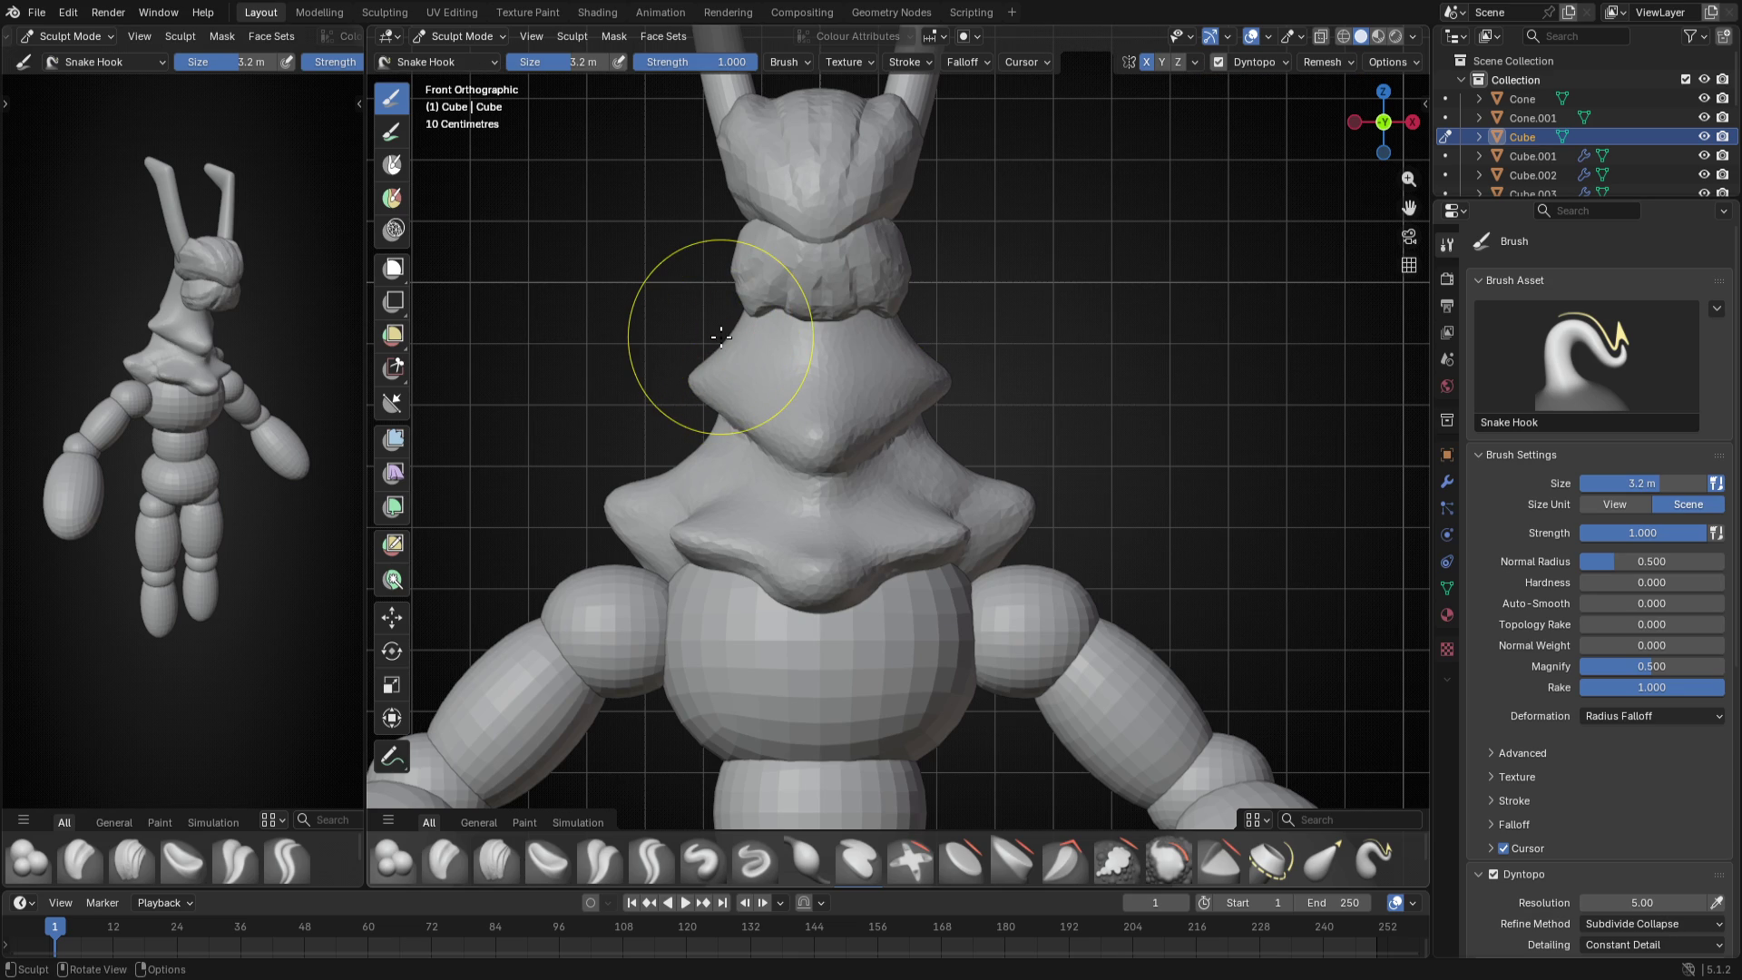